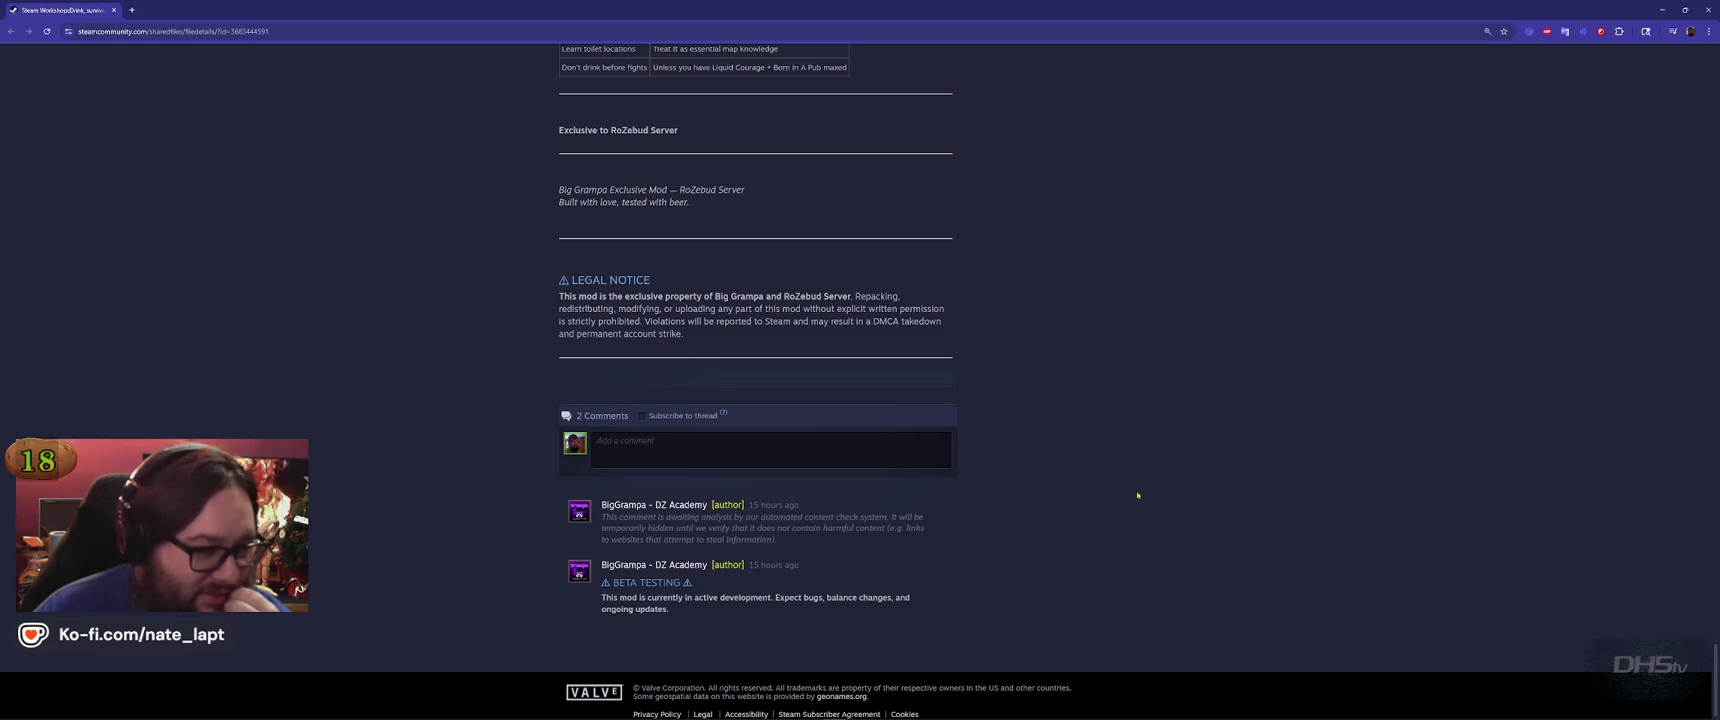
# Upvote the 'Drink, survive, and desperately search for a toilet' DayZ mod on its Workshop page.
pyautogui.scroll(10, 1111, 487)
pyautogui.scroll(10, 1111, 487)
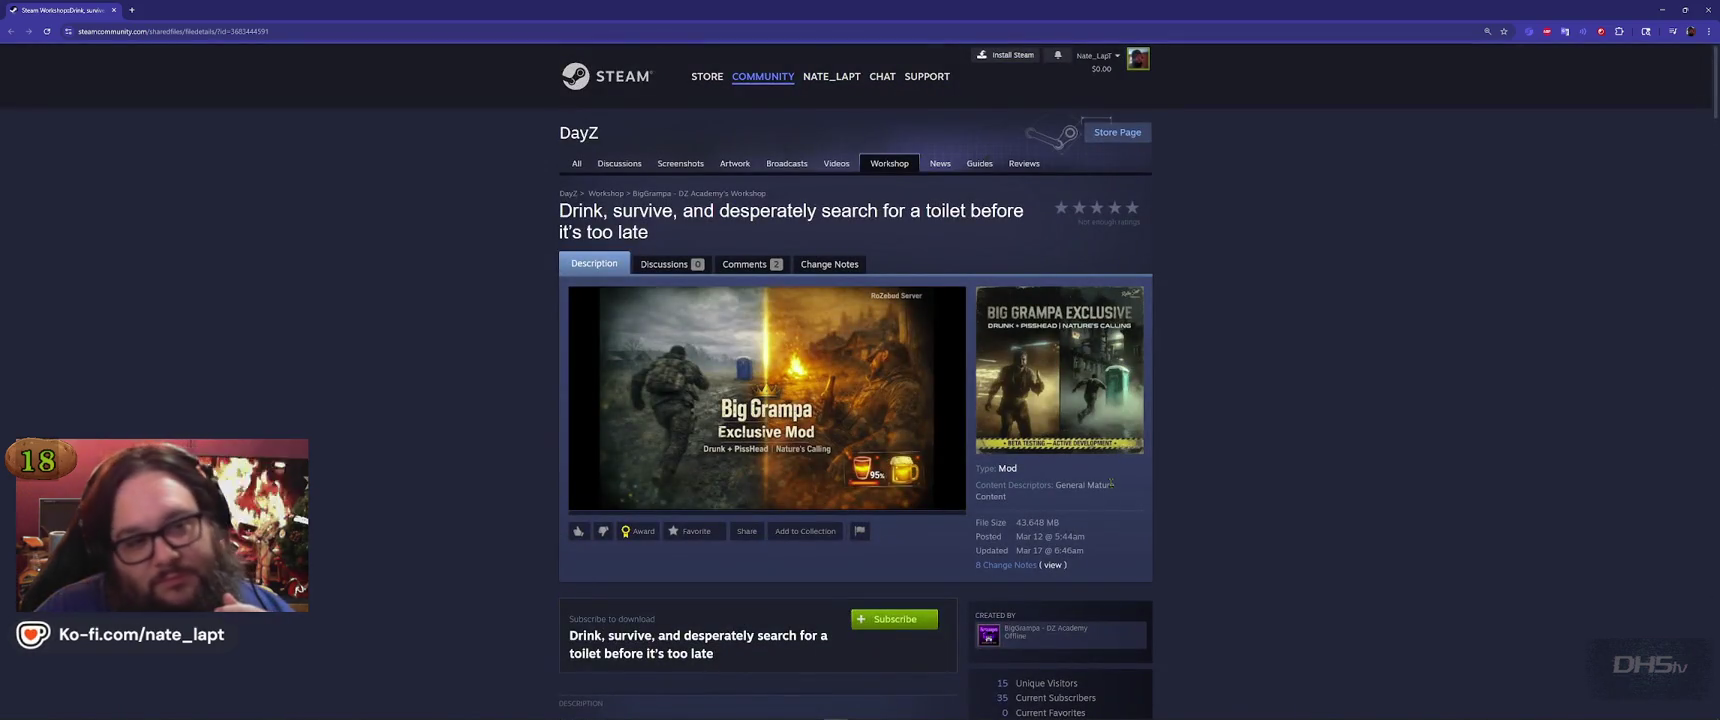
pyautogui.scroll(-3, 1111, 484)
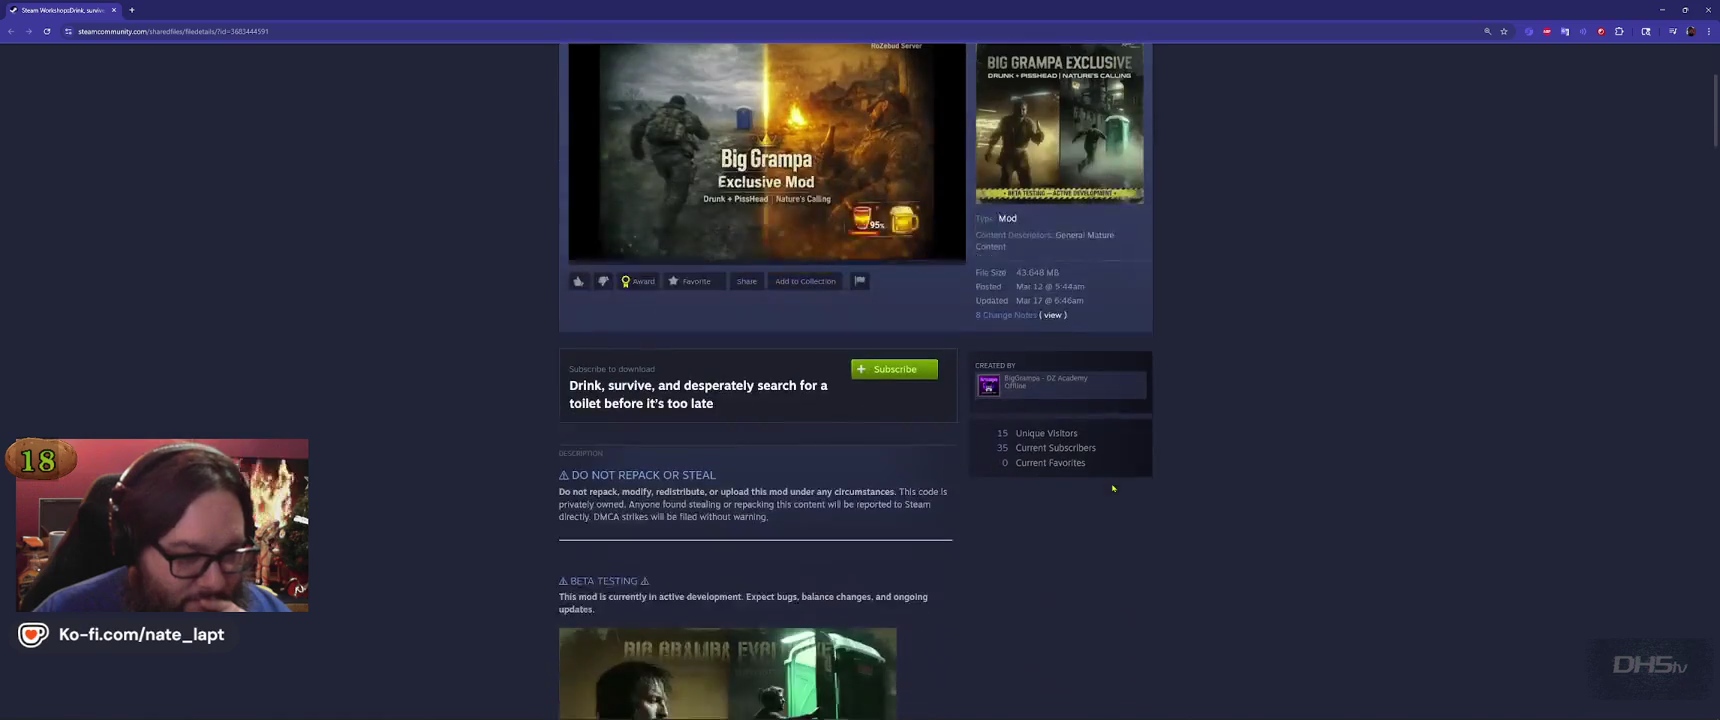
pyautogui.scroll(1, 1112, 487)
pyautogui.scroll(3, 1112, 487)
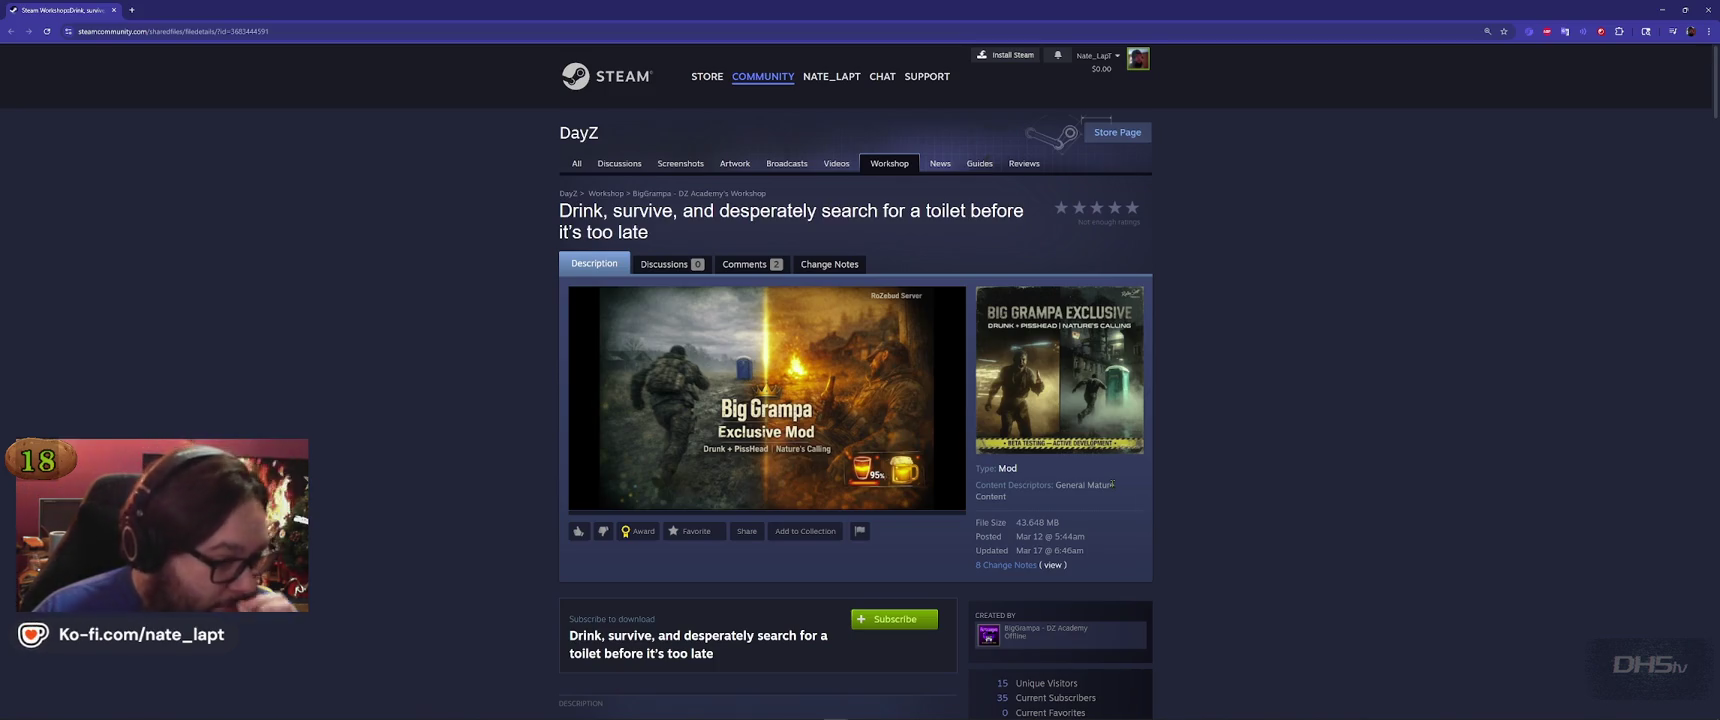
pyautogui.scroll(-3, 1112, 484)
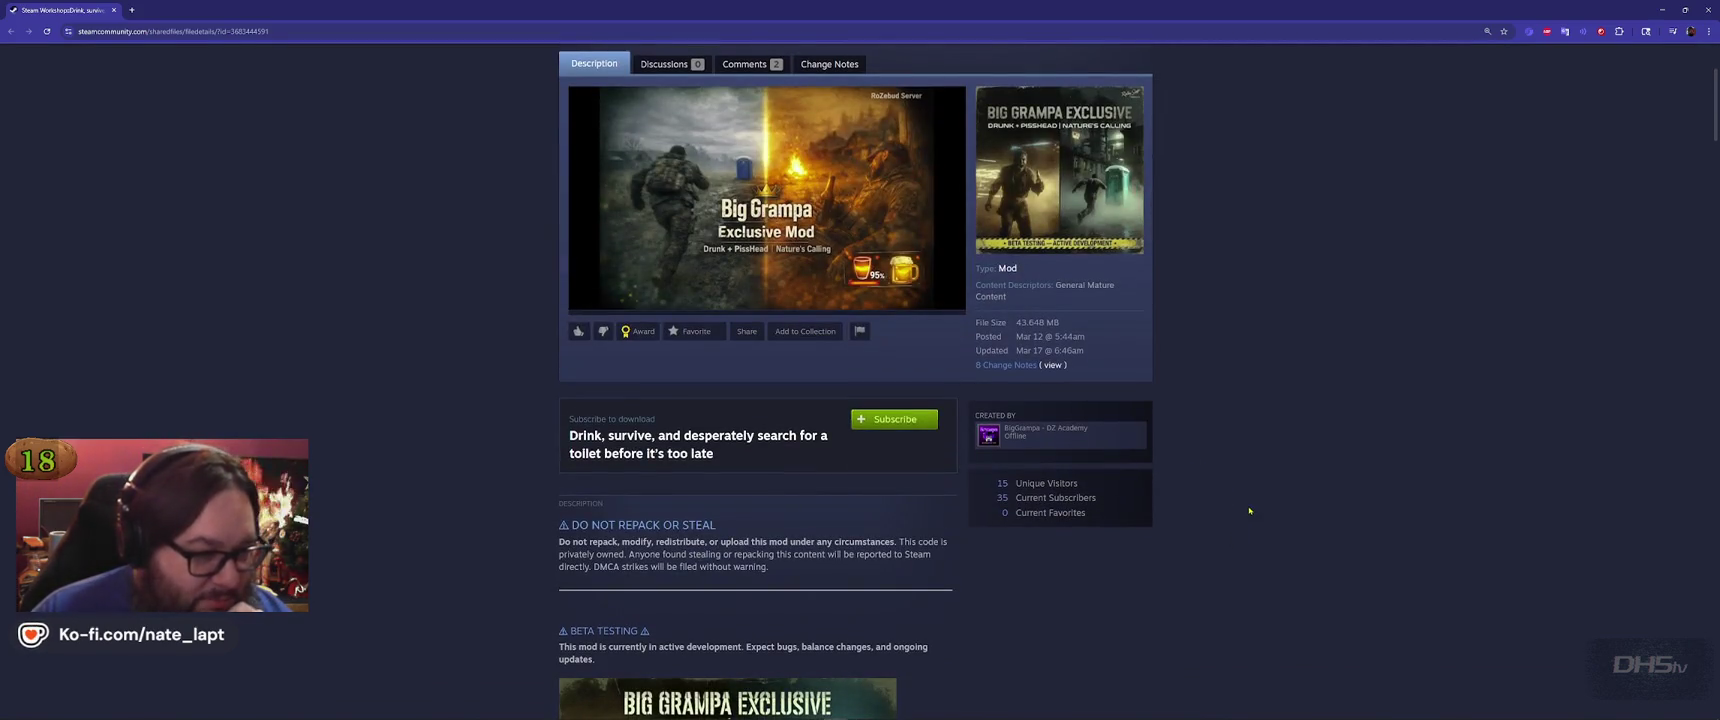
pyautogui.click(578, 331)
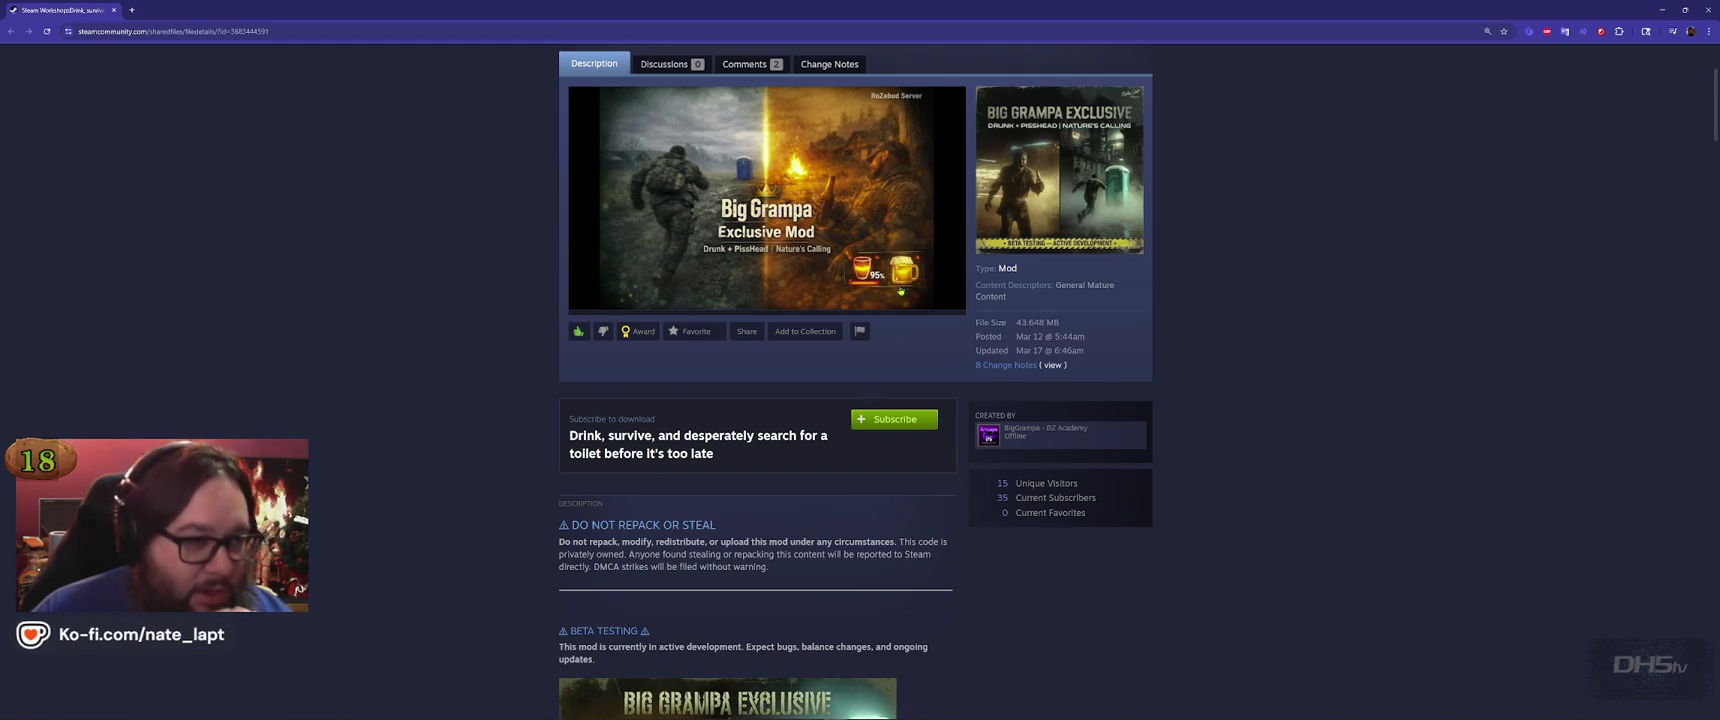
# Subscribe to the mod and minimize the browser.
pyautogui.scroll(2, 1000, 300)
pyautogui.scroll(-1, 1094, 304)
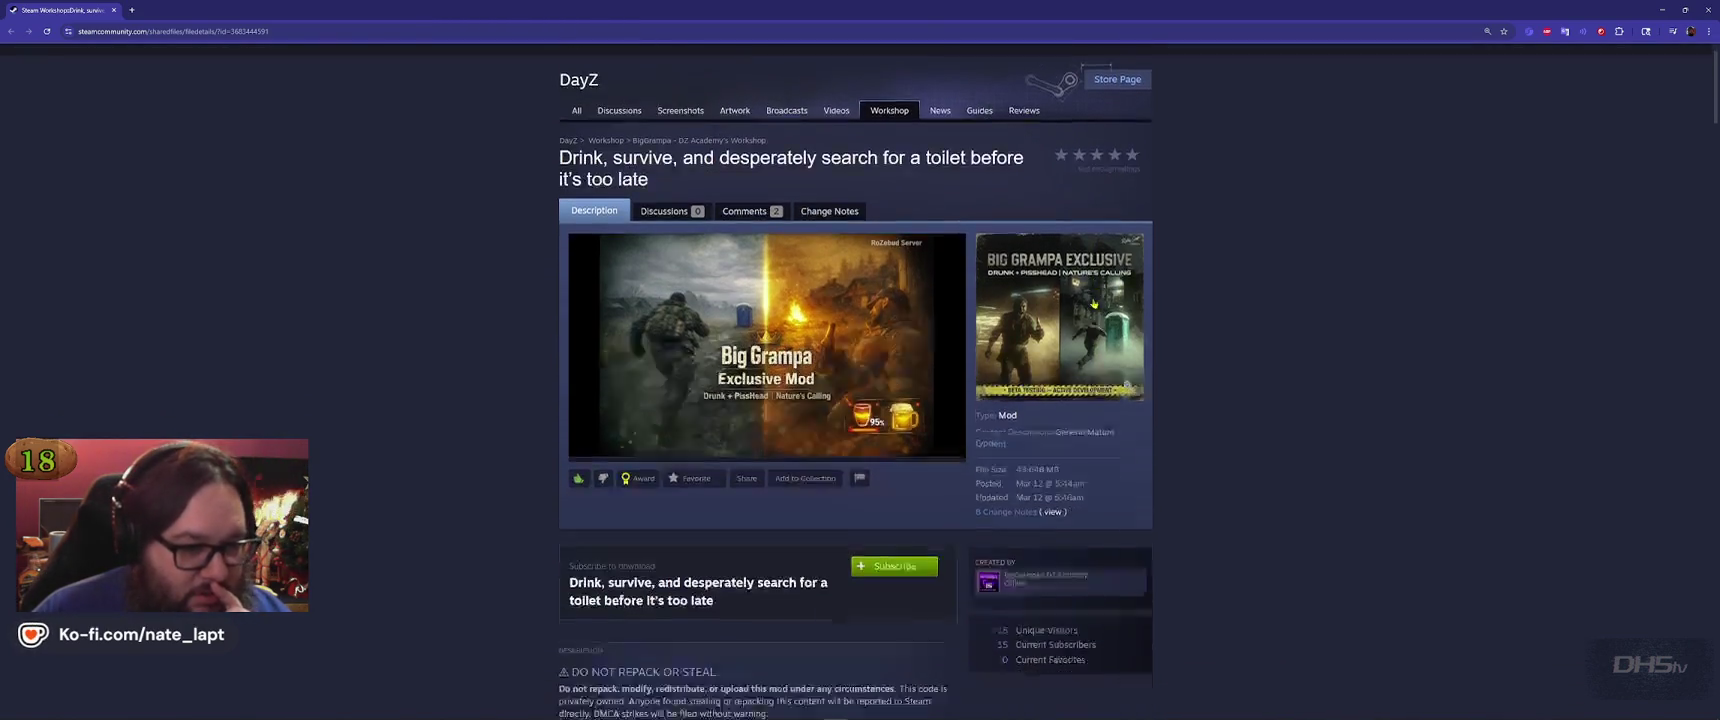
pyautogui.scroll(-2, 1094, 304)
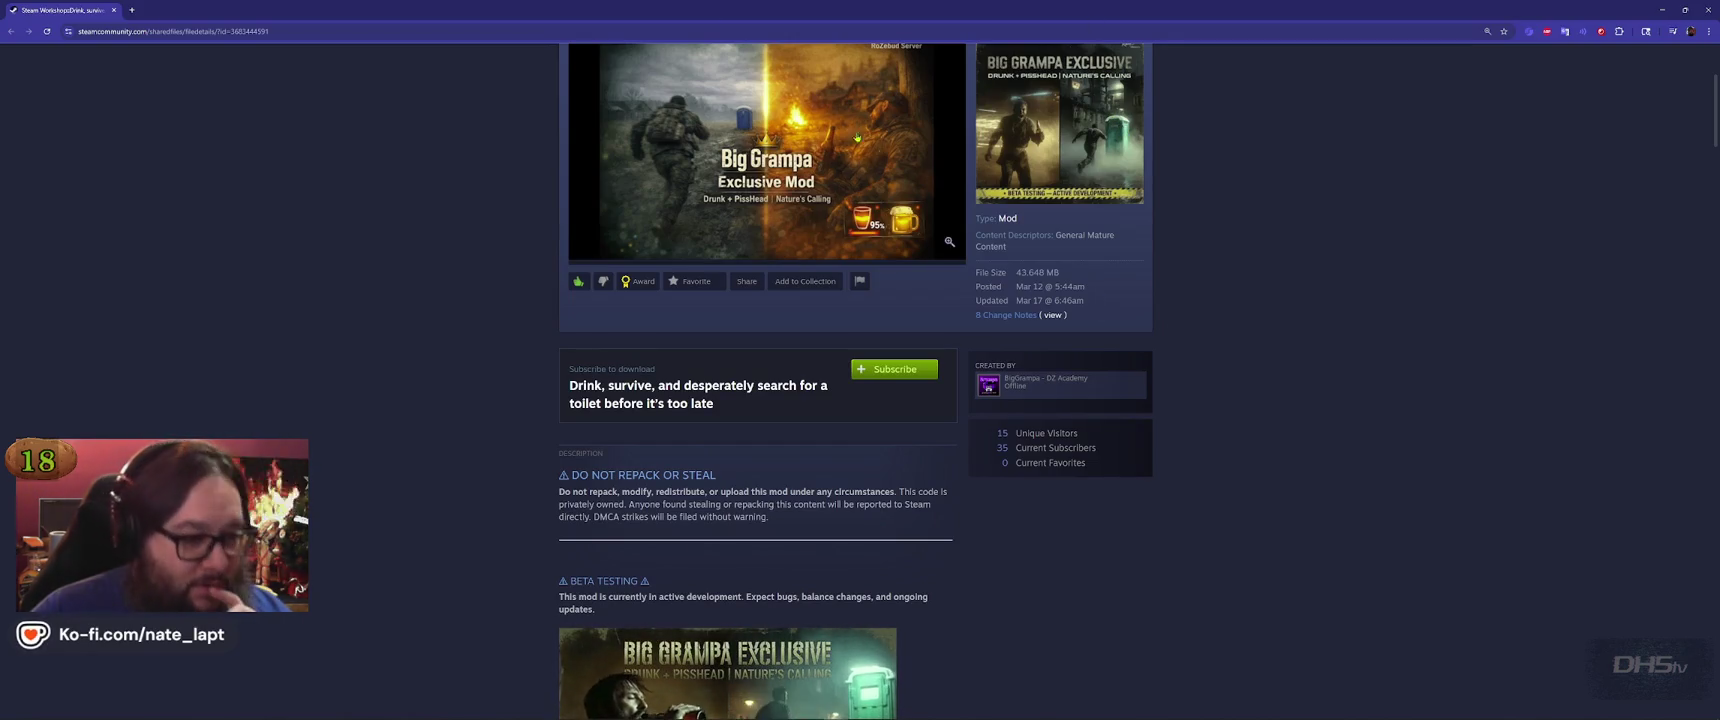
pyautogui.scroll(-3, 958, 441)
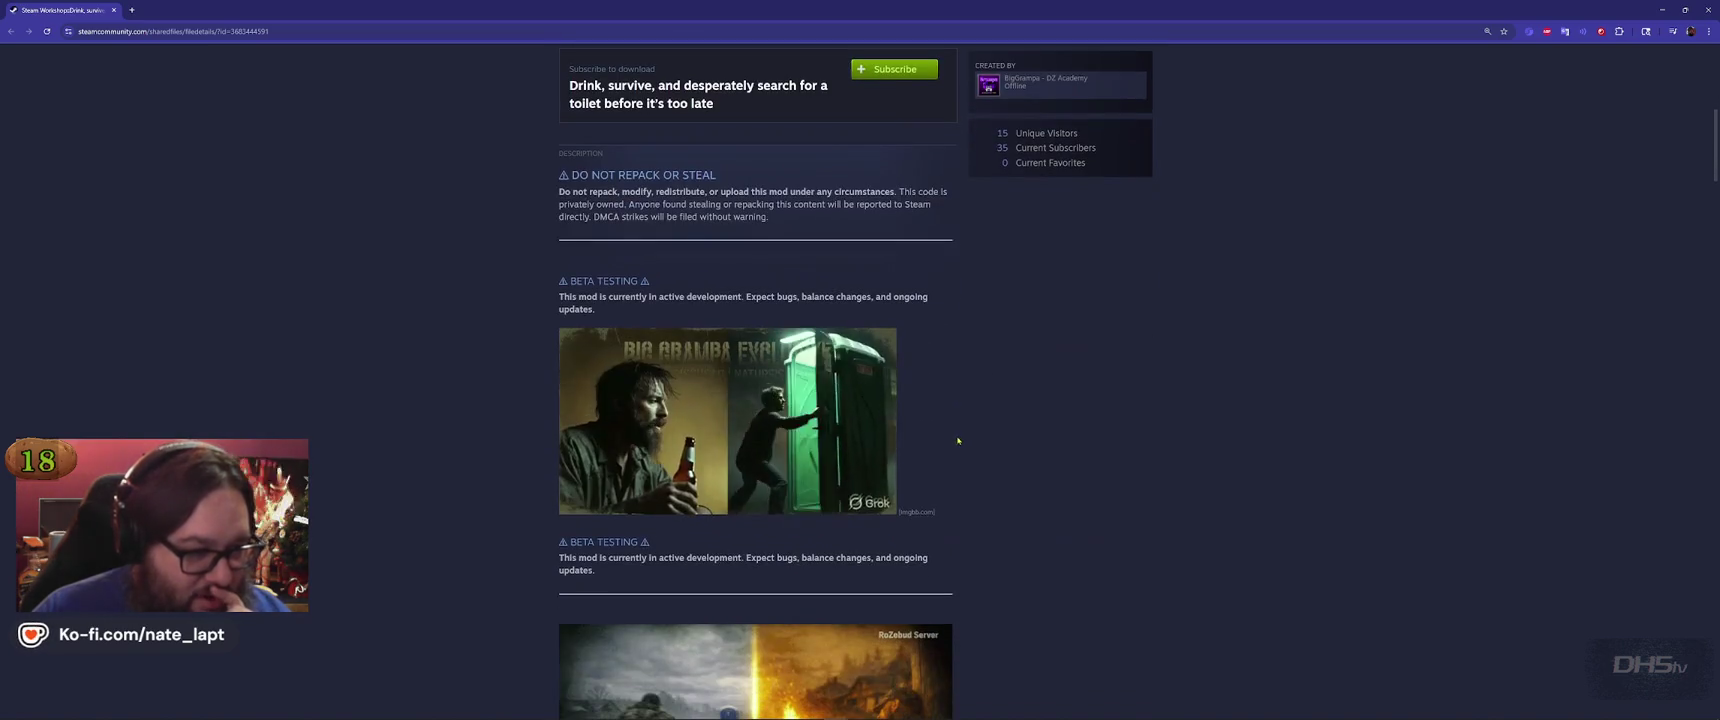
pyautogui.scroll(1, 958, 441)
pyautogui.scroll(5, 915, 252)
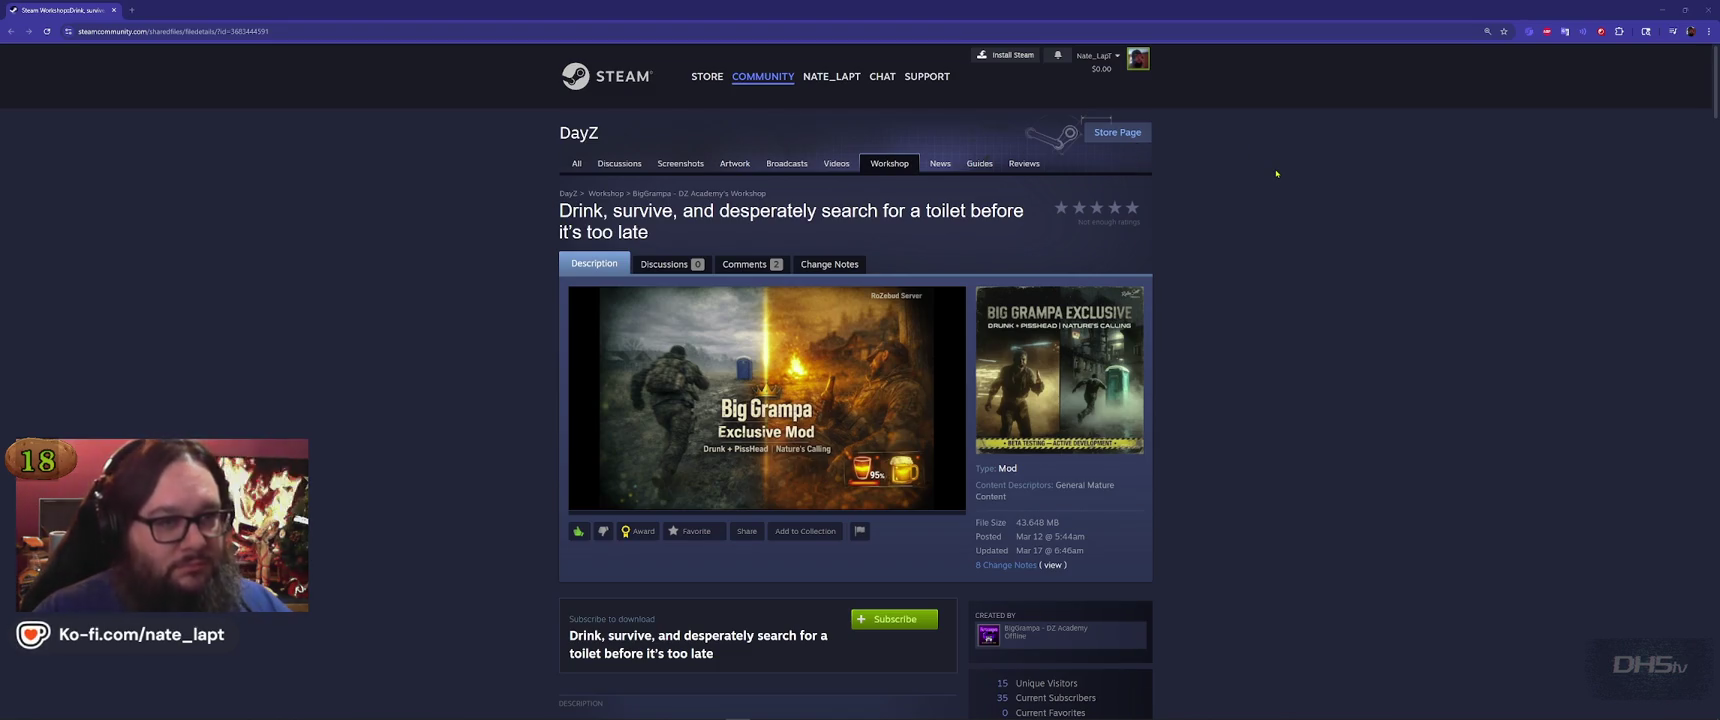
pyautogui.click(895, 613)
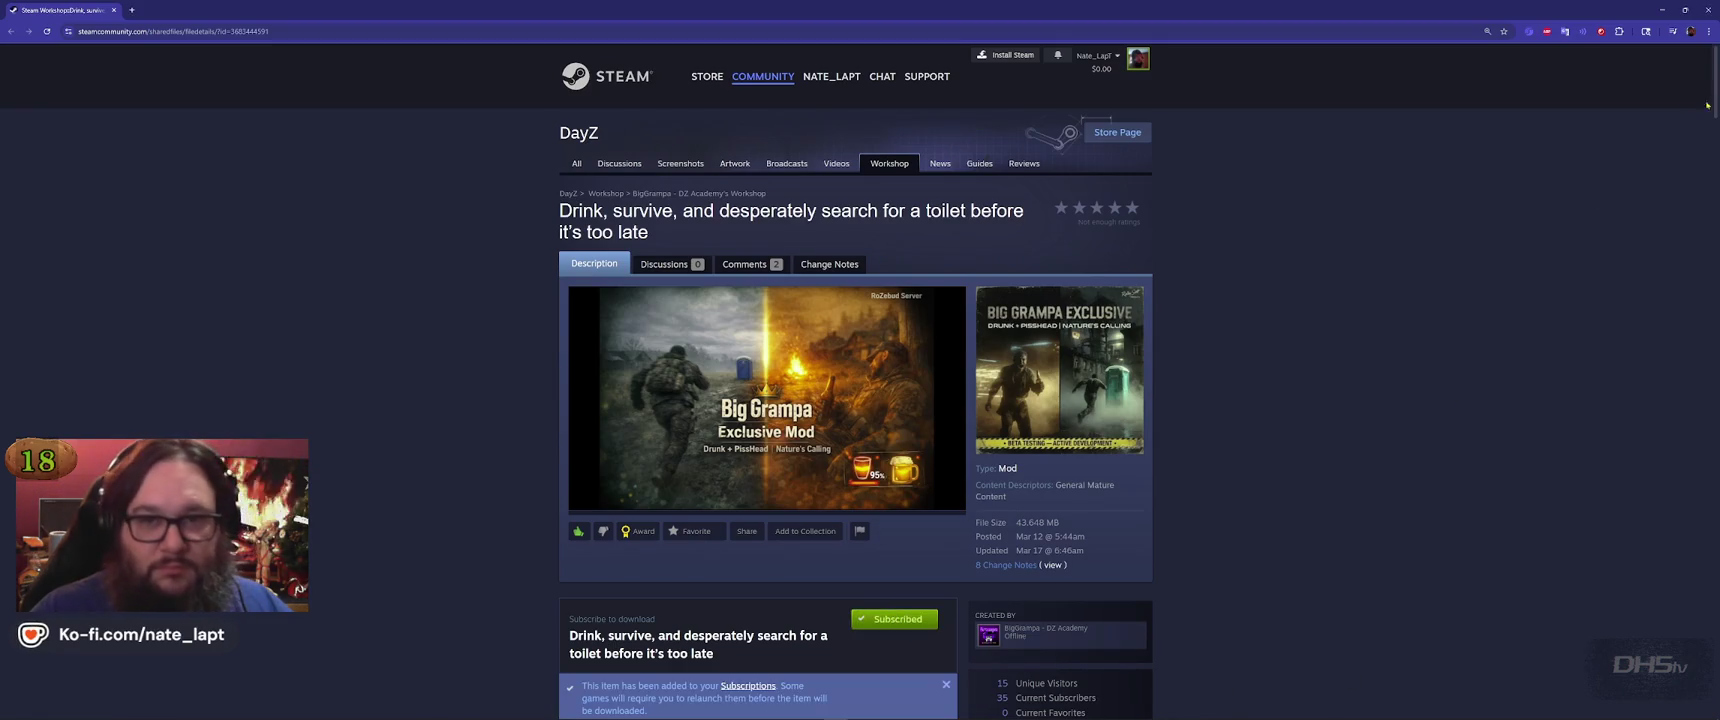
pyautogui.click(1660, 16)
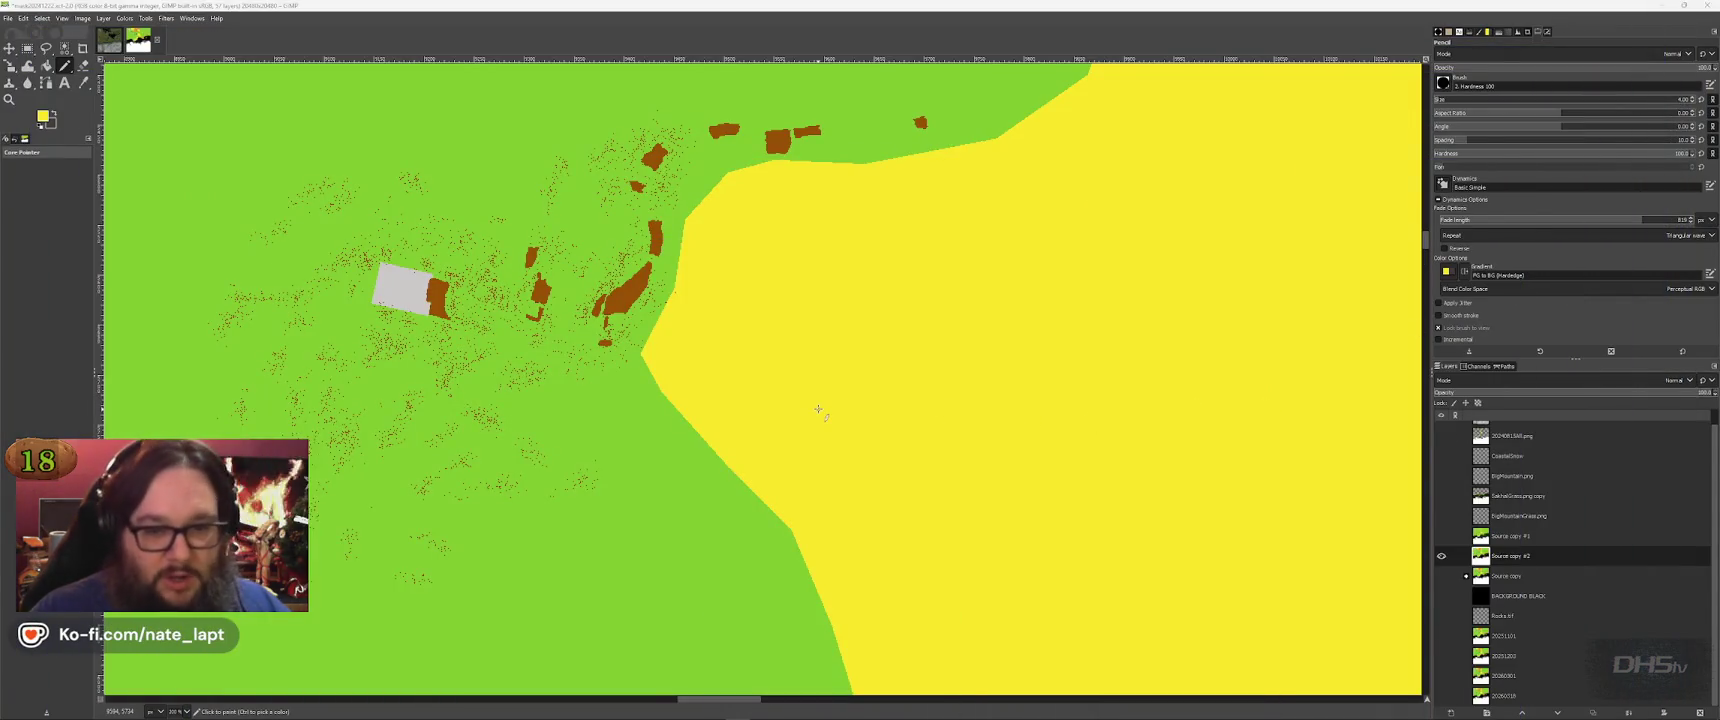
# Rename the Source copy #2 layer to '20260318 #1' and move it to the bottom of the stack.
pyautogui.doubleClick(1553, 555)
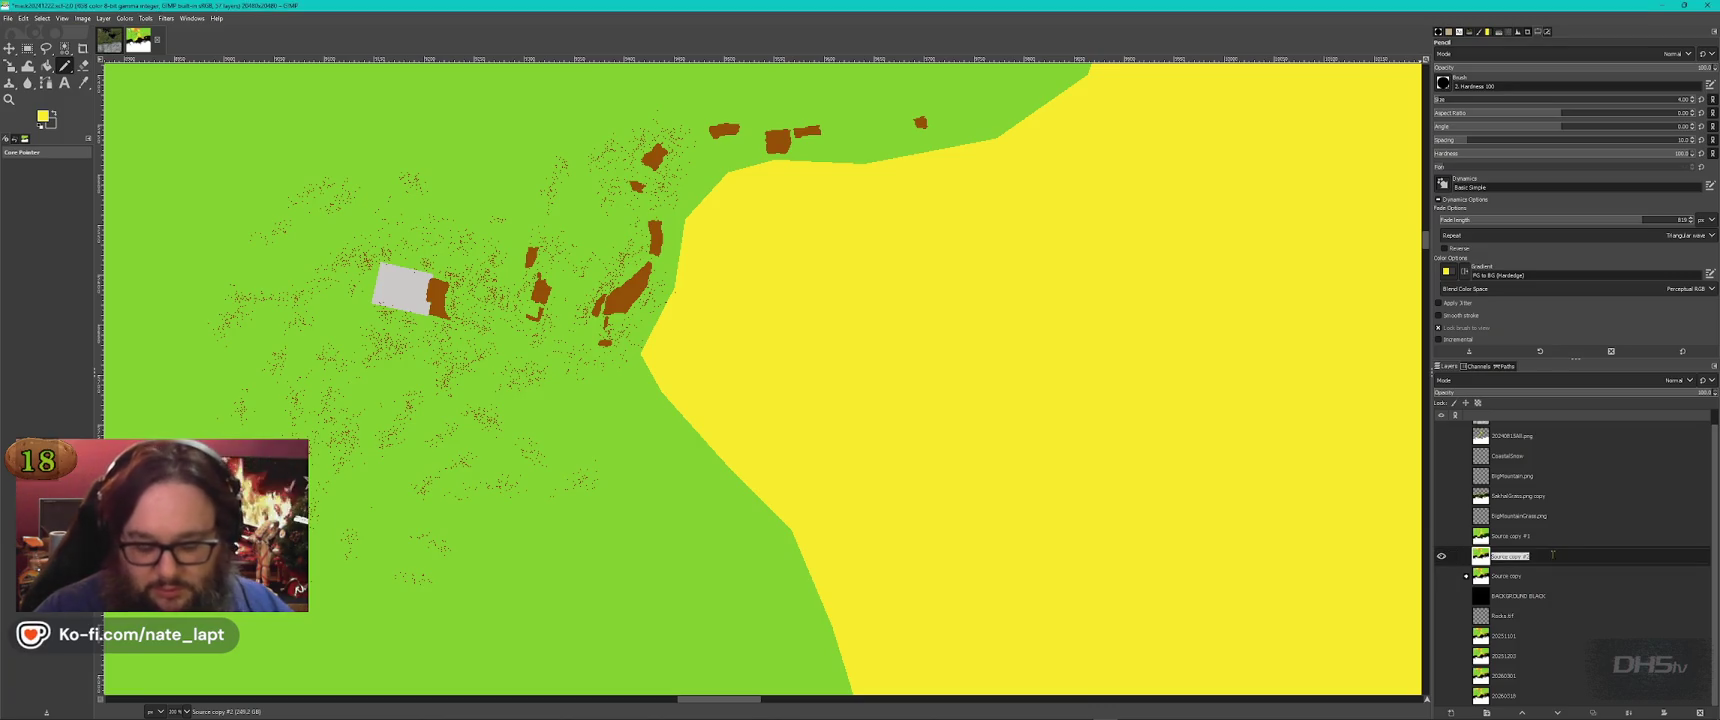
pyautogui.write('26031')
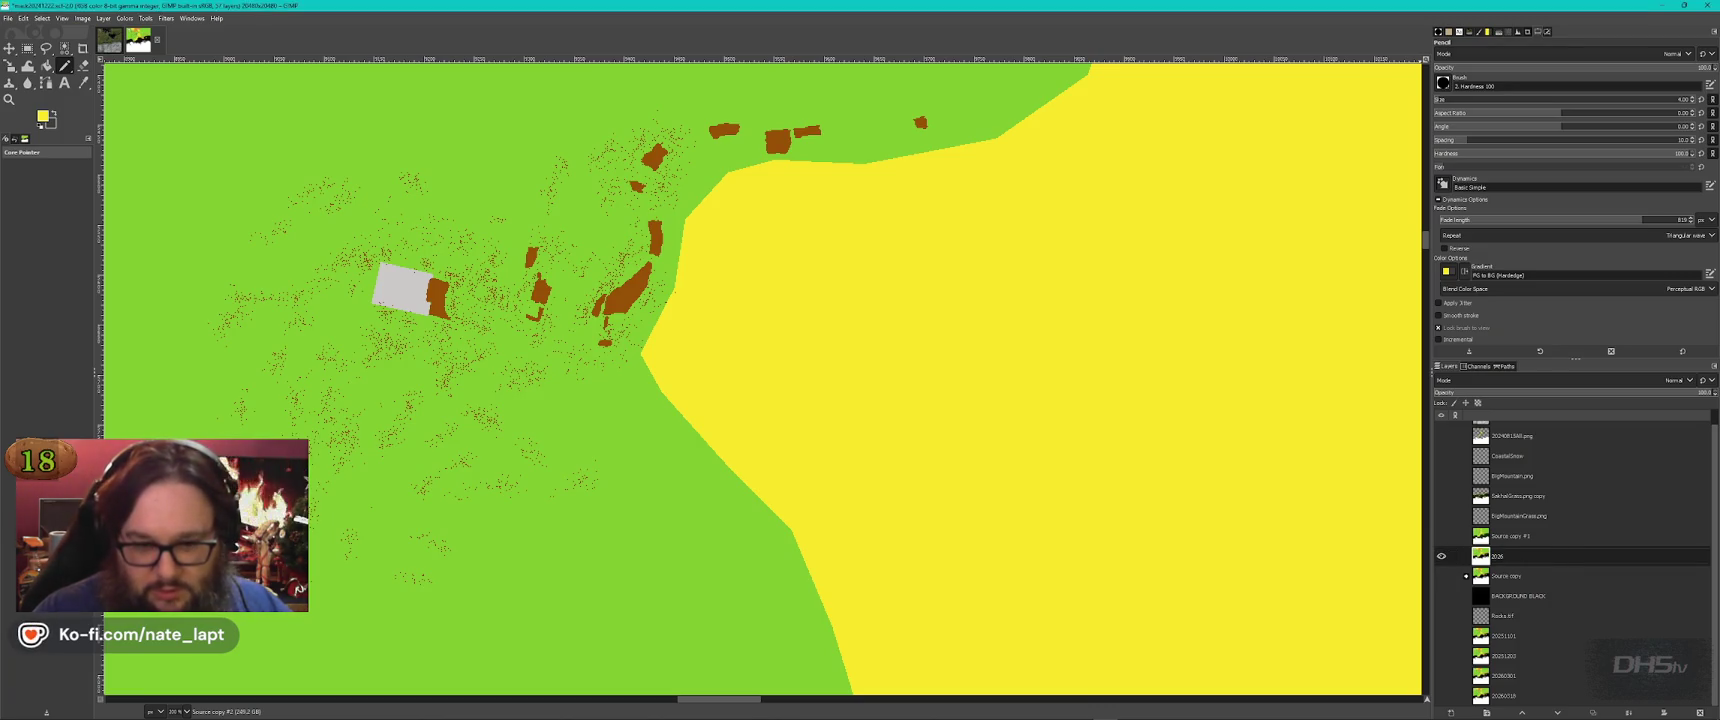
pyautogui.write('8')
pyautogui.press('Return')
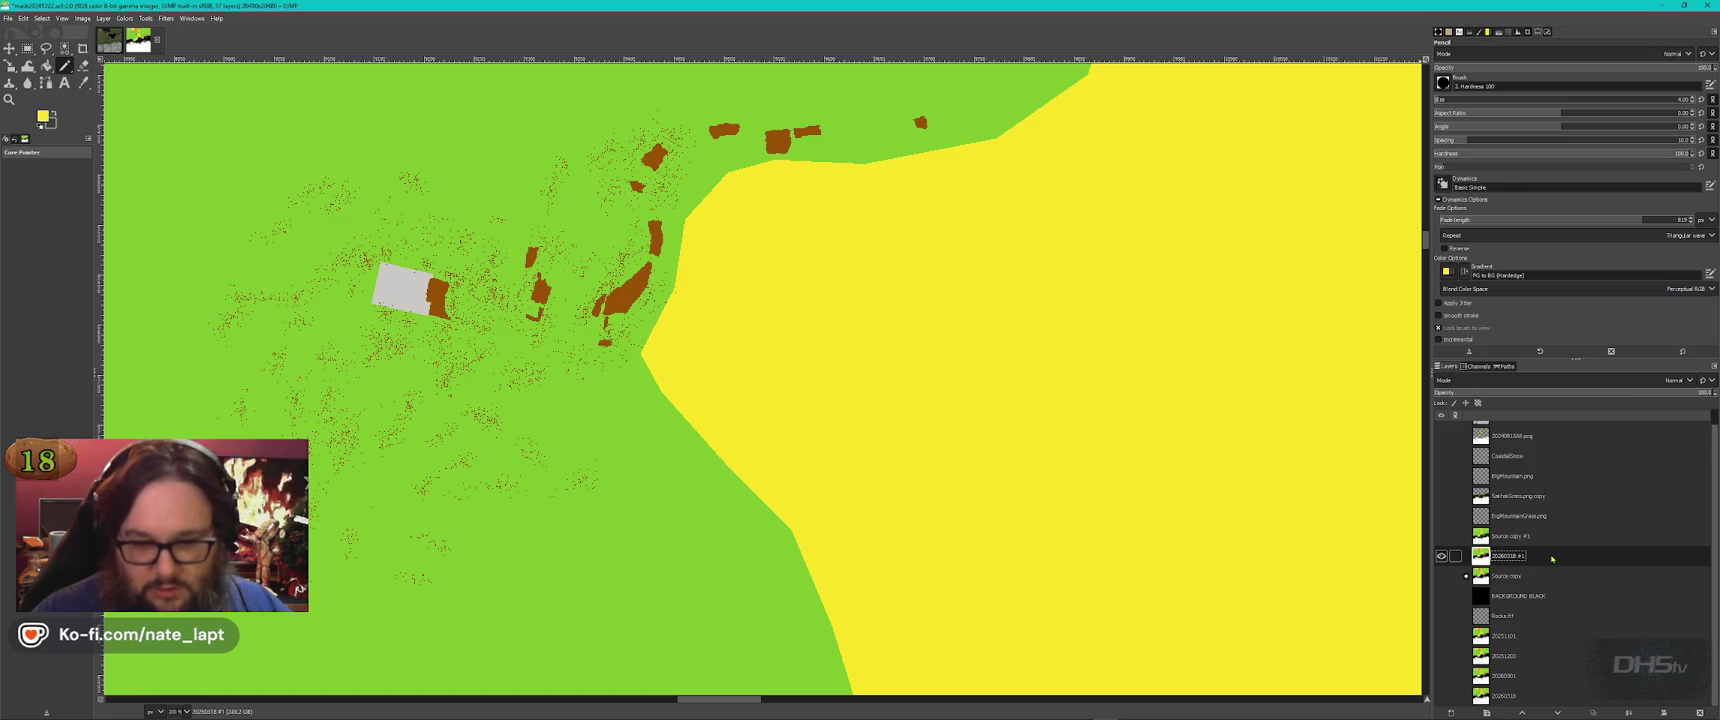
pyautogui.moveTo(1552, 558); pyautogui.dragTo(1533, 700)
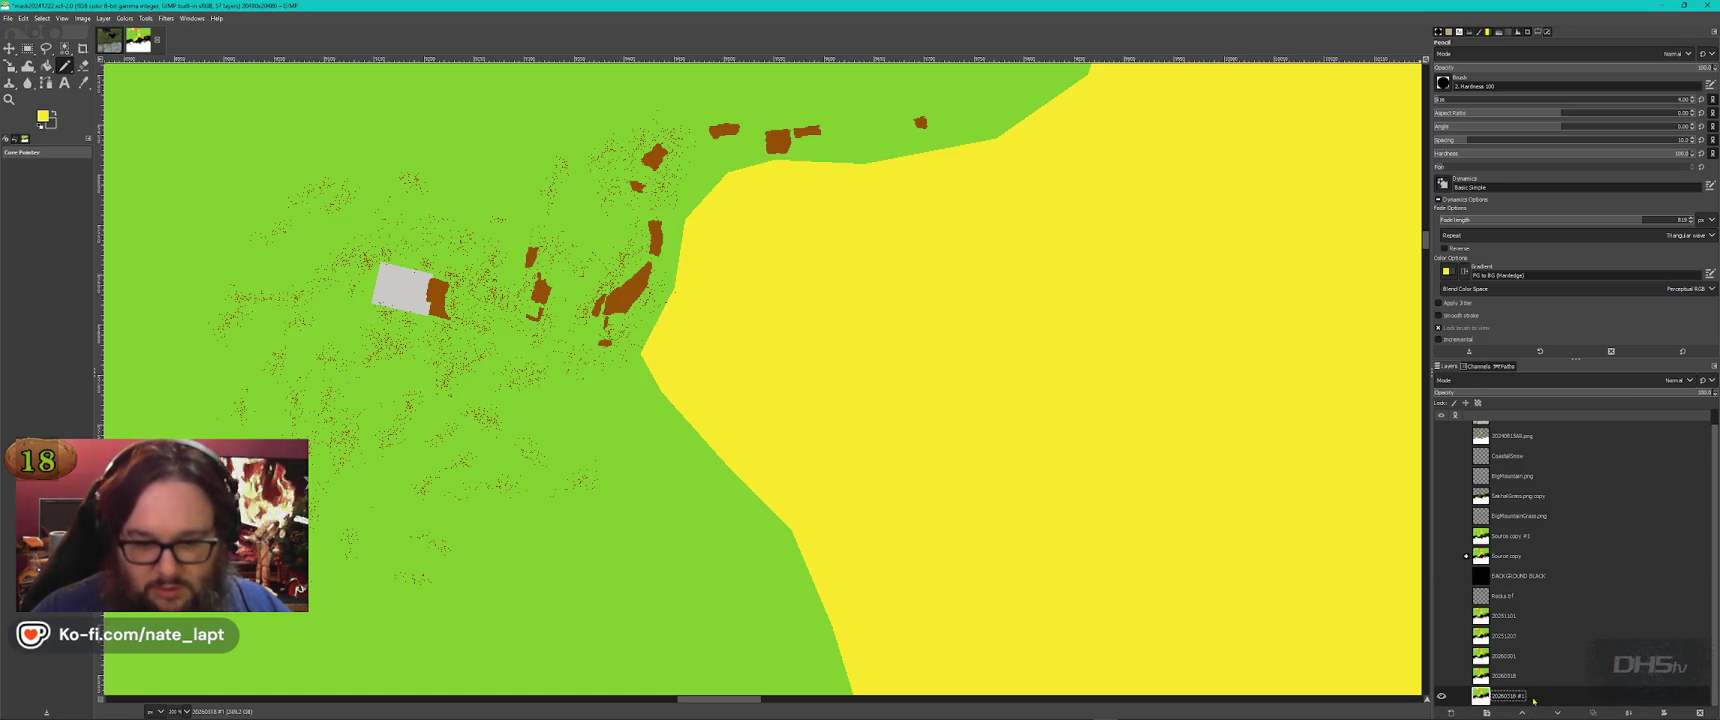
pyautogui.click(8, 18)
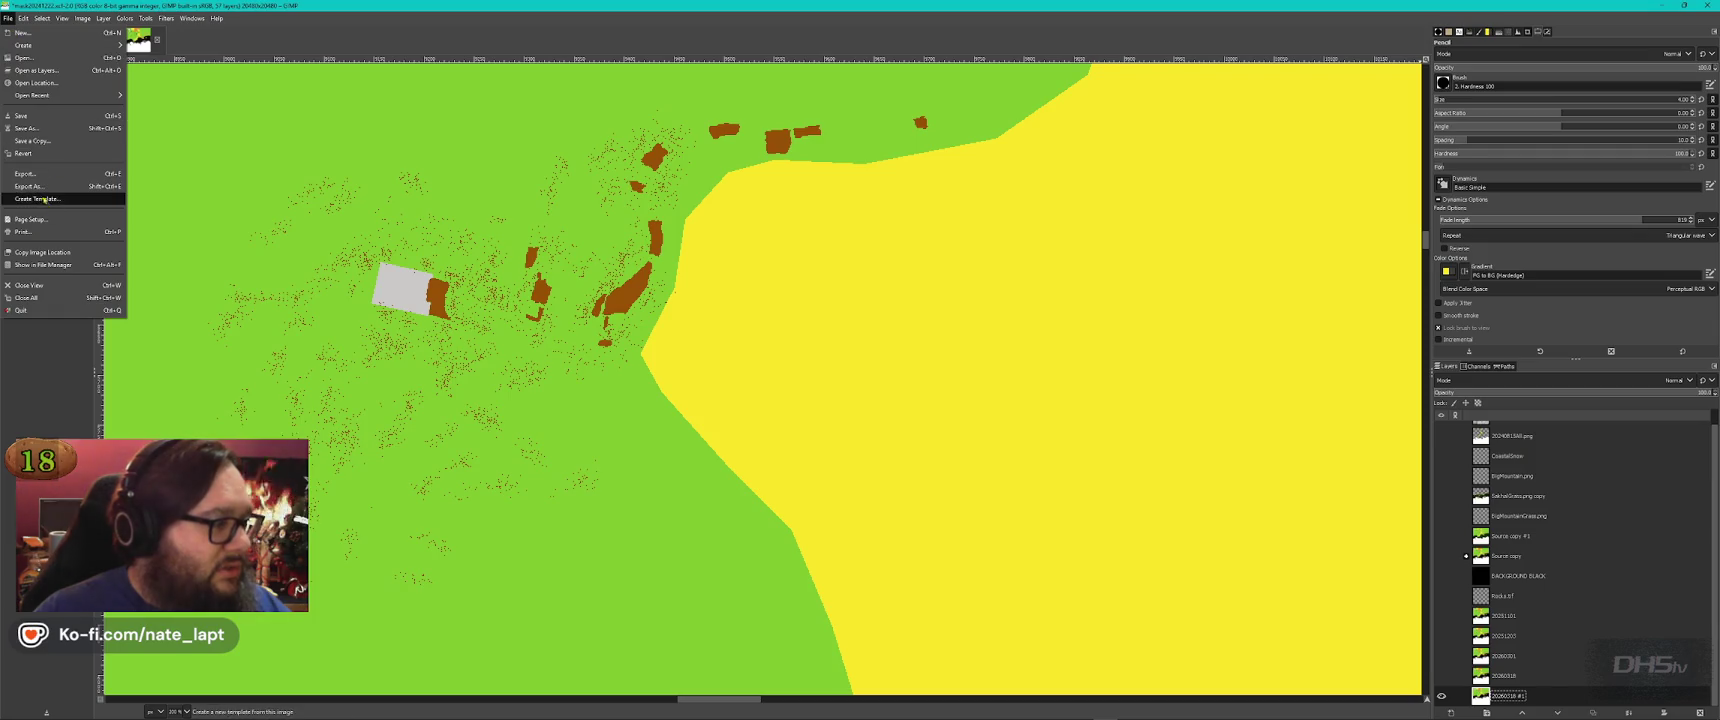
# Export the image as BMP, replacing the existing mask20260318.bmp with default BMP options.
pyautogui.click(30, 186)
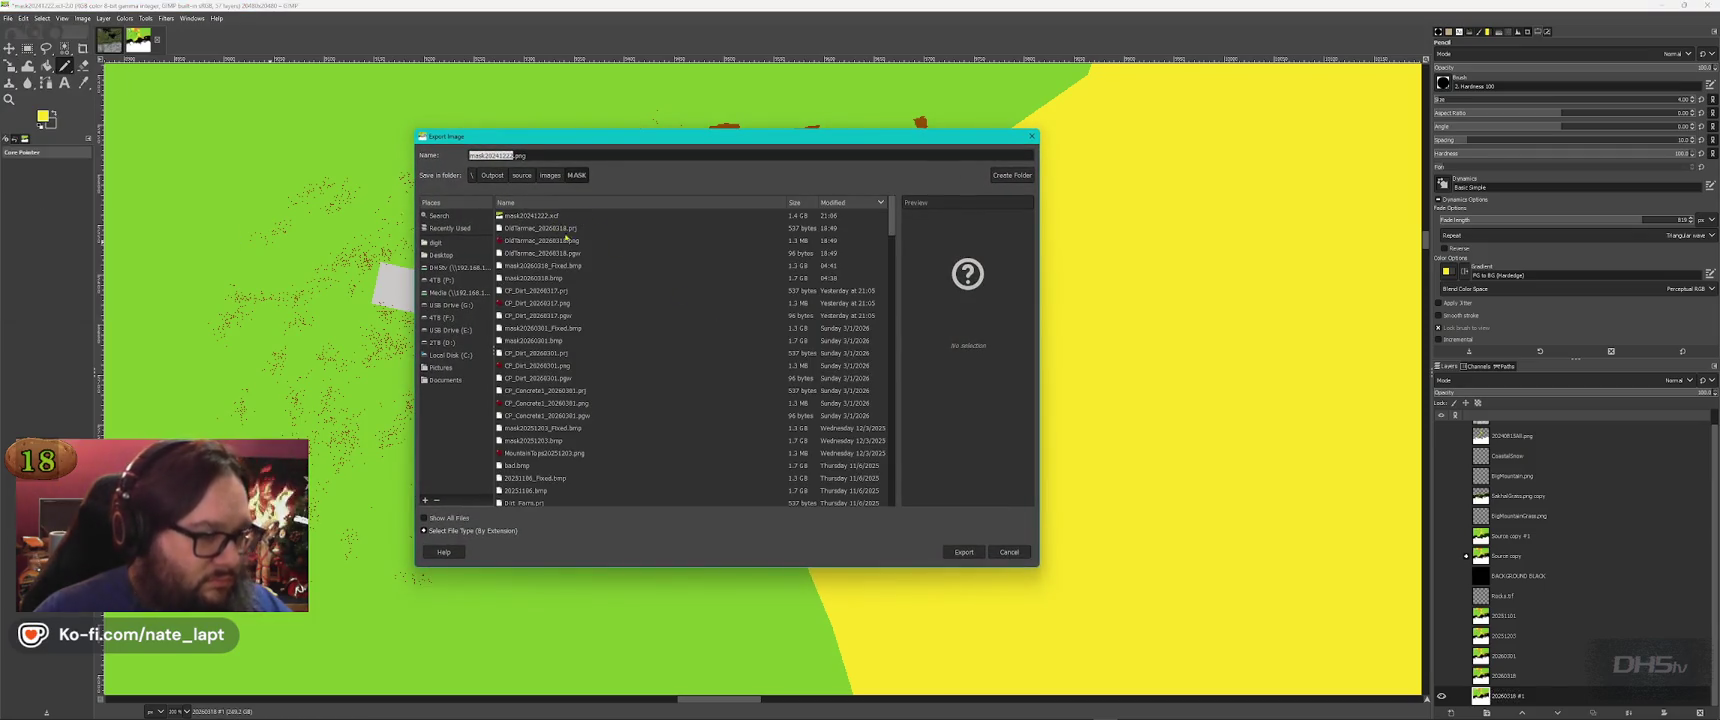
pyautogui.click(560, 278)
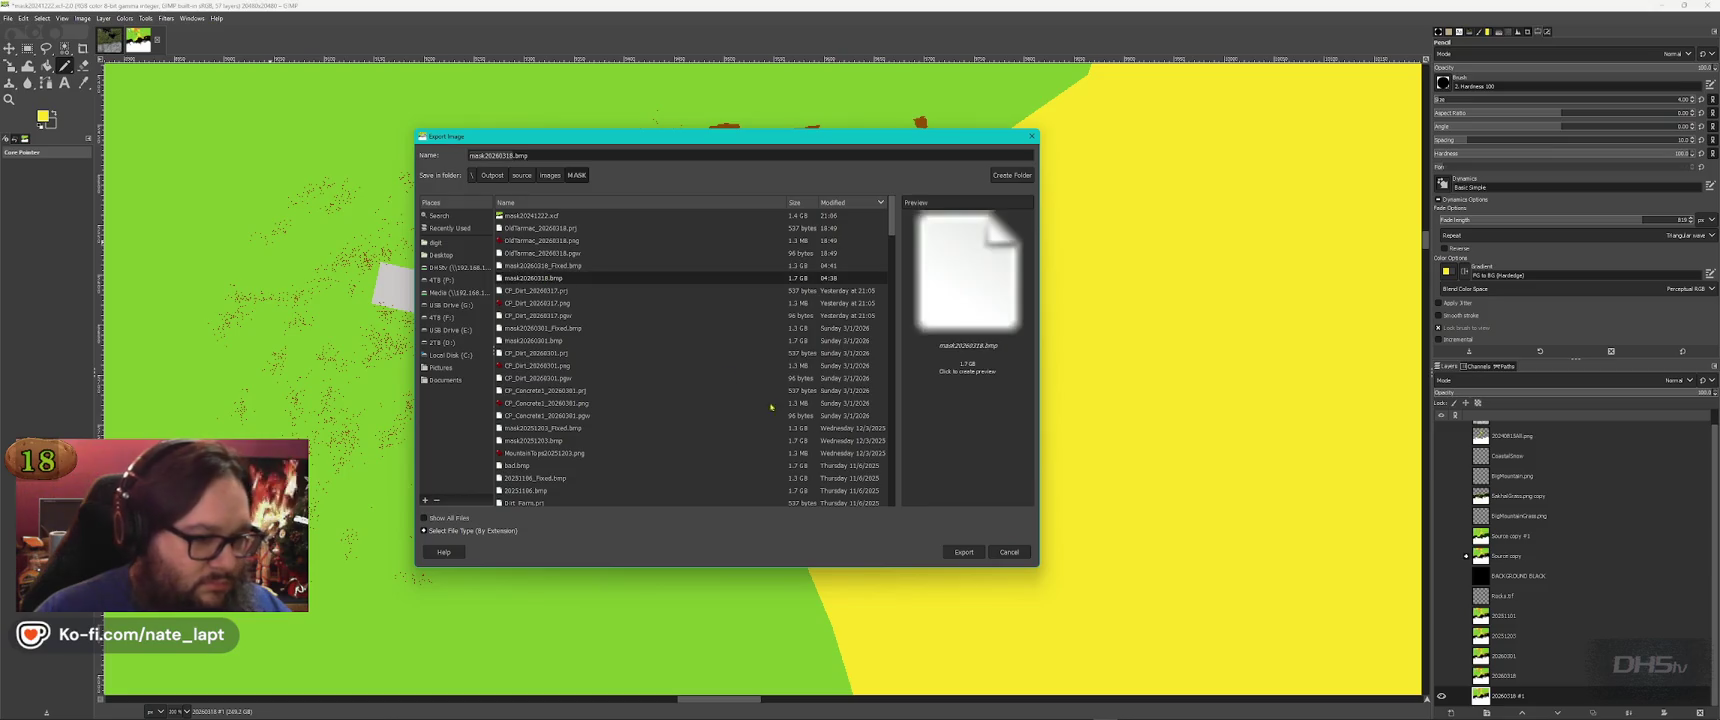
pyautogui.click(963, 552)
pyautogui.click(776, 396)
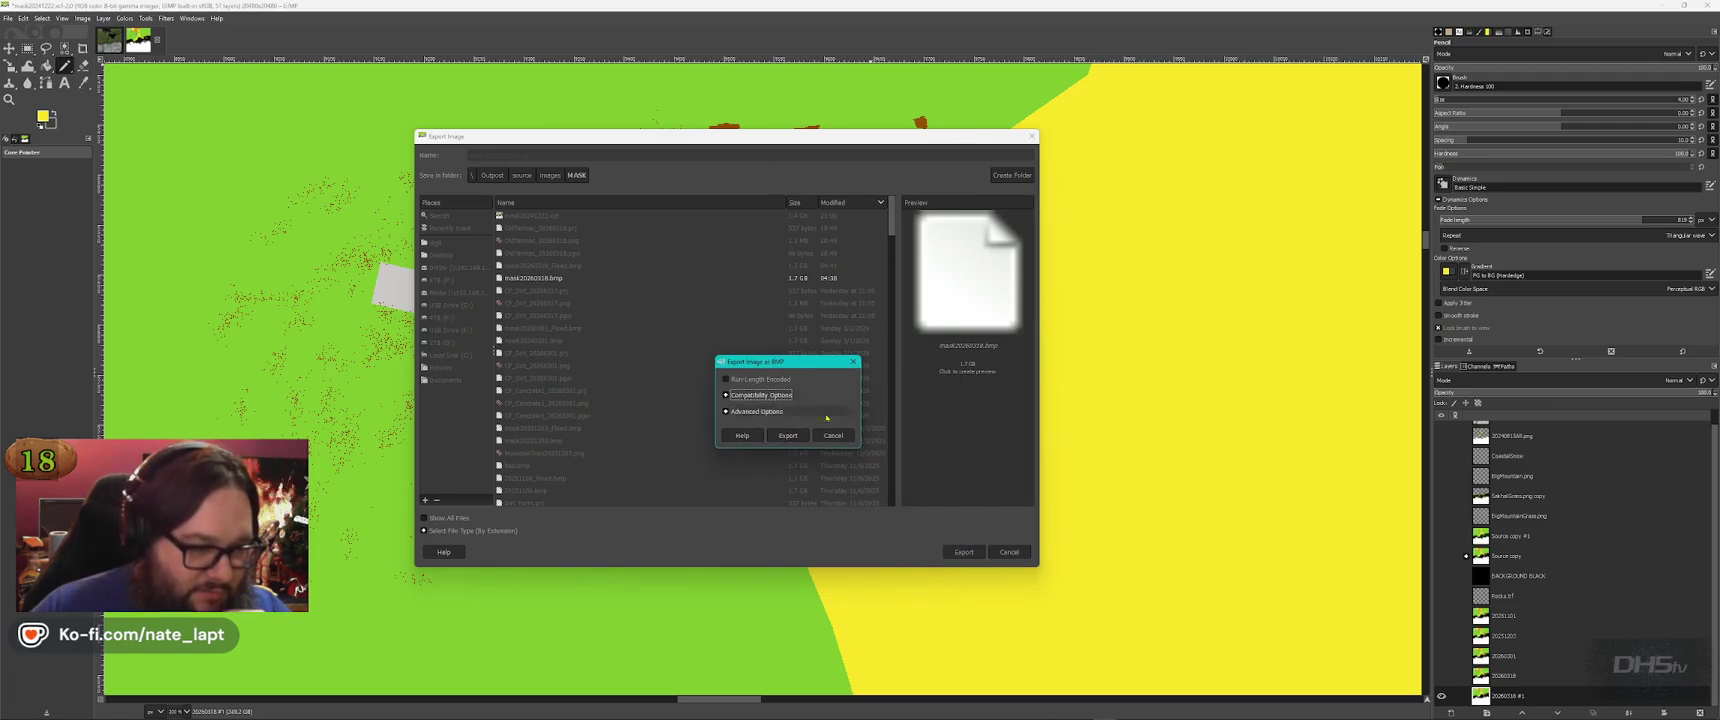
pyautogui.click(790, 438)
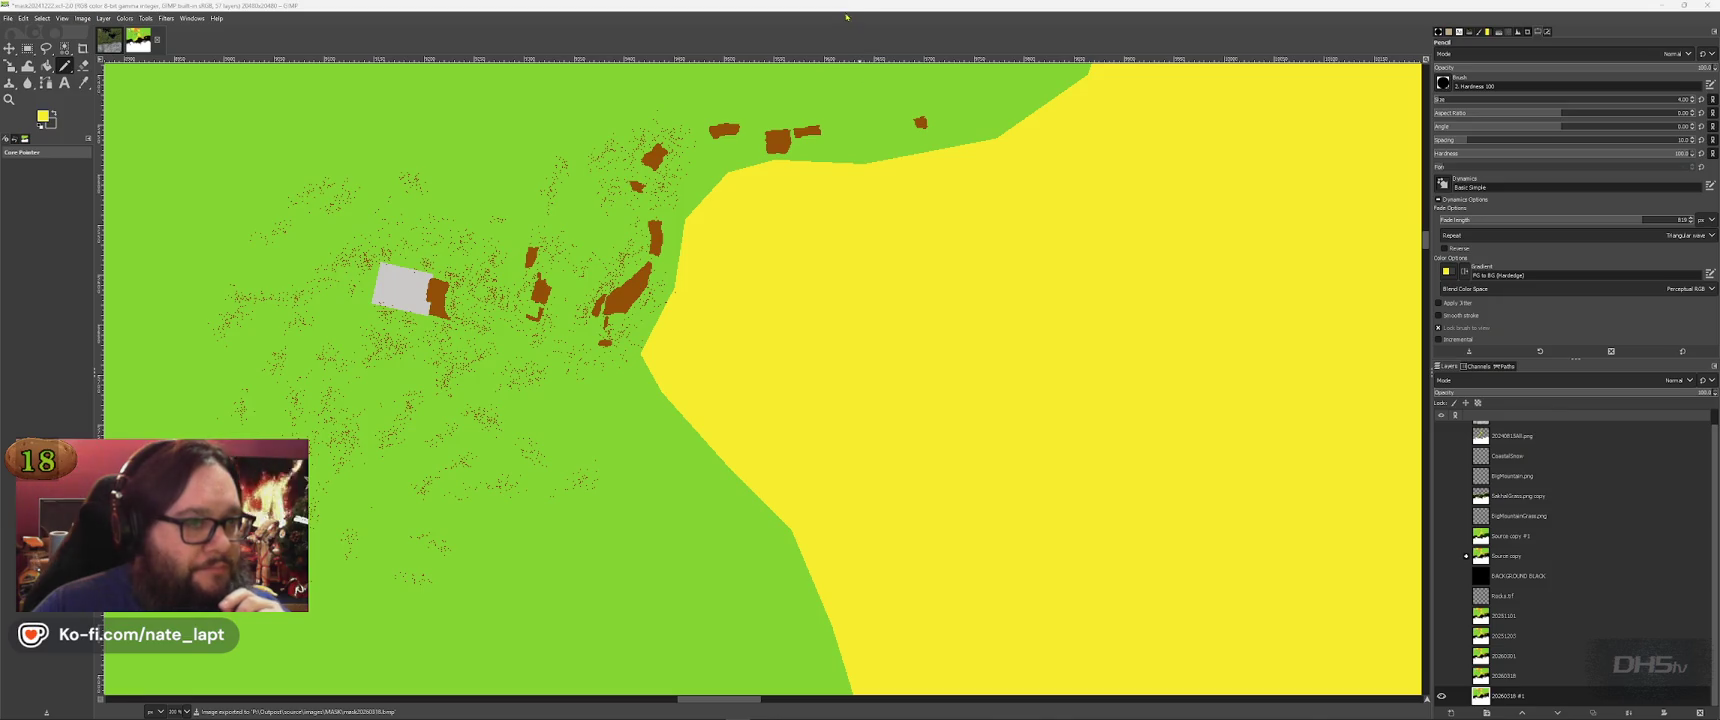
pyautogui.click(846, 17)
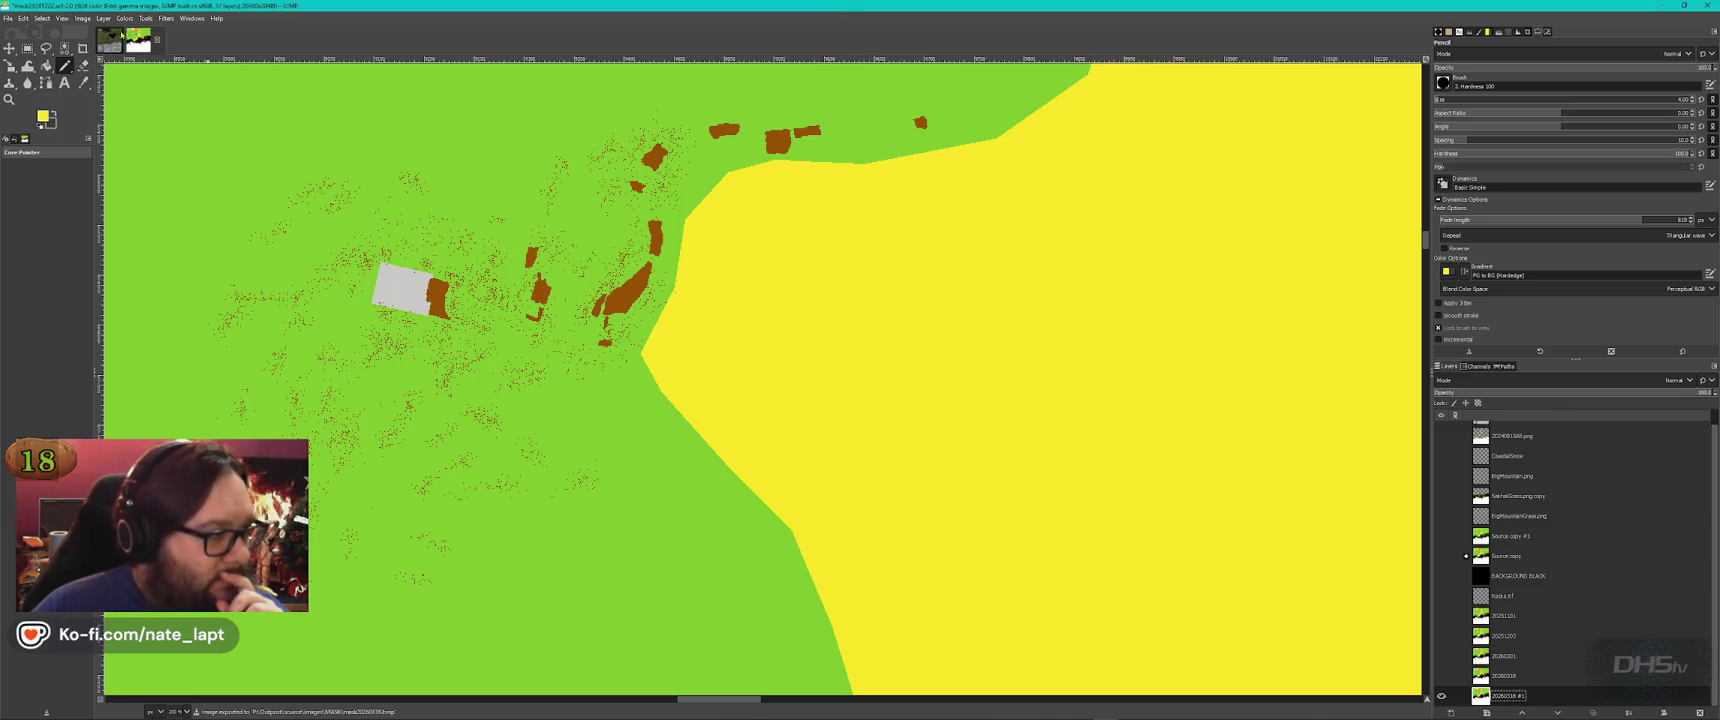
pyautogui.click(138, 40)
pyautogui.scroll(3, 922, 372)
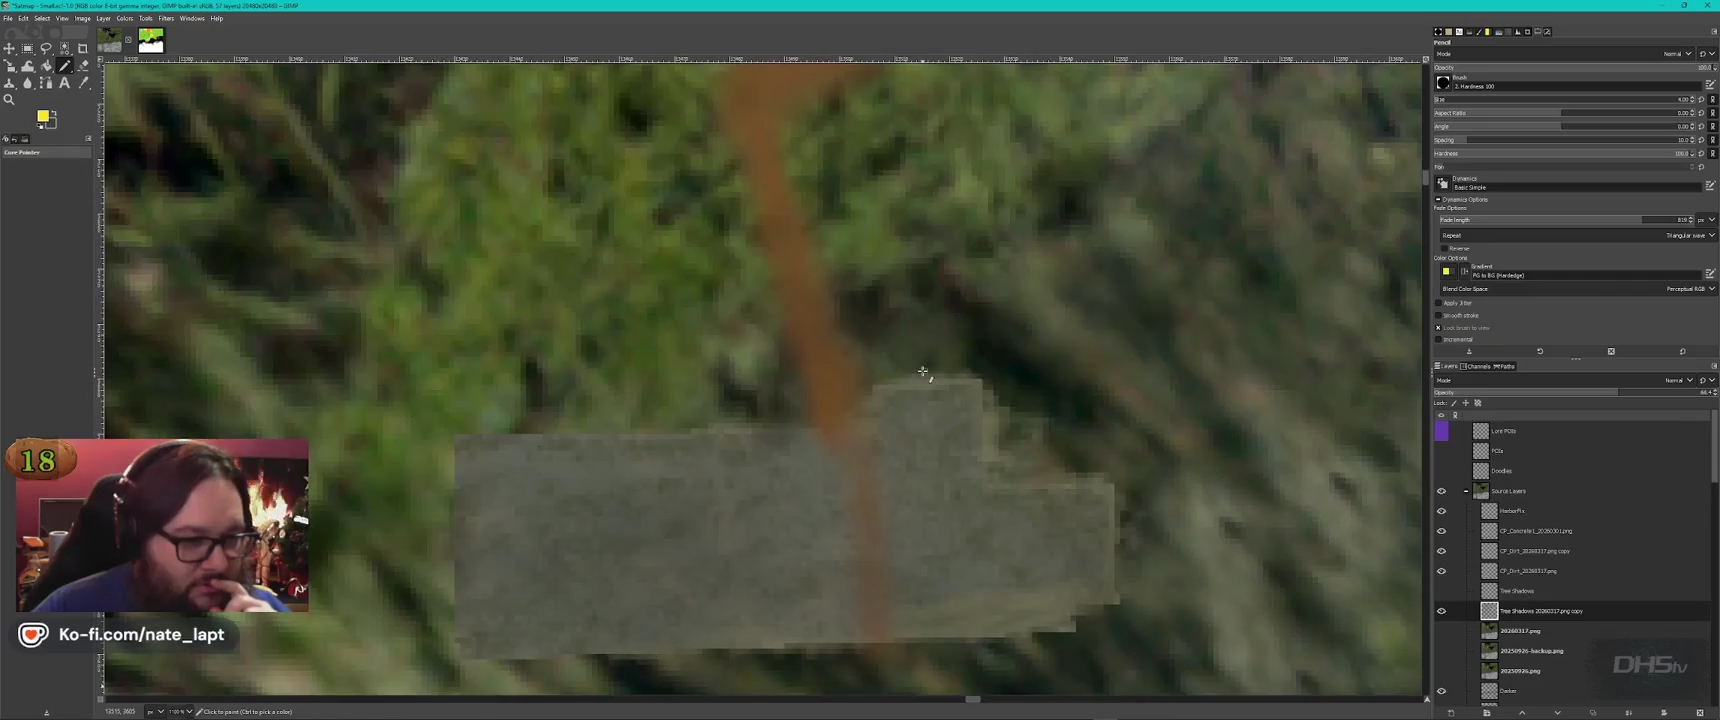
pyautogui.scroll(-3, 920, 480)
pyautogui.keyDown('ctrl'); pyautogui.scroll(-2, 963, 366); pyautogui.keyUp('ctrl')
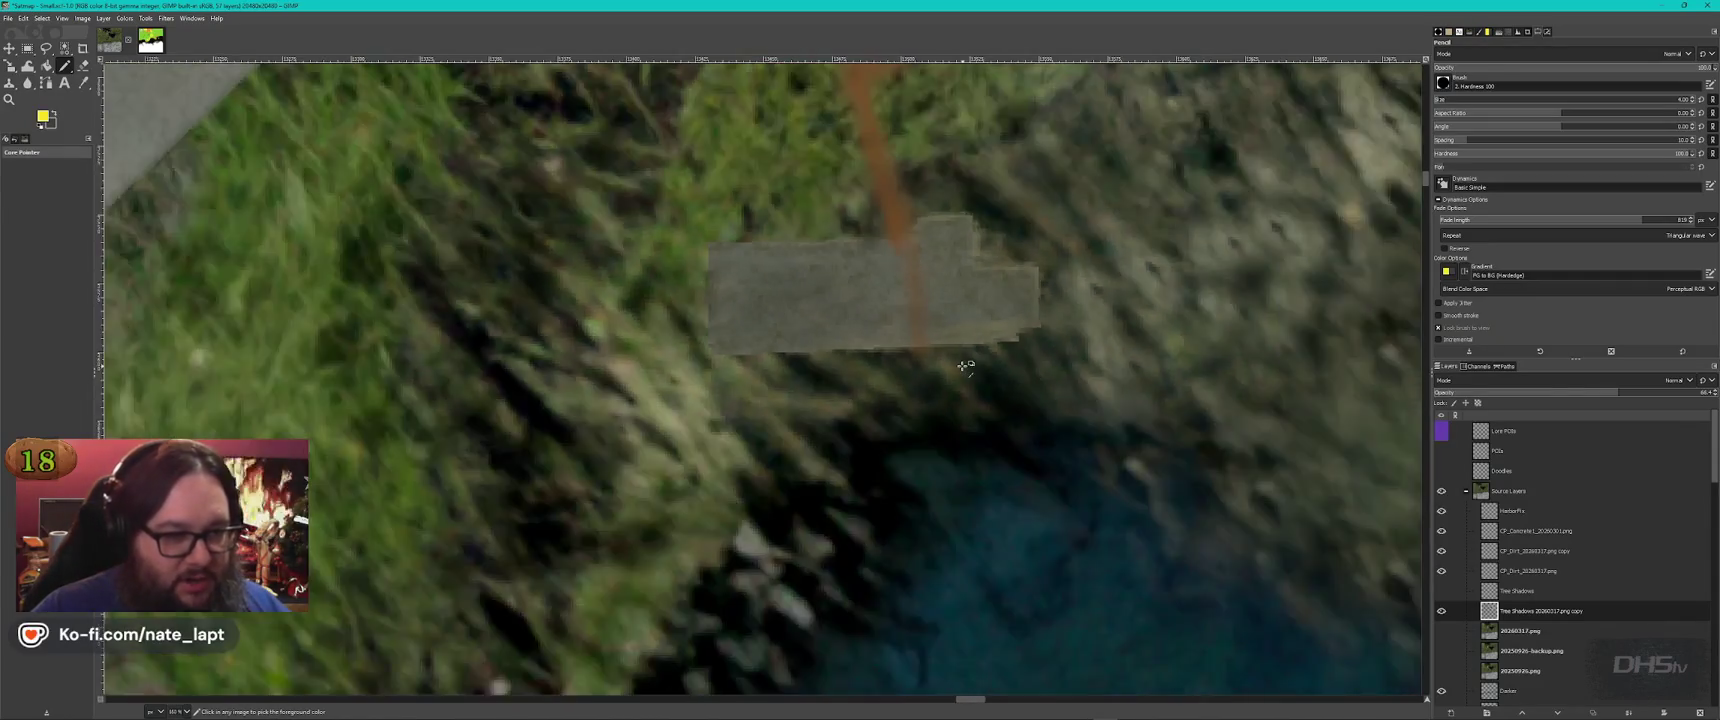
pyautogui.keyDown('ctrl'); pyautogui.scroll(-3, 963, 366); pyautogui.keyUp('ctrl')
pyautogui.scroll(3, 965, 366)
pyautogui.scroll(-1, 967, 365)
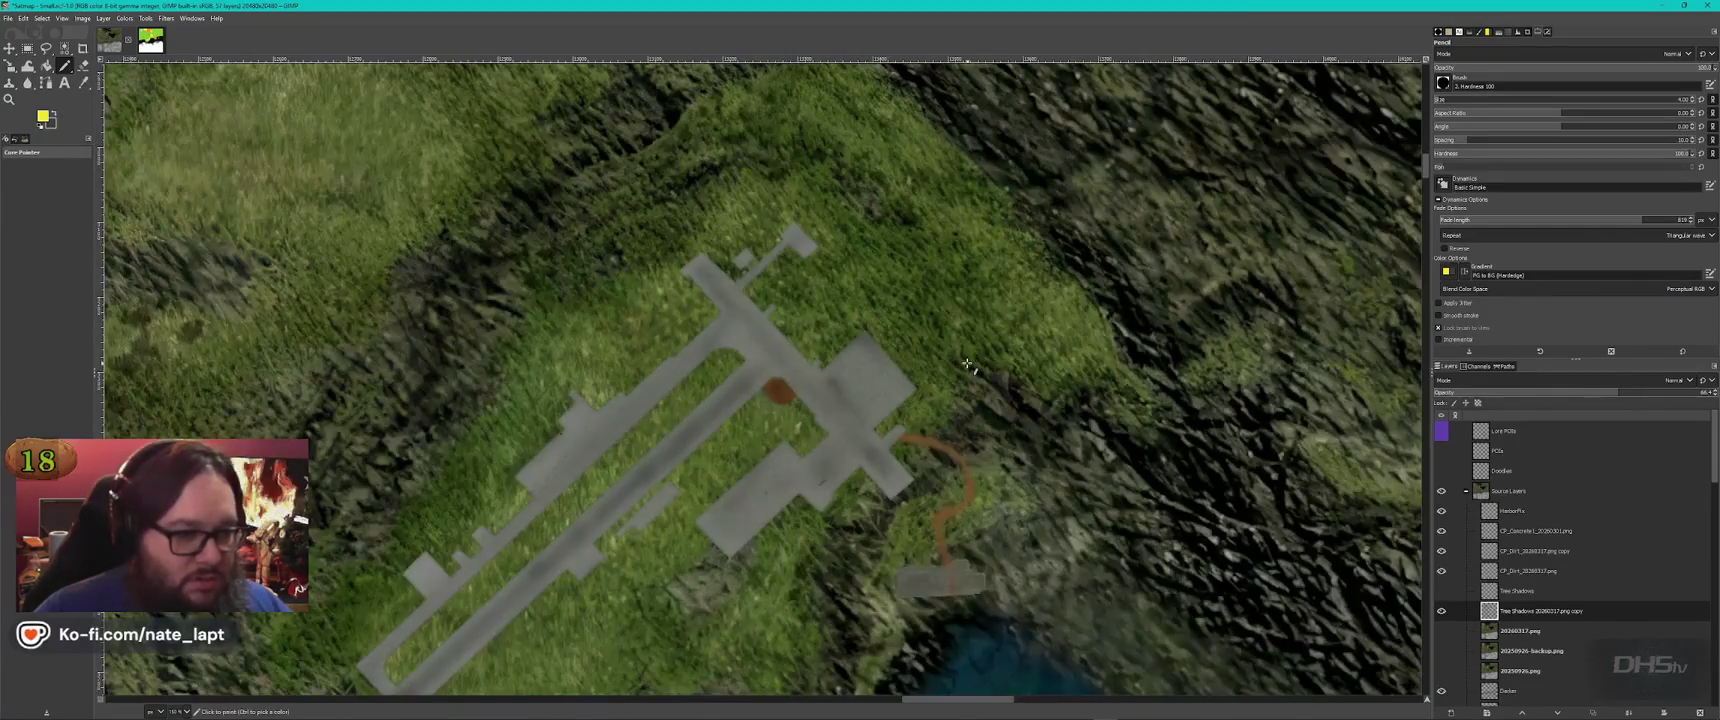
pyautogui.scroll(-2, 940, 345)
pyautogui.scroll(-2, 900, 320)
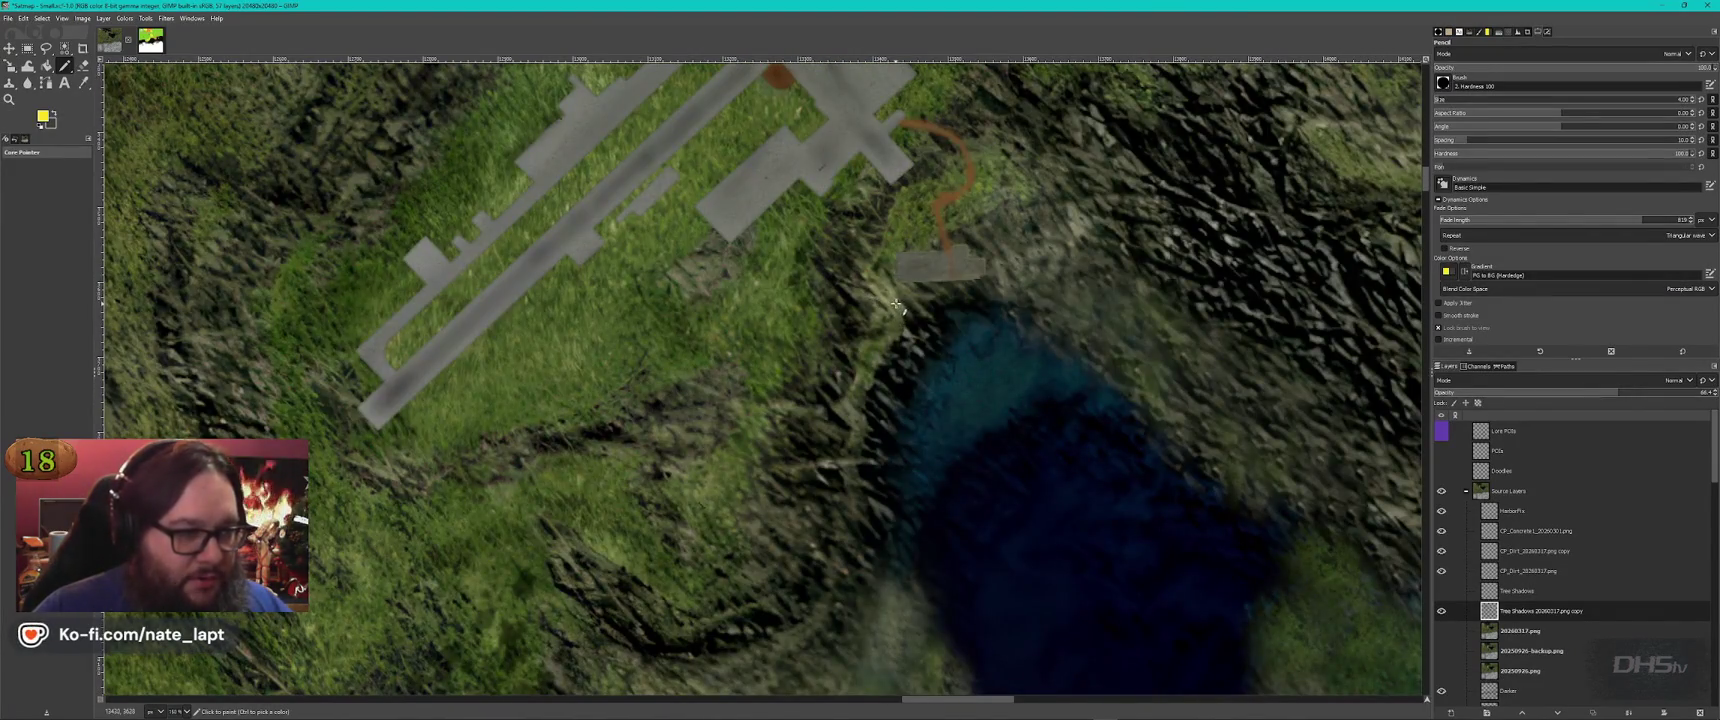
pyautogui.scroll(1, 896, 303)
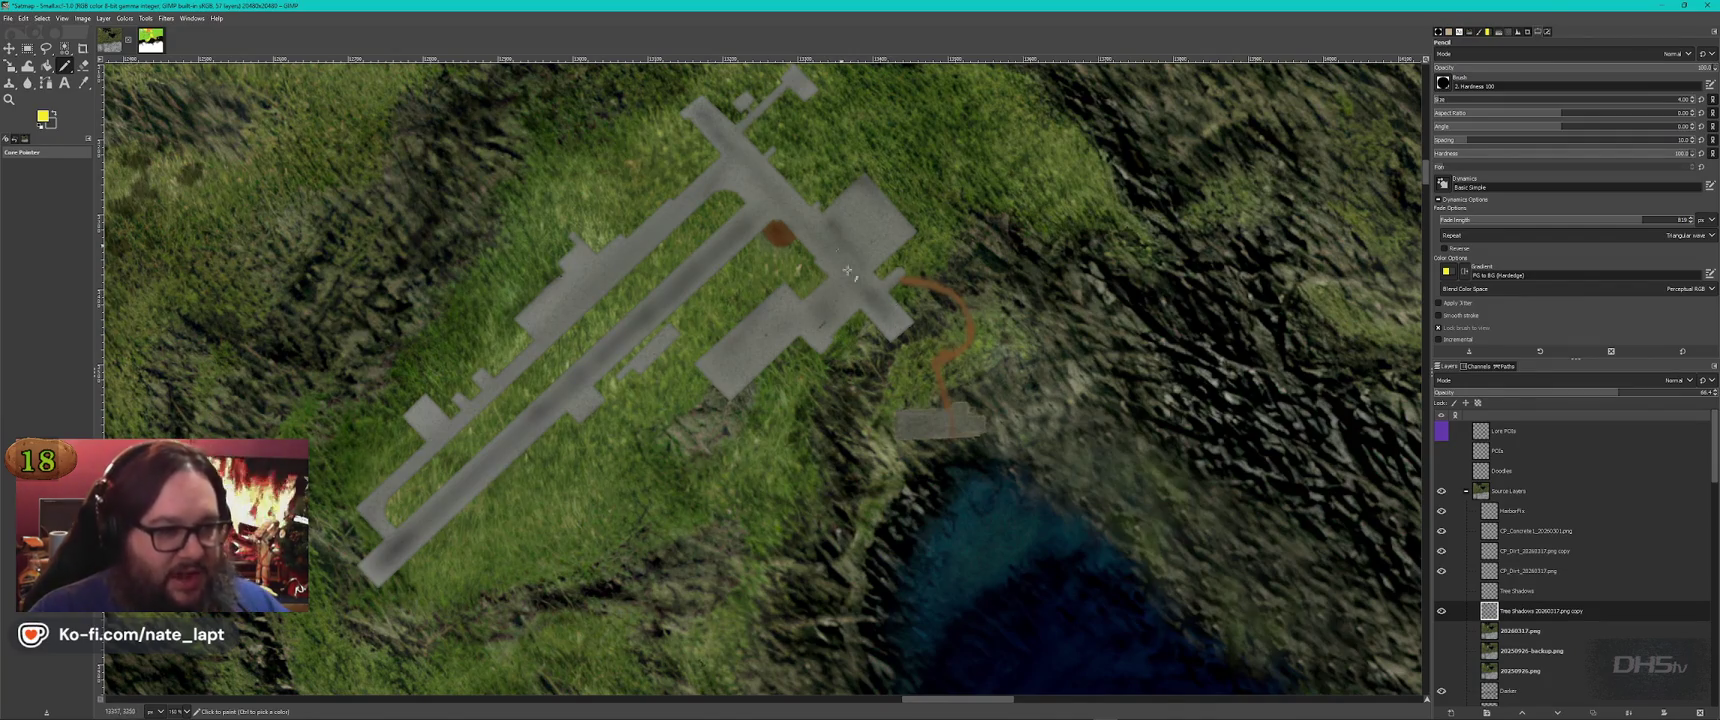
pyautogui.scroll(-3, 870, 260)
pyautogui.scroll(-1, 815, 325)
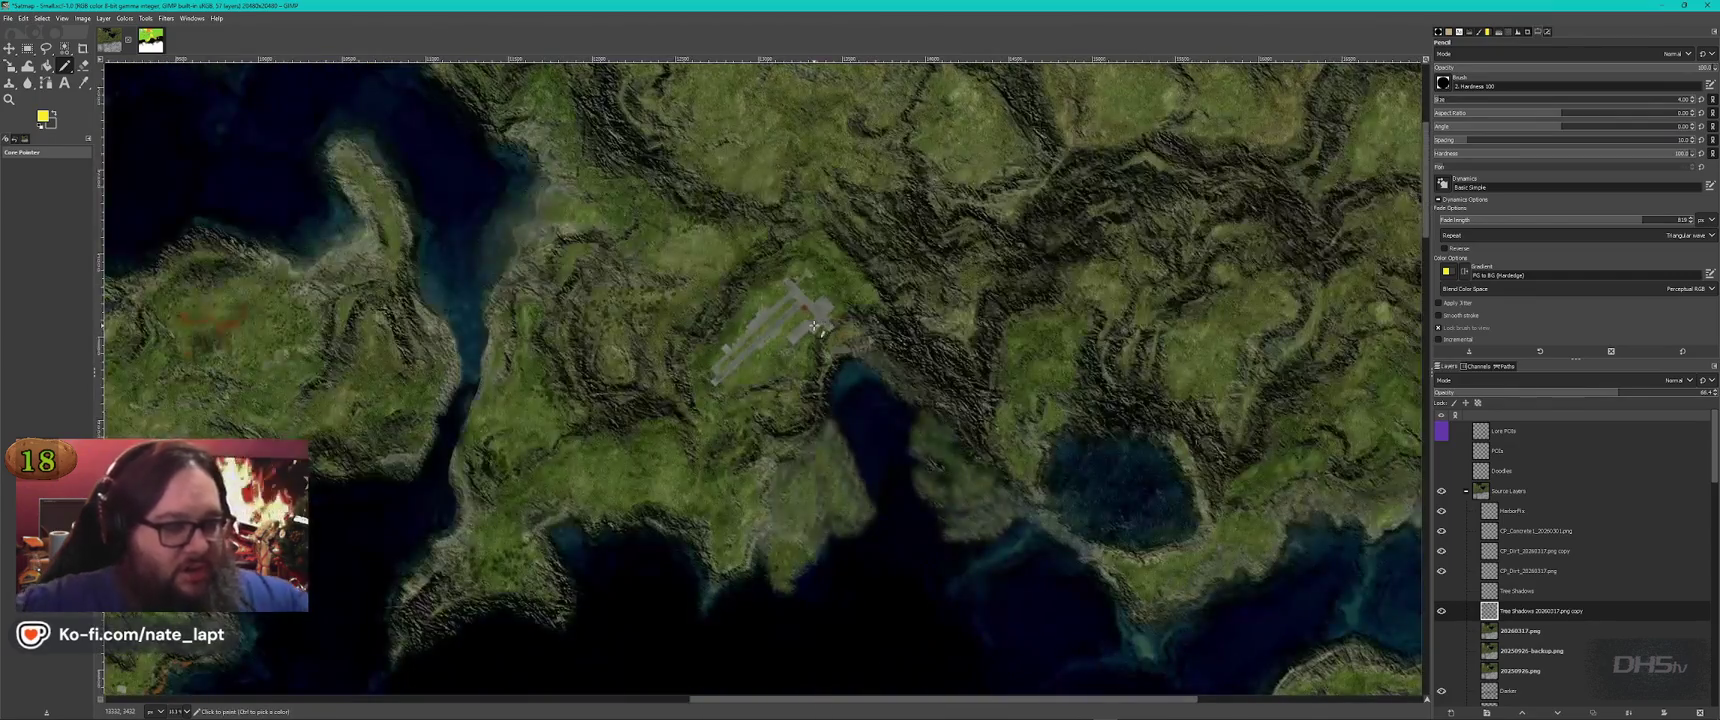
pyautogui.scroll(-2, 805, 318)
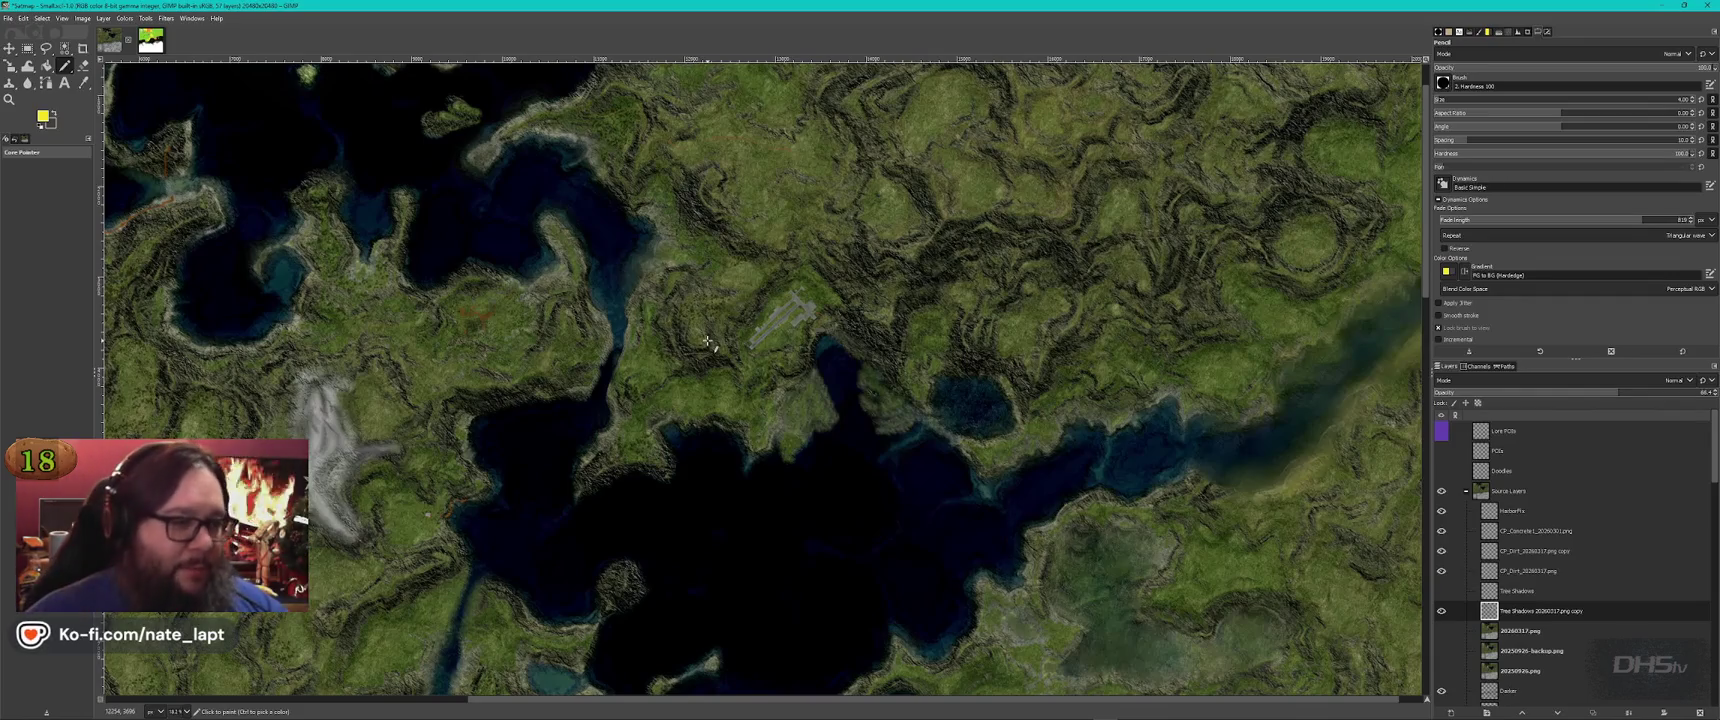
pyautogui.hscroll(-3, 706, 329)
pyautogui.hscroll(-2, 700, 315)
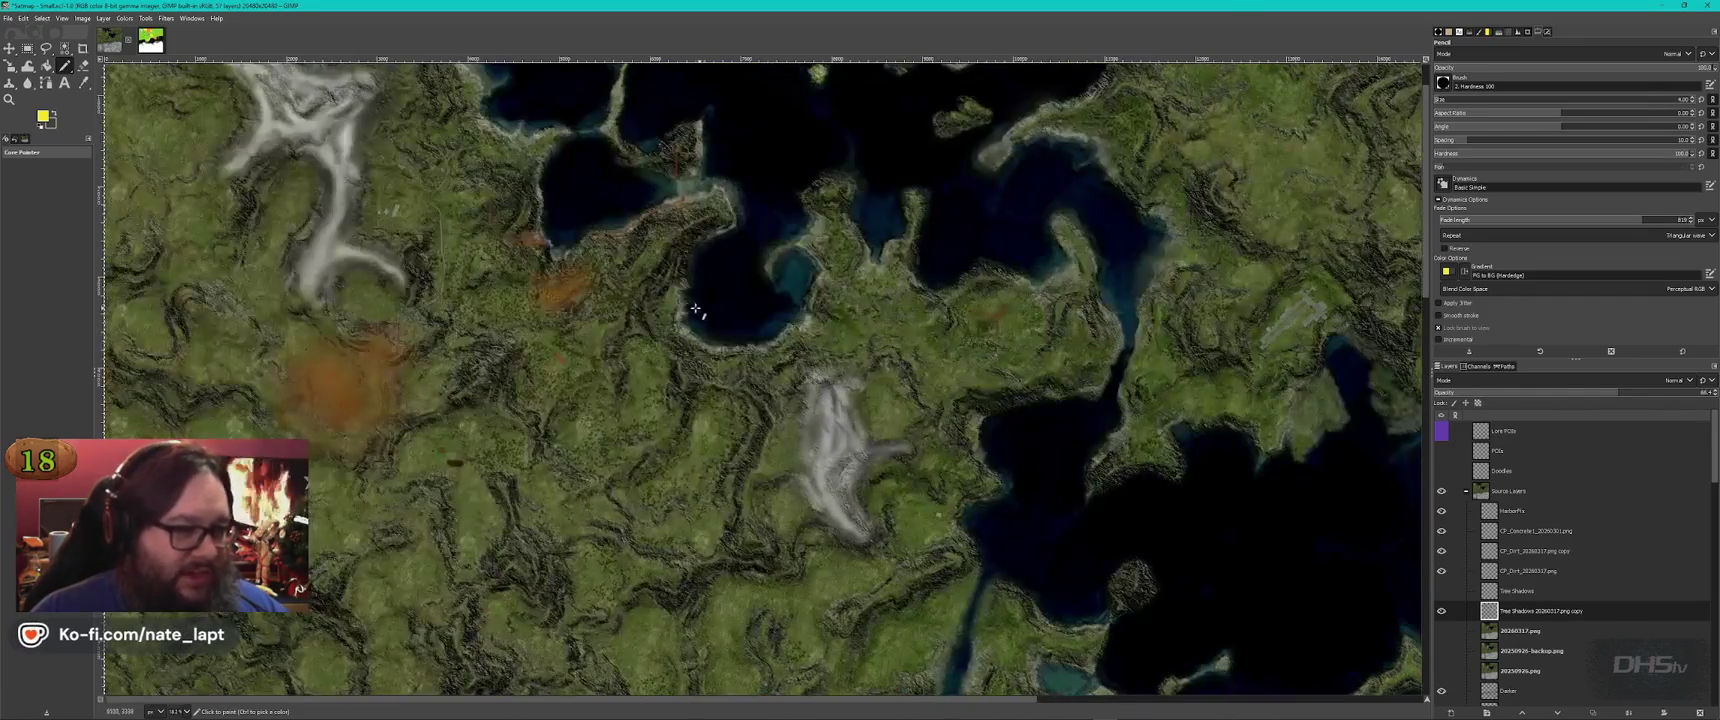
pyautogui.scroll(1, 452, 393)
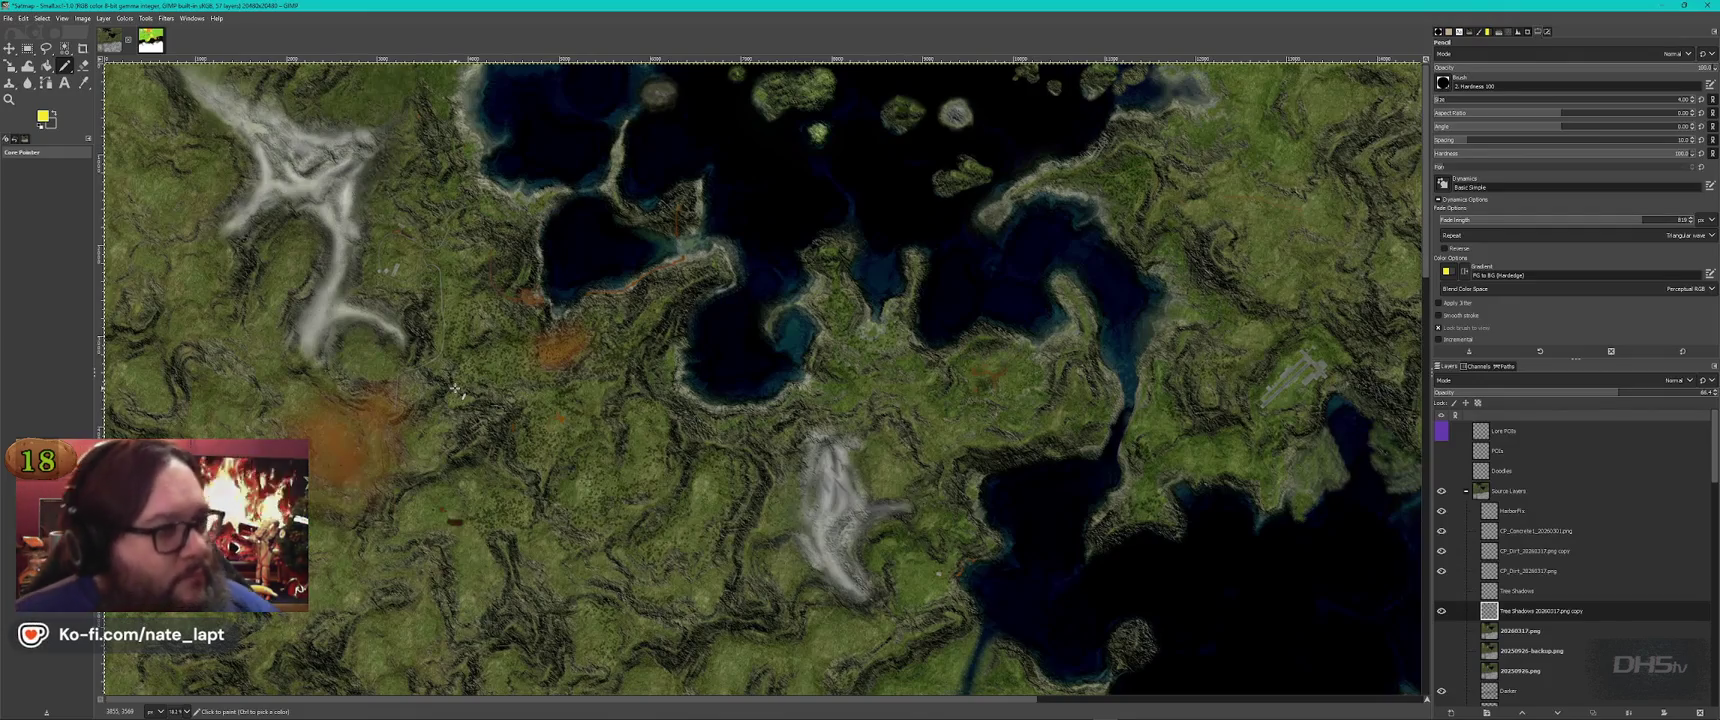
pyautogui.scroll(3, 302, 323)
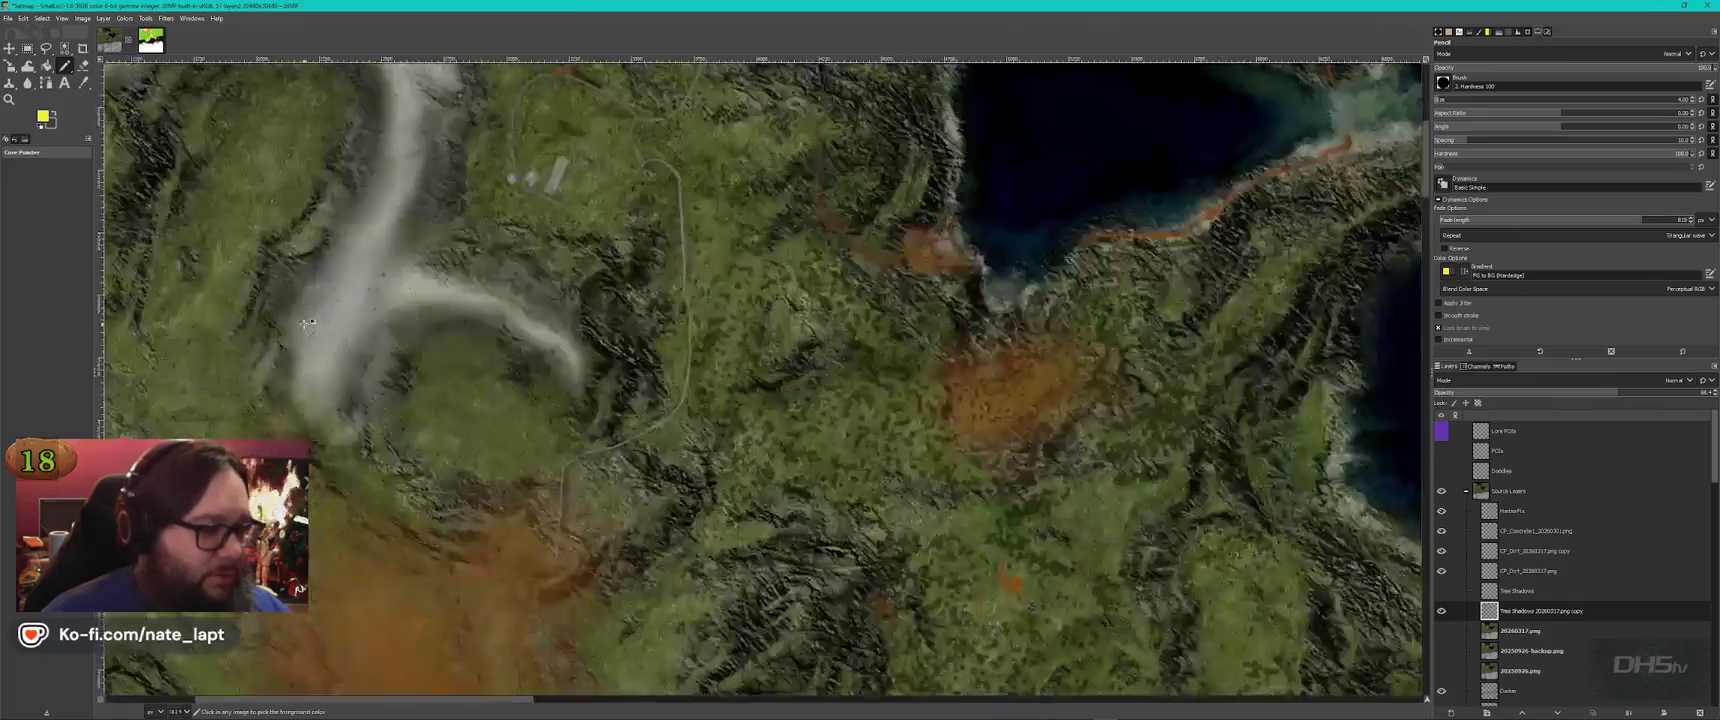
pyautogui.scroll(2, 397, 321)
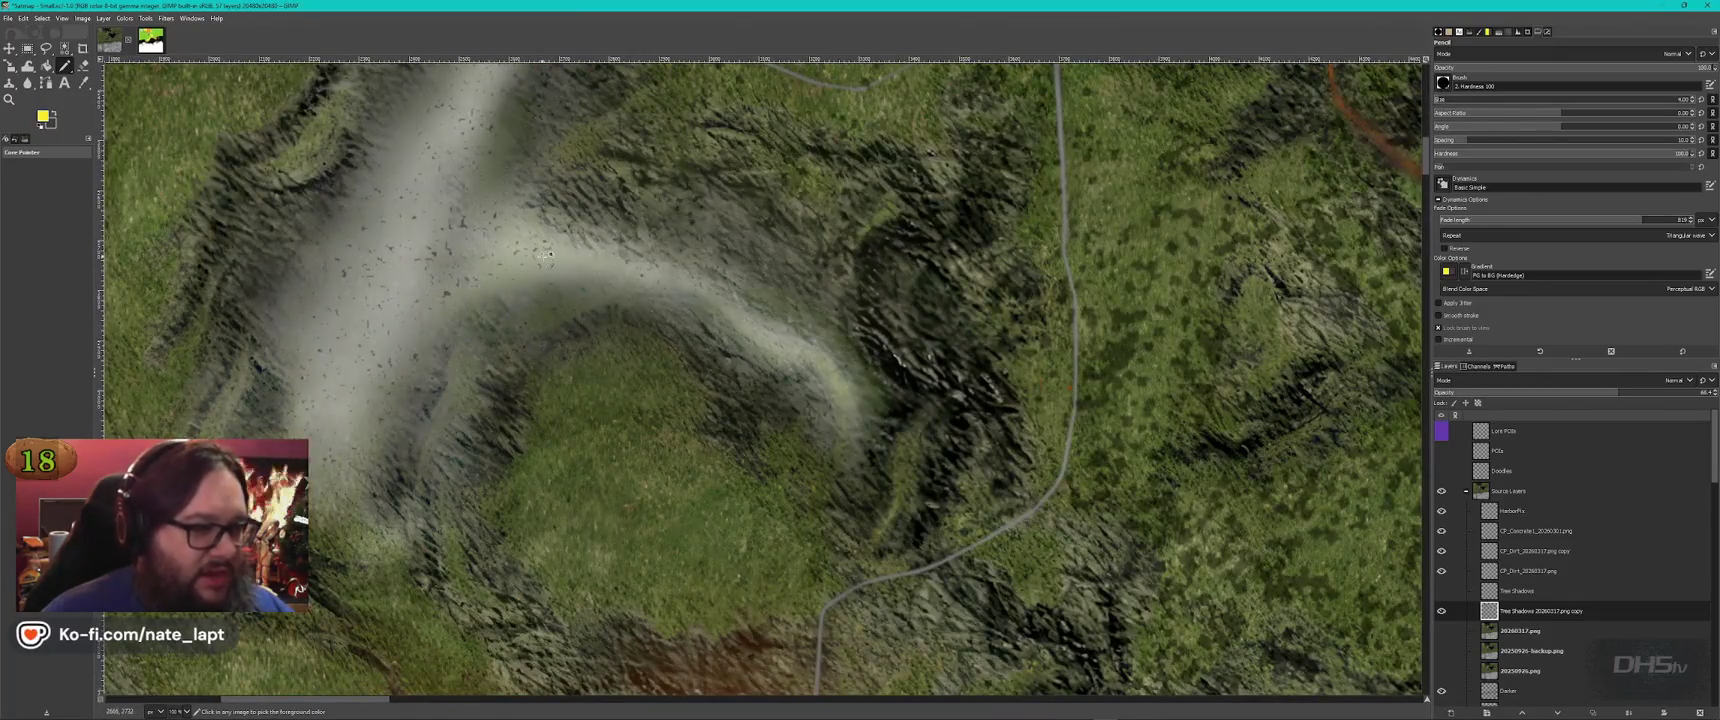
pyautogui.scroll(2, 545, 255)
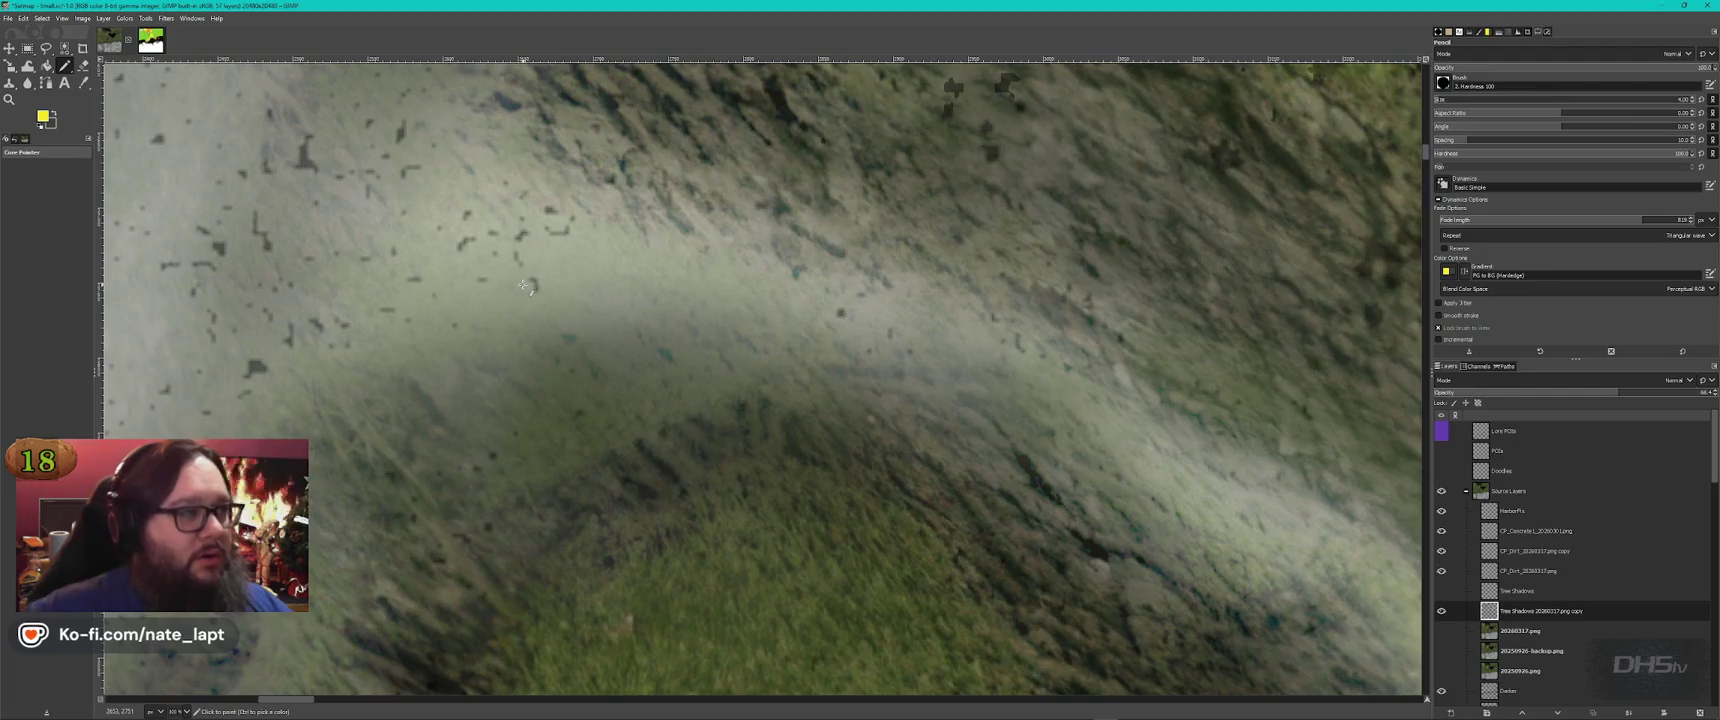
pyautogui.scroll(-1, 525, 286)
pyautogui.scroll(-1, 640, 310)
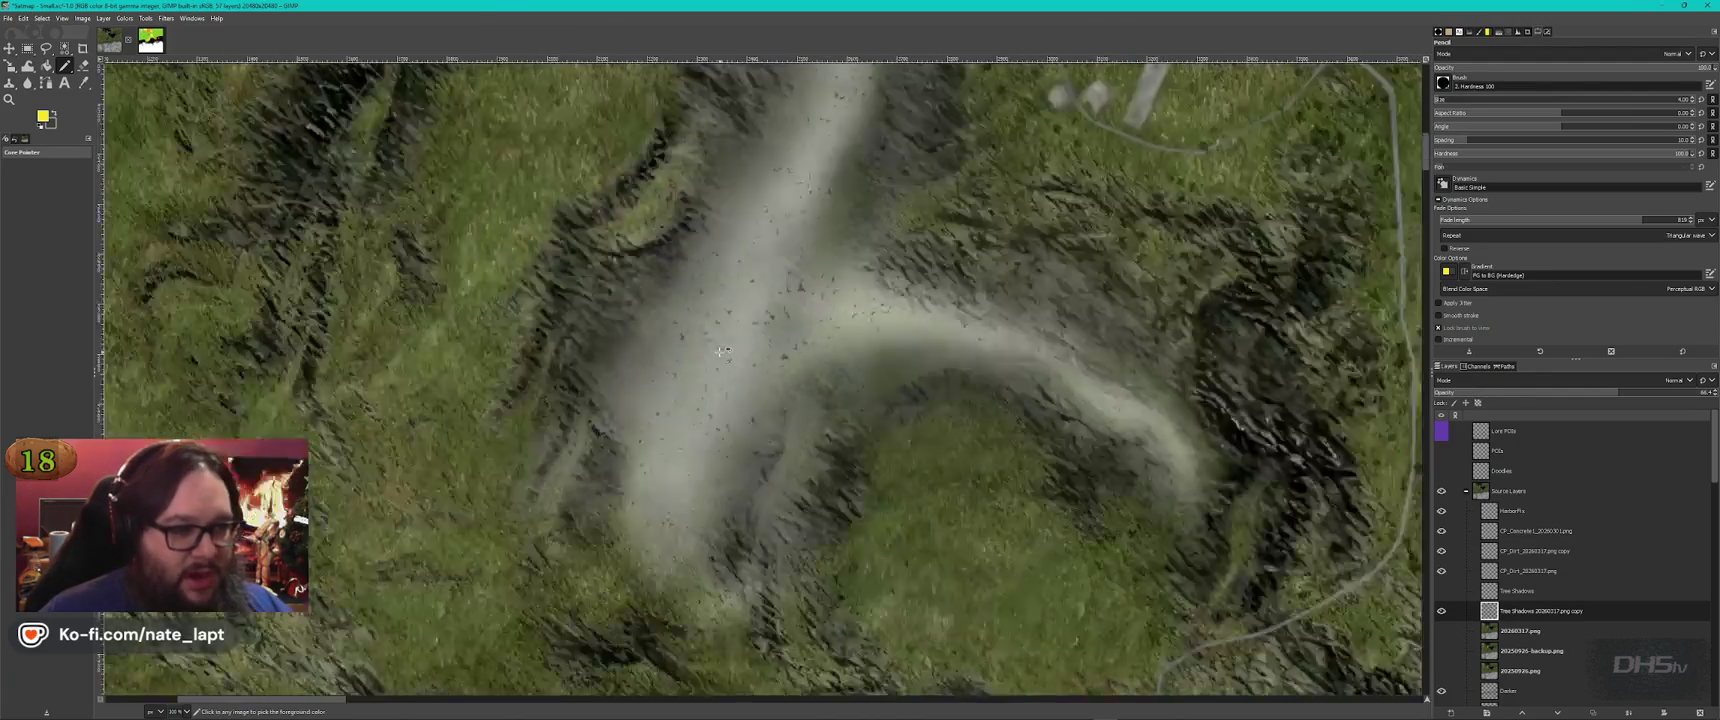
pyautogui.scroll(-1, 730, 330)
pyautogui.scroll(-1, 744, 336)
pyautogui.scroll(-1, 744, 336)
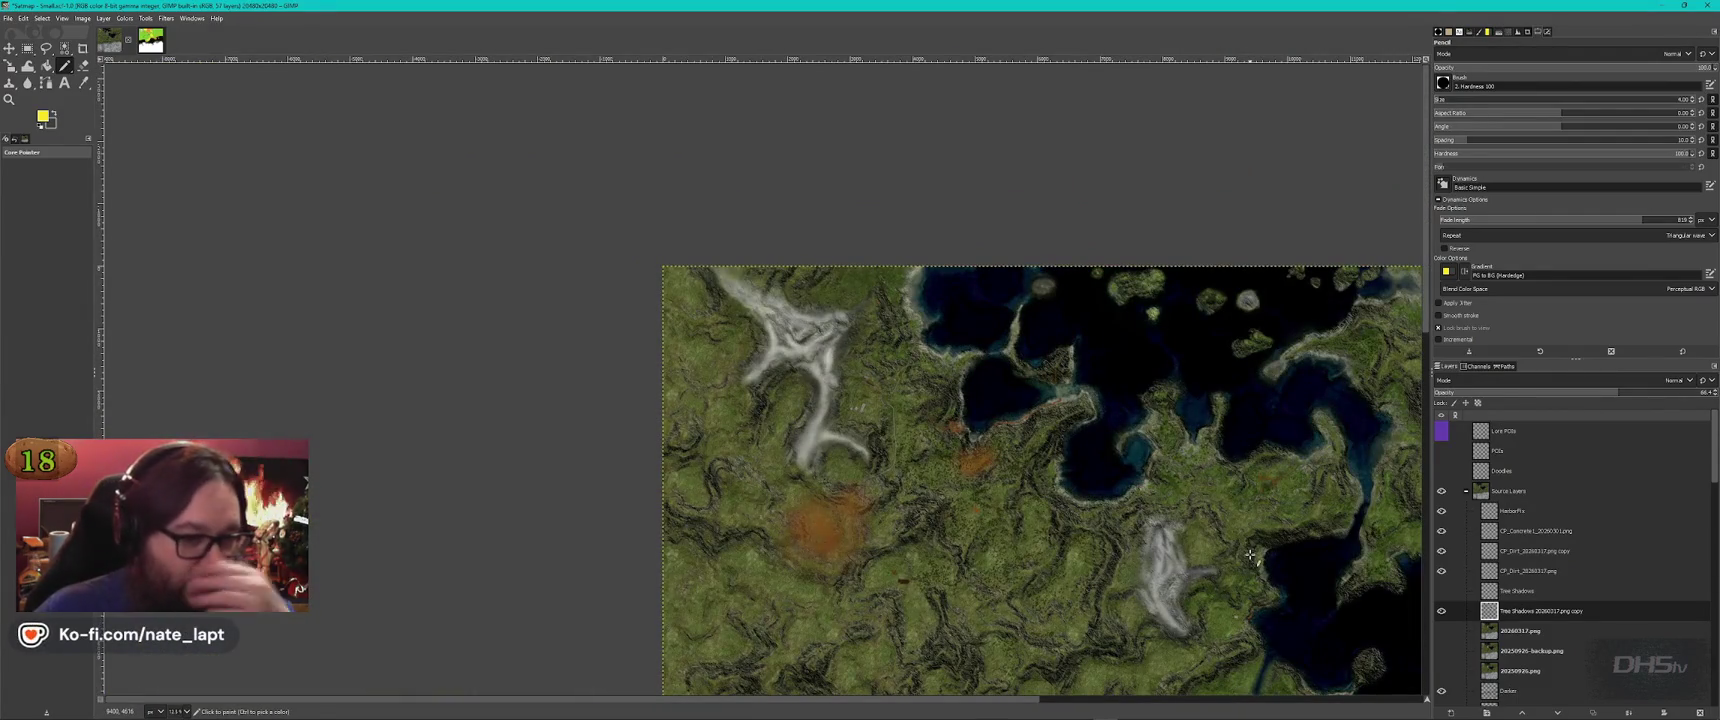
pyautogui.hscroll(5, 1100, 460)
pyautogui.scroll(-2, 1000, 445)
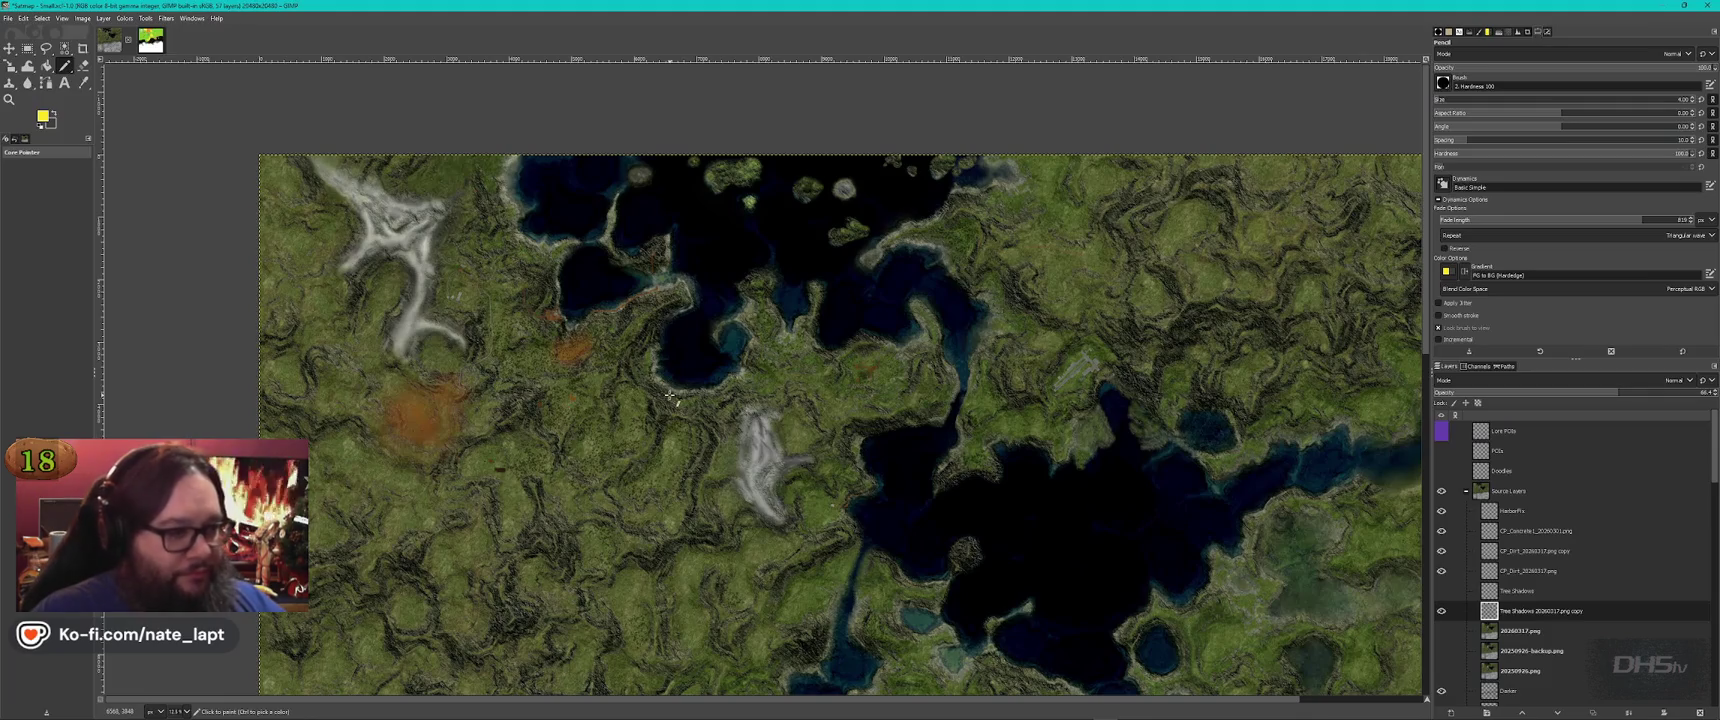
pyautogui.scroll(-5, 641, 357)
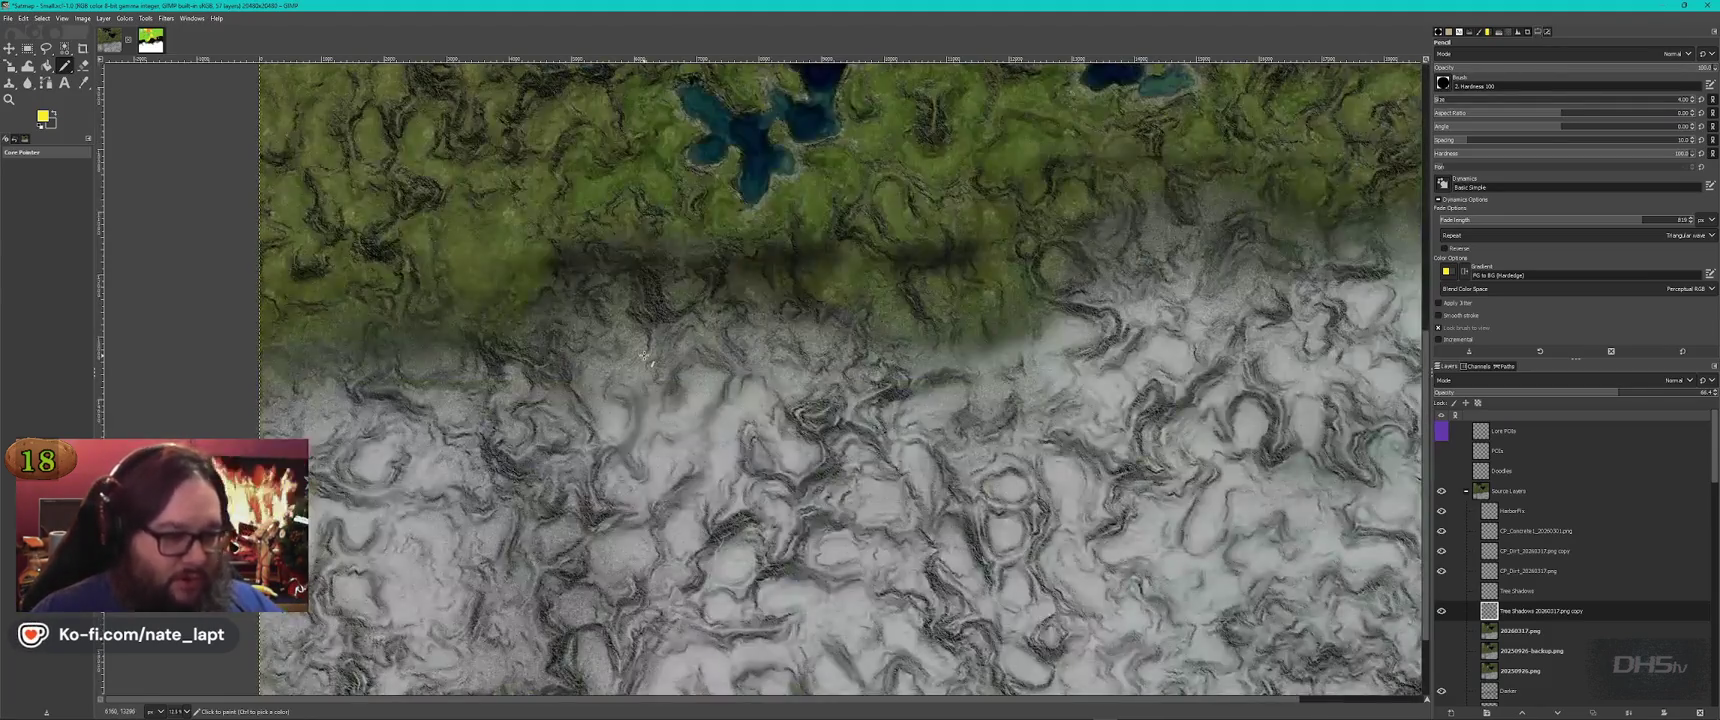
pyautogui.scroll(-2, 643, 357)
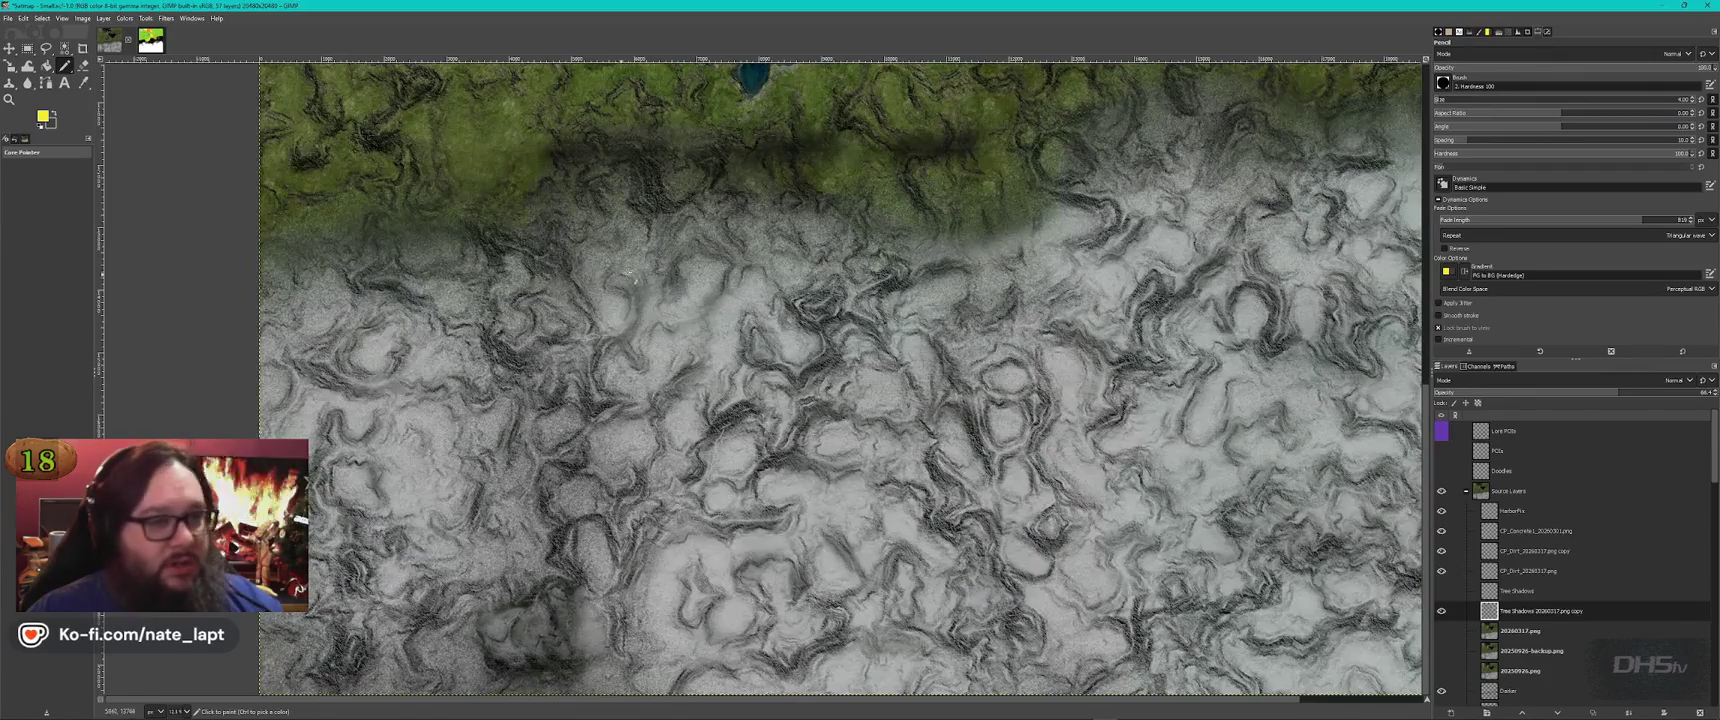
pyautogui.scroll(5, 763, 271)
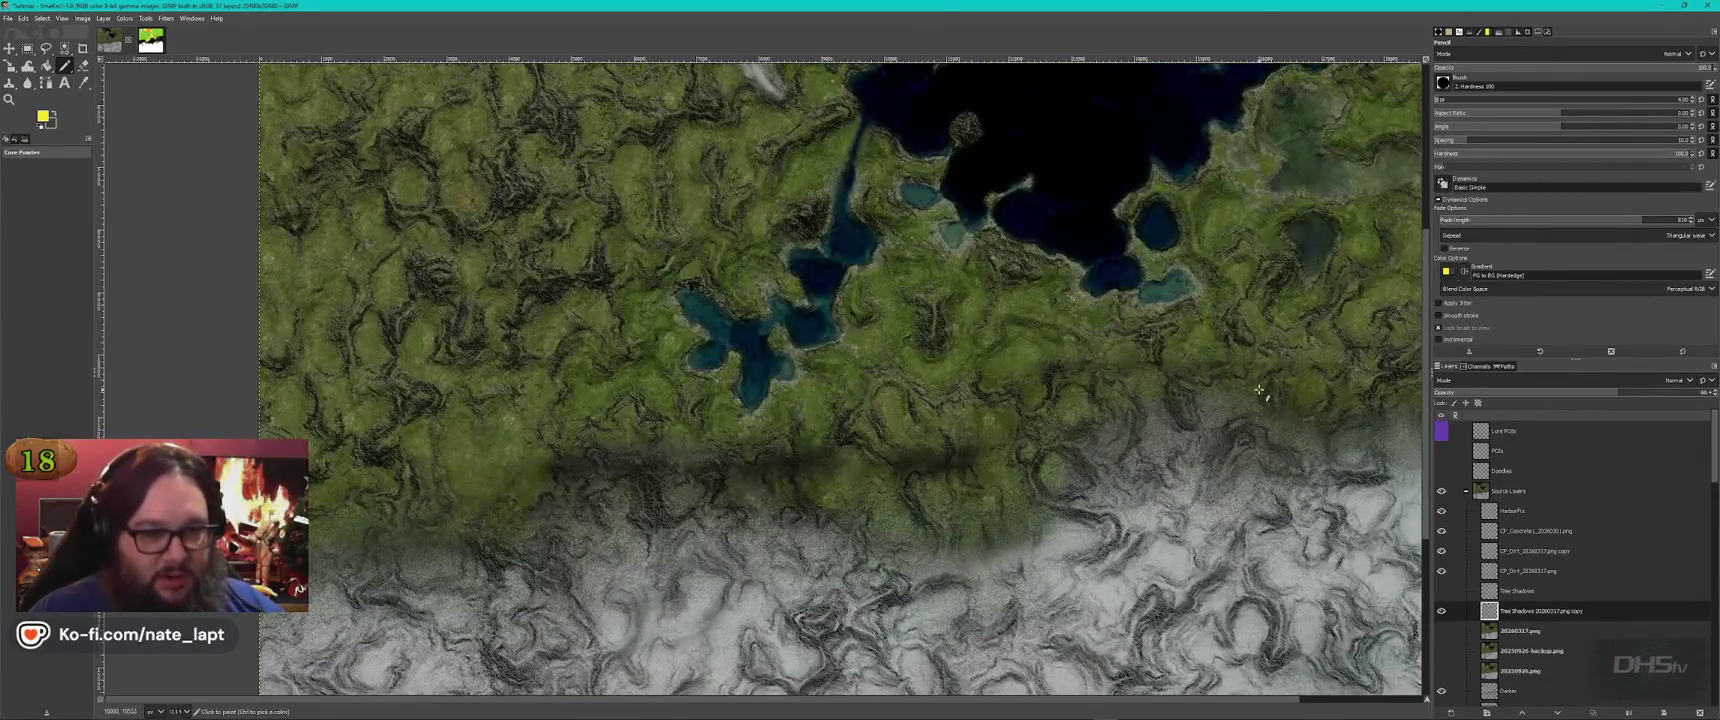
pyautogui.keyDown('ctrl'); pyautogui.scroll(1, 1230, 300); pyautogui.keyUp('ctrl')
pyautogui.keyDown('ctrl'); pyautogui.scroll(1, 1230, 300); pyautogui.keyUp('ctrl')
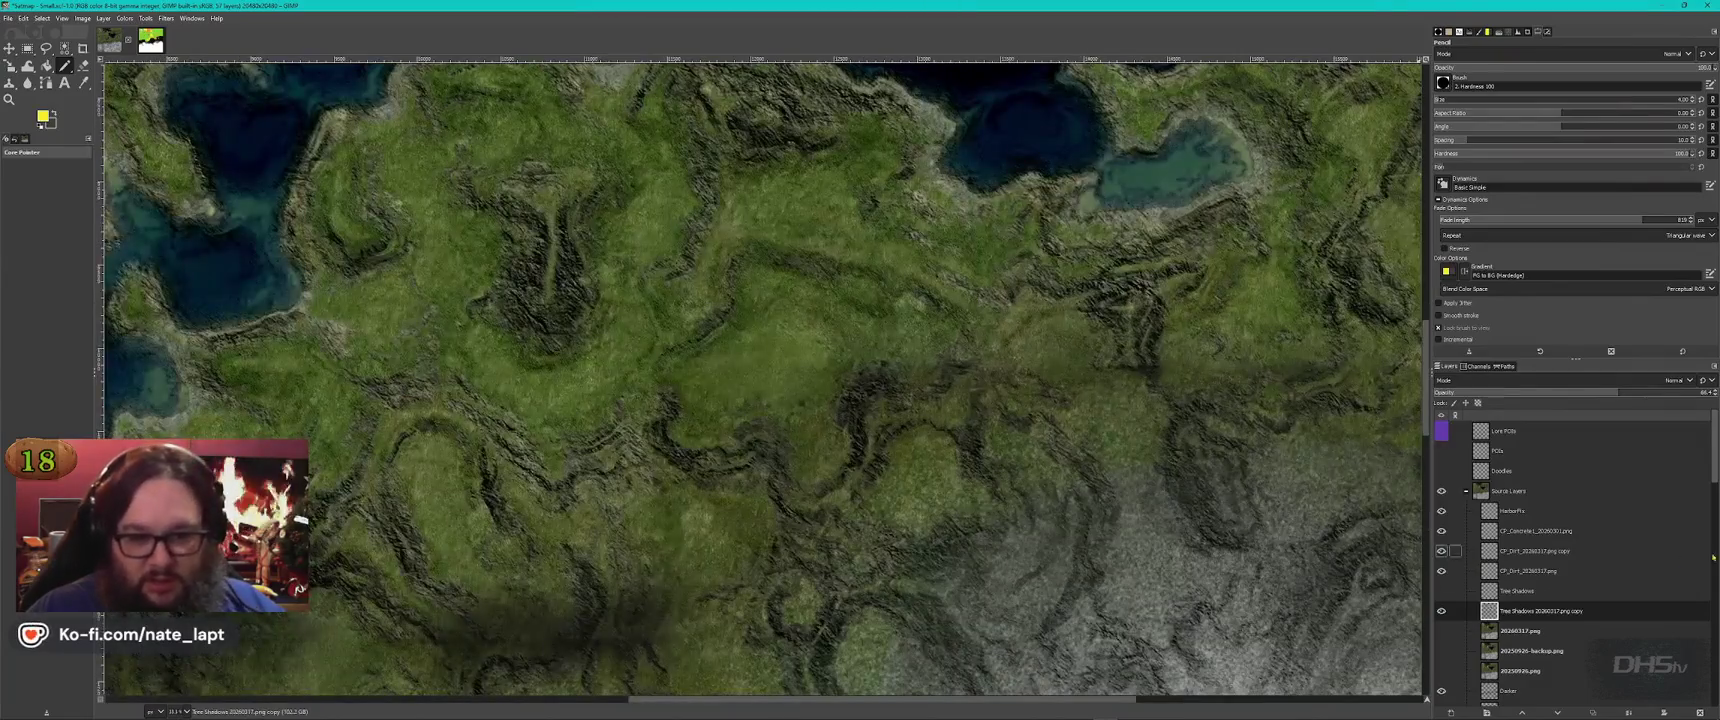
pyautogui.keyDown('ctrl'); pyautogui.scroll(-3, 1015, 502); pyautogui.keyUp('ctrl')
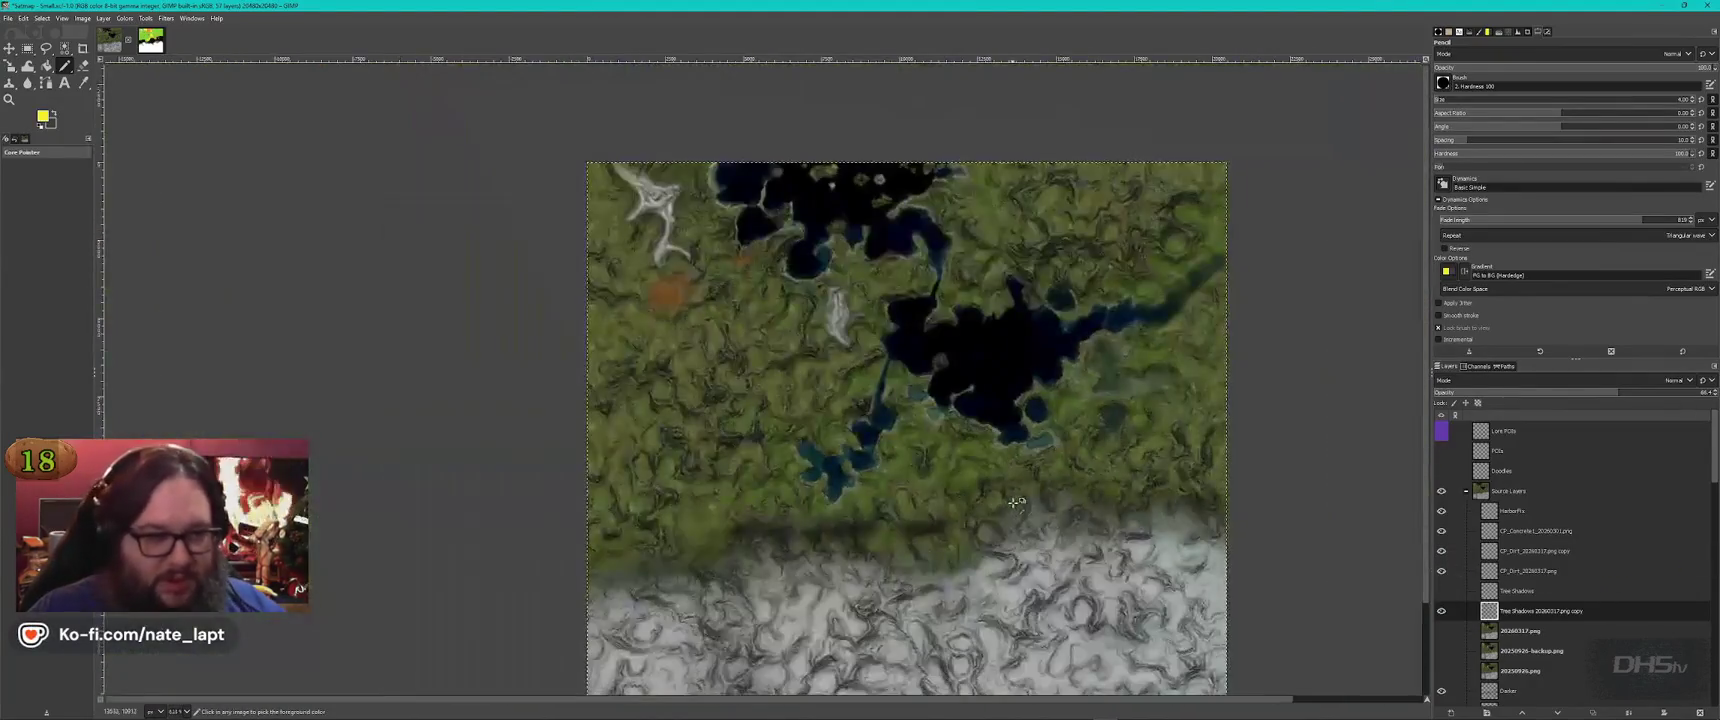
pyautogui.scroll(-2, 1083, 535)
pyautogui.keyDown('ctrl'); pyautogui.scroll(-2, 1083, 535); pyautogui.keyUp('ctrl')
pyautogui.keyDown('ctrl'); pyautogui.scroll(1, 1087, 526); pyautogui.keyUp('ctrl')
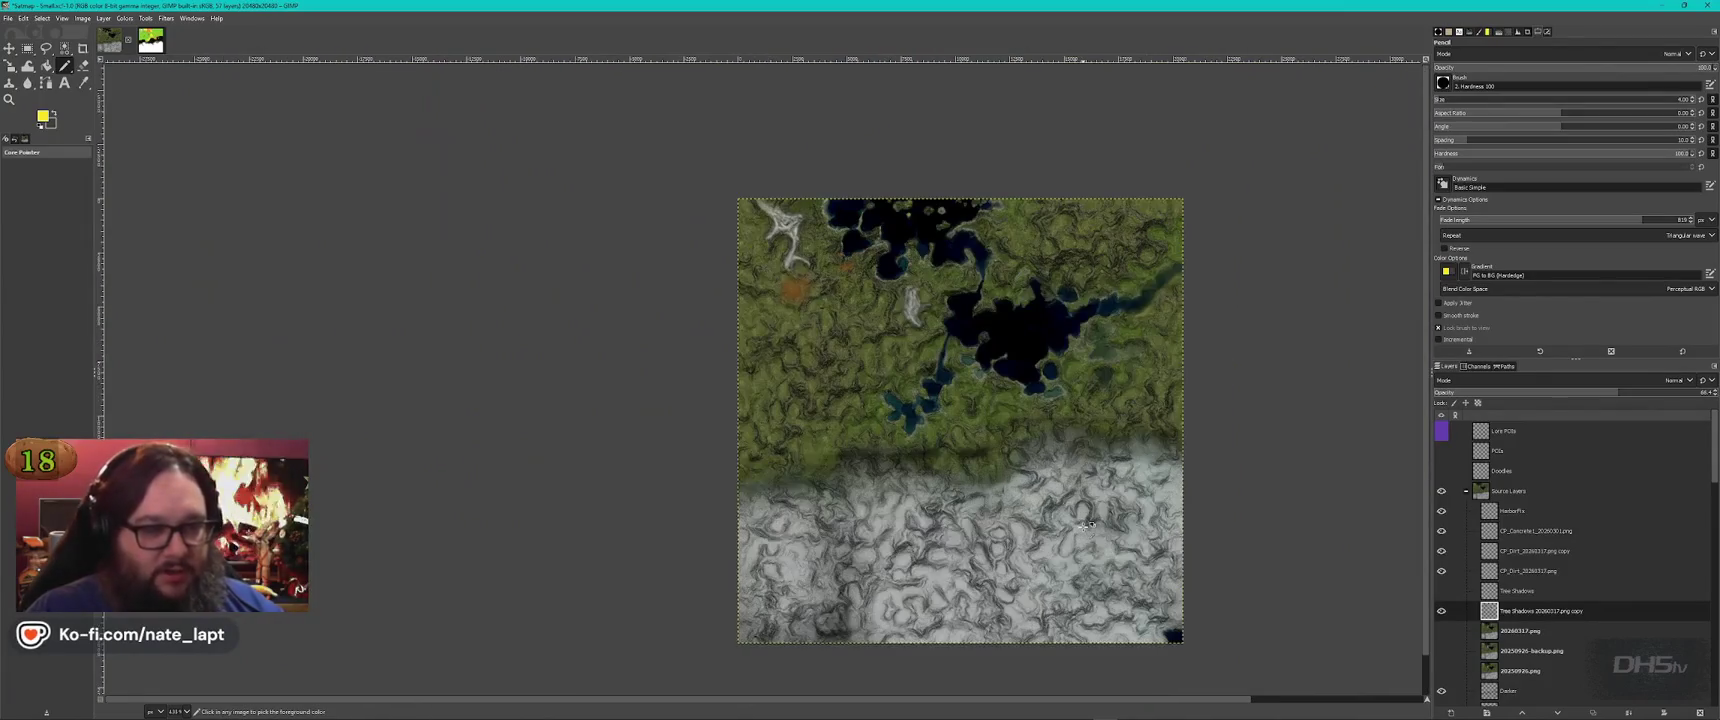
pyautogui.scroll(-1, 927, 270)
pyautogui.hscroll(3, 927, 270)
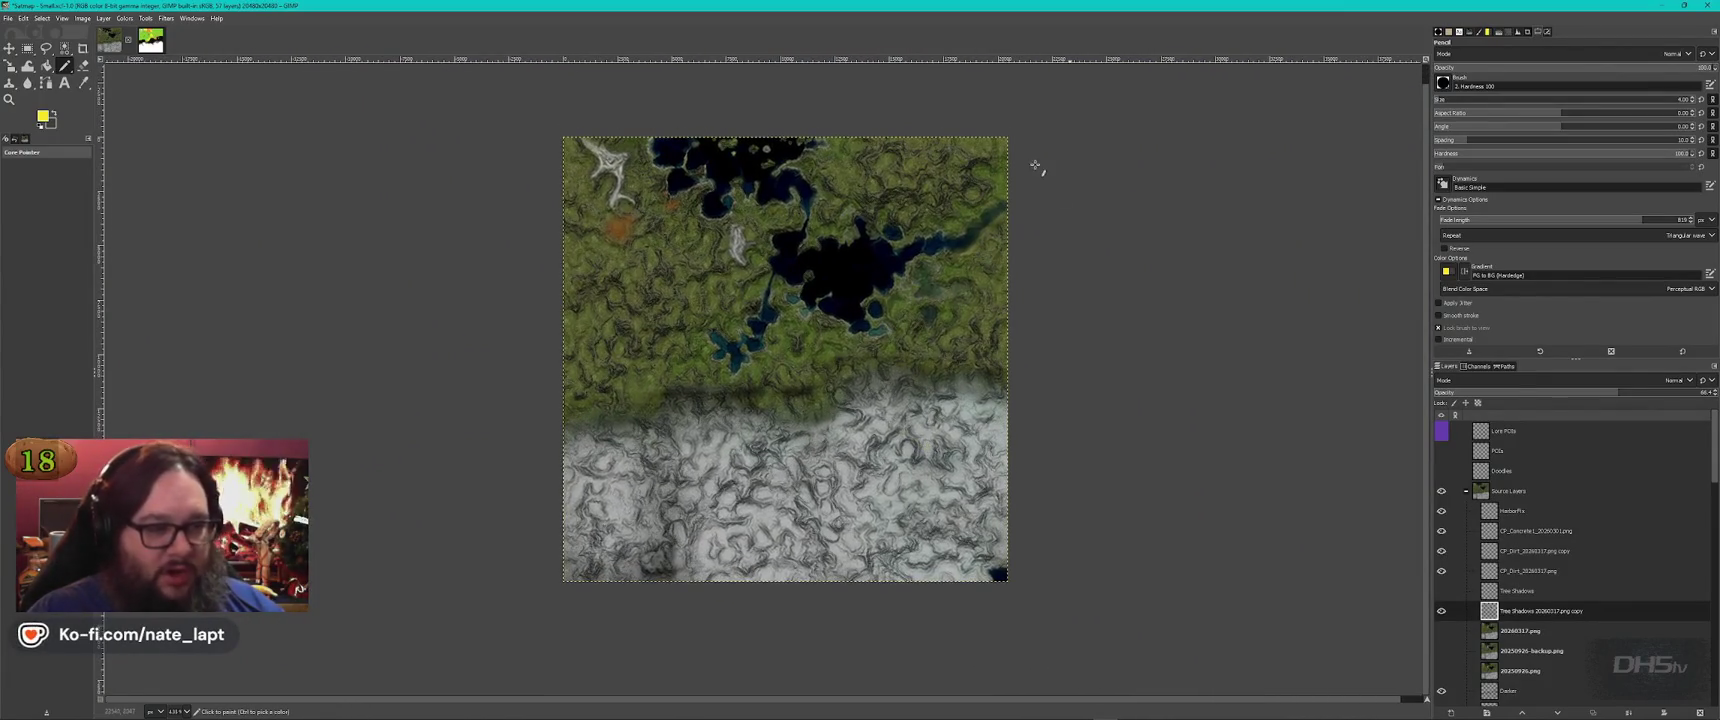
pyautogui.keyDown('ctrl'); pyautogui.scroll(1, 984, 392); pyautogui.keyUp('ctrl')
pyautogui.keyDown('ctrl'); pyautogui.scroll(1, 982, 347); pyautogui.keyUp('ctrl')
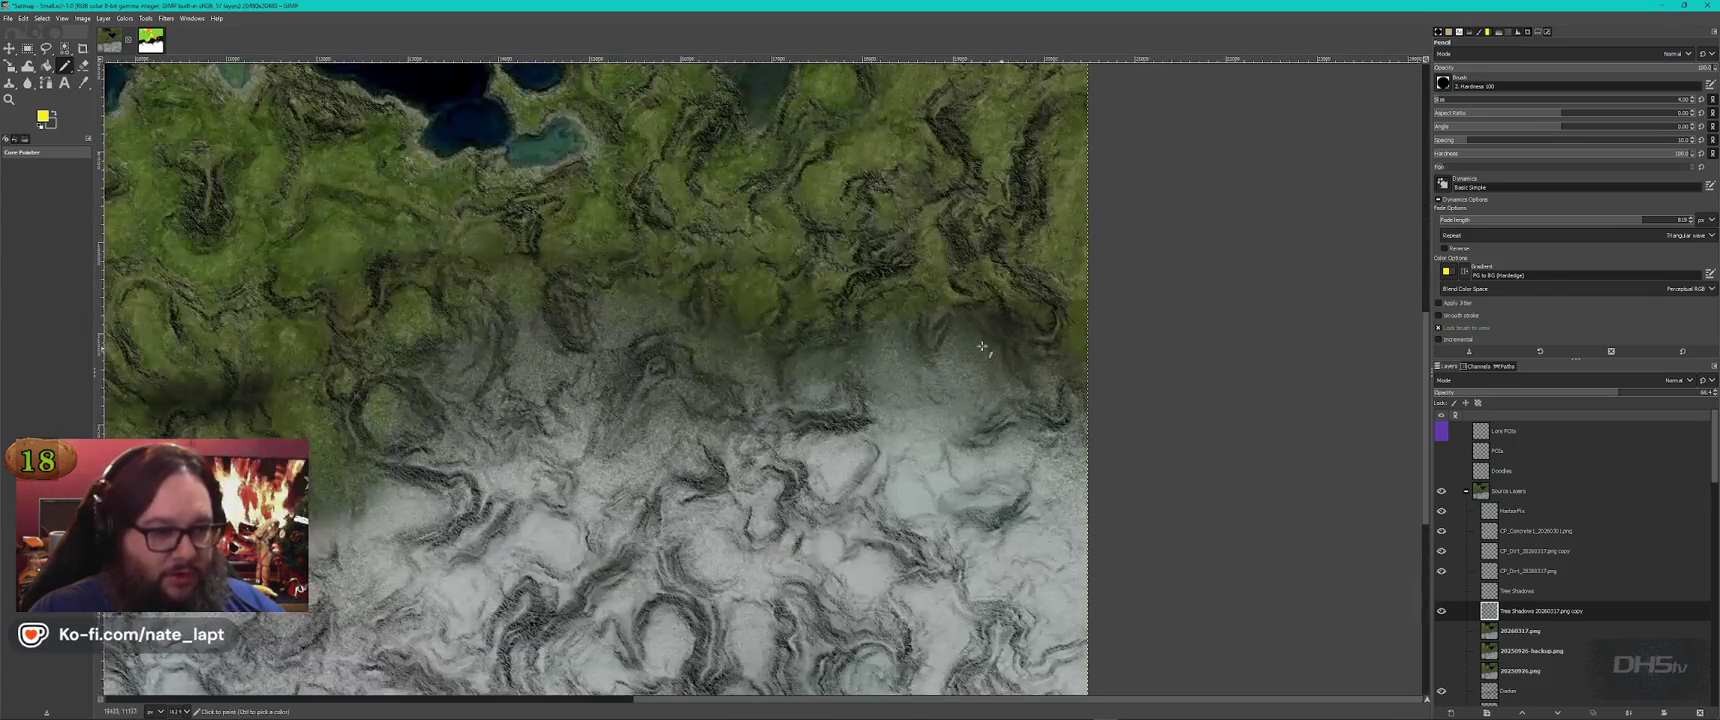
pyautogui.keyDown('ctrl'); pyautogui.scroll(-1, 982, 347); pyautogui.keyUp('ctrl')
pyautogui.keyDown('ctrl'); pyautogui.scroll(1, 395, 591); pyautogui.keyUp('ctrl')
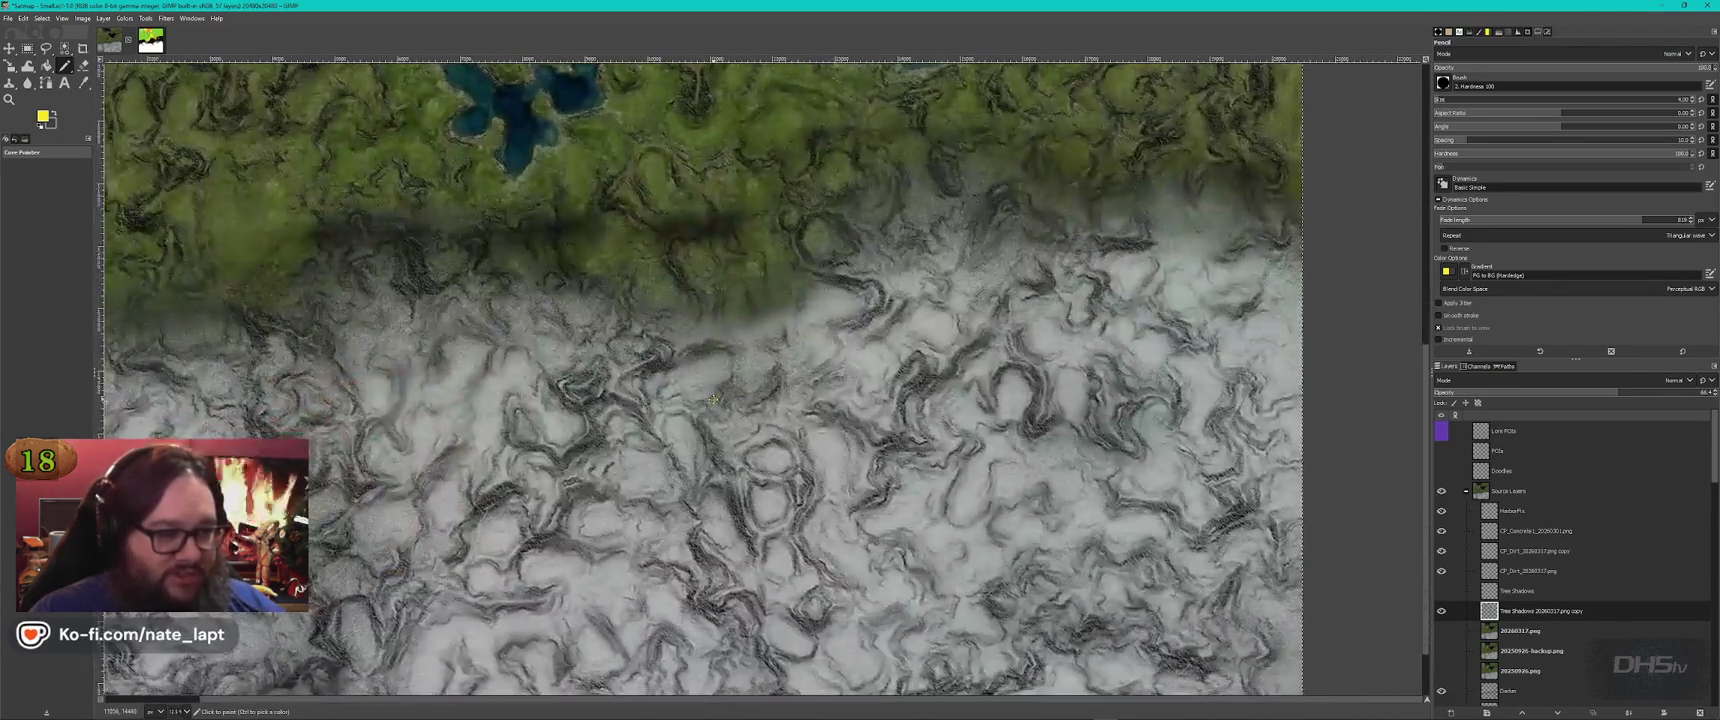
pyautogui.keyDown('ctrl'); pyautogui.scroll(1, 830, 267); pyautogui.keyUp('ctrl')
pyautogui.keyDown('ctrl'); pyautogui.scroll(1, 830, 267); pyautogui.keyUp('ctrl')
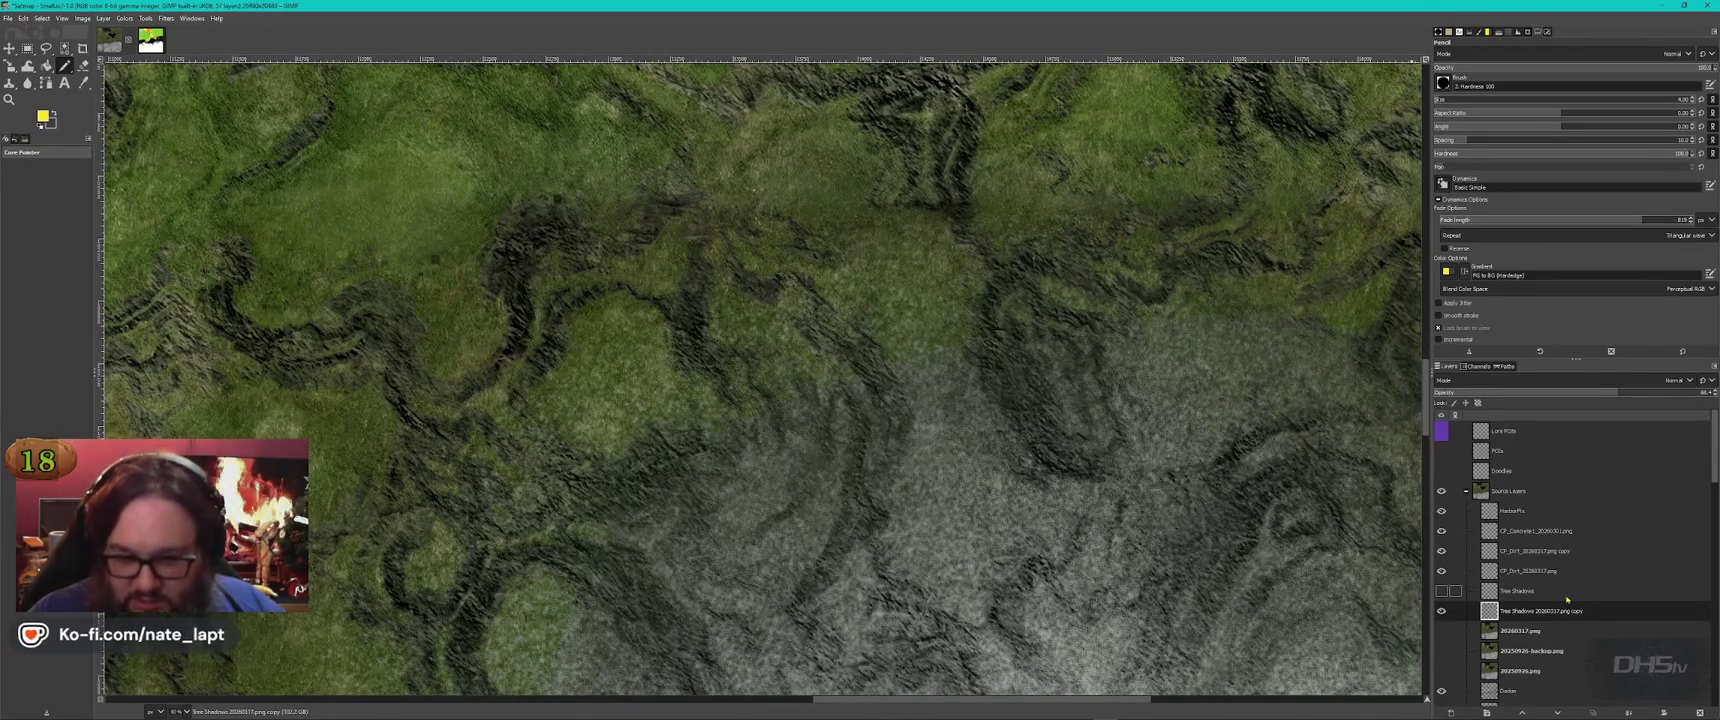
pyautogui.scroll(-1, 1567, 599)
# Make the Darker layer active and swap the foreground and background colours.
pyautogui.scroll(-1, 1567, 599)
pyautogui.click(1540, 622)
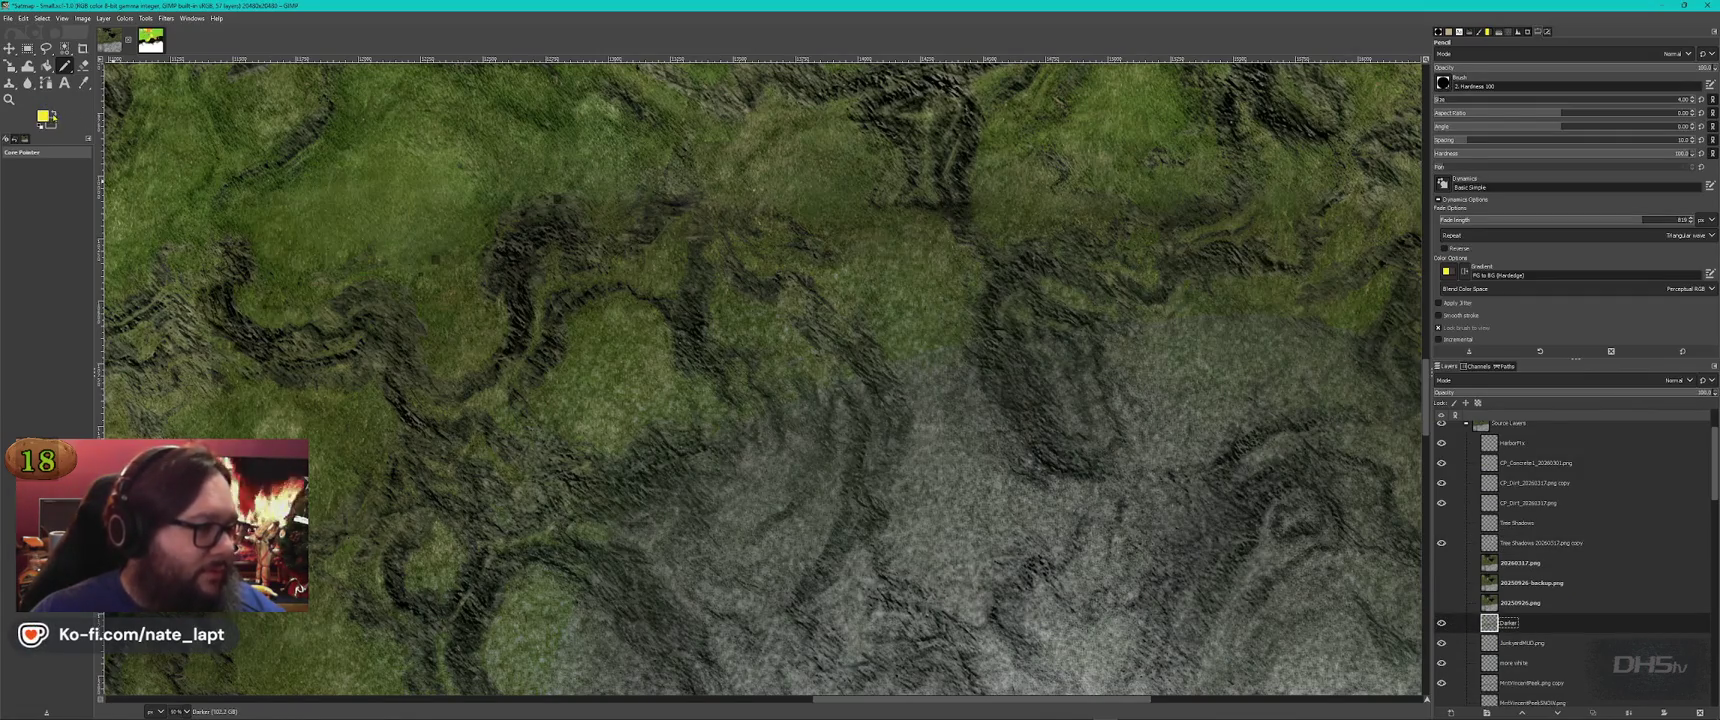
pyautogui.press('x')
# Switch to the Paintbrush with size 200 and hardness 5, and paint a soft dark stroke.
pyautogui.click(65, 65)
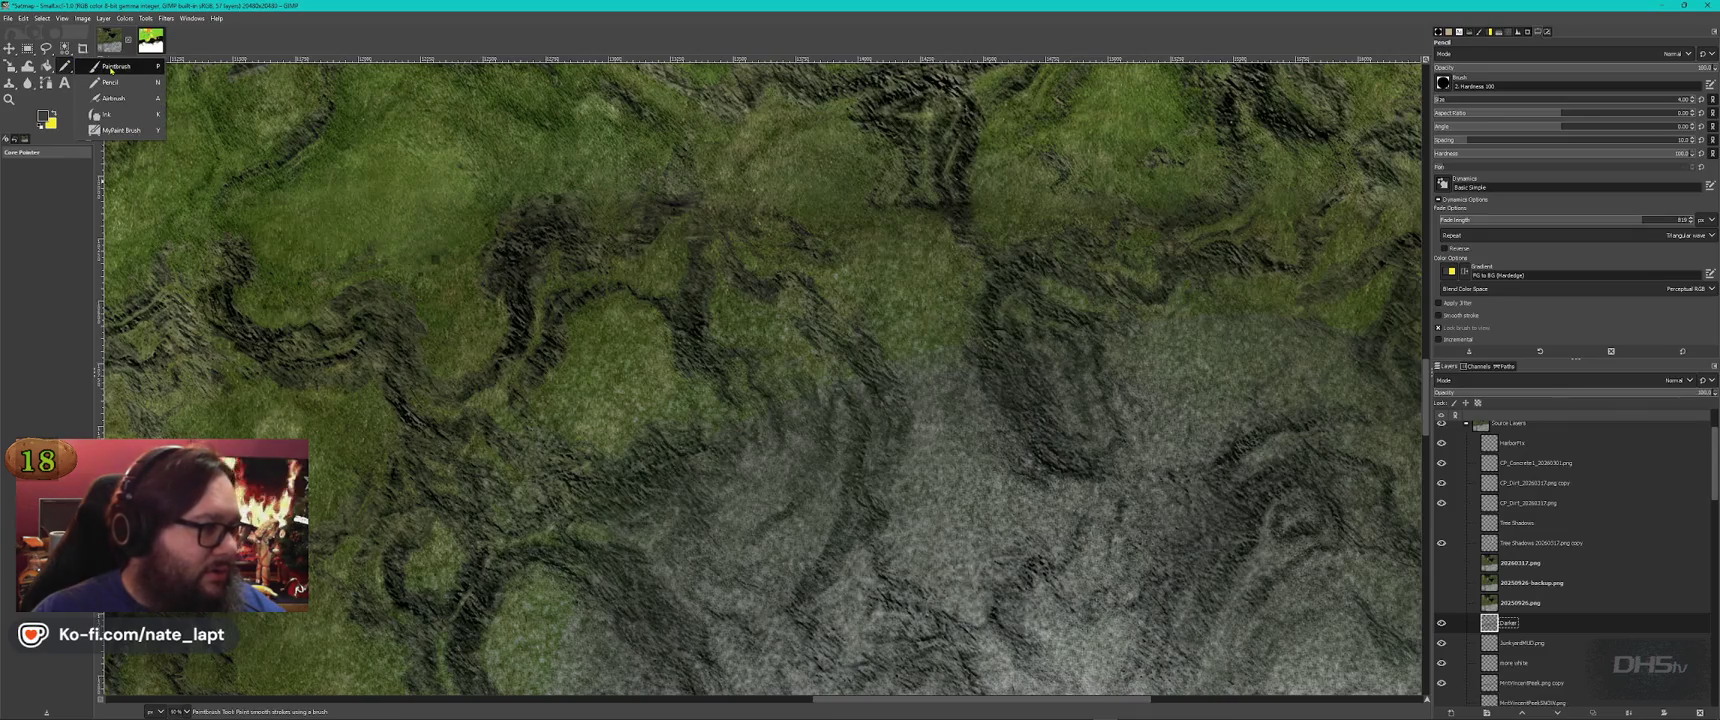
pyautogui.click(110, 68)
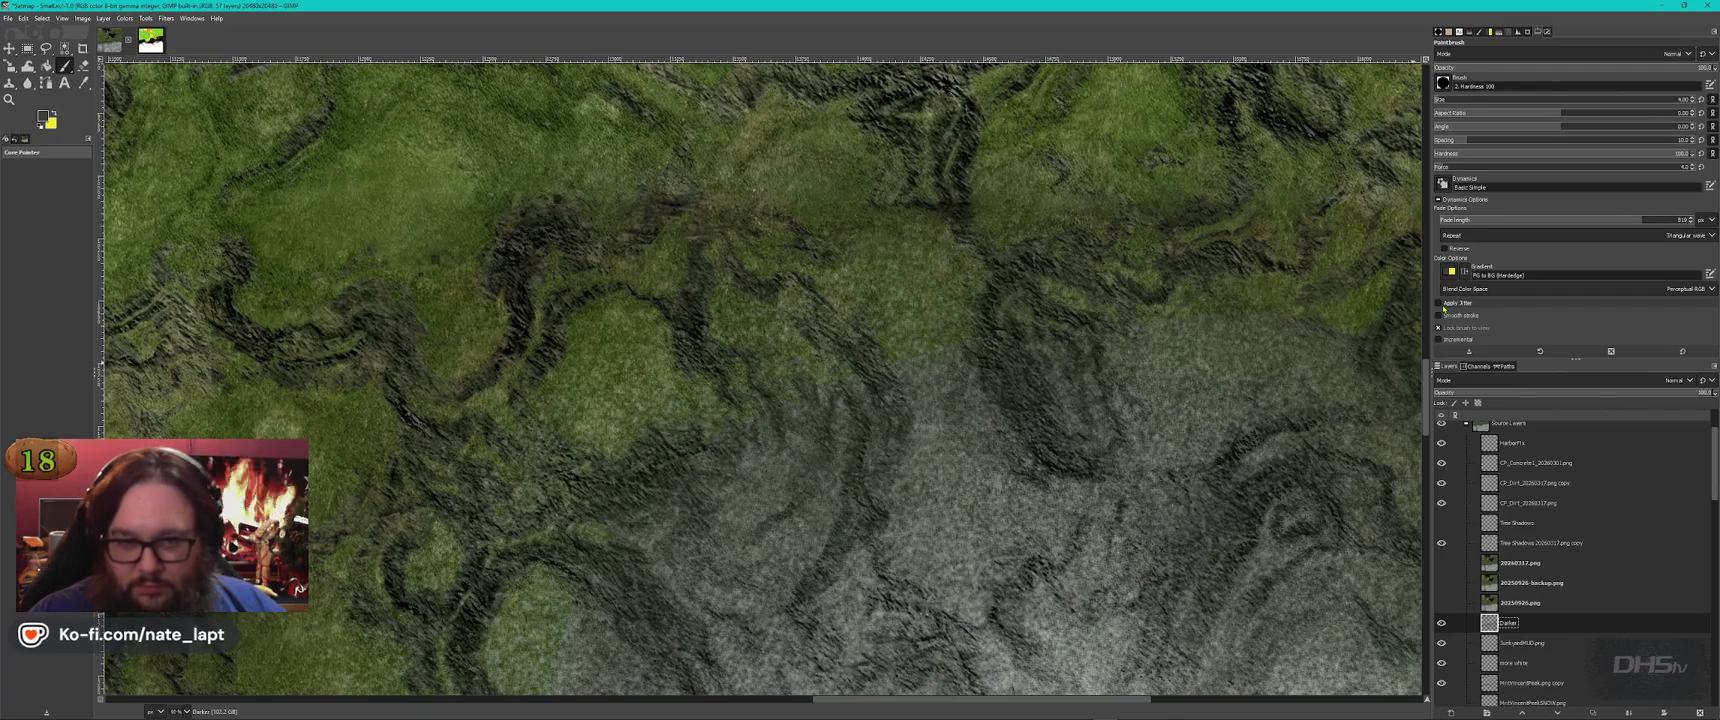
pyautogui.click(1555, 102)
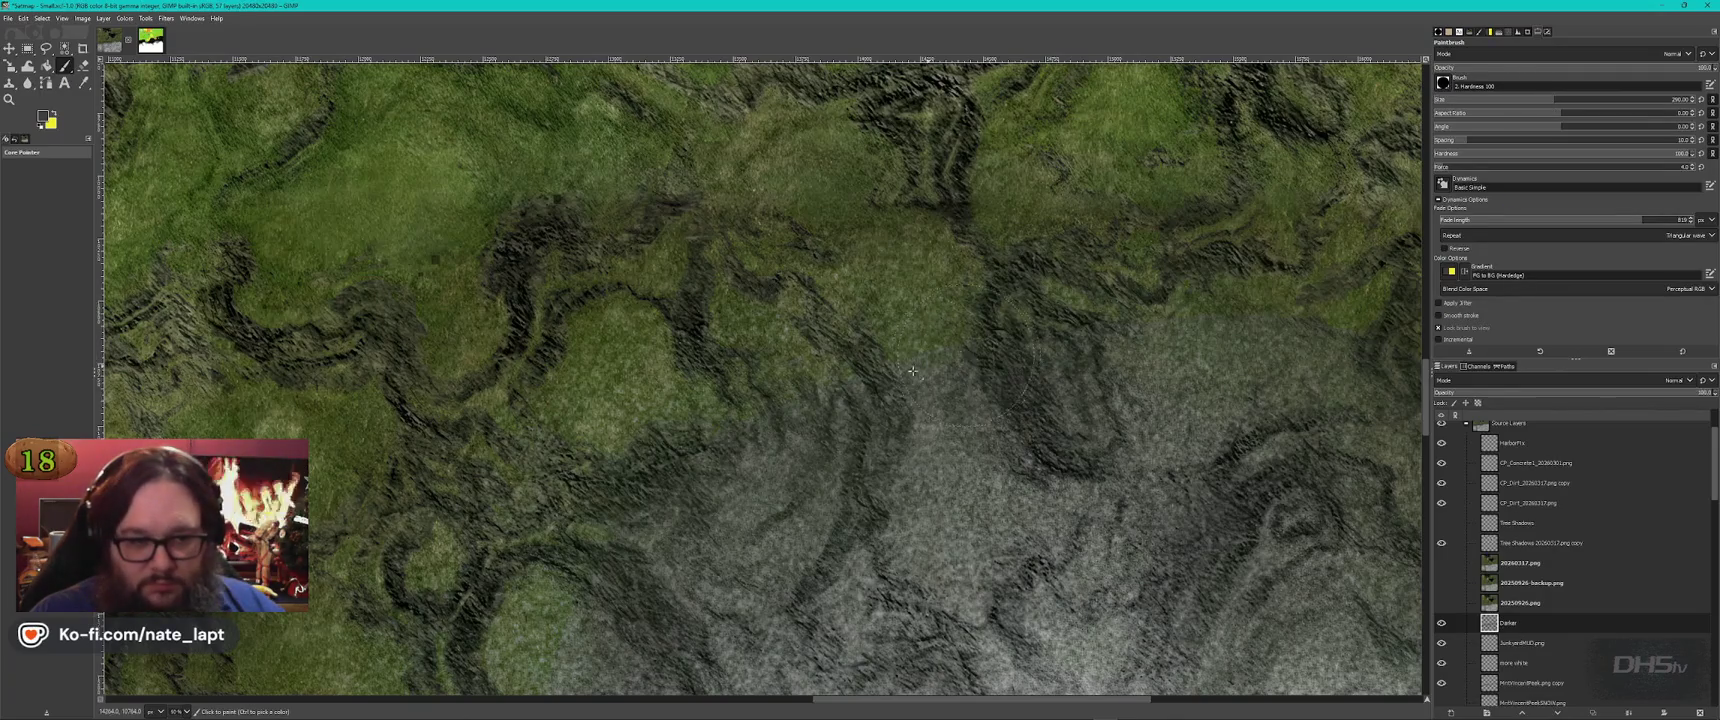
pyautogui.click(1466, 155)
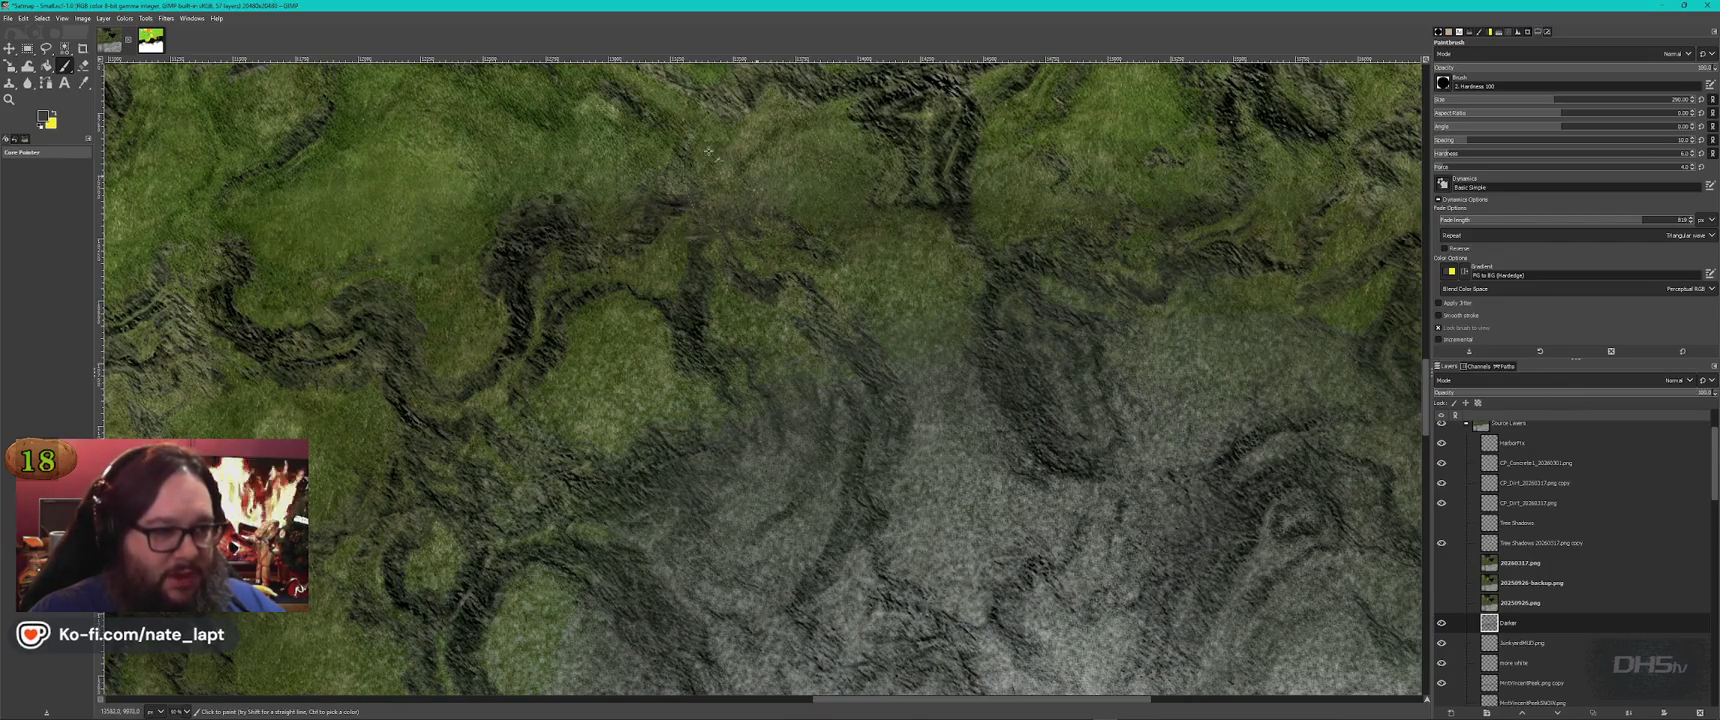
pyautogui.moveTo(695, 188); pyautogui.dragTo(530, 245)
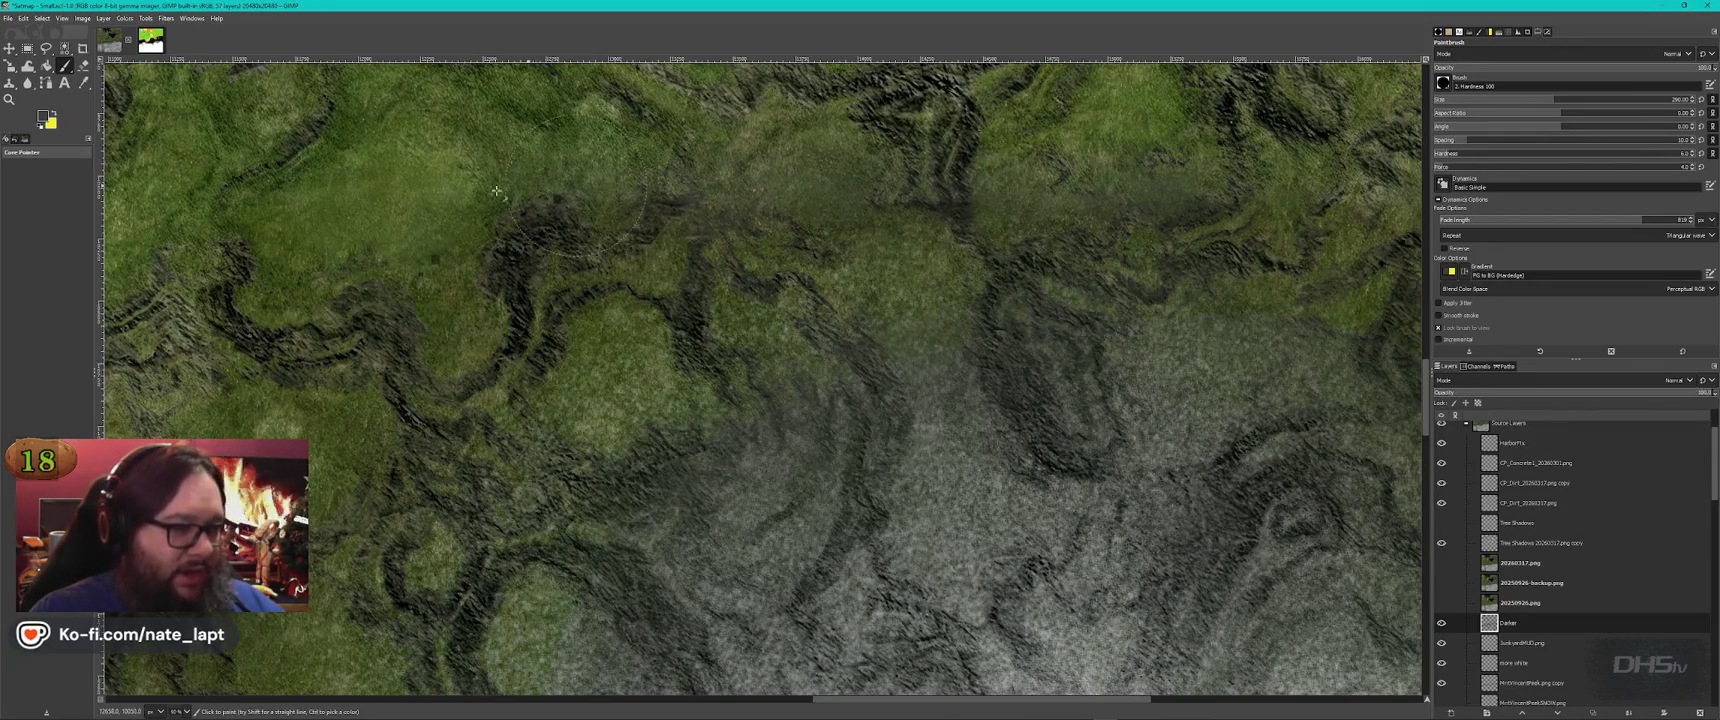
# Swap the colours back and set the foreground colour to near-black 010101.
pyautogui.hscroll(5, 823, 311)
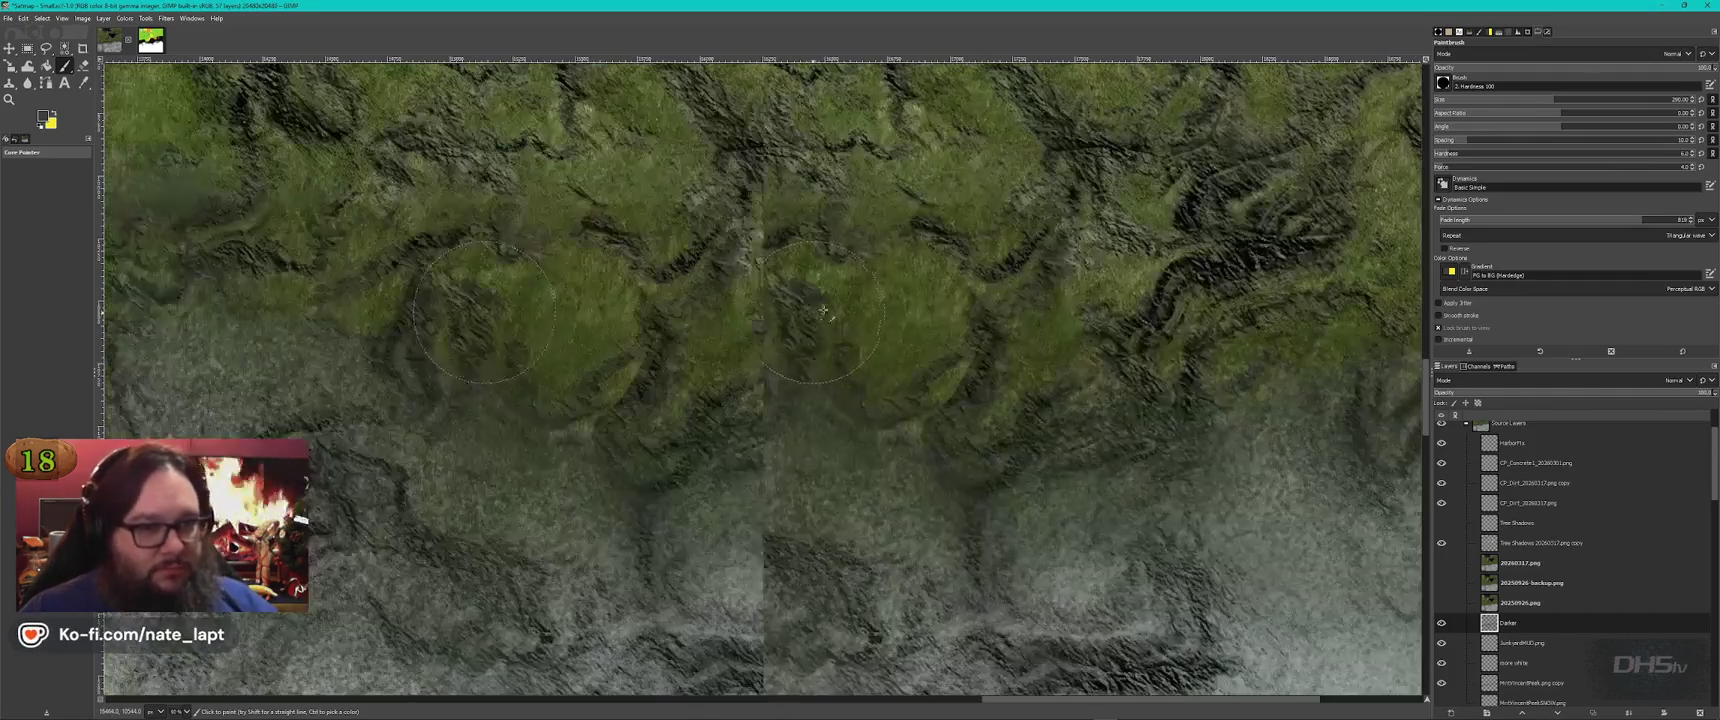
pyautogui.hscroll(3, 823, 311)
pyautogui.hscroll(3, 823, 311)
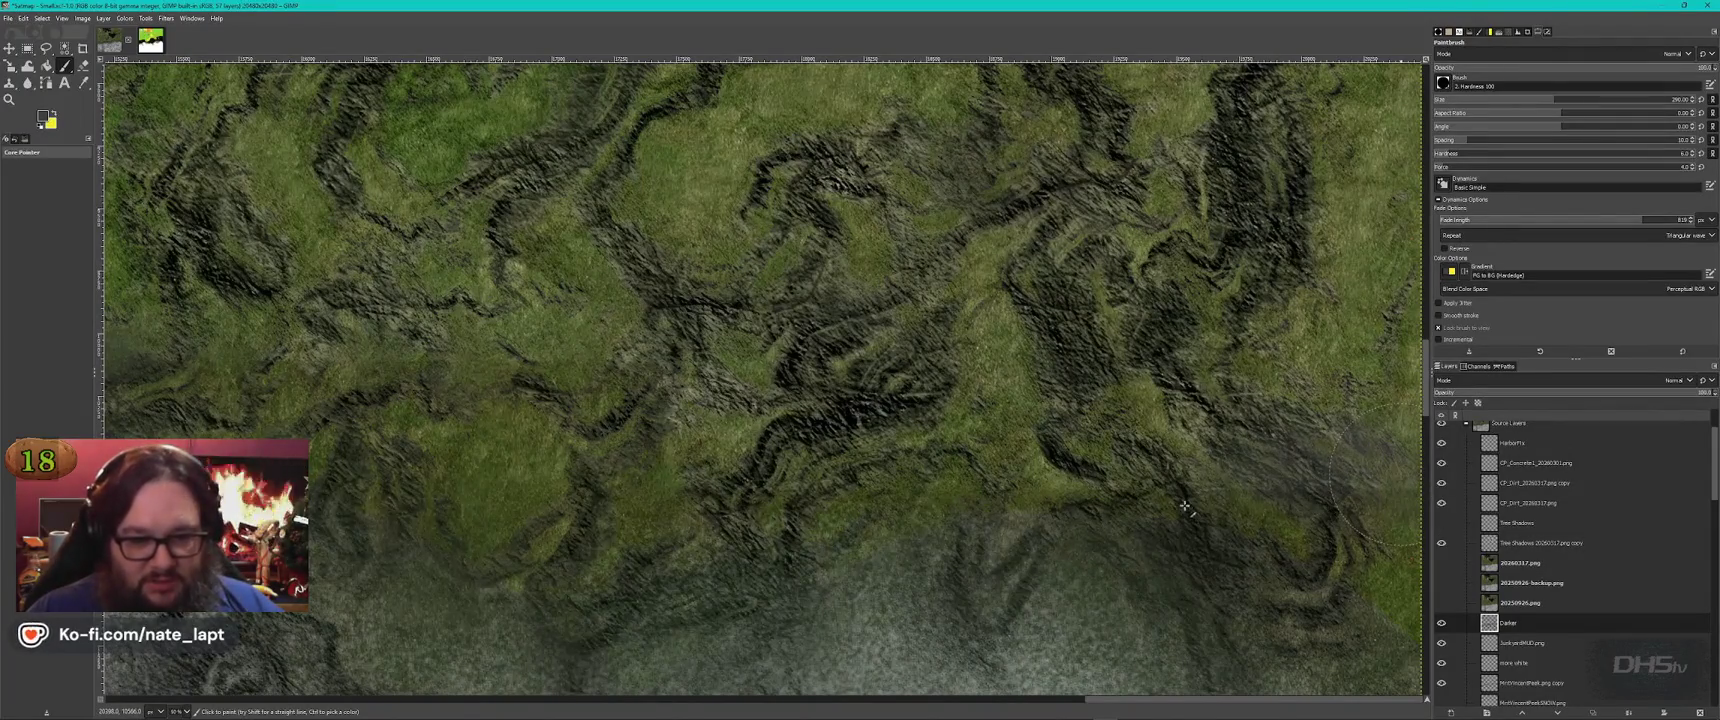
pyautogui.click(53, 116)
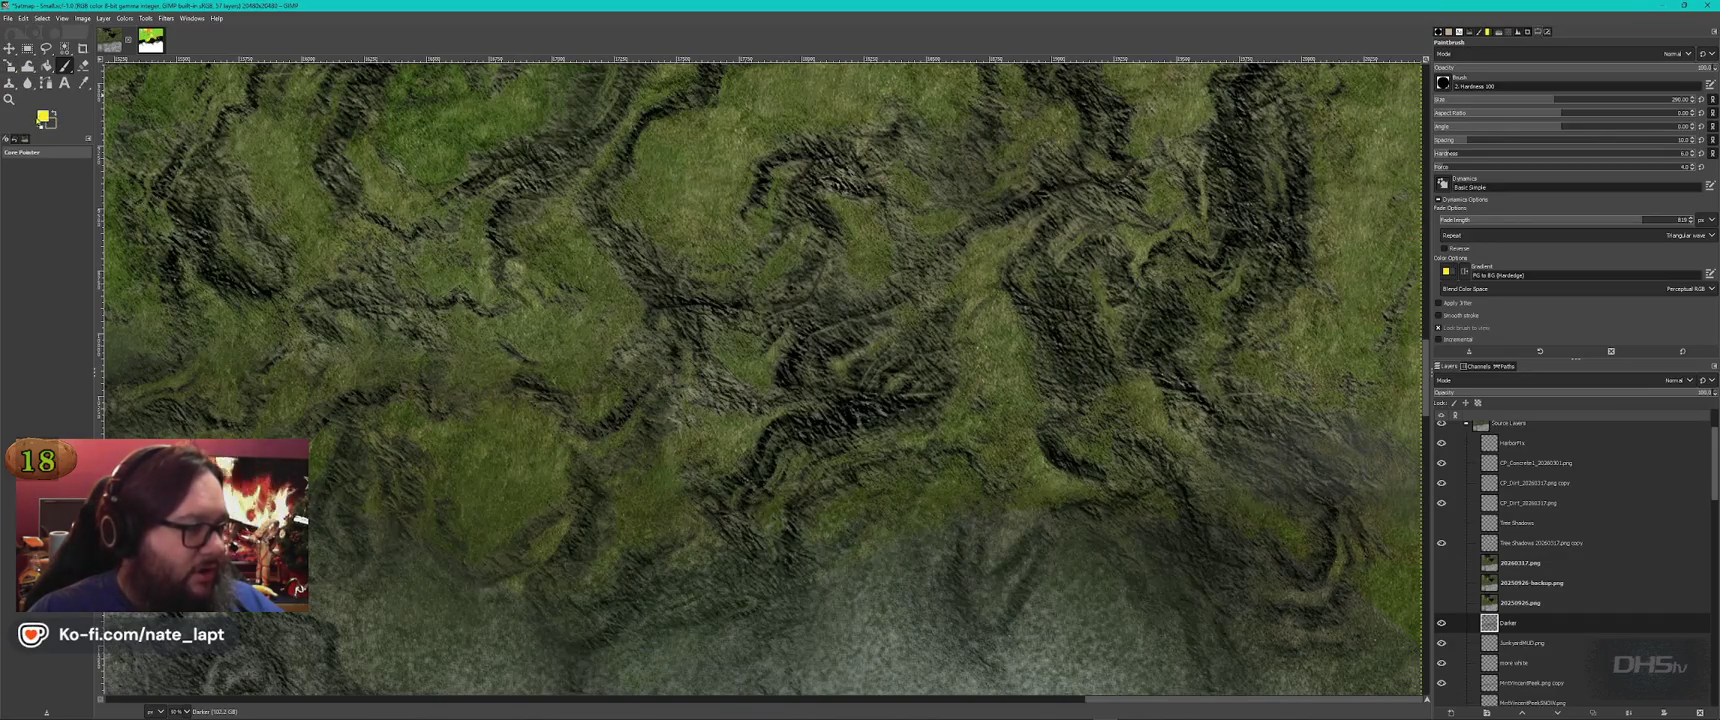
pyautogui.click(44, 116)
pyautogui.click(518, 357)
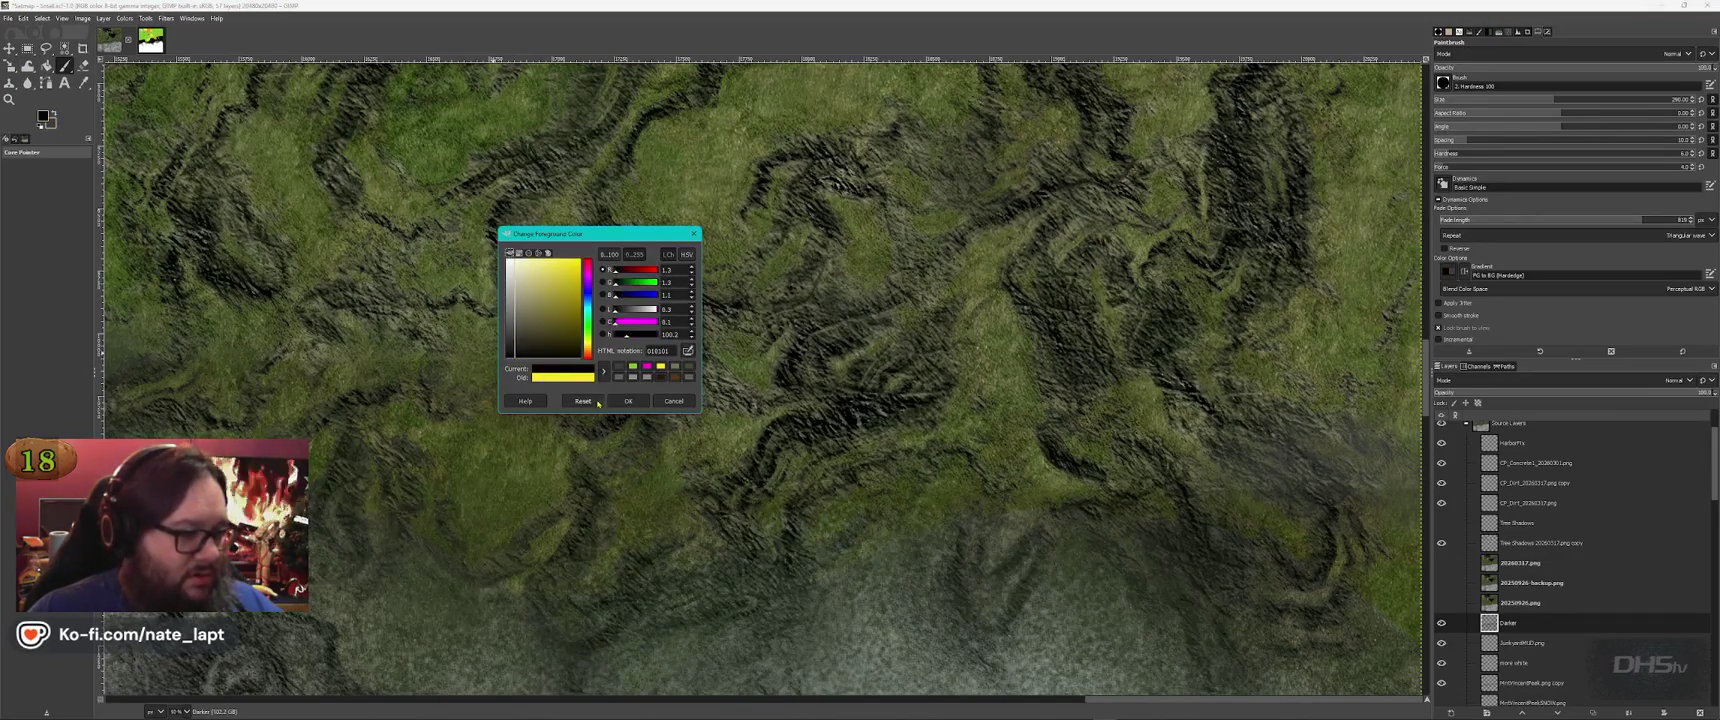
pyautogui.click(628, 401)
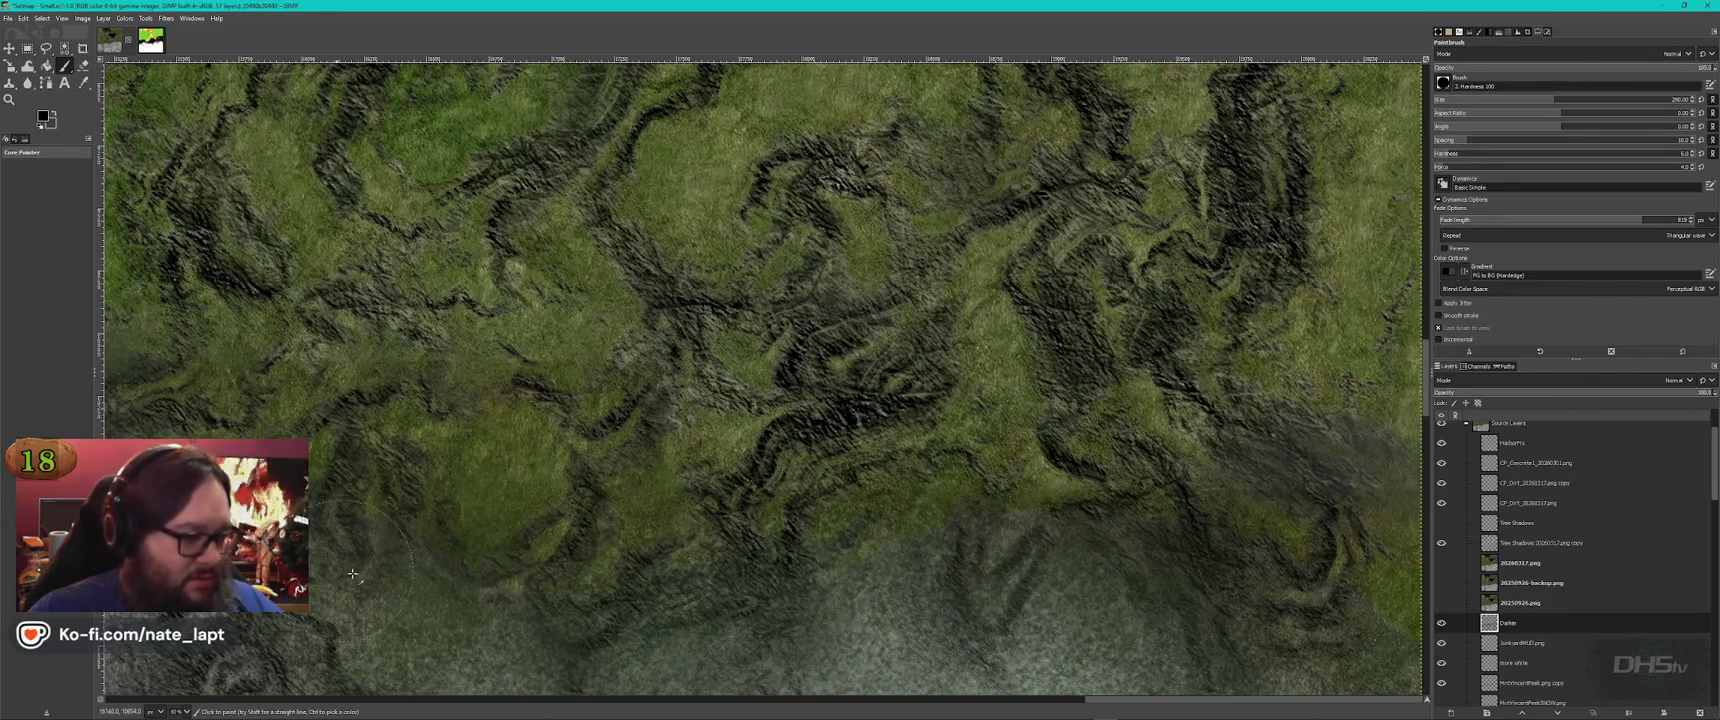
# Paint soft dark shading along the snow line and rocky lower terrain, then enlarge the brush.
pyautogui.moveTo(1100, 300); pyautogui.dragTo(566, 407)
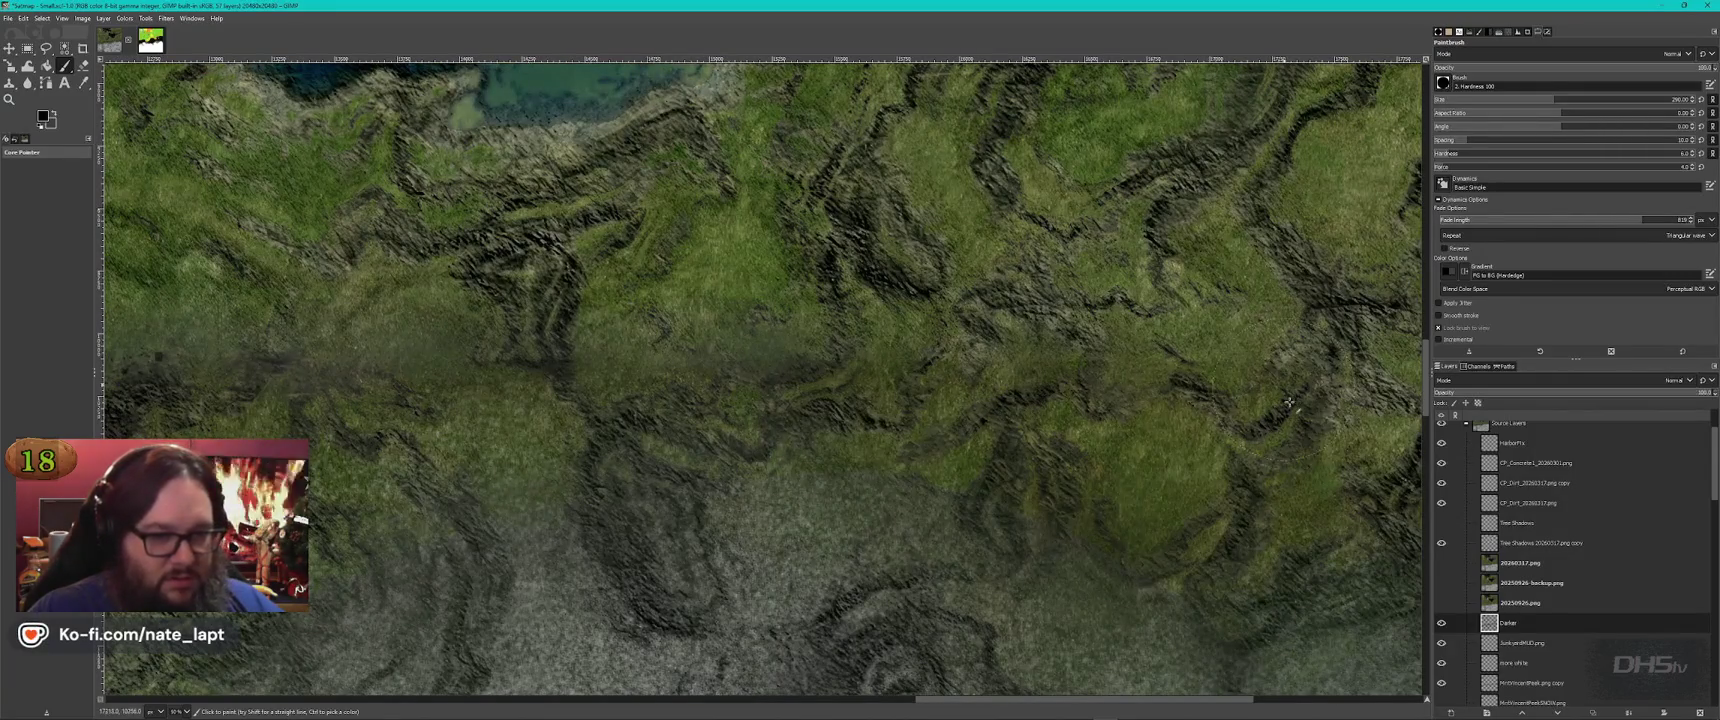
pyautogui.hscroll(-5, 690, 520)
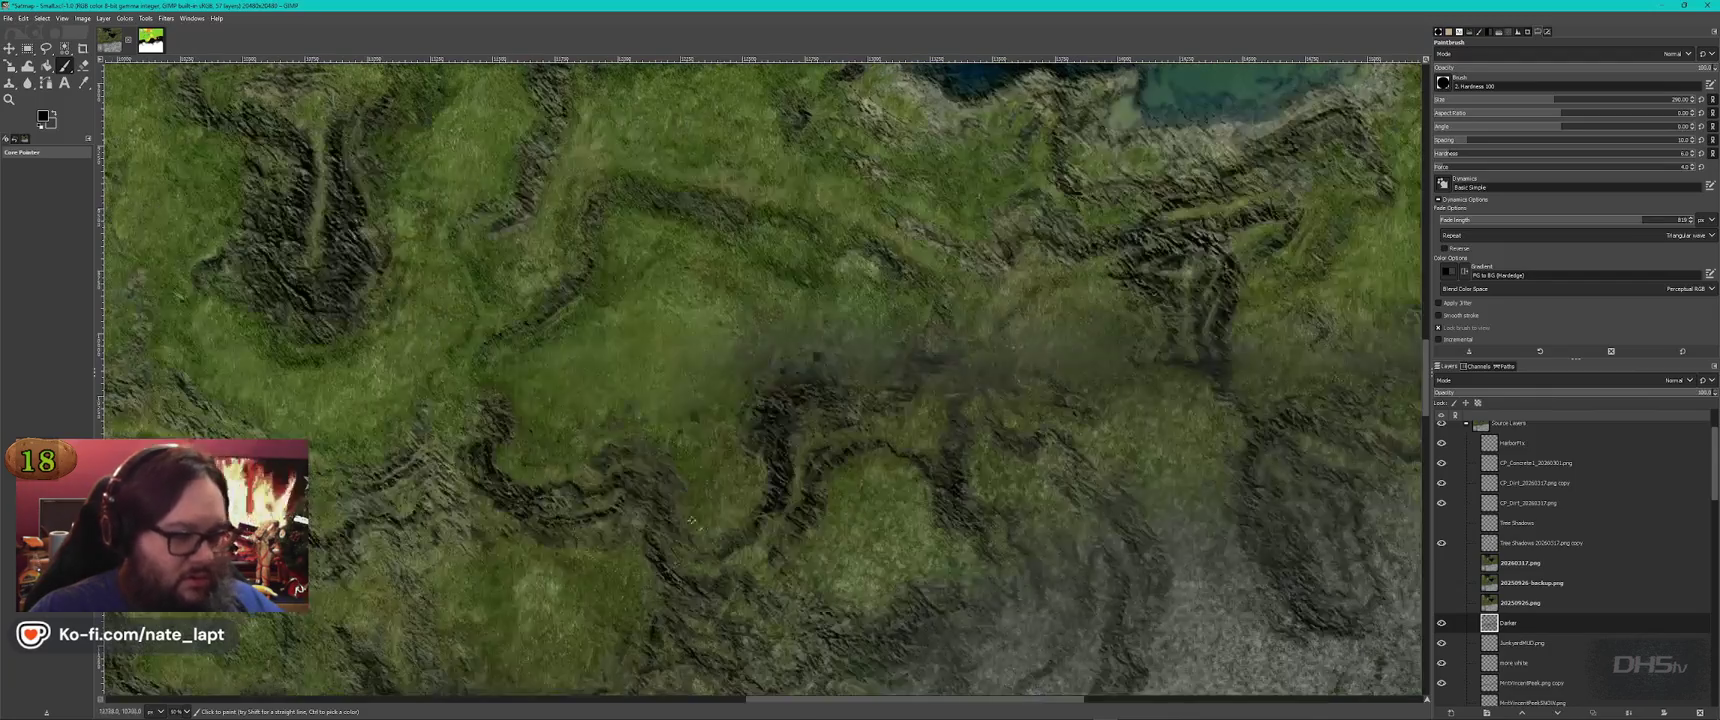
pyautogui.hscroll(-3, 892, 401)
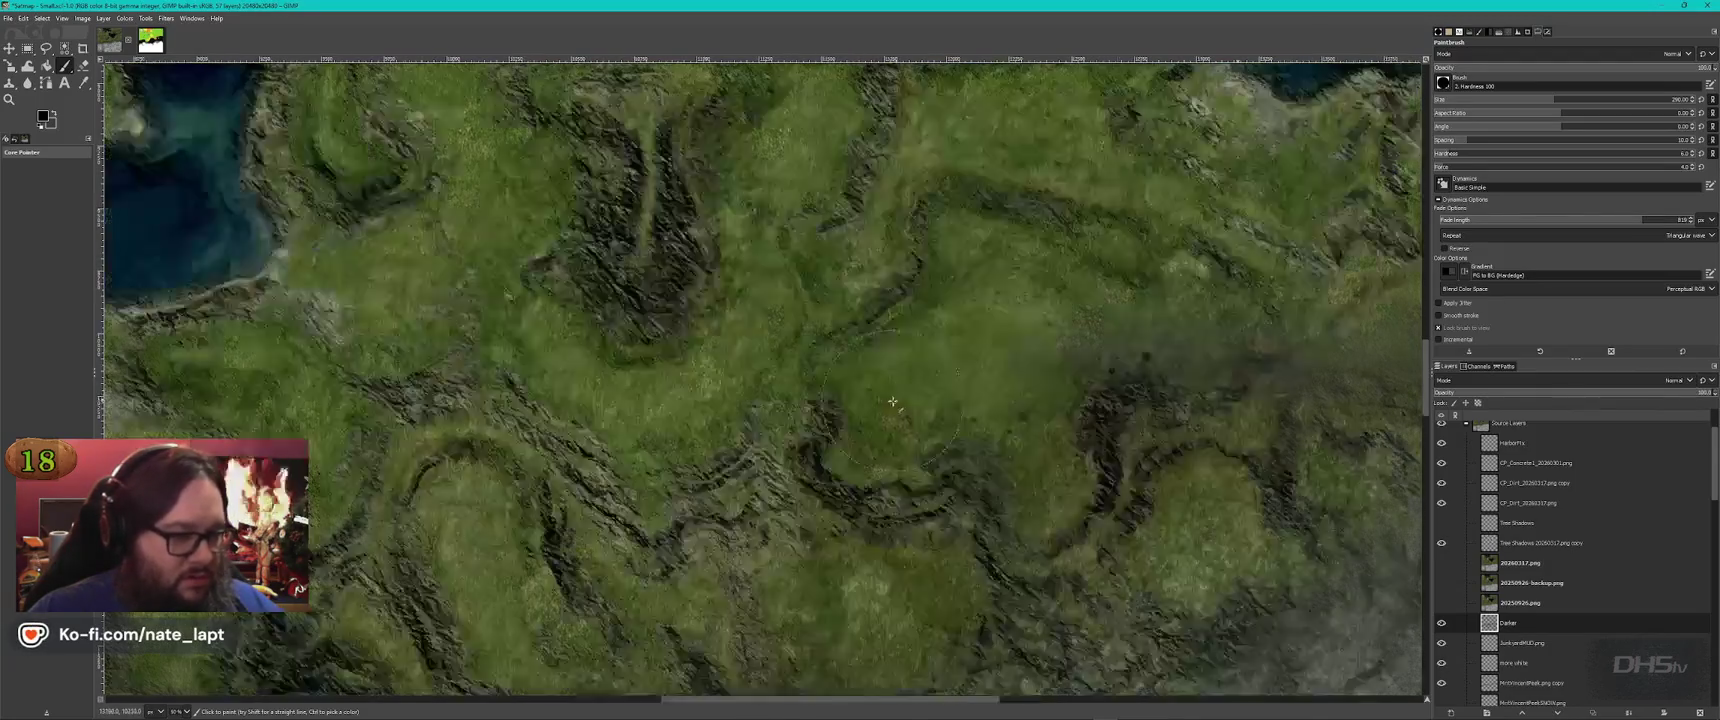
pyautogui.hscroll(-3, 892, 401)
pyautogui.scroll(-3, 897, 445)
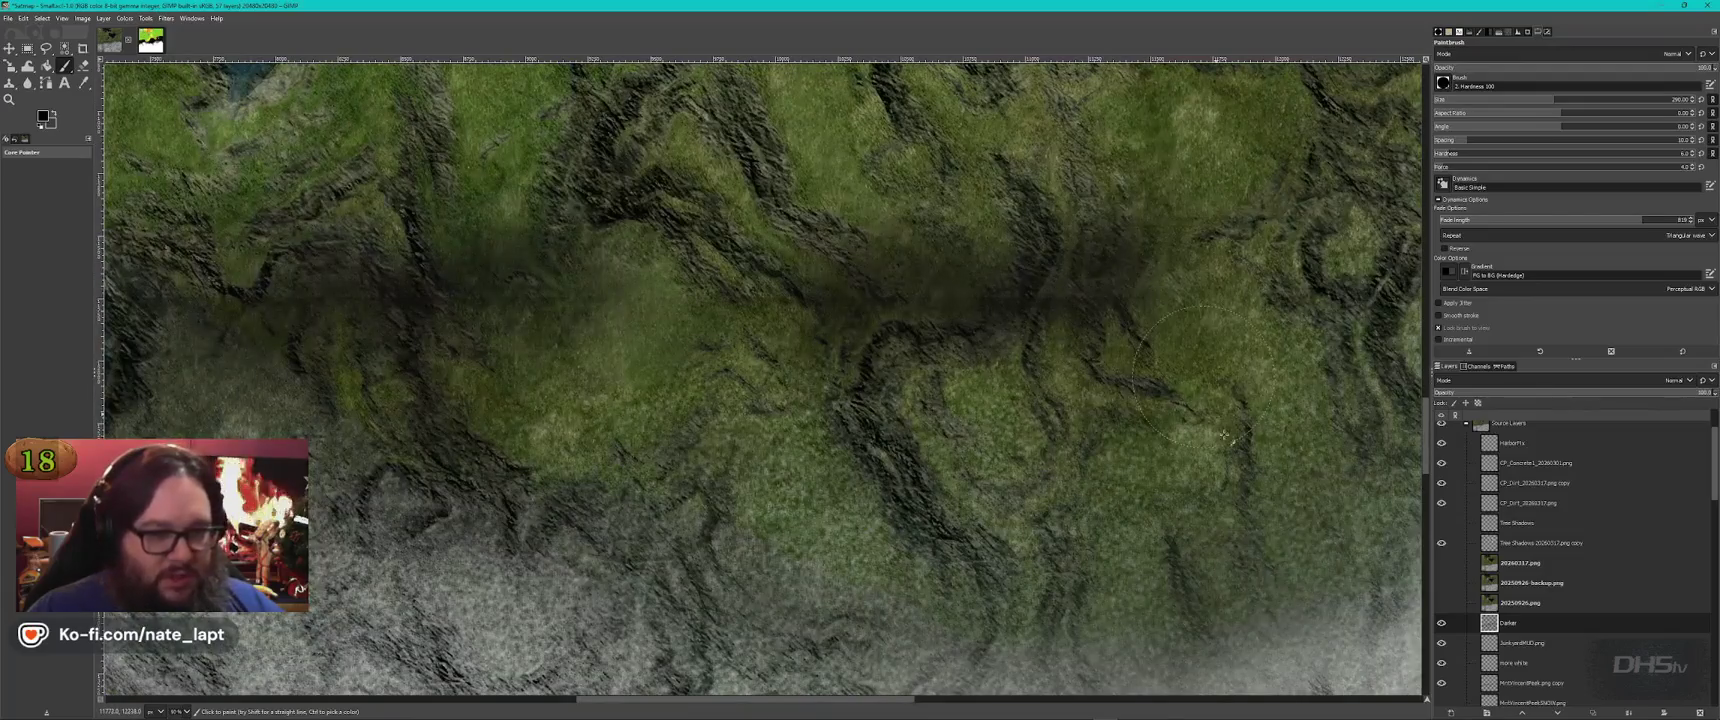
pyautogui.scroll(3, 1105, 302)
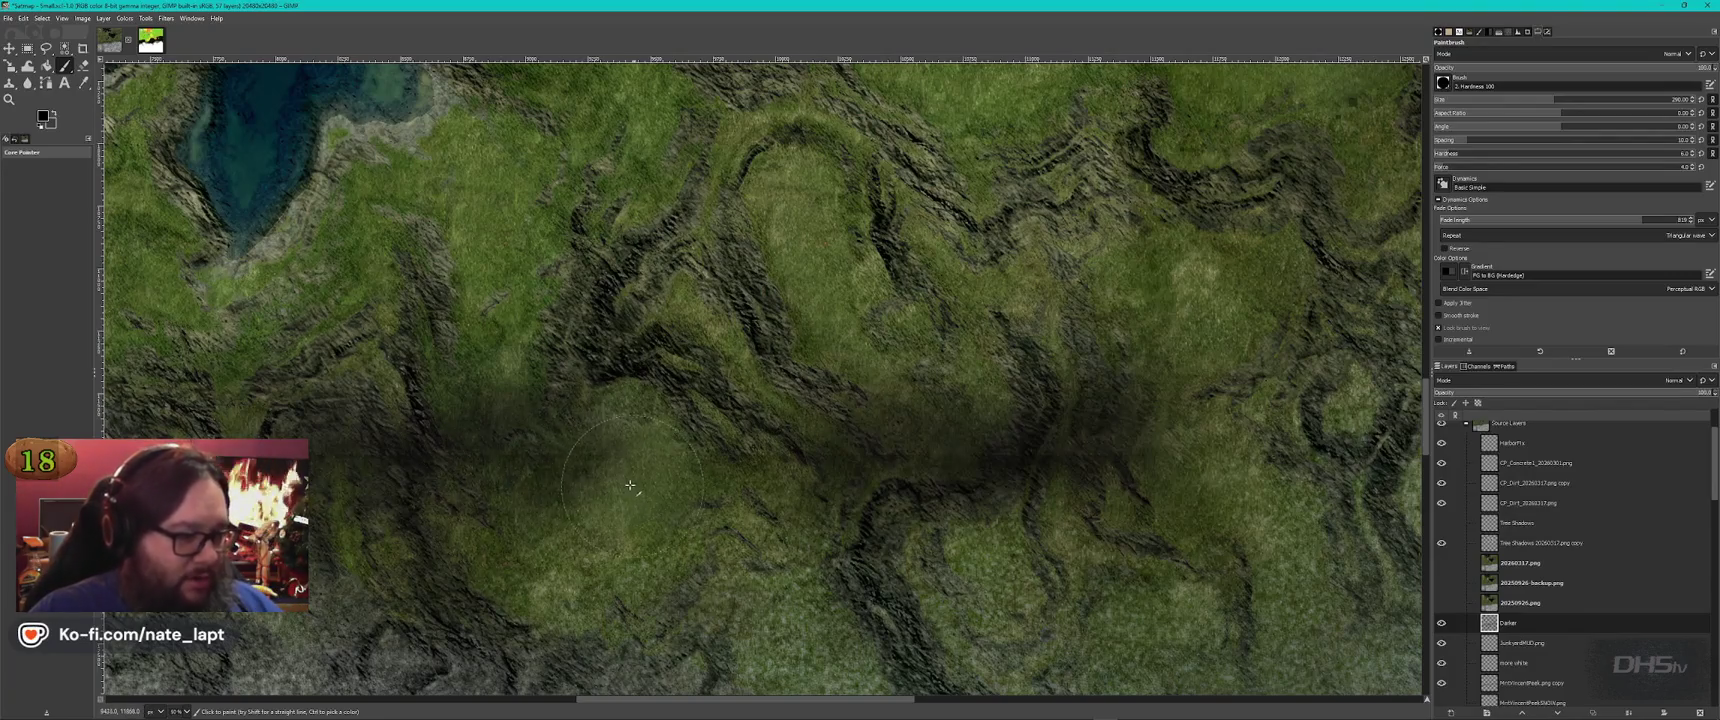
pyautogui.hscroll(-5, 630, 485)
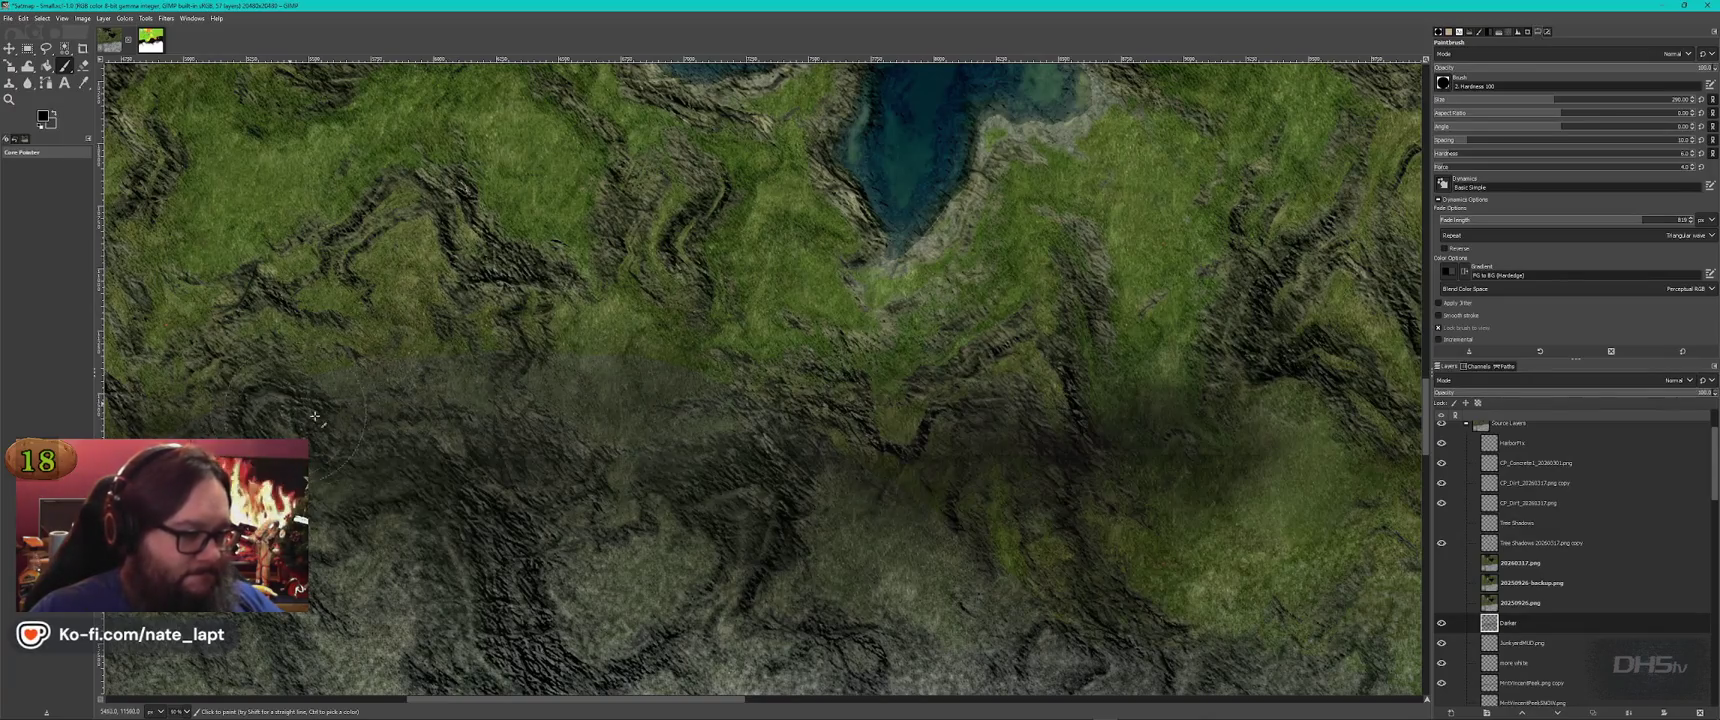
pyautogui.hscroll(-5, 655, 390)
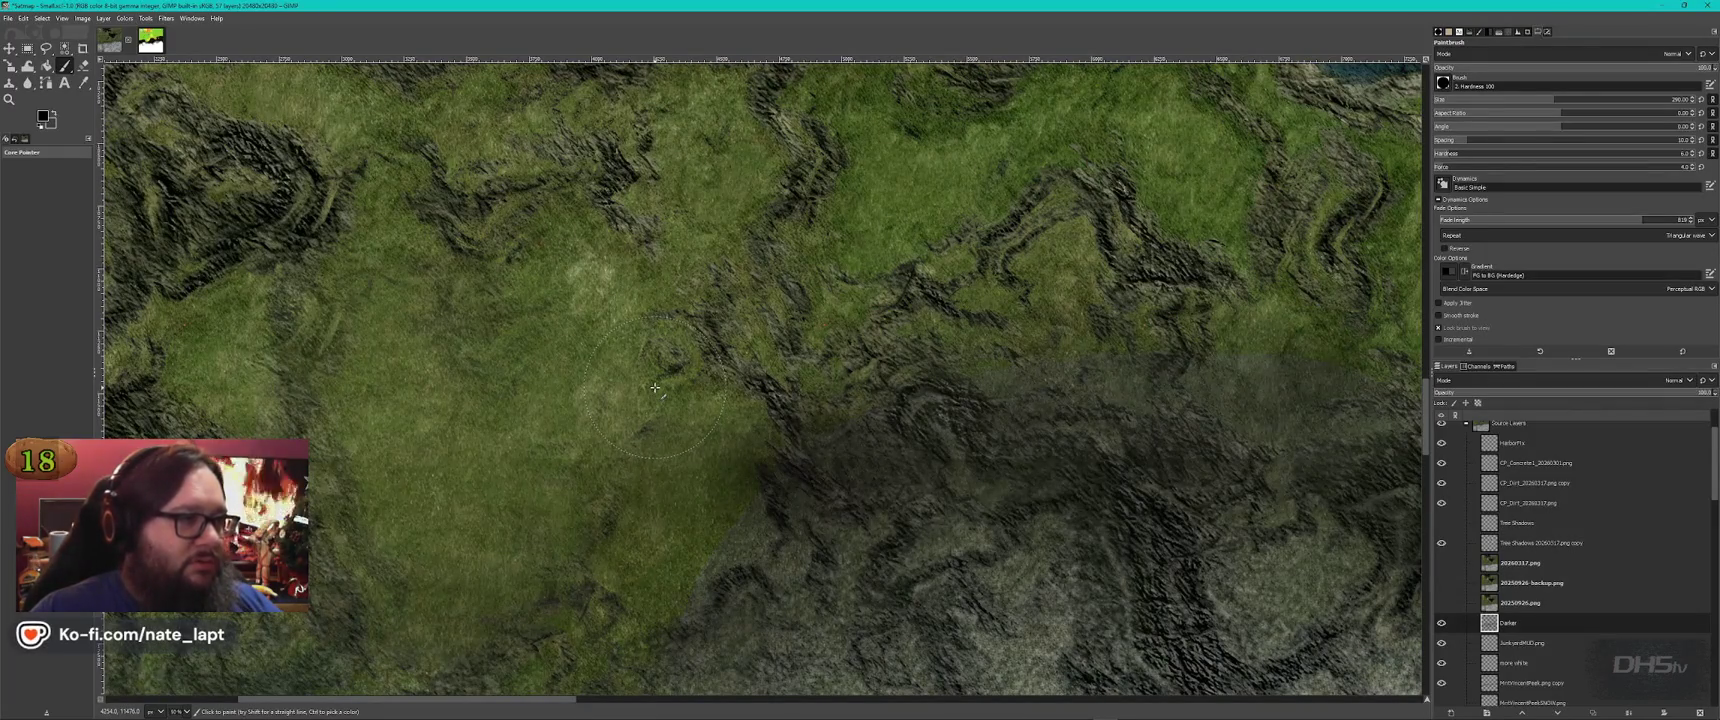
pyautogui.scroll(-4, 655, 388)
pyautogui.scroll(2, 655, 388)
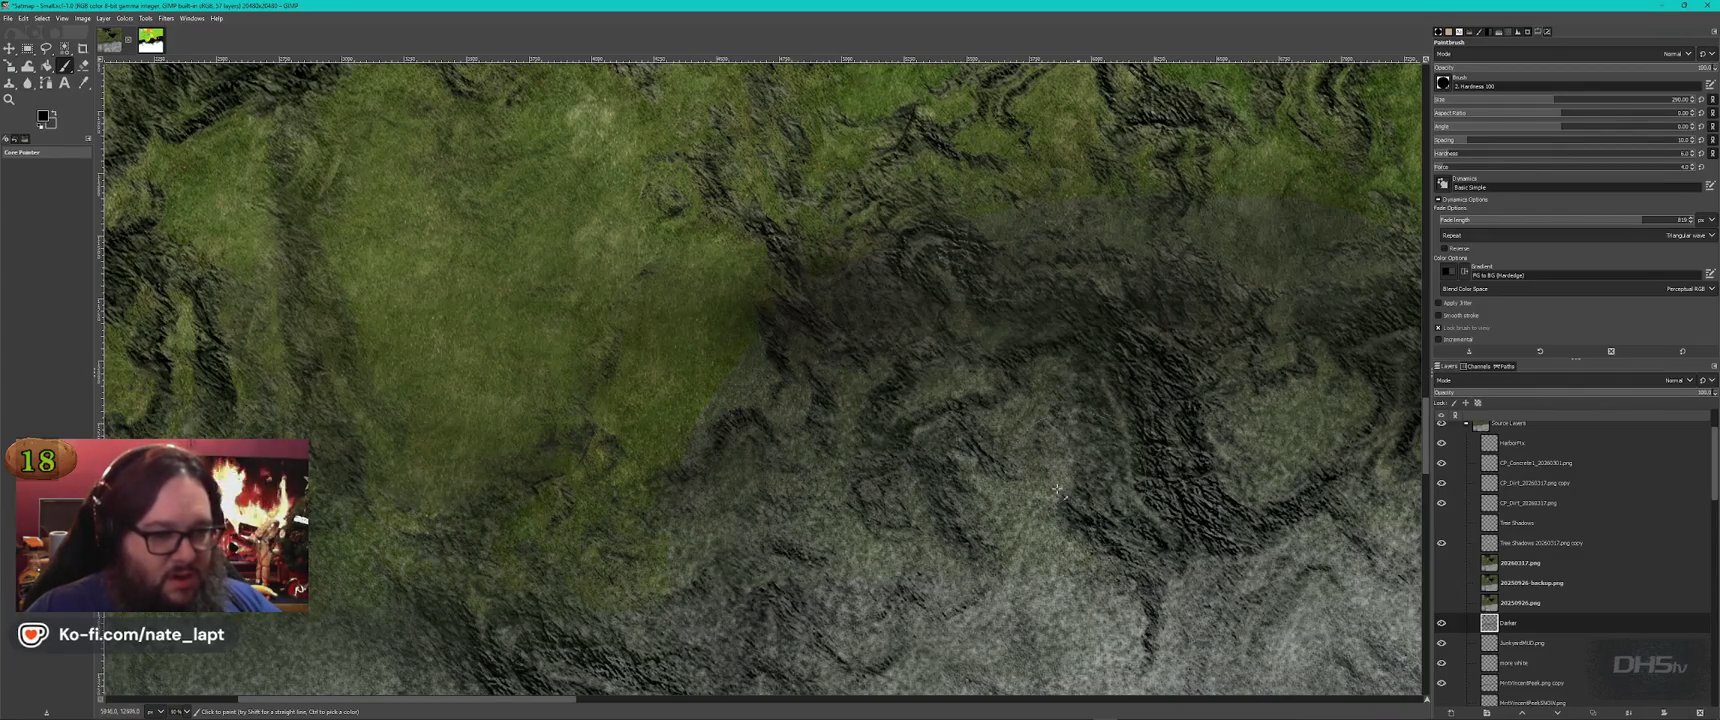
pyautogui.keyDown('ctrl'); pyautogui.scroll(-3, 800, 400); pyautogui.keyUp('ctrl')
pyautogui.keyDown('ctrl'); pyautogui.scroll(2, 500, 320); pyautogui.keyUp('ctrl')
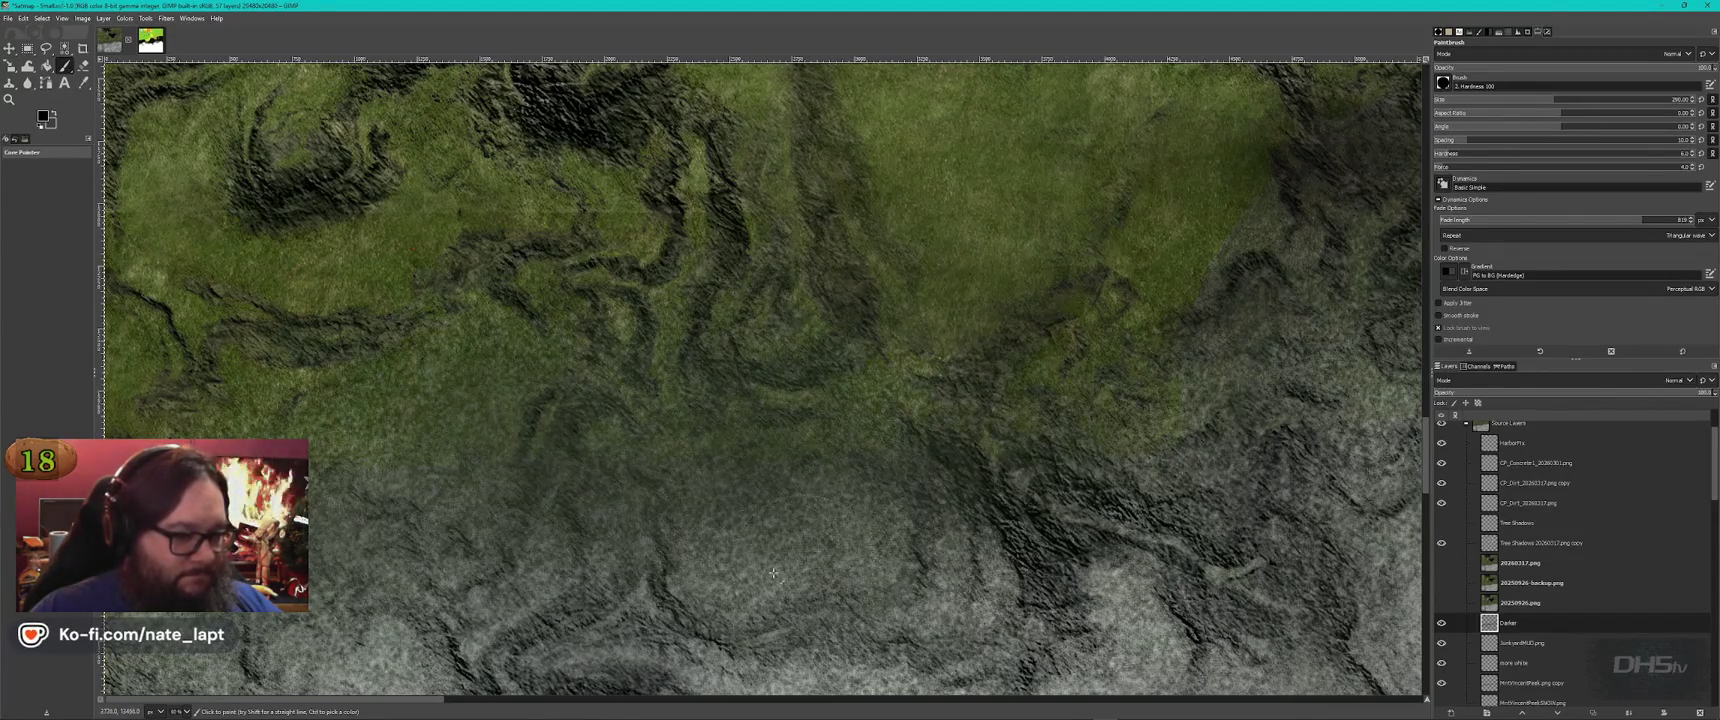
pyautogui.press(']')
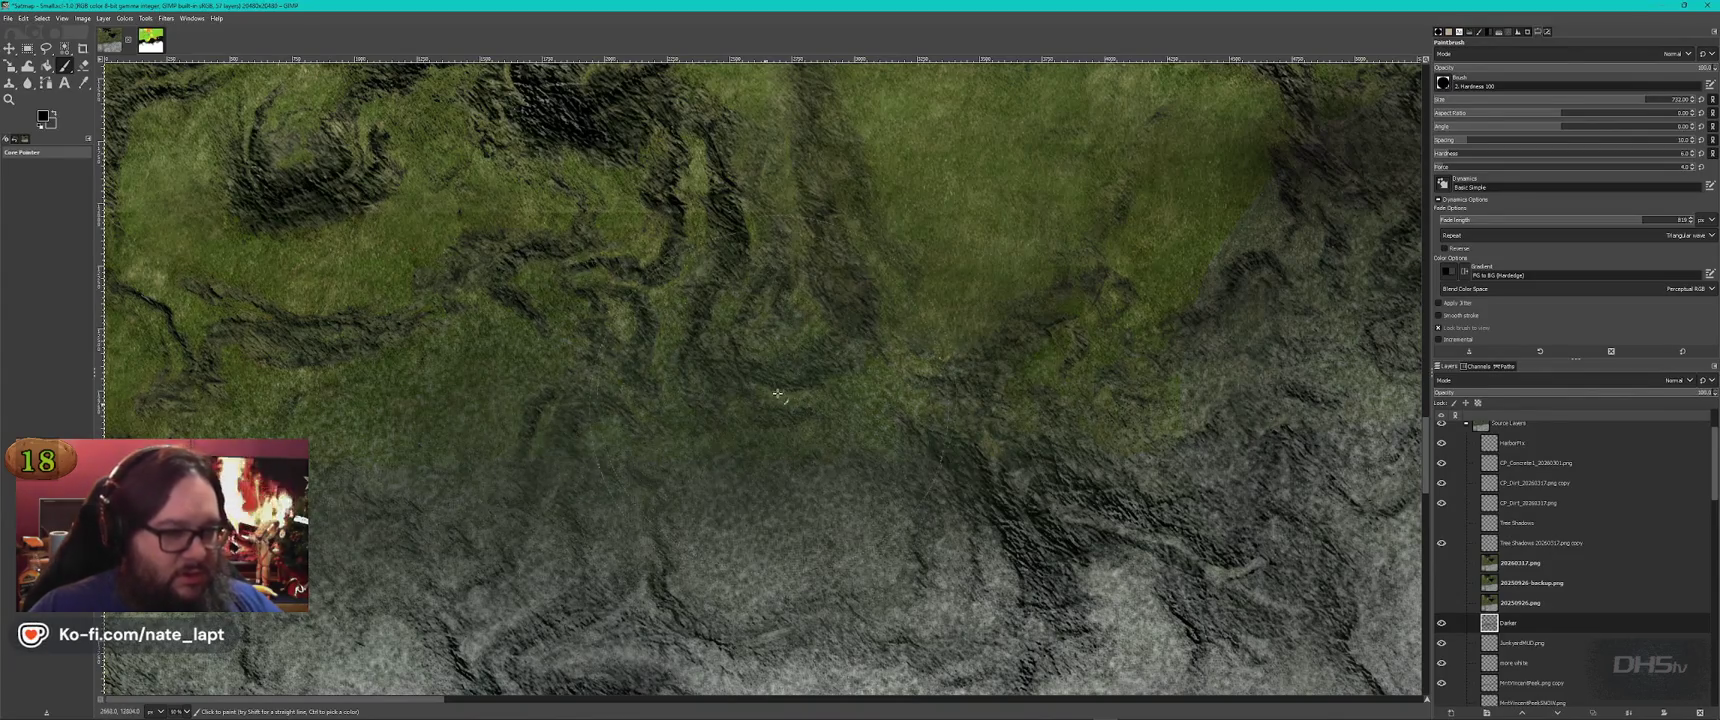
# Drag the Darker layer up to the top of the Source Layers group, above HarborFix.
pyautogui.scroll(-8, 778, 393)
pyautogui.scroll(2, 793, 291)
pyautogui.scroll(2, 730, 320)
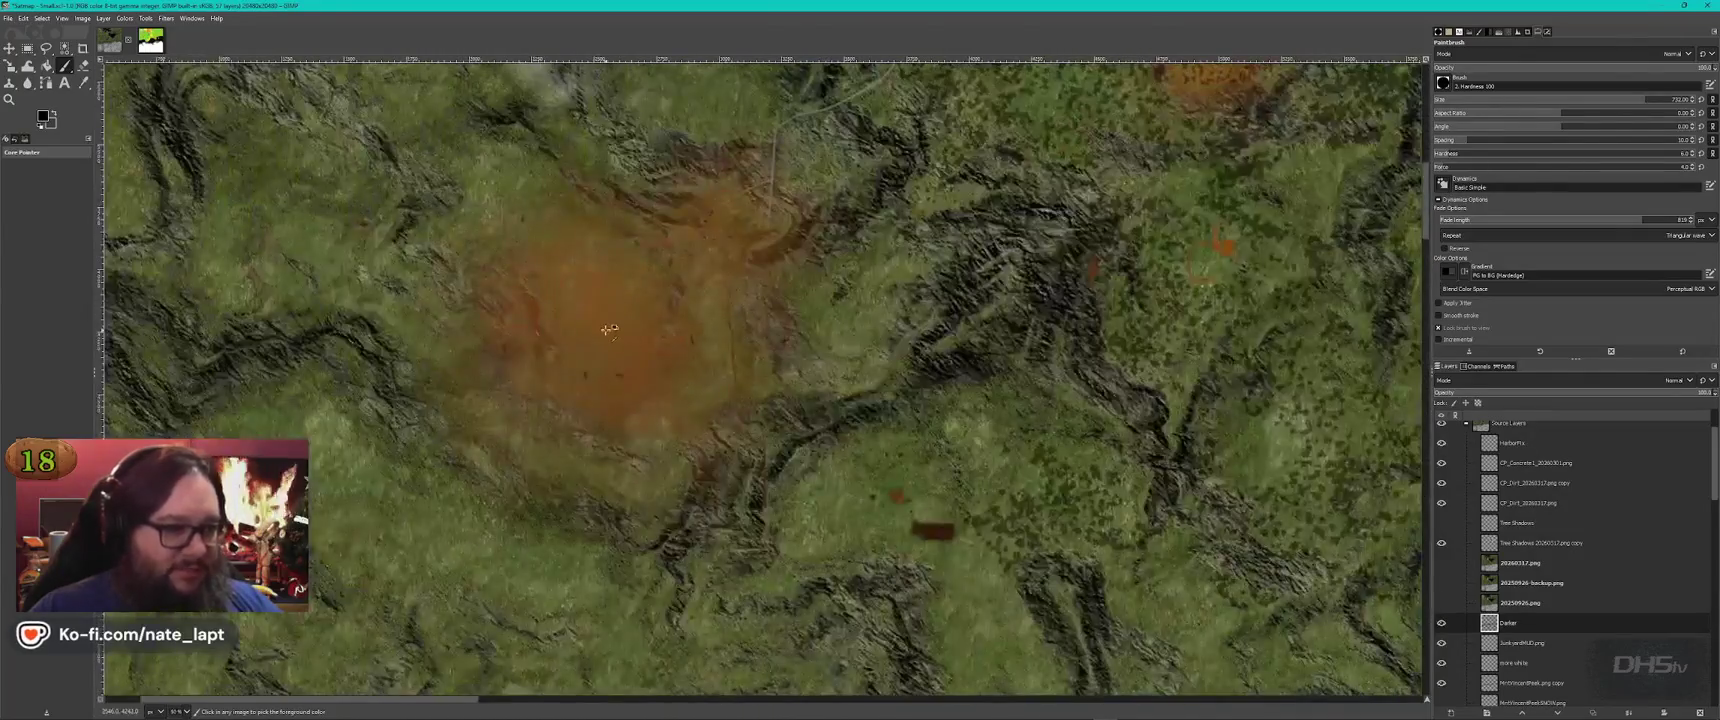
pyautogui.scroll(2, 610, 329)
pyautogui.scroll(2, 829, 430)
pyautogui.scroll(2, 1043, 525)
pyautogui.scroll(2, 1006, 576)
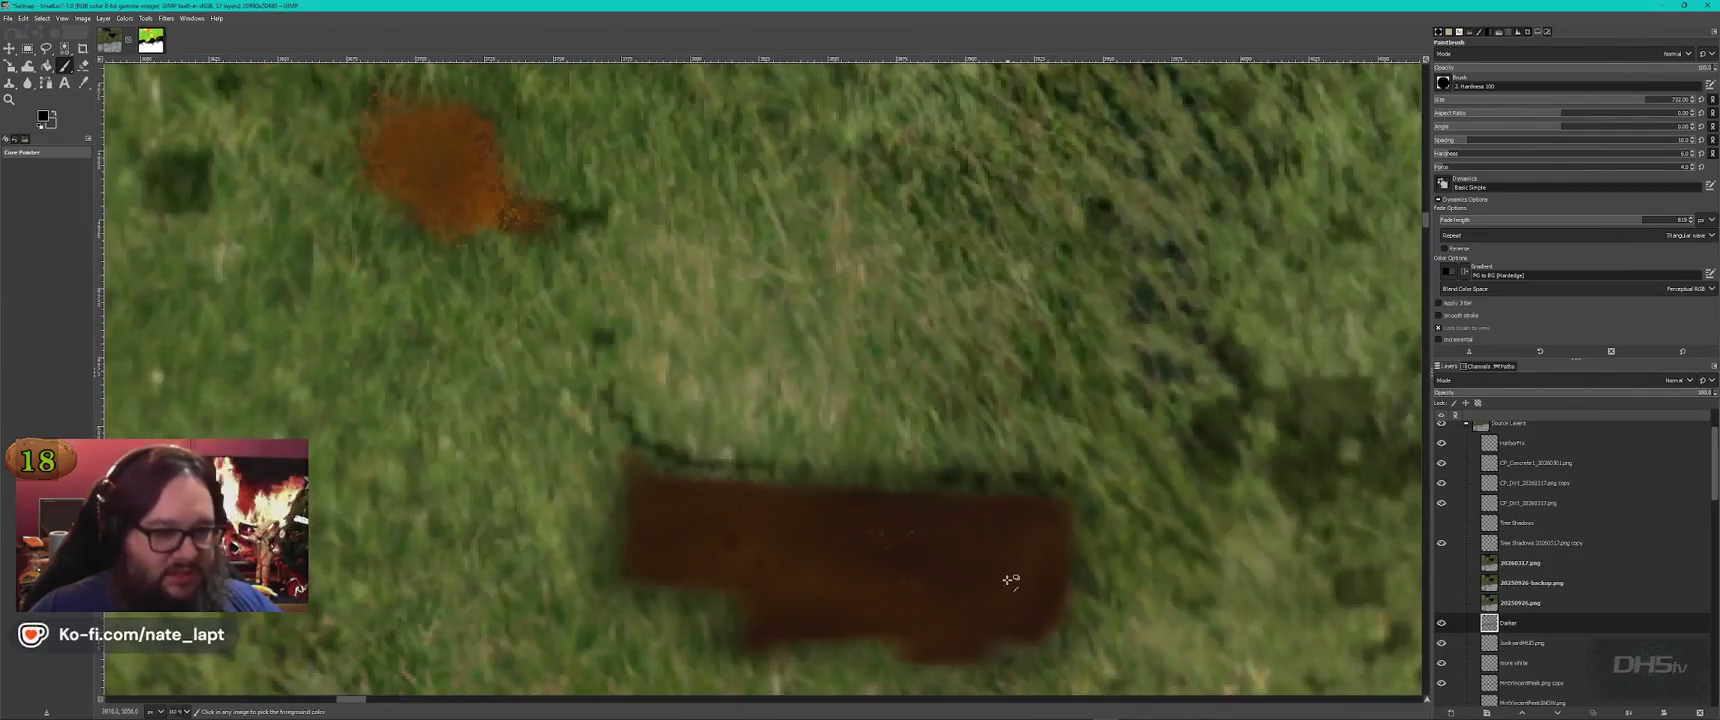
pyautogui.scroll(2, 1000, 520)
pyautogui.scroll(2, 913, 423)
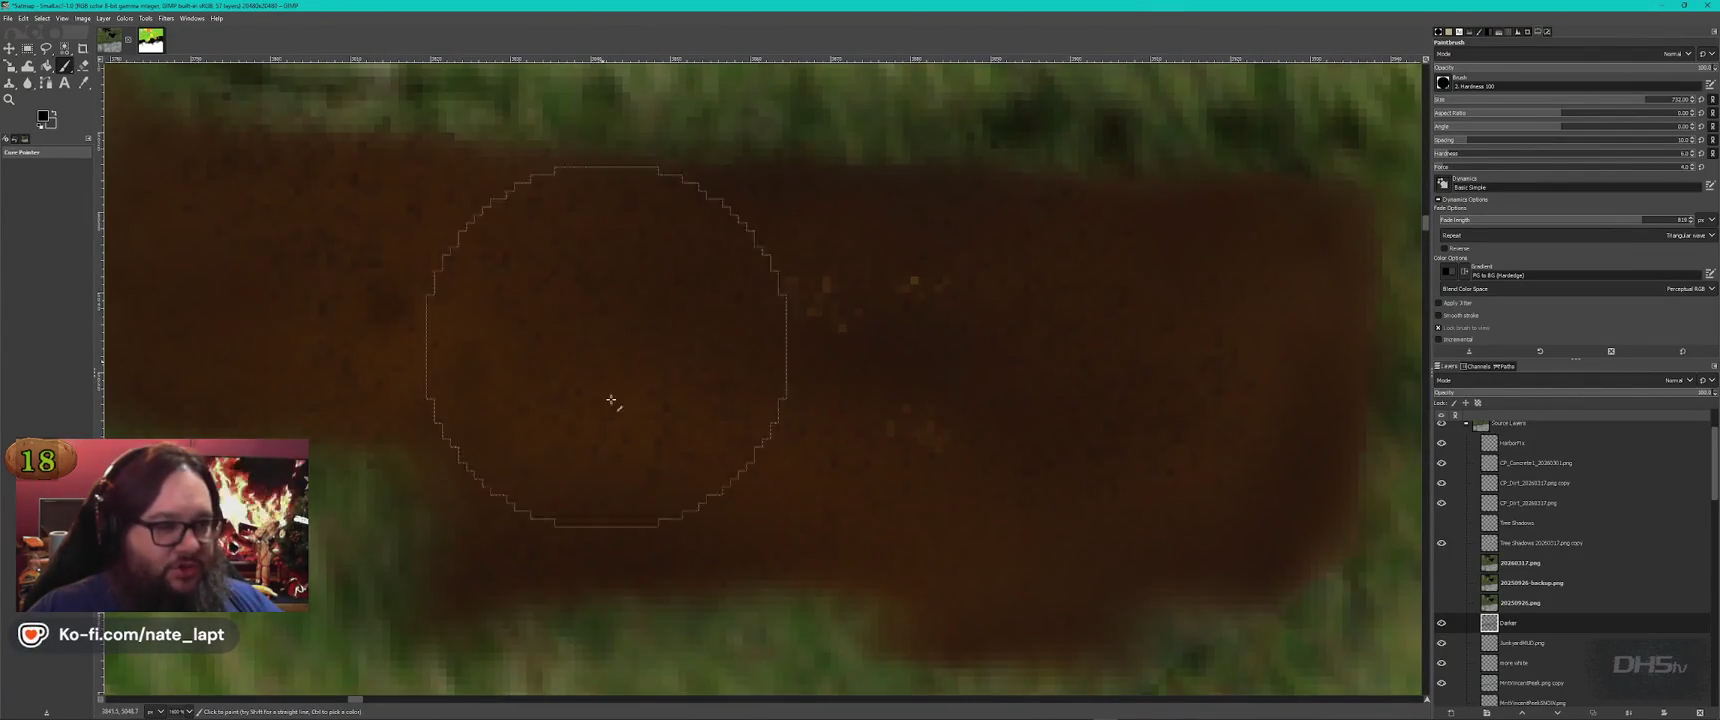
pyautogui.scroll(-2, 799, 418)
pyautogui.scroll(-2, 797, 422)
pyautogui.scroll(2, 1040, 333)
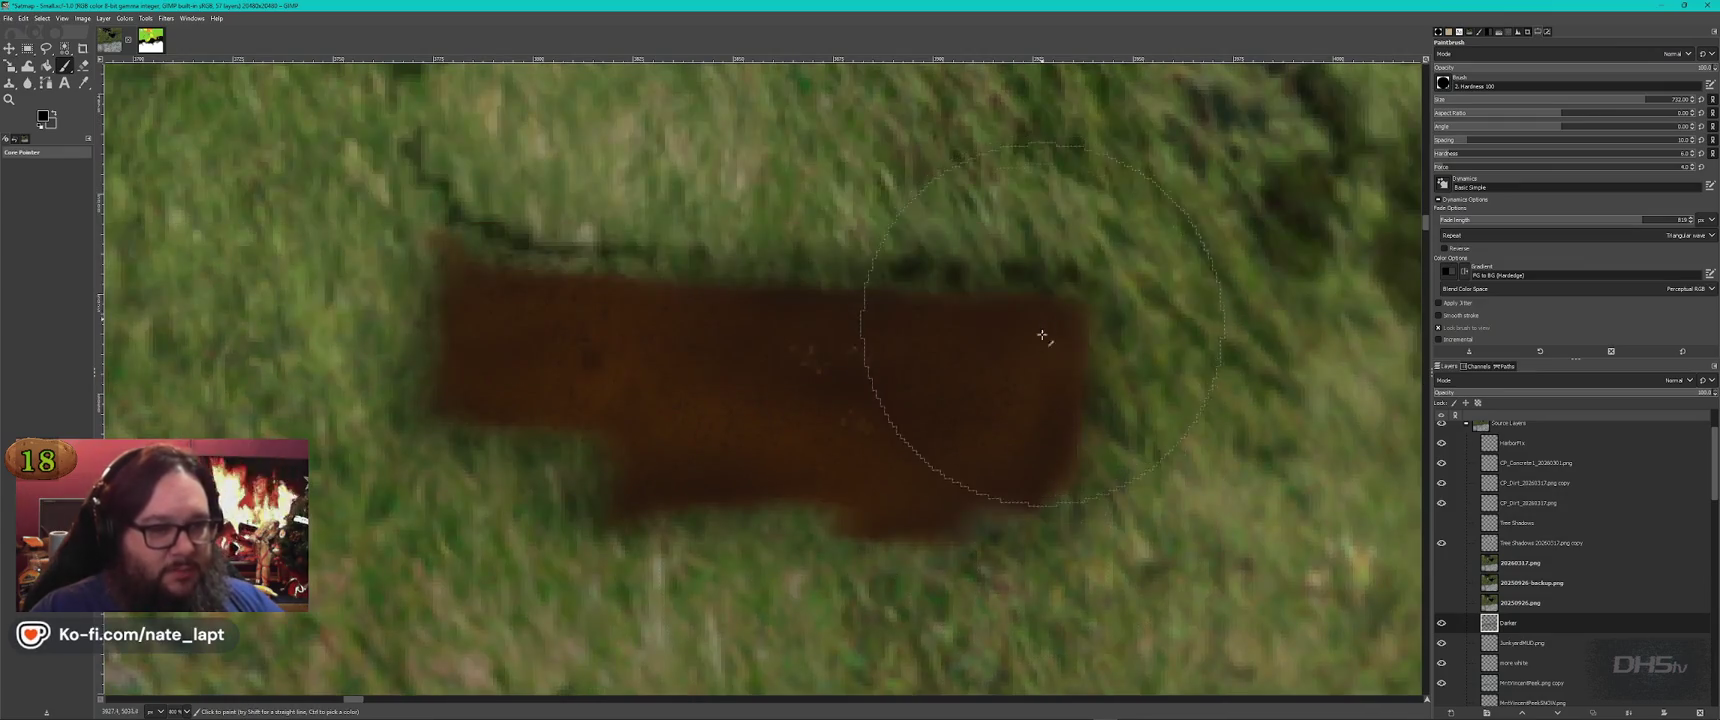
pyautogui.scroll(-3, 754, 309)
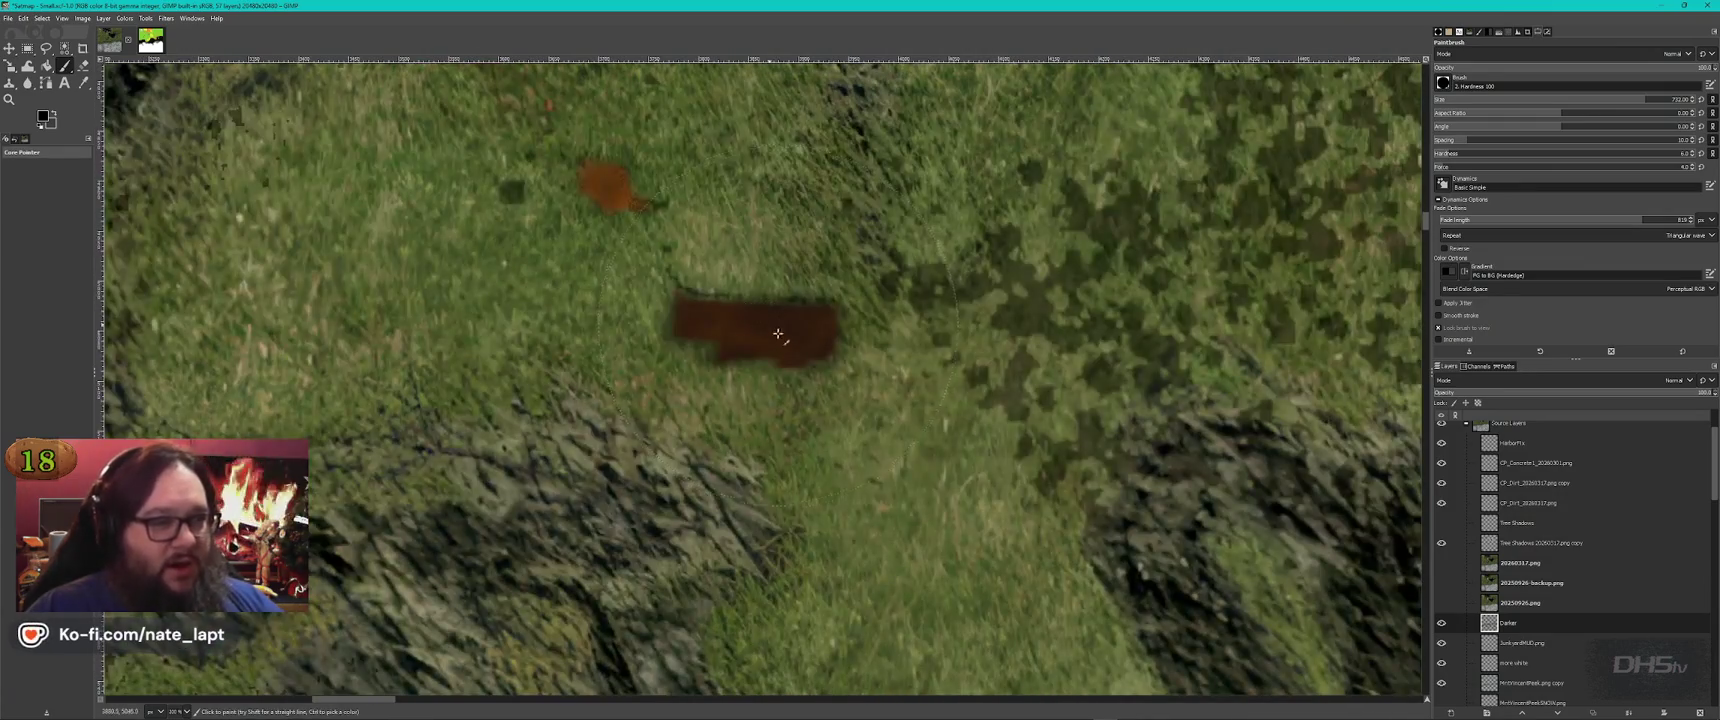
pyautogui.scroll(2, 638, 220)
pyautogui.scroll(2, 658, 380)
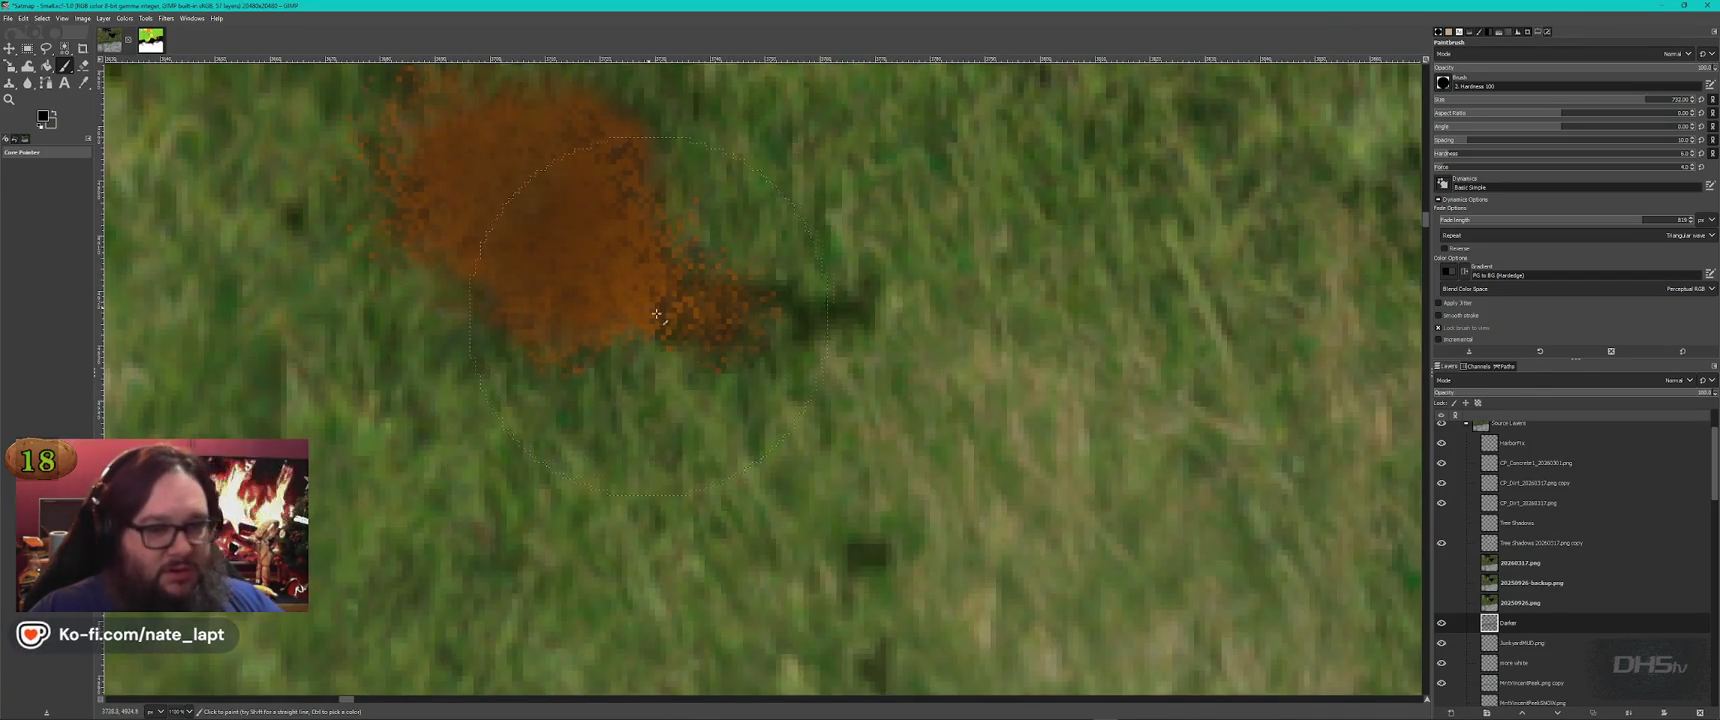
pyautogui.scroll(2, 1574, 577)
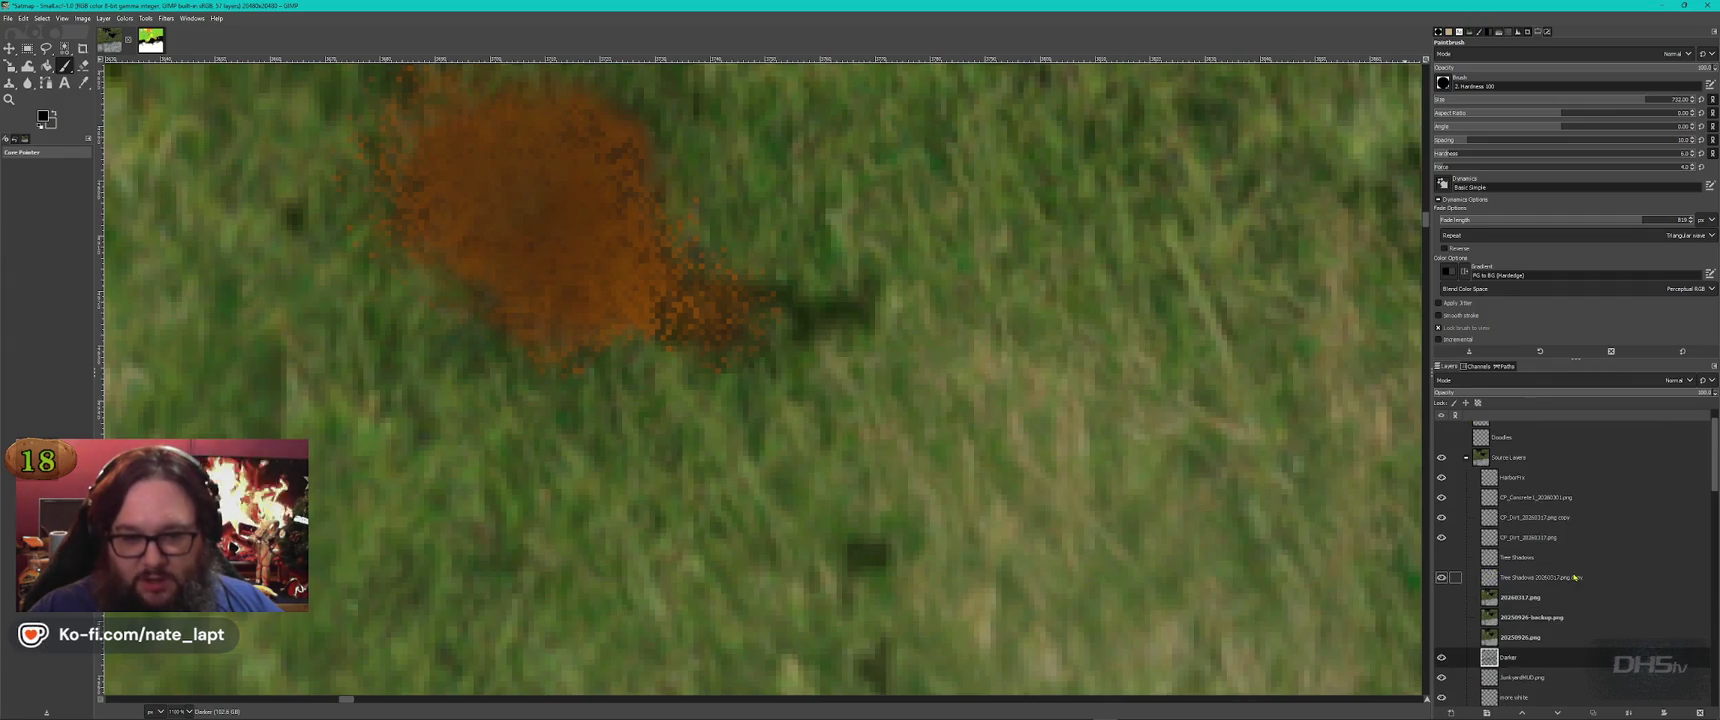
pyautogui.scroll(-1, 983, 463)
pyautogui.scroll(-2, 983, 463)
pyautogui.scroll(-3, 983, 463)
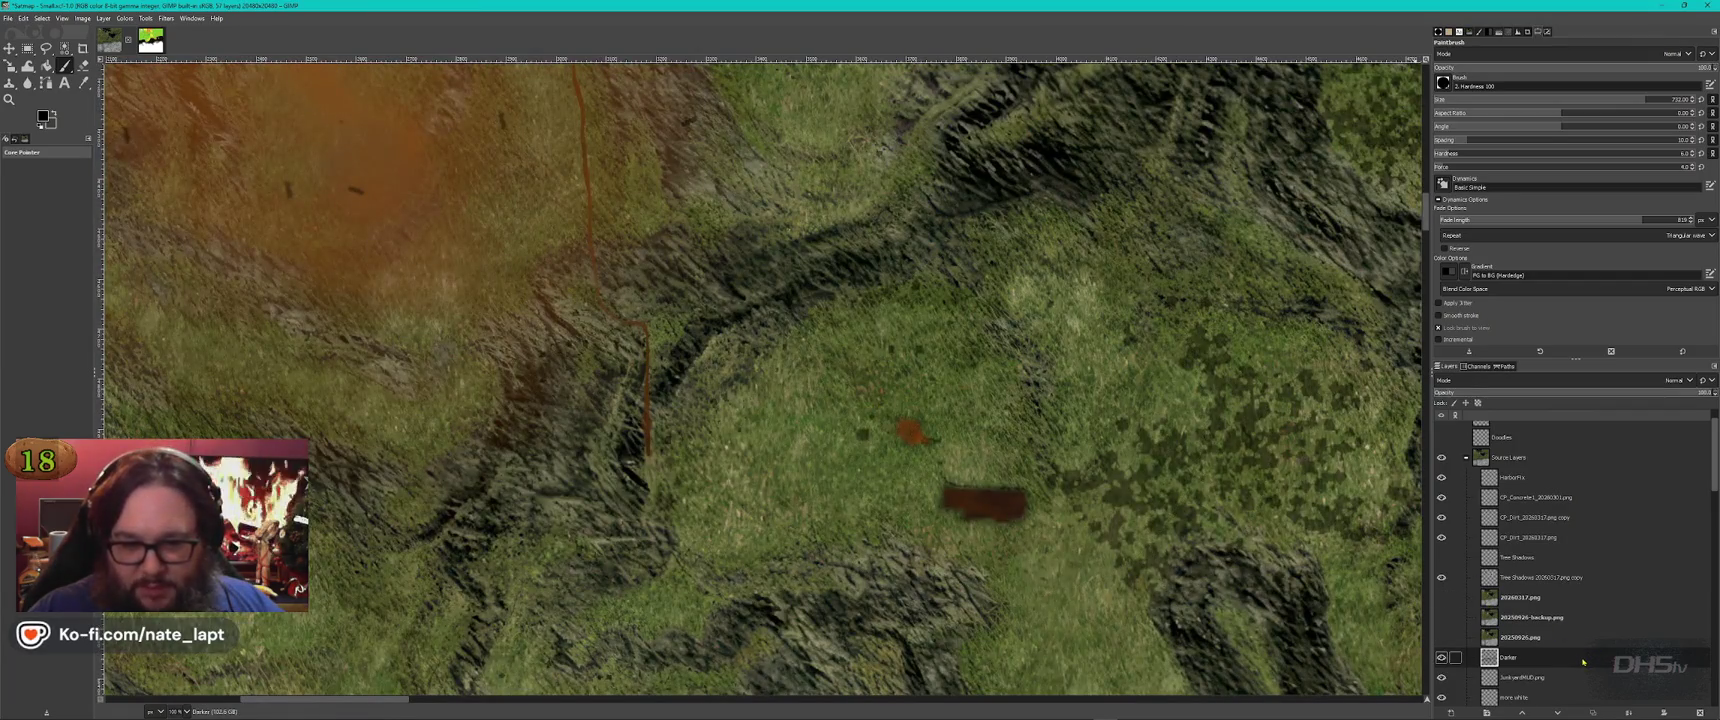
pyautogui.moveTo(1587, 662); pyautogui.dragTo(1540, 470)
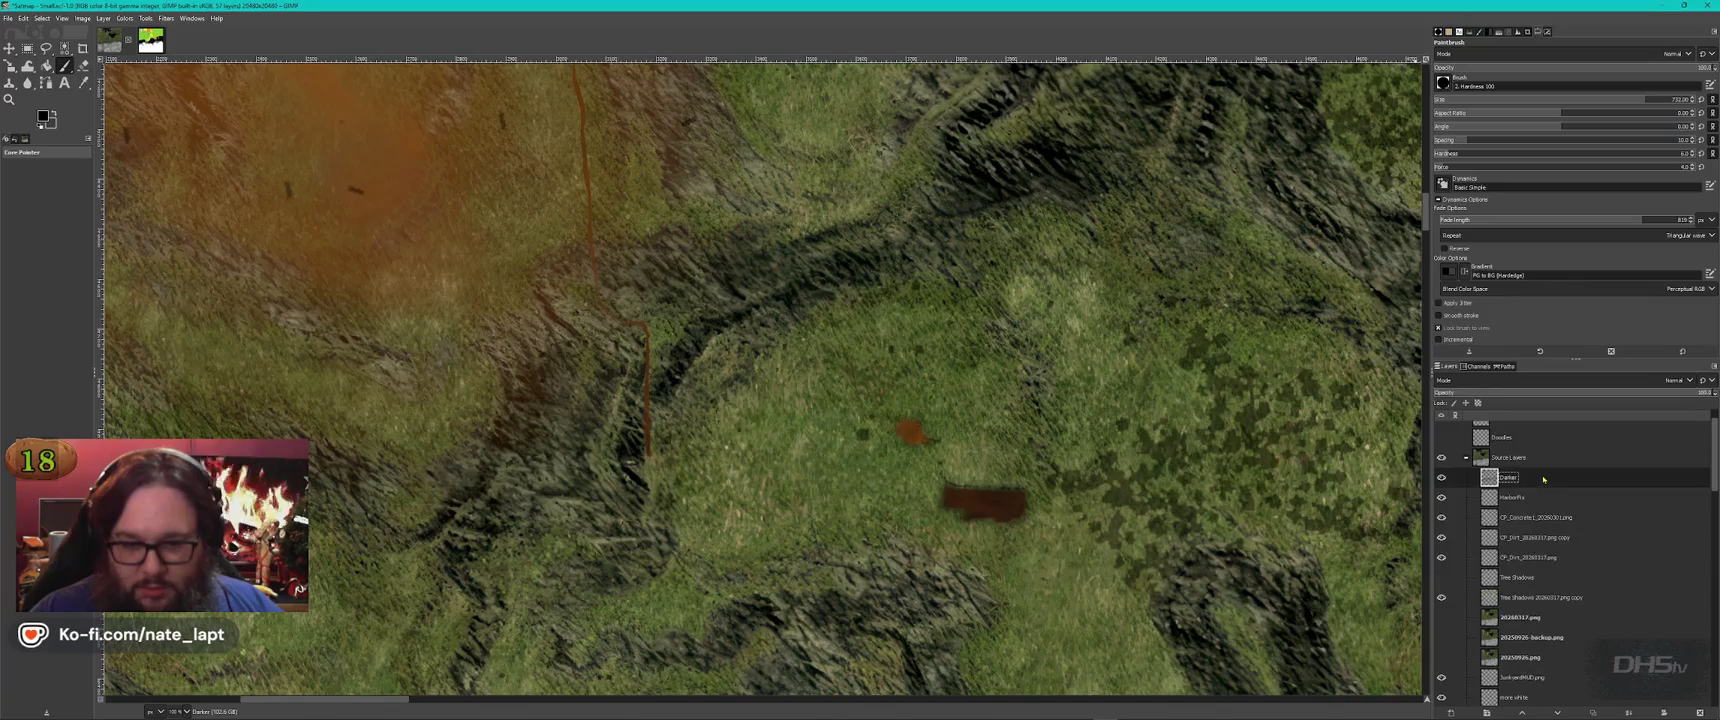
pyautogui.scroll(4, 906, 429)
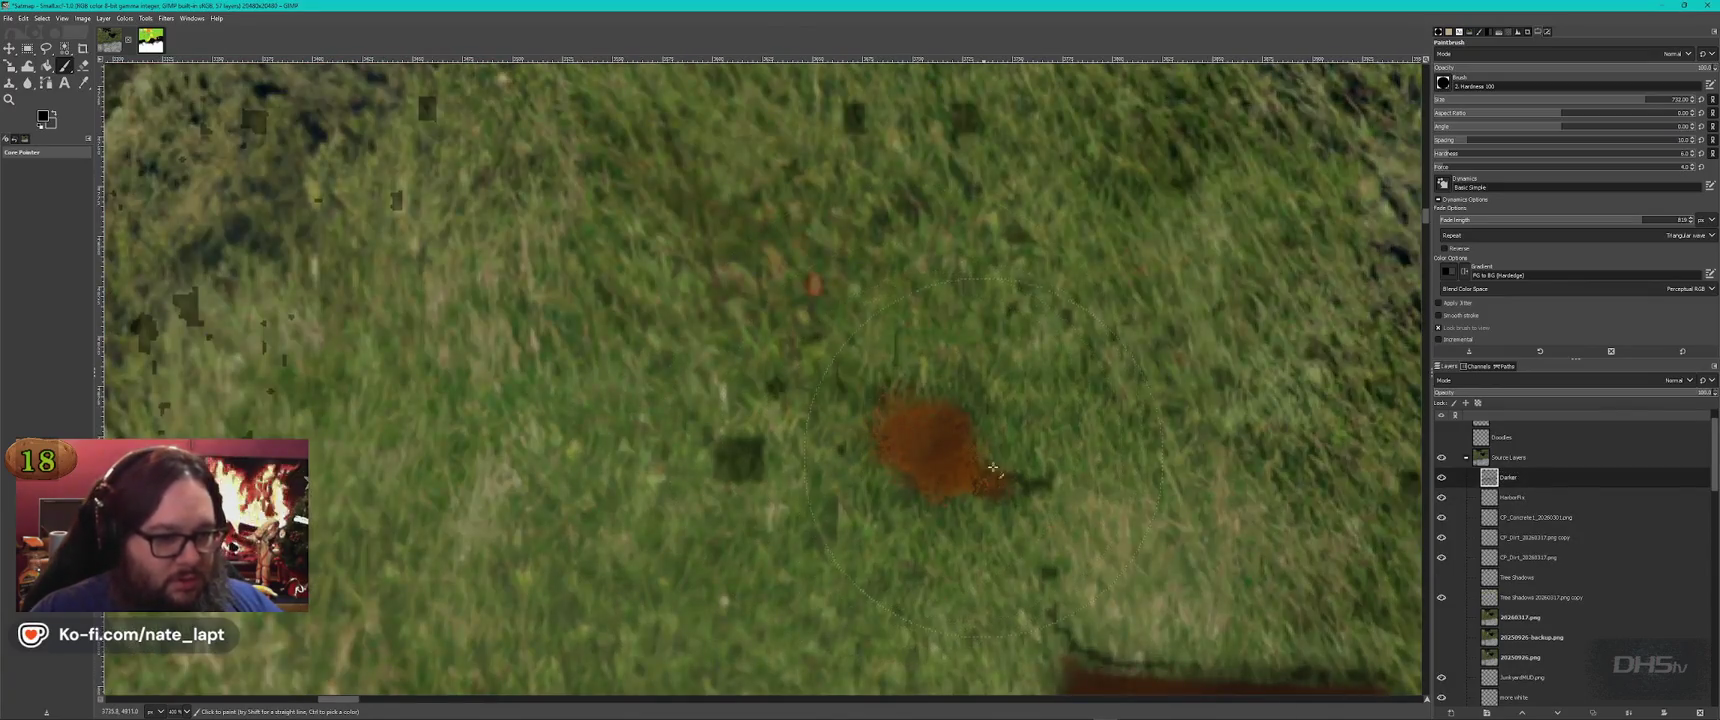
pyautogui.scroll(1, 968, 452)
pyautogui.scroll(1, 950, 470)
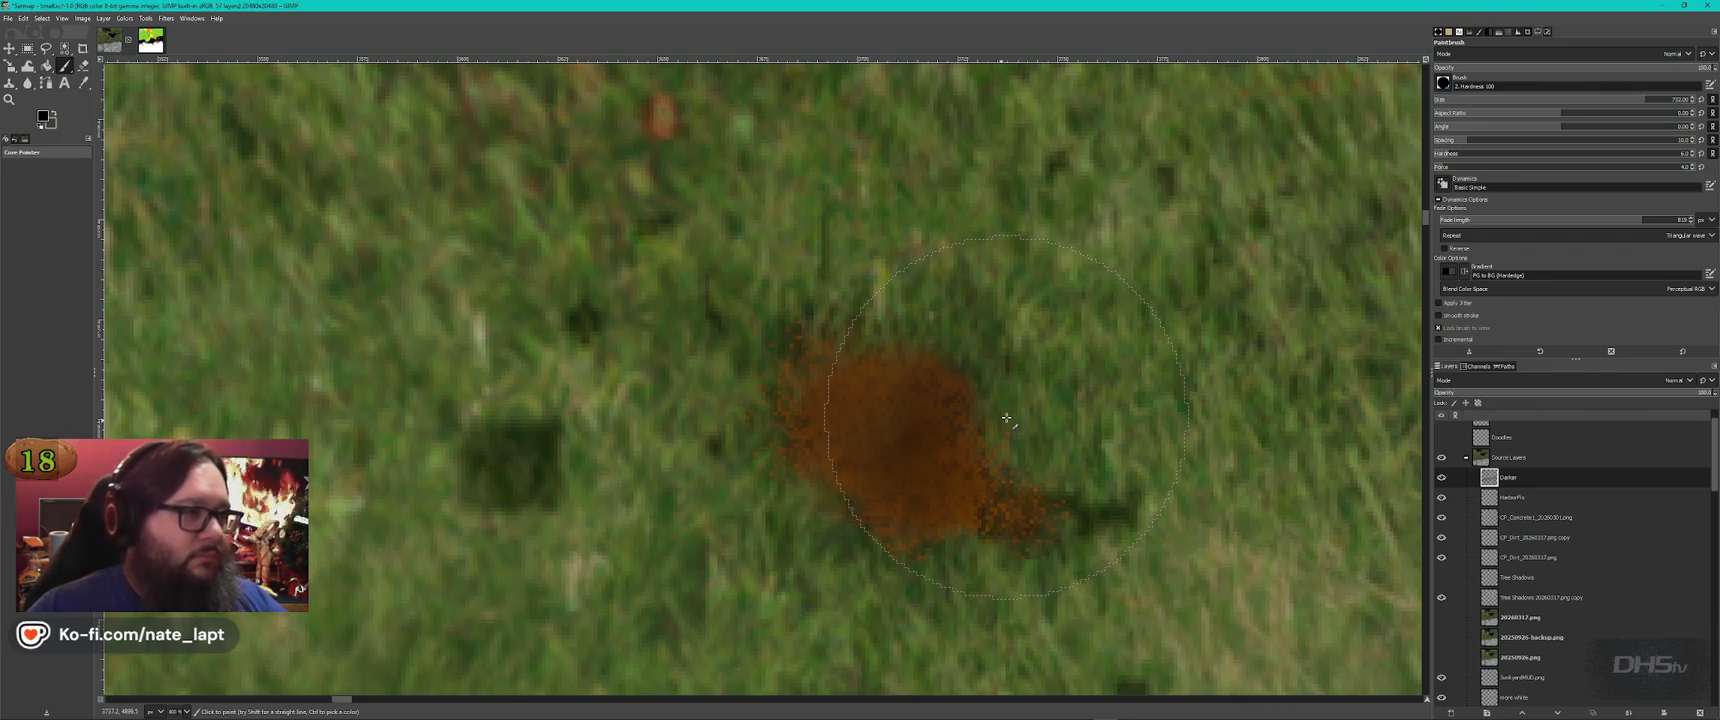
pyautogui.keyDown('ctrl'); pyautogui.scroll(-1, 1005, 417); pyautogui.keyUp('ctrl')
pyautogui.keyDown('ctrl'); pyautogui.scroll(-1, 1005, 417); pyautogui.keyUp('ctrl')
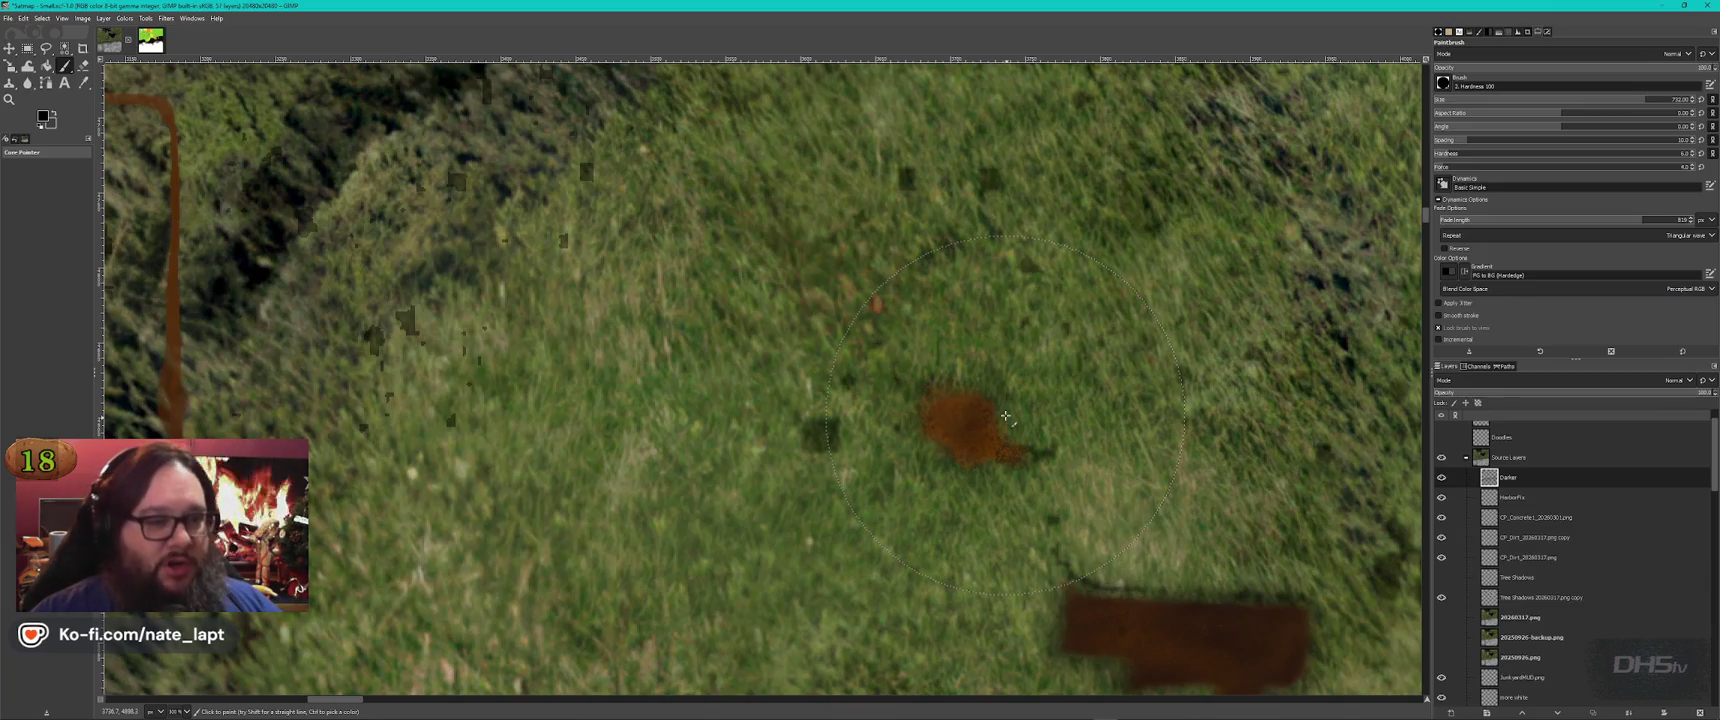
pyautogui.keyDown('ctrl'); pyautogui.scroll(-1, 985, 390); pyautogui.keyUp('ctrl')
pyautogui.keyDown('ctrl'); pyautogui.scroll(-1, 985, 390); pyautogui.keyUp('ctrl')
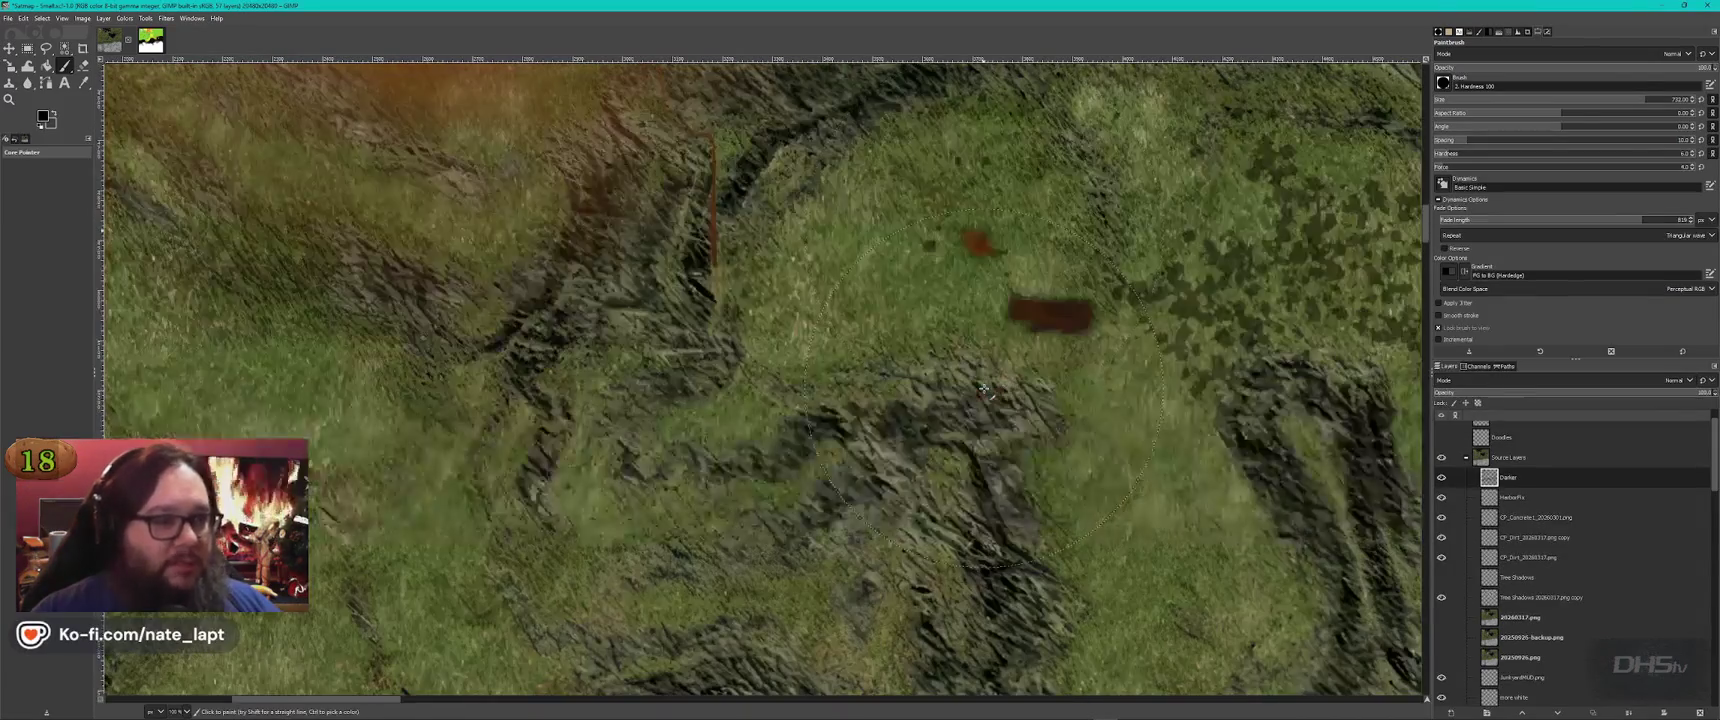
pyautogui.scroll(-3, 948, 408)
pyautogui.keyDown('ctrl'); pyautogui.scroll(-1, 945, 405); pyautogui.keyUp('ctrl')
pyautogui.scroll(-2, 945, 405)
pyautogui.scroll(-2, 945, 405)
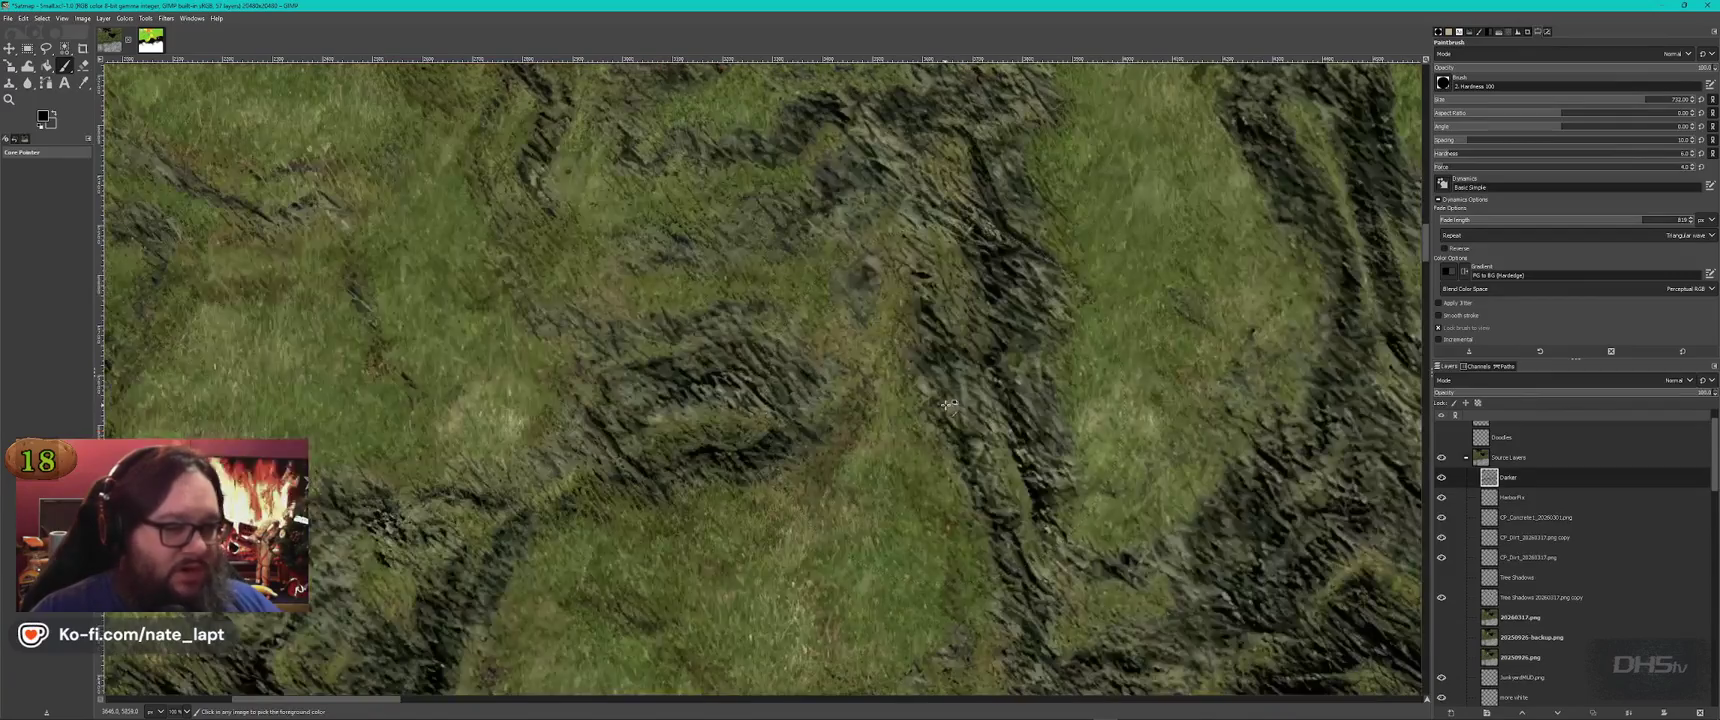
pyautogui.scroll(2, 945, 405)
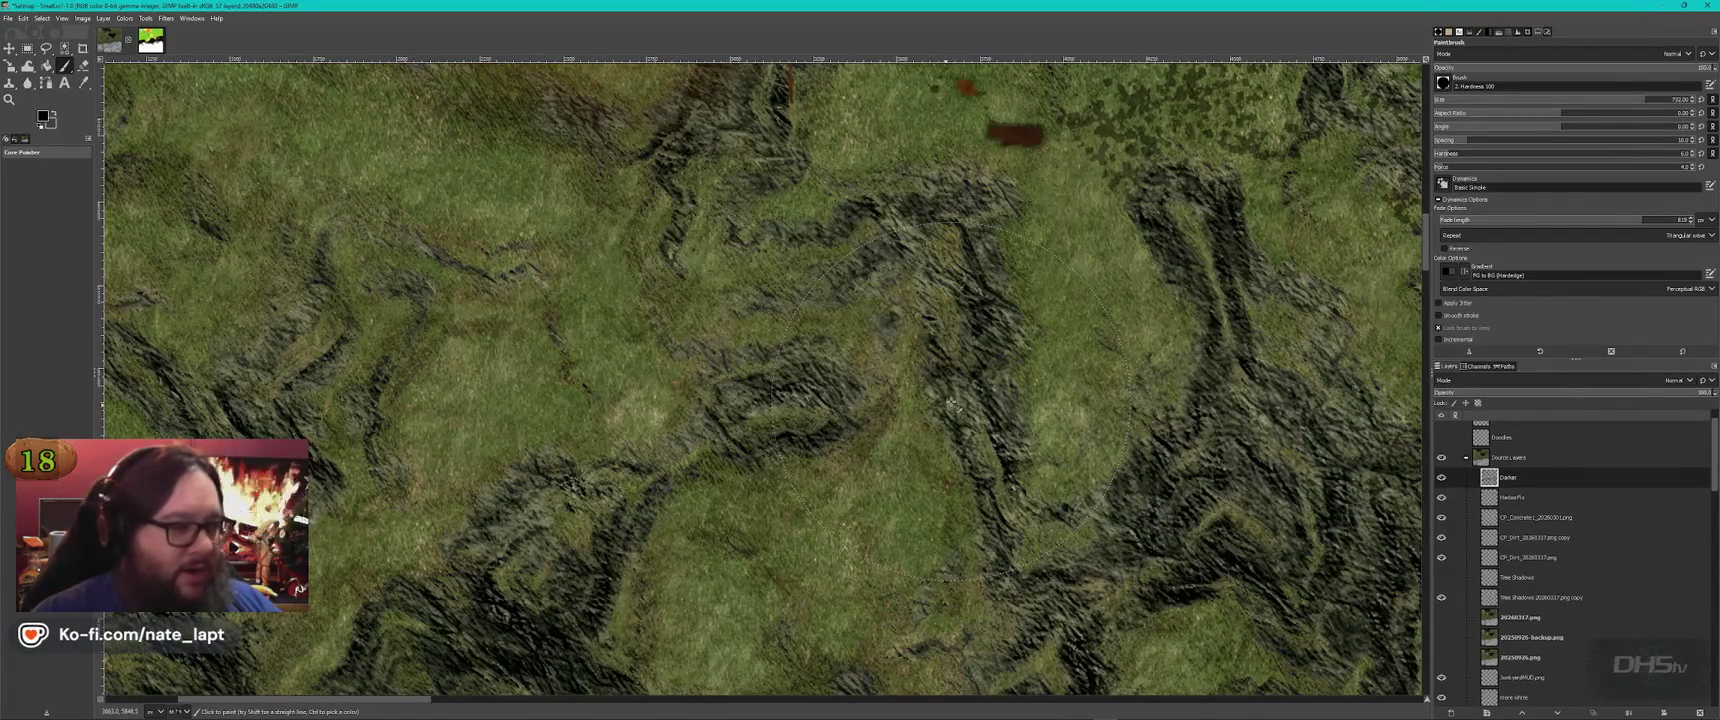
pyautogui.scroll(-2, 950, 403)
pyautogui.scroll(-2, 950, 400)
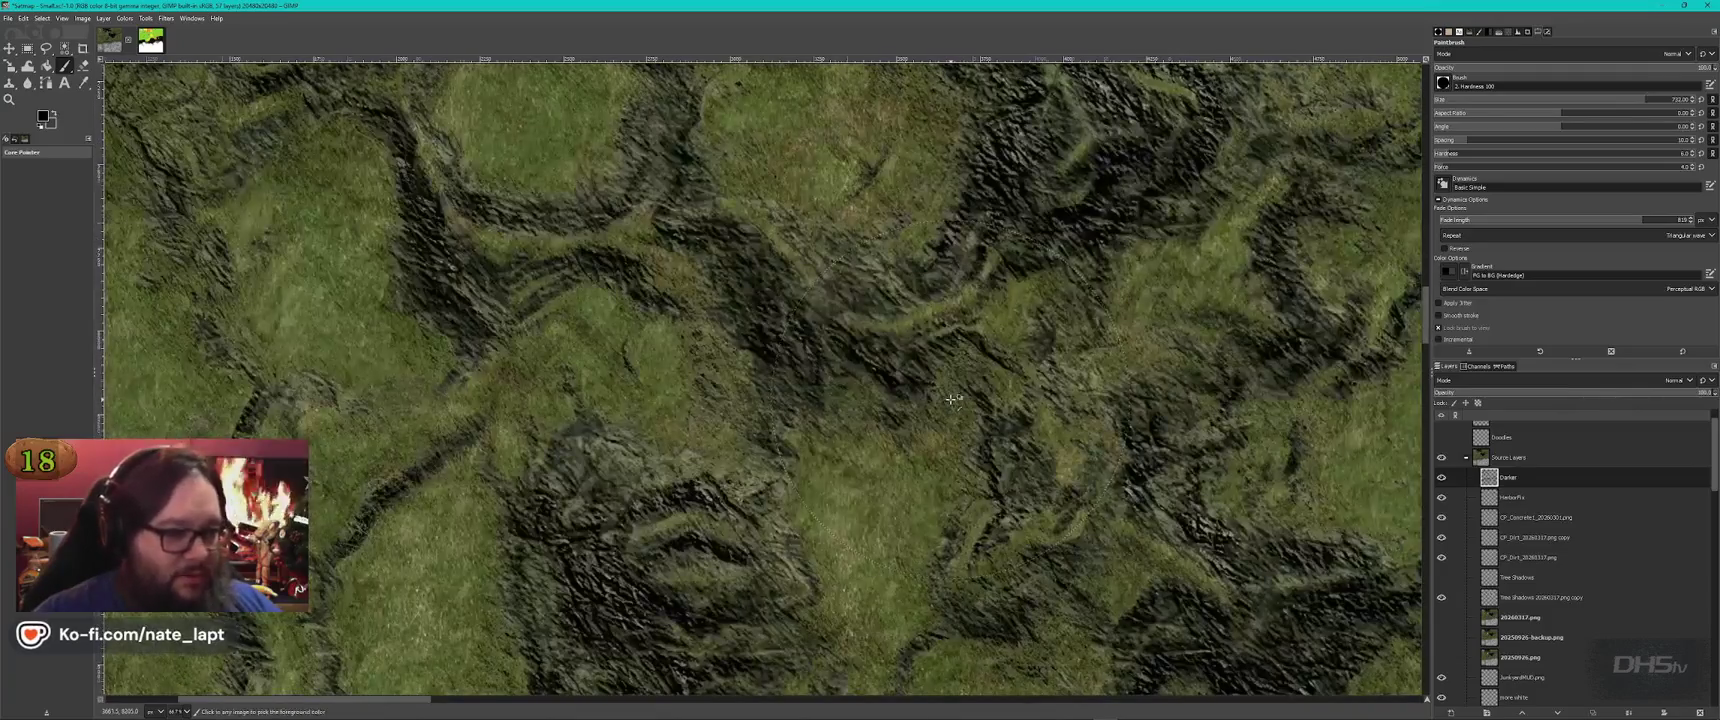
pyautogui.keyDown('ctrl'); pyautogui.scroll(-2, 951, 399); pyautogui.keyUp('ctrl')
pyautogui.scroll(-3, 955, 430)
pyautogui.keyDown('ctrl'); pyautogui.scroll(1, 958, 460); pyautogui.keyUp('ctrl')
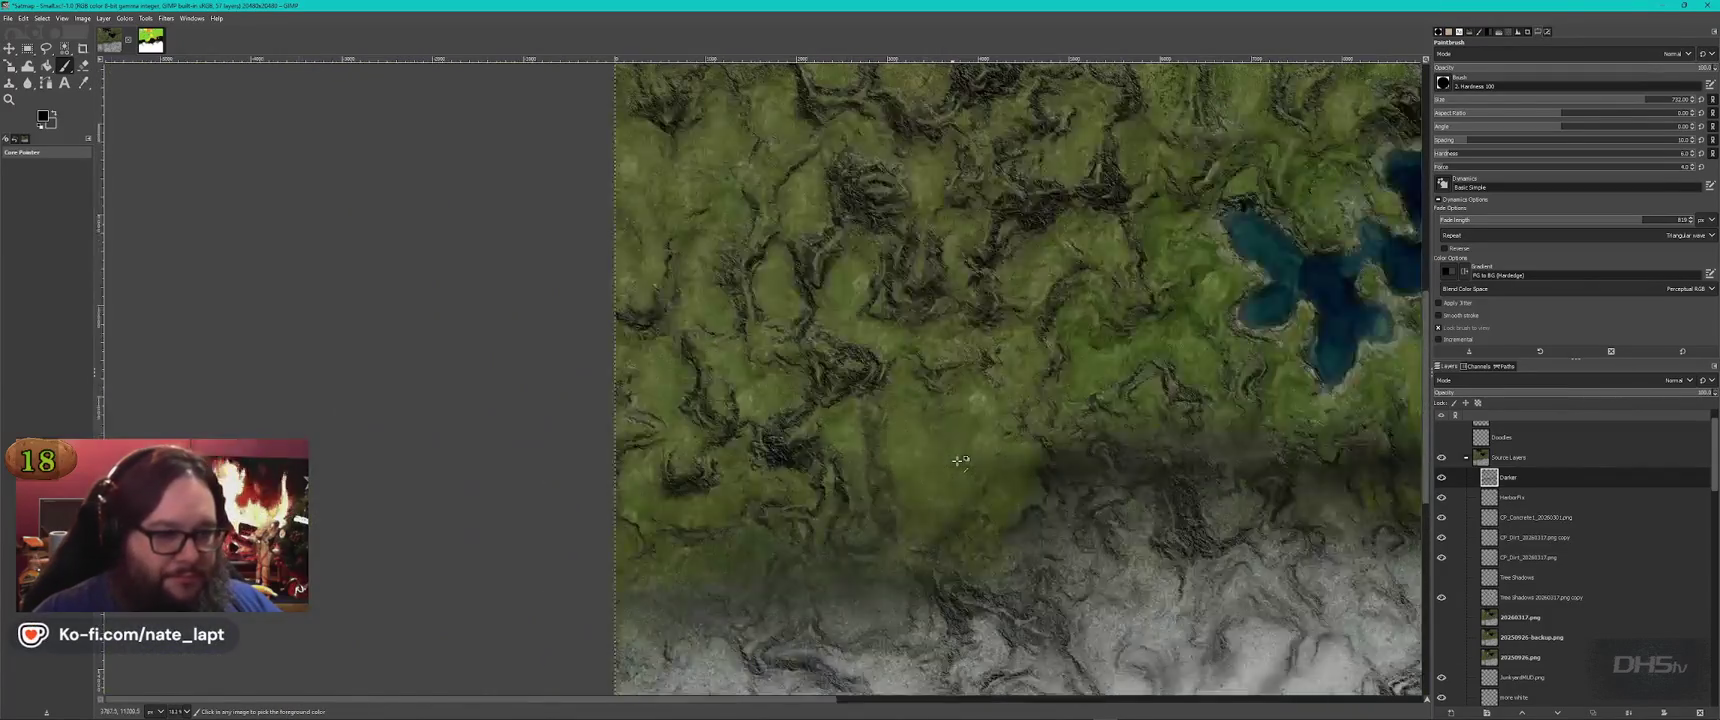
# Pan across the central green grassland while deepening its patches with soft dark shading.
pyautogui.keyDown('ctrl'); pyautogui.scroll(2, 958, 460); pyautogui.keyUp('ctrl')
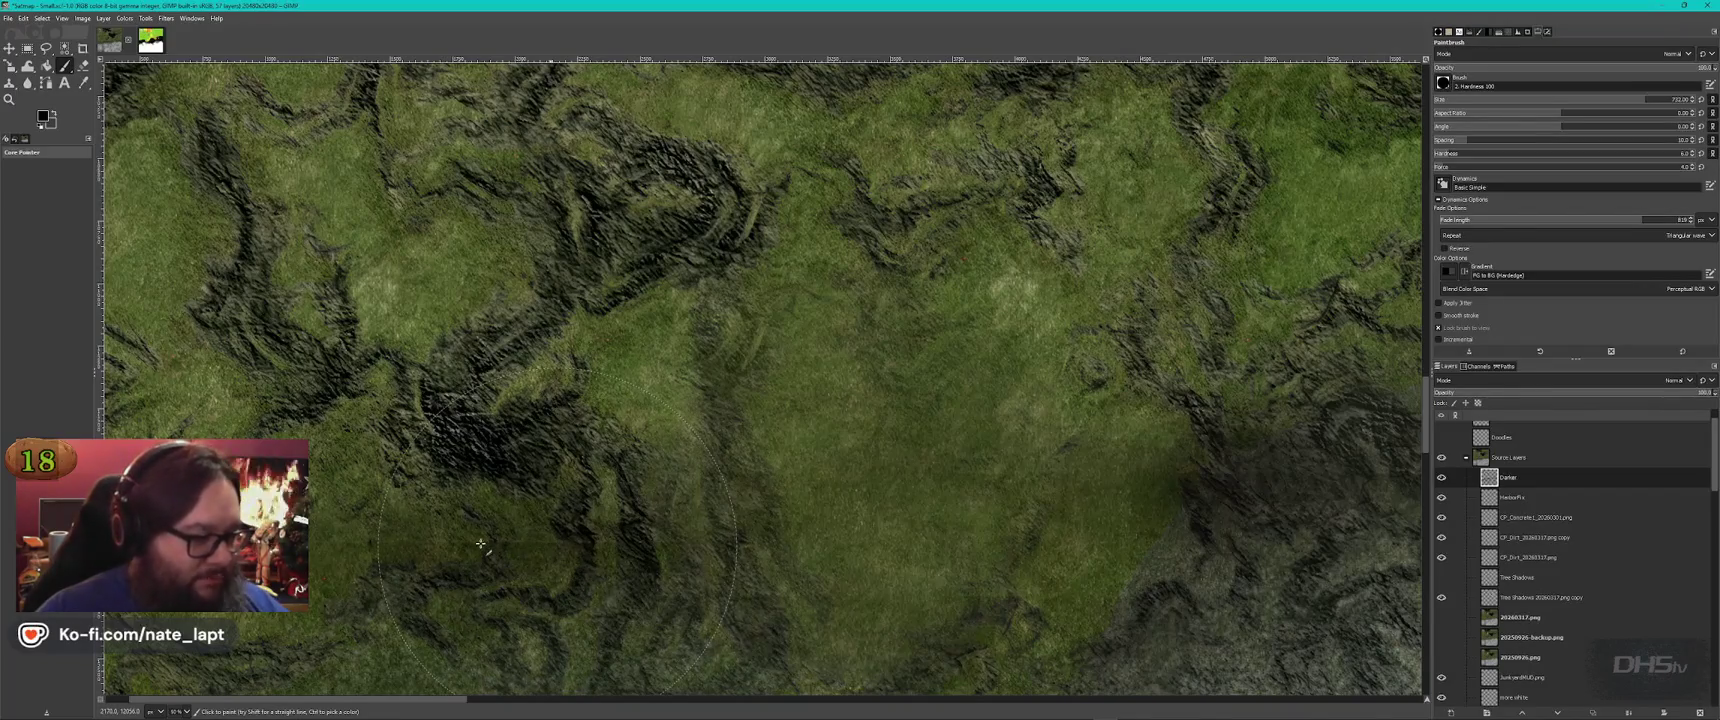
pyautogui.hscroll(-3, 467, 540)
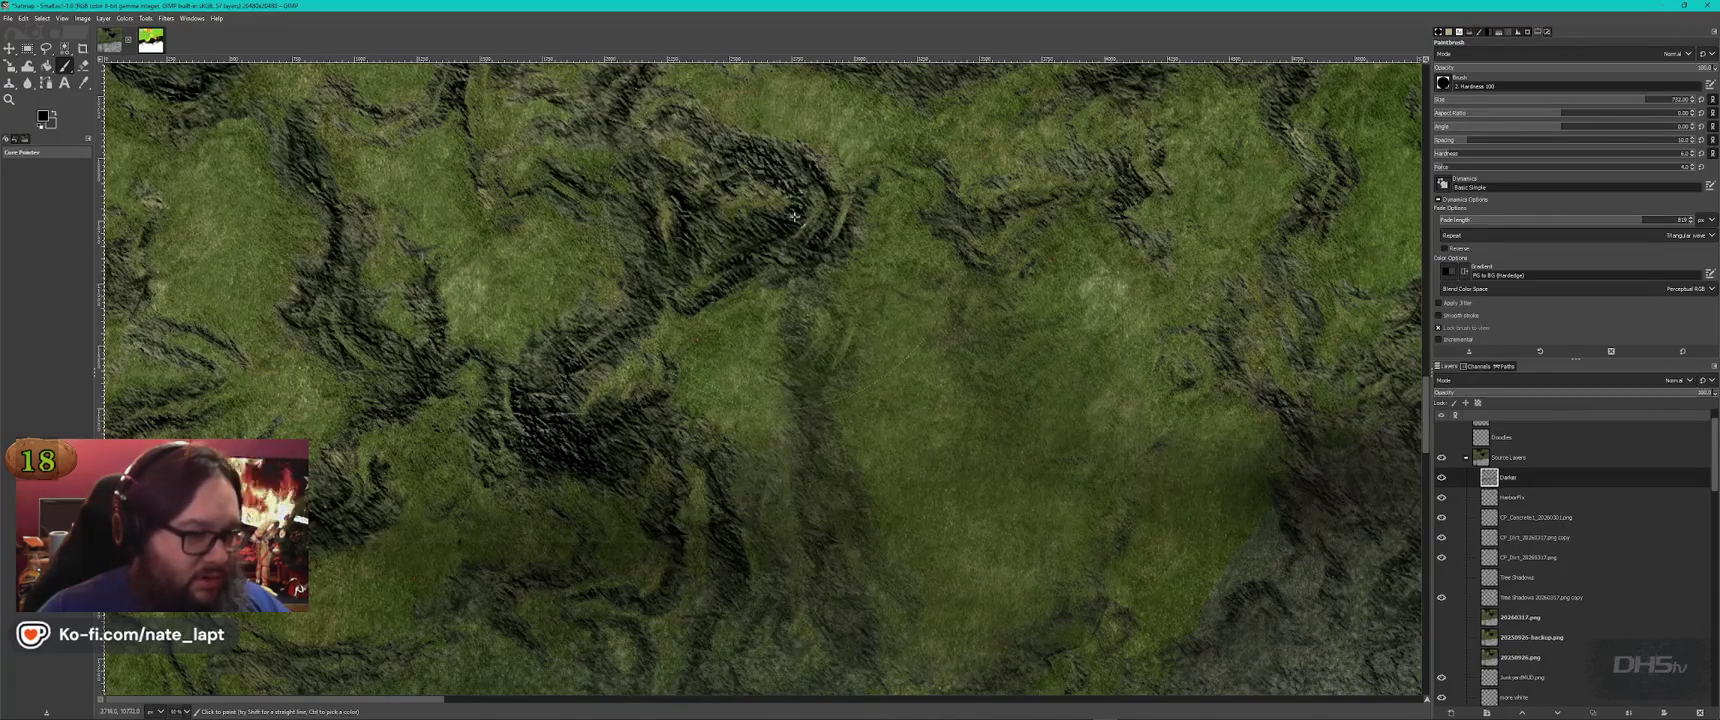
pyautogui.scroll(-5, 811, 343)
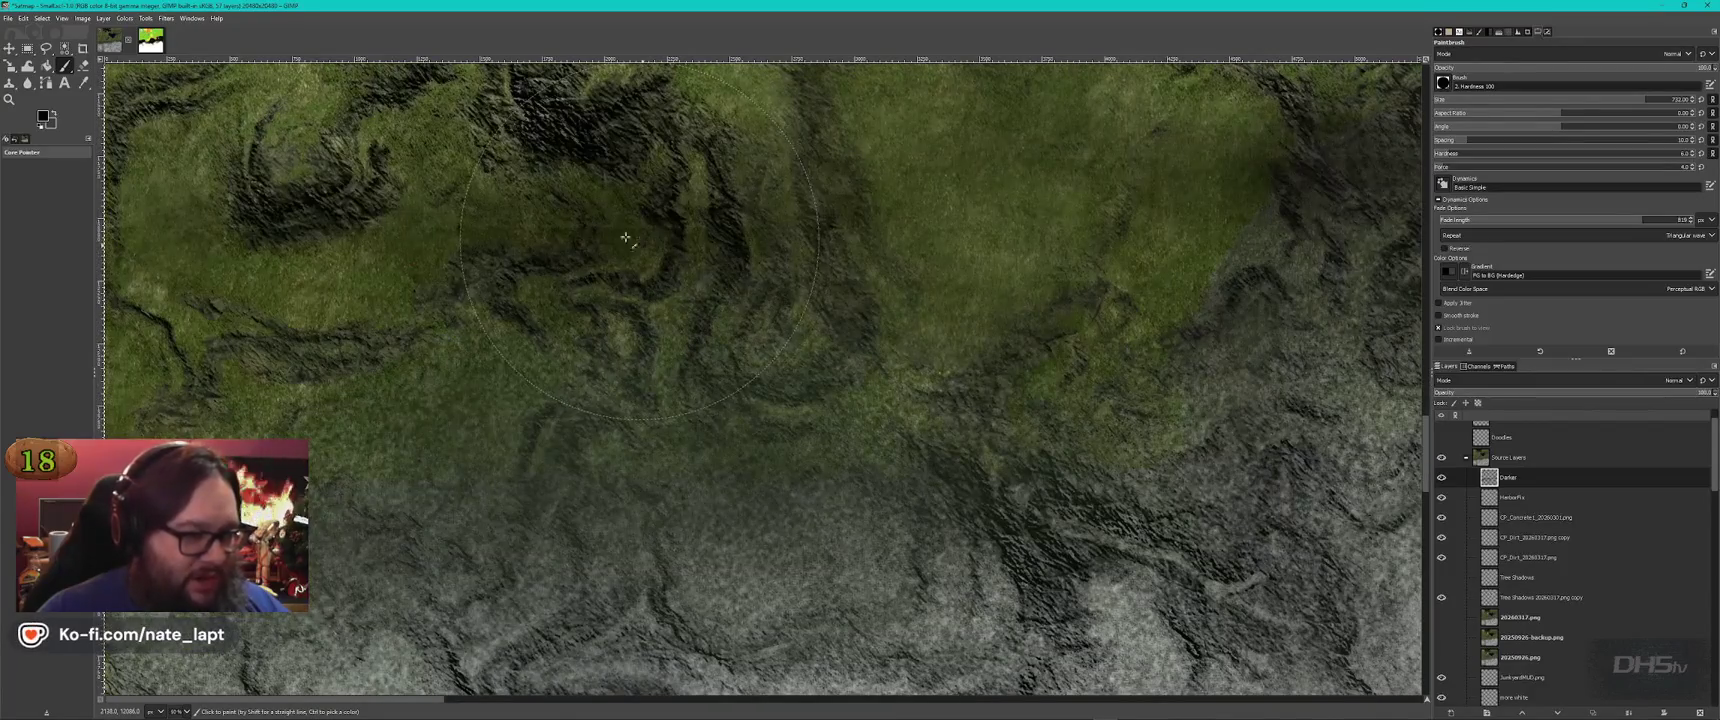
pyautogui.scroll(-2, 790, 287)
pyautogui.scroll(-1, 809, 284)
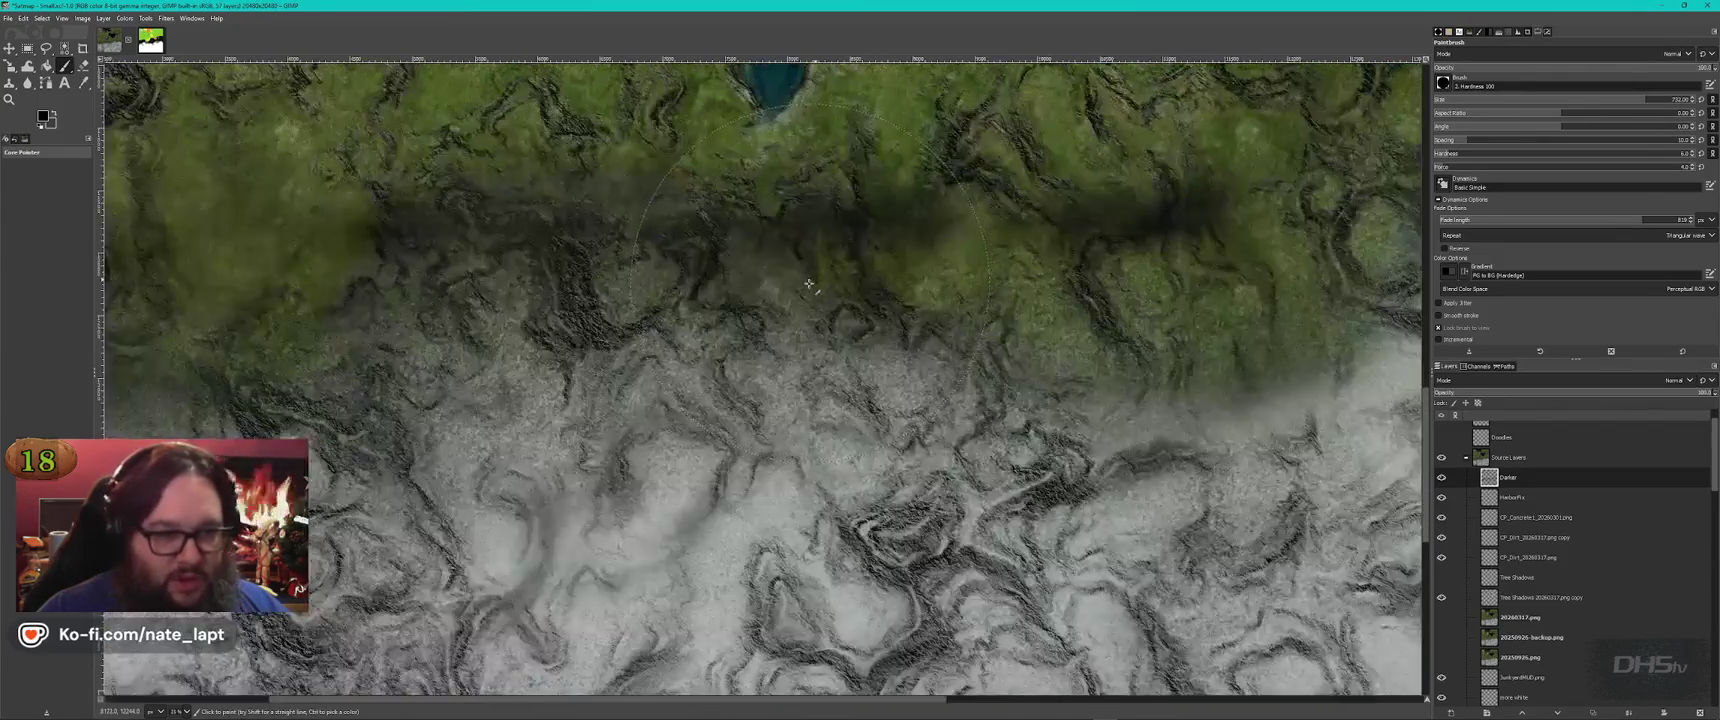
pyautogui.scroll(3, 962, 233)
pyautogui.scroll(-3, 962, 233)
pyautogui.scroll(3, 881, 499)
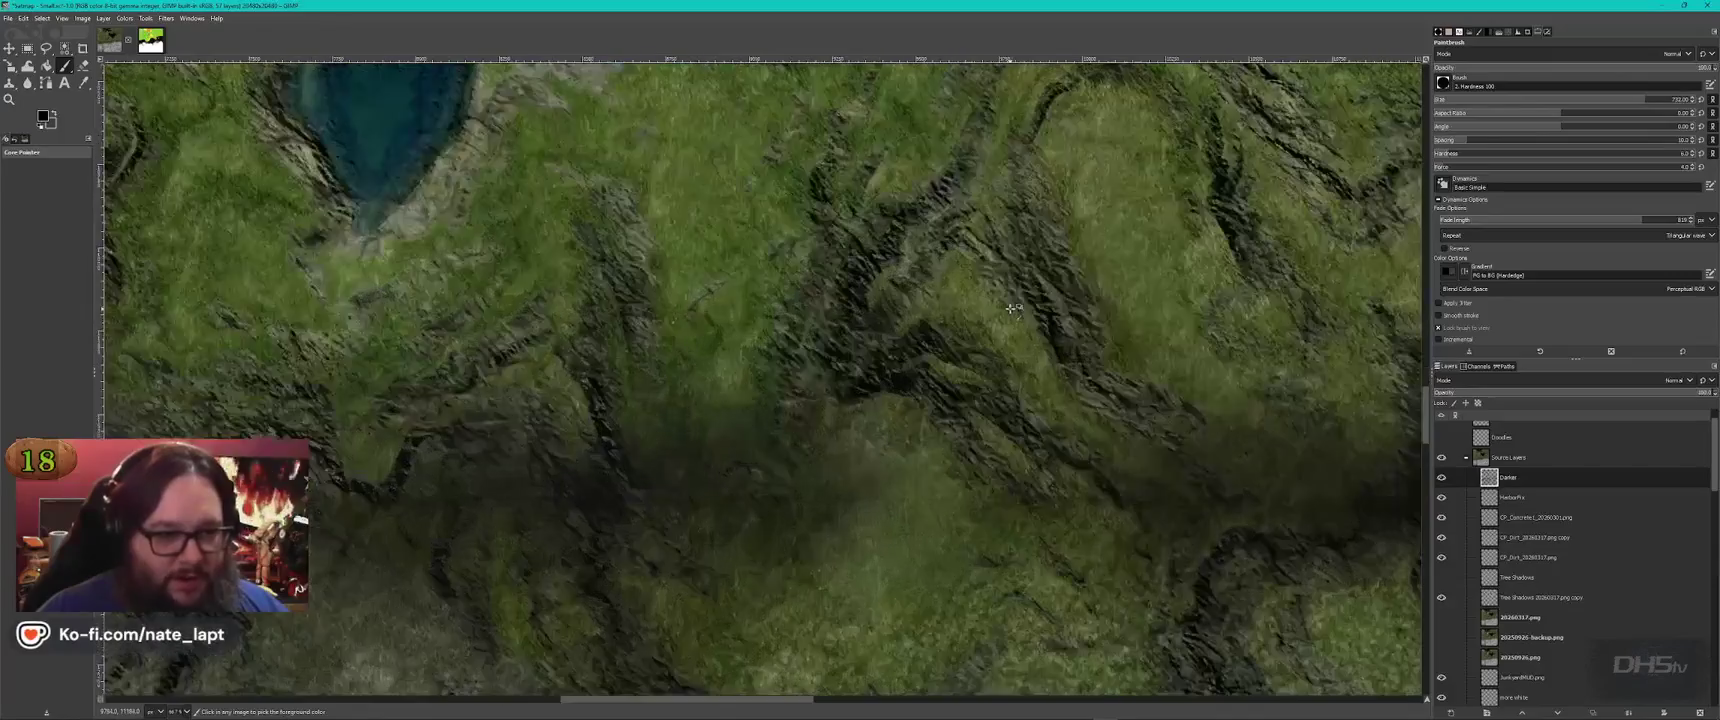
pyautogui.scroll(-2, 881, 499)
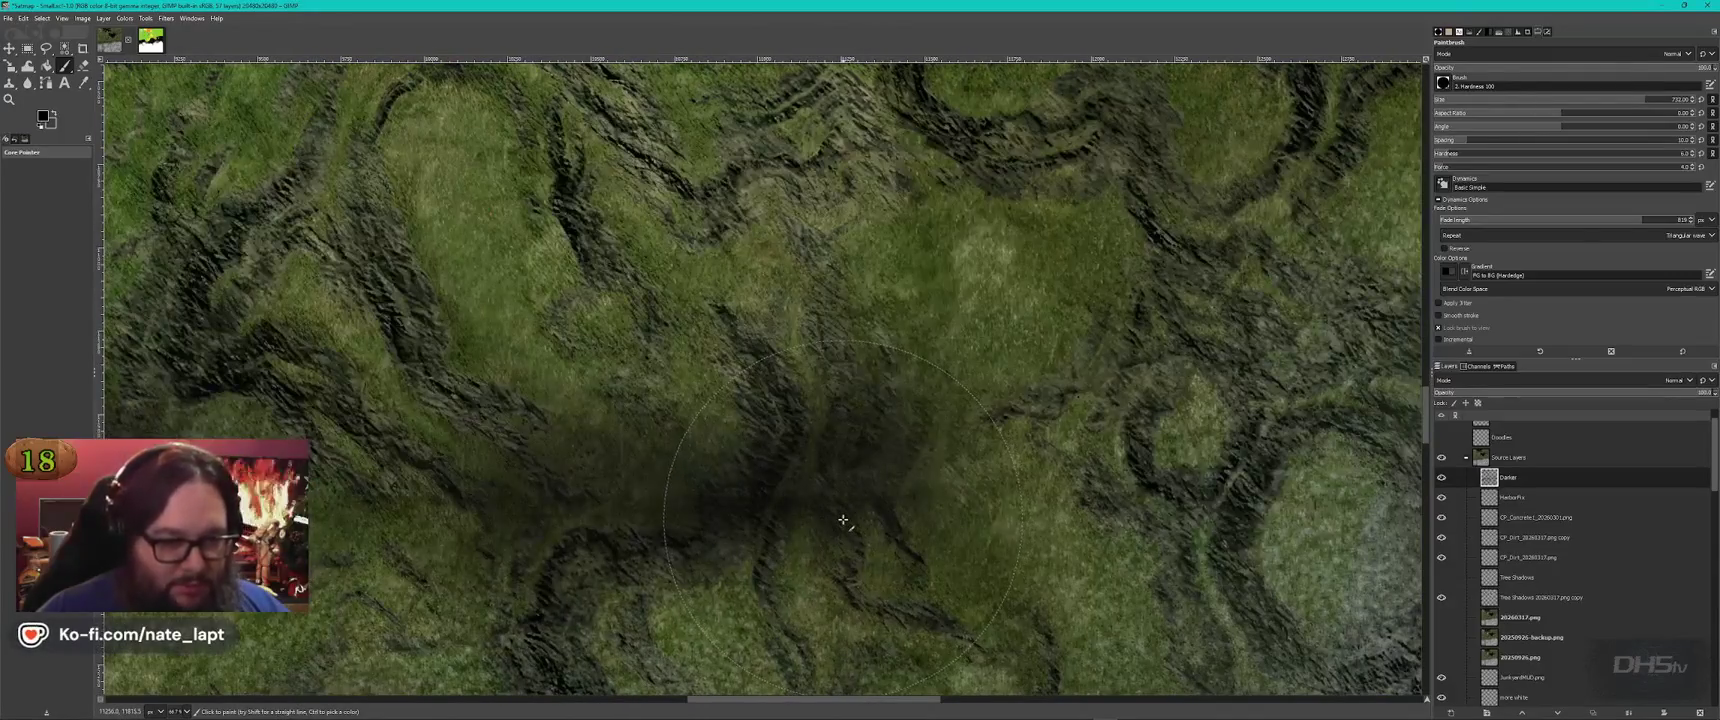
pyautogui.scroll(2, 858, 522)
pyautogui.scroll(-2, 858, 522)
pyautogui.scroll(2, 856, 521)
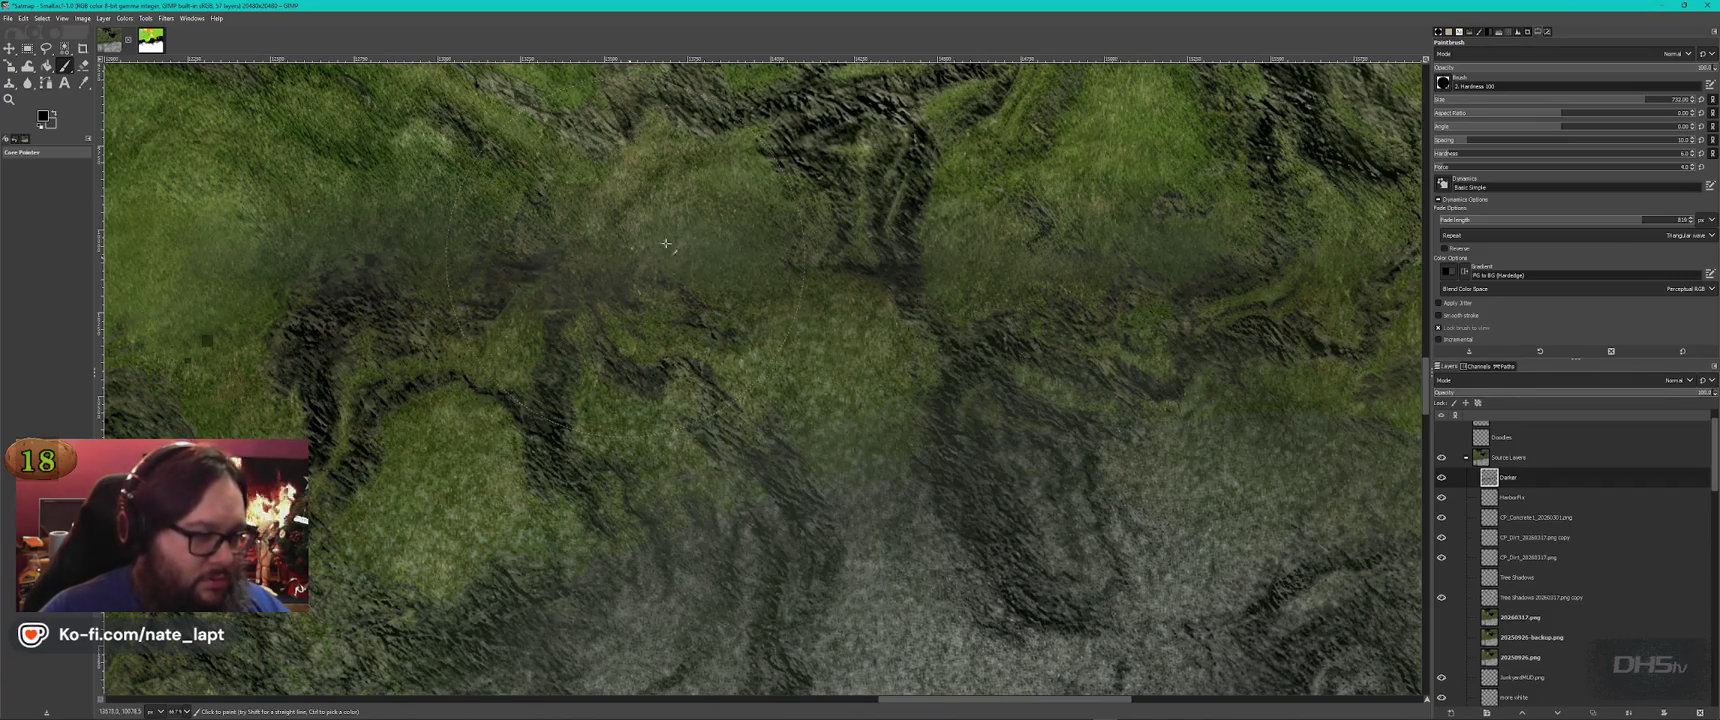
pyautogui.scroll(-3, 789, 216)
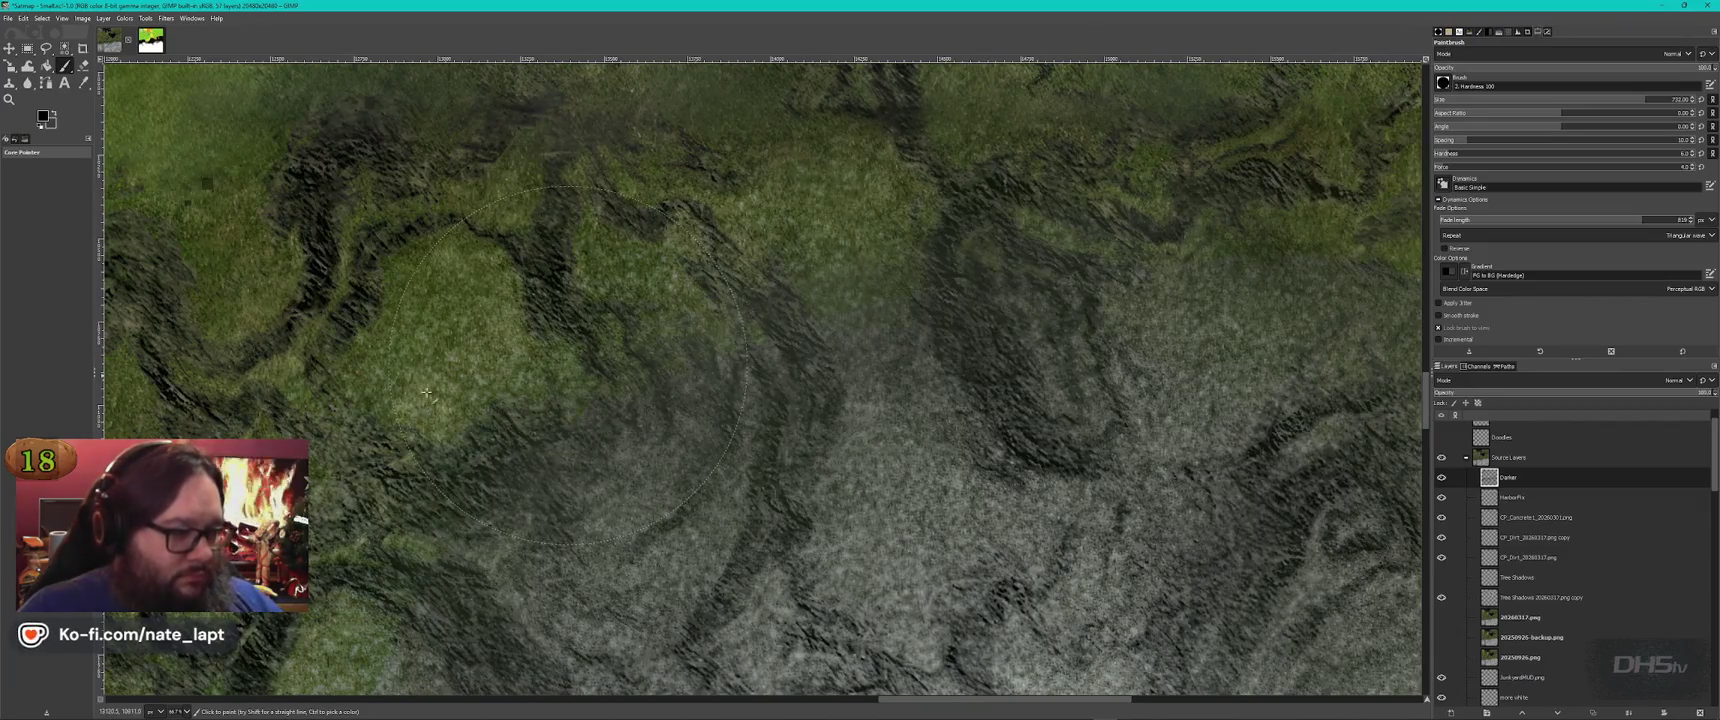
pyautogui.hscroll(5, 560, 460)
pyautogui.hscroll(5, 630, 445)
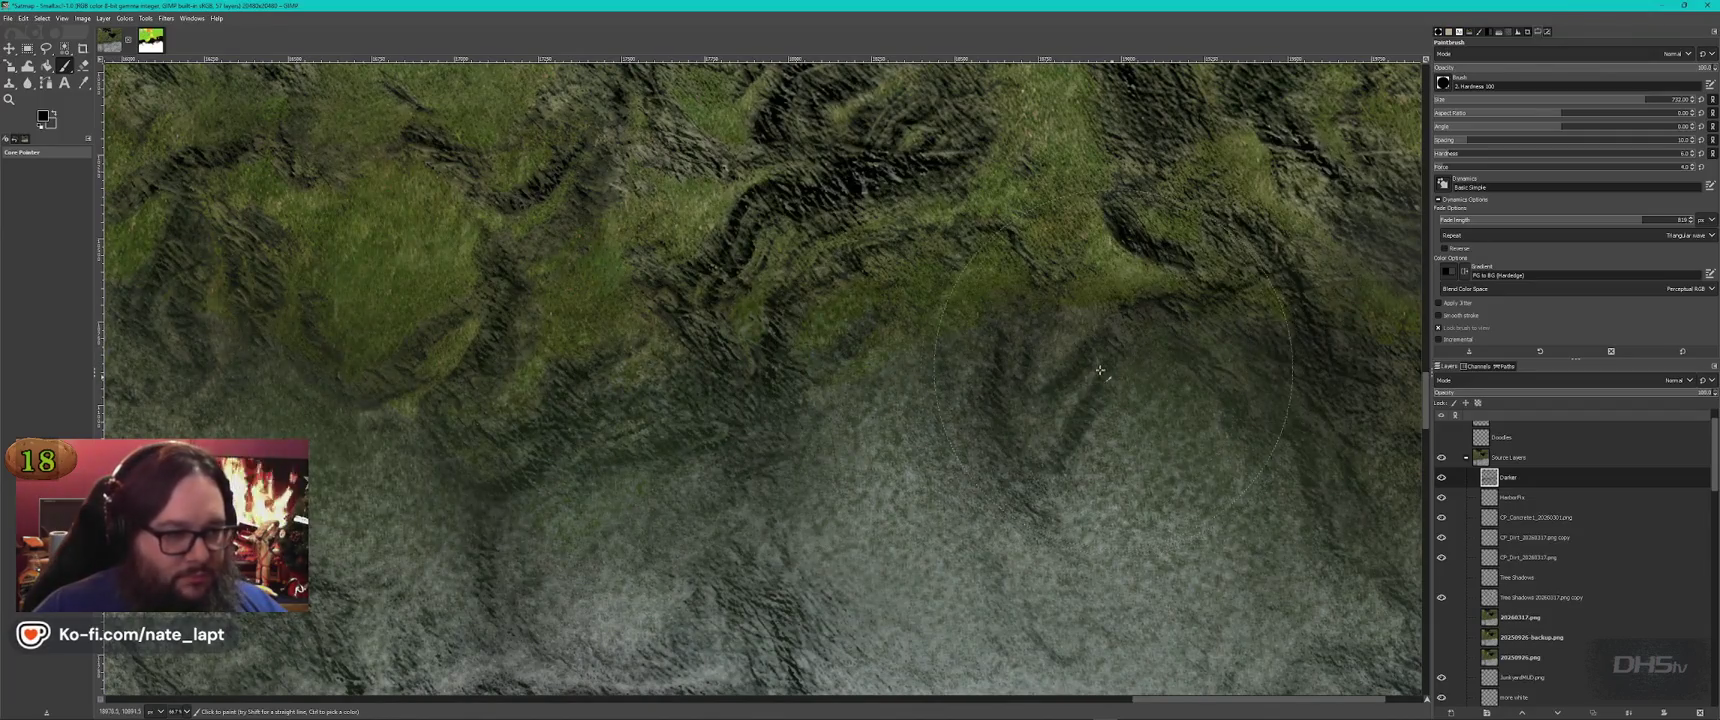
pyautogui.keyDown('ctrl'); pyautogui.scroll(-1, 1022, 407); pyautogui.keyUp('ctrl')
pyautogui.keyDown('ctrl'); pyautogui.scroll(1, 1143, 524); pyautogui.keyUp('ctrl')
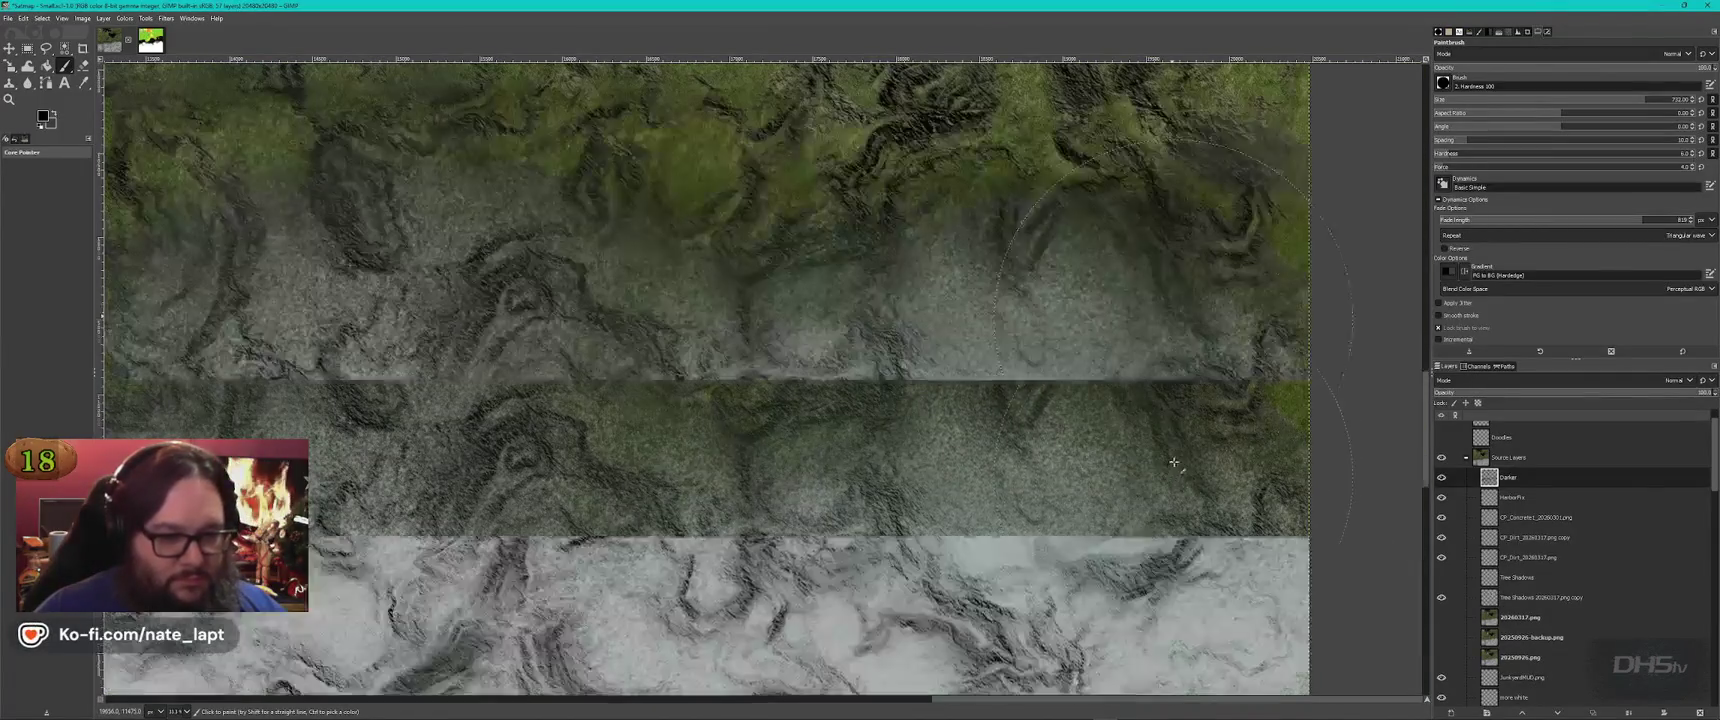
pyautogui.keyDown('ctrl'); pyautogui.scroll(1, 1139, 439); pyautogui.keyUp('ctrl')
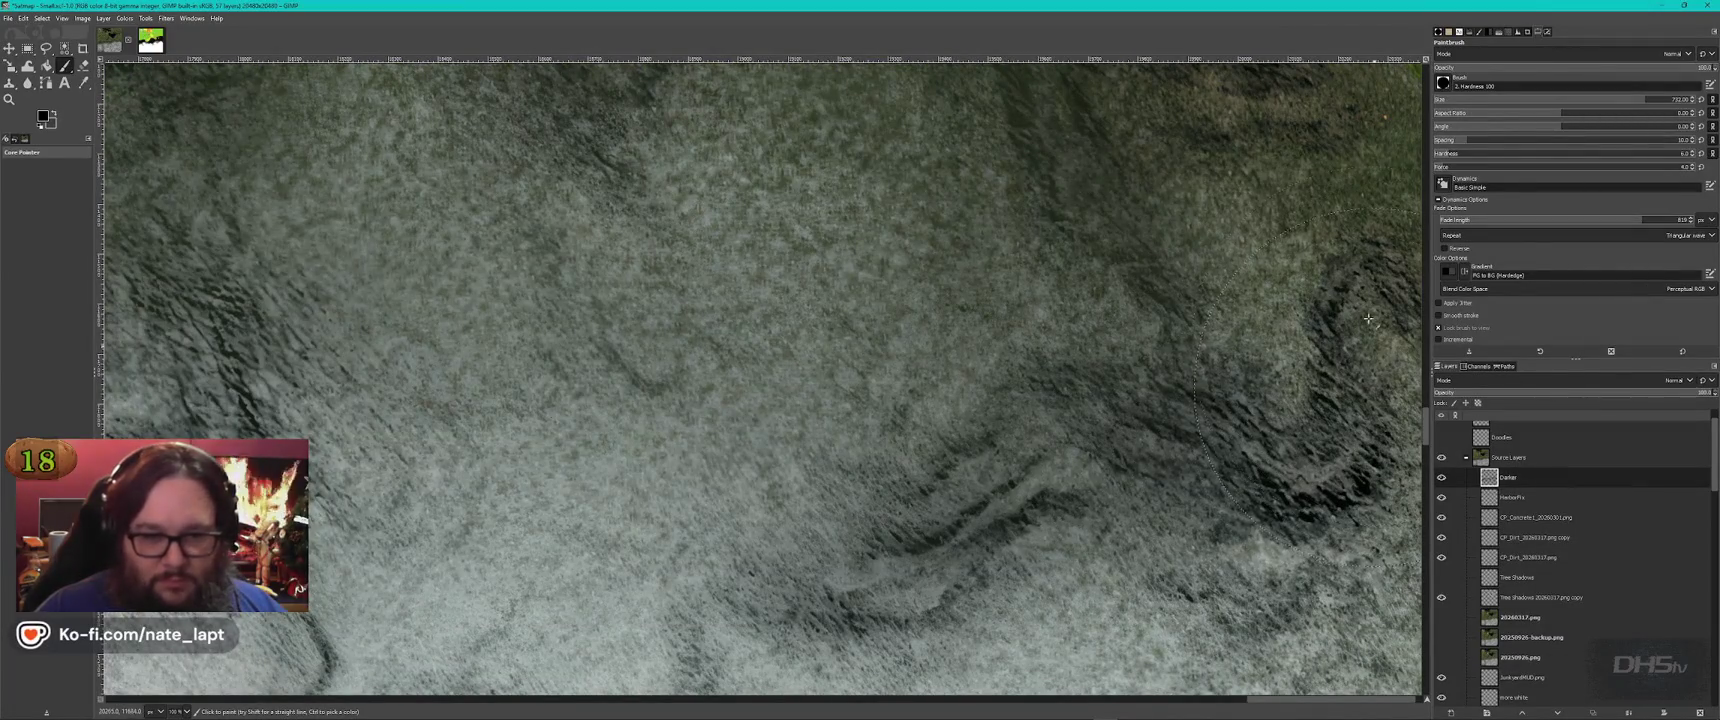
# Darken a first patch of the snowy terrain with a soft, low-opacity stroke.
pyautogui.scroll(5, 1296, 378)
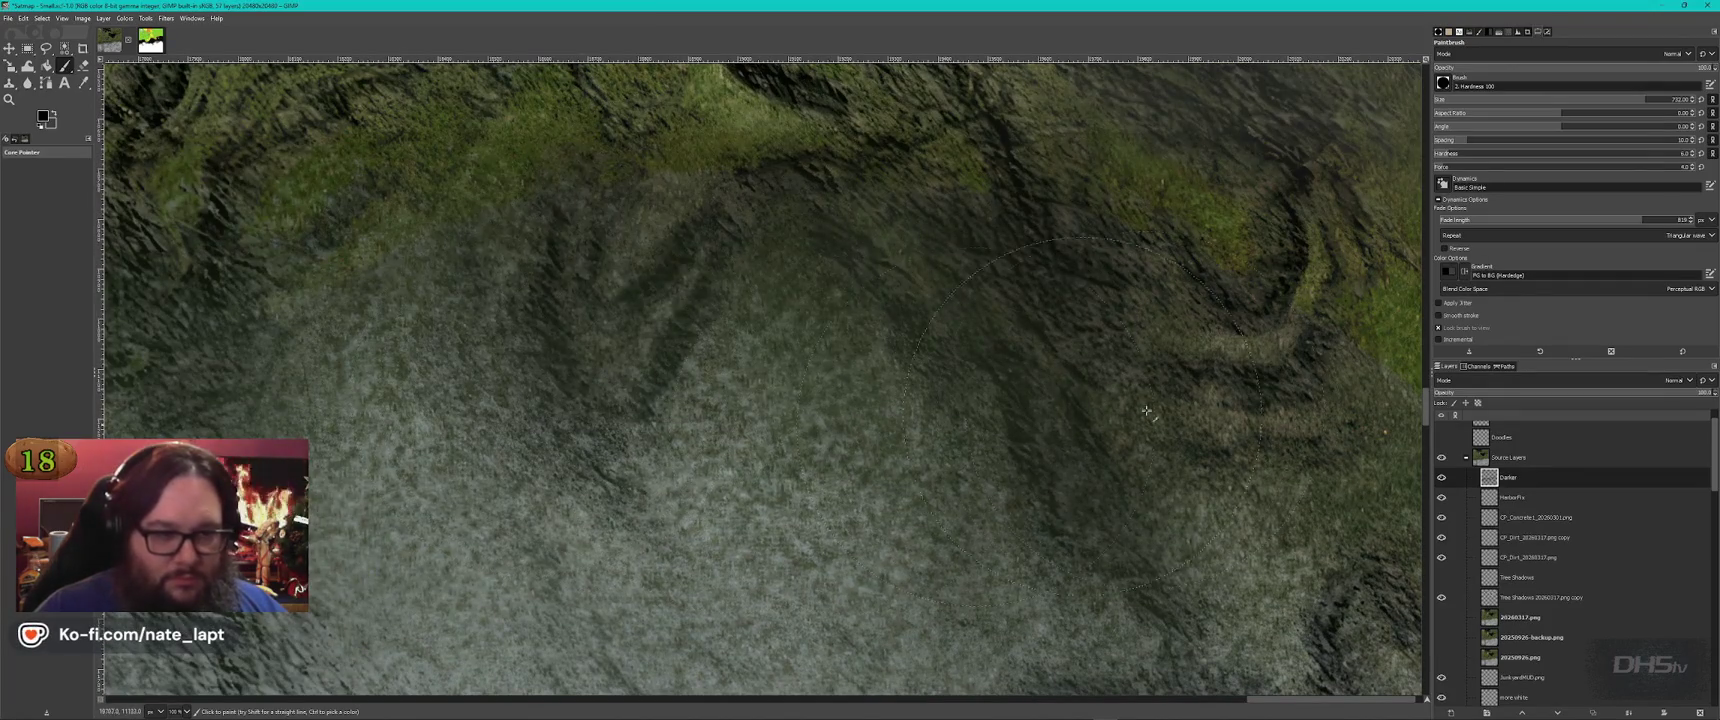
pyautogui.scroll(-5, 1331, 318)
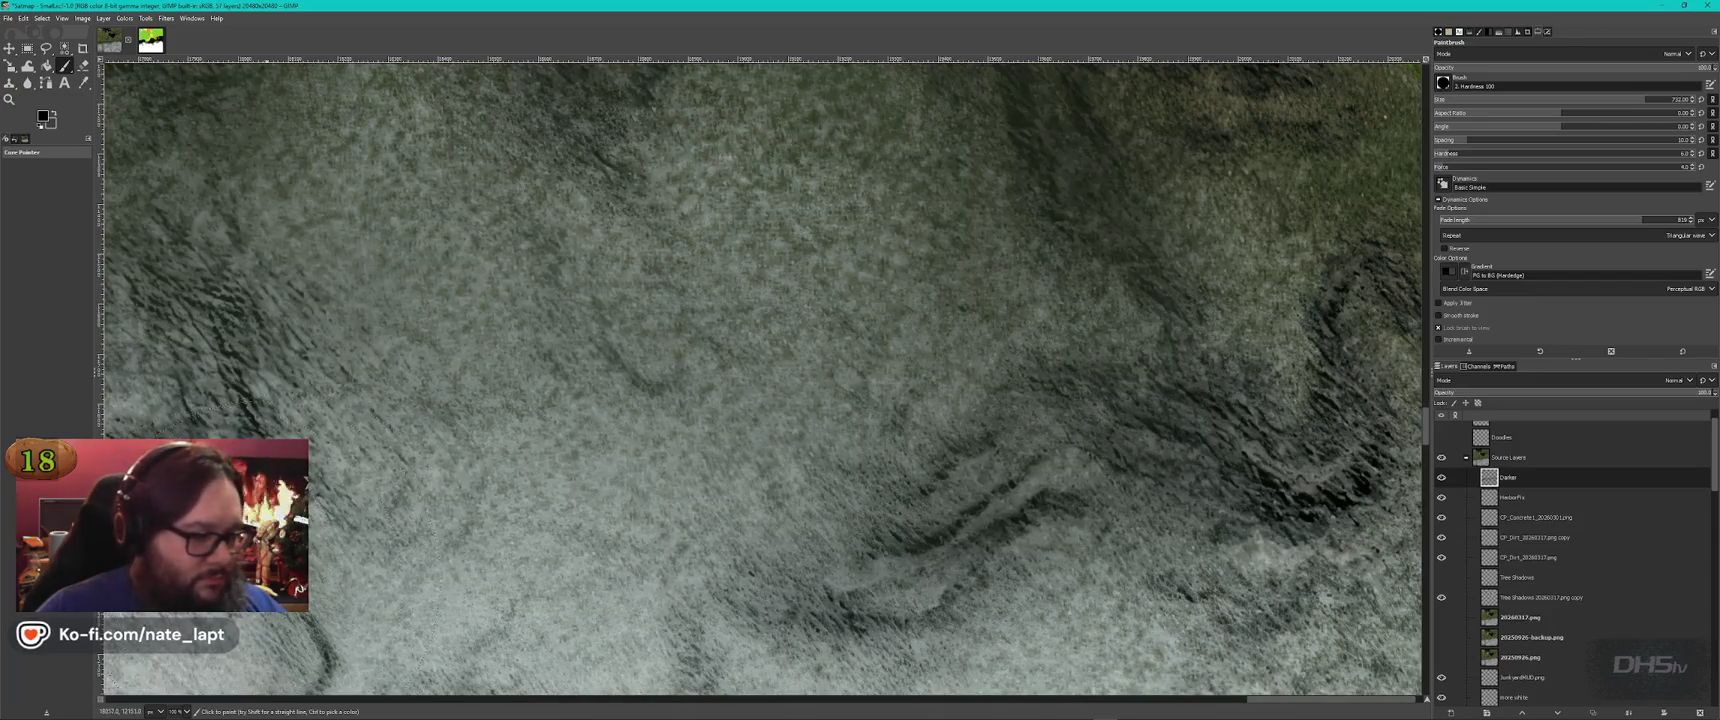
pyautogui.scroll(-3, 735, 457)
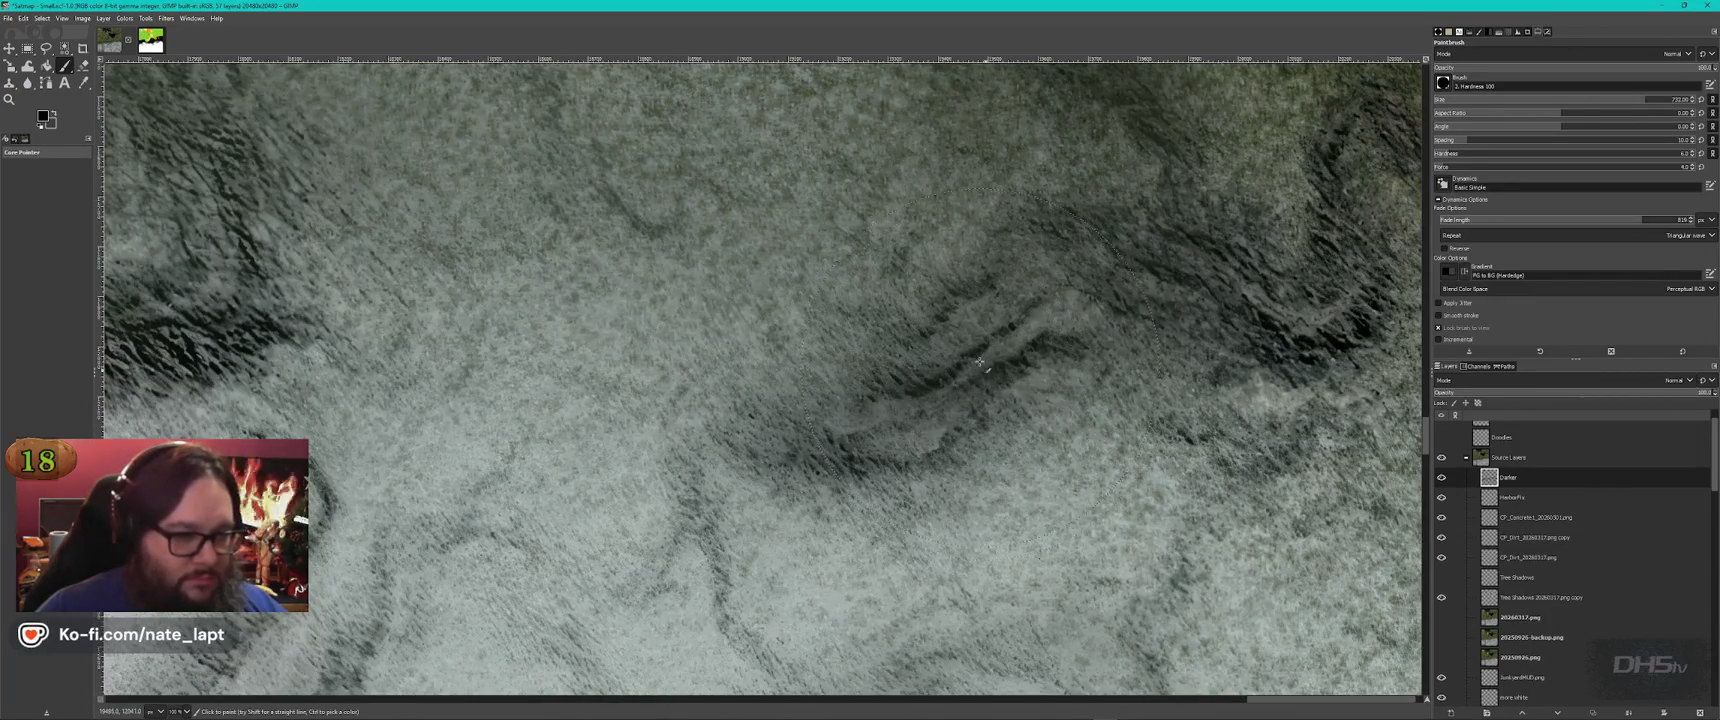
pyautogui.scroll(-5, 727, 305)
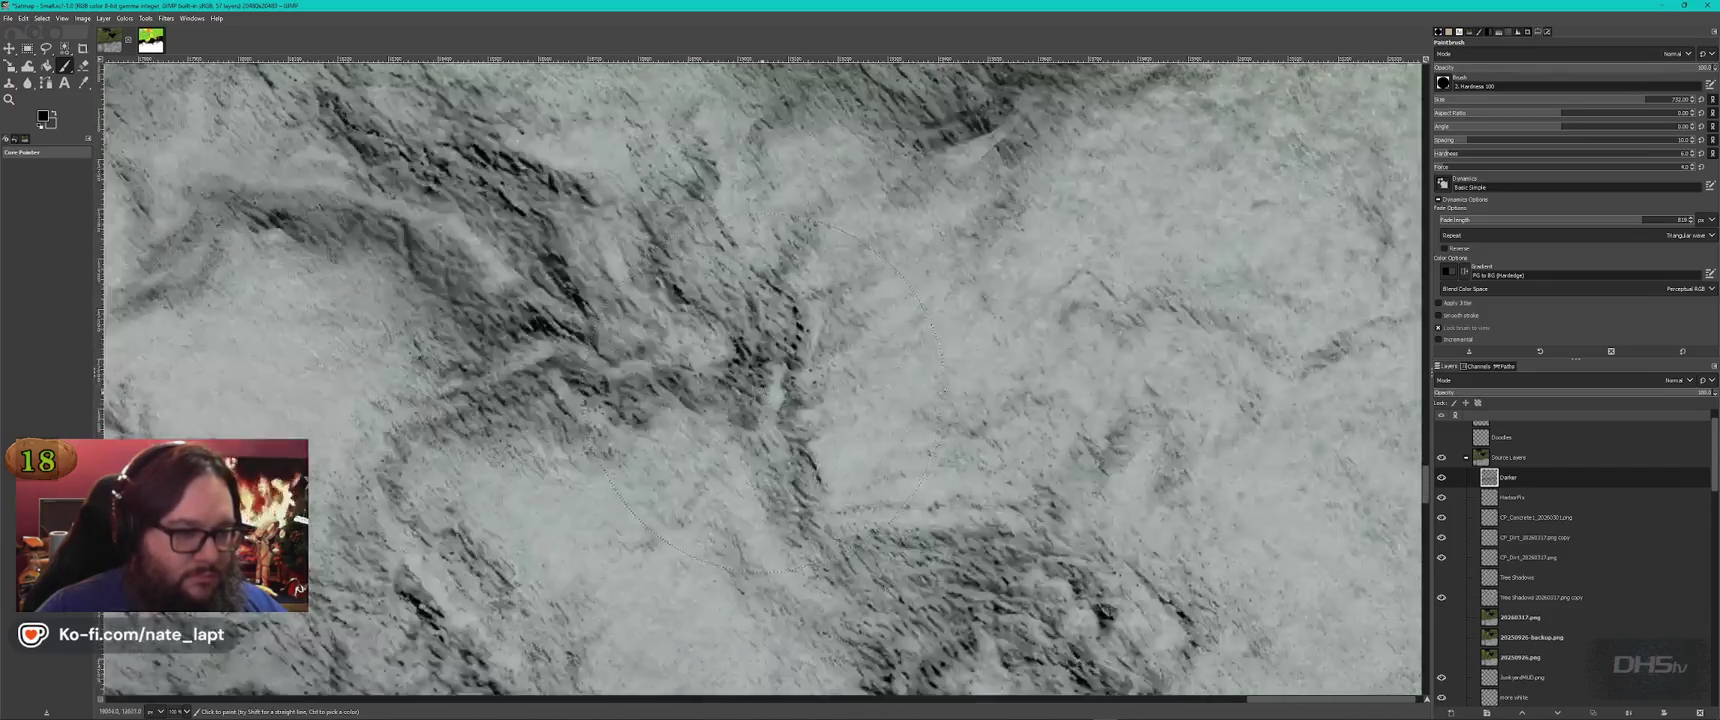
pyautogui.scroll(-5, 917, 403)
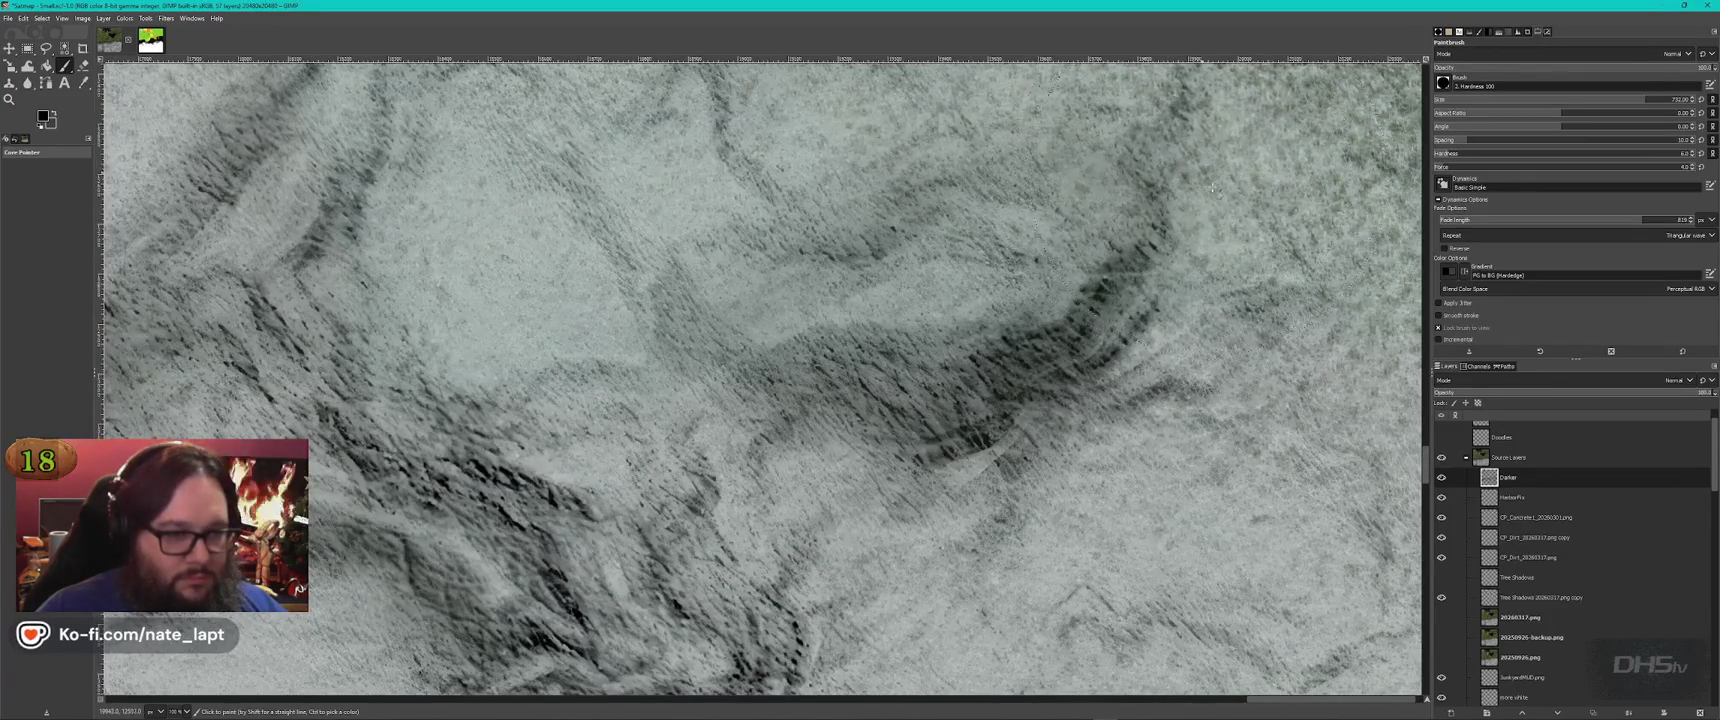
pyautogui.scroll(-5, 705, 425)
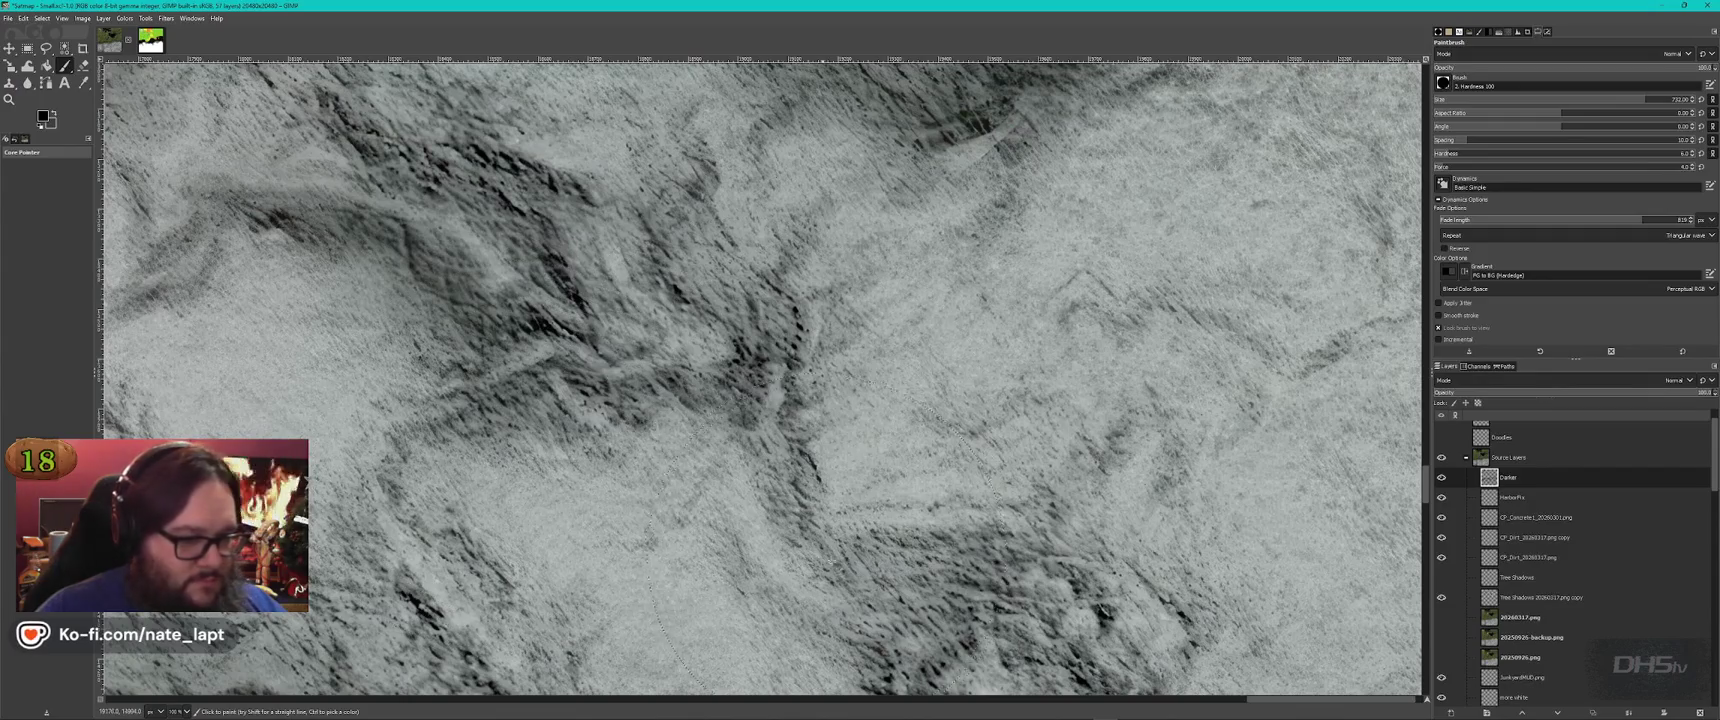
pyautogui.scroll(-5, 987, 601)
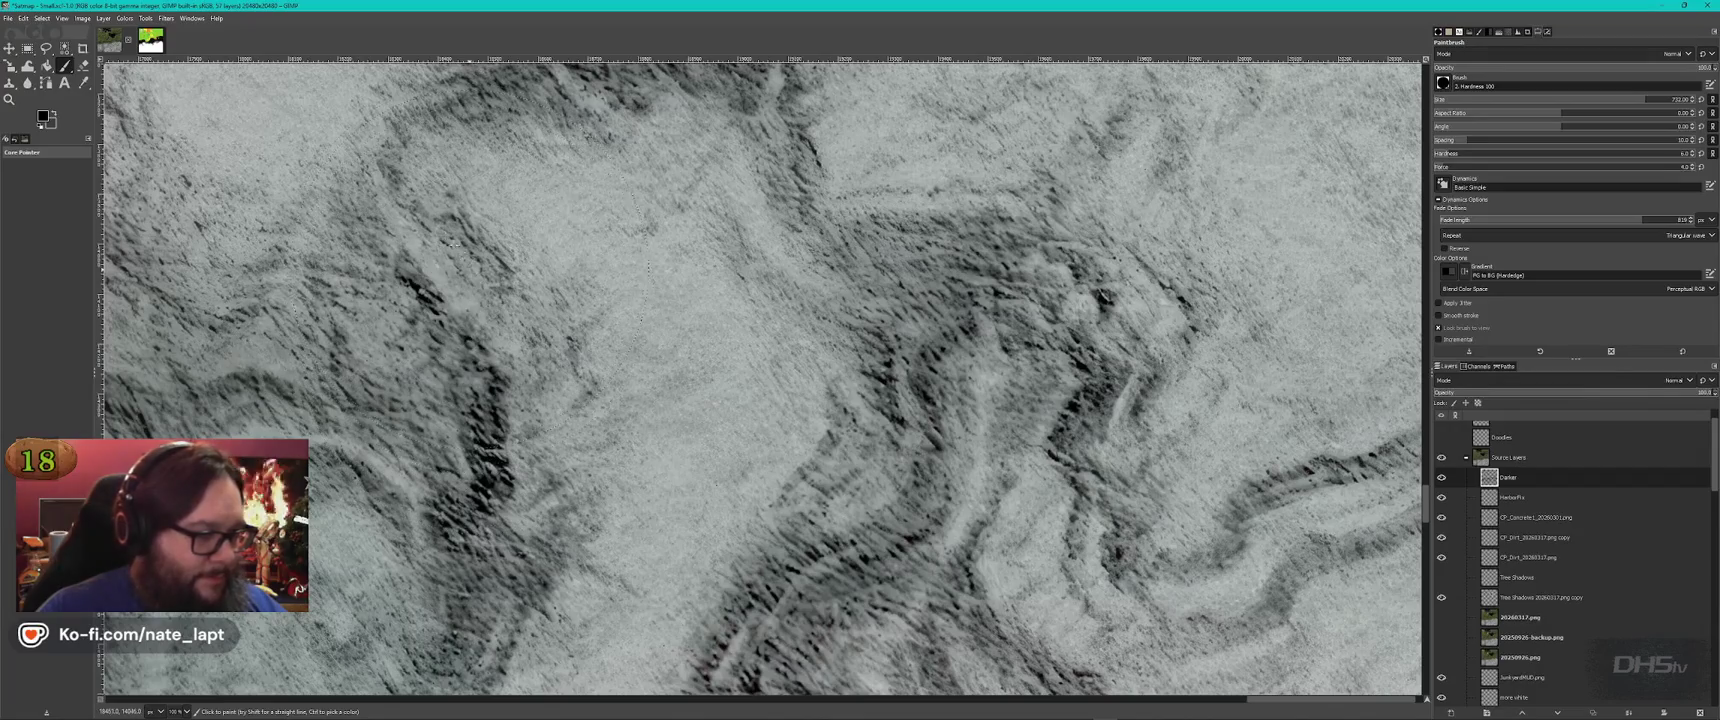
pyautogui.moveTo(453, 243); pyautogui.dragTo(475, 295)
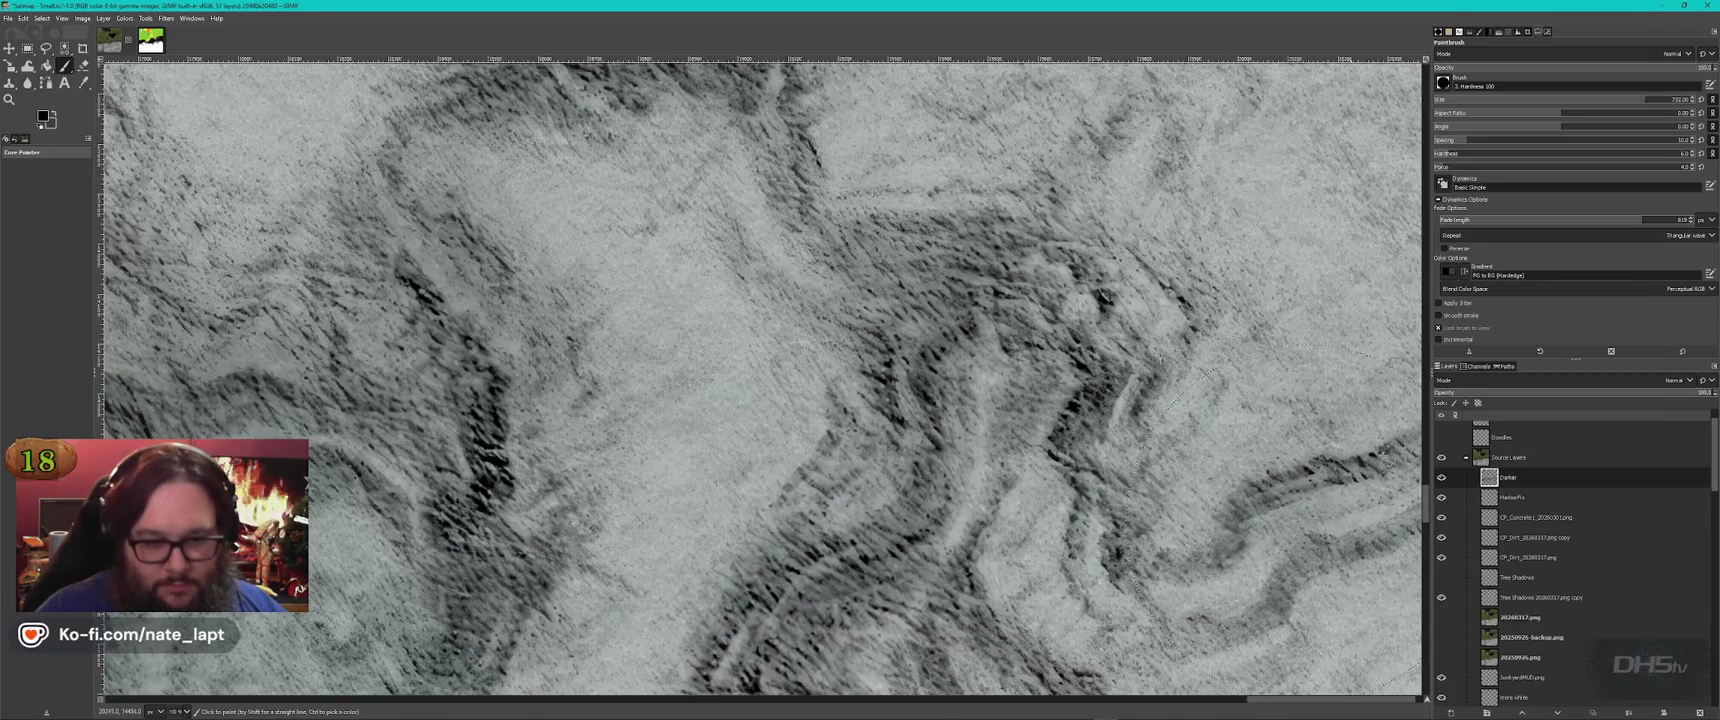
# Add two more small darkening dabs on the snowy slope.
pyautogui.scroll(-2, 1315, 475)
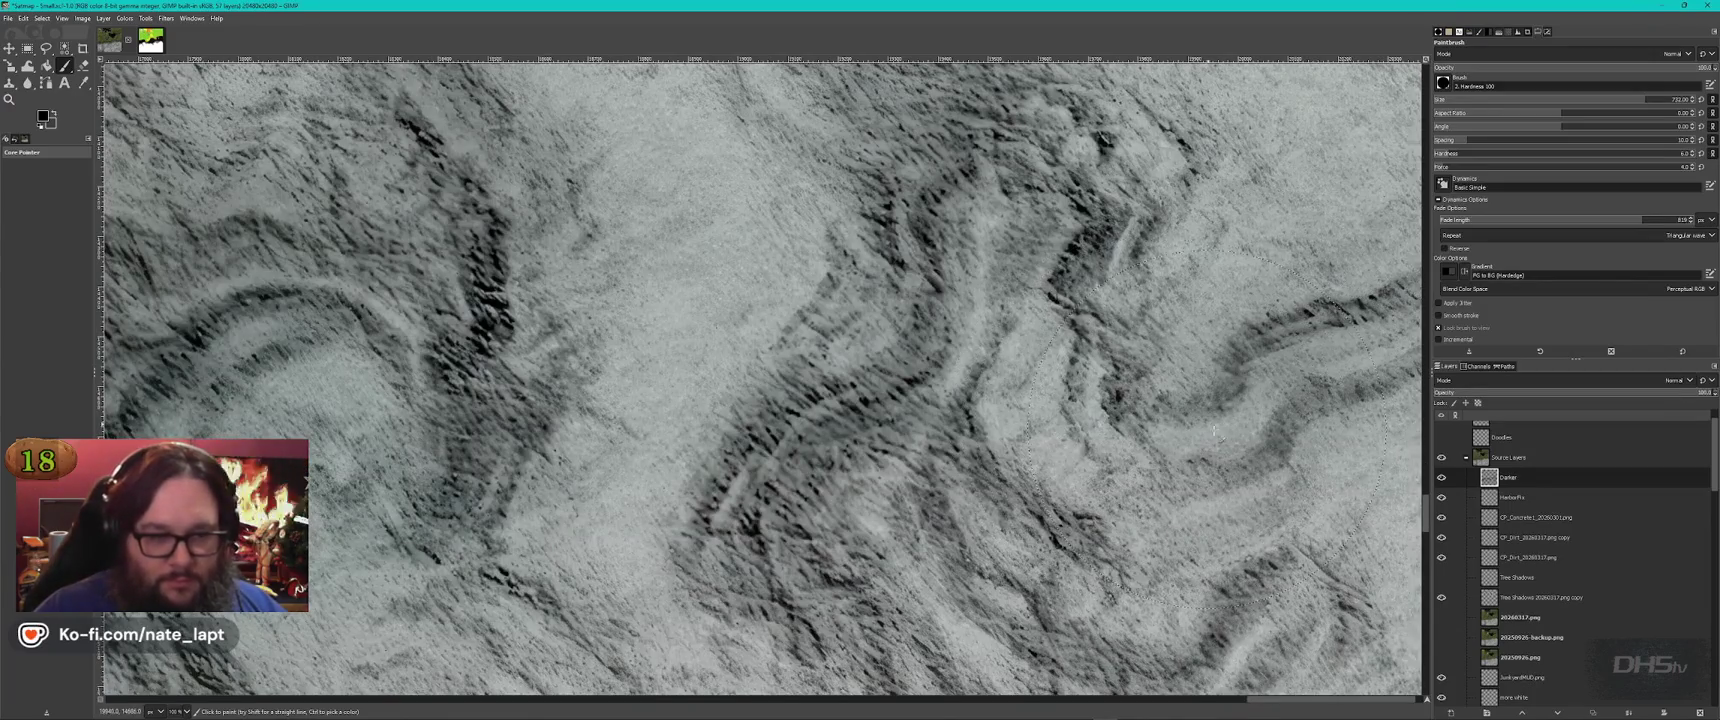
pyautogui.moveTo(1000, 520); pyautogui.dragTo(990, 530)
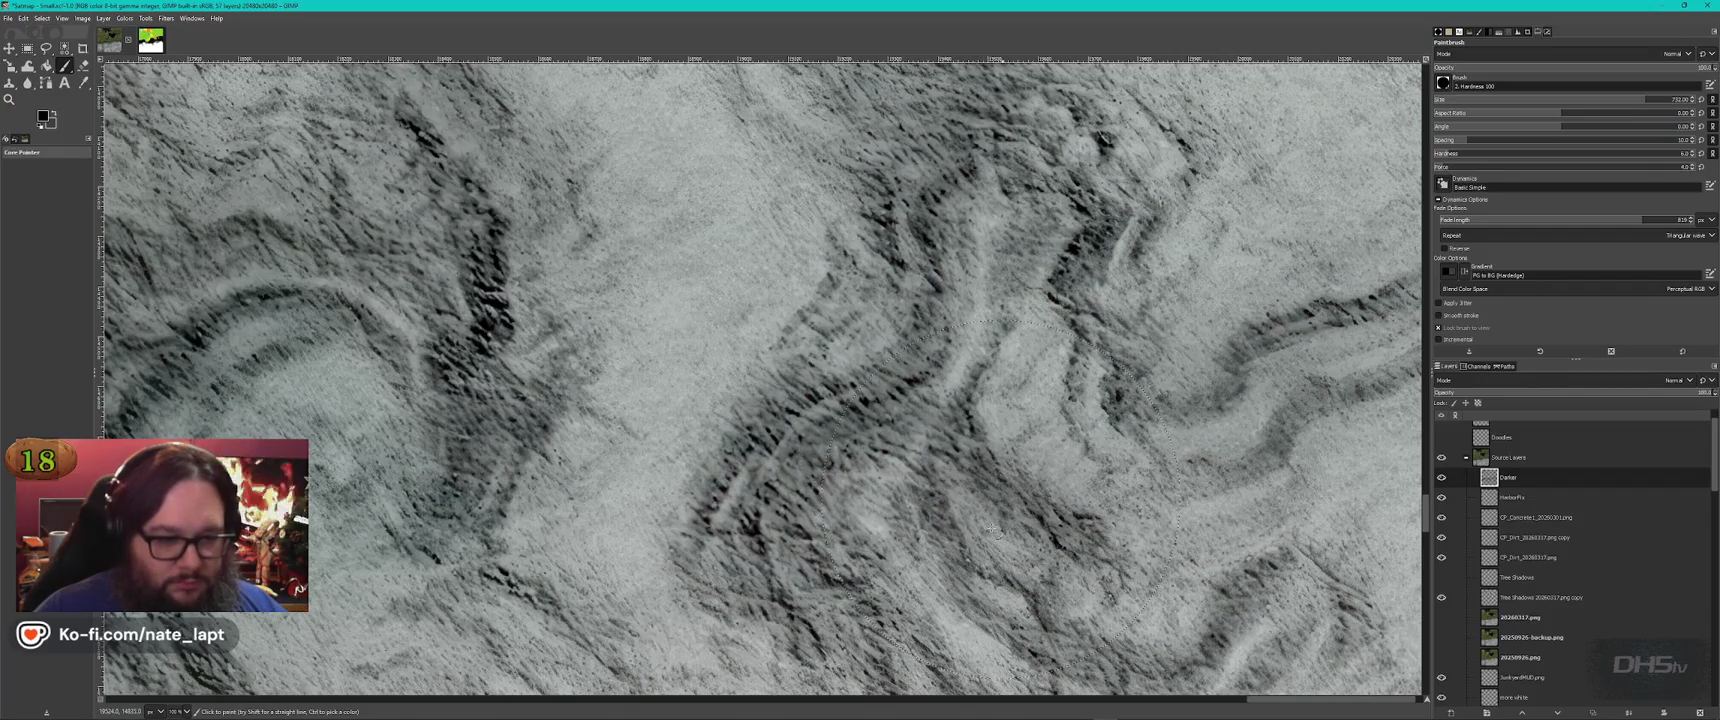
pyautogui.scroll(-5, 1222, 470)
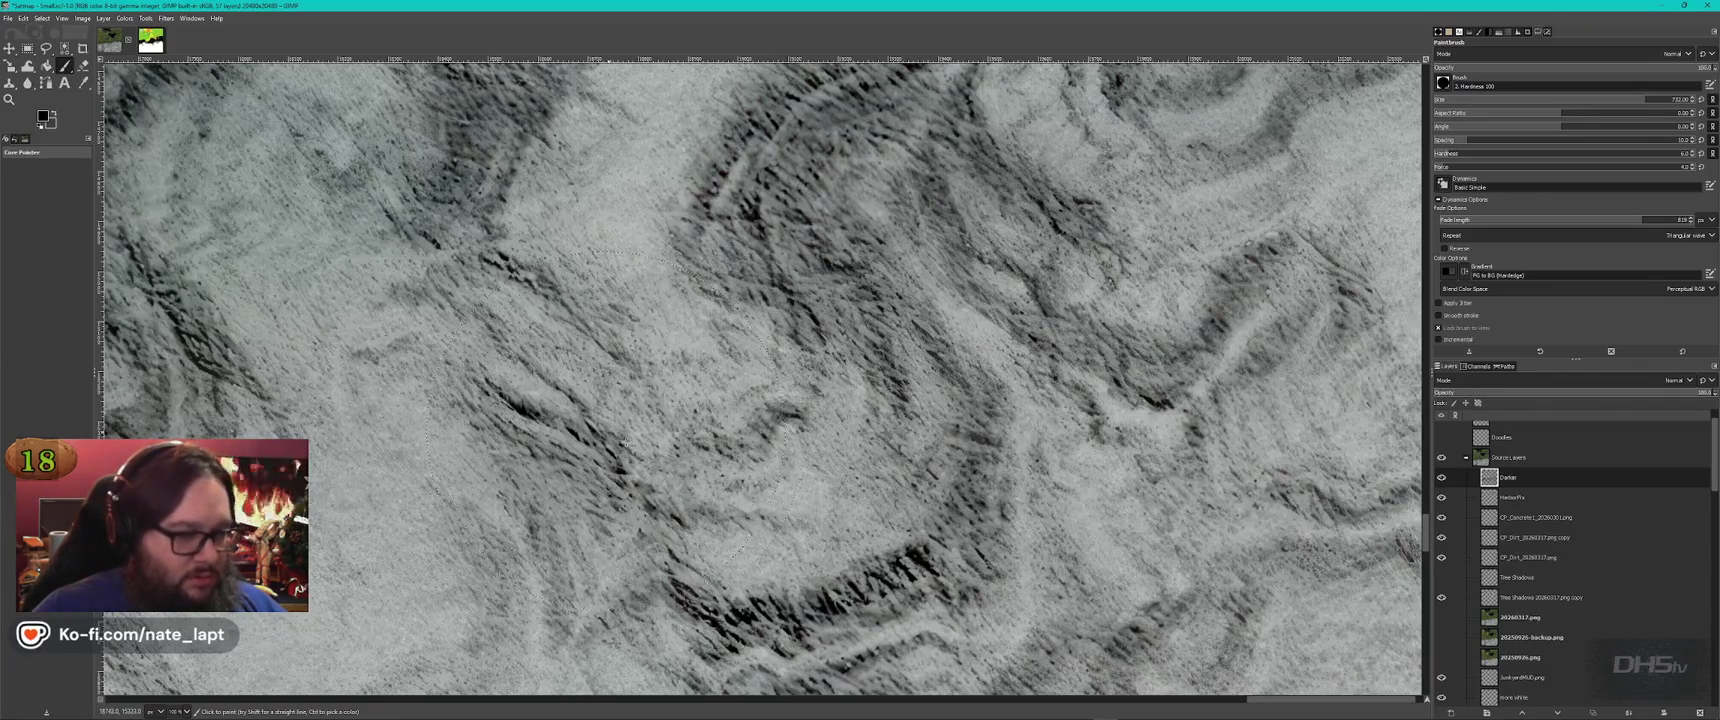
pyautogui.scroll(-5, 815, 477)
pyautogui.click(847, 355)
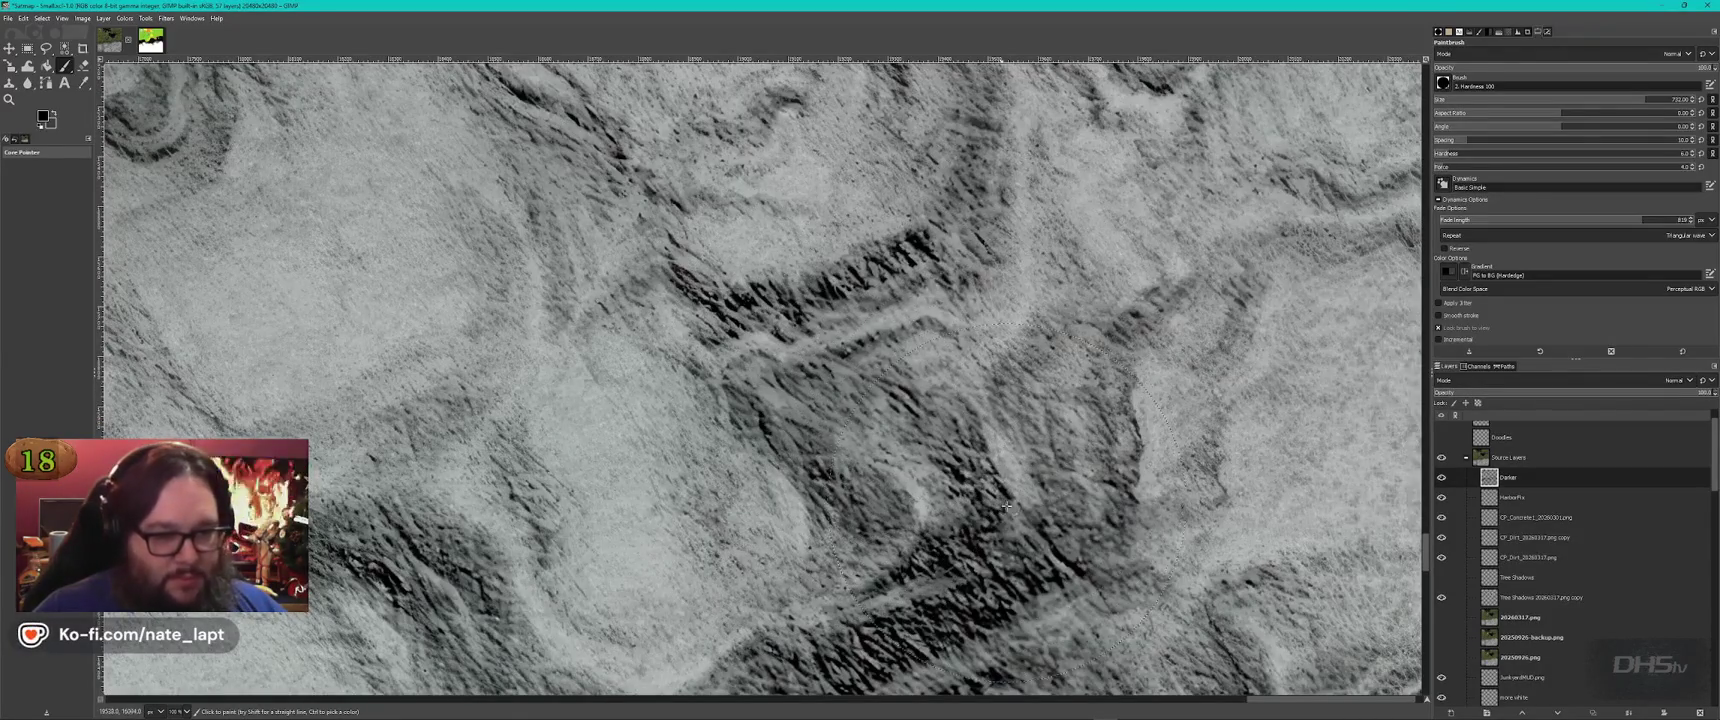
pyautogui.scroll(-2, 760, 378)
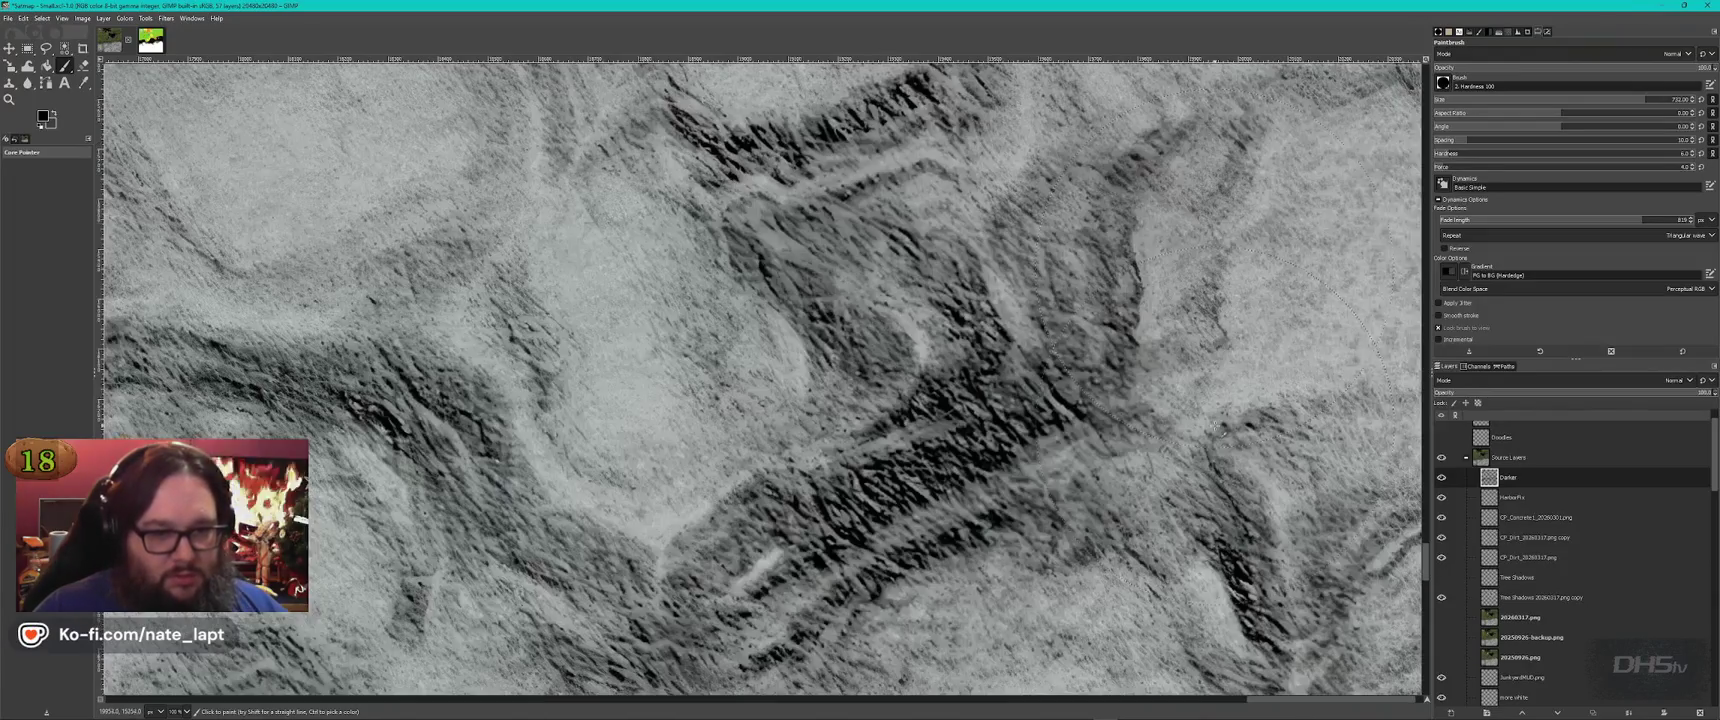
pyautogui.scroll(-2, 760, 378)
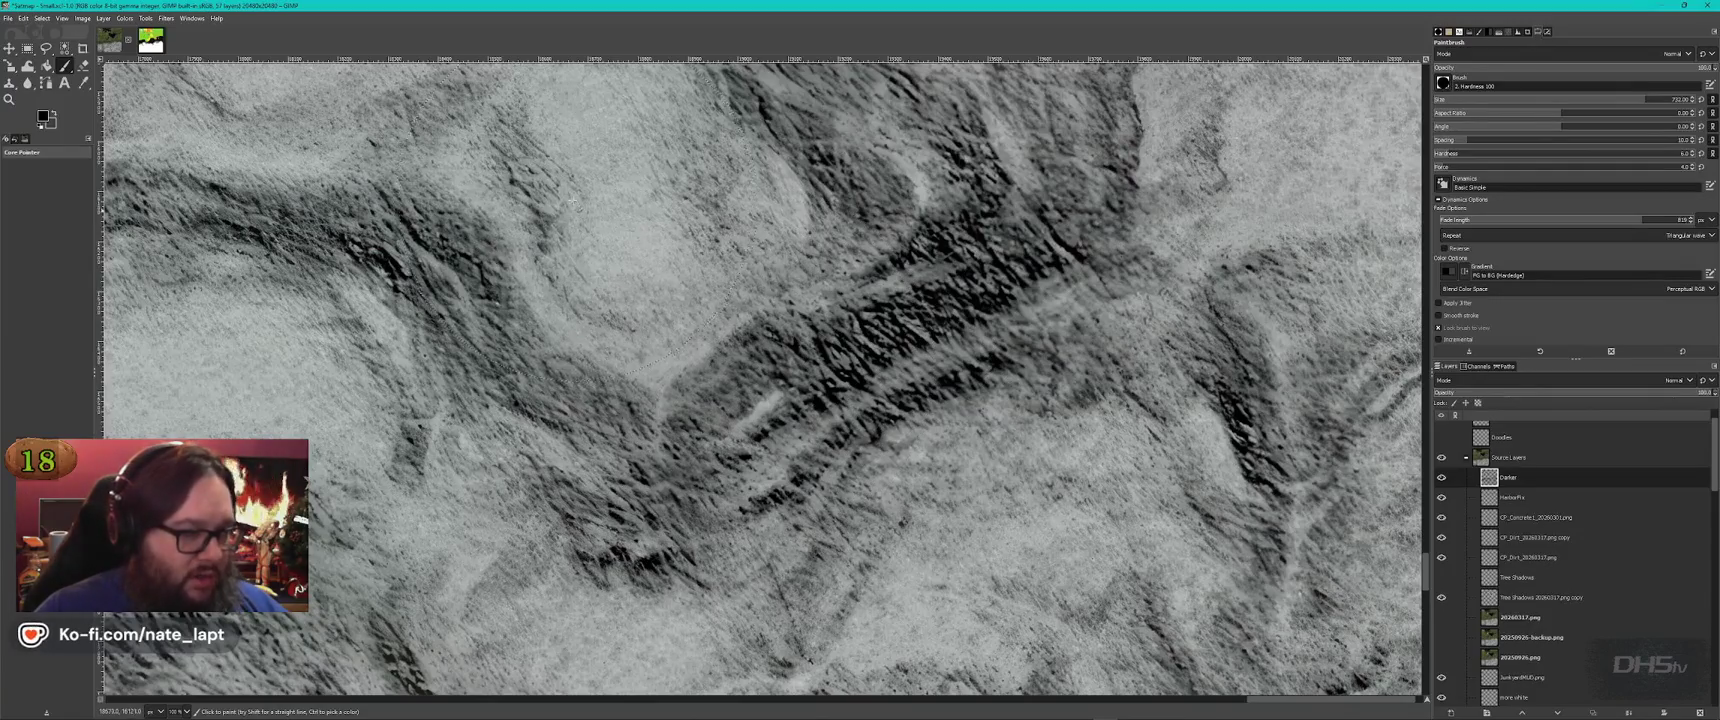
pyautogui.scroll(-5, 597, 255)
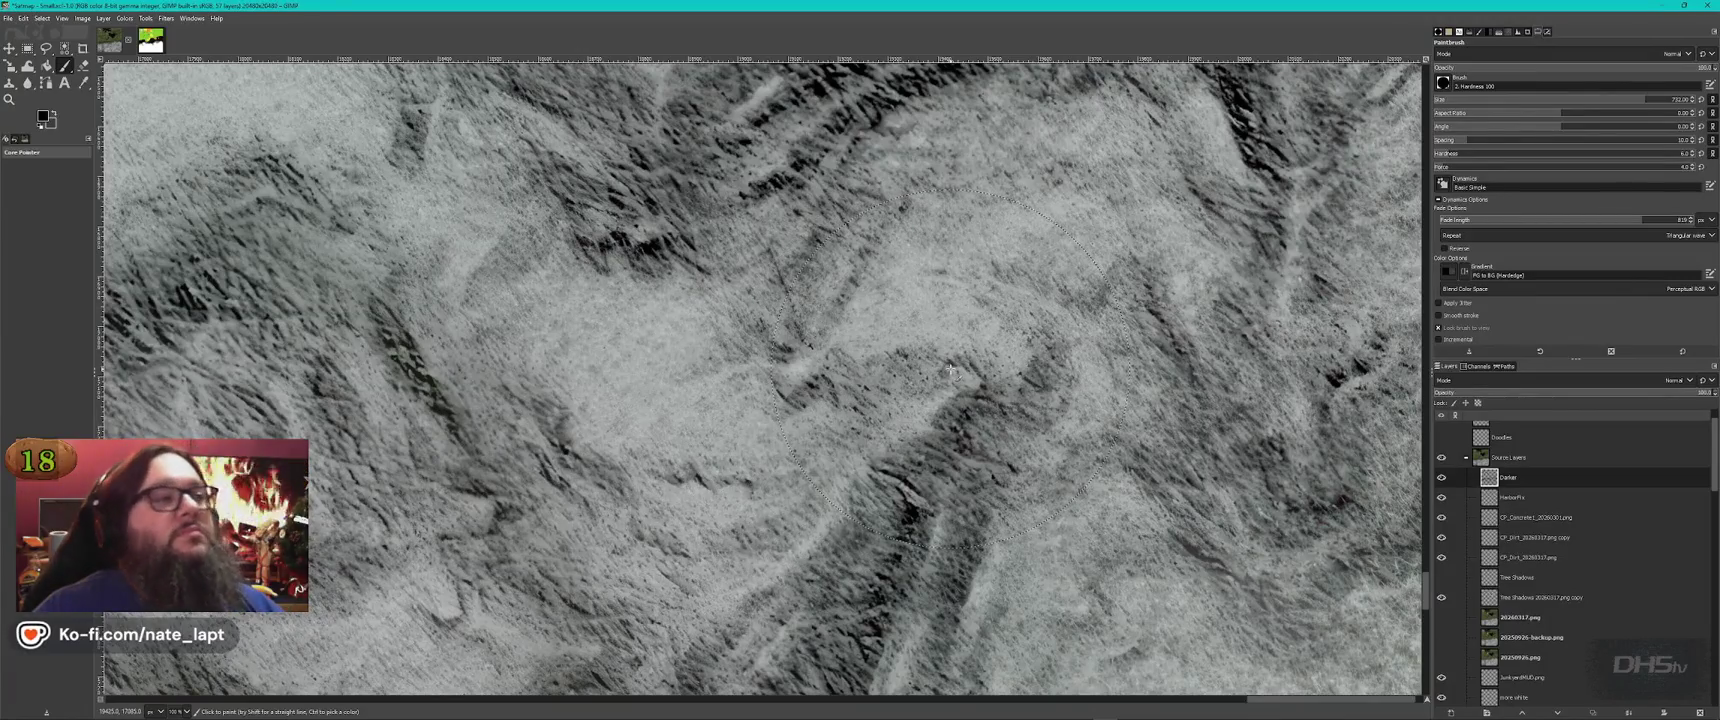
pyautogui.scroll(-5, 950, 369)
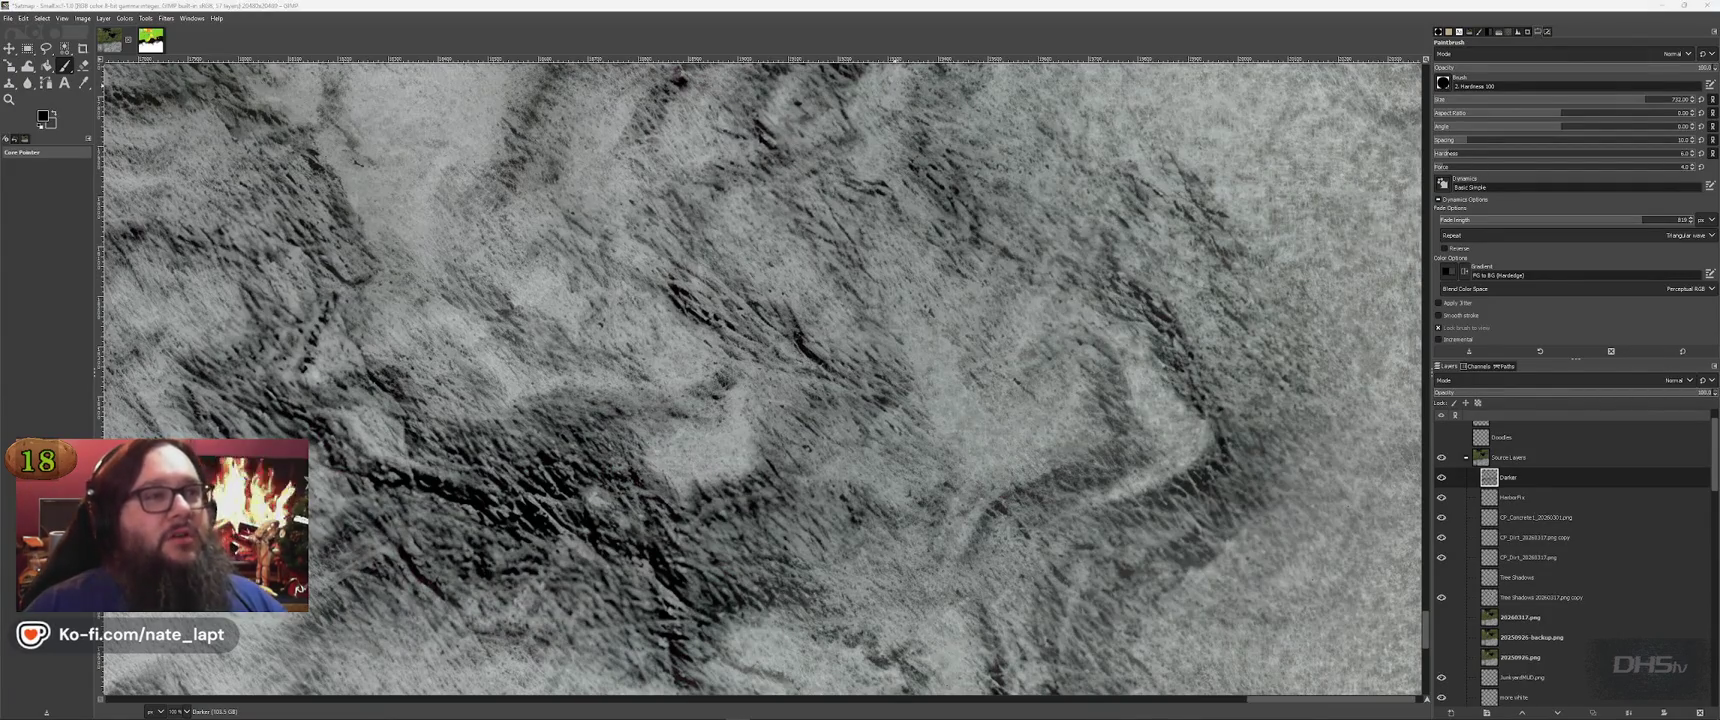
pyautogui.scroll(-2, 770, 252)
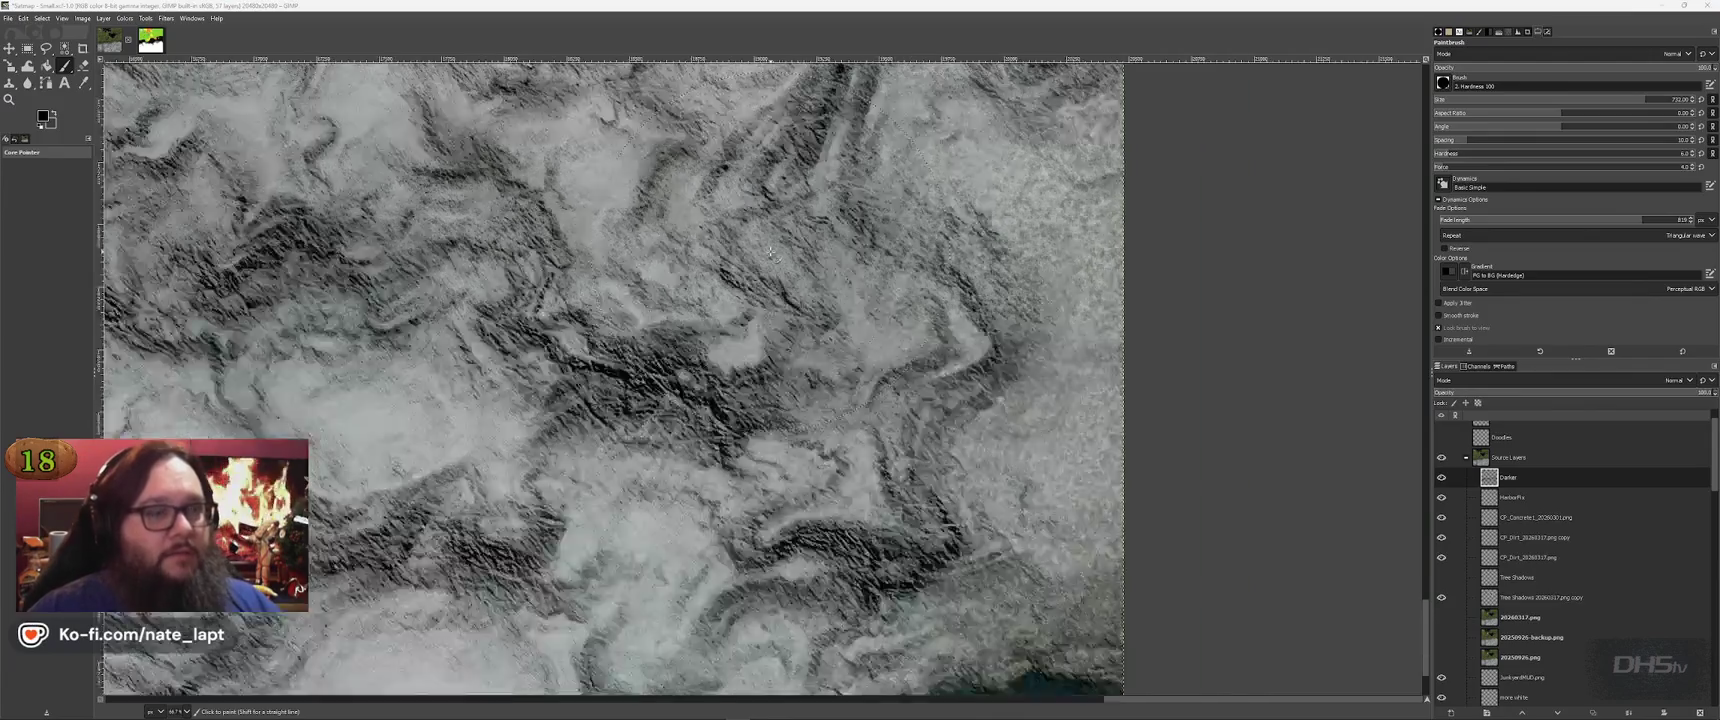
# Scroll around the shaded terrain texture to inspect it, then switch to the Buldozer preview.
pyautogui.scroll(-2, 770, 252)
pyautogui.scroll(5, 779, 351)
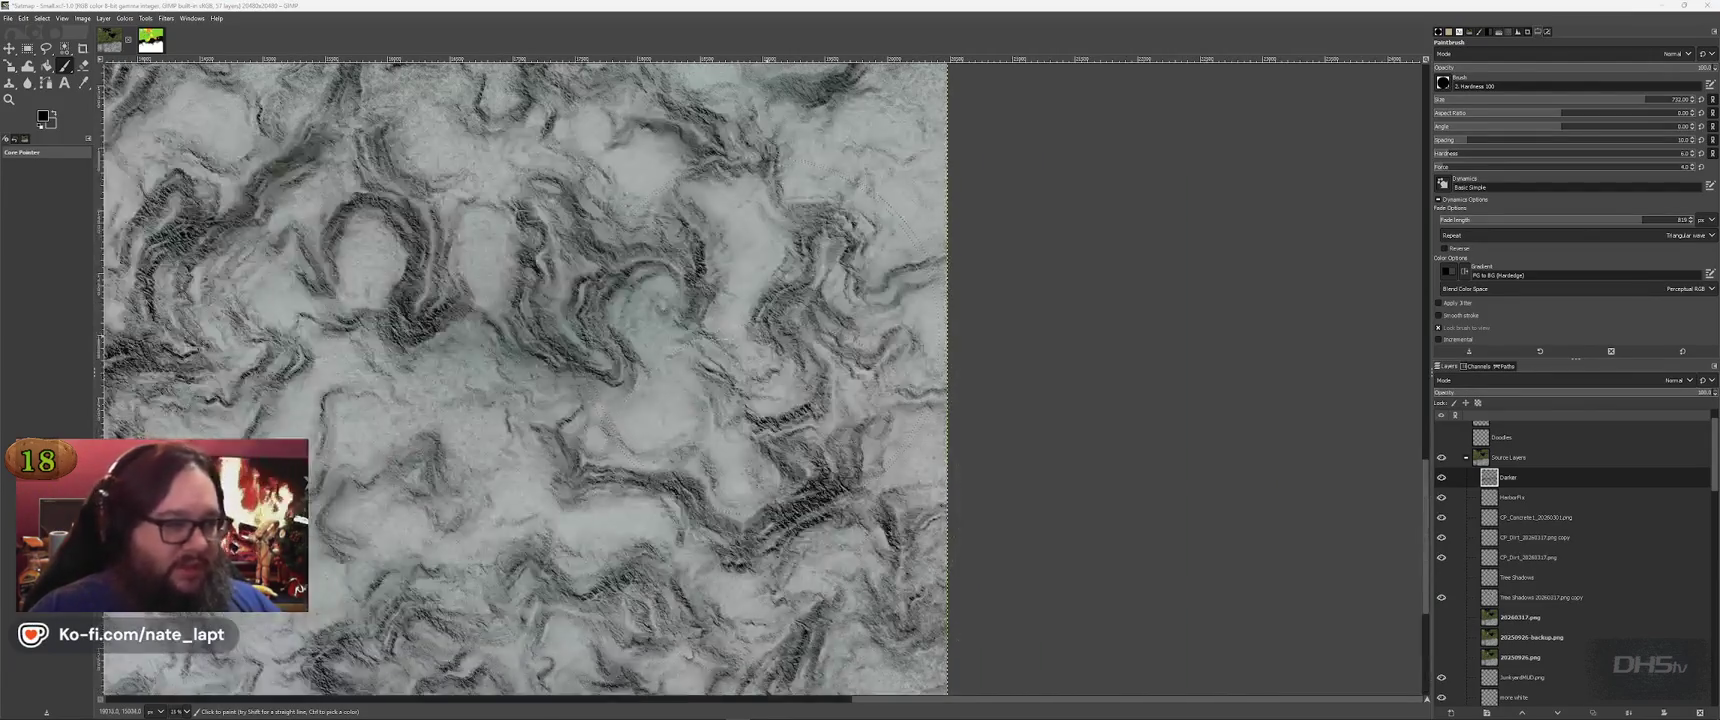
pyautogui.scroll(2, 615, 313)
pyautogui.scroll(3, 615, 313)
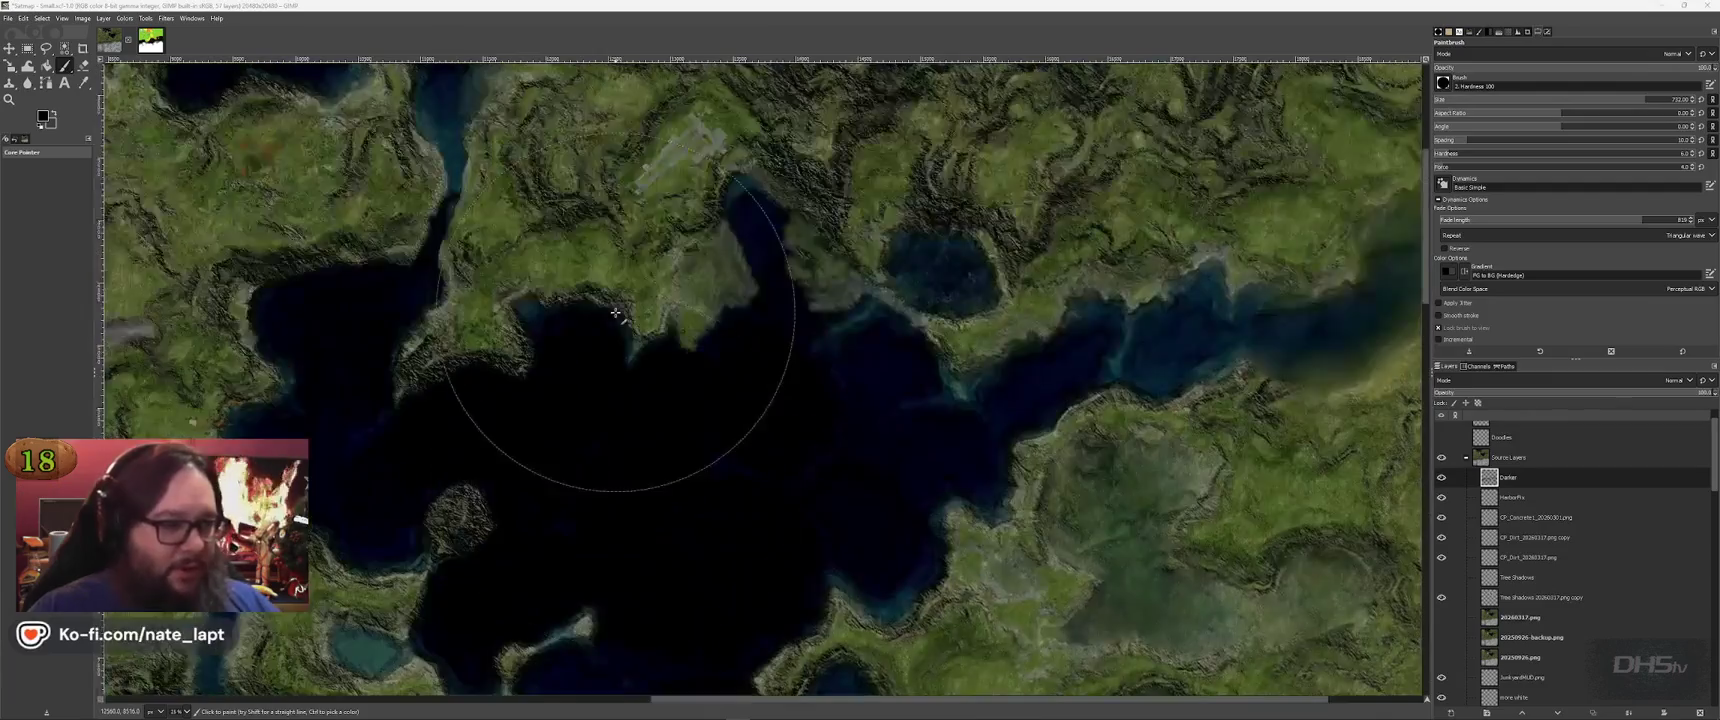
pyautogui.scroll(3, 615, 313)
pyautogui.scroll(3, 676, 296)
pyautogui.scroll(2, 676, 296)
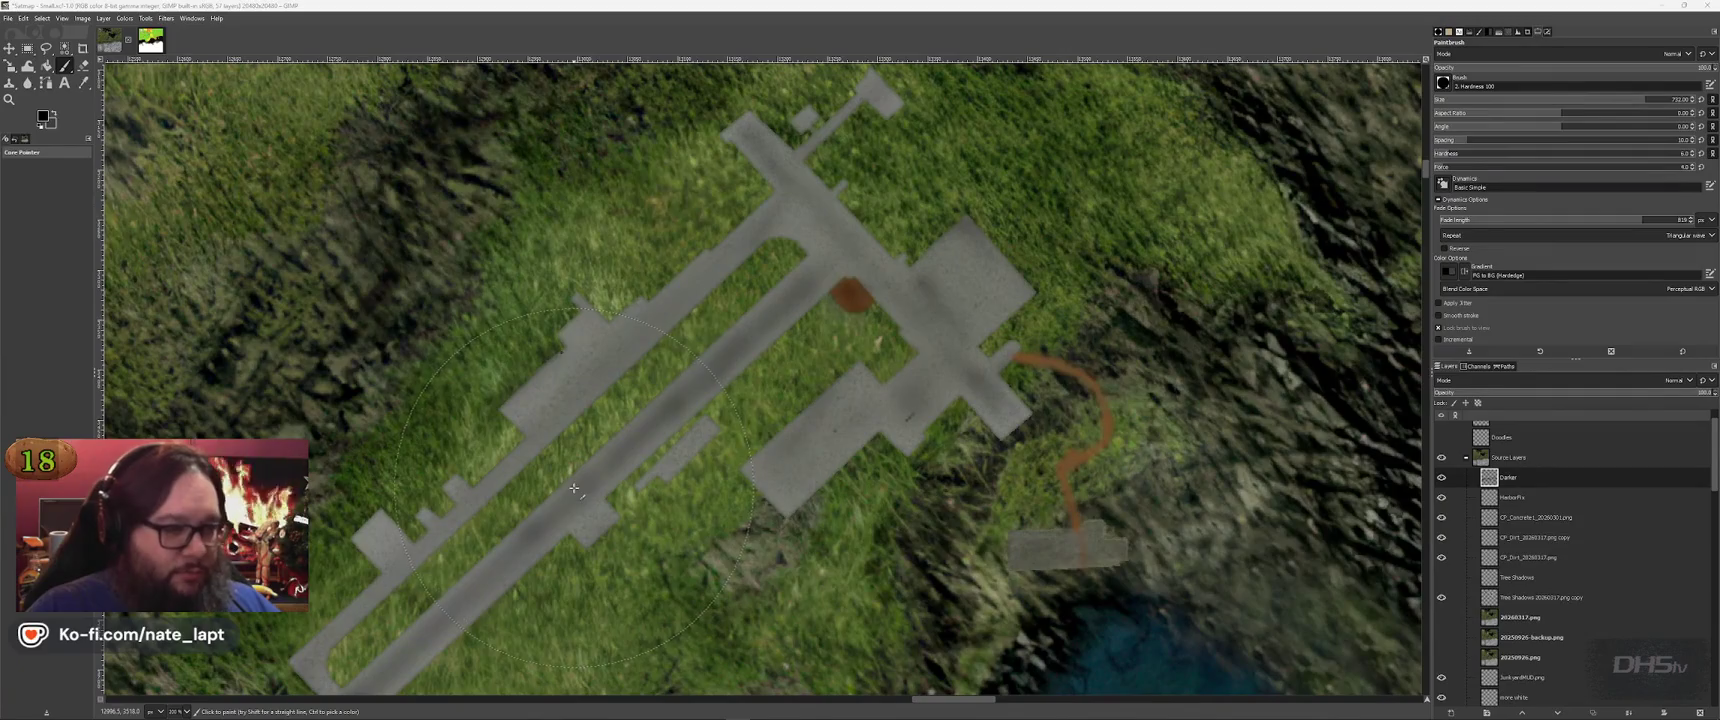
pyautogui.scroll(-2, 662, 370)
pyautogui.scroll(-5, 688, 386)
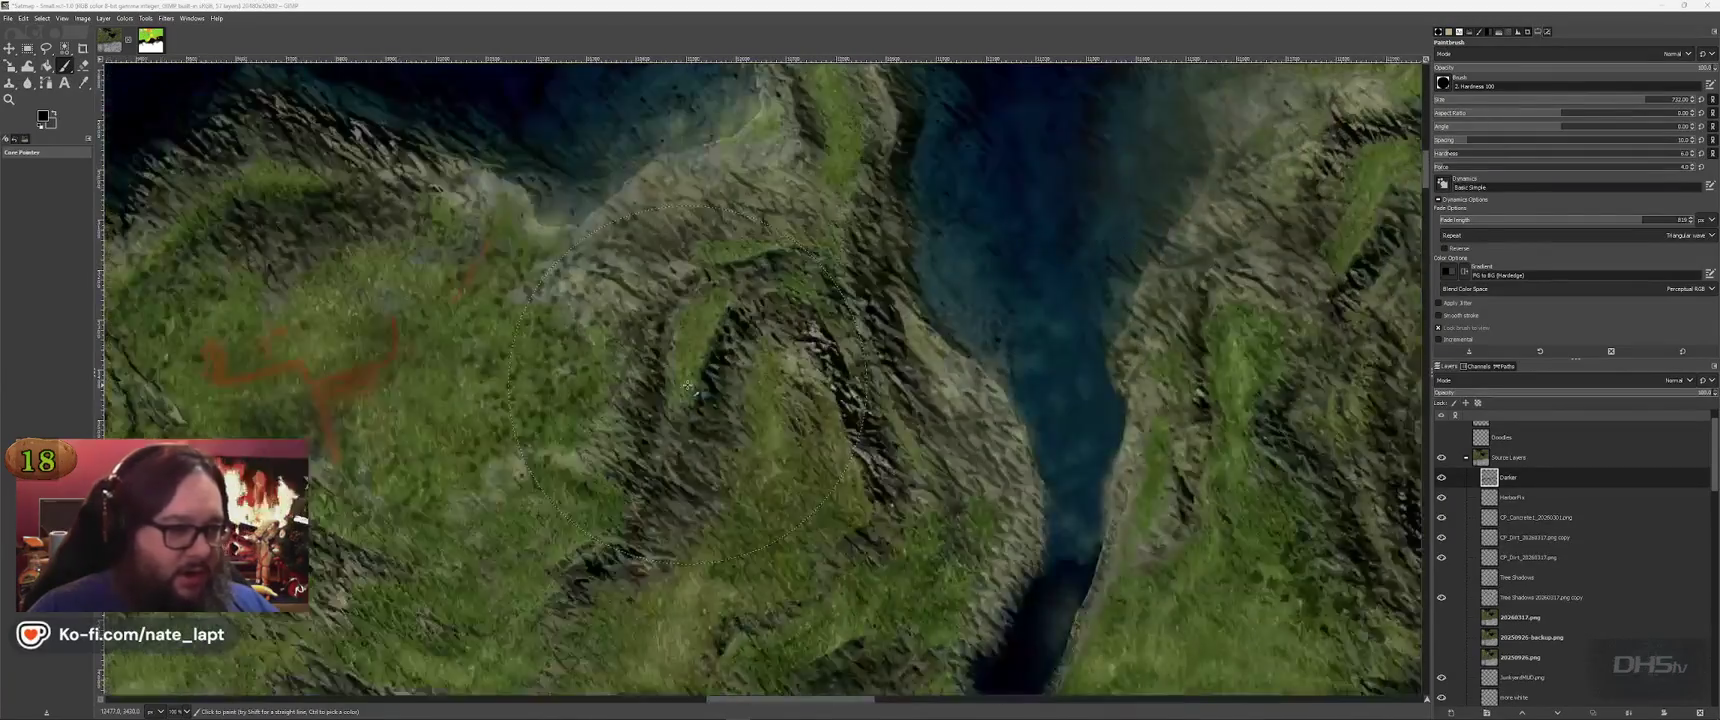
pyautogui.scroll(-5, 688, 386)
pyautogui.scroll(-5, 688, 386)
pyautogui.scroll(-5, 817, 370)
pyautogui.scroll(-3, 817, 370)
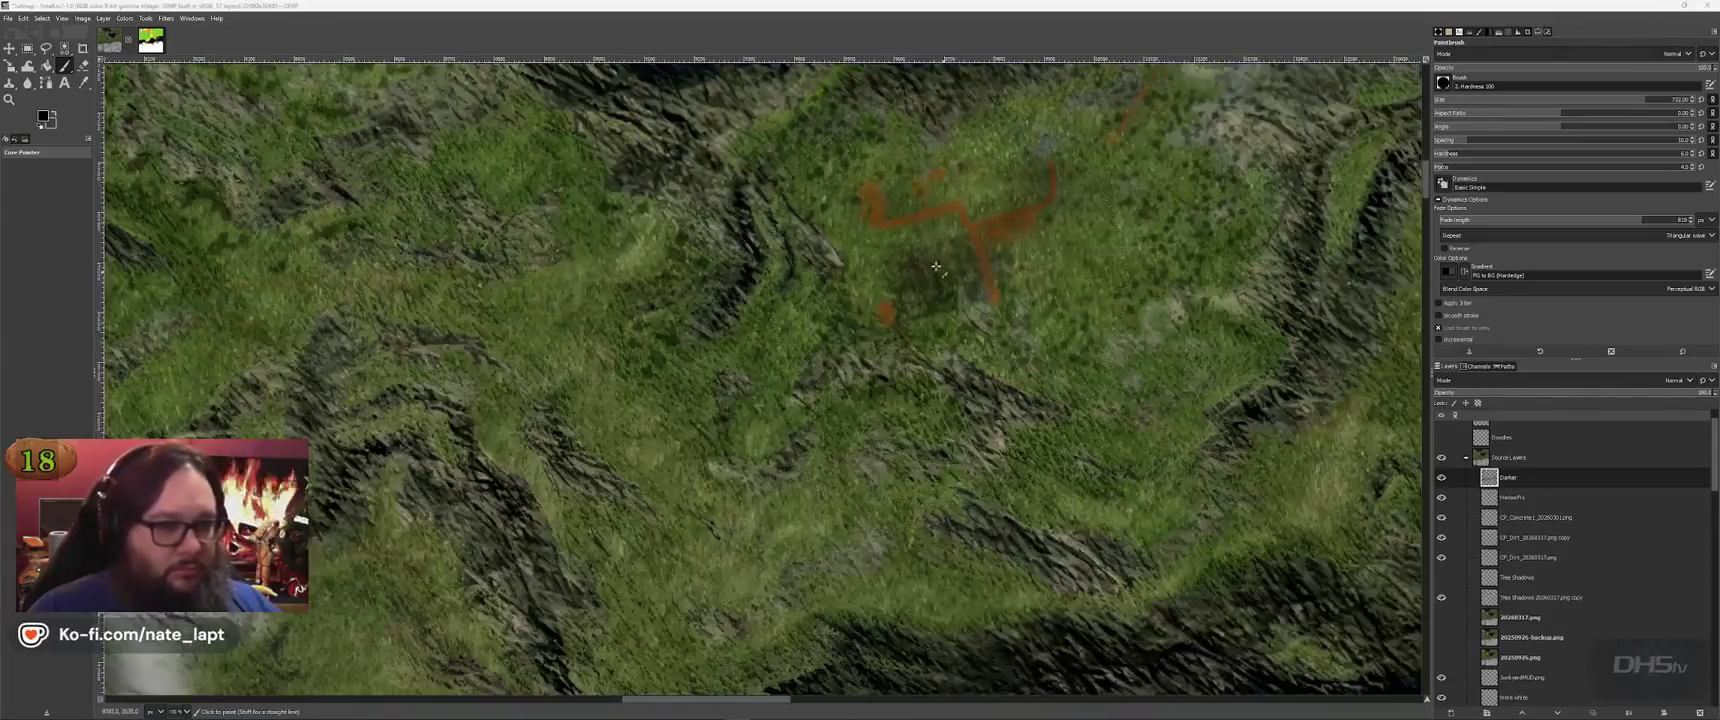
pyautogui.scroll(2, 960, 300)
pyautogui.scroll(1, 1100, 270)
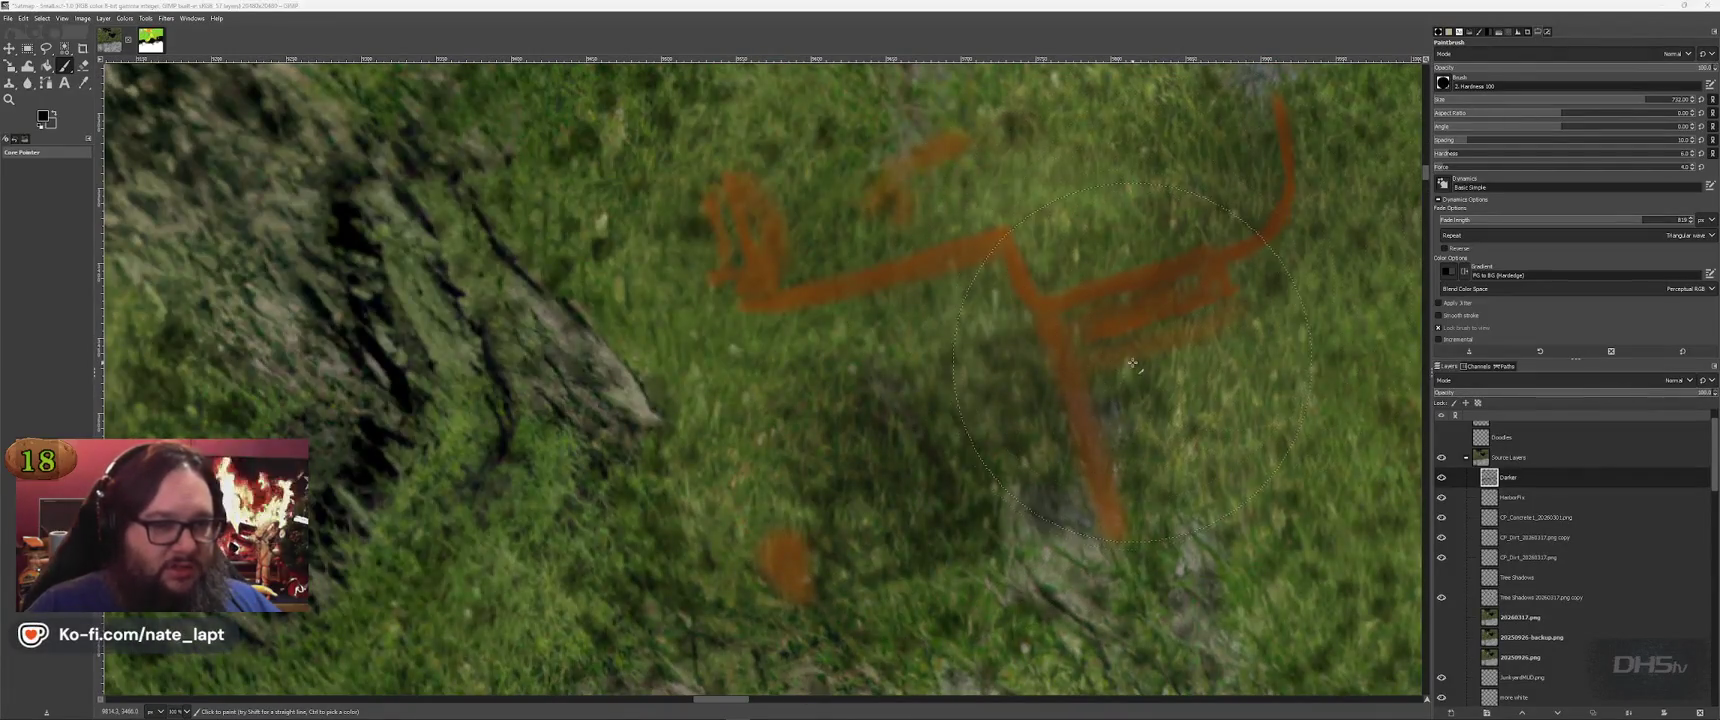
pyautogui.scroll(-3, 1132, 364)
pyautogui.hscroll(3, 1216, 241)
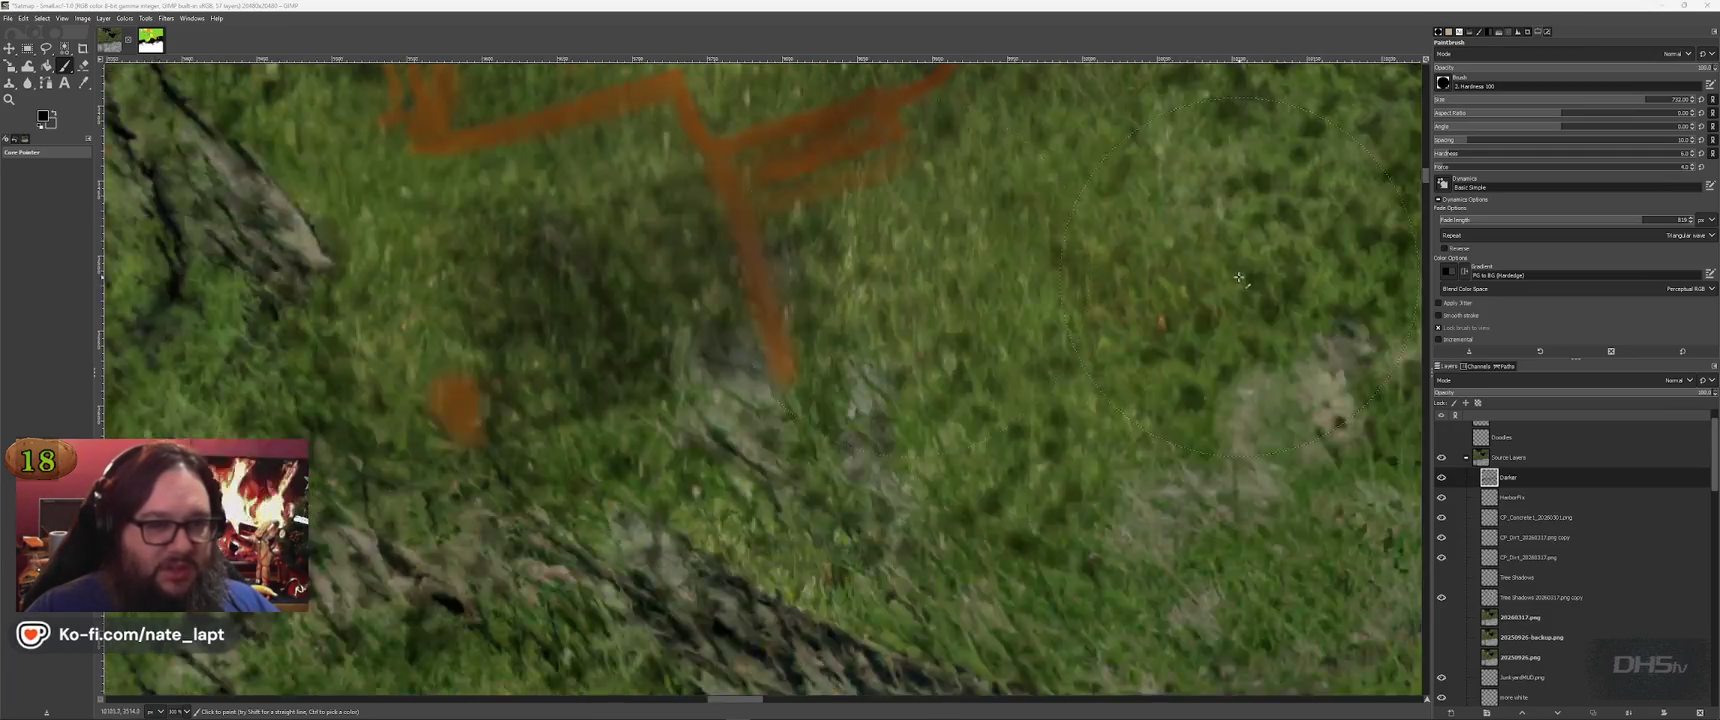
pyautogui.hscroll(3, 666, 219)
pyautogui.scroll(6, 601, 235)
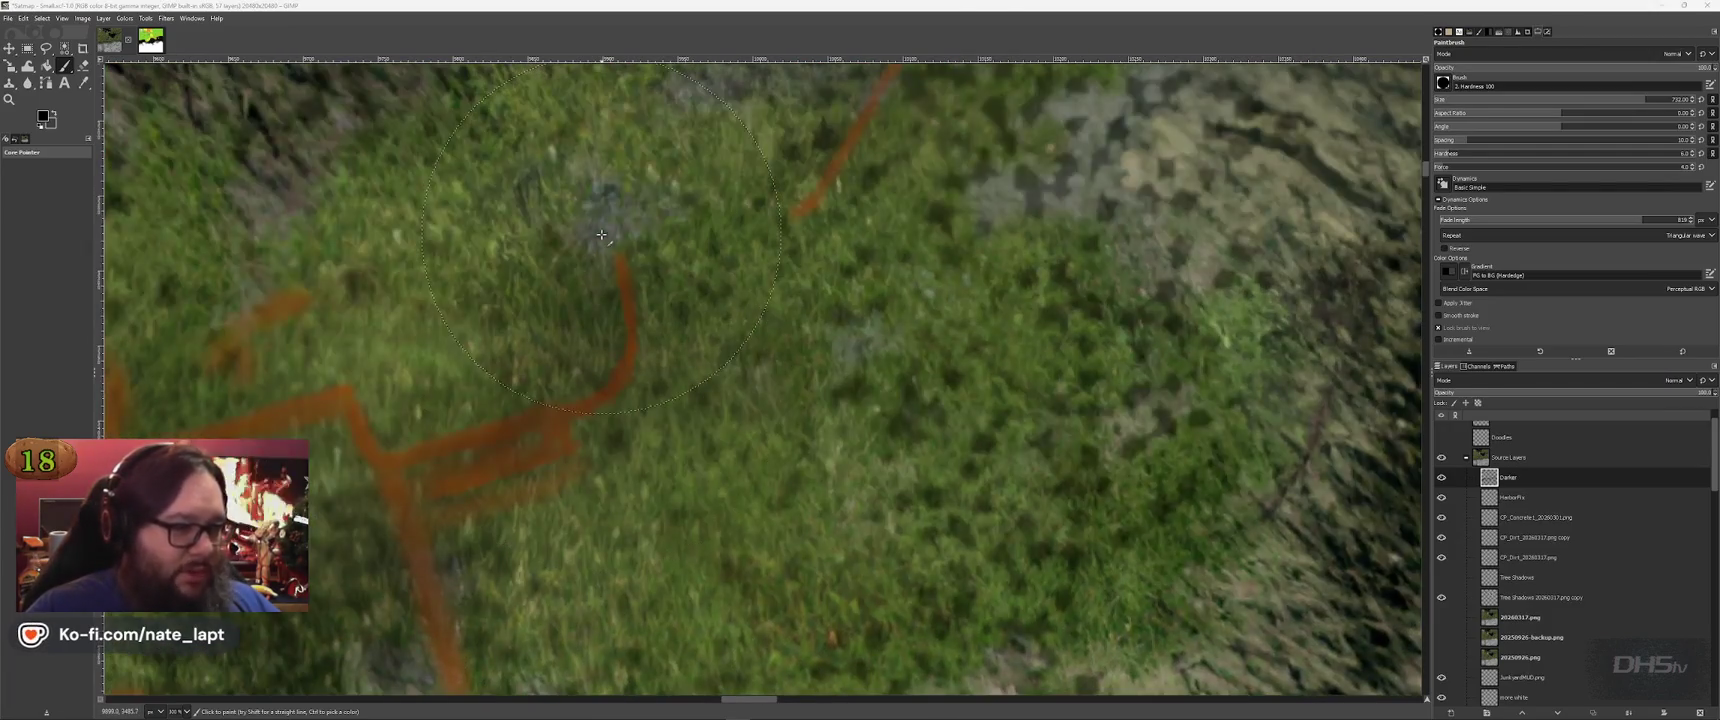
pyautogui.scroll(-3, 680, 290)
pyautogui.scroll(3, 695, 305)
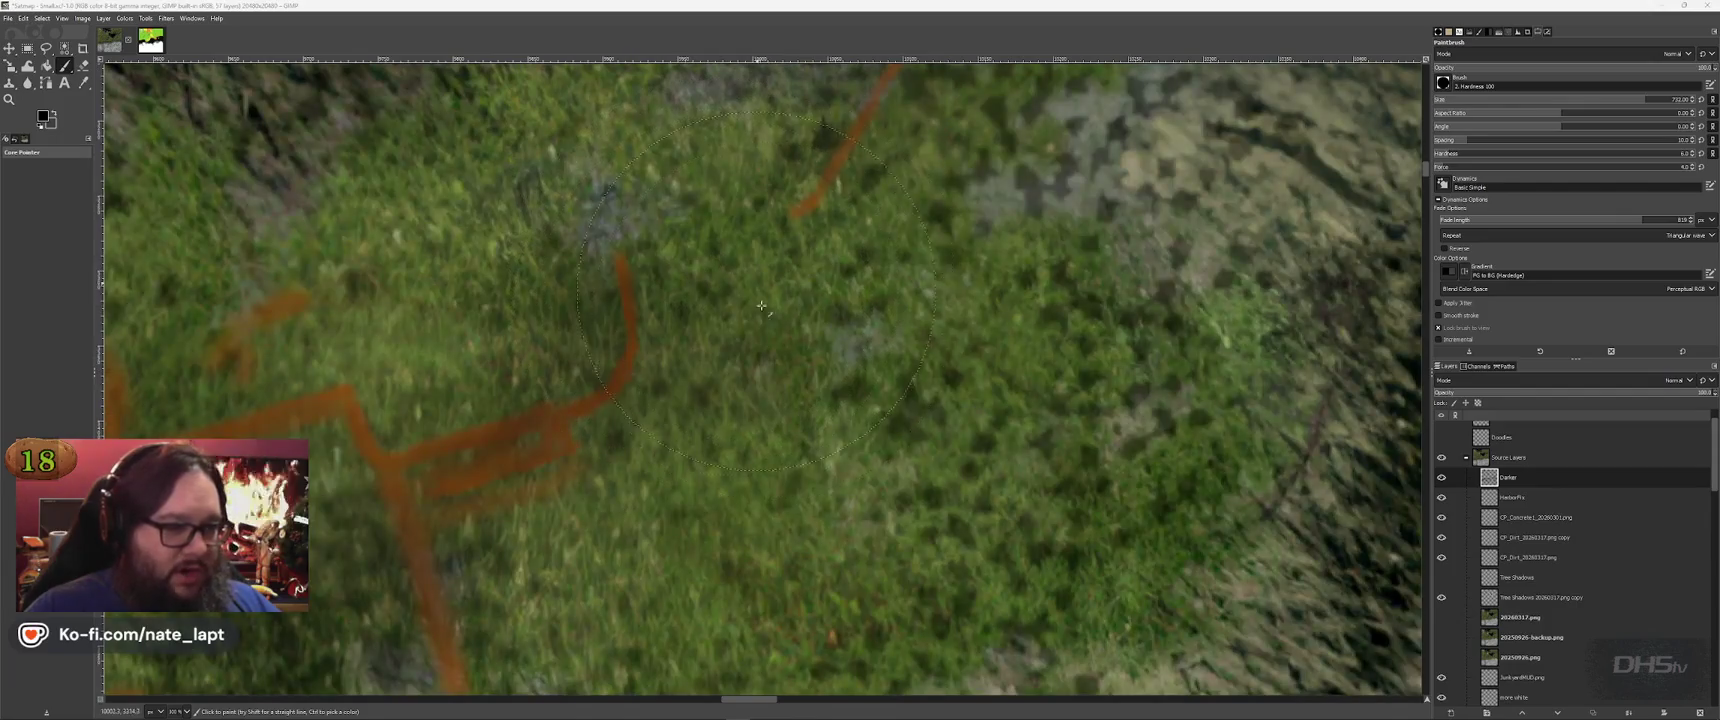
pyautogui.hscroll(-3, 780, 320)
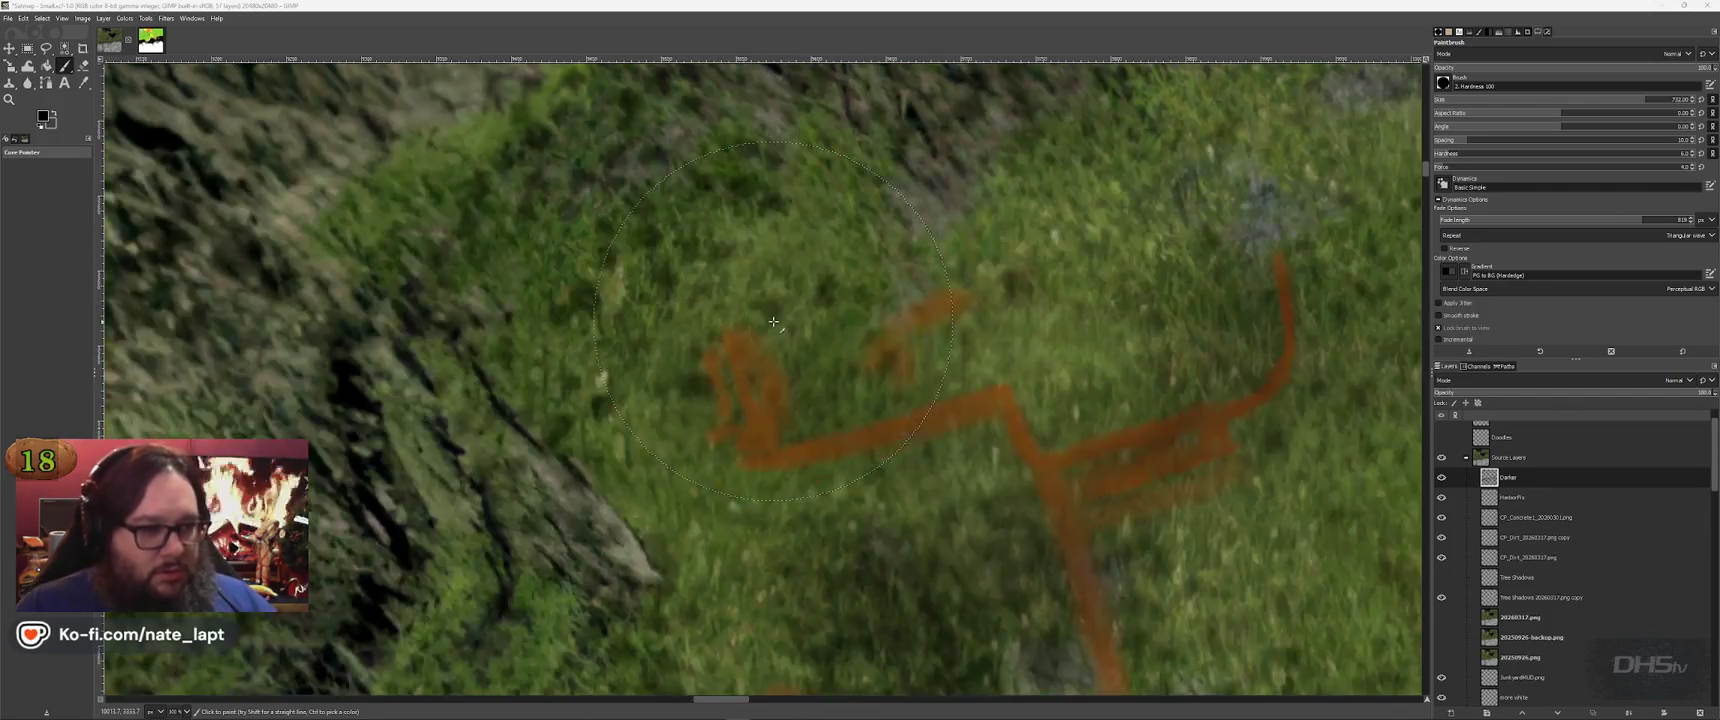
pyautogui.scroll(-2, 828, 333)
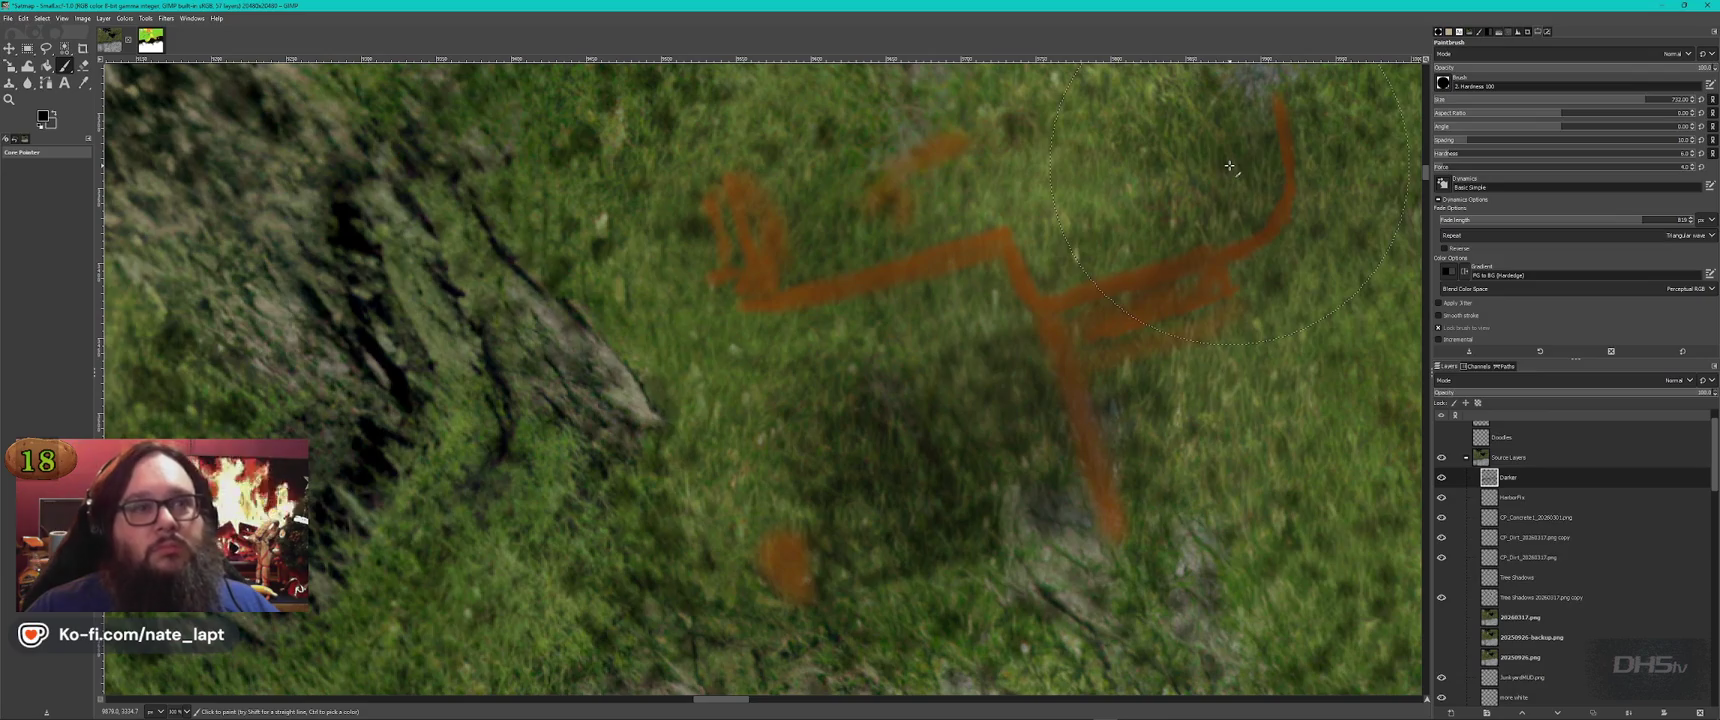
pyautogui.keyDown('ctrl'); pyautogui.scroll(-1, 1140, 230); pyautogui.keyUp('ctrl')
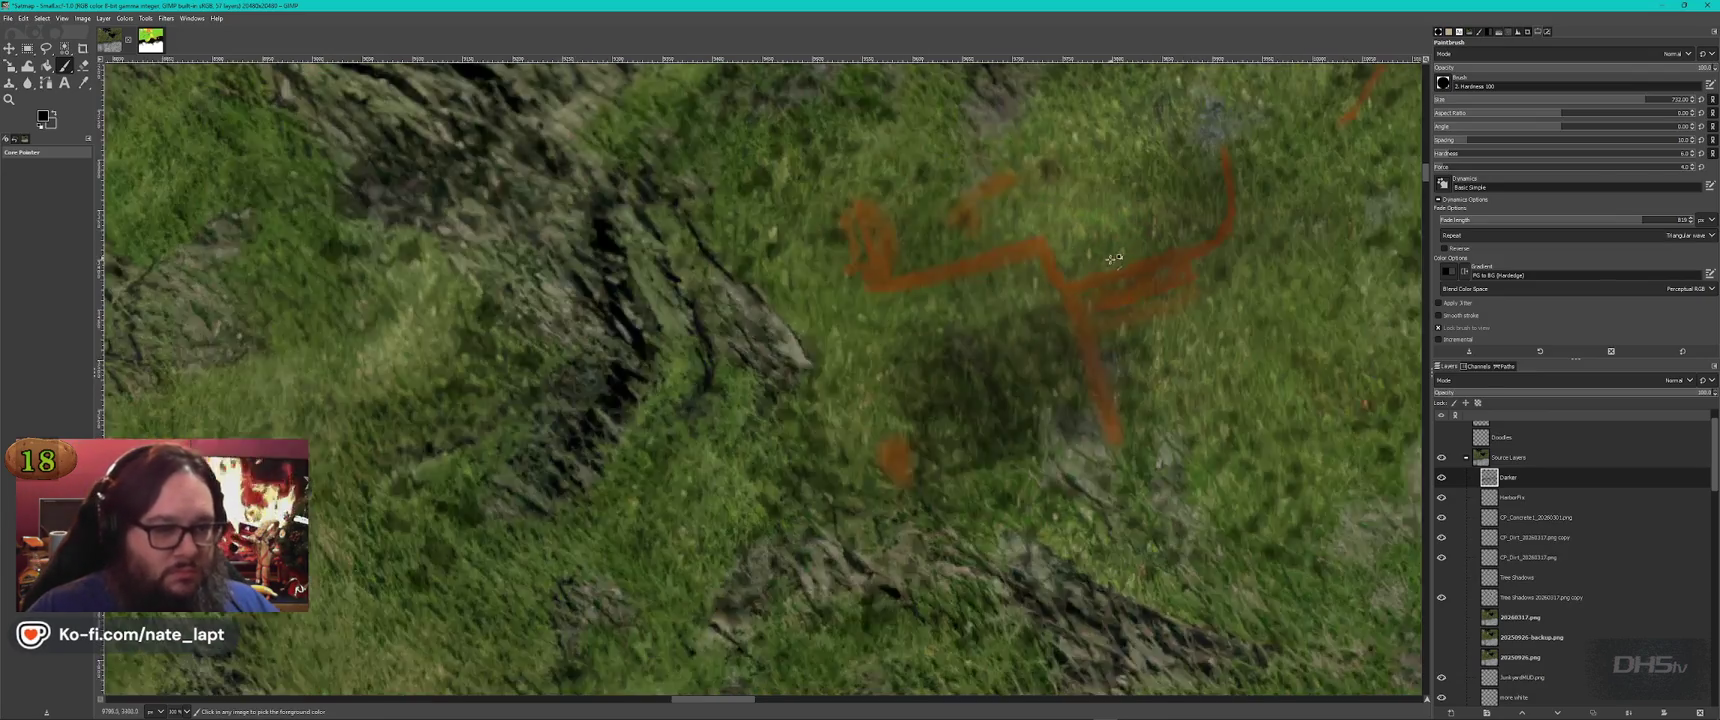
pyautogui.keyDown('ctrl'); pyautogui.scroll(-1, 1080, 300); pyautogui.keyUp('ctrl')
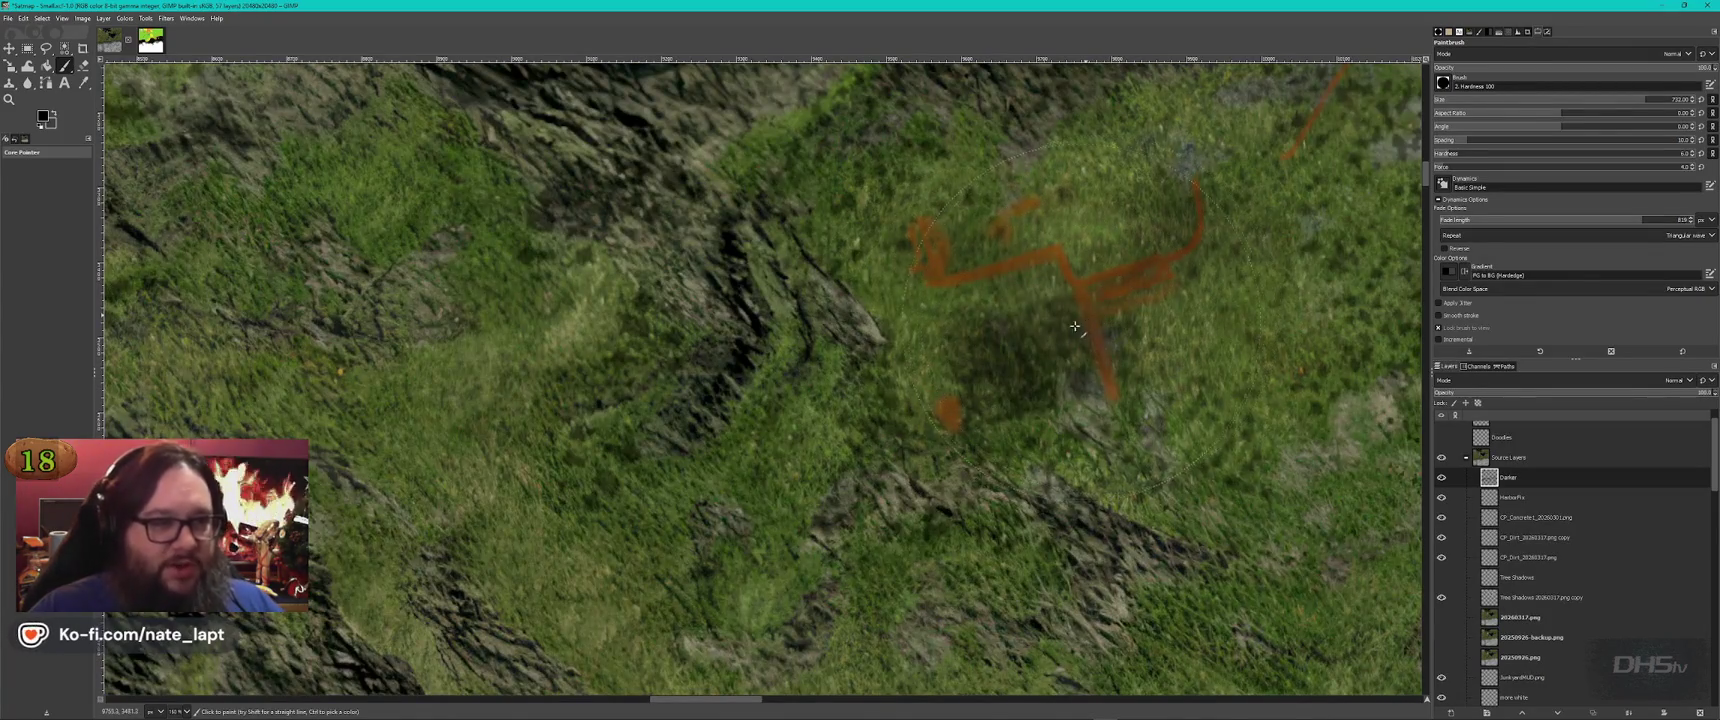
pyautogui.scroll(5, 1000, 250)
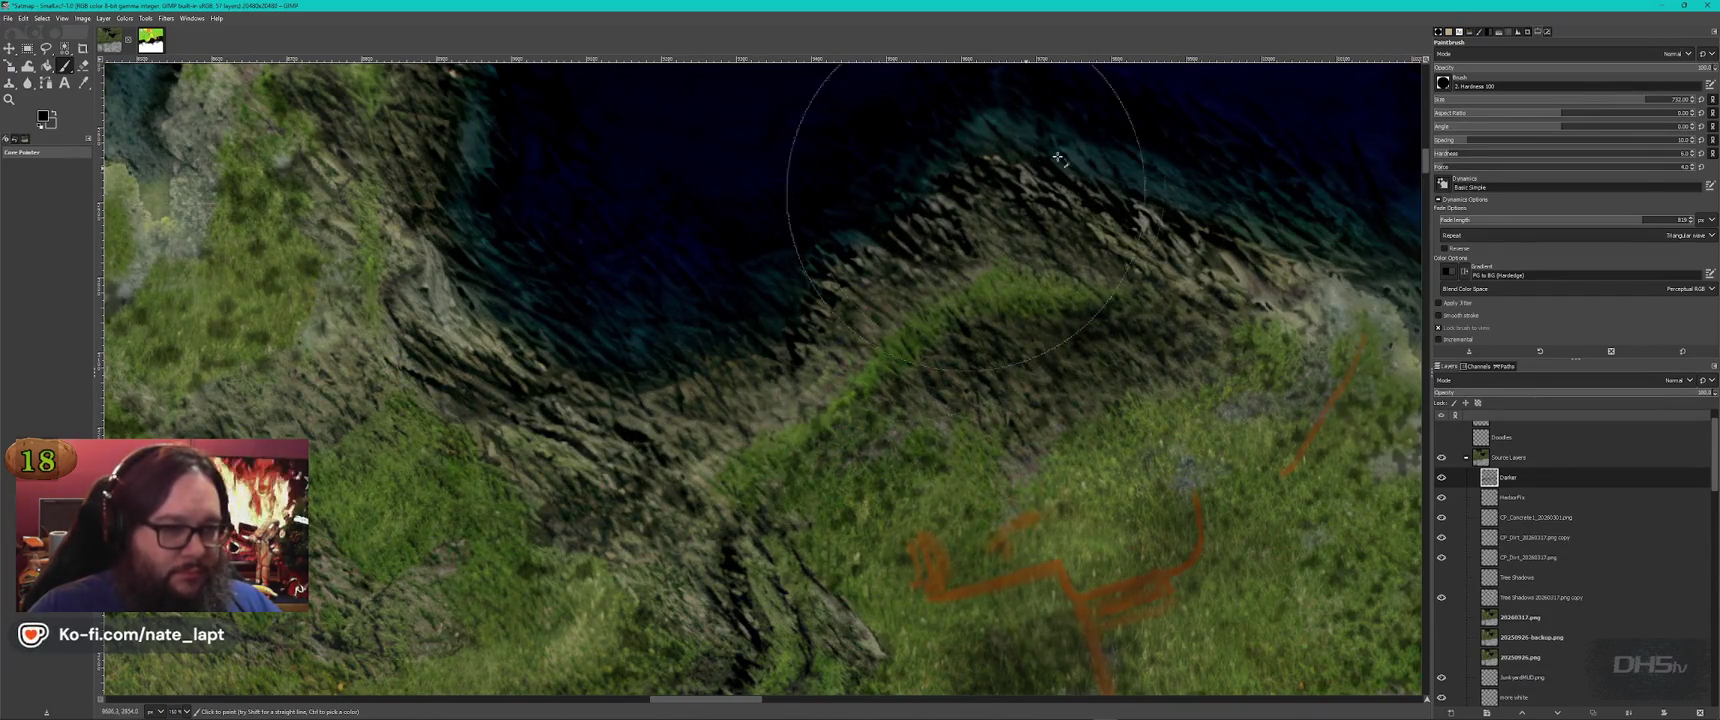
pyautogui.hscroll(10, 1068, 222)
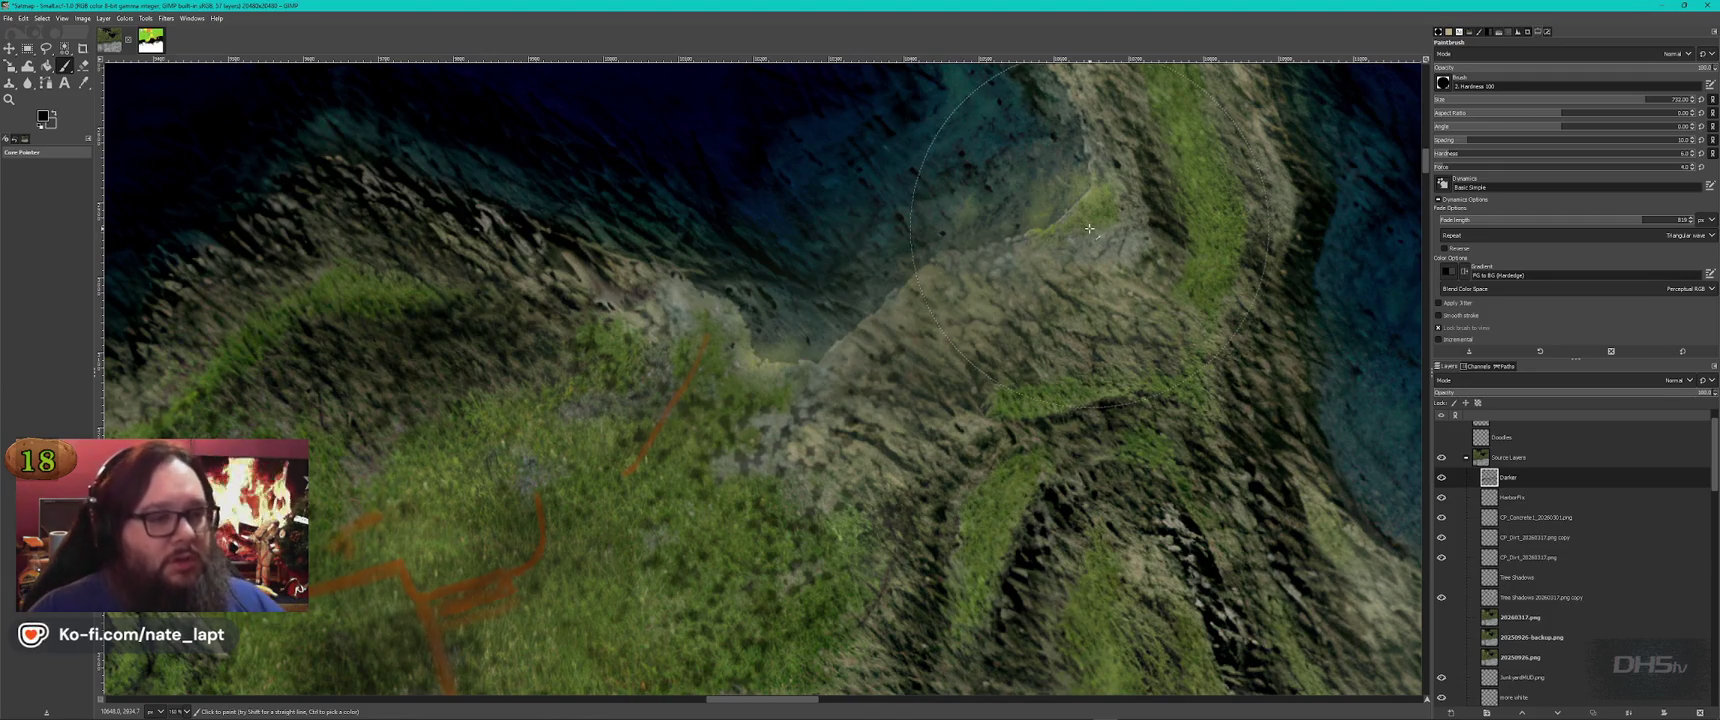
pyautogui.scroll(-5, 973, 345)
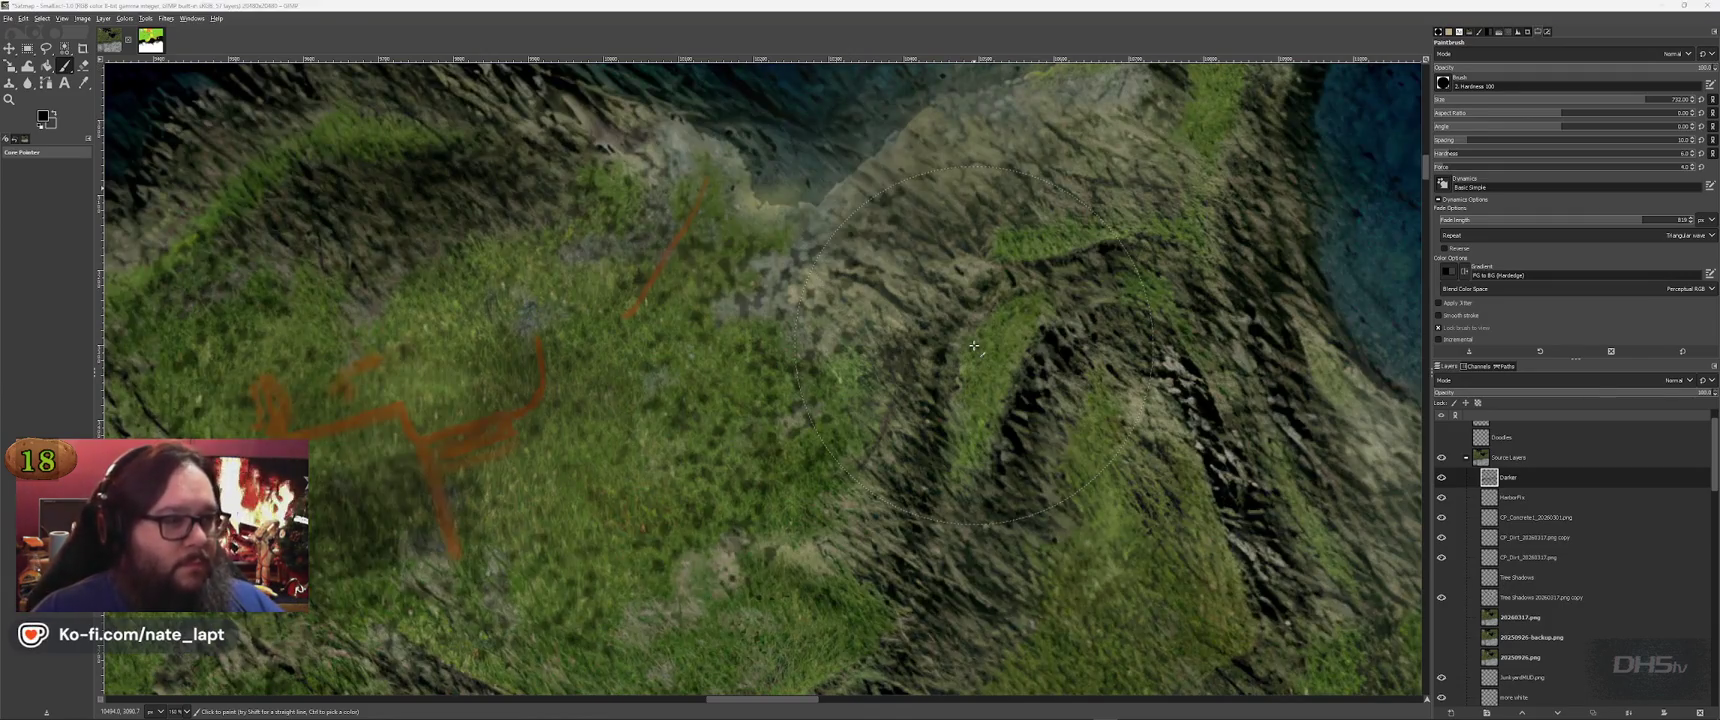
pyautogui.hotkey('alt', 'Tab')
pyautogui.hotkey('alt', 'Tab')
pyautogui.hotkey('alt', 'Tab')
pyautogui.hotkey('alt', 'Tab')
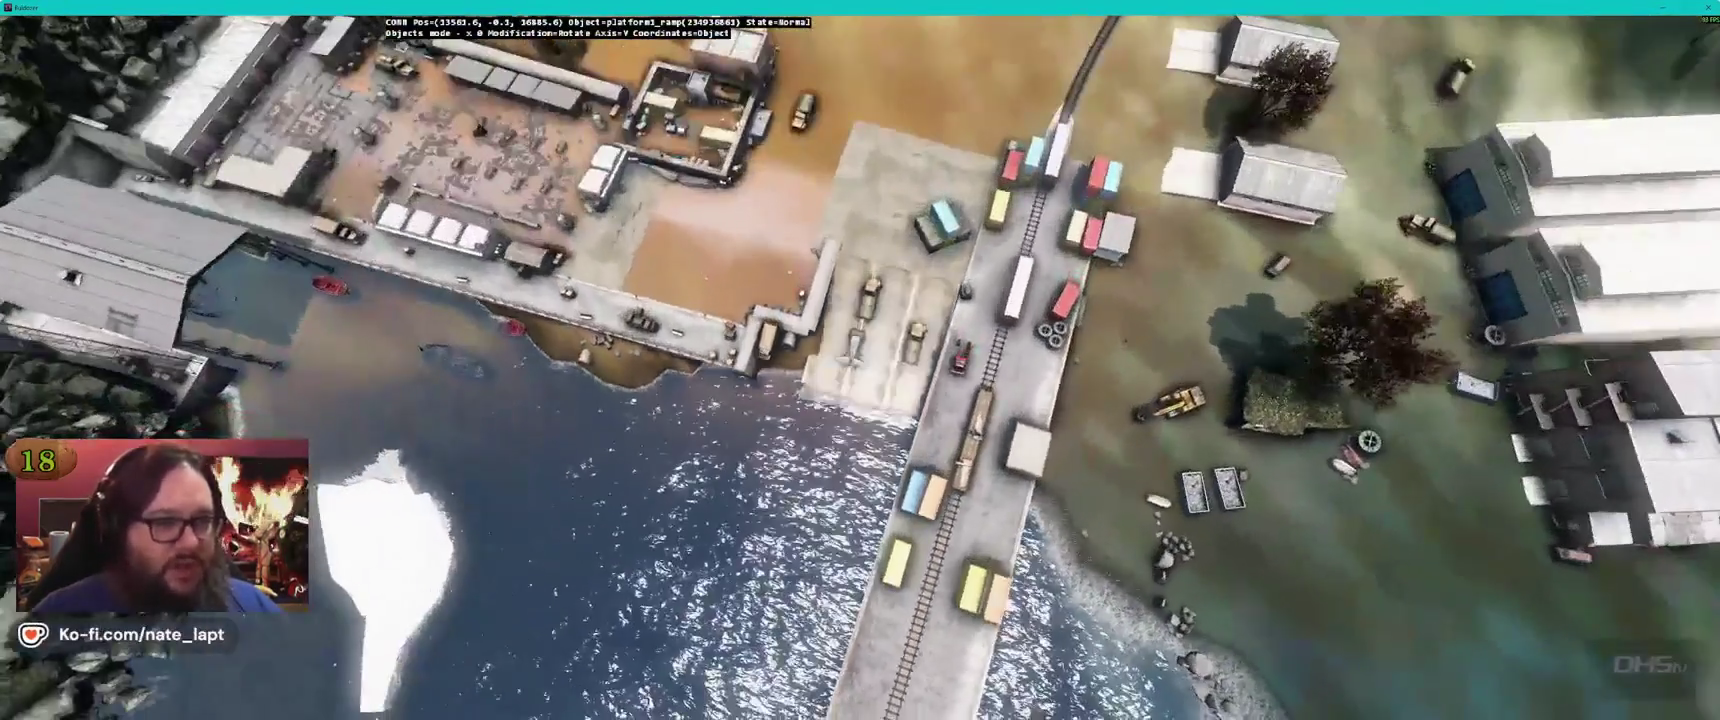
# Fly the Buldozer camera from the port dock across to the grassy harbour town.
pyautogui.scroll(-5, 860, 368)
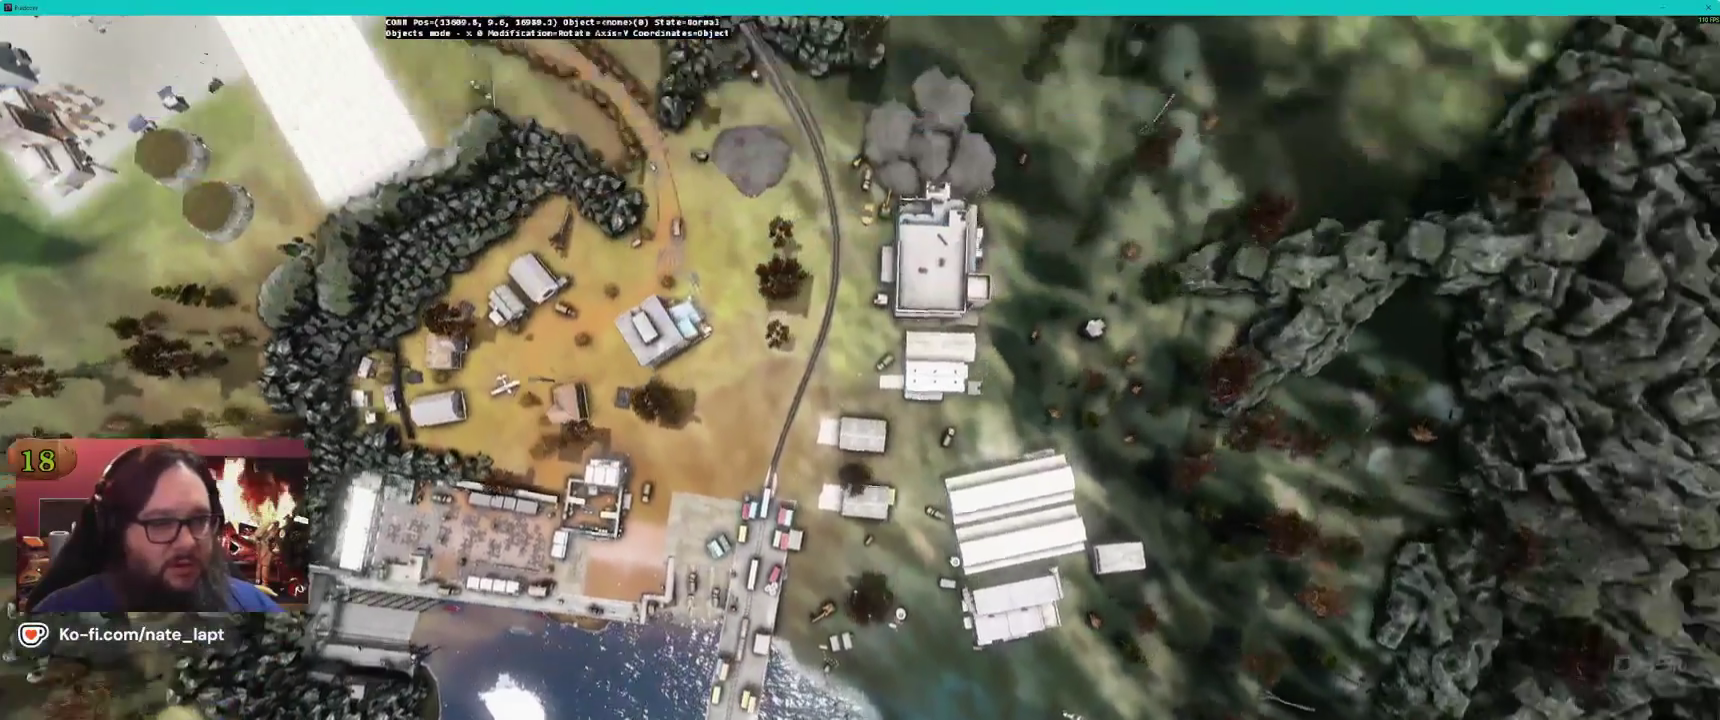
pyautogui.scroll(3, 860, 368)
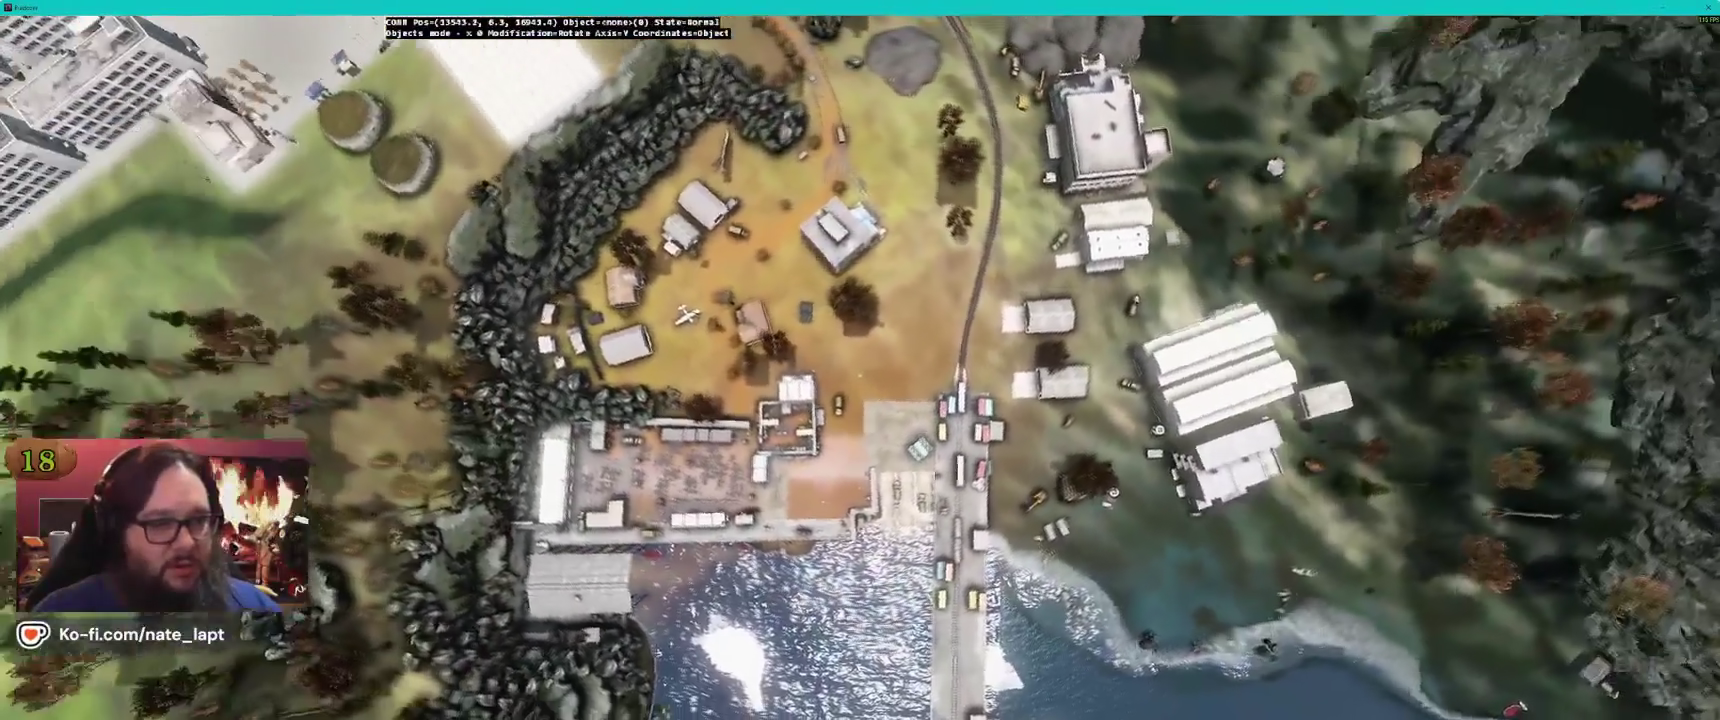
pyautogui.press('w')
pyautogui.press('d')
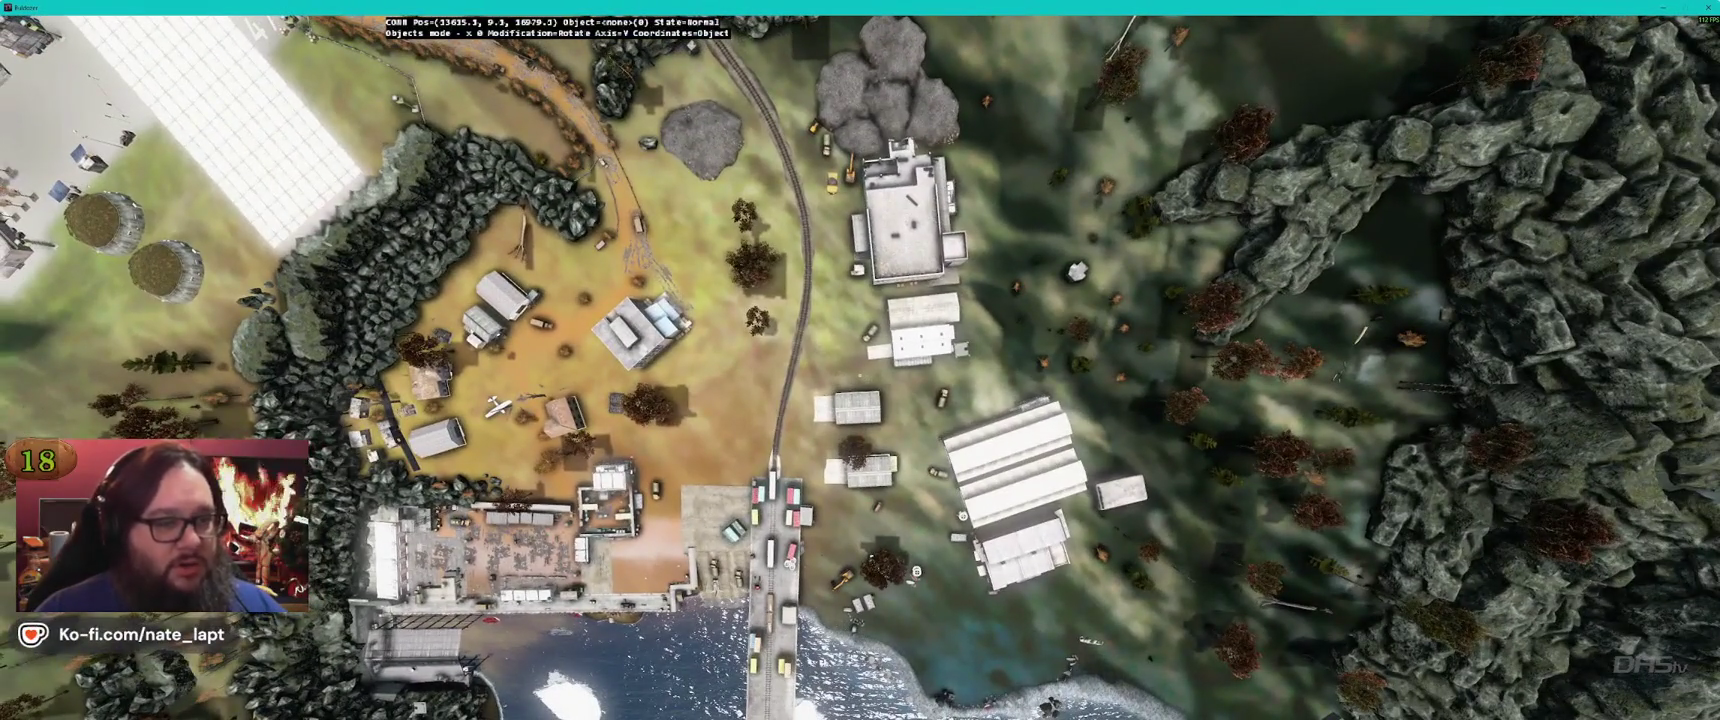
pyautogui.press('a')
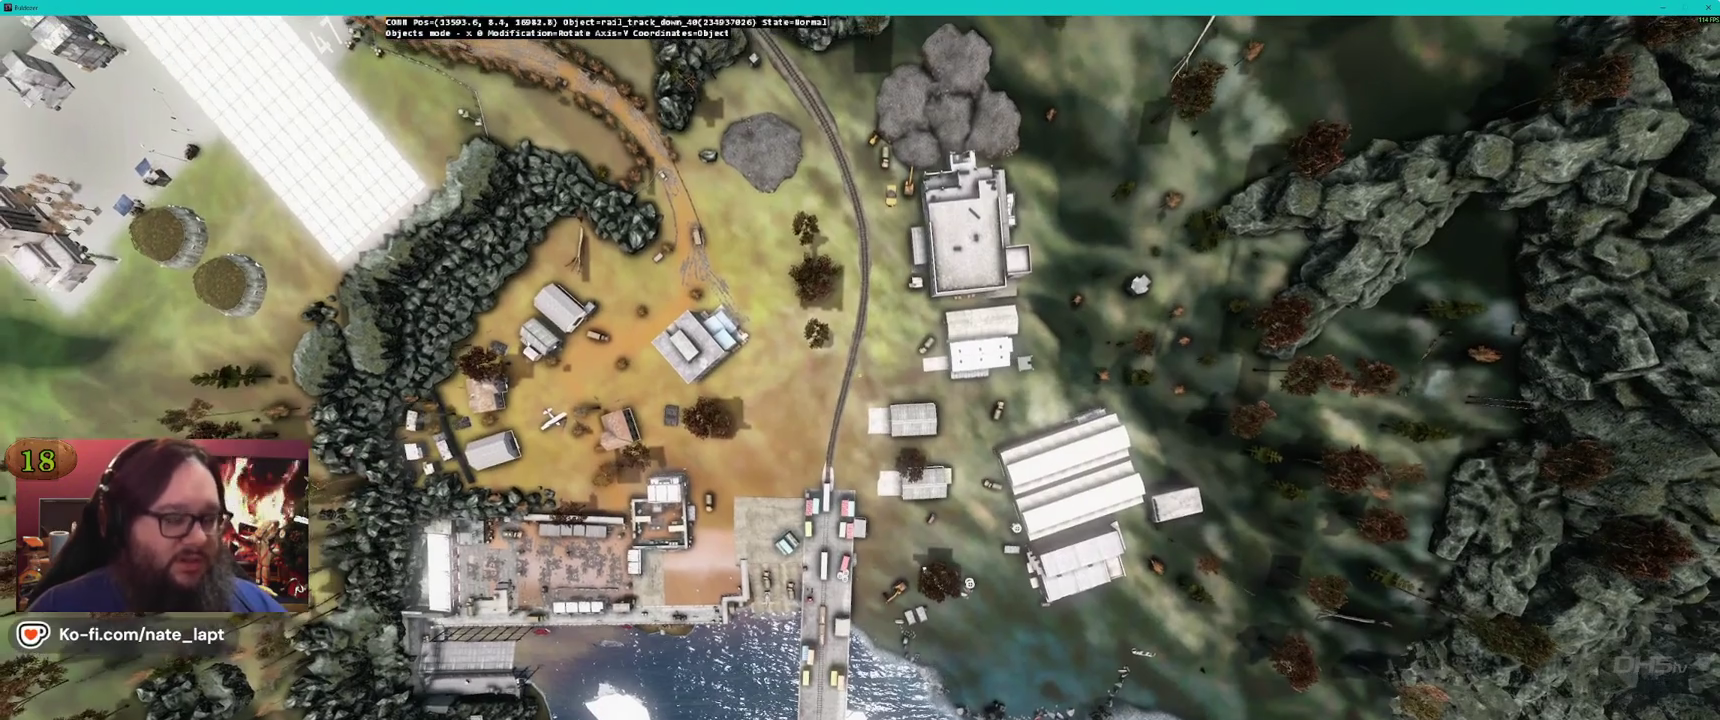
pyautogui.press('w')
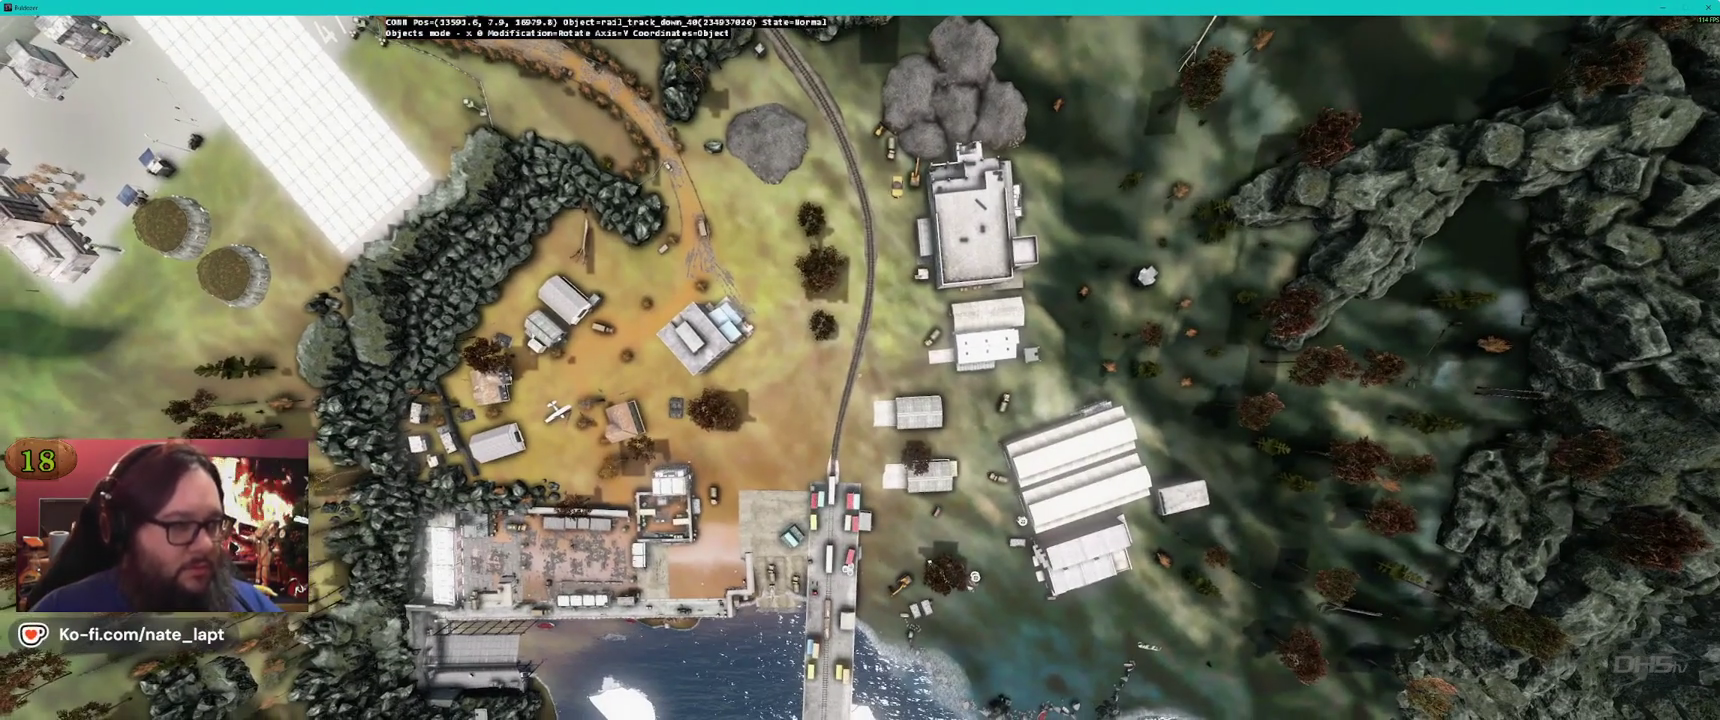
# Take a brief look at the Terrain Builder map, then return to the Buldozer preview.
pyautogui.hotkey('alt', 'Tab')
pyautogui.press('Tab')
pyautogui.press('Tab')
pyautogui.press('Tab')
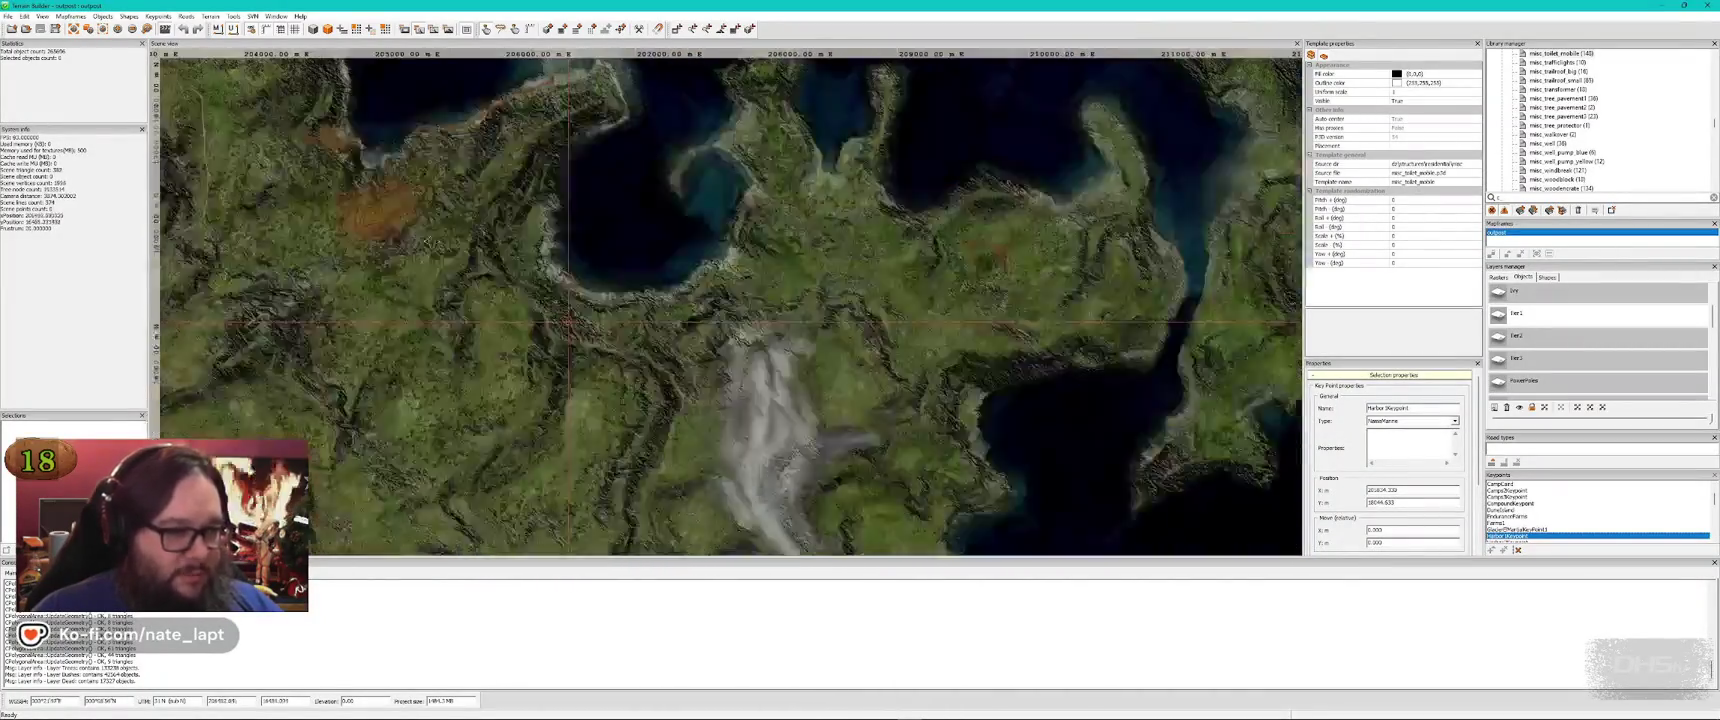
pyautogui.hotkey('alt', 'Tab')
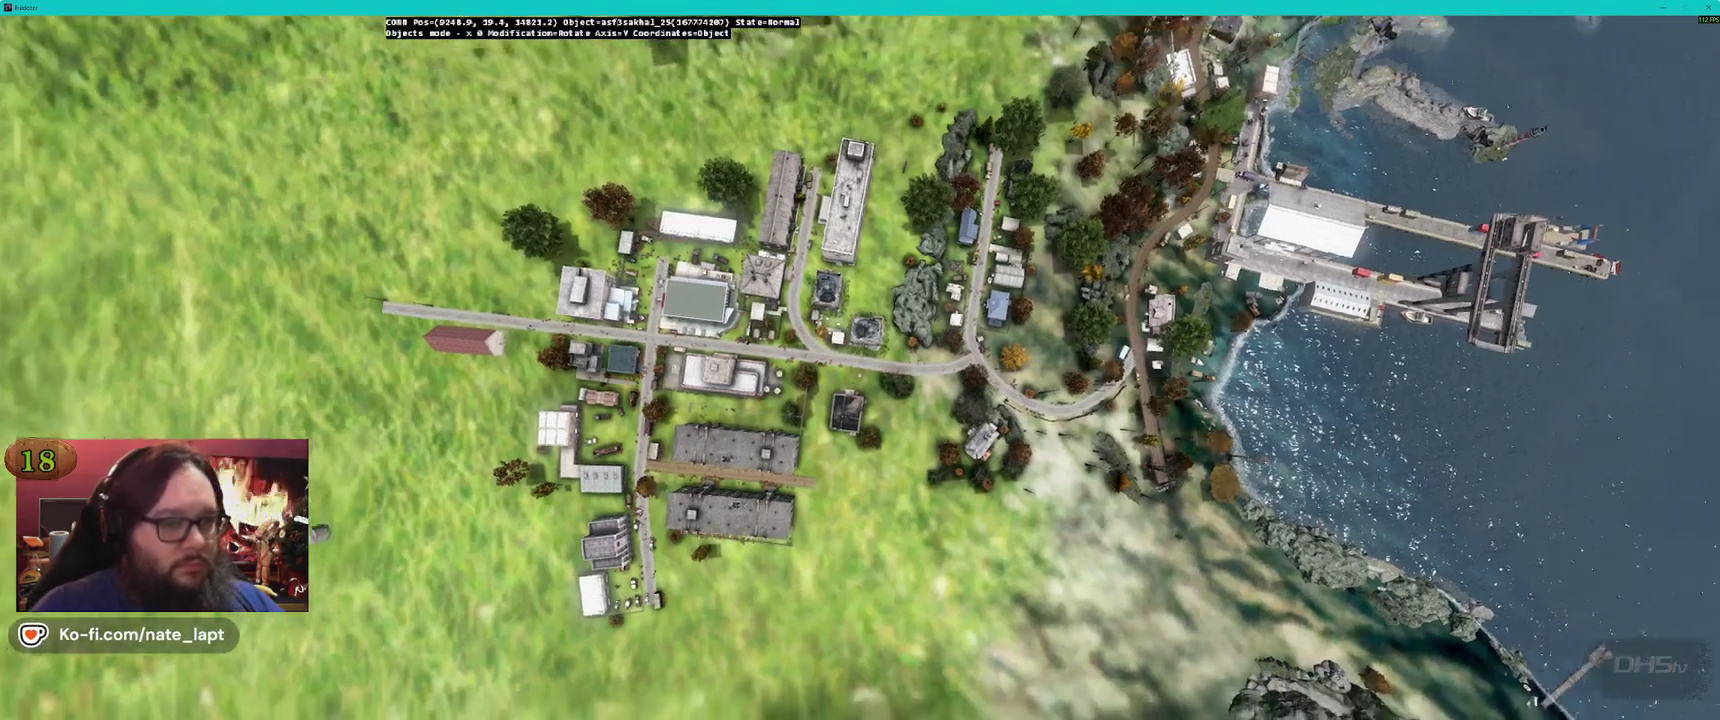
pyautogui.hotkey('alt', 'Tab')
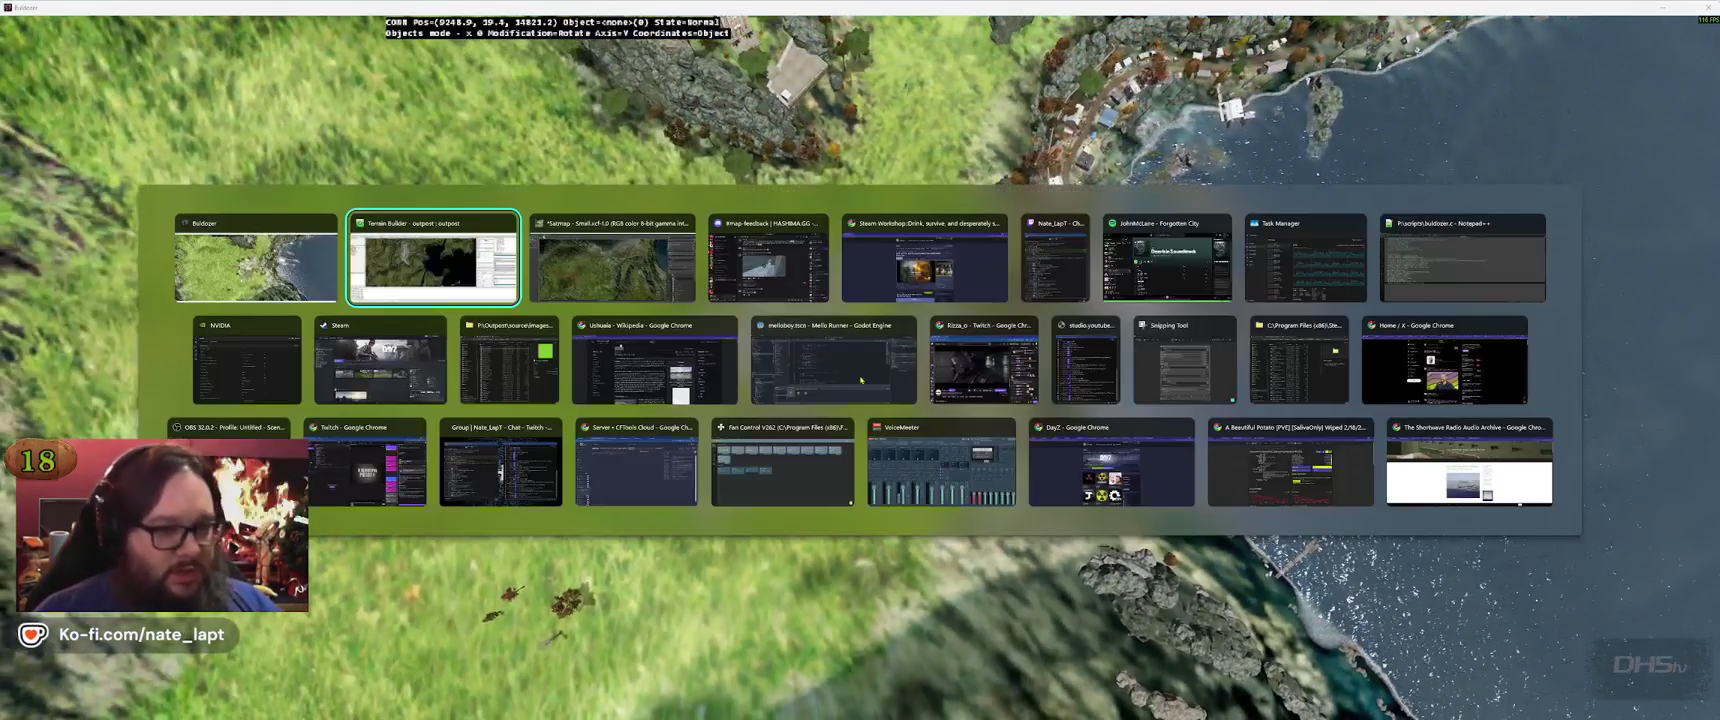
# In buldozer.c, comment out the 0.79 Bright aperture line and re-enable 2.5 Shades.
pyautogui.press('Down')
pyautogui.press('Left')
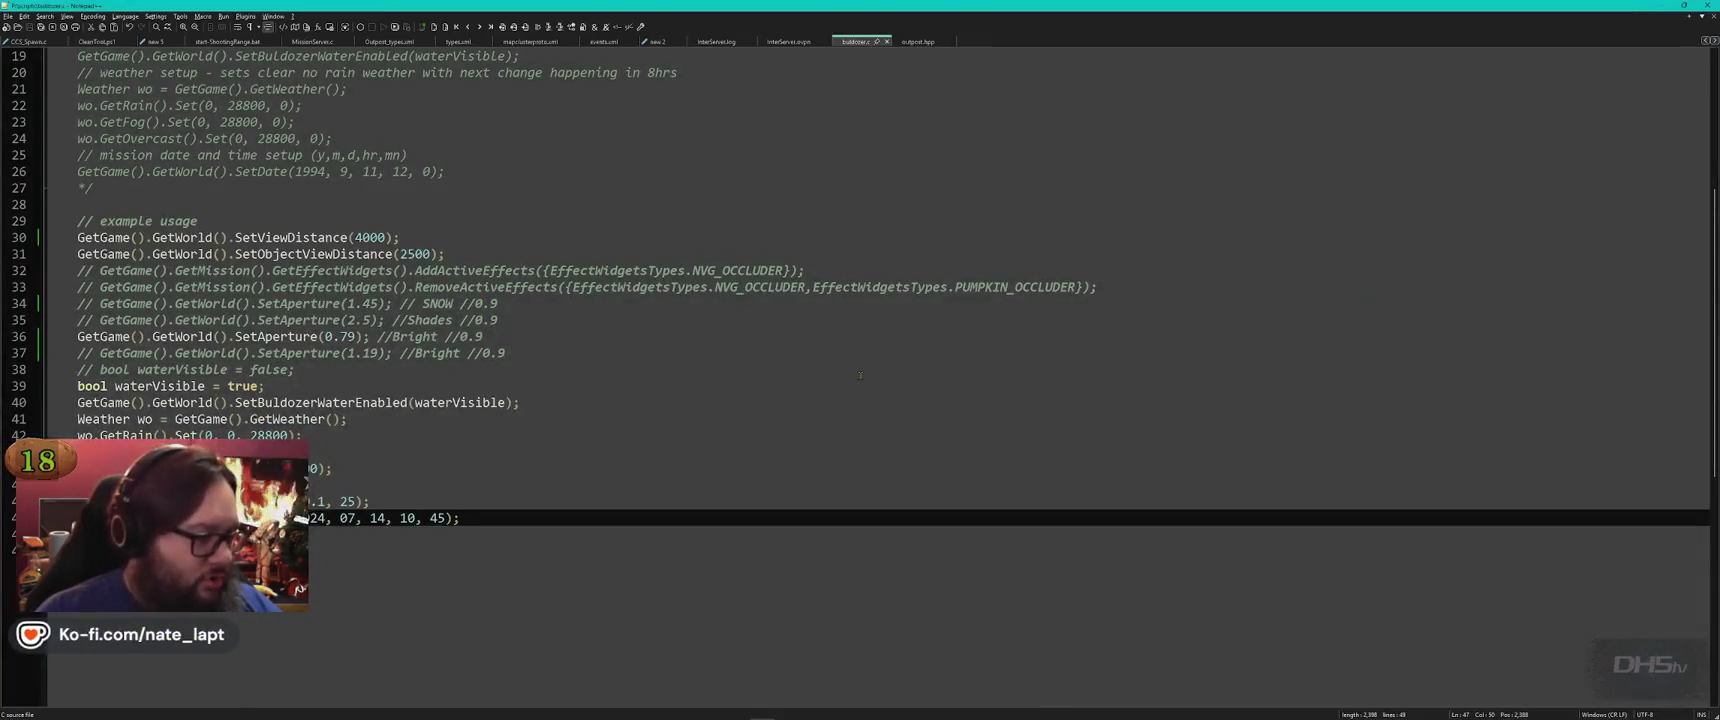
pyautogui.press('Up')
pyautogui.press('Up')
pyautogui.hotkey('ctrl', 'k')
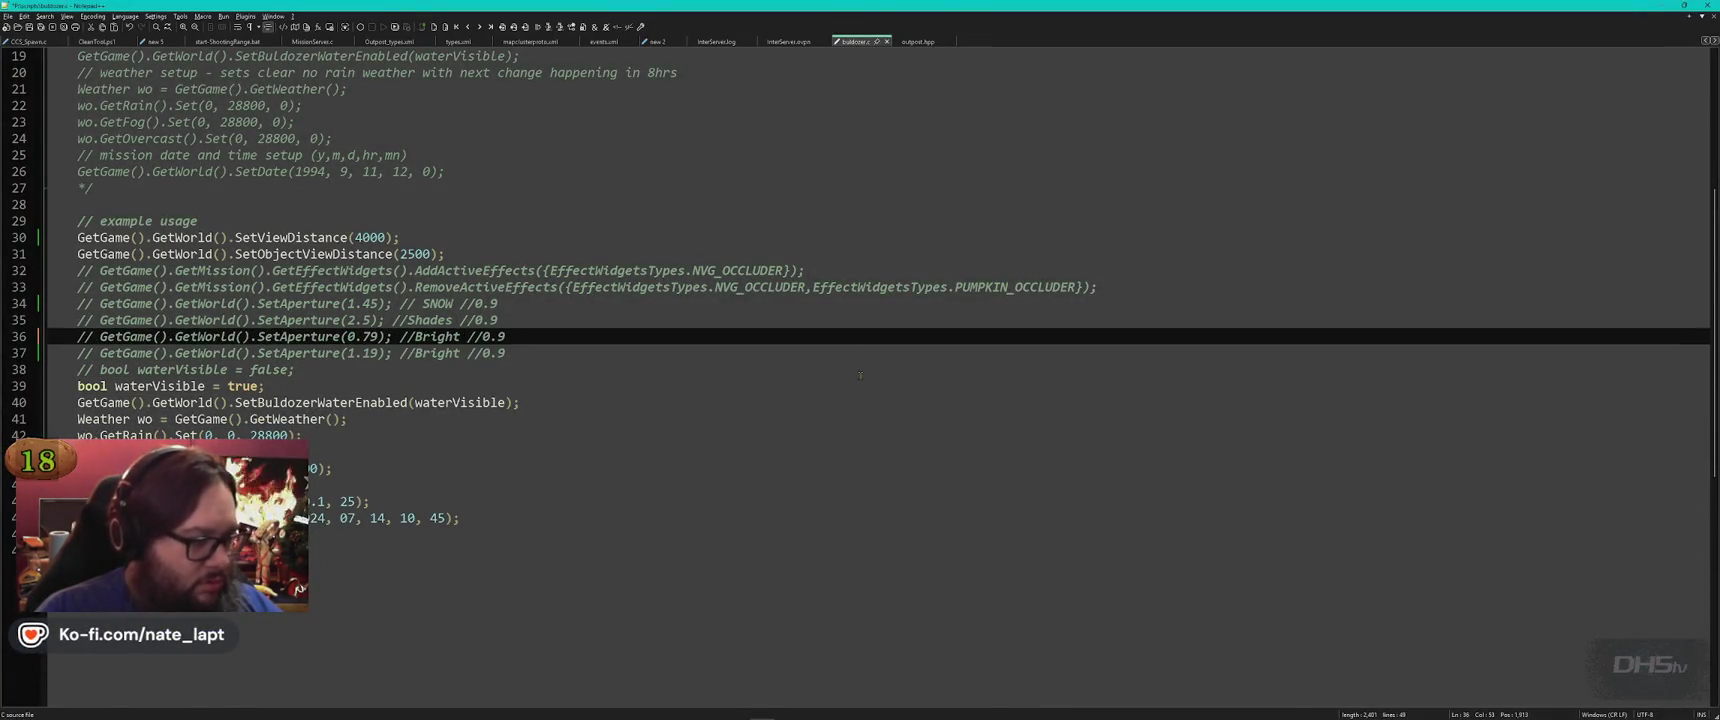
pyautogui.press('Up')
pyautogui.hotkey('ctrl', 'shift', 'k')
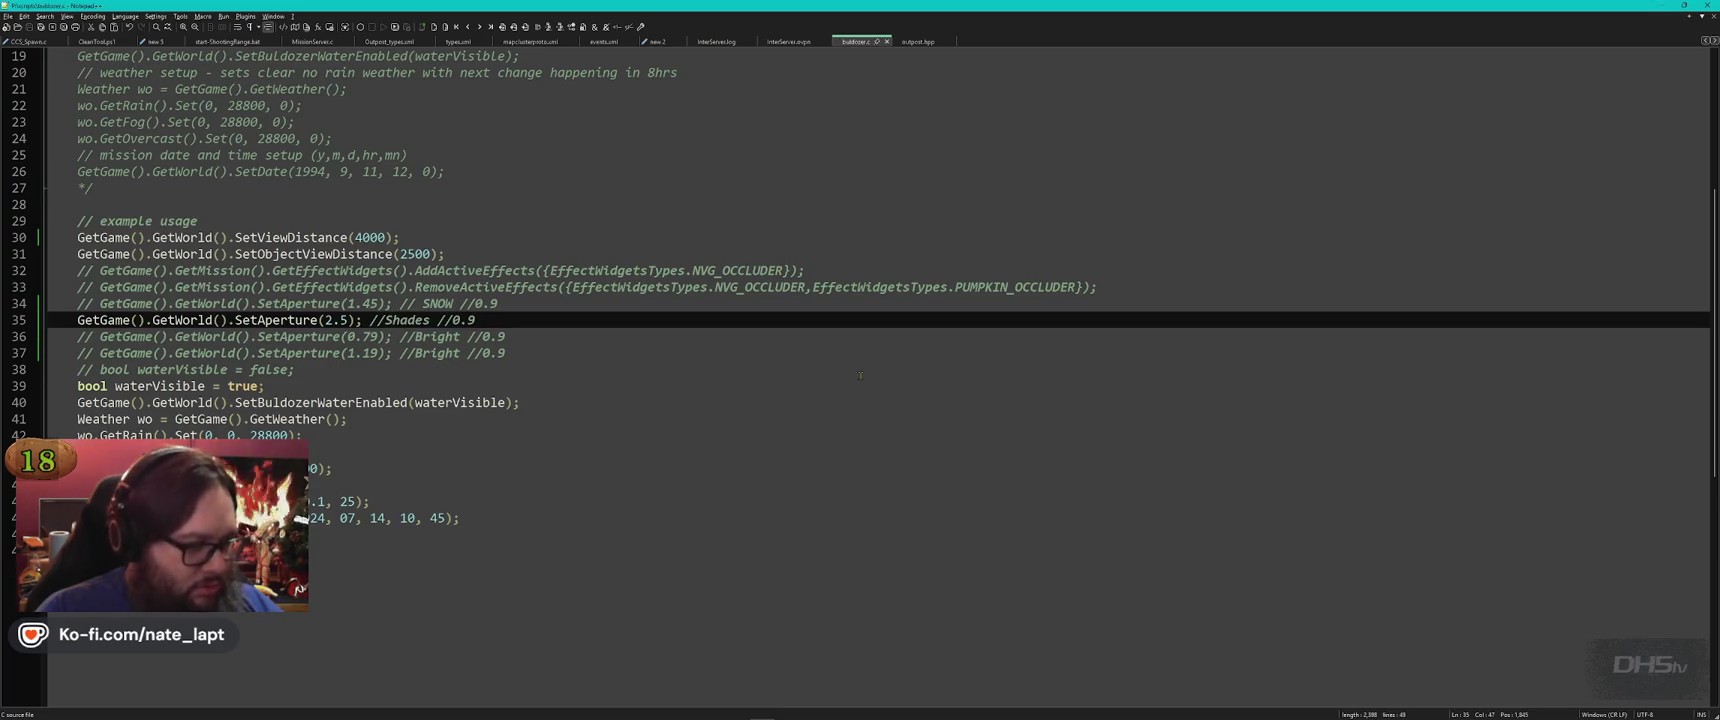
# Check the new lighting in Buldozer by flying over the town toward the northern hills and harbour.
pyautogui.hotkey('alt', 'Tab')
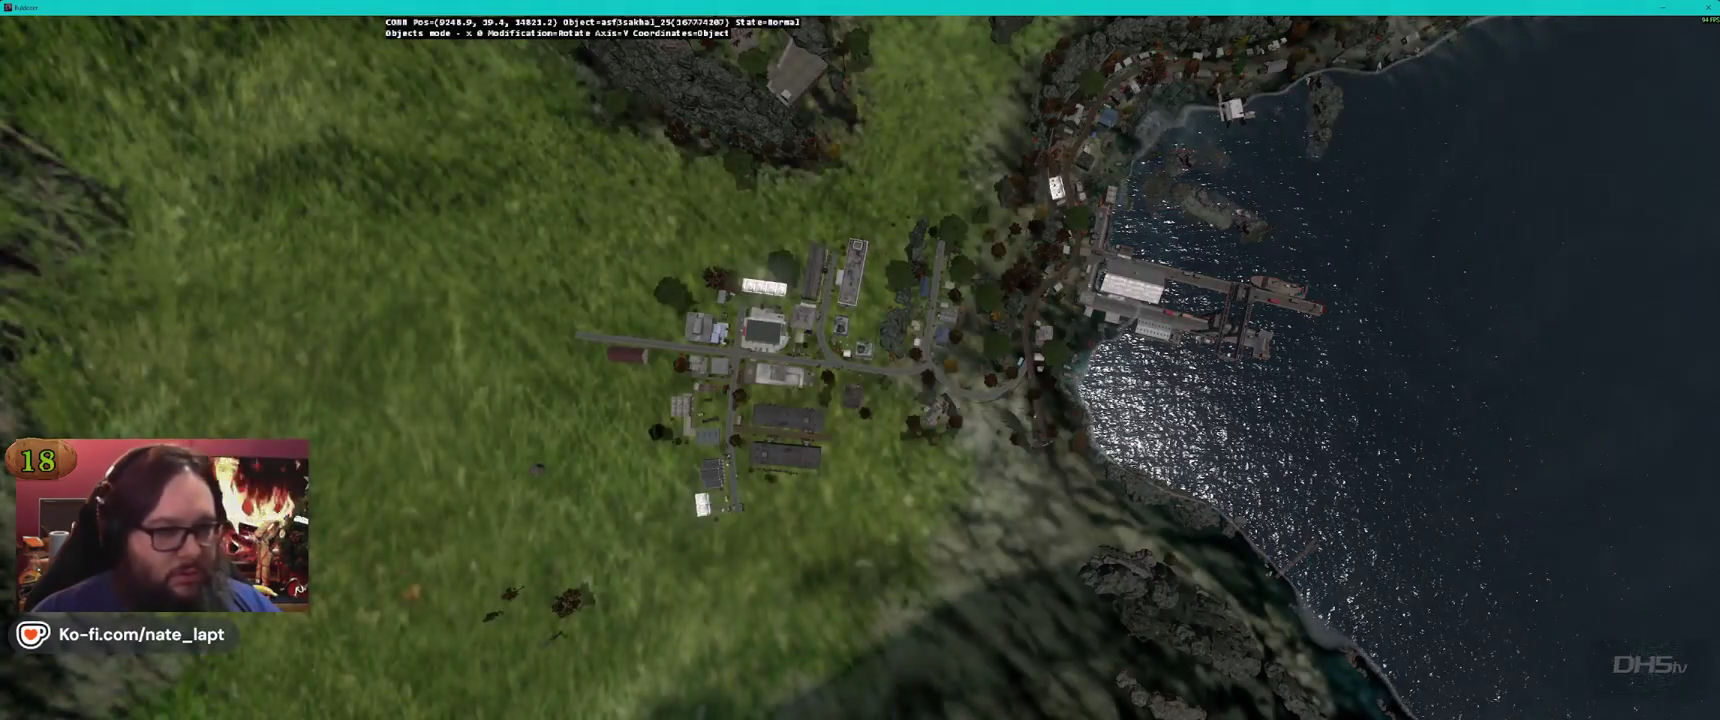
pyautogui.press('w')
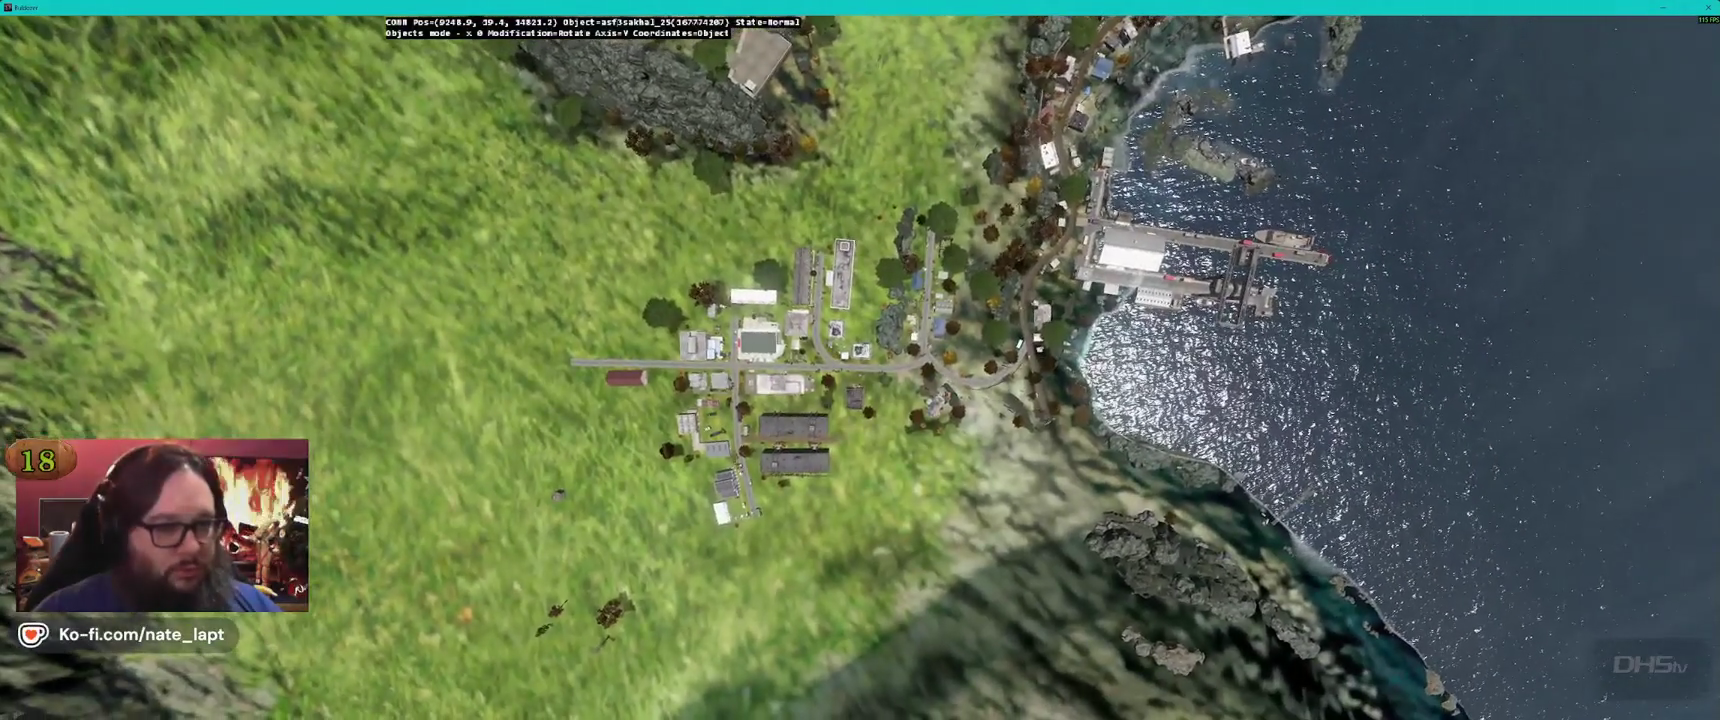
pyautogui.press('w')
pyautogui.press('d')
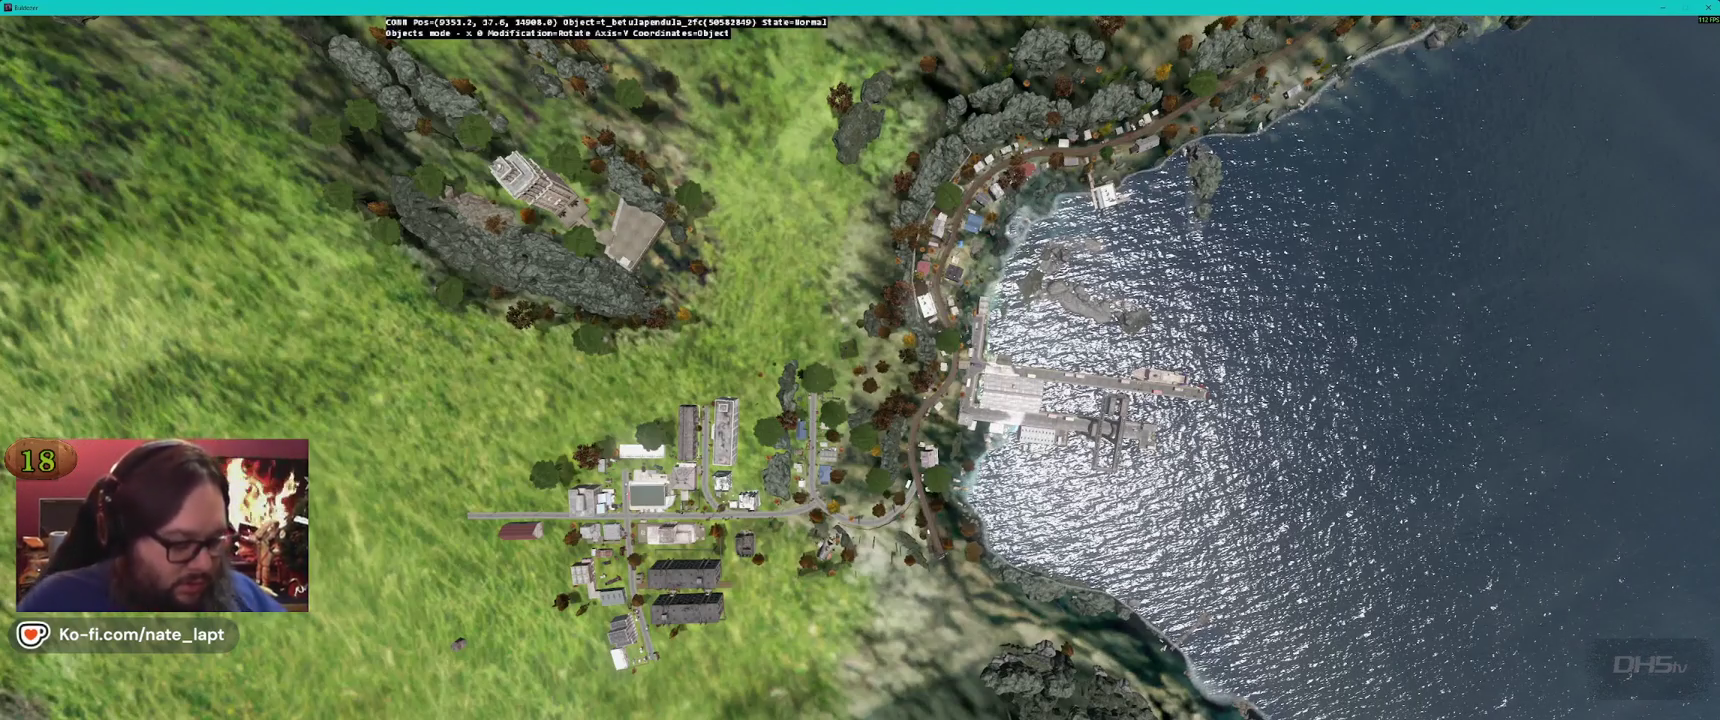
# Set view distance to 6000 and object view distance to 6500, then save the script.
pyautogui.hotkey('alt', 'Tab')
pyautogui.press('Up')
pyautogui.press('Up')
pyautogui.press('Up')
pyautogui.press('Up')
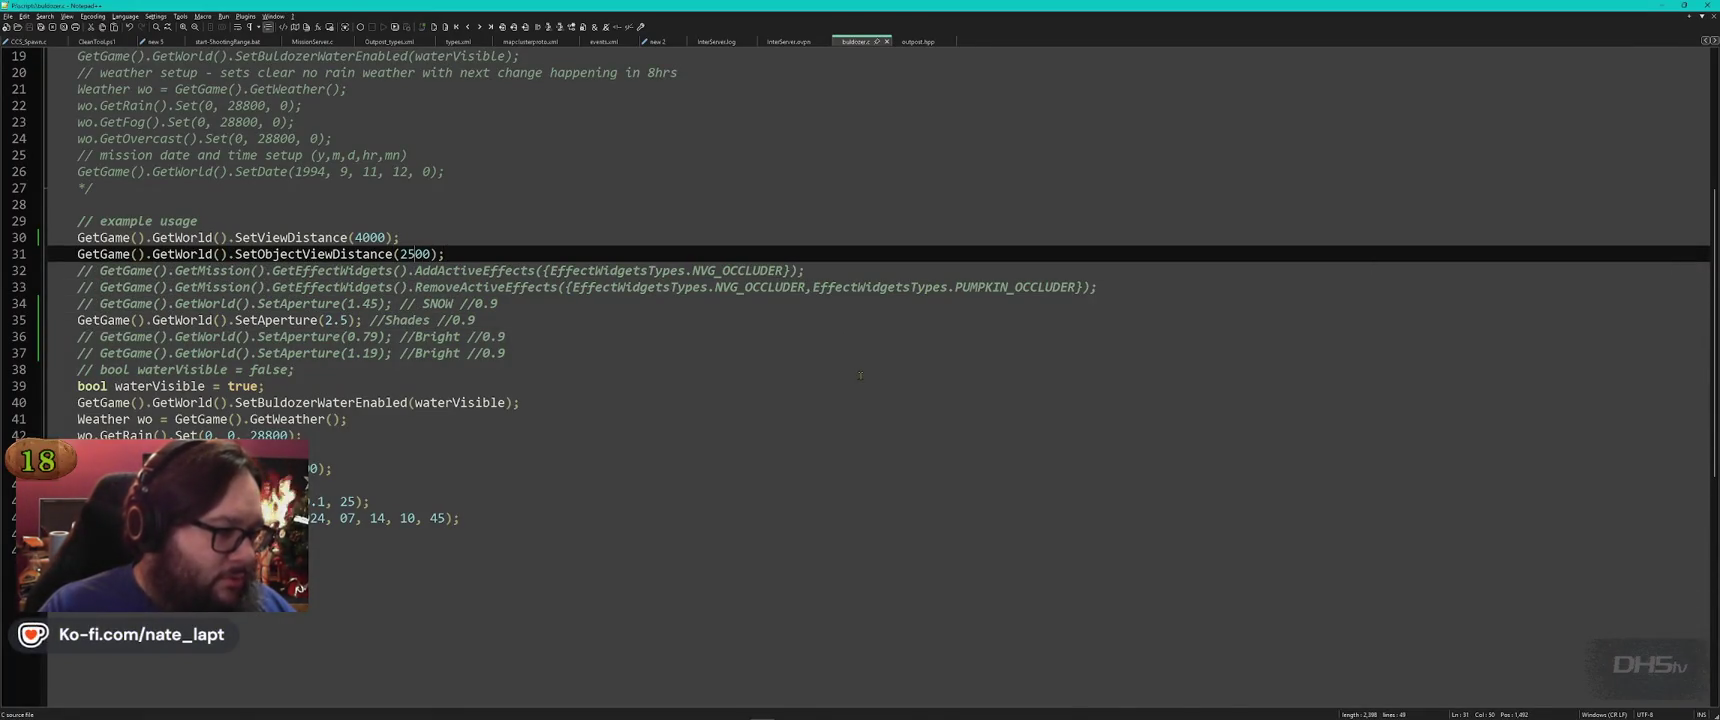
pyautogui.press('Up')
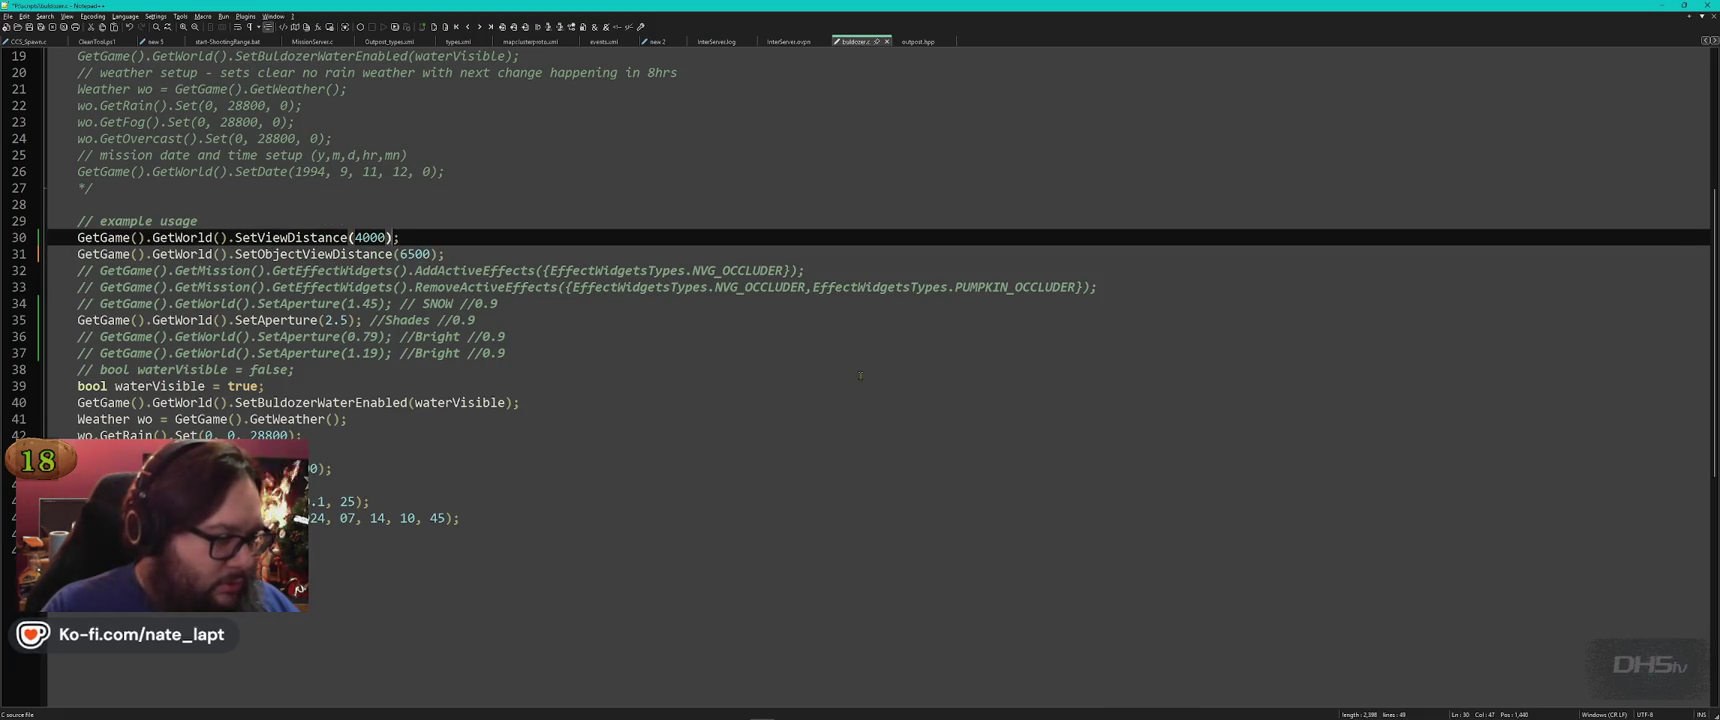
pyautogui.hotkey('ctrl', 's')
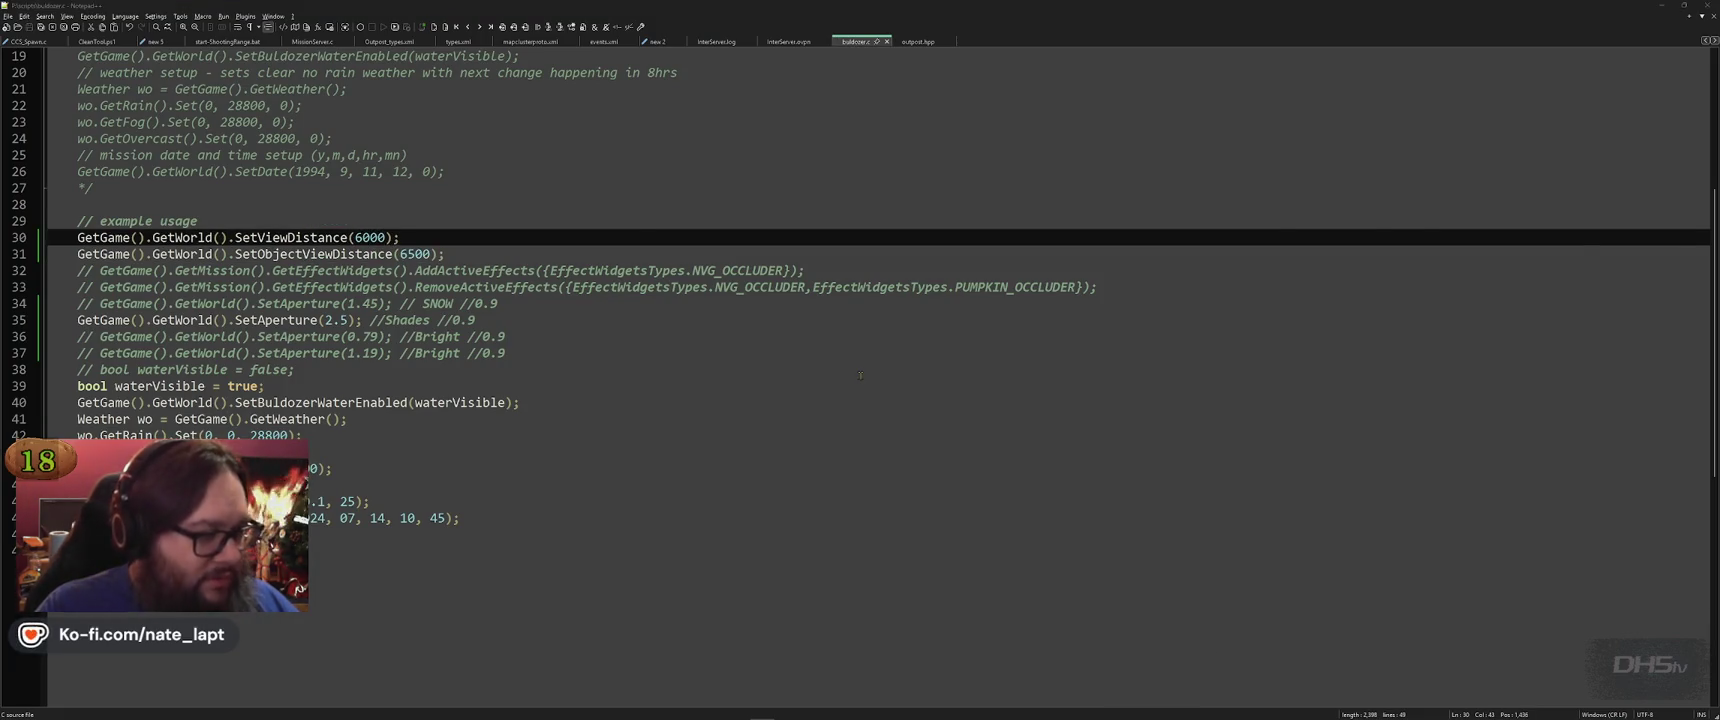
pyautogui.hotkey('alt', 'Tab')
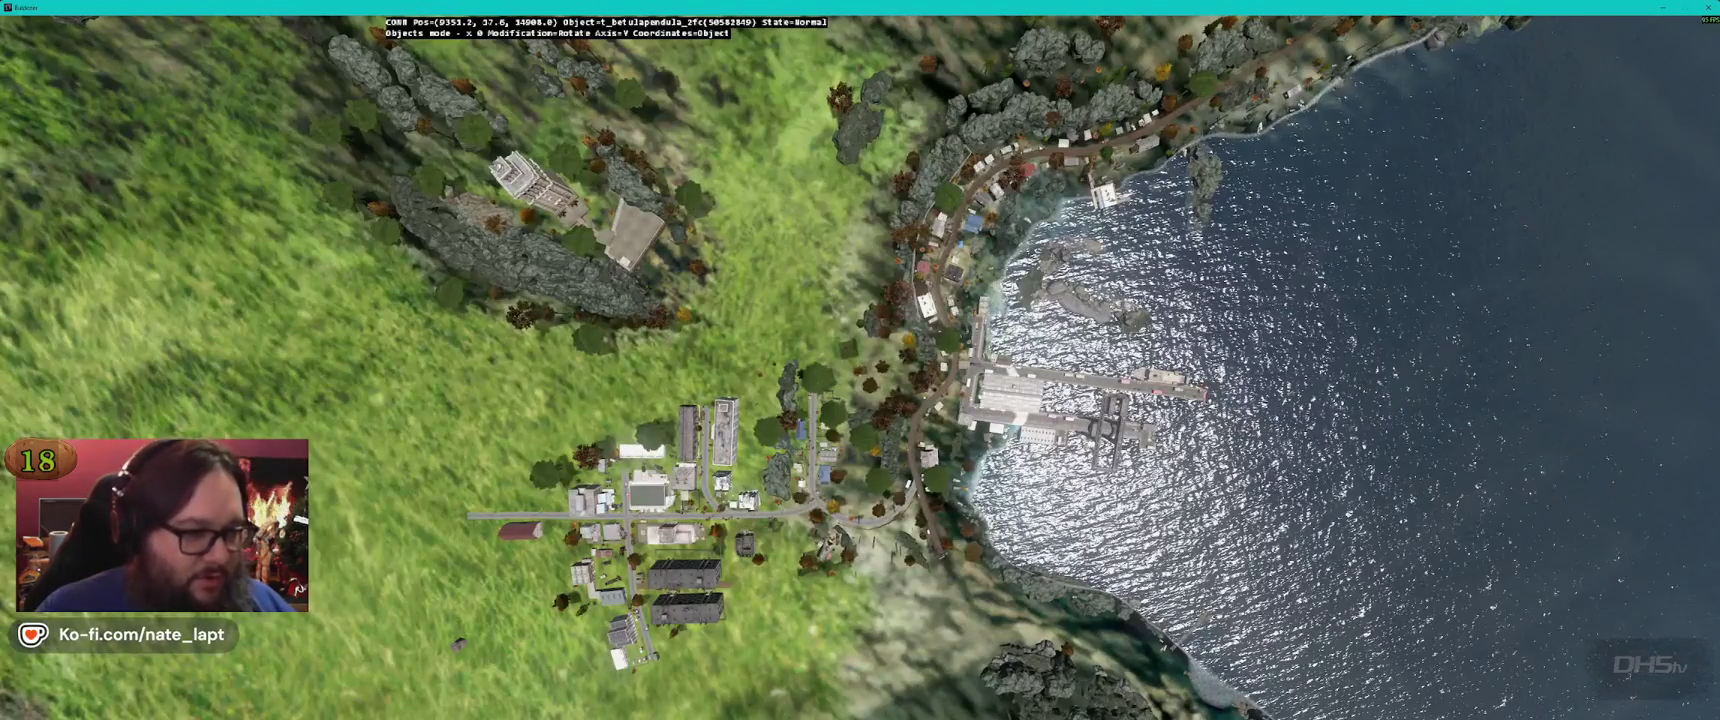
# Pull the Buldozer camera back to view farther terrain, then return to the script.
pyautogui.press('s')
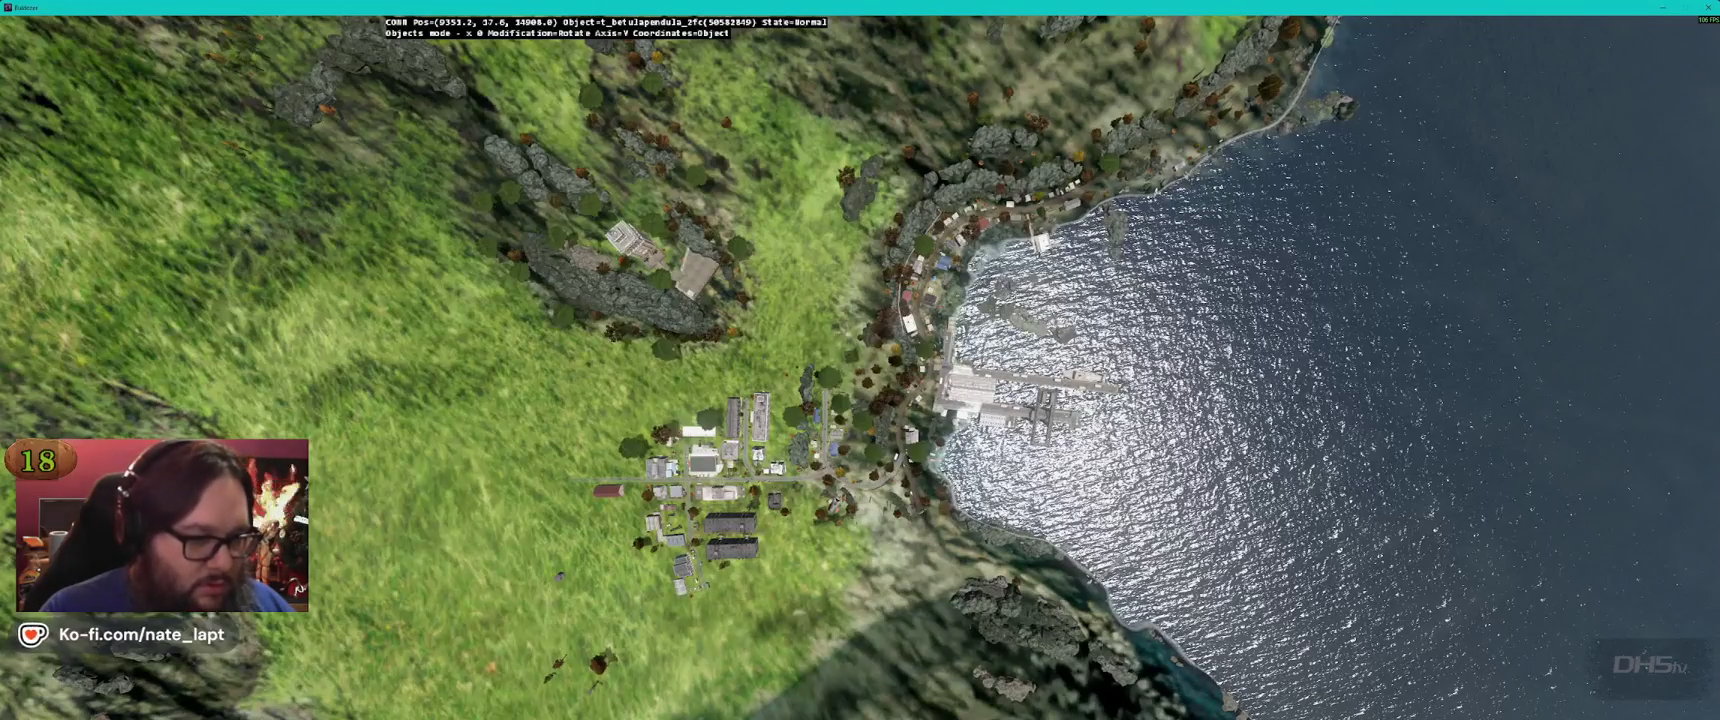
pyautogui.press('w')
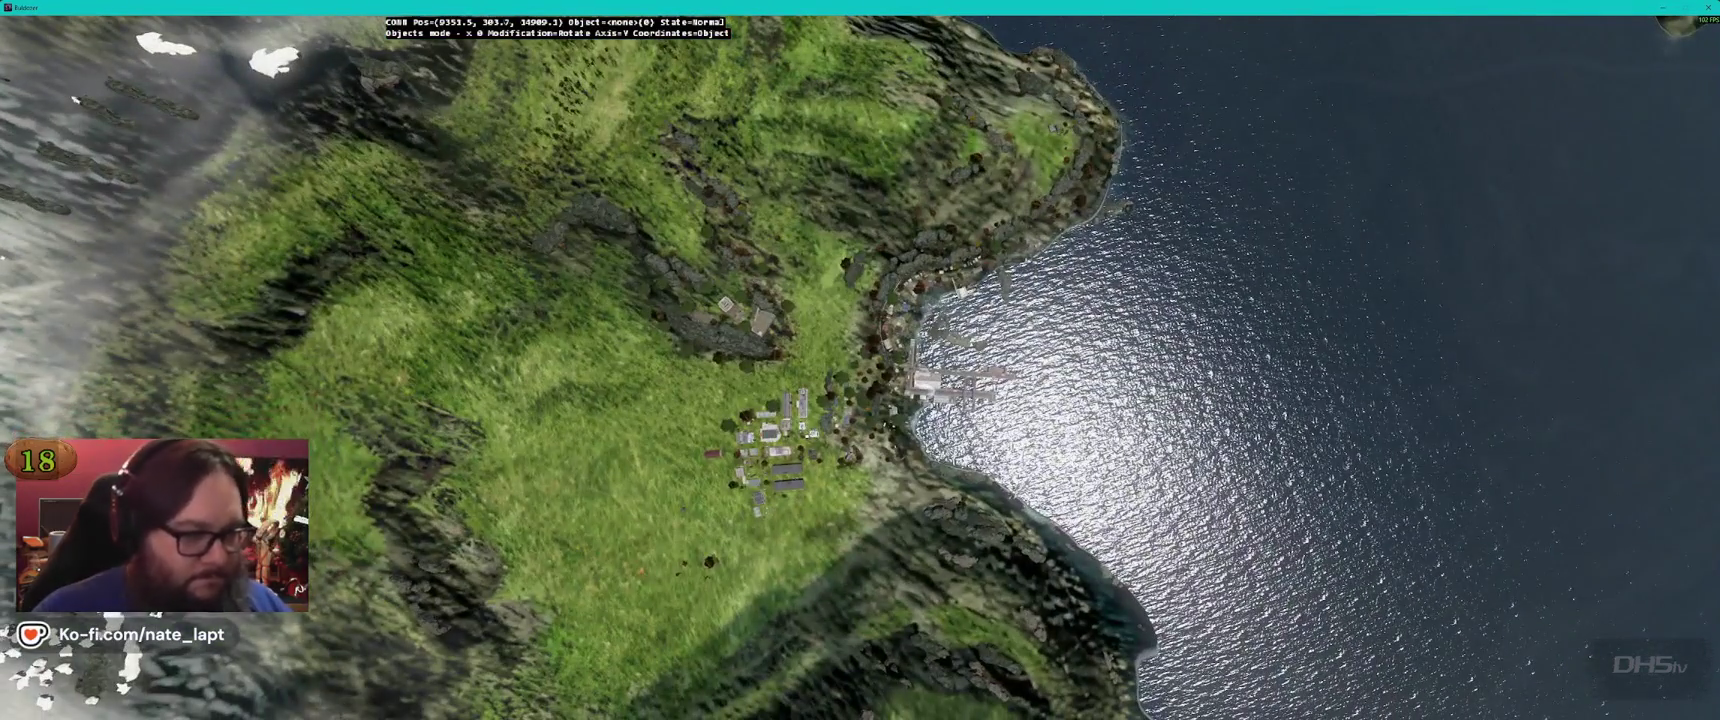
pyautogui.hotkey('alt', 'Tab')
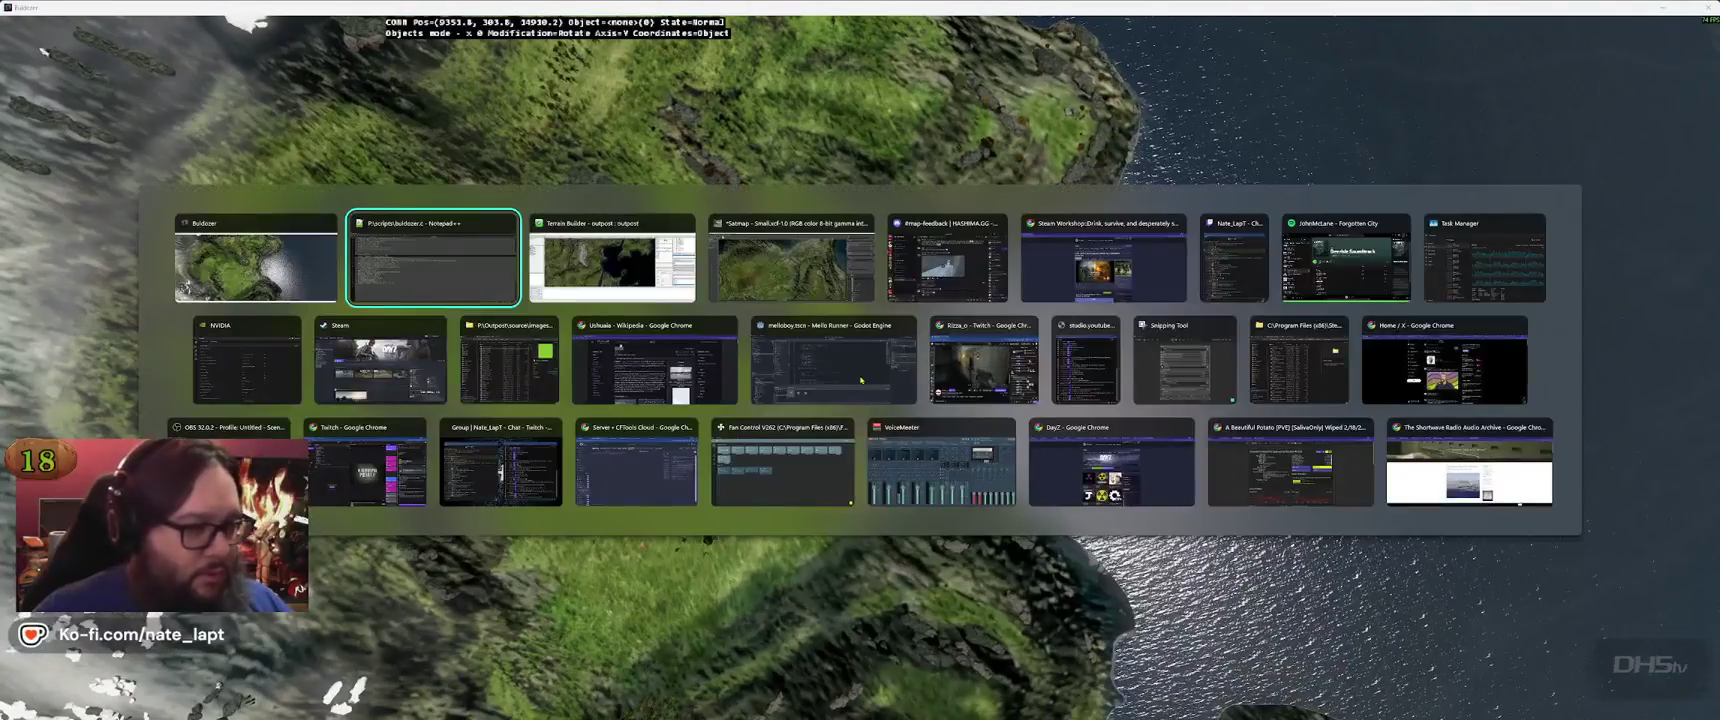
pyautogui.hotkey('alt', 'Tab')
pyautogui.hotkey('alt', 'shift', 'Tab')
# Comment out SetAperture(2.5), enable the 1.45 SNOW aperture line, and save buldozer.c.
pyautogui.press('Down')
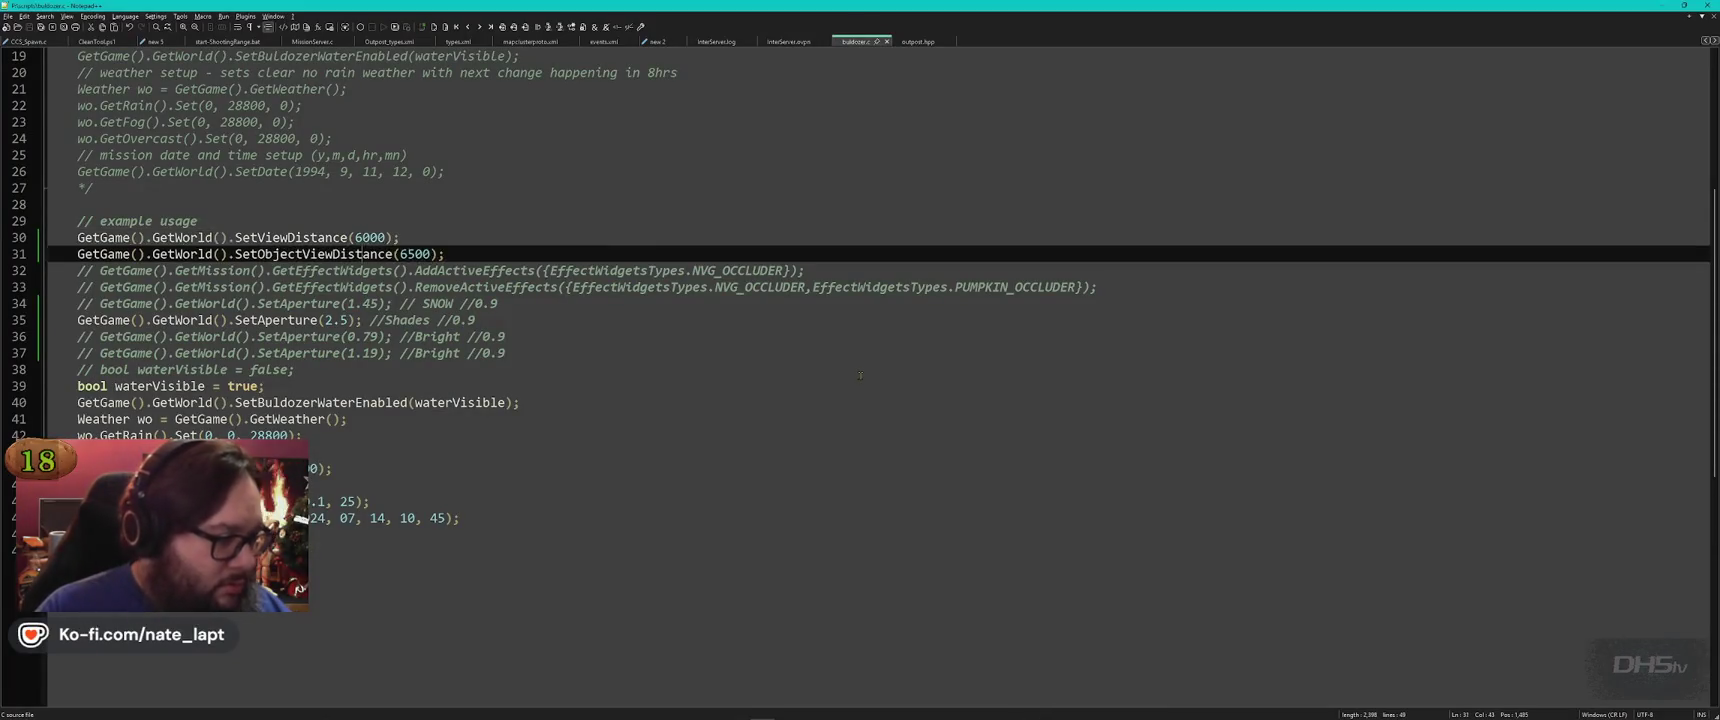
pyautogui.press('Down')
pyautogui.press('Down')
pyautogui.press('Down')
pyautogui.press('Down')
pyautogui.hotkey('ctrl', 'q')
pyautogui.press('Up')
pyautogui.hotkey('ctrl', 'q')
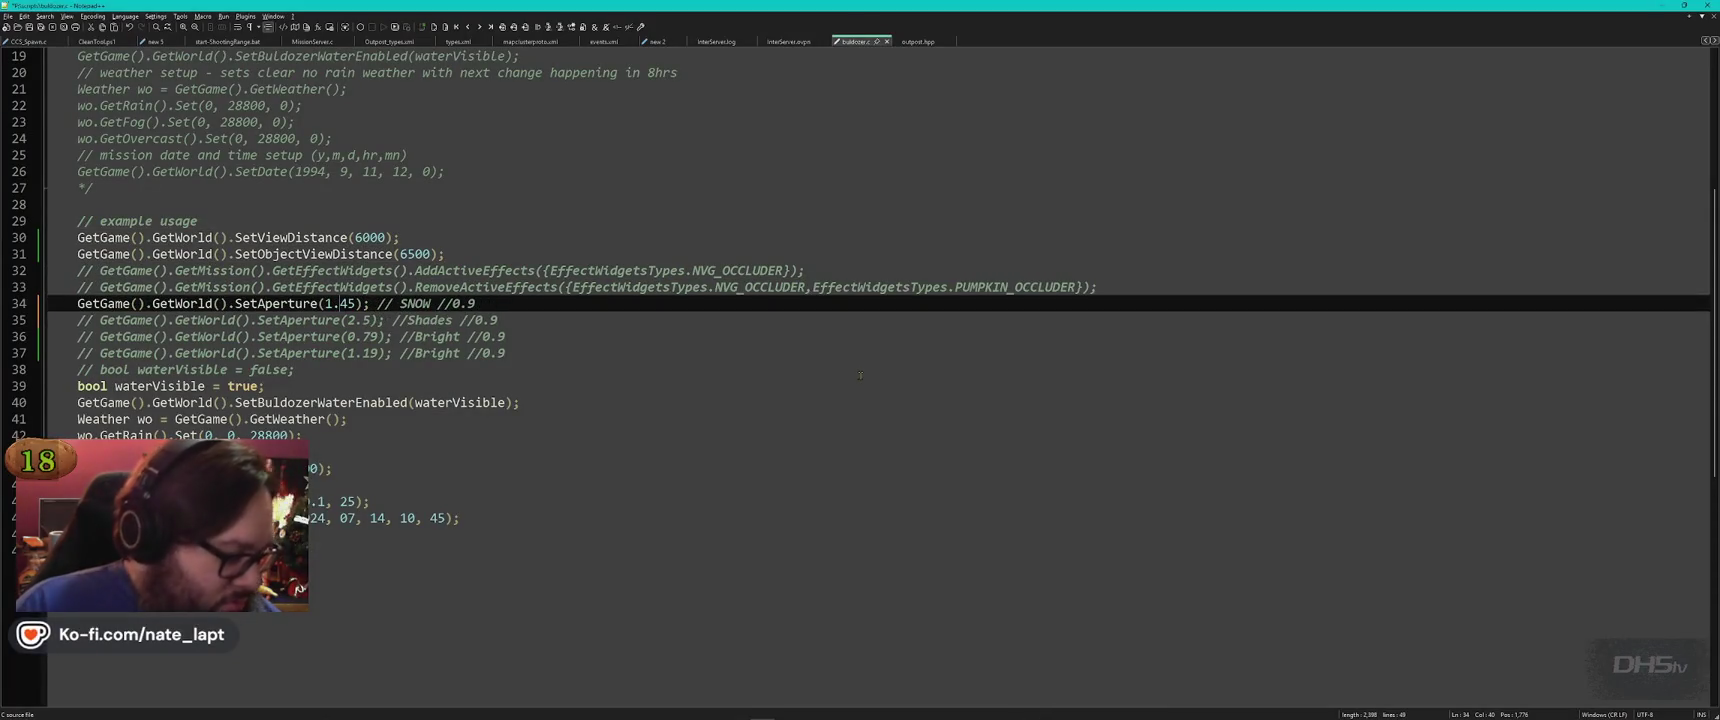
pyautogui.hotkey('ctrl', 's')
pyautogui.hotkey('alt', 'Tab')
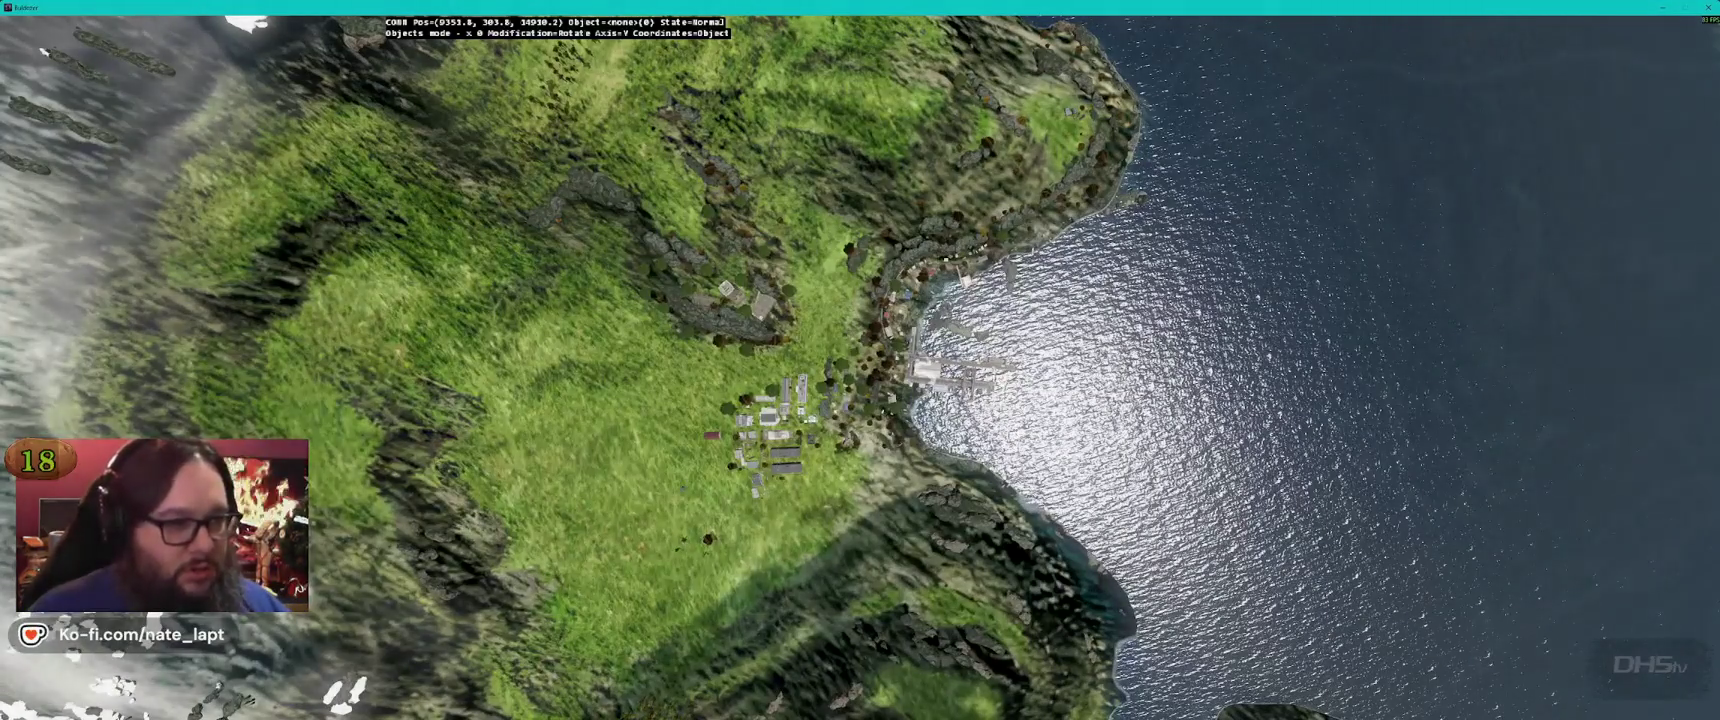
# Fly the camera over the snowy mountain ridge and take an F12 screenshot.
pyautogui.press('a')
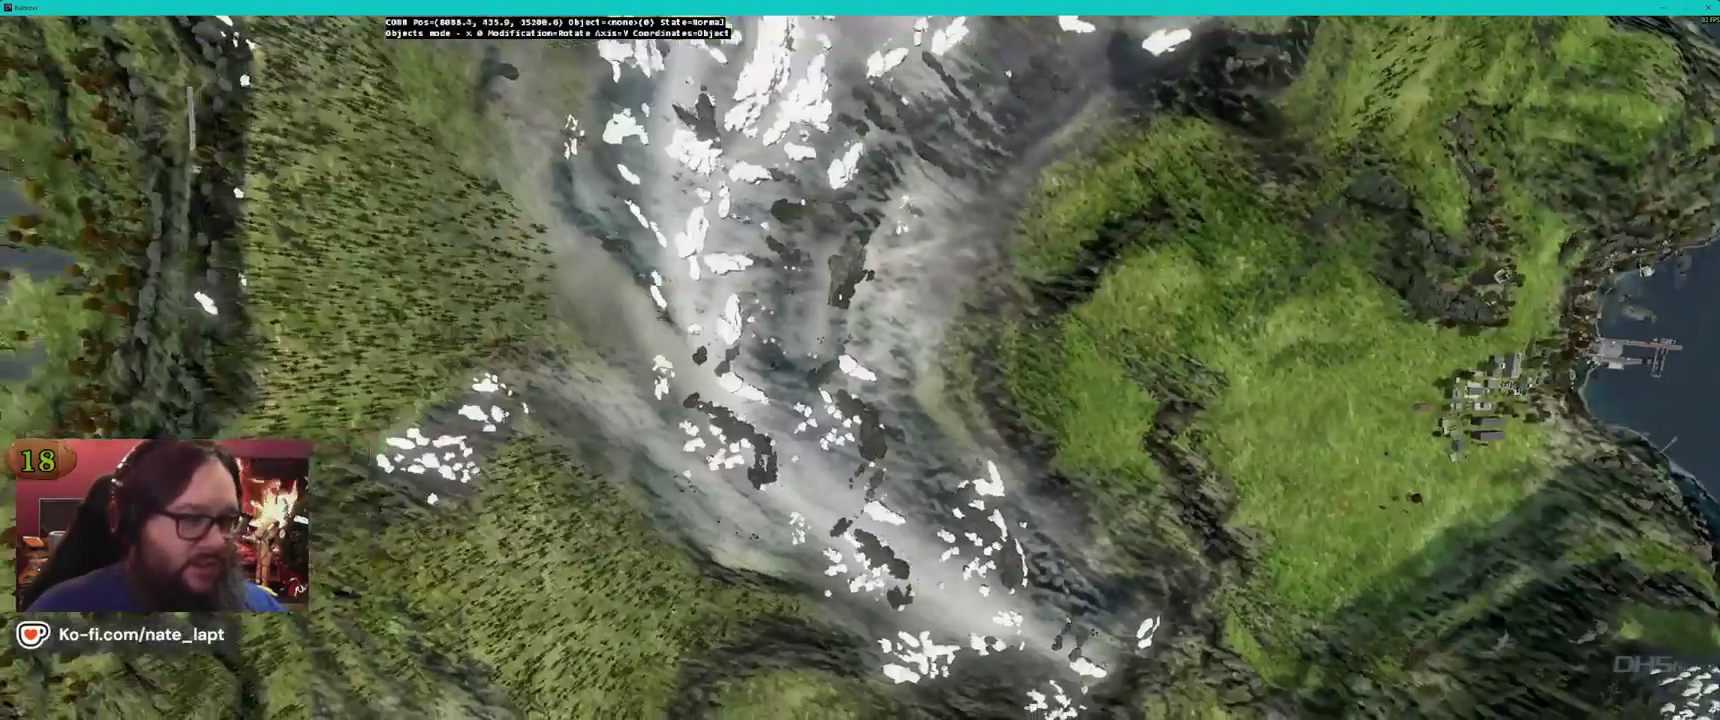
pyautogui.press('q')
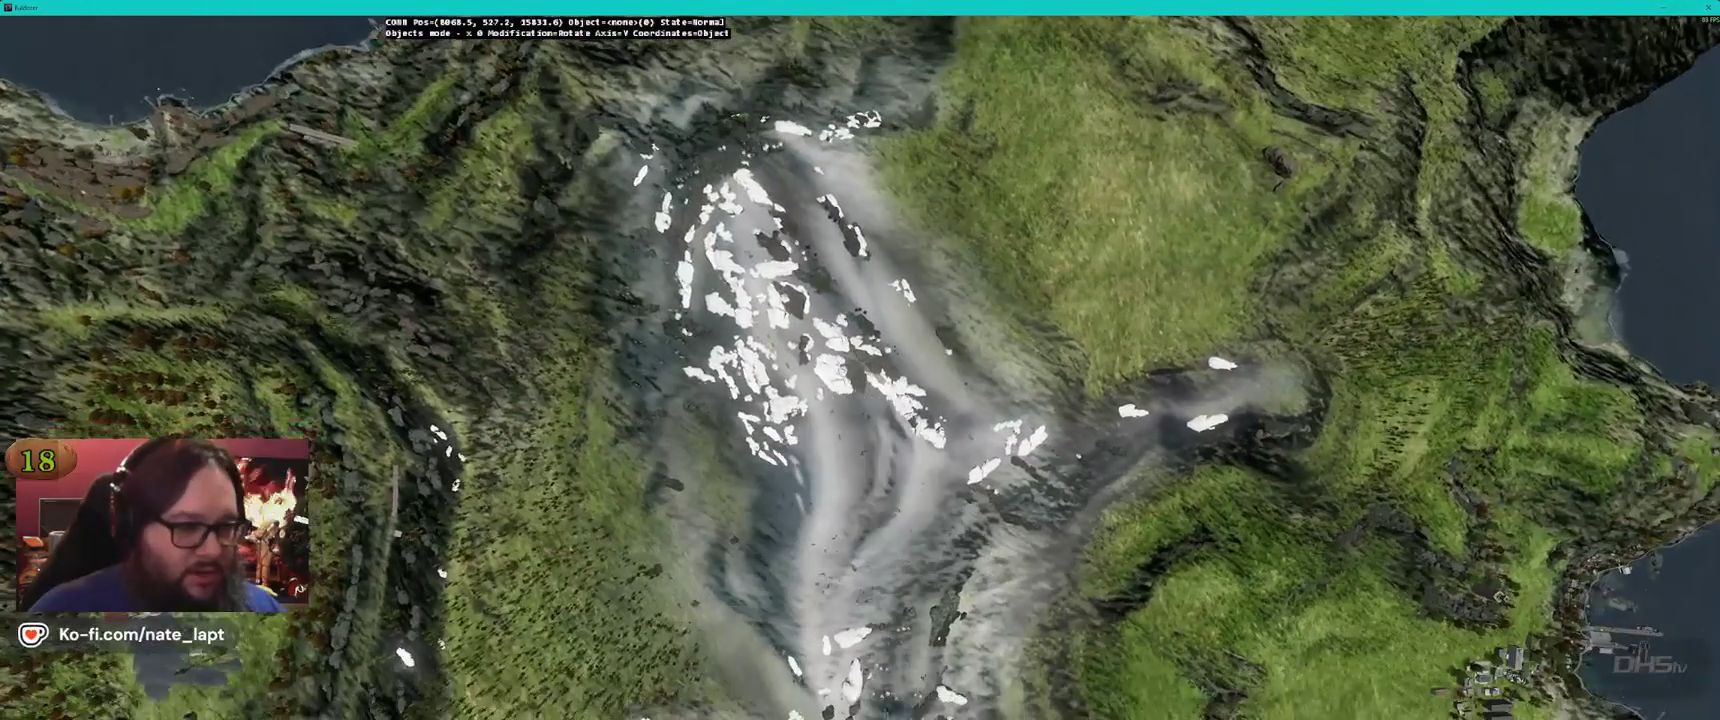
pyautogui.press('w')
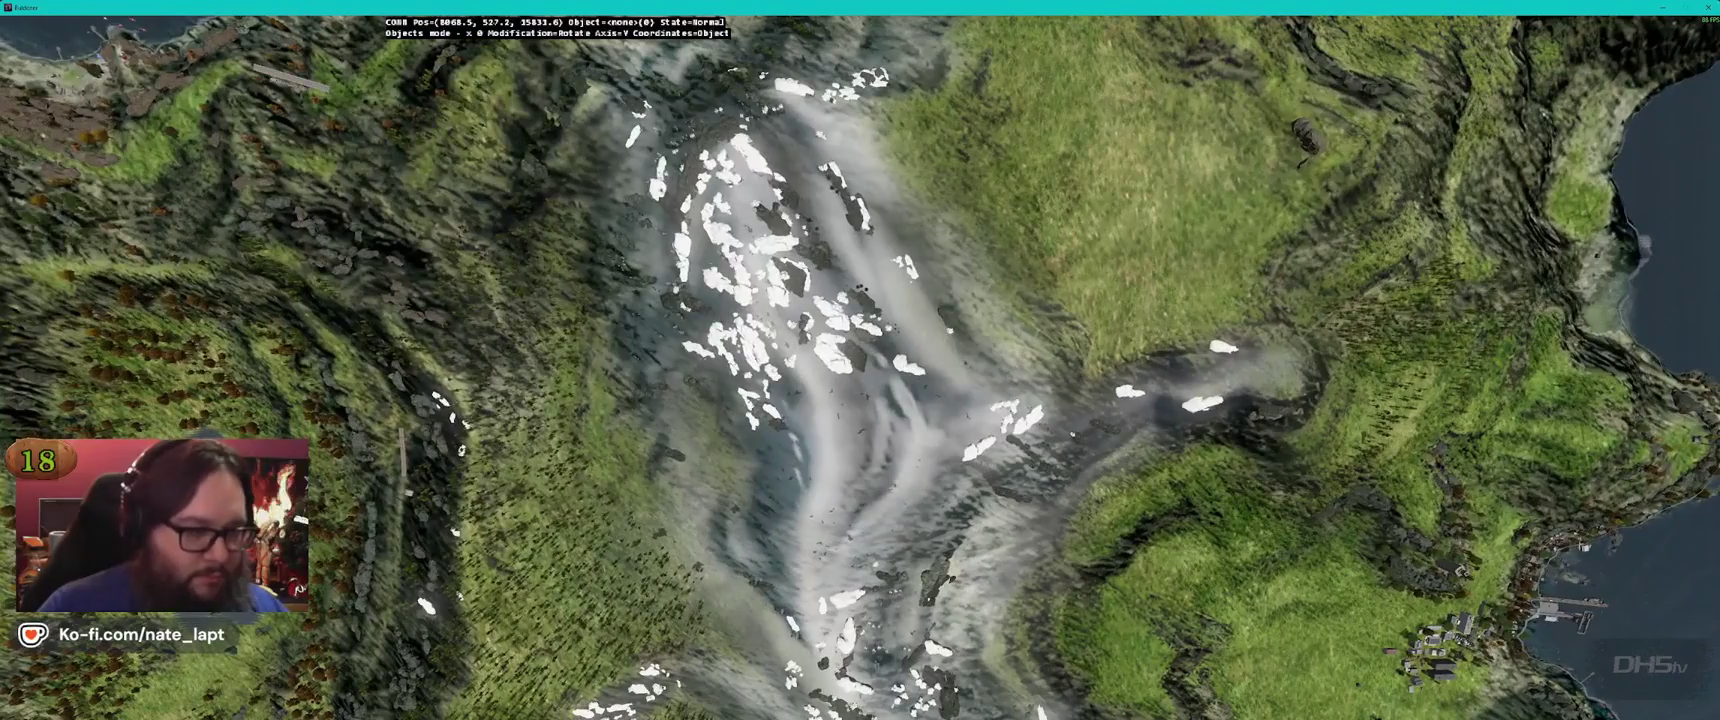
pyautogui.press('z')
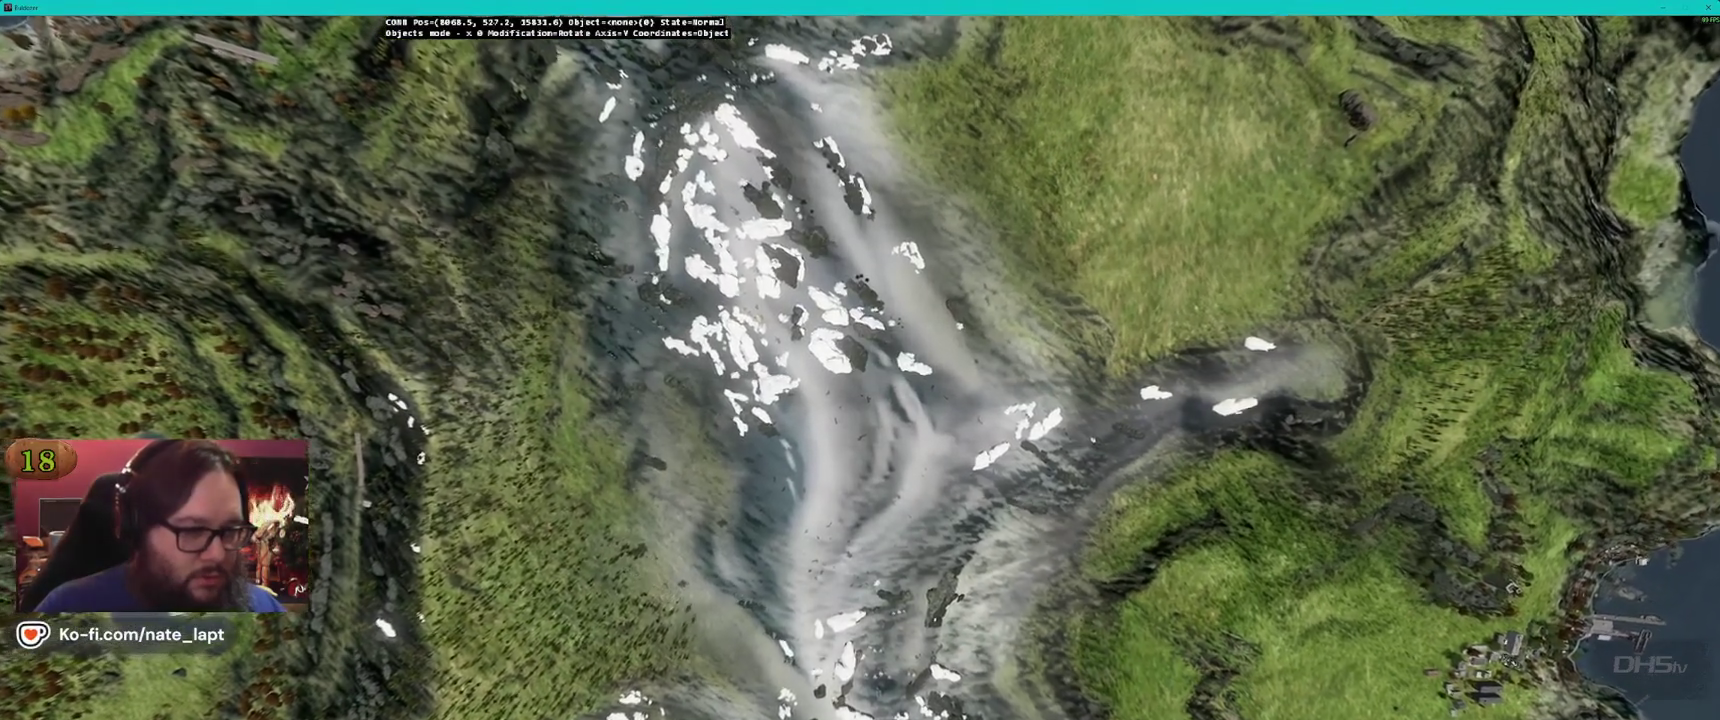
pyautogui.press('z')
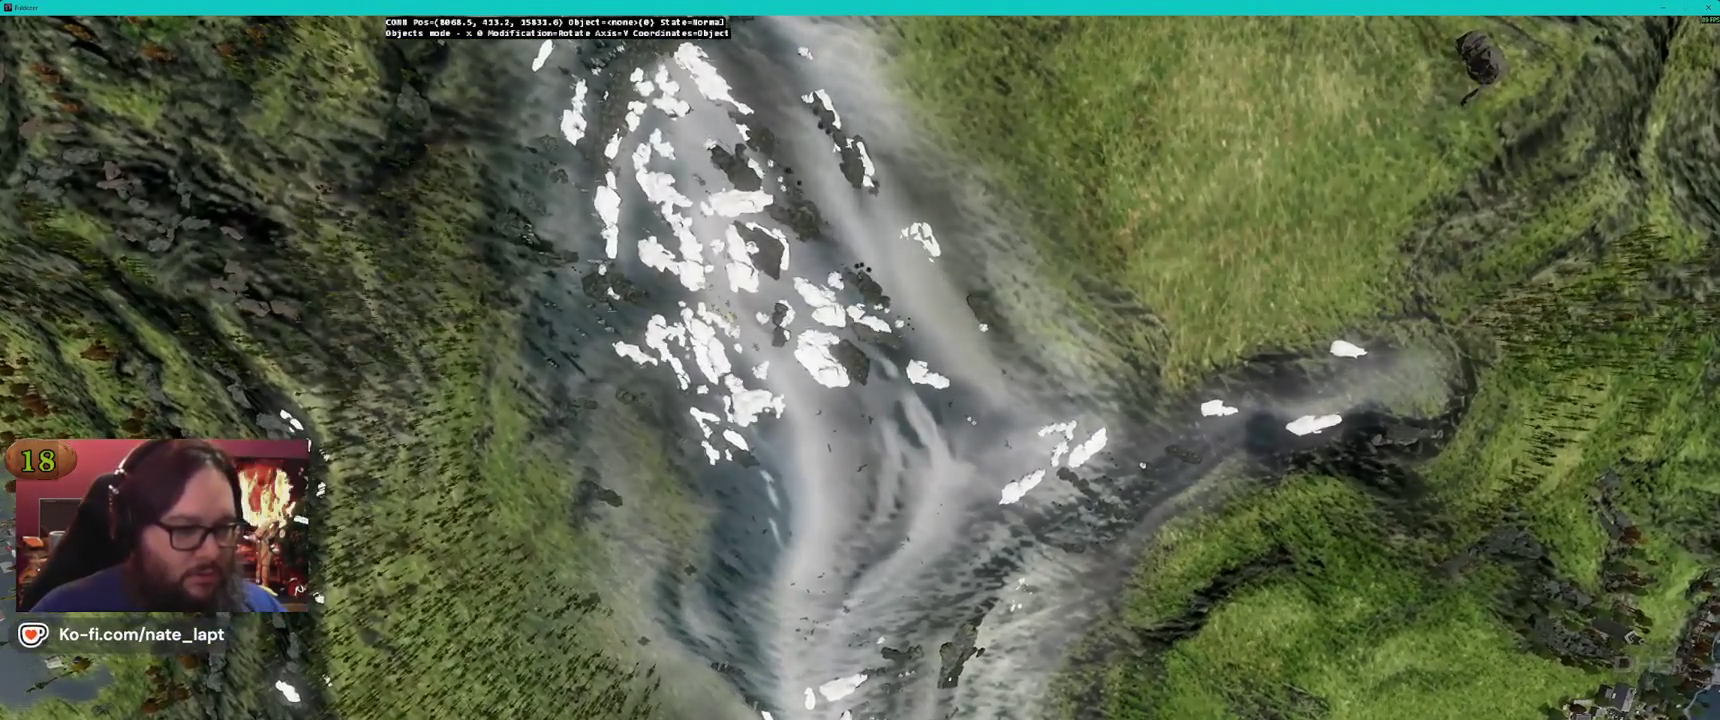
pyautogui.press('w')
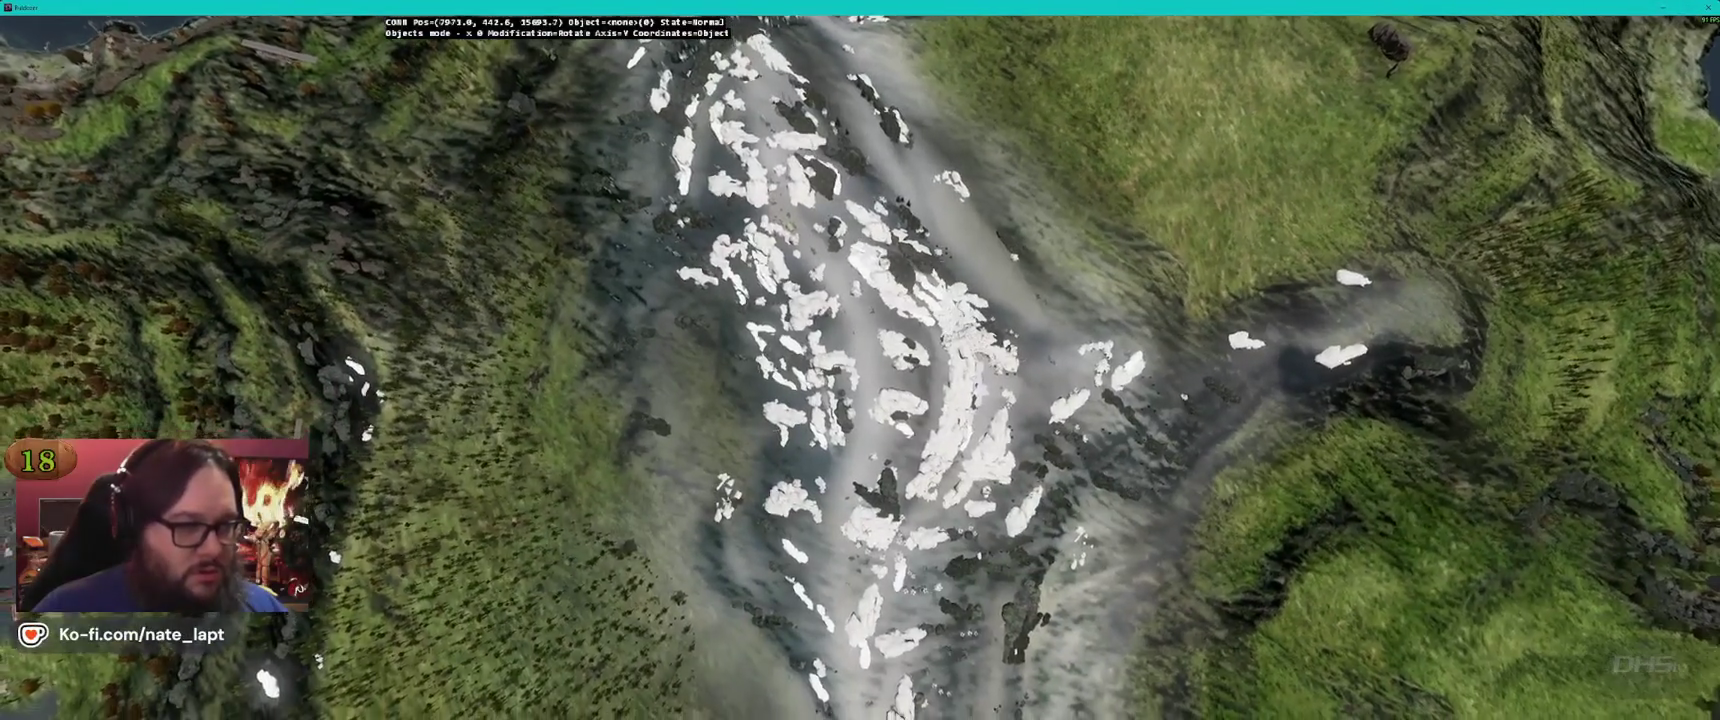
pyautogui.press('s')
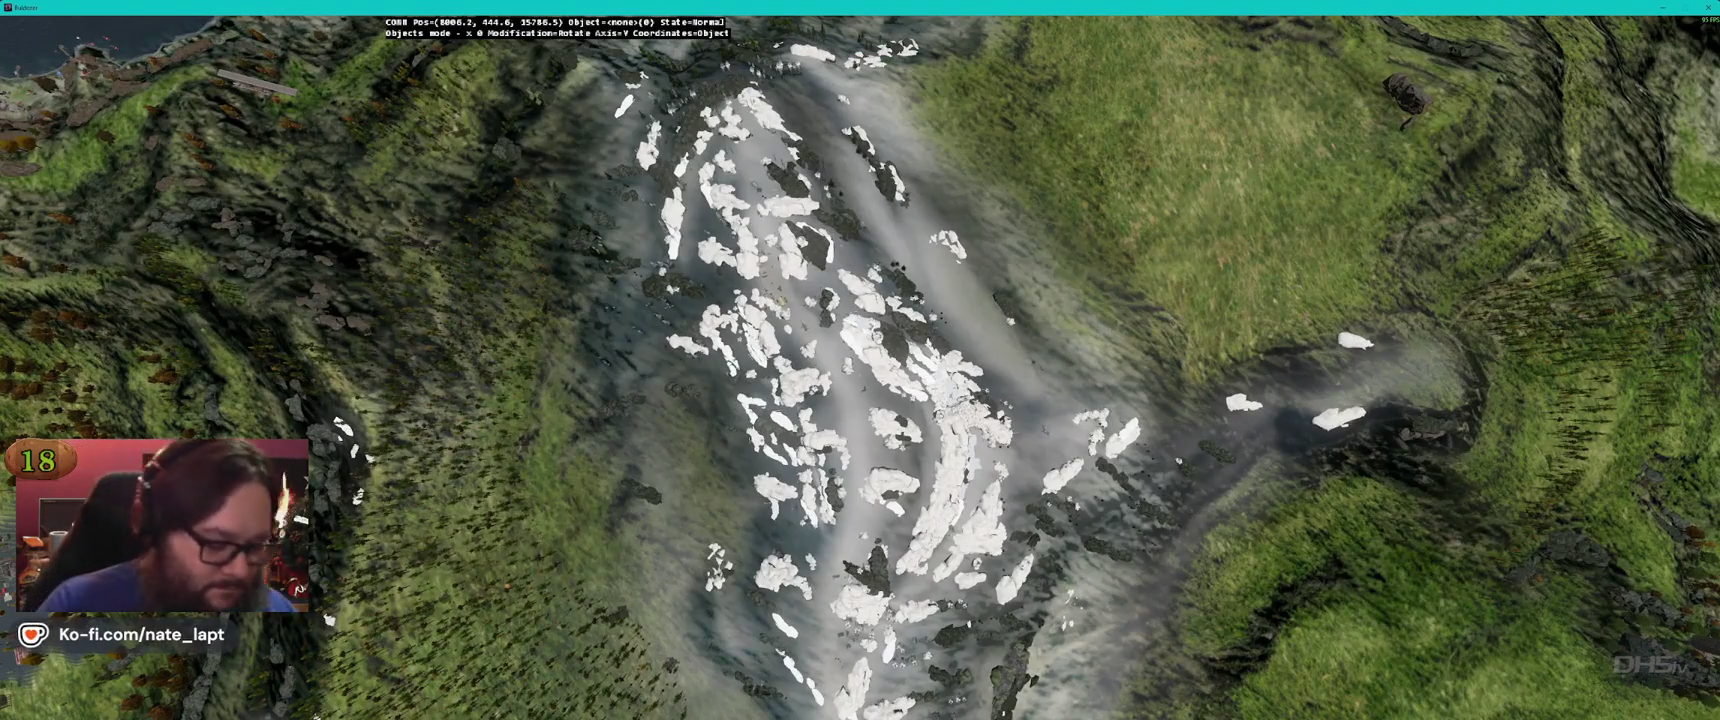
pyautogui.press('F12')
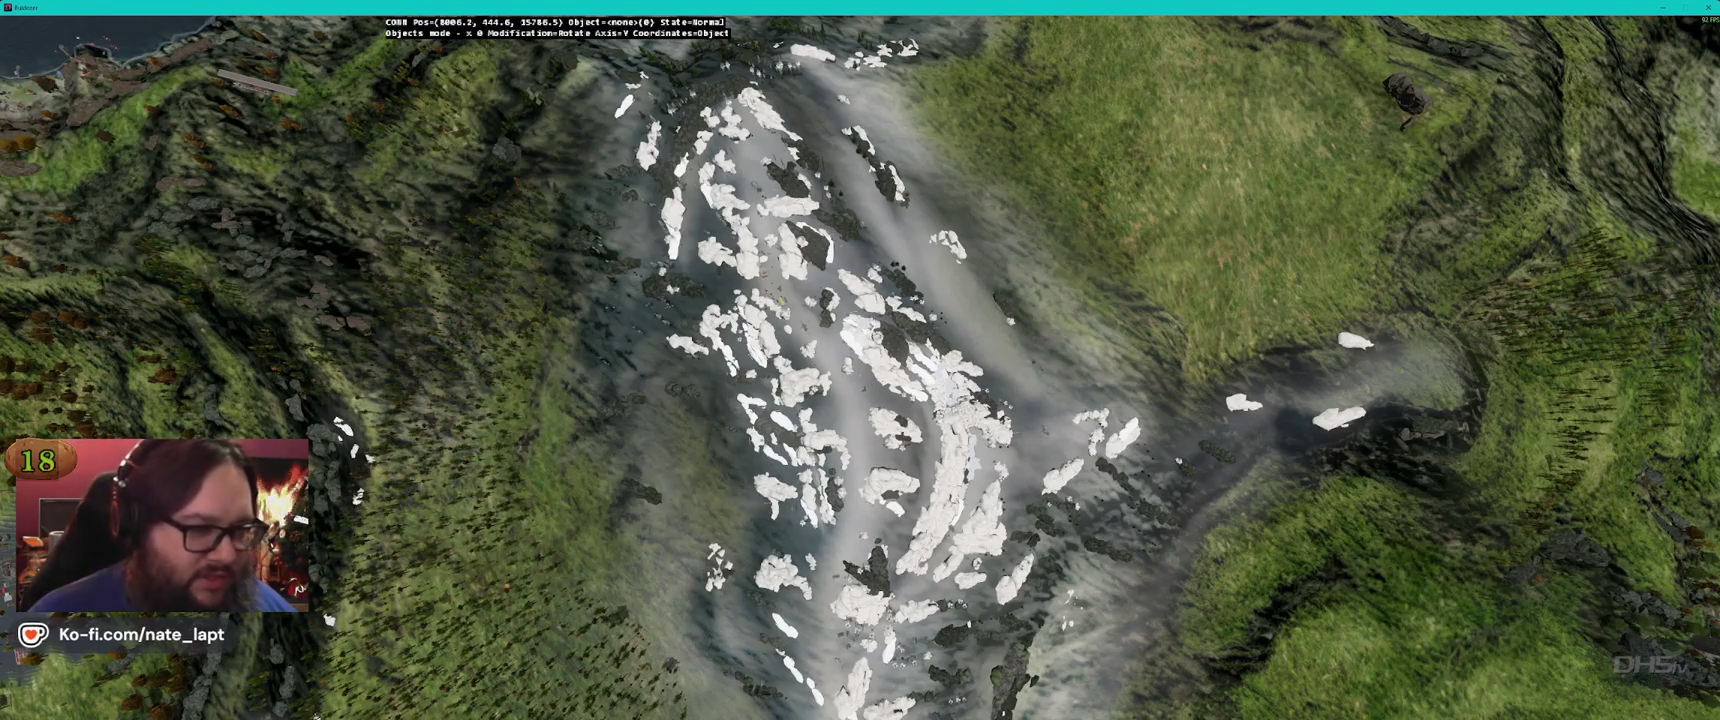
# Tilt toward the lake and zoom in on the snowy slope, then pull back to the whole ridge.
pyautogui.moveTo(860, 400); pyautogui.dragTo(860, 290)
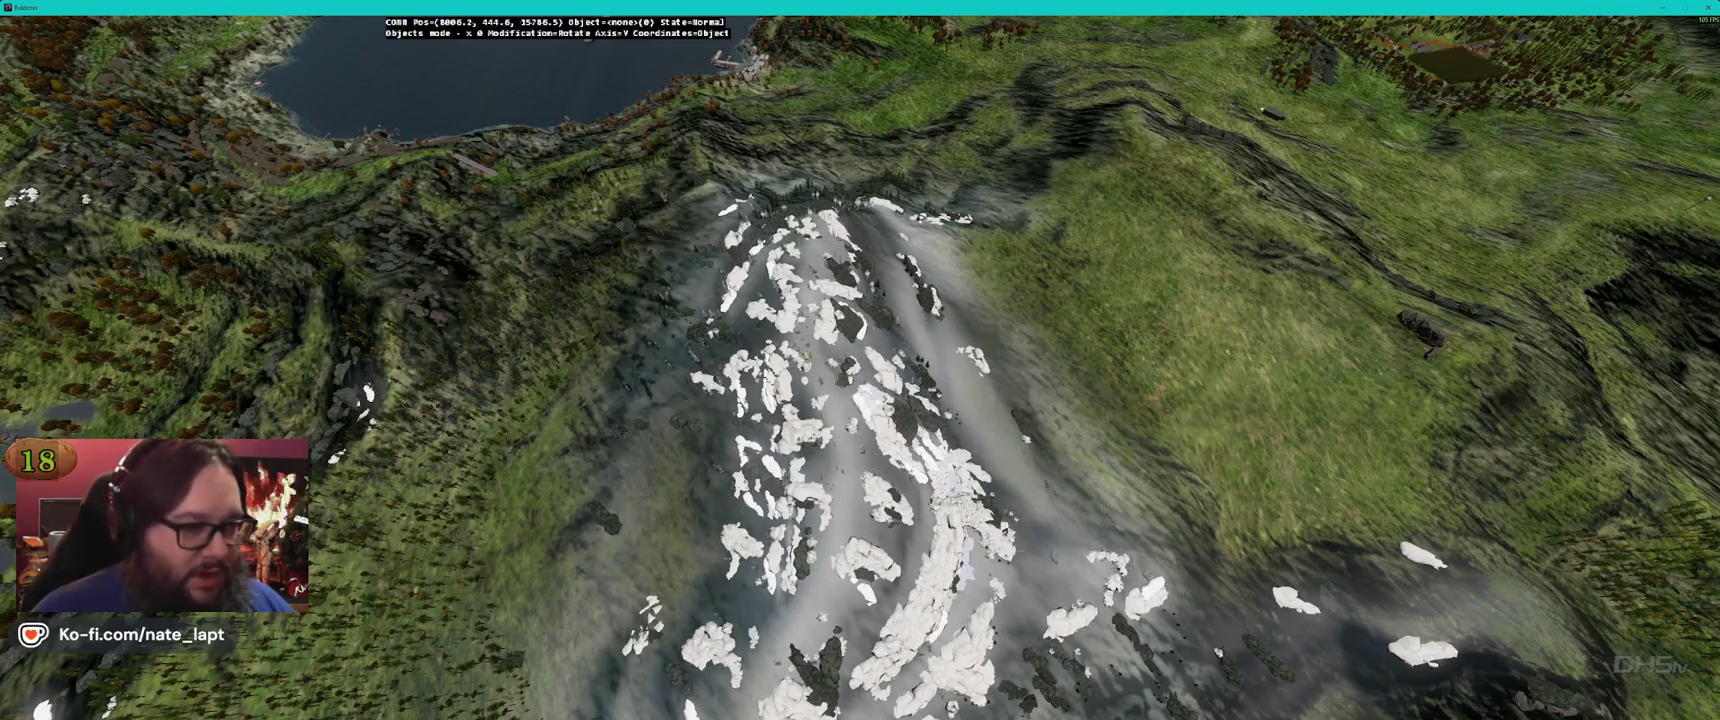
pyautogui.scroll(-2, 860, 360)
pyautogui.scroll(-2, 860, 360)
pyautogui.scroll(-2, 860, 360)
pyautogui.scroll(-2, 860, 360)
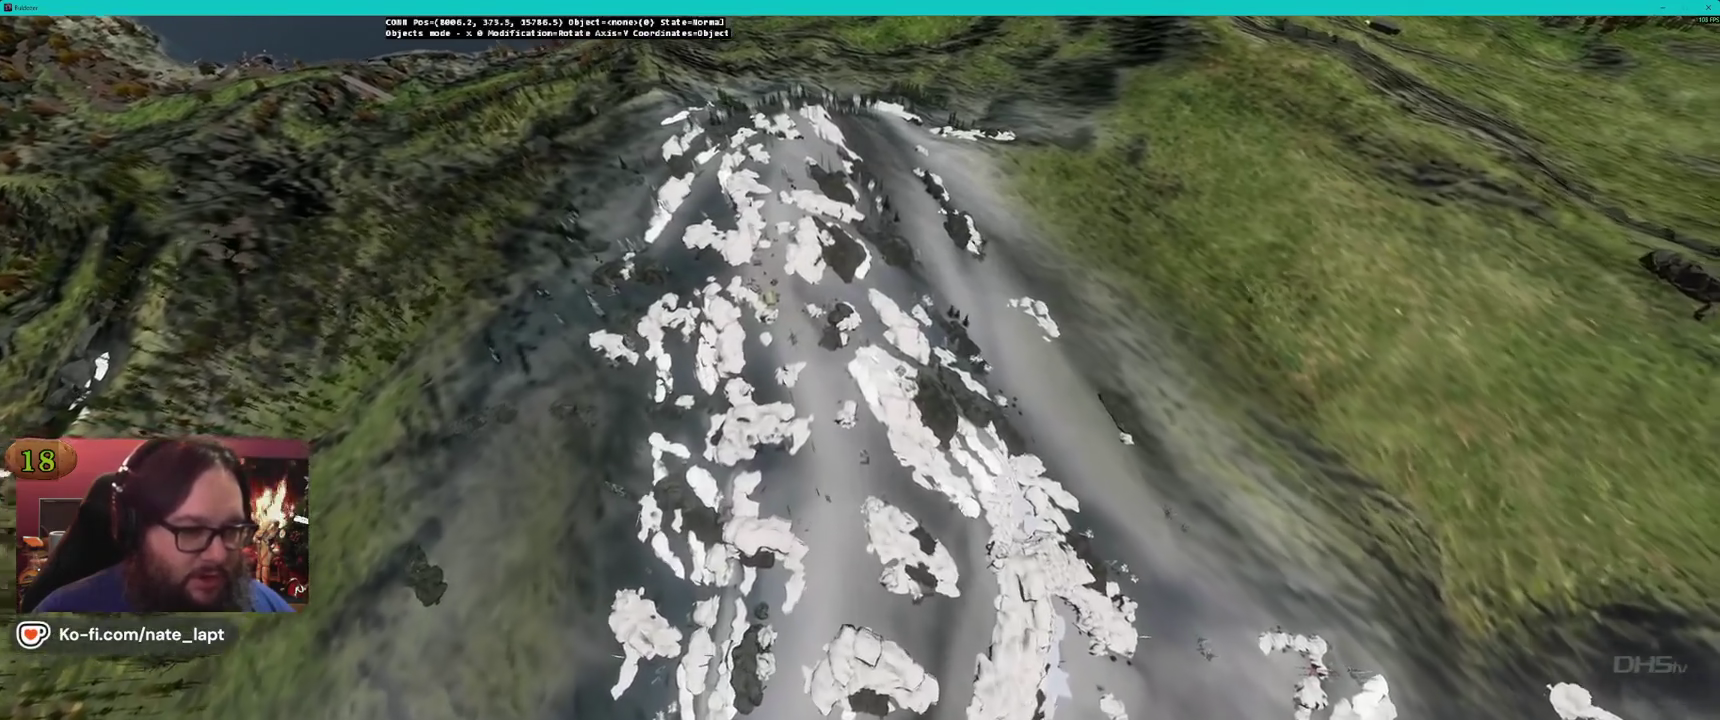
pyautogui.scroll(-2, 860, 360)
pyautogui.scroll(-2, 860, 360)
pyautogui.scroll(-2, 860, 360)
pyautogui.scroll(-2, 860, 360)
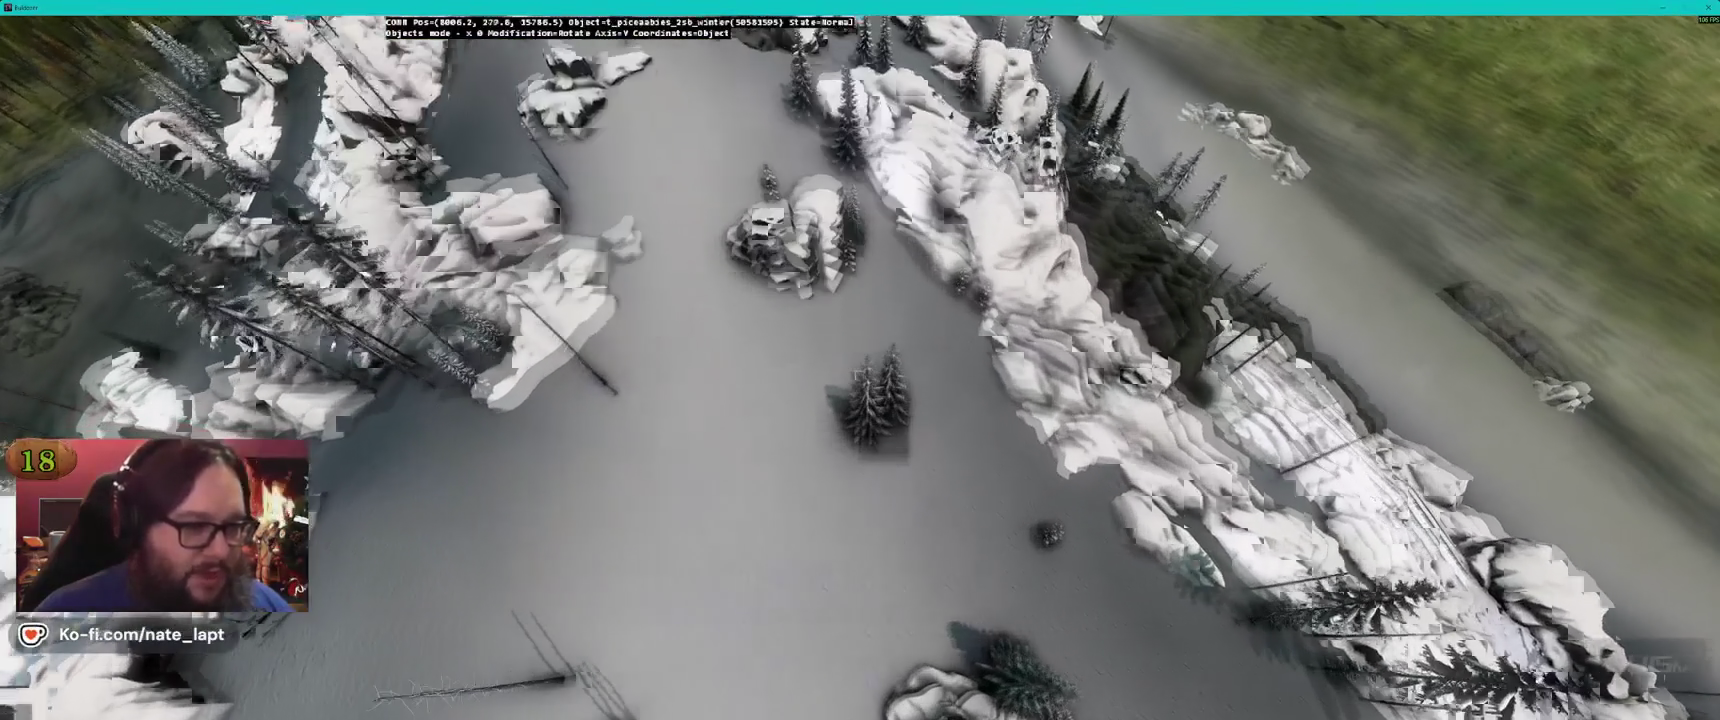
pyautogui.scroll(-2, 860, 360)
pyautogui.scroll(-2, 860, 360)
pyautogui.scroll(2, 860, 360)
pyautogui.scroll(2, 860, 360)
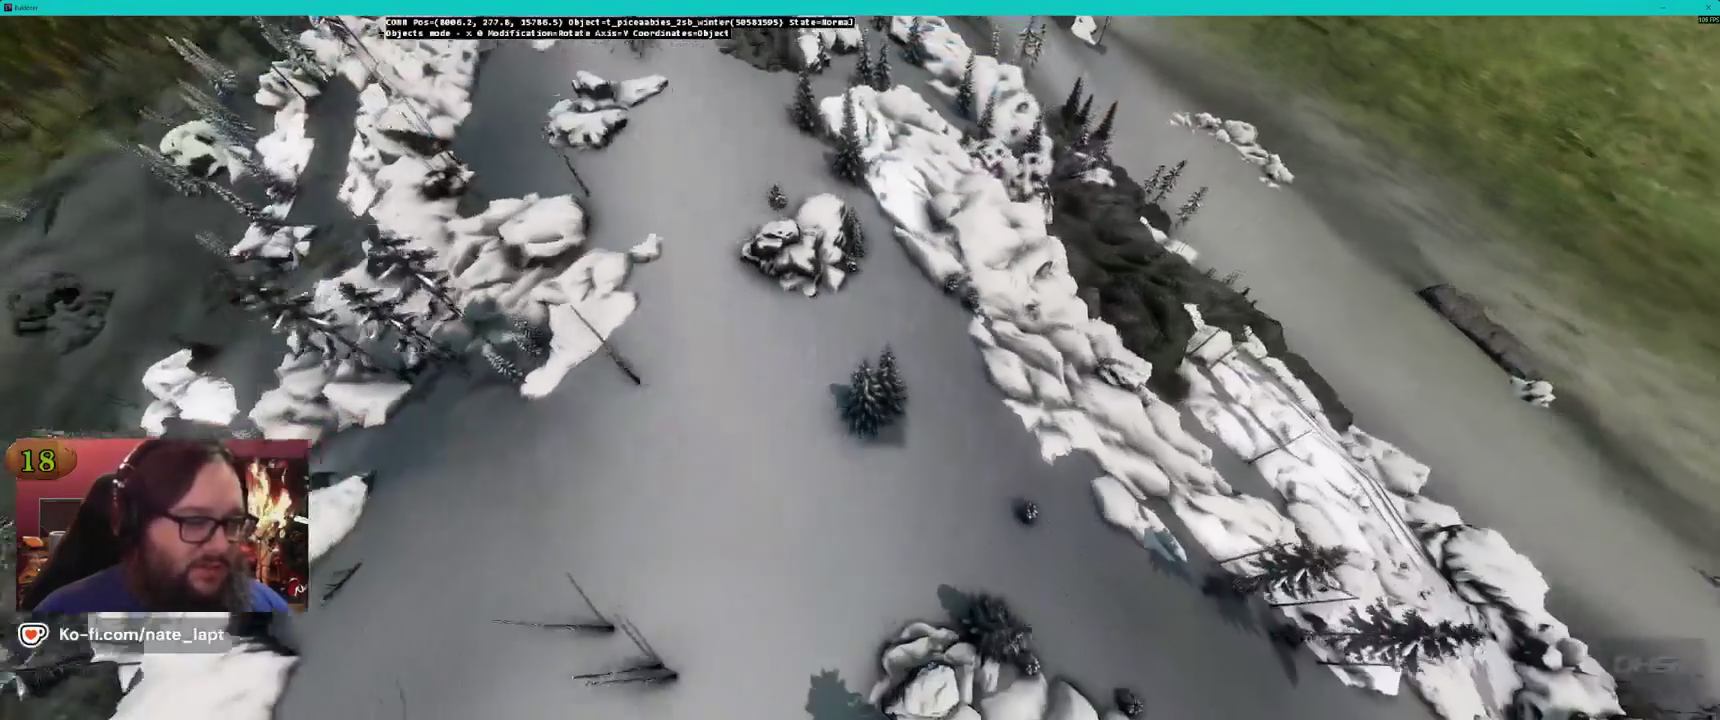
pyautogui.moveTo(860, 360); pyautogui.dragTo(860, 520)
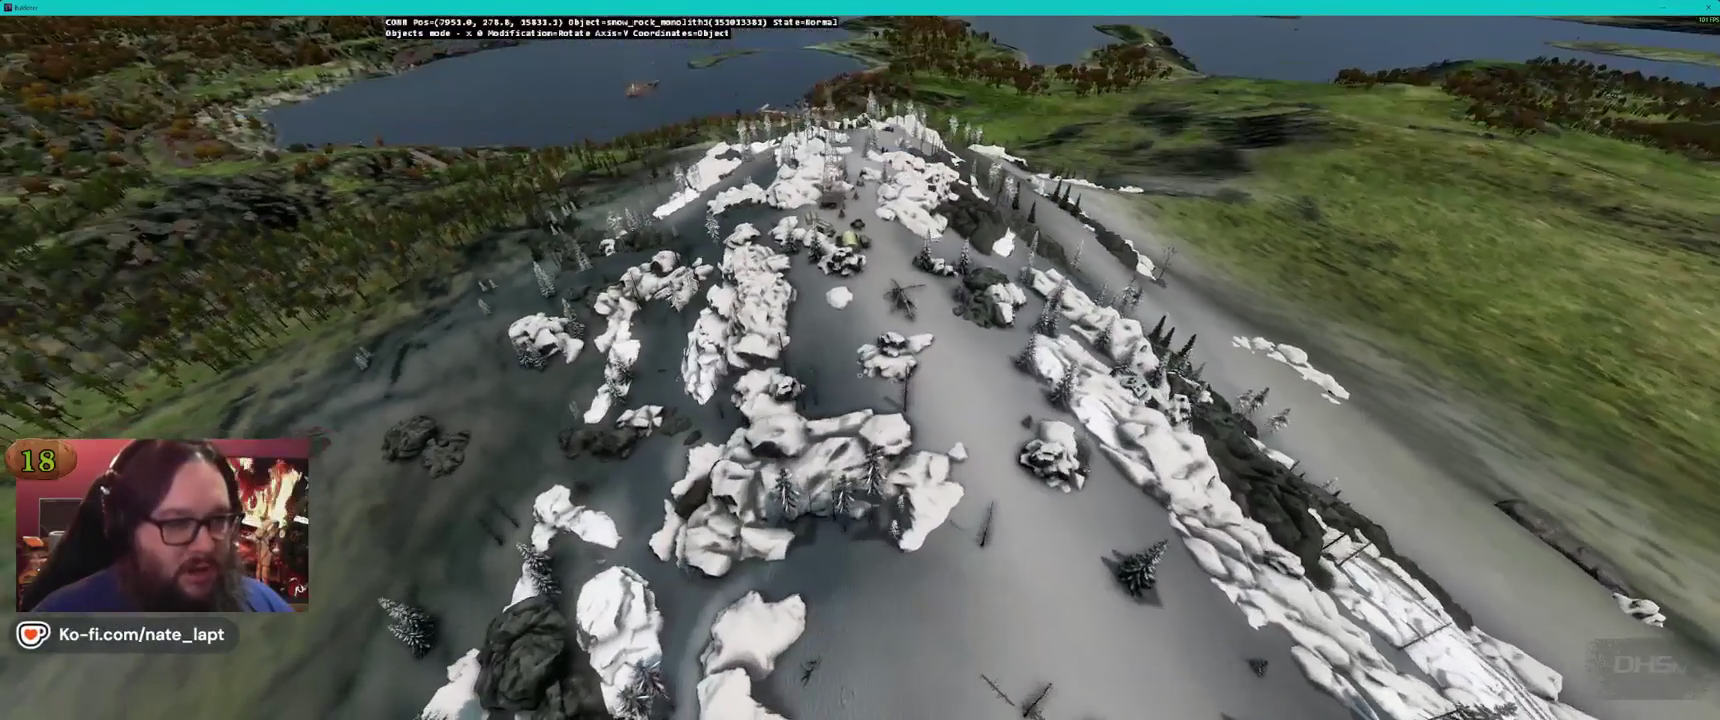
# Switch to the satellite terrain map in GIMP.
pyautogui.hotkey('alt', 'Tab')
pyautogui.press('Tab')
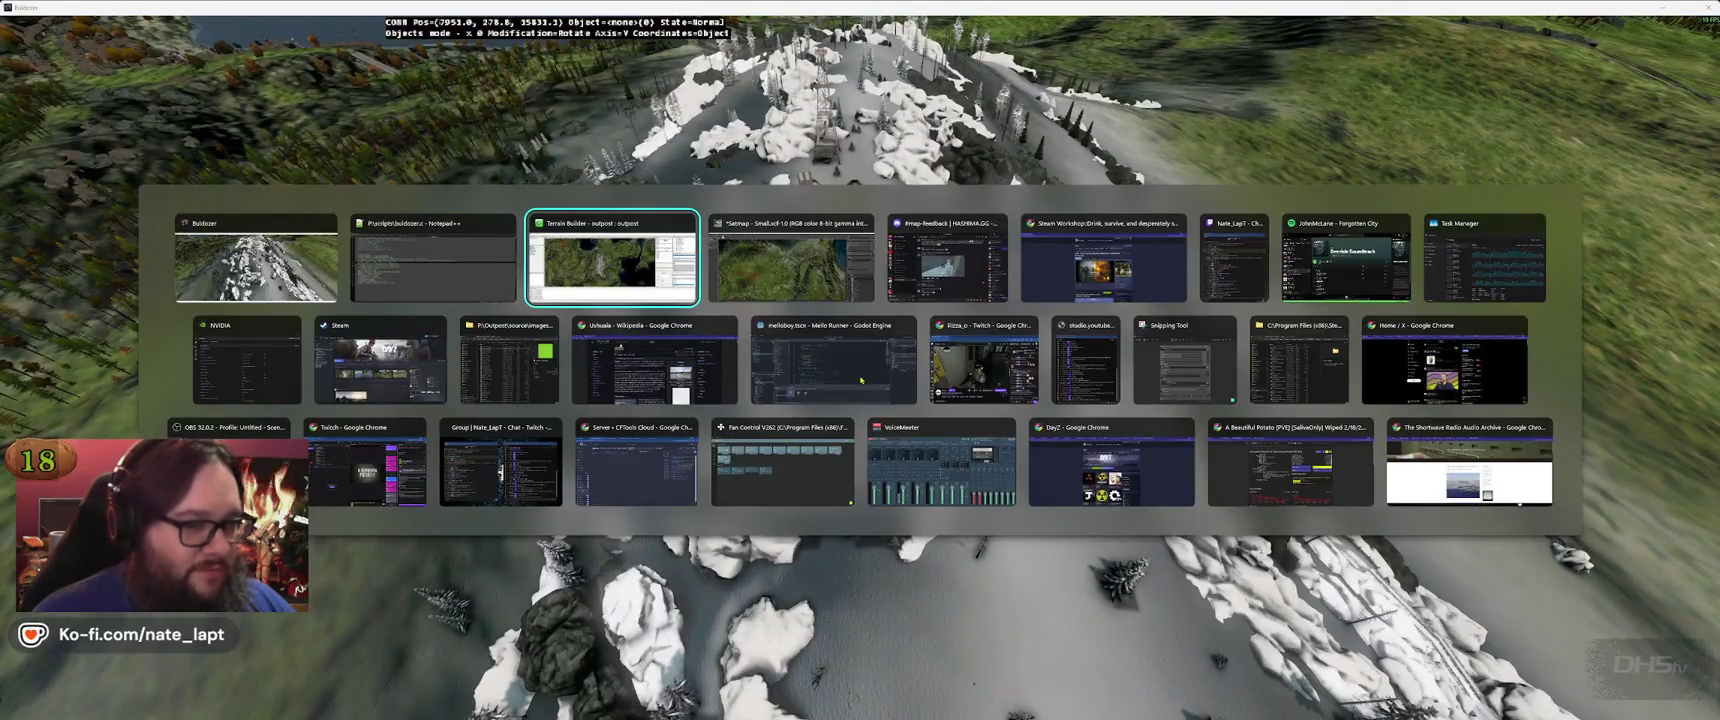
pyautogui.hotkey('alt', 'Tab')
pyautogui.press('Tab')
pyautogui.press('Tab')
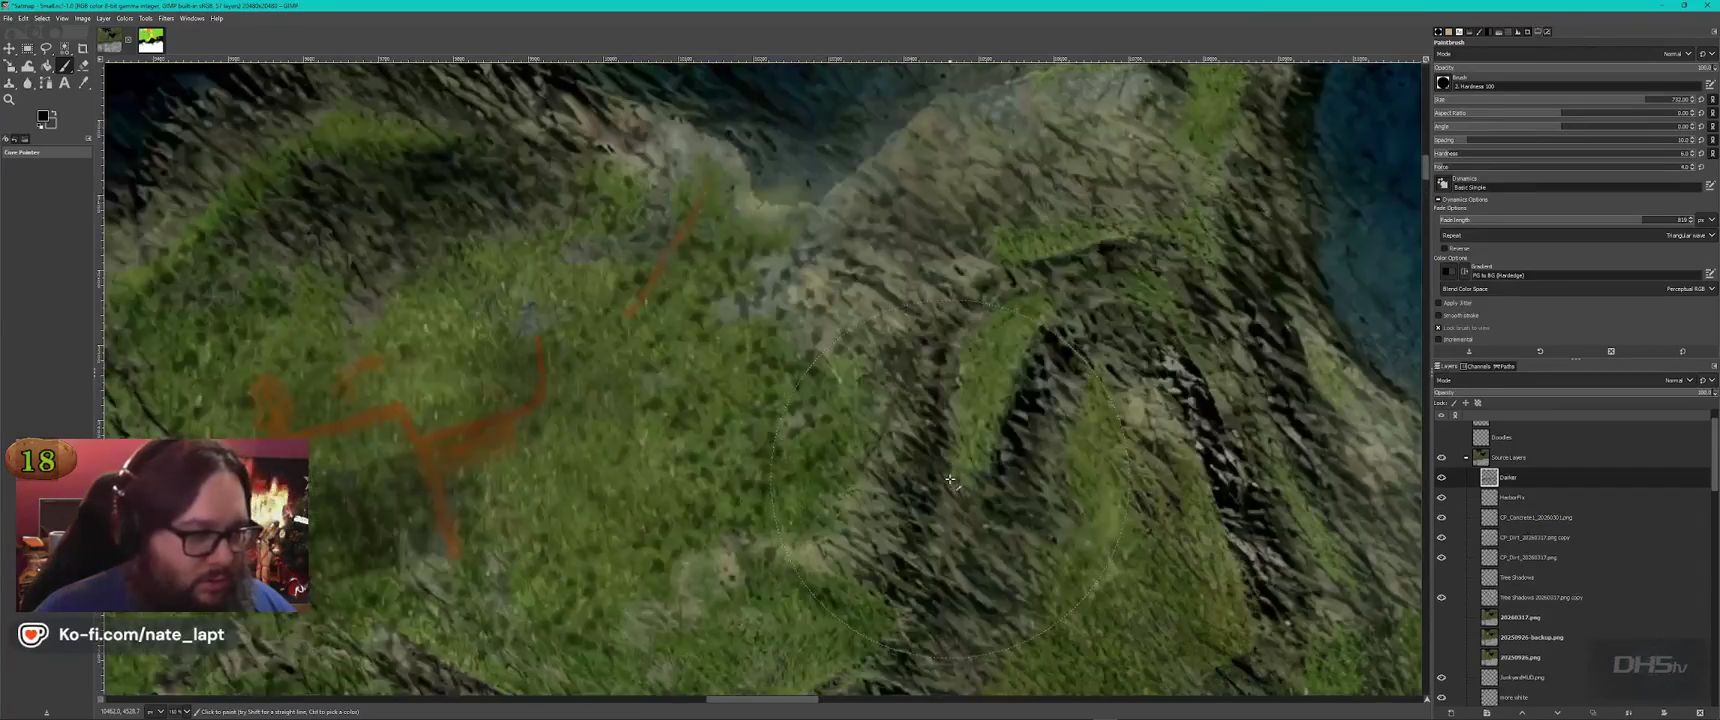
pyautogui.keyDown('ctrl'); pyautogui.scroll(-4, 950, 480); pyautogui.keyUp('ctrl')
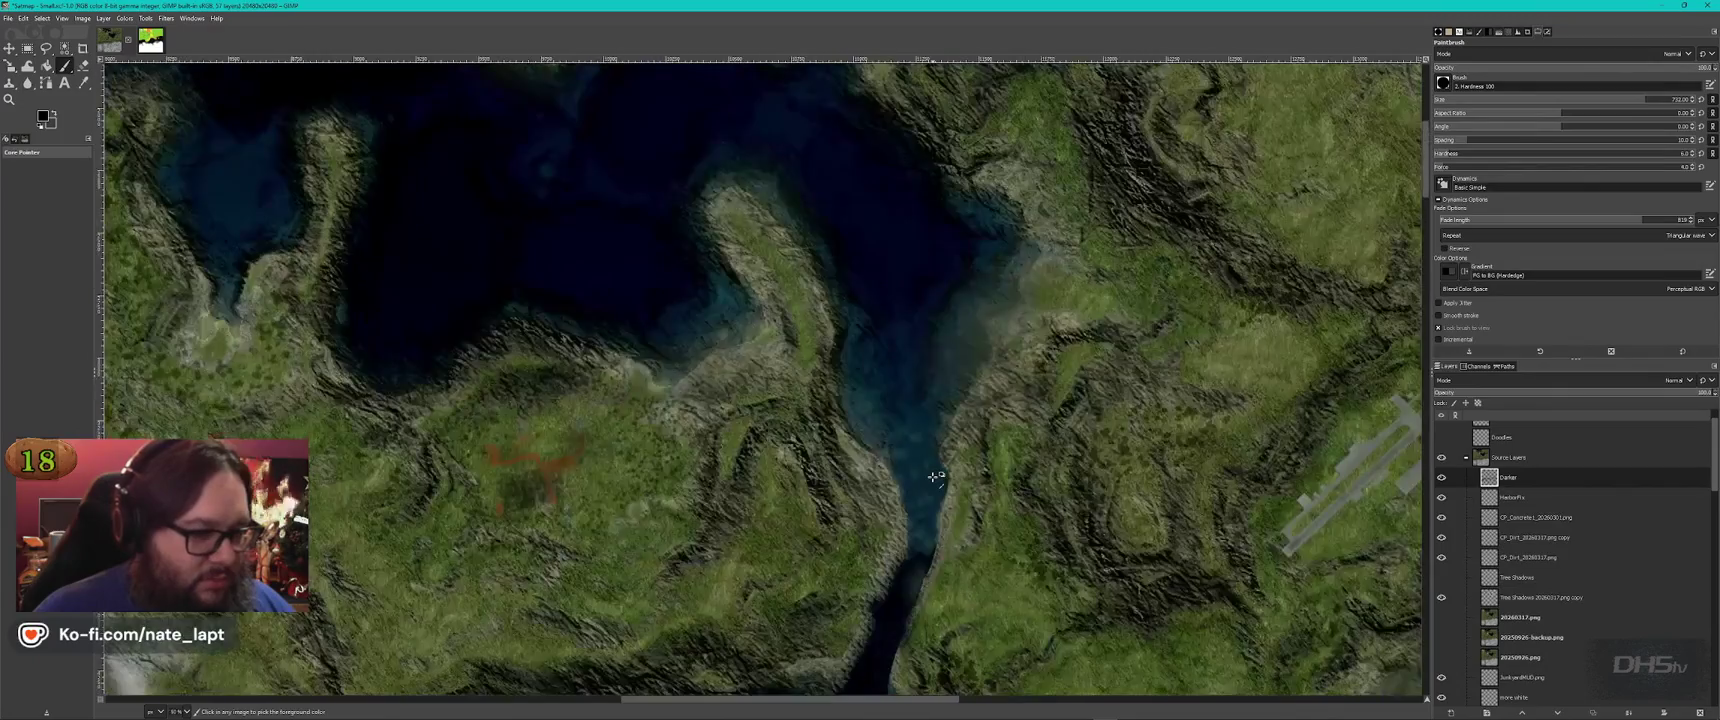
pyautogui.keyDown('ctrl'); pyautogui.scroll(3, 1115, 613); pyautogui.keyUp('ctrl')
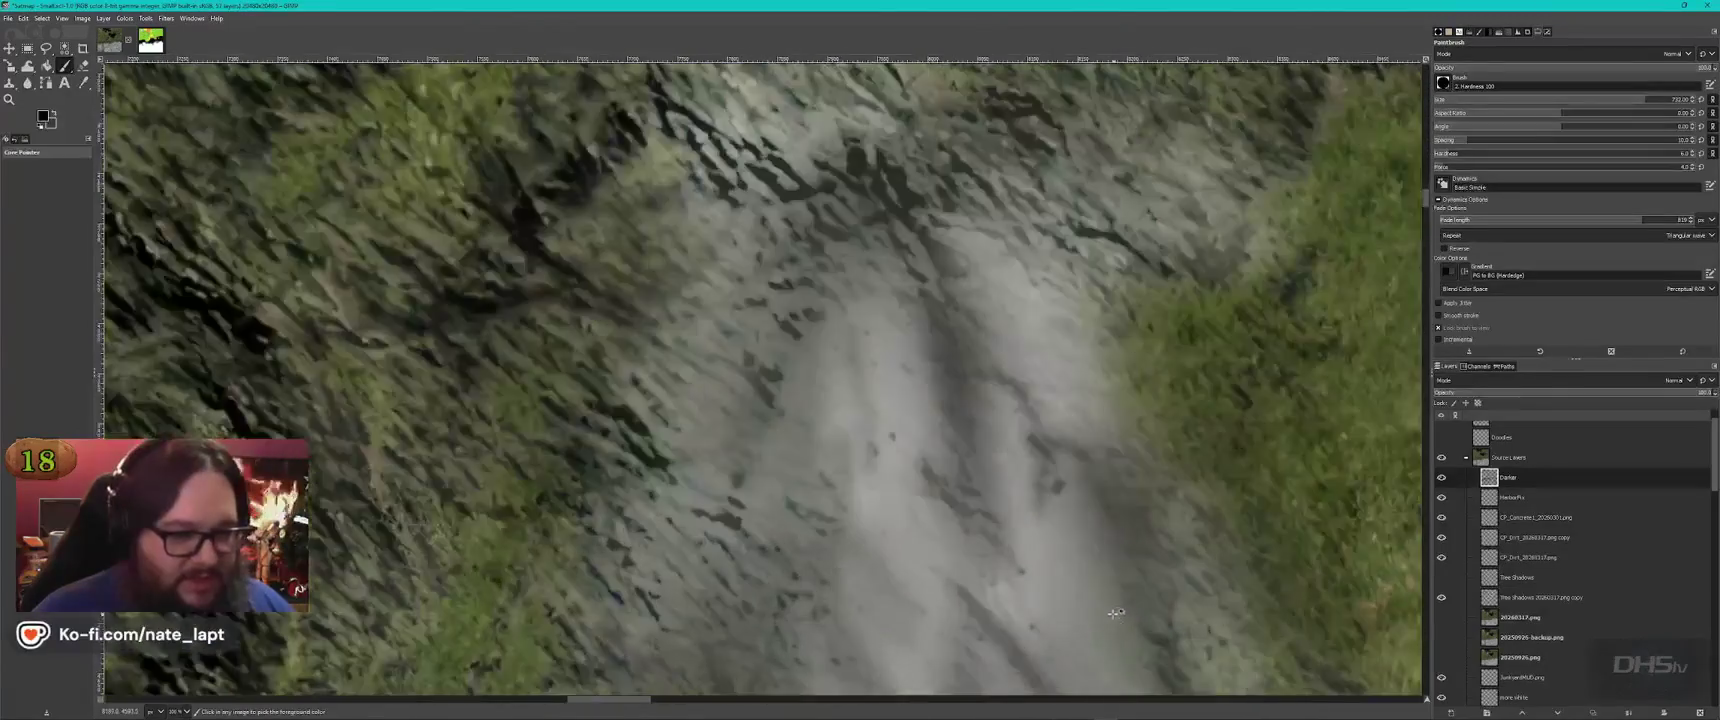
pyautogui.keyDown('ctrl'); pyautogui.scroll(-2, 1115, 613); pyautogui.keyUp('ctrl')
pyautogui.keyDown('ctrl'); pyautogui.scroll(-2, 963, 486); pyautogui.keyUp('ctrl')
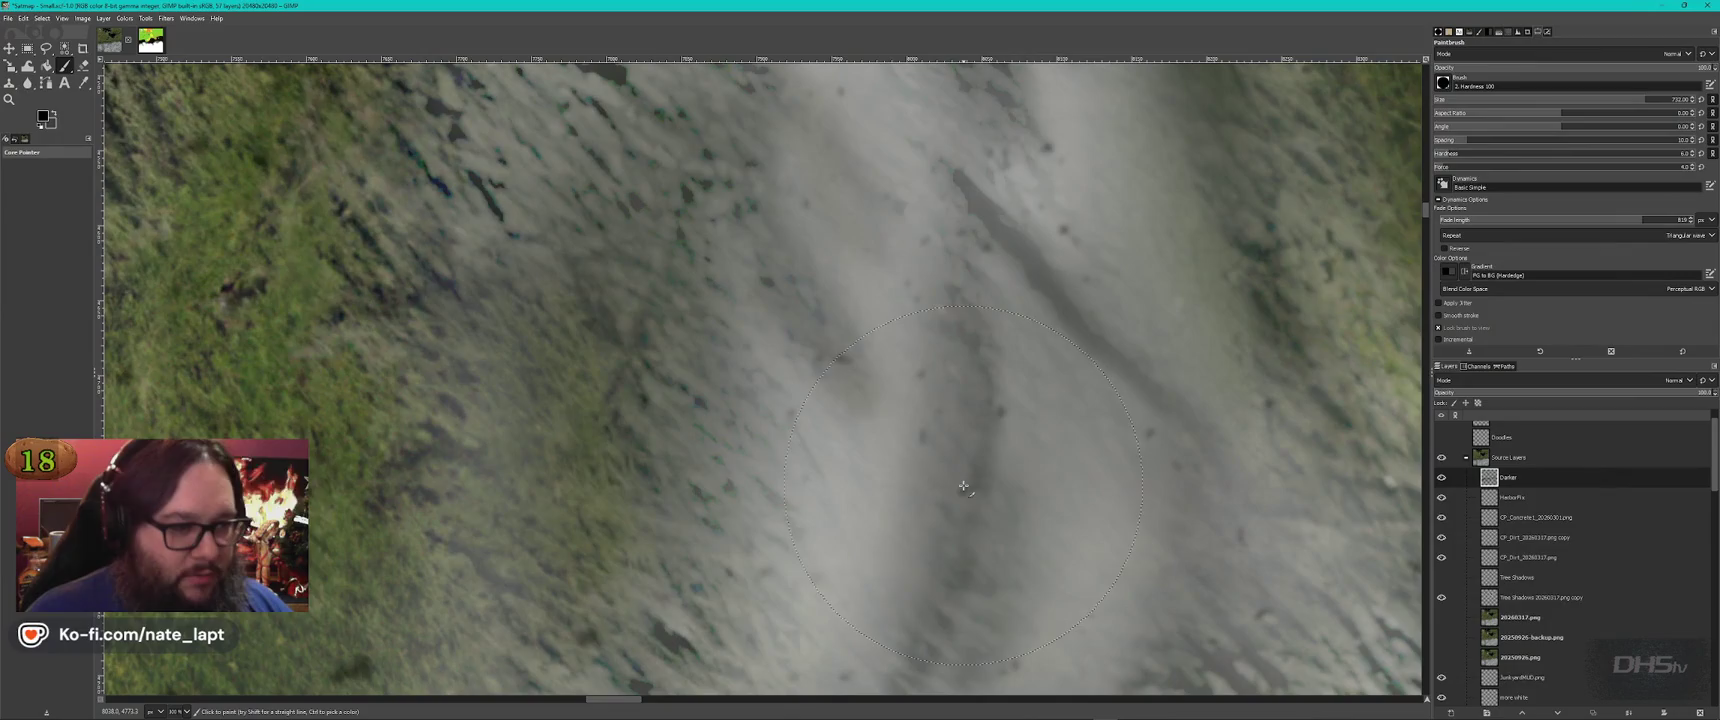
pyautogui.keyDown('ctrl'); pyautogui.scroll(-1, 963, 486); pyautogui.keyUp('ctrl')
pyautogui.keyDown('ctrl'); pyautogui.scroll(-1, 963, 484); pyautogui.keyUp('ctrl')
pyautogui.keyDown('ctrl'); pyautogui.scroll(-1, 962, 480); pyautogui.keyUp('ctrl')
pyautogui.keyDown('ctrl'); pyautogui.scroll(-1, 962, 475); pyautogui.keyUp('ctrl')
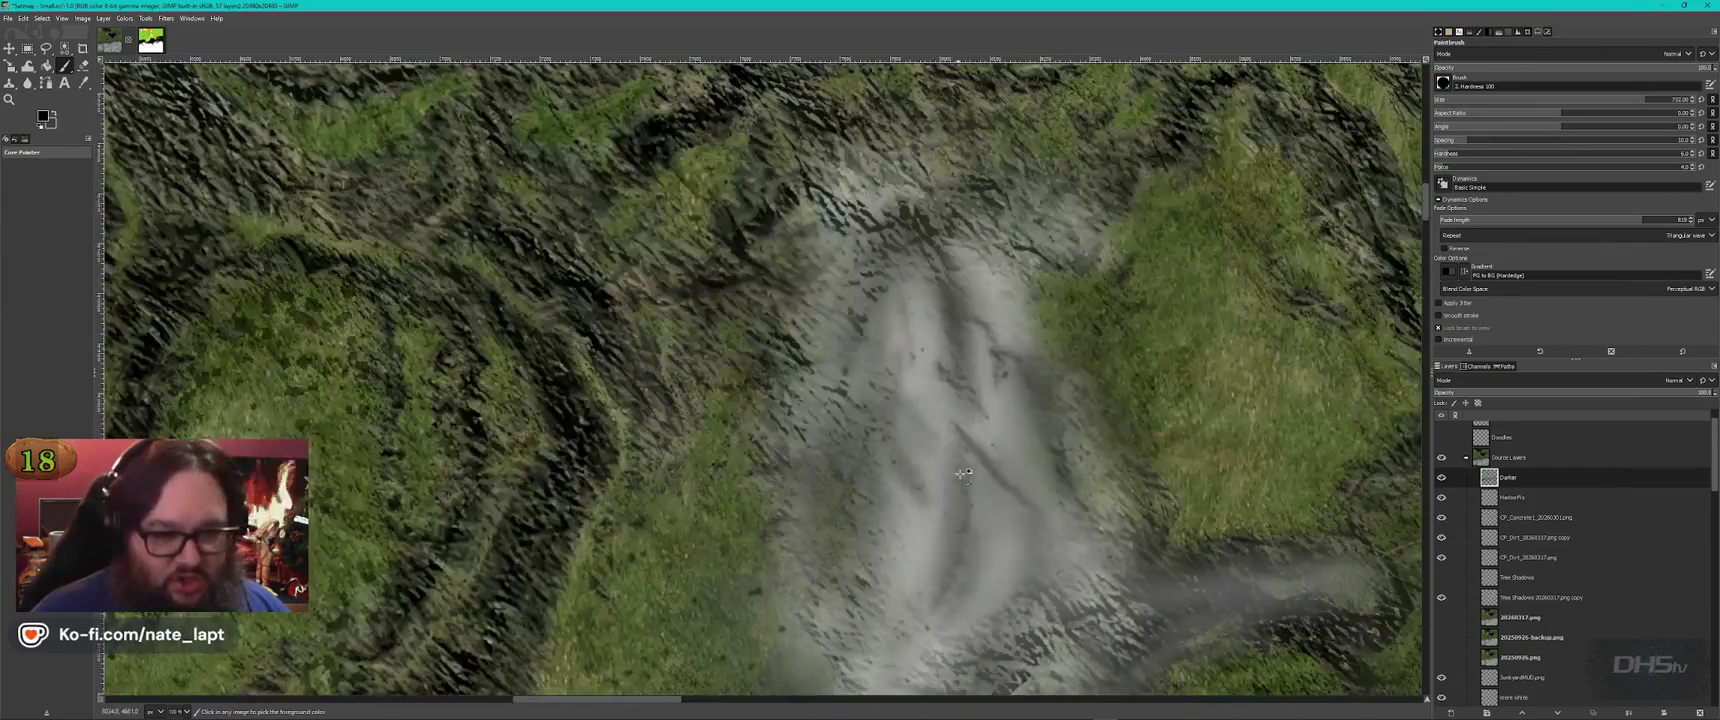
pyautogui.click(1441, 478)
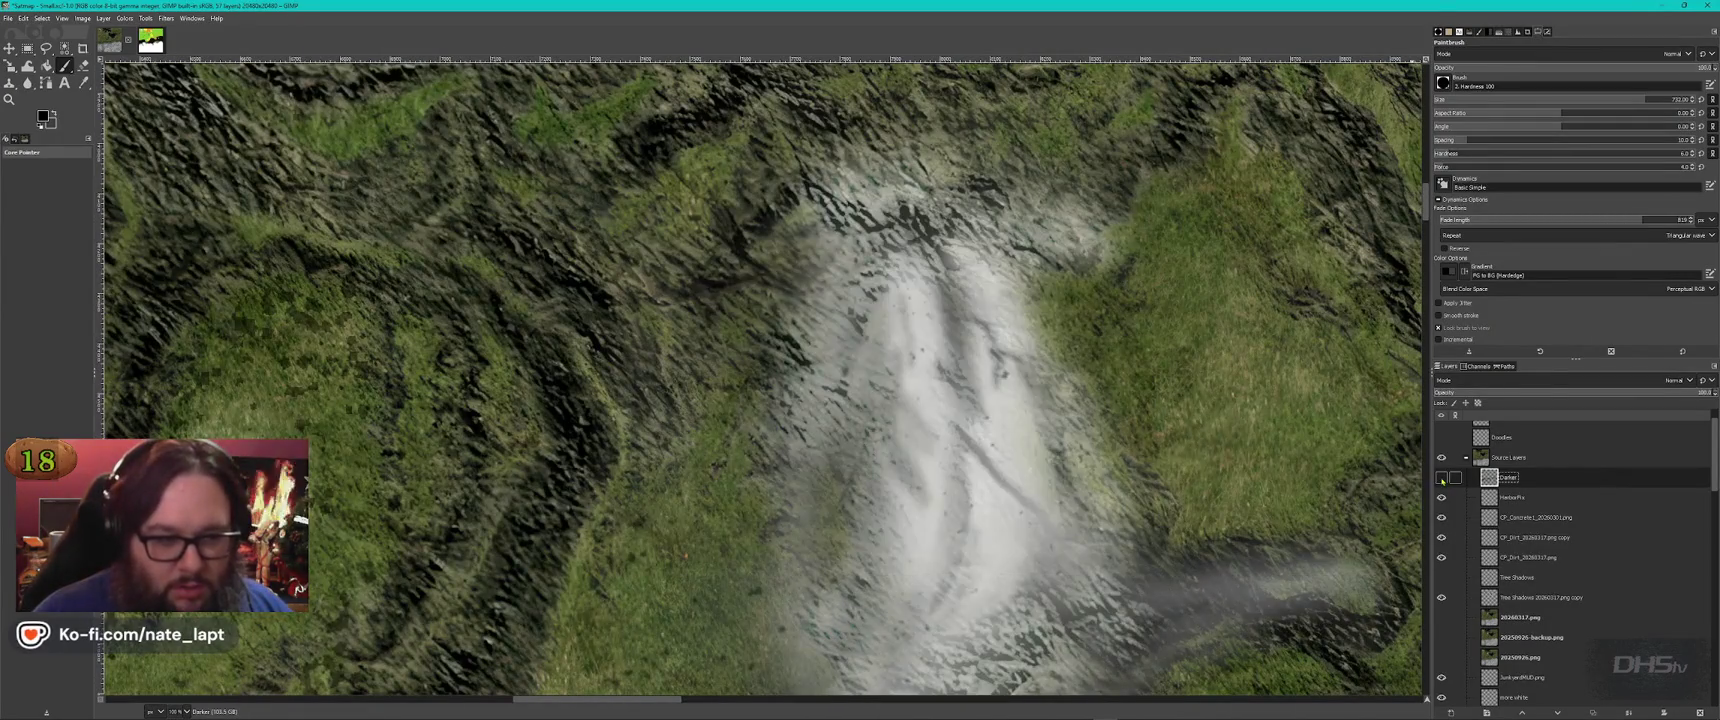
pyautogui.click(1441, 478)
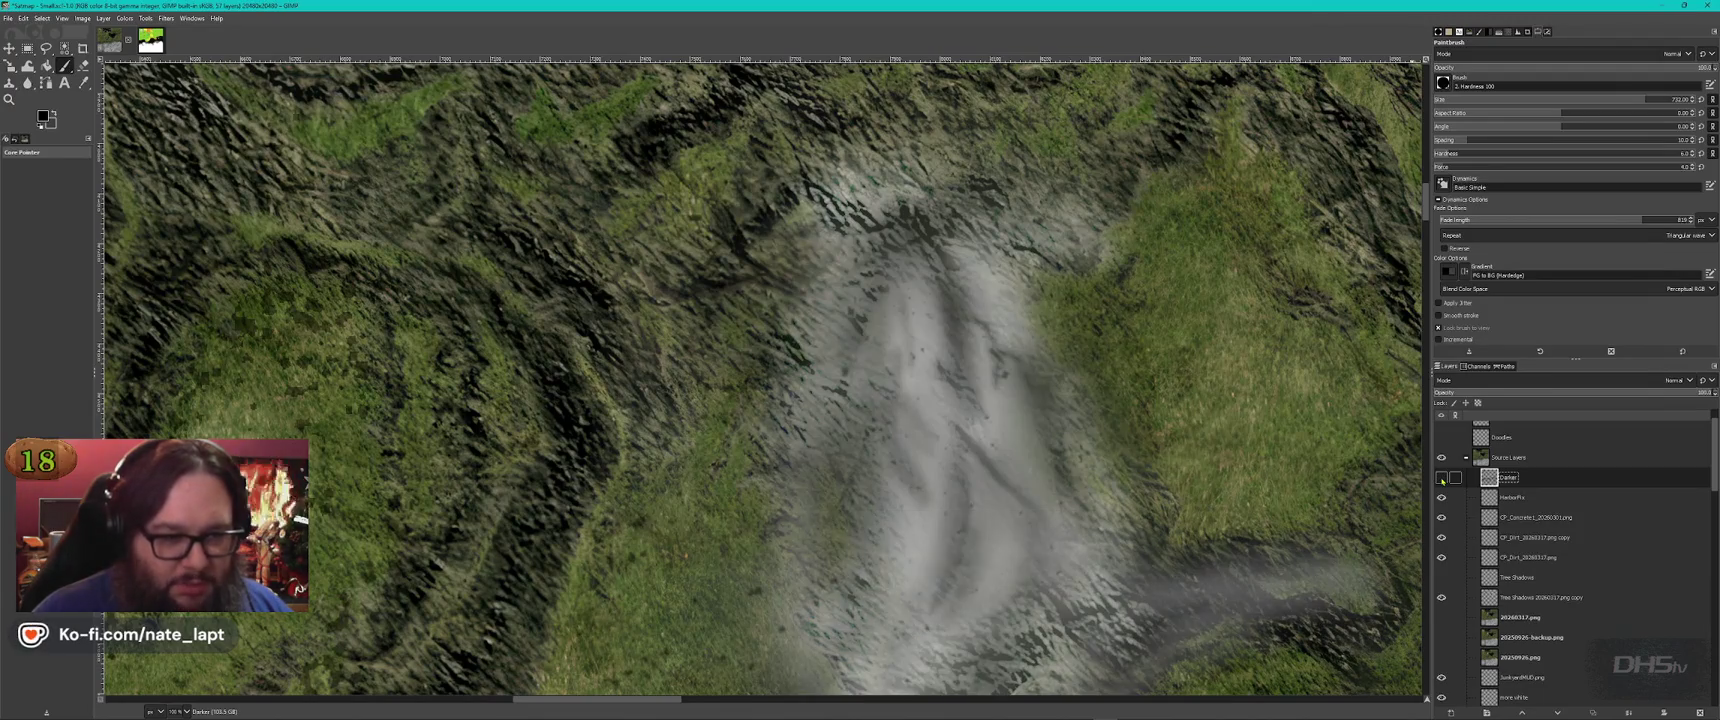
pyautogui.click(1441, 478)
pyautogui.scroll(-3, 1228, 447)
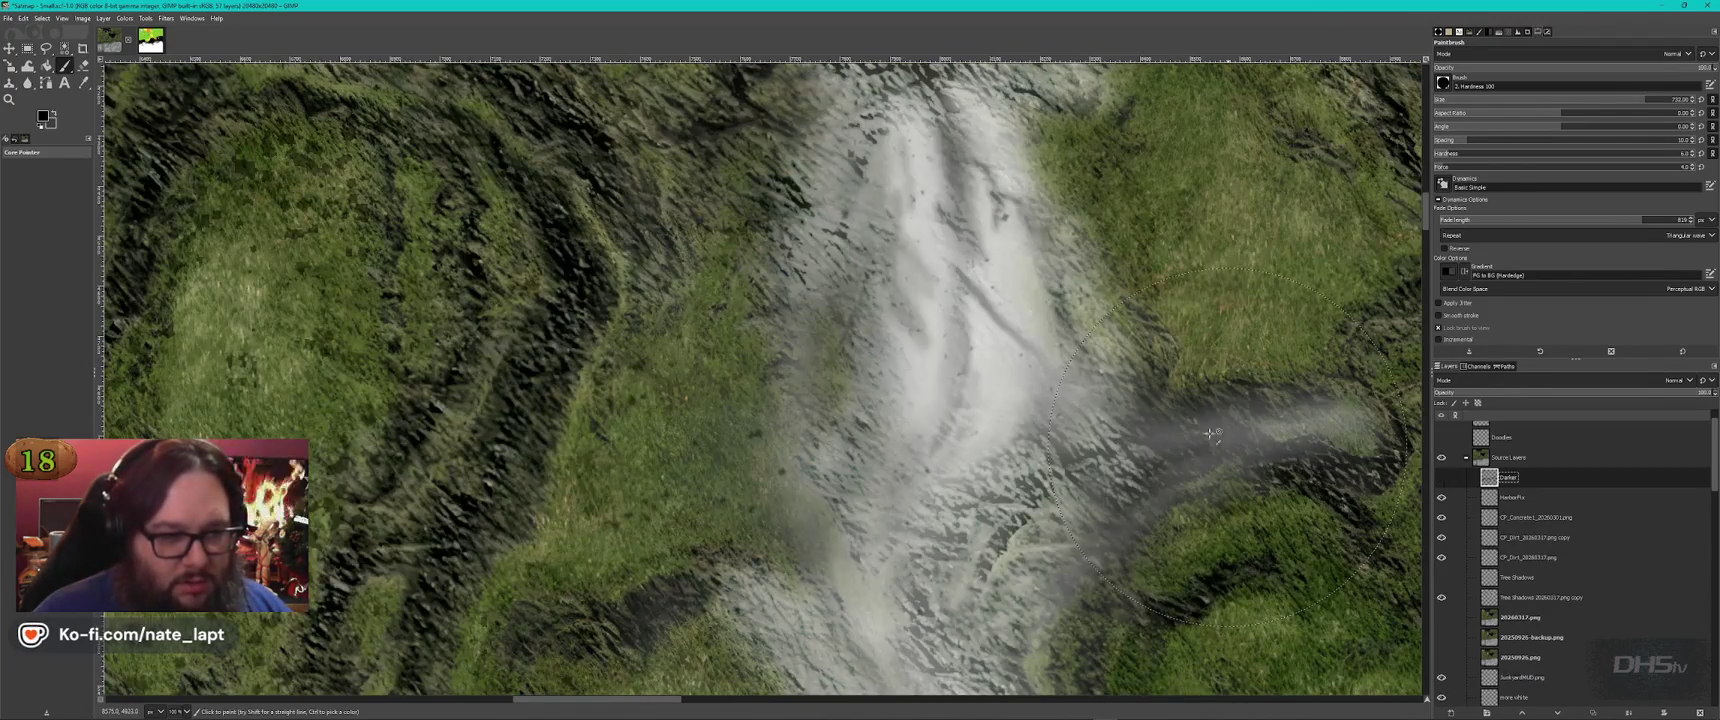
pyautogui.scroll(1, 1160, 385)
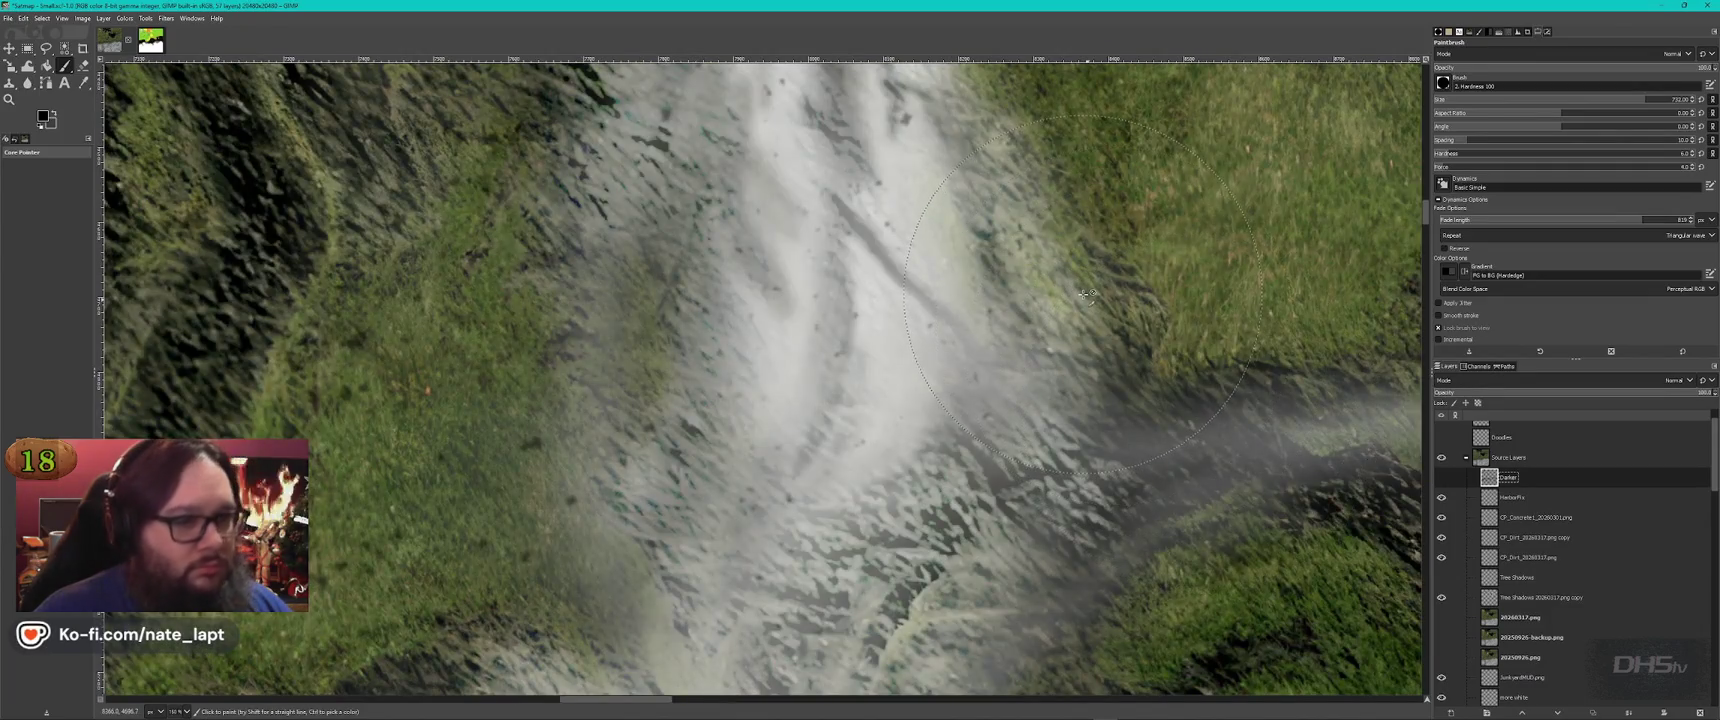
pyautogui.scroll(-1, 1085, 294)
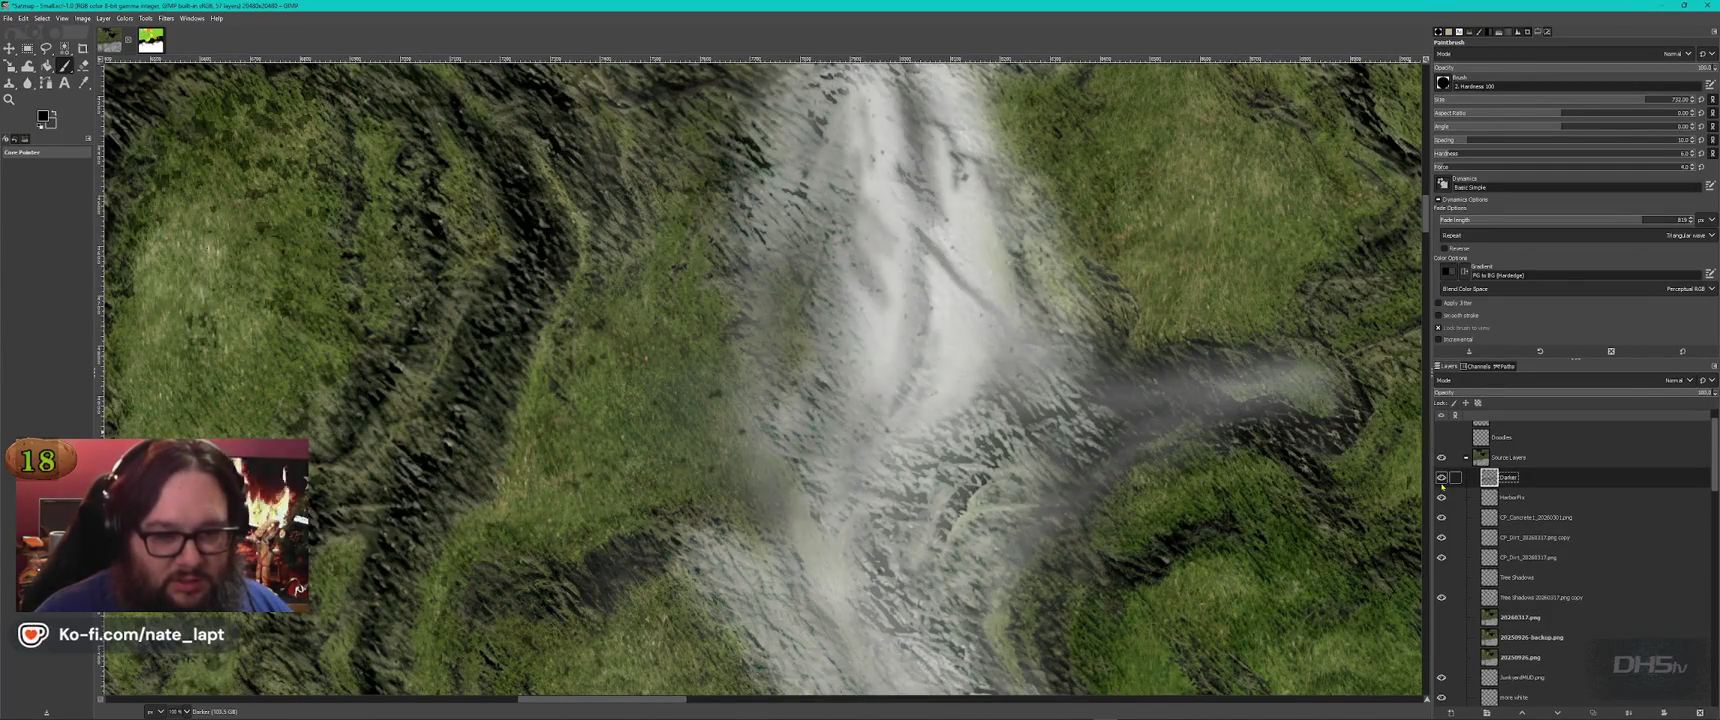
pyautogui.click(1441, 478)
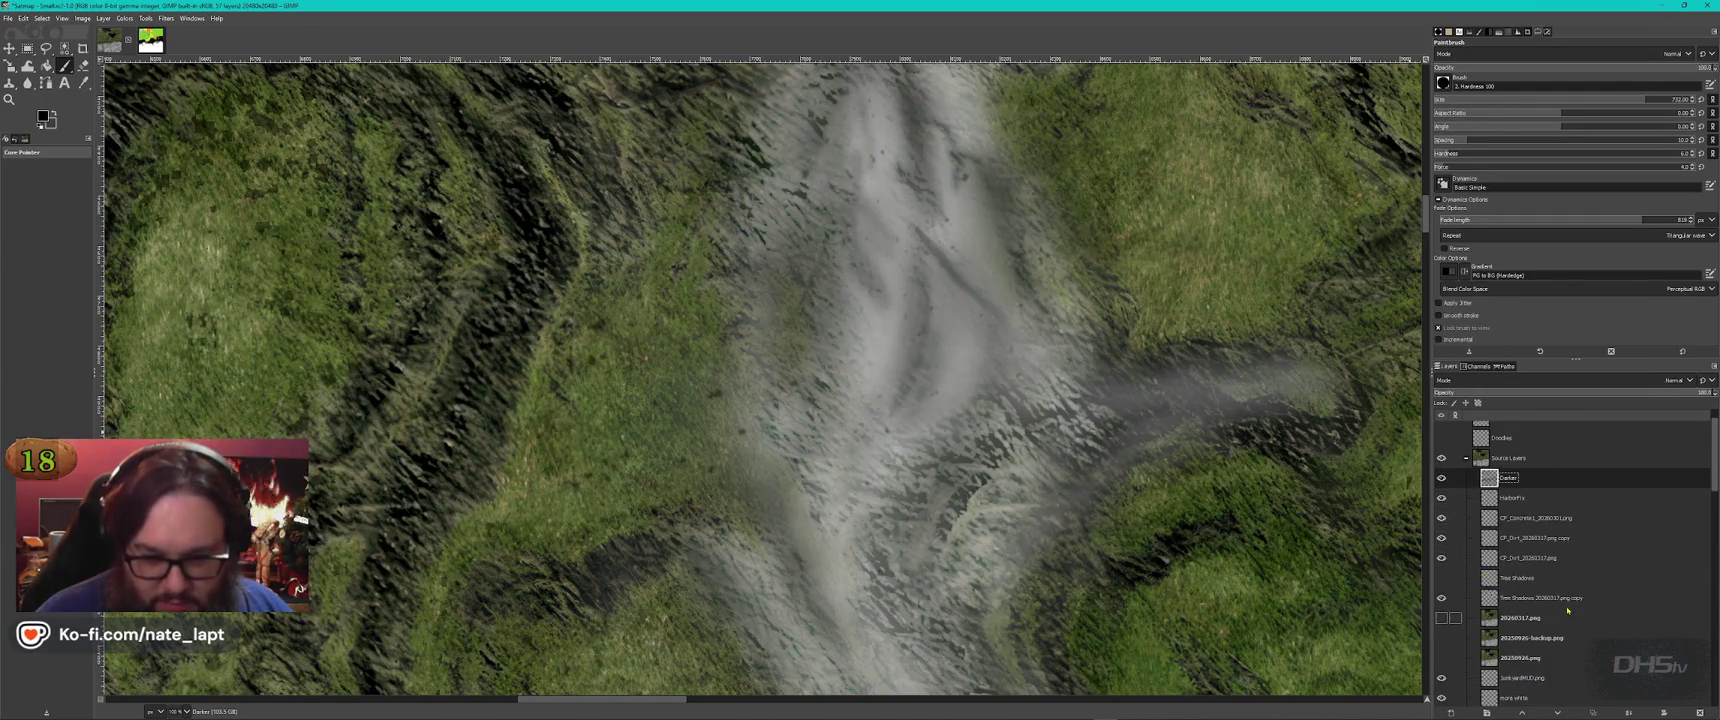
# Toggle the MntVincentPeak copy layer's visibility on and off to compare the snow.
pyautogui.scroll(-1, 1567, 610)
pyautogui.scroll(-2, 1567, 610)
pyautogui.scroll(-1, 1567, 610)
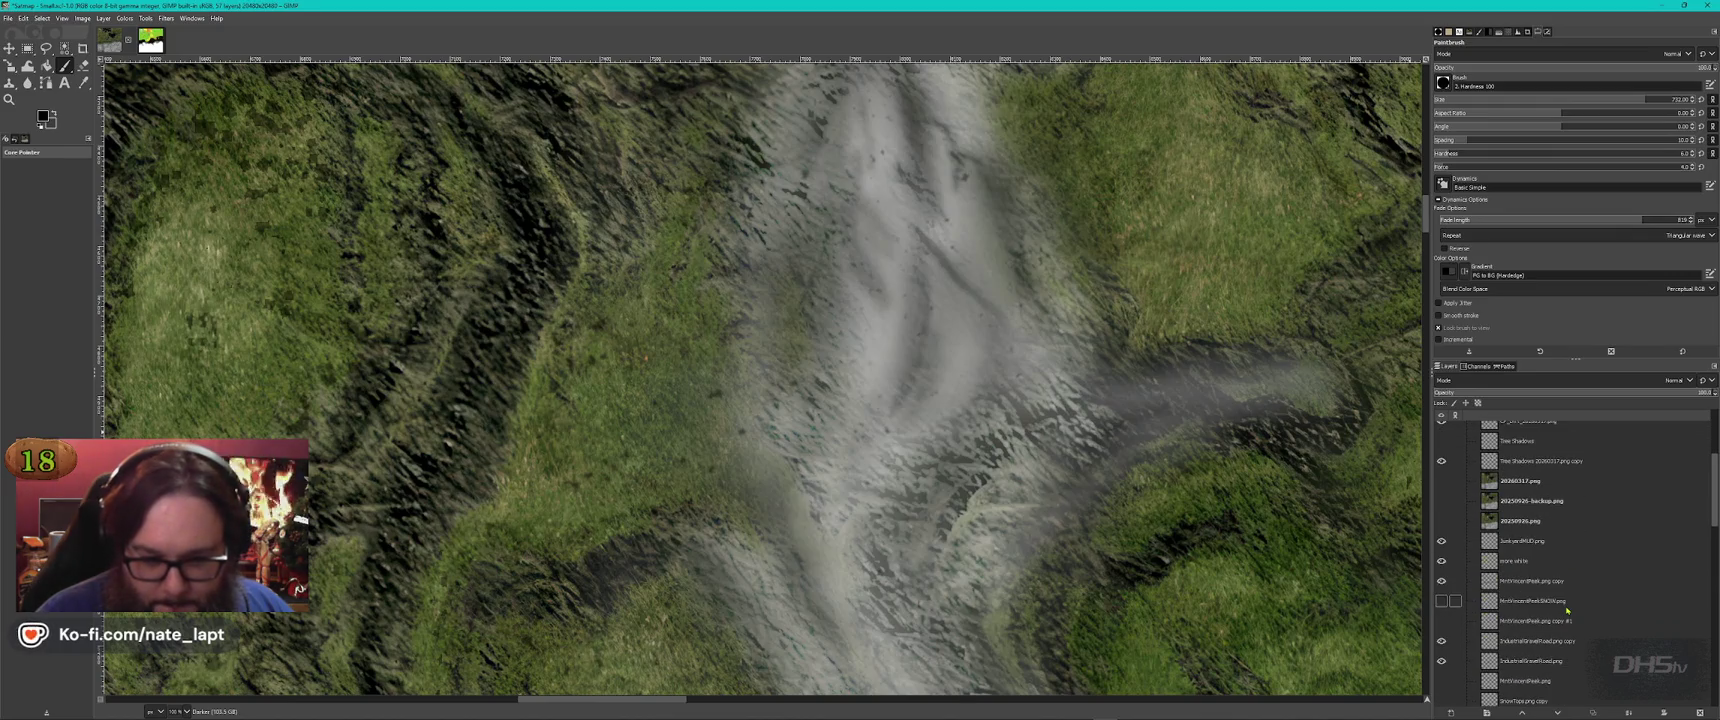
pyautogui.click(1444, 583)
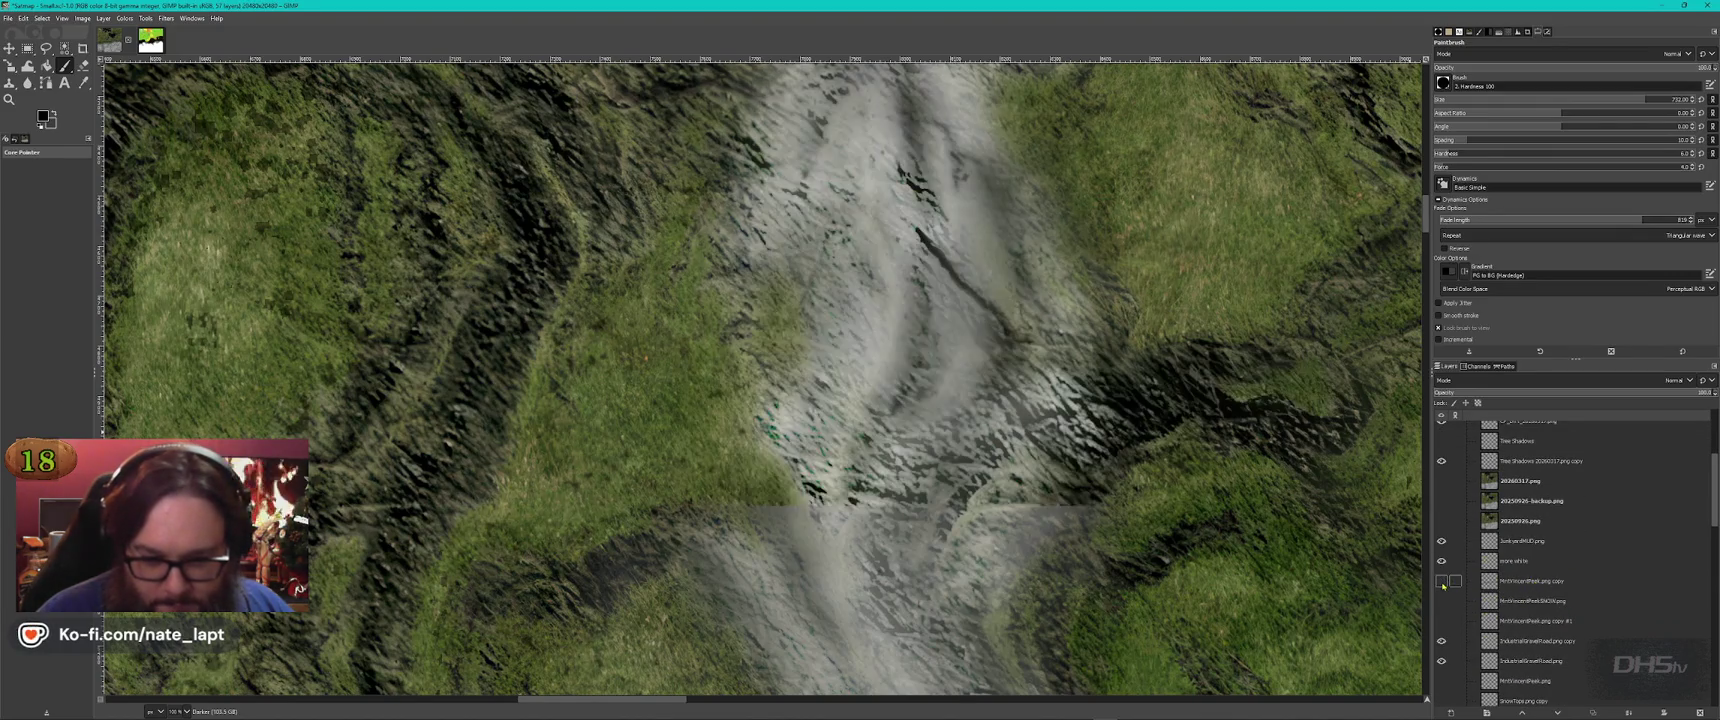
pyautogui.click(1443, 584)
pyautogui.click(1443, 584)
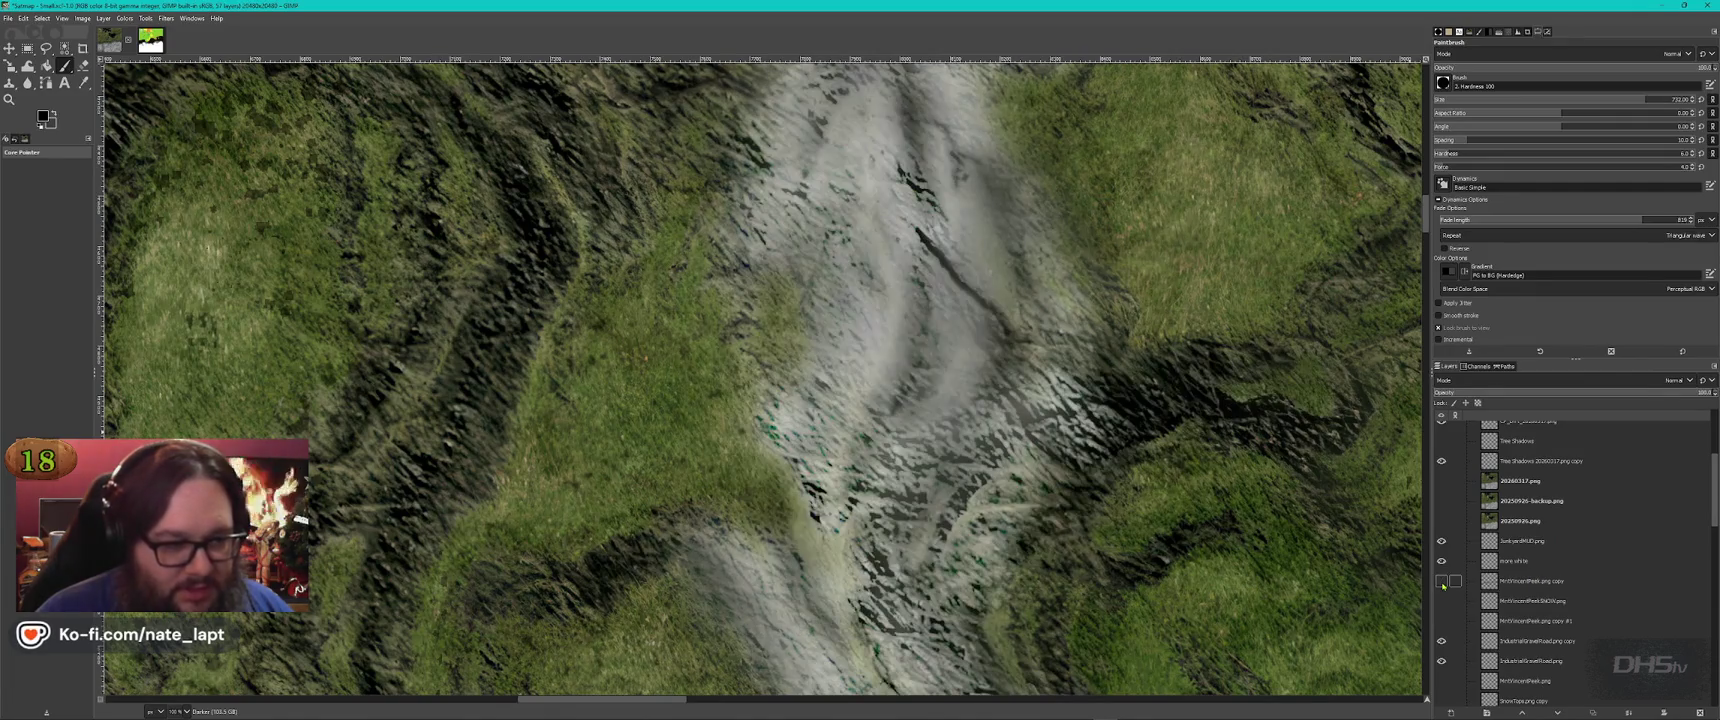
pyautogui.click(1443, 584)
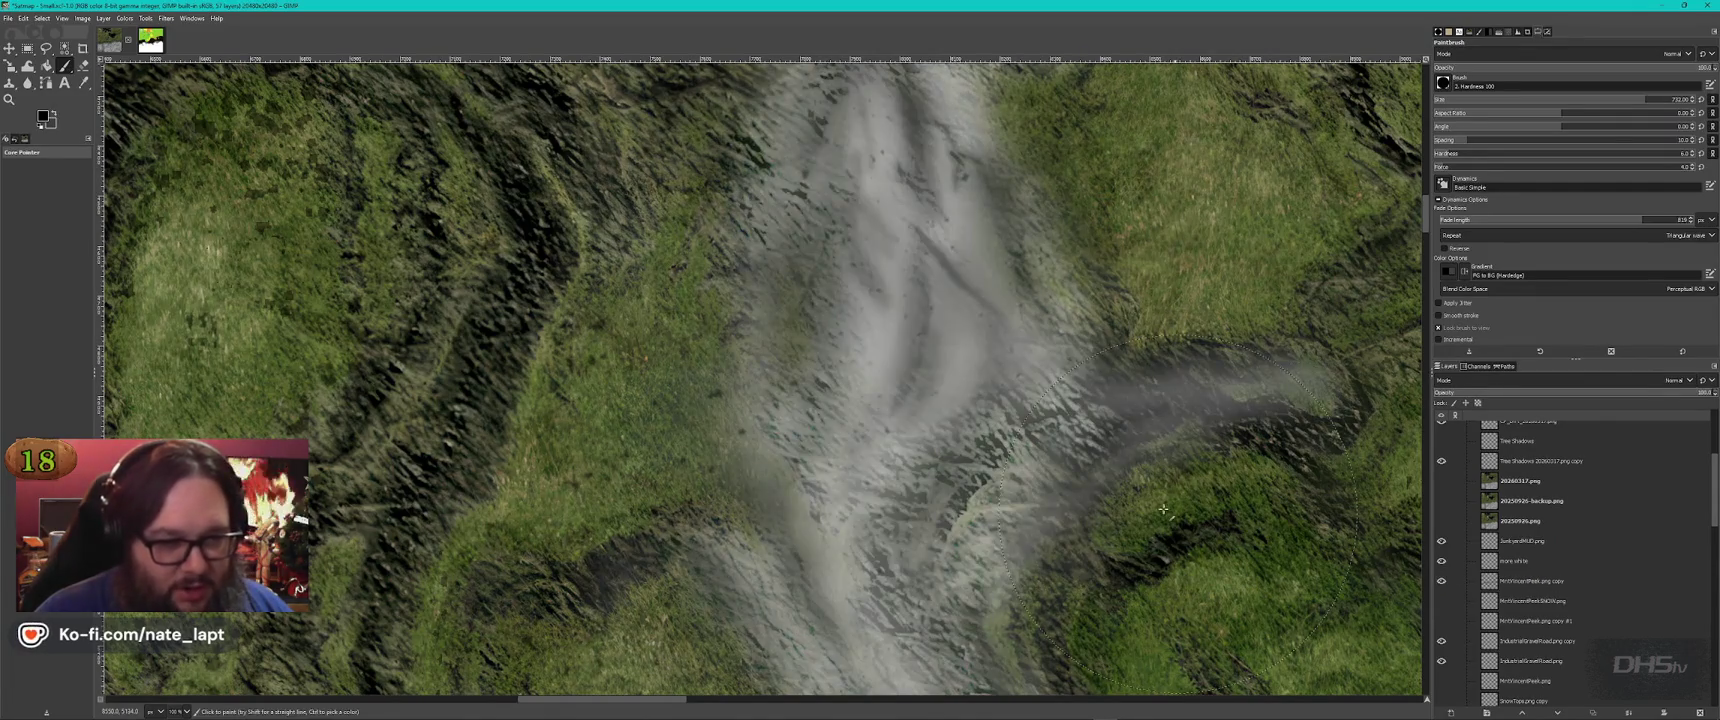
# Make the MntVincentPeak copy layer active, toggle it to check the snow, and pick the eraser.
pyautogui.click(1558, 580)
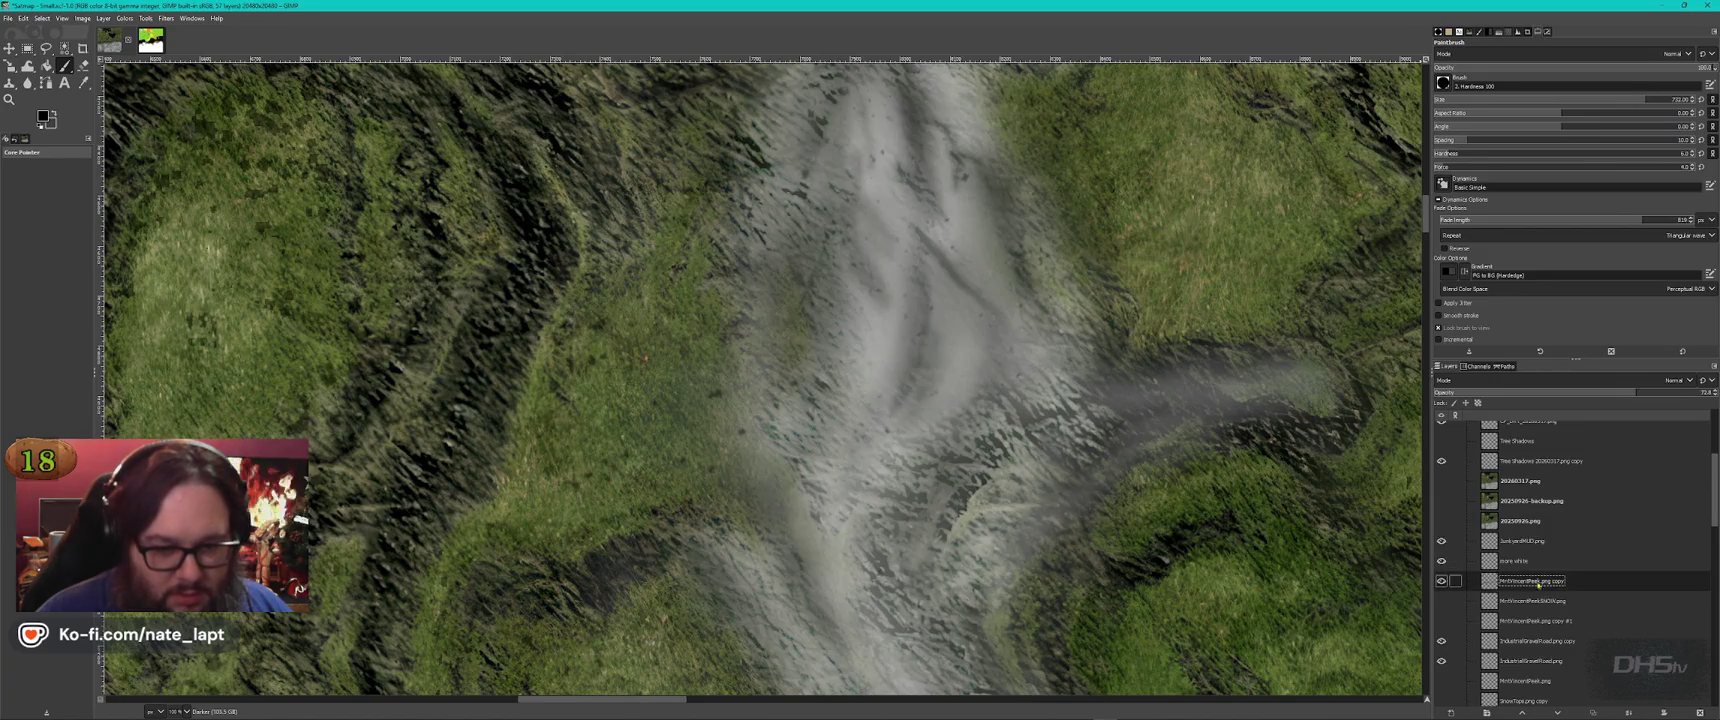
pyautogui.click(1441, 582)
pyautogui.click(1441, 582)
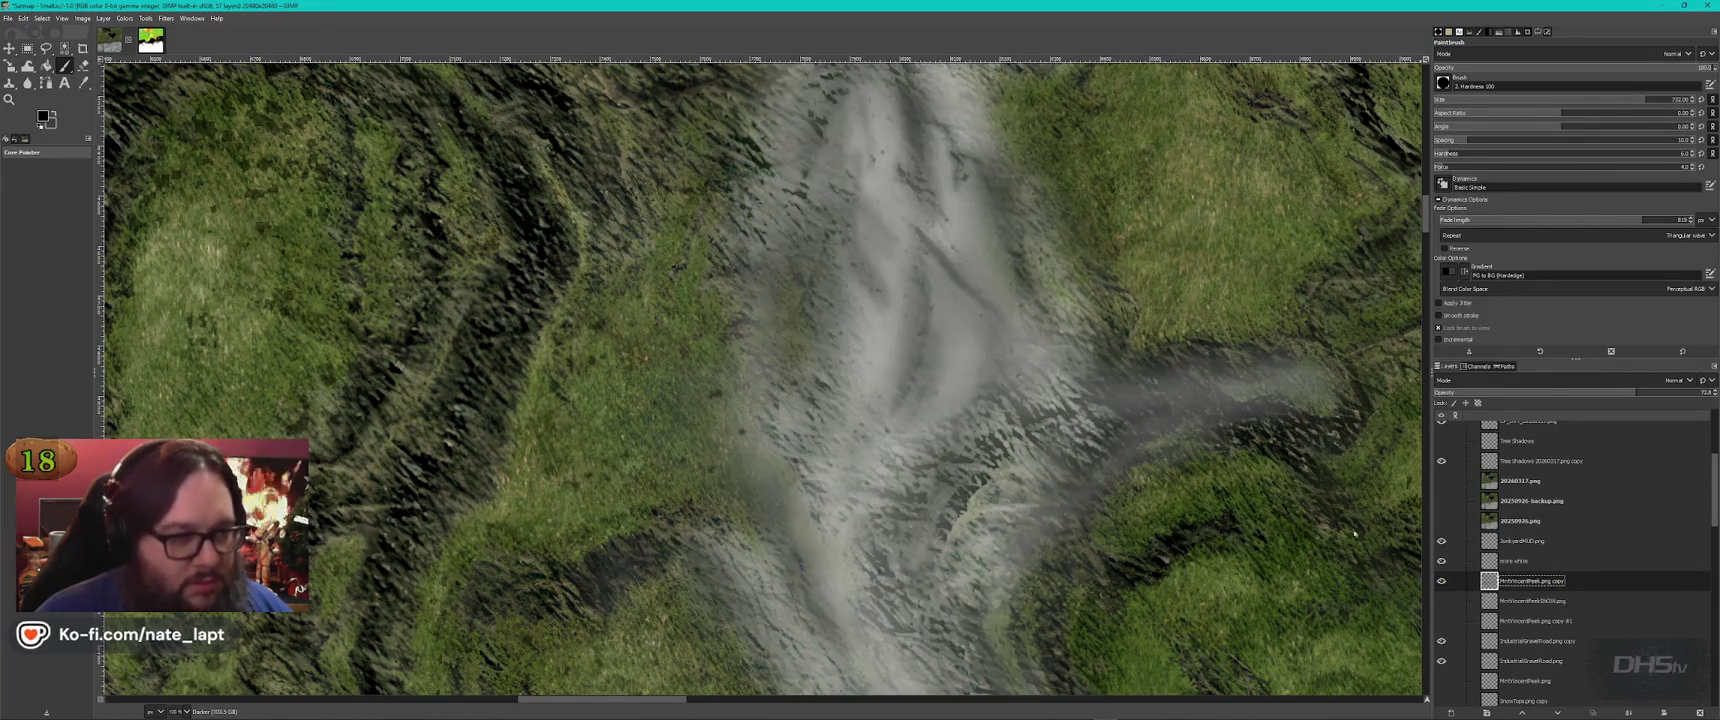
pyautogui.click(1441, 582)
pyautogui.hotkey('shift', 'e')
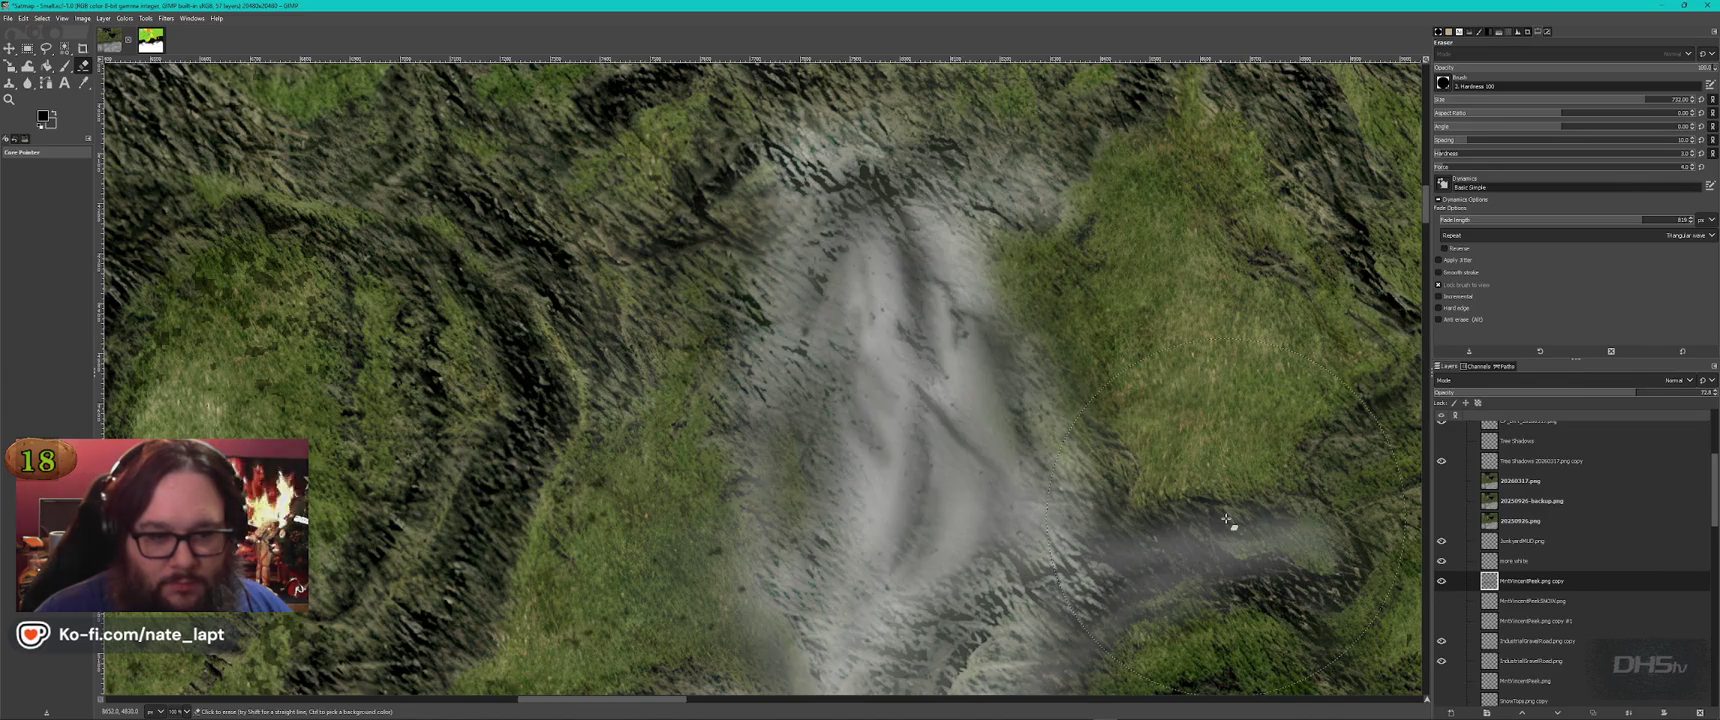
# Compare with the more white layer hidden and shown, make it active, and choose the Paintbrush.
pyautogui.scroll(-3, 1224, 447)
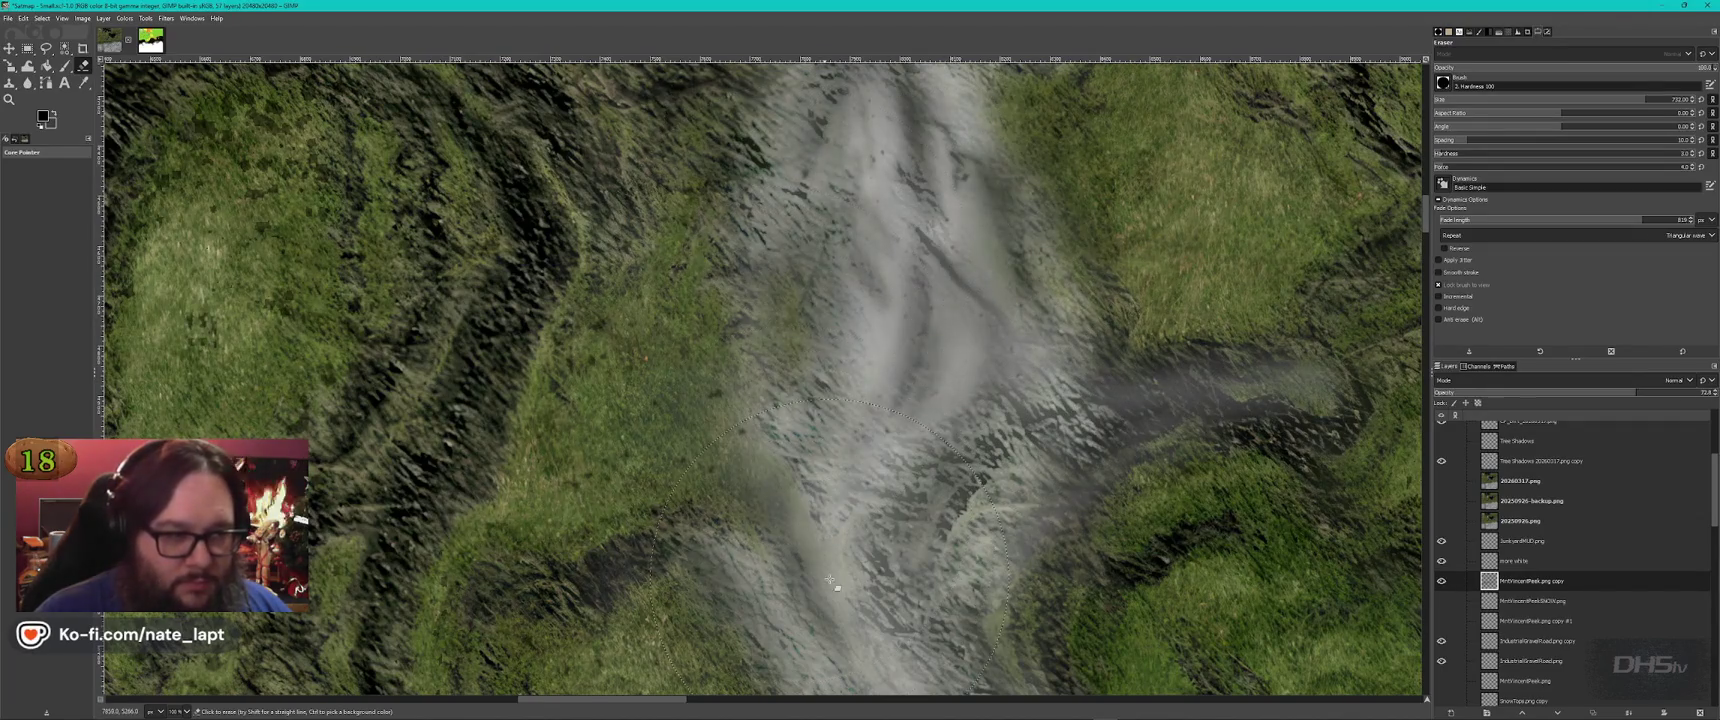
pyautogui.scroll(3, 829, 580)
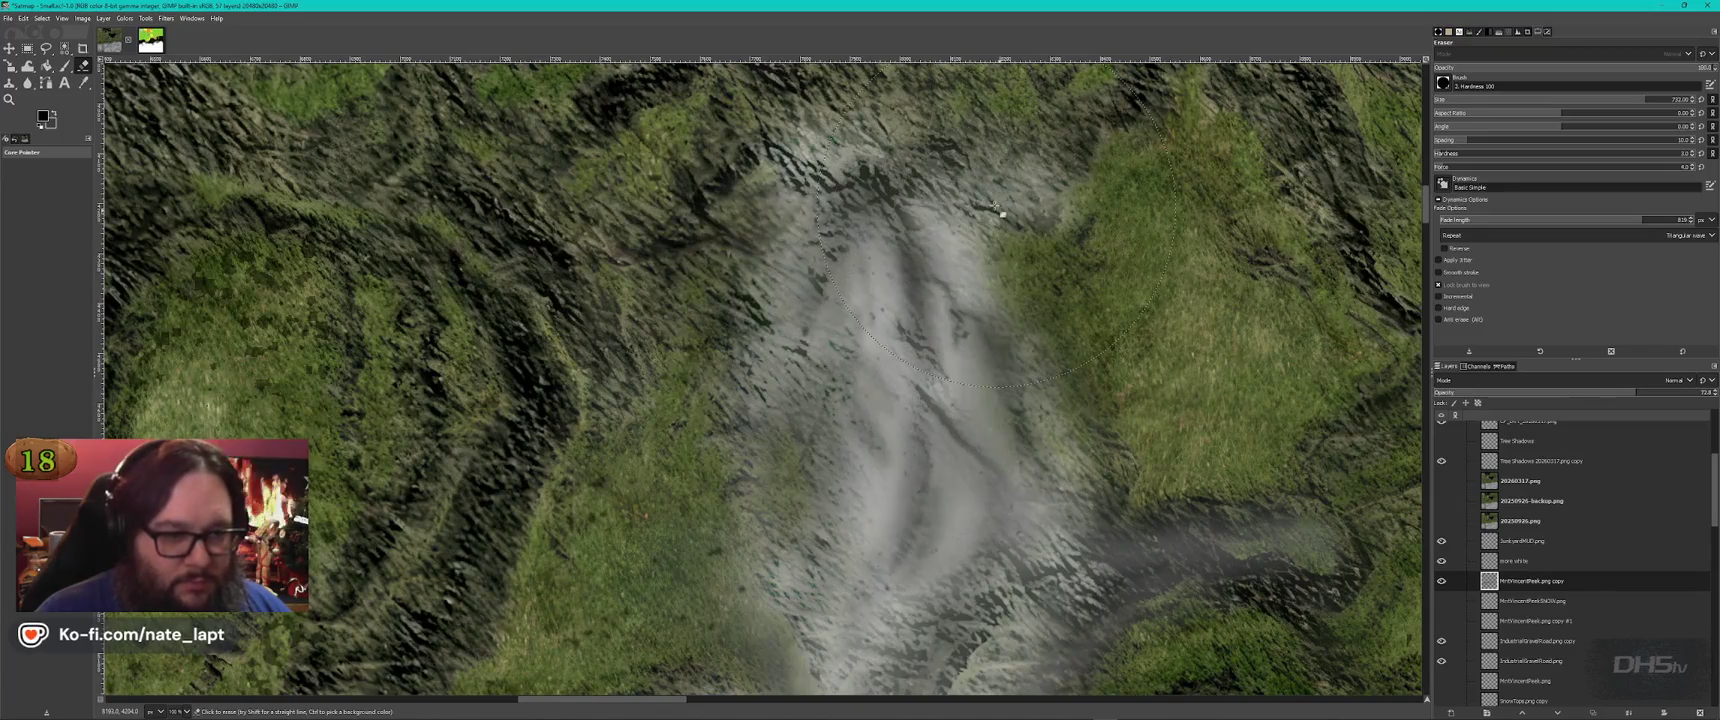
pyautogui.scroll(-3, 933, 572)
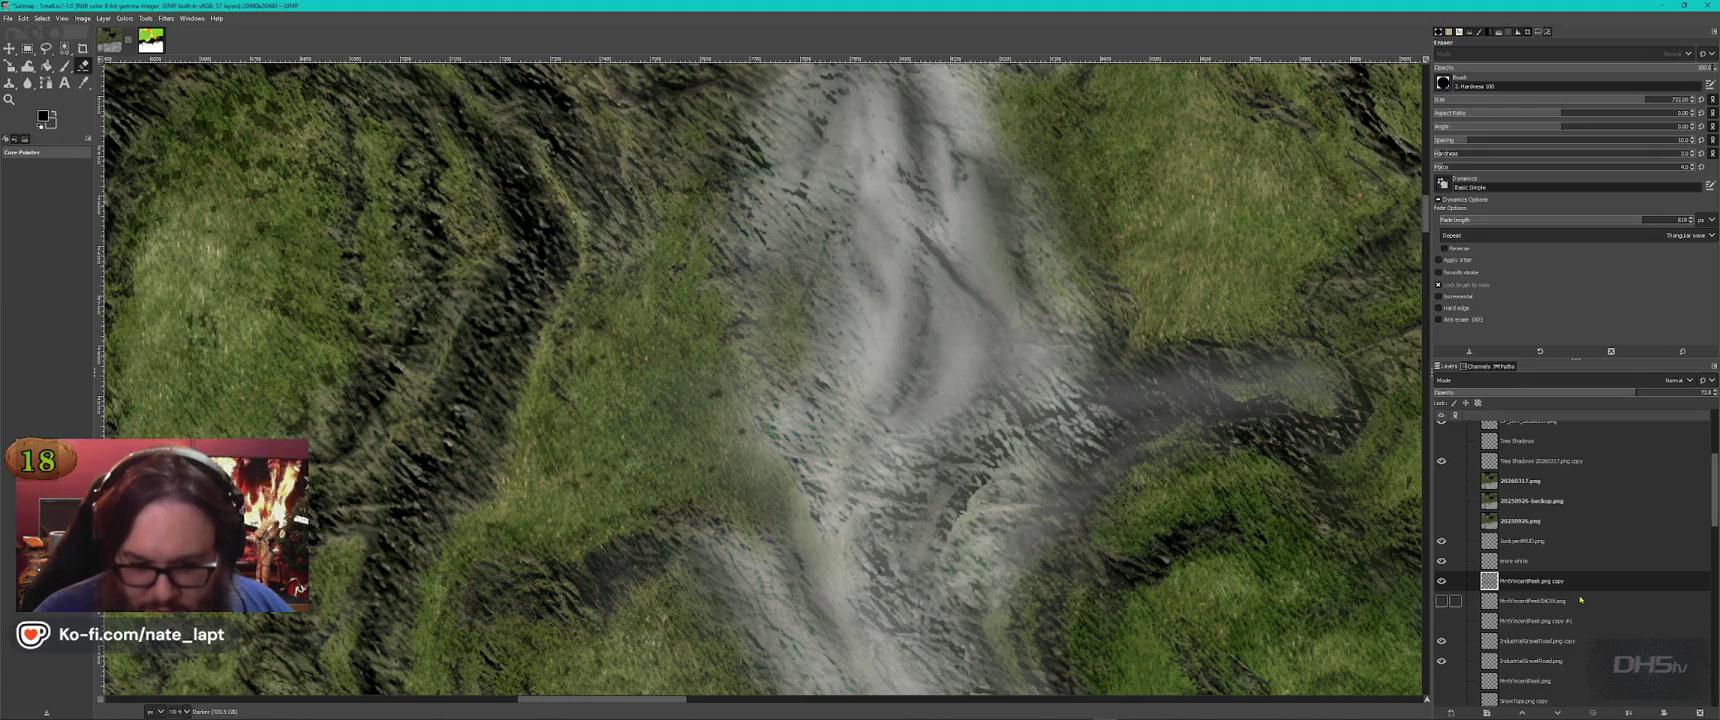
pyautogui.click(1441, 561)
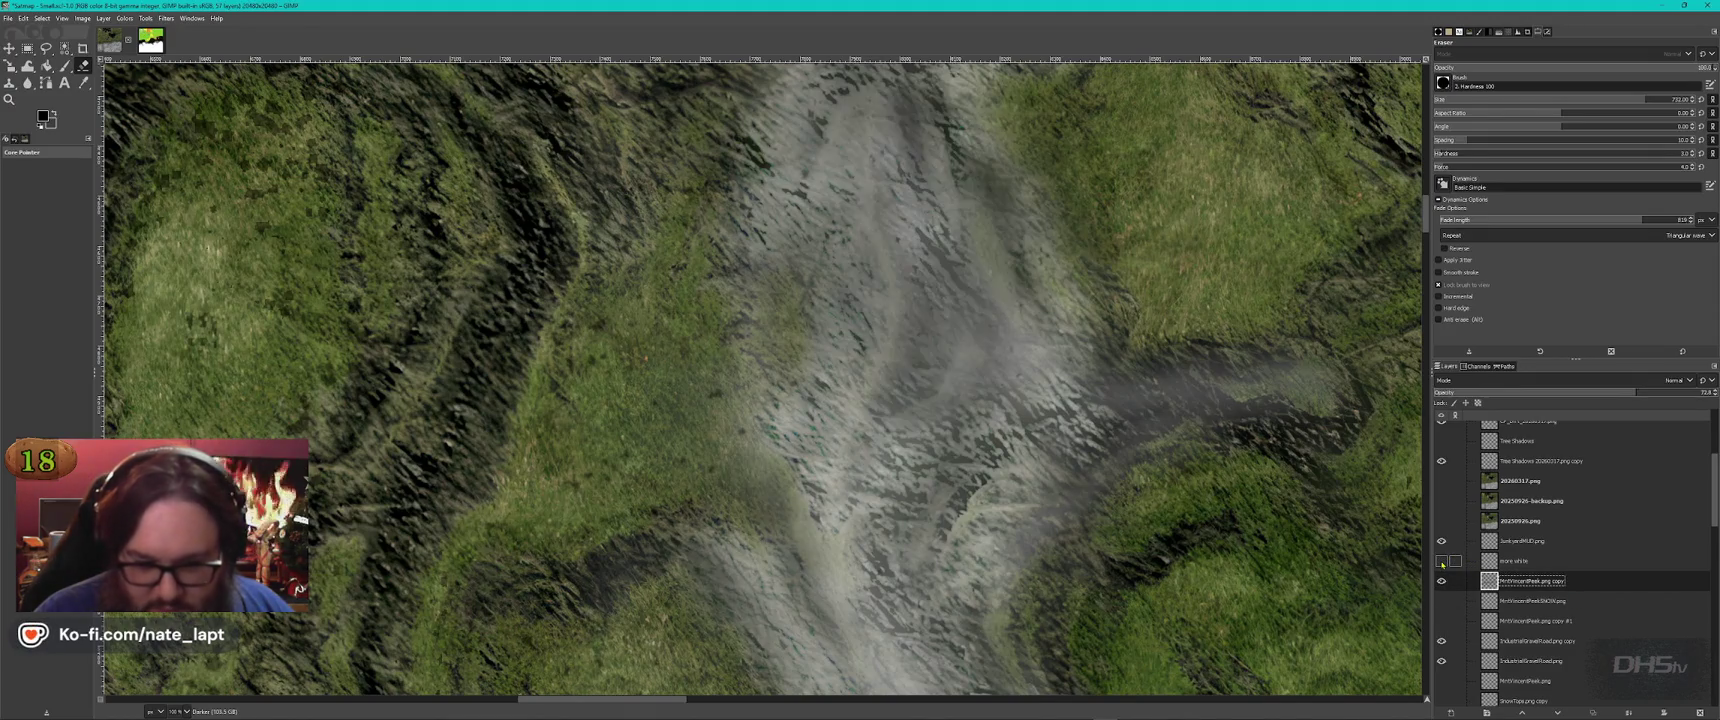
pyautogui.click(1441, 562)
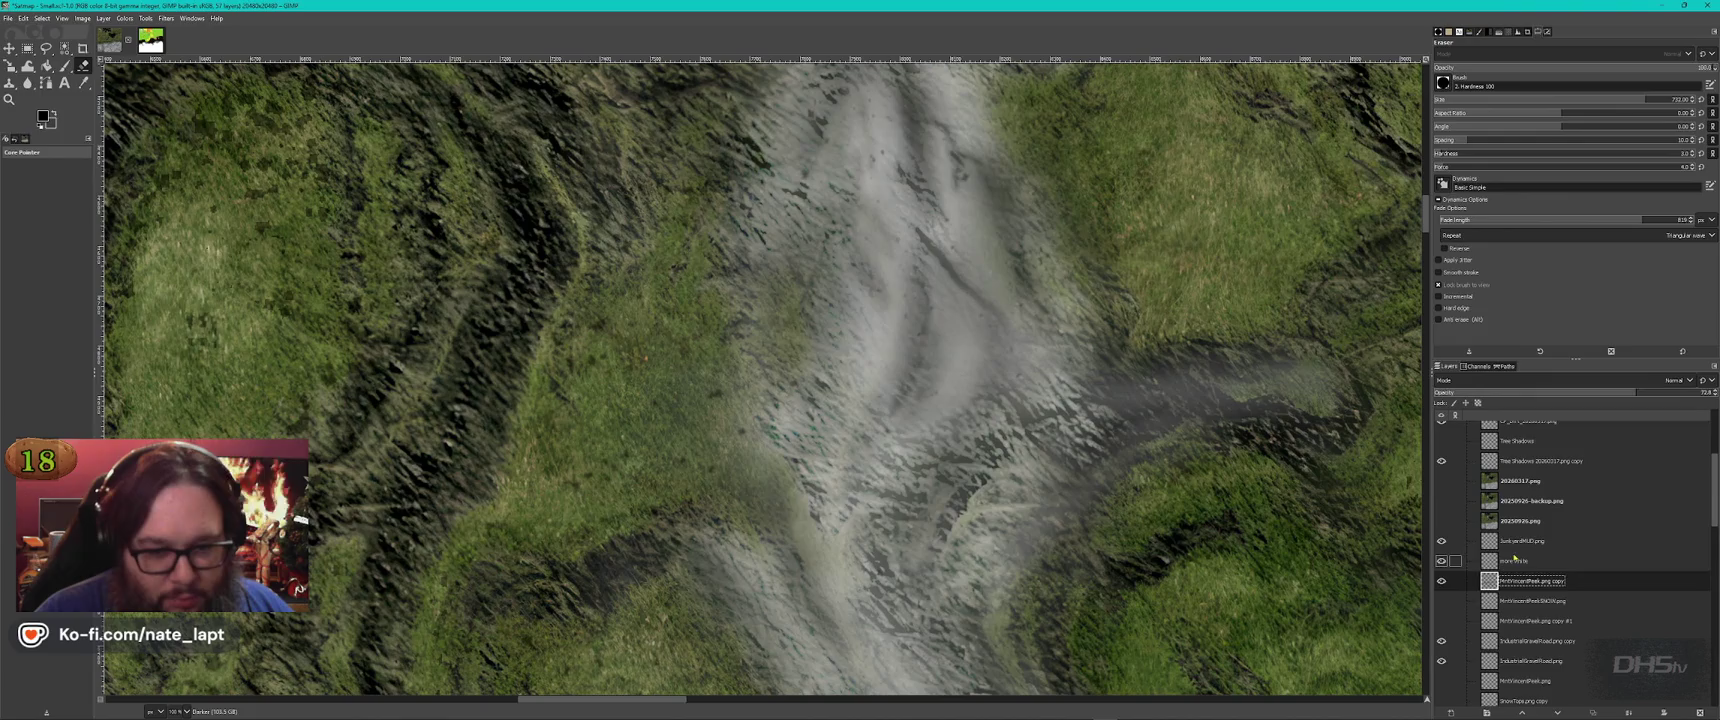
pyautogui.click(1514, 561)
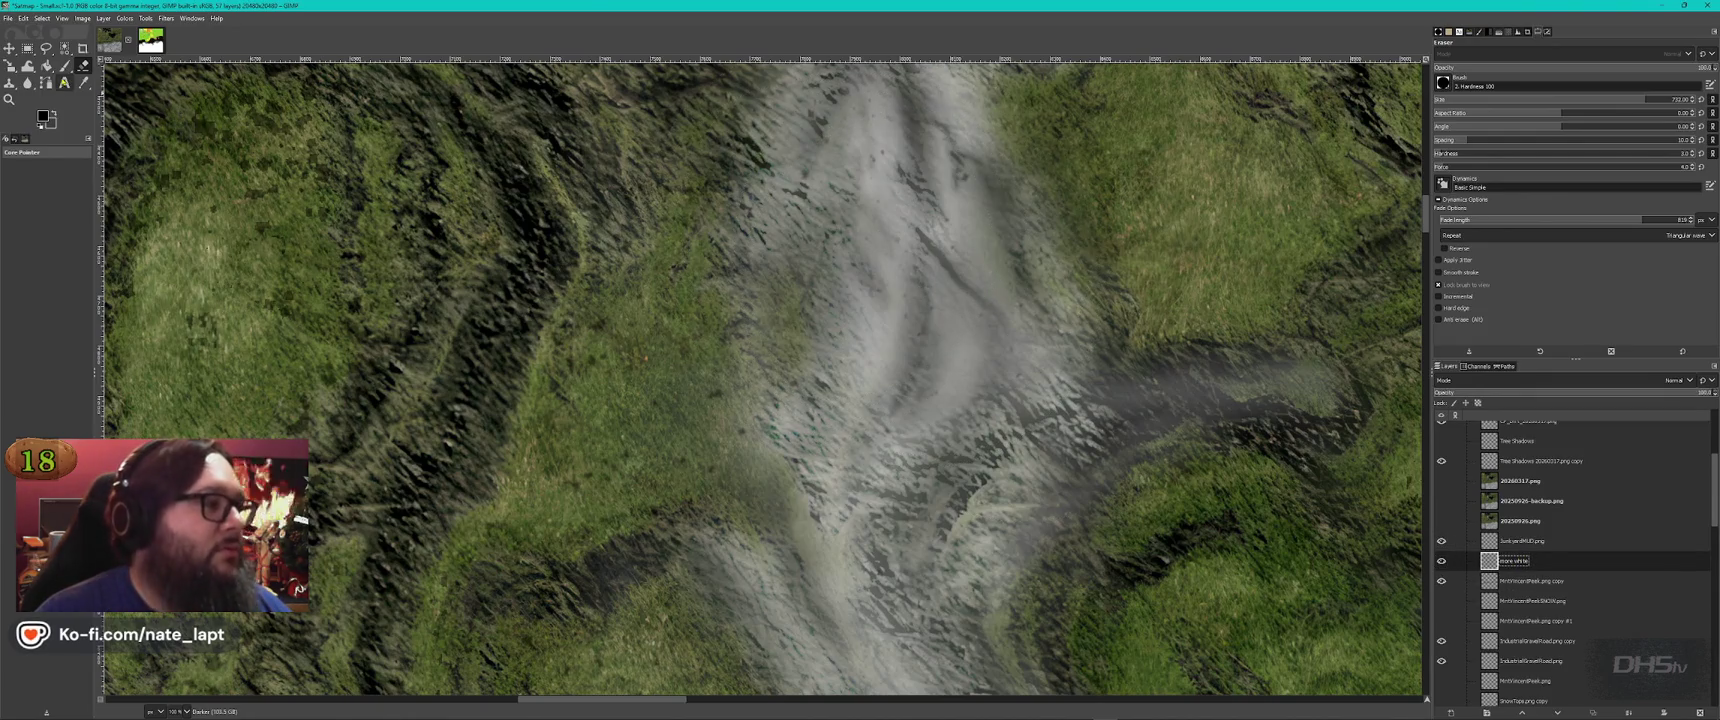
pyautogui.click(65, 65)
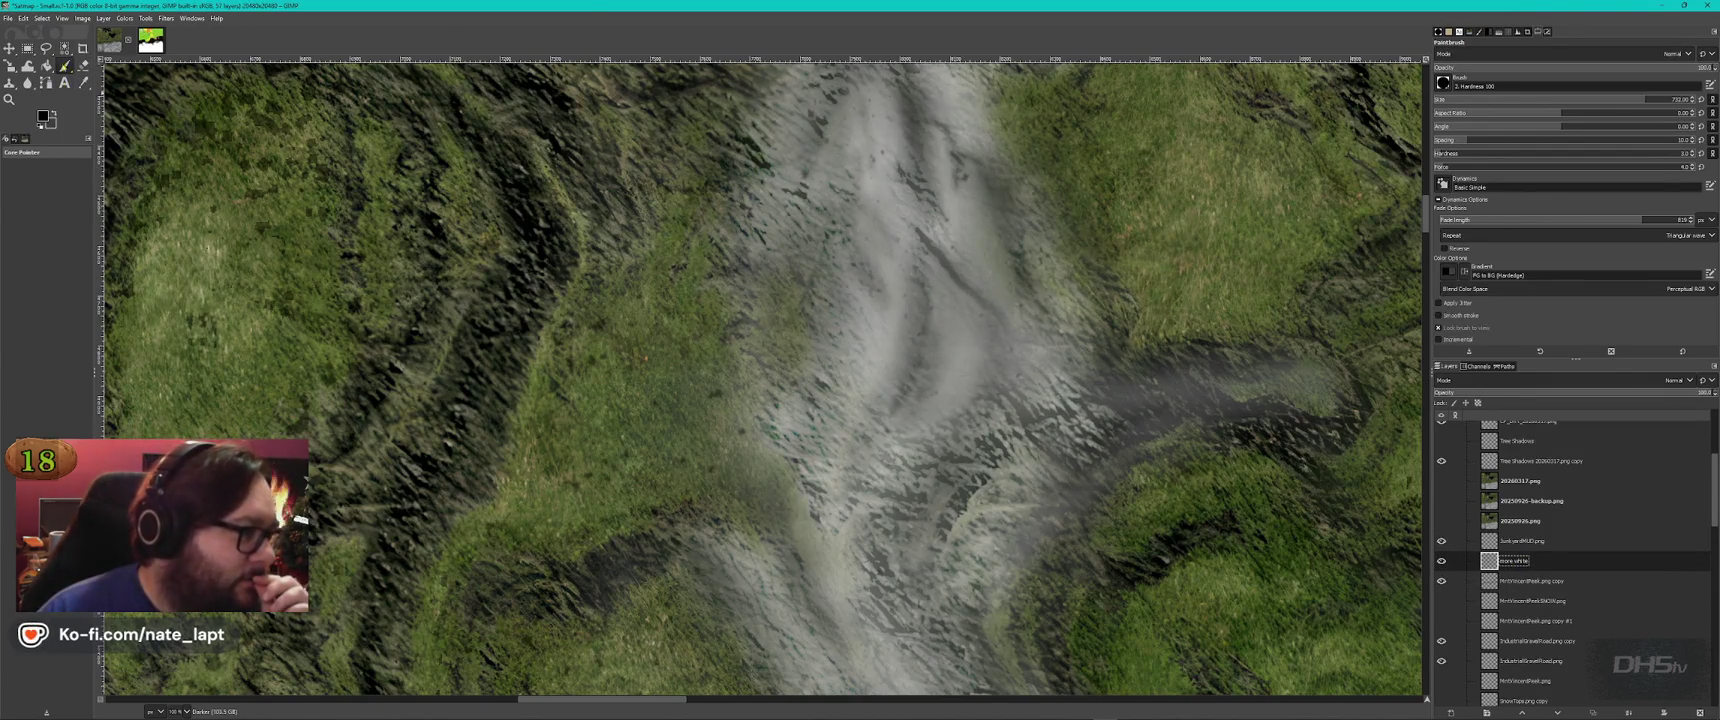
# Choose the Airbrush from the painting tools group.
pyautogui.moveTo(64, 66); pyautogui.dragTo(121, 76)
pyautogui.click(117, 67)
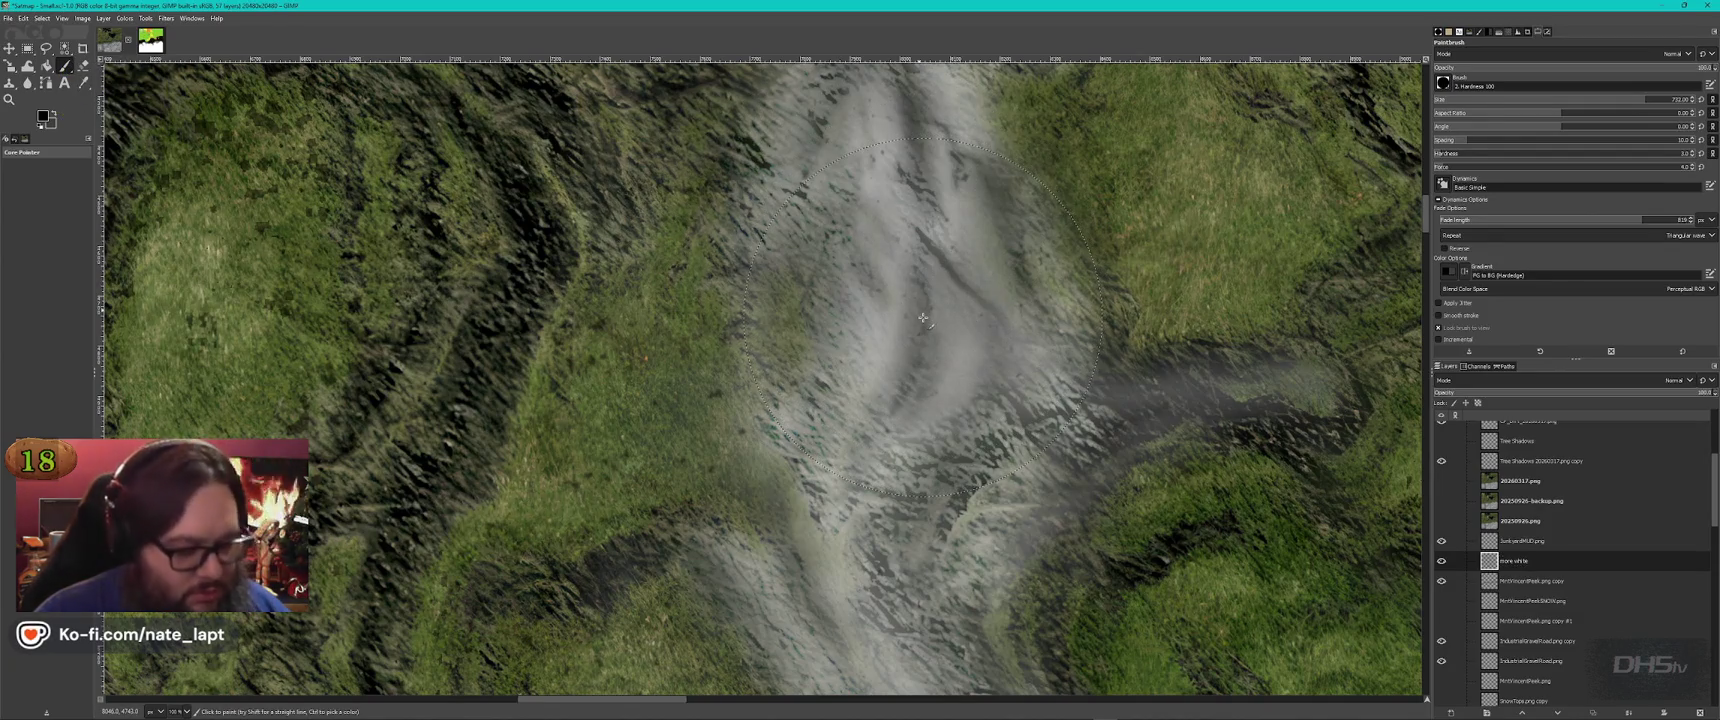
pyautogui.click(65, 65)
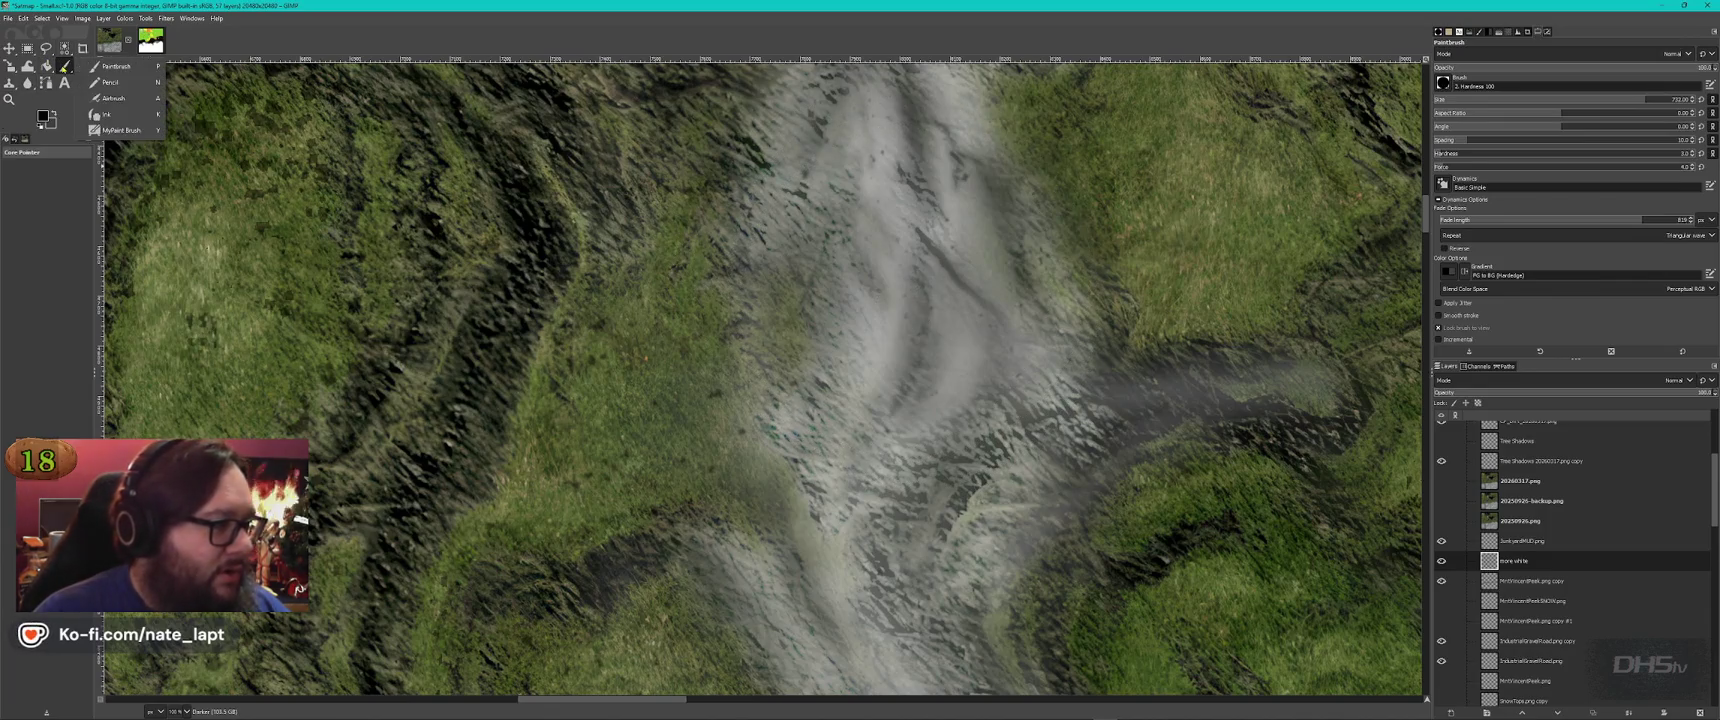
pyautogui.click(116, 97)
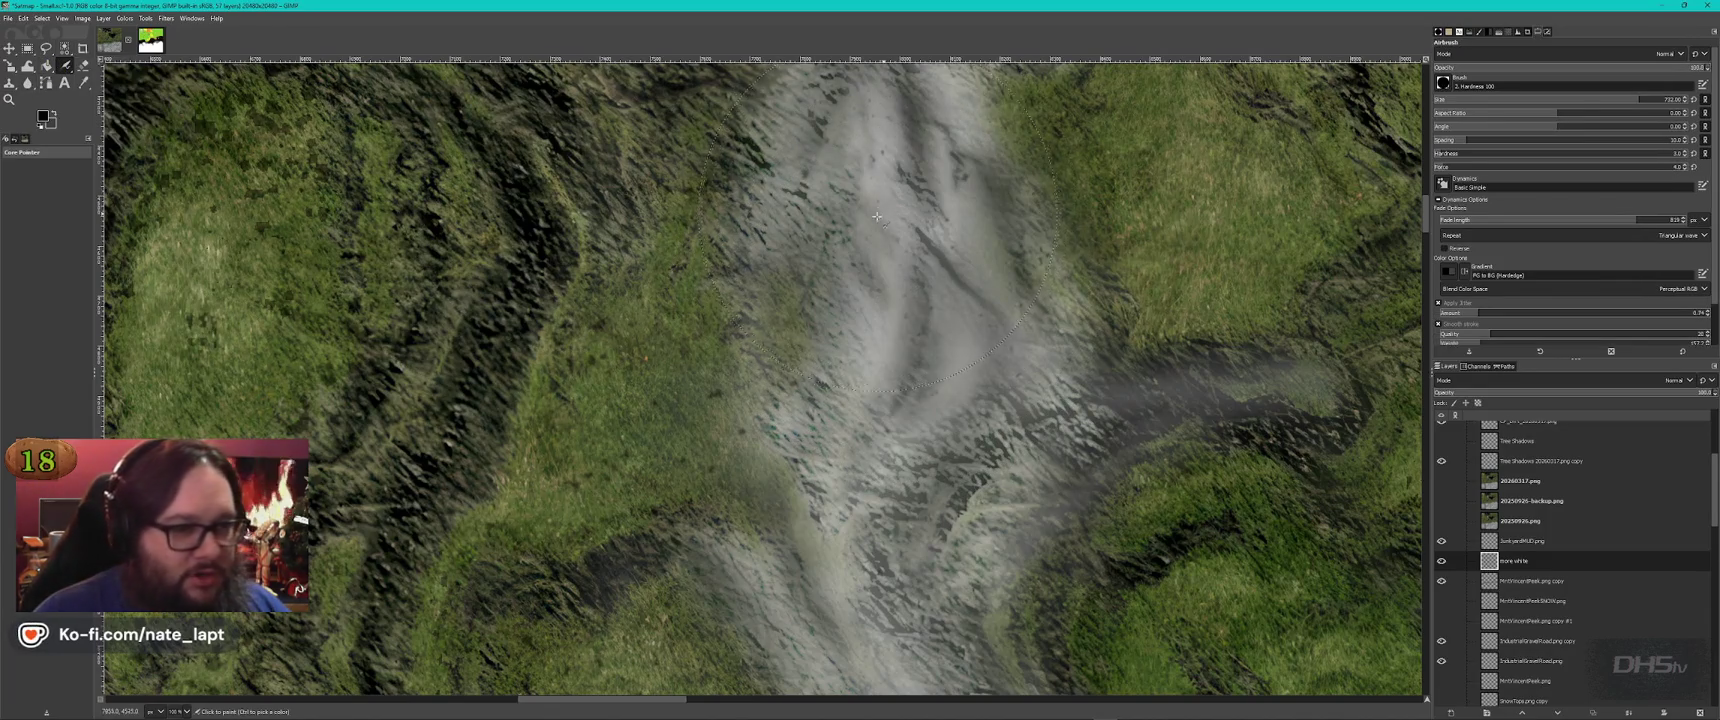
# Adjust the airbrush: size 16, jitter 0.22, hardness about 29, then size about 79.
pyautogui.scroll(3, 921, 233)
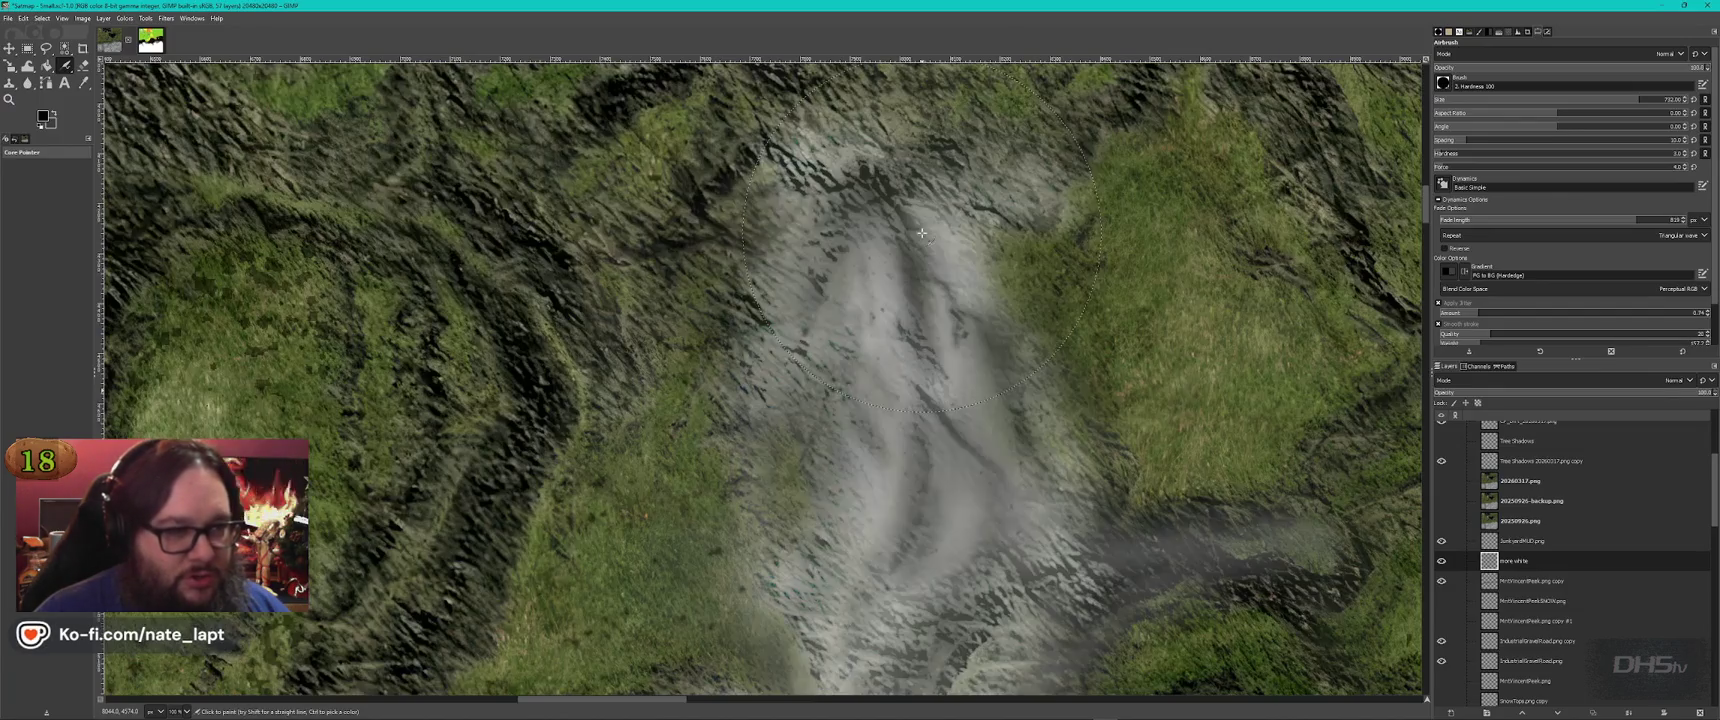
pyautogui.scroll(1, 887, 342)
pyautogui.scroll(1, 887, 340)
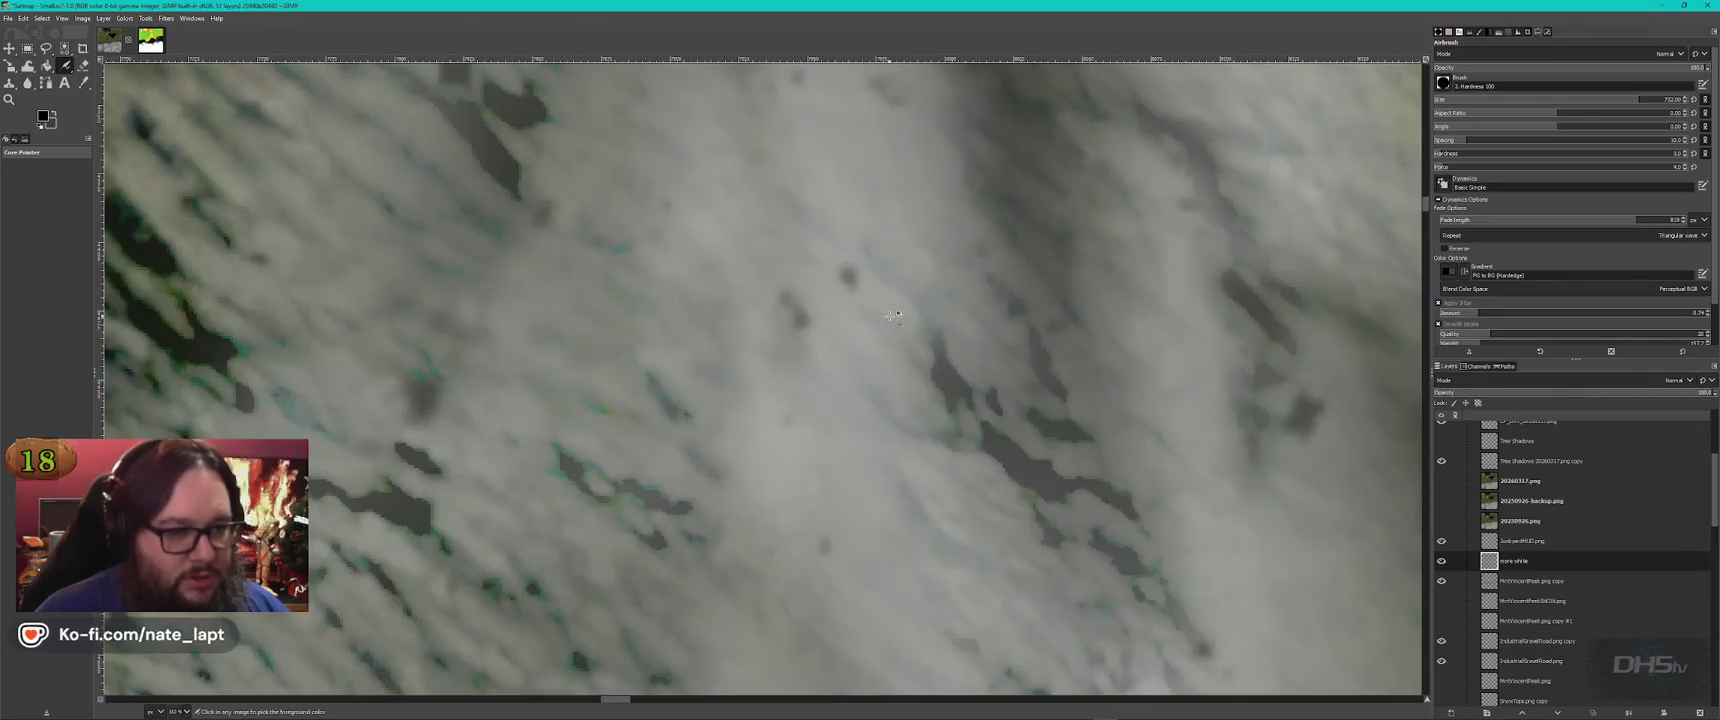
pyautogui.press('[')
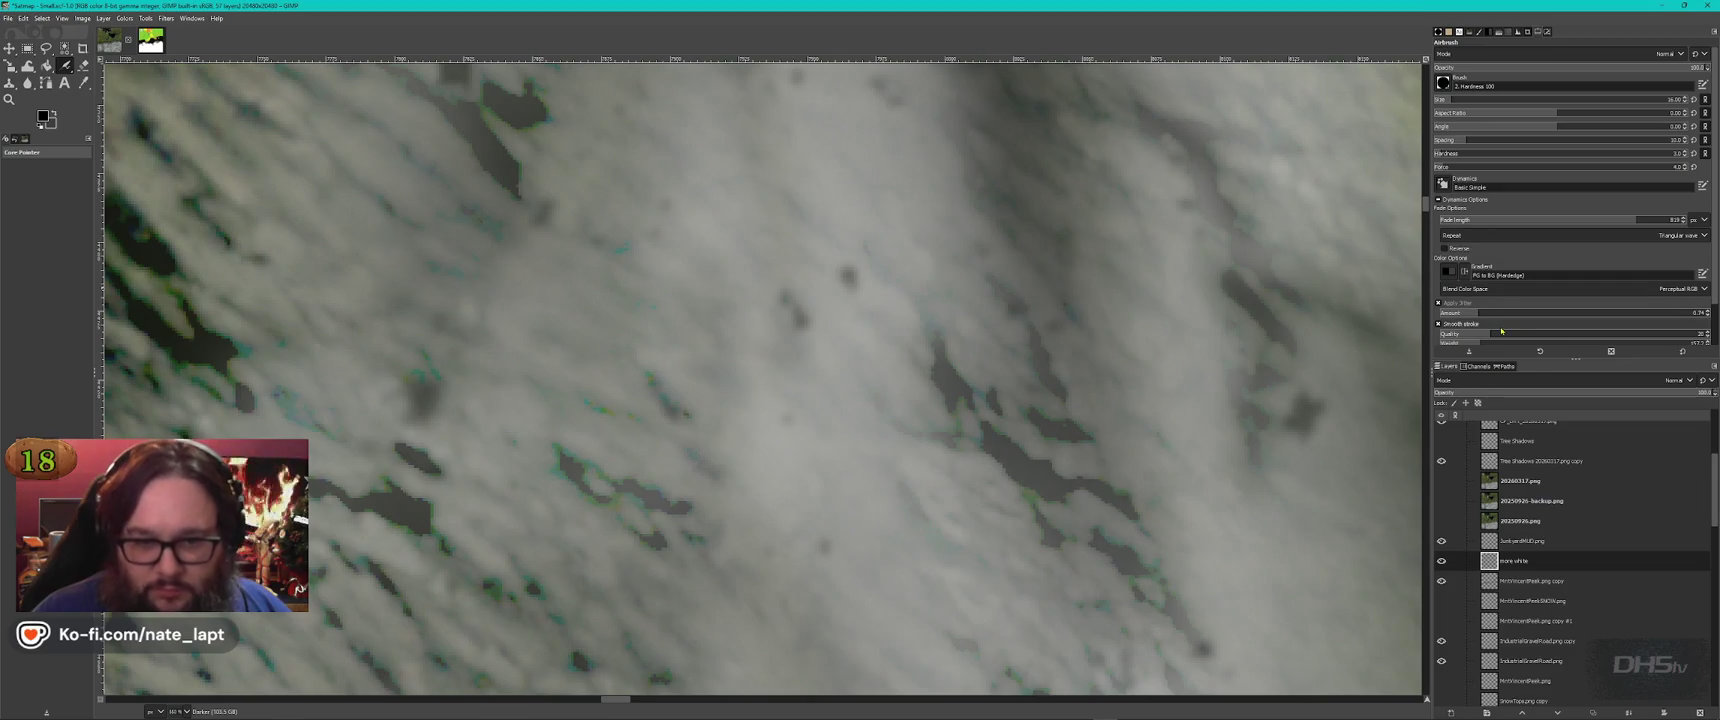
pyautogui.moveTo(1604, 323); pyautogui.dragTo(1490, 313)
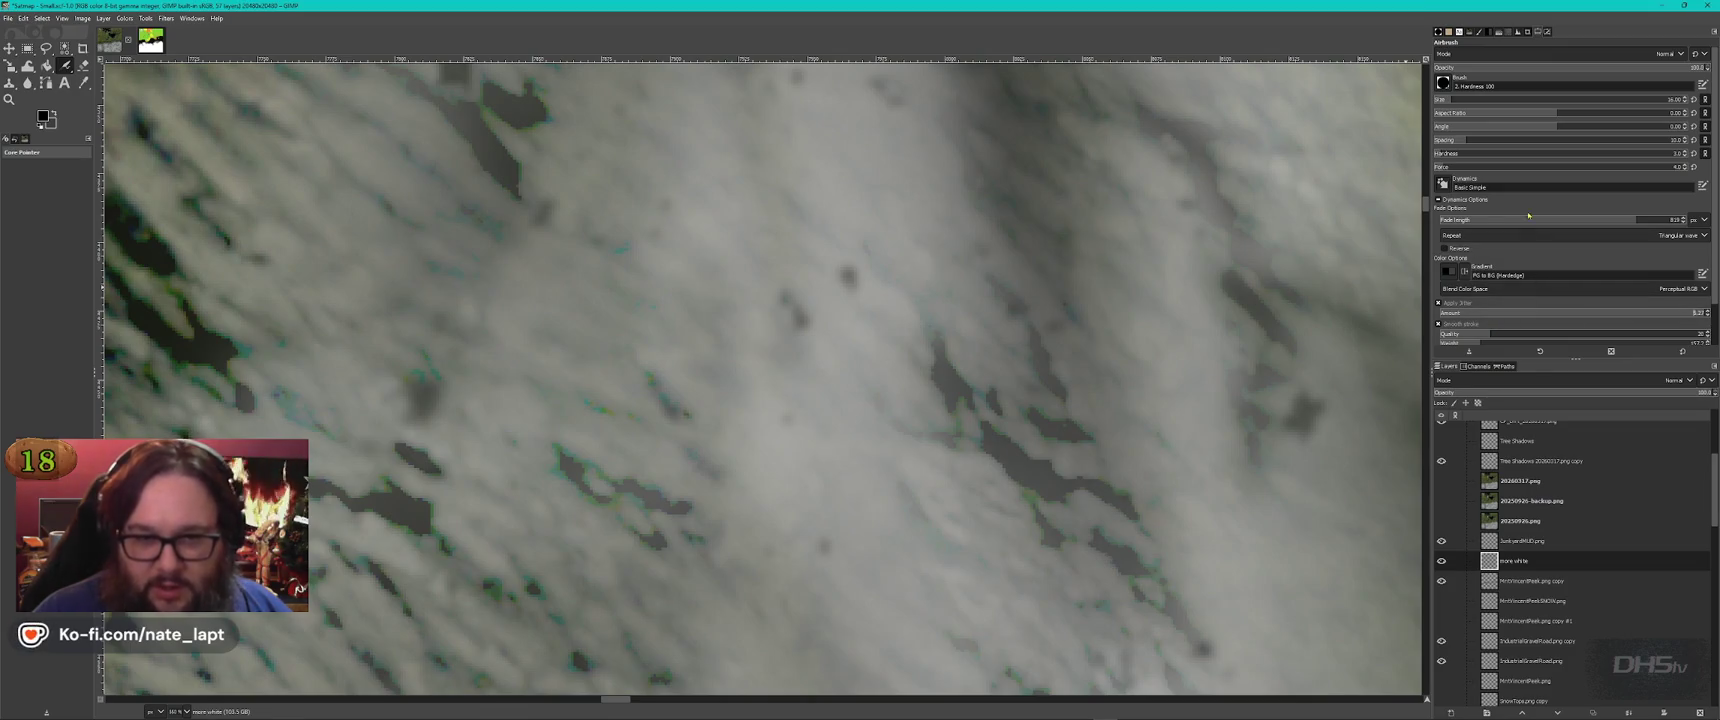
pyautogui.click(1491, 156)
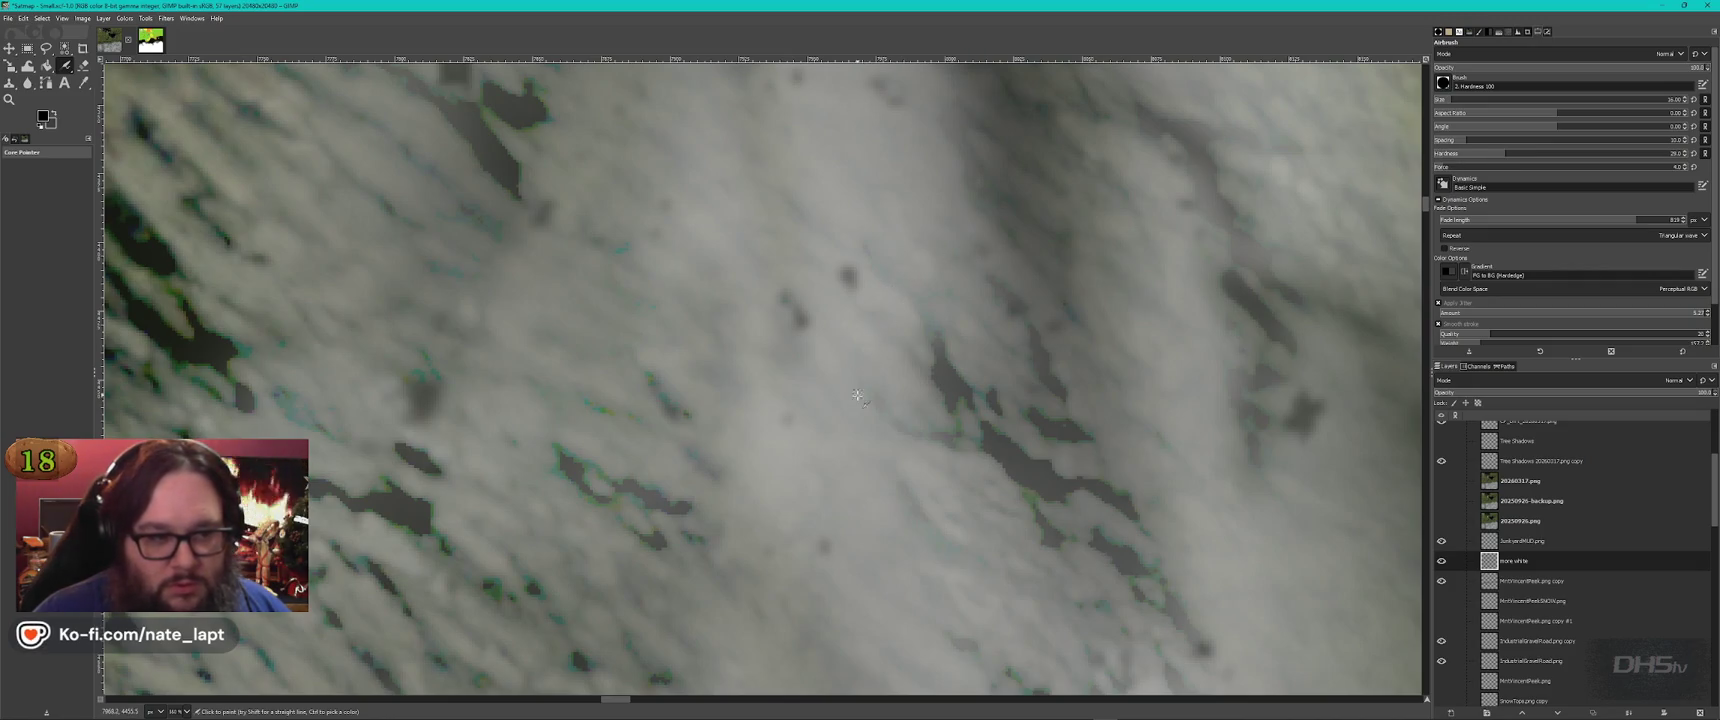
pyautogui.click(1487, 101)
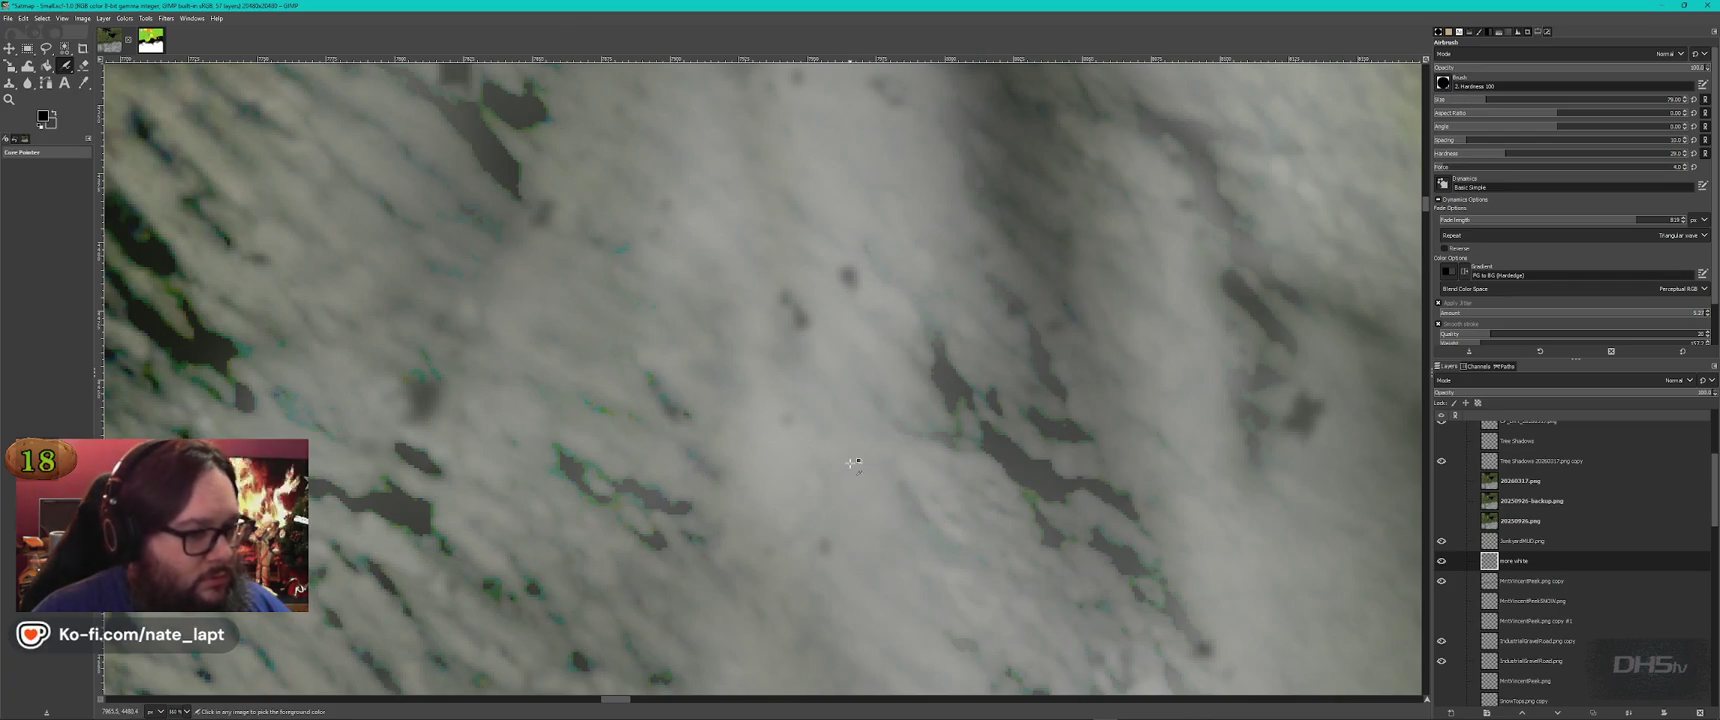
pyautogui.scroll(-2, 852, 463)
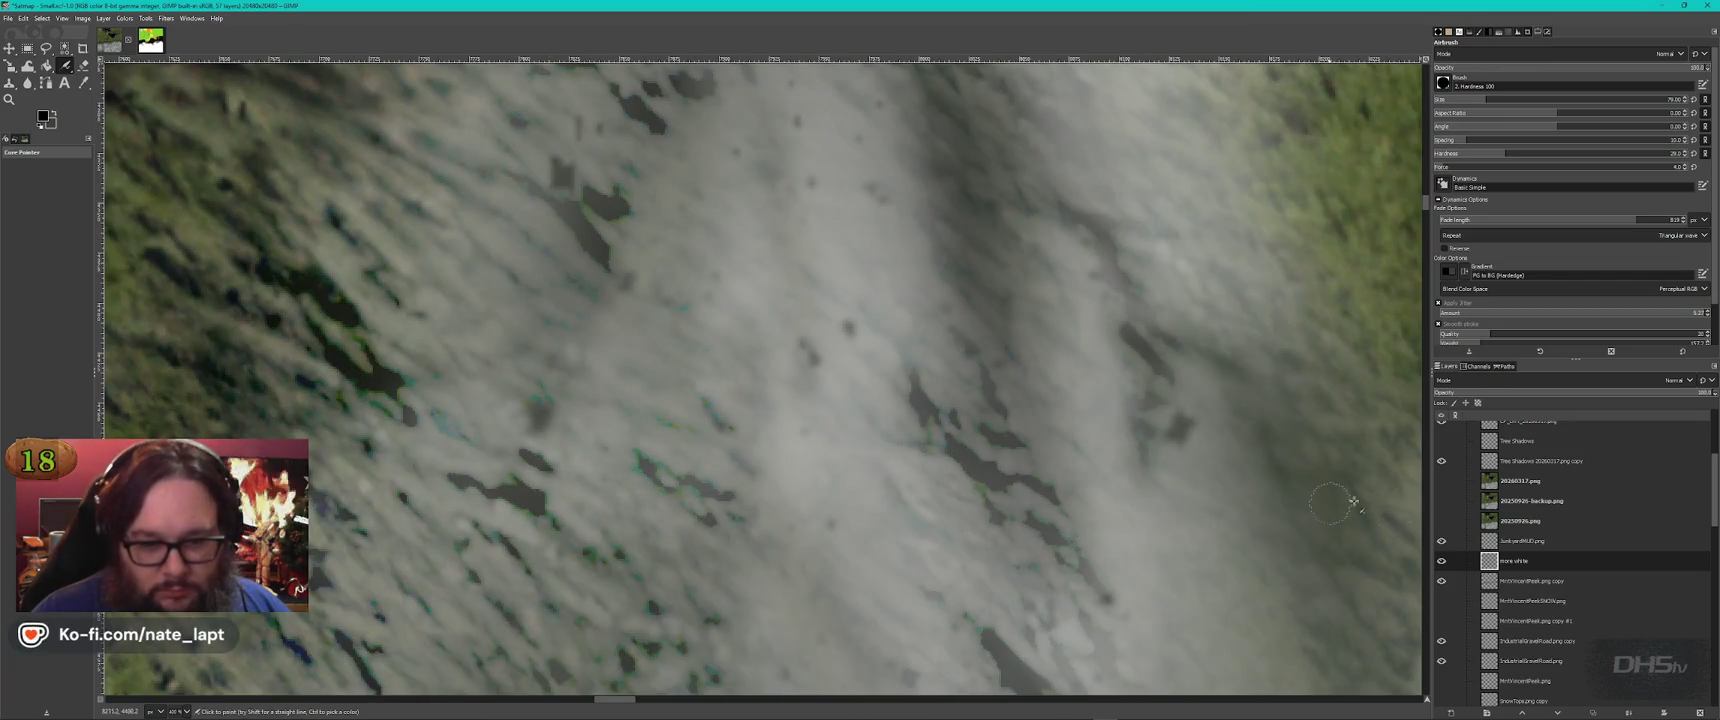
# Toggle the more white layer to compare, raise the force, and resize the brush from 25 to about 108.
pyautogui.click(1441, 561)
pyautogui.click(1441, 561)
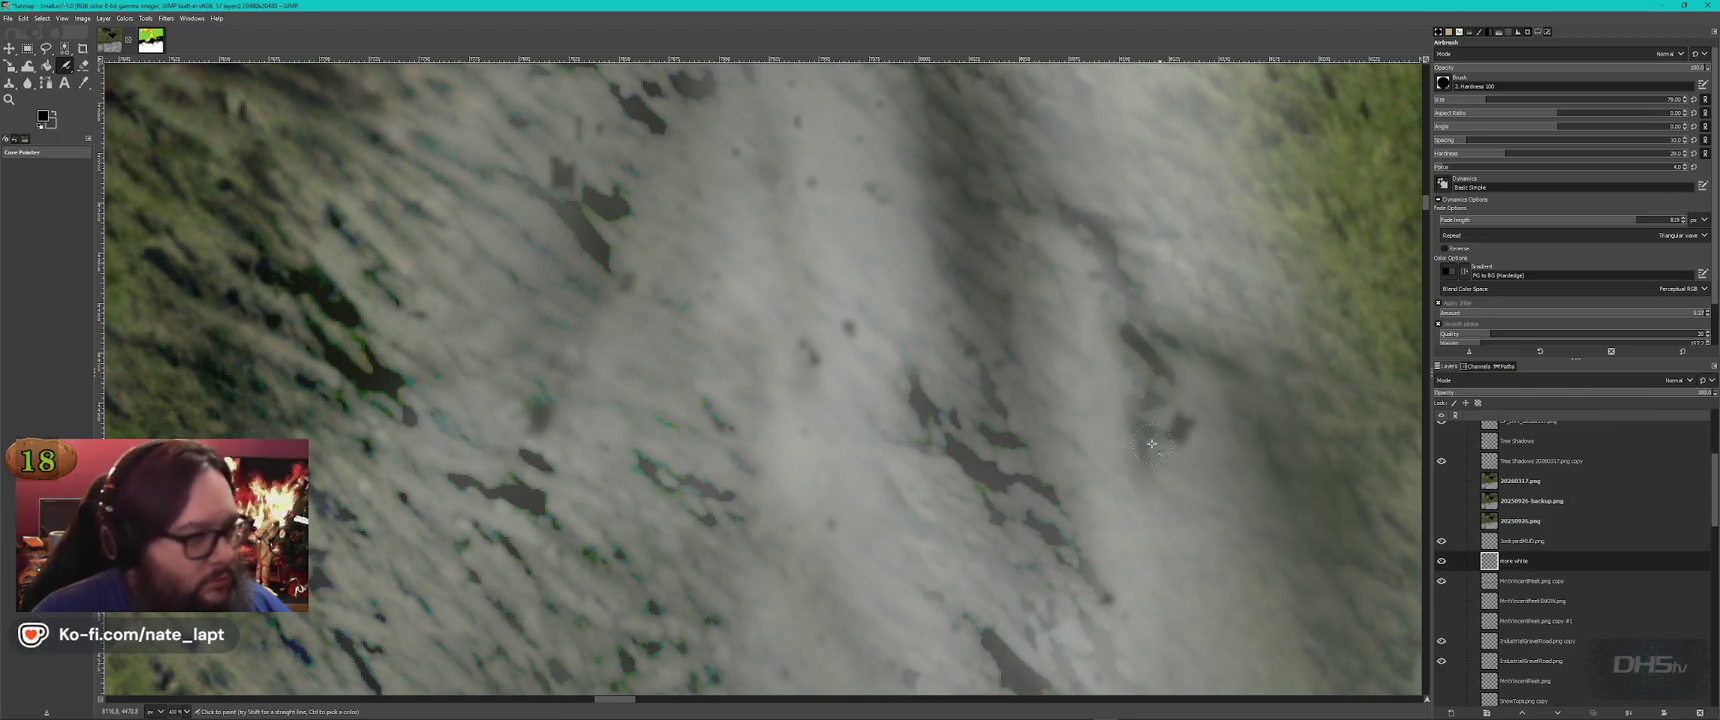
pyautogui.click(1597, 168)
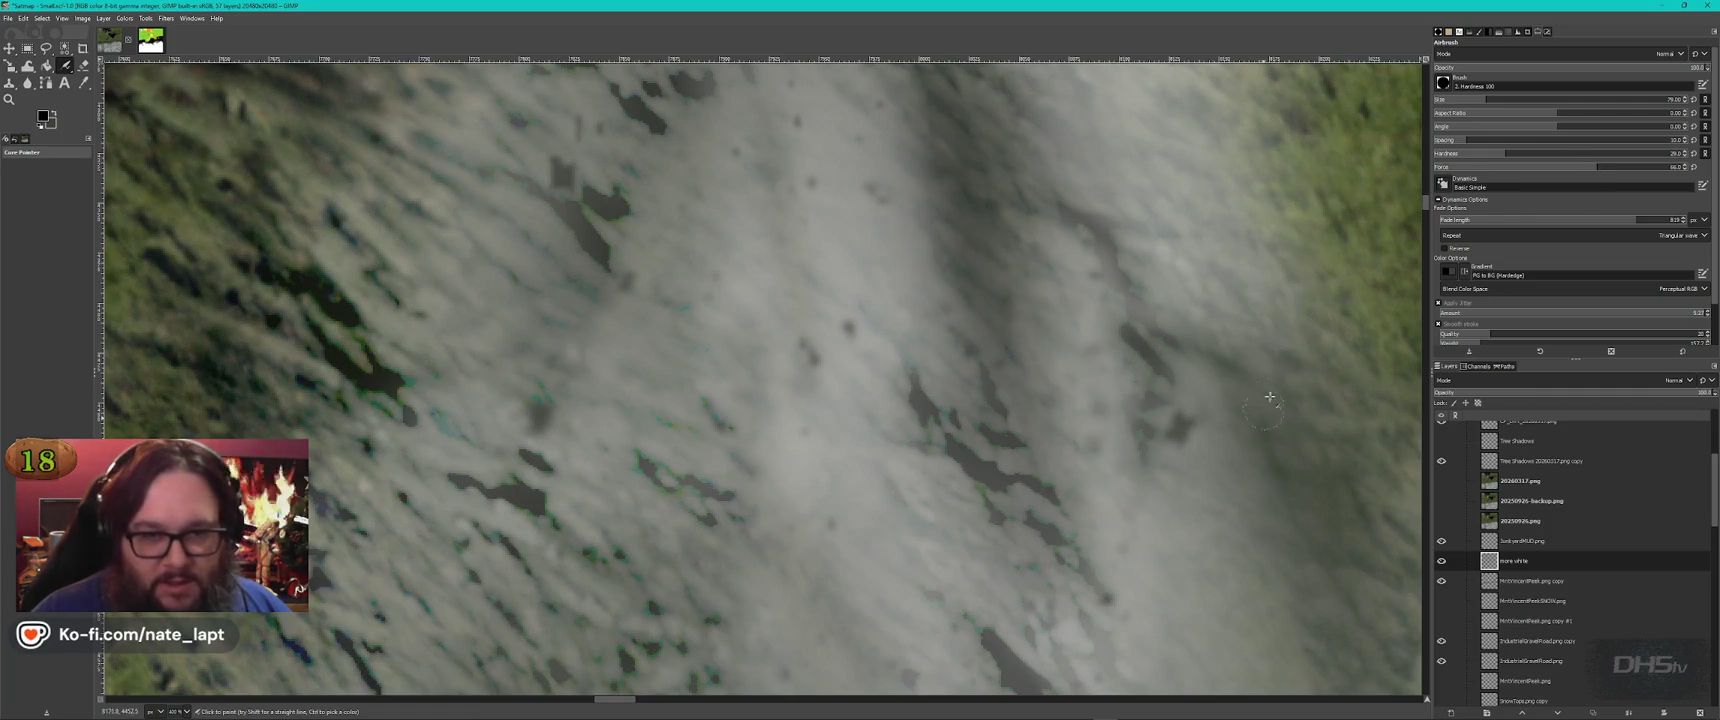
pyautogui.click(1463, 100)
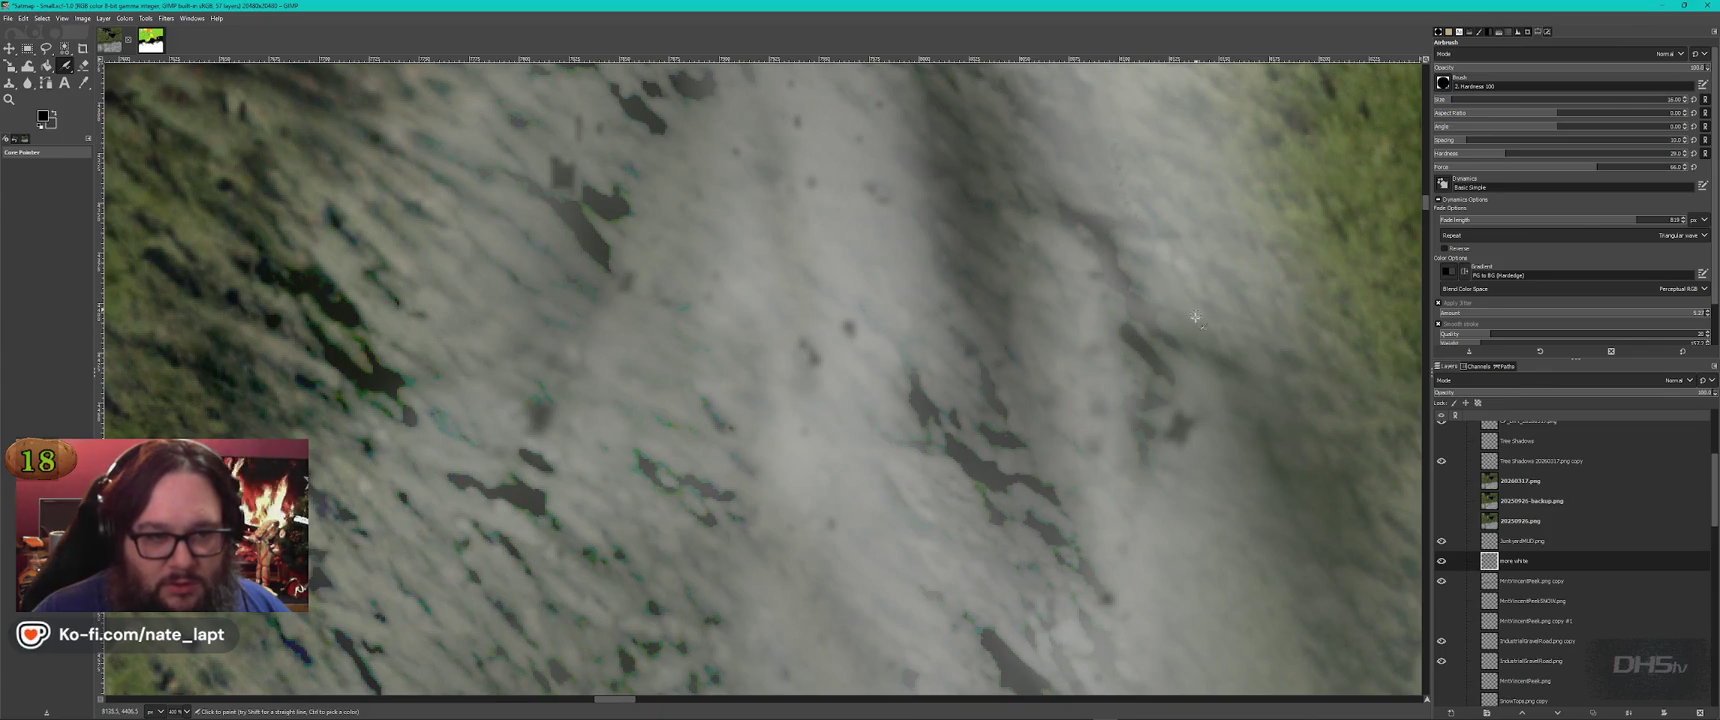
pyautogui.press(']')
pyautogui.press(']')
pyautogui.press(']')
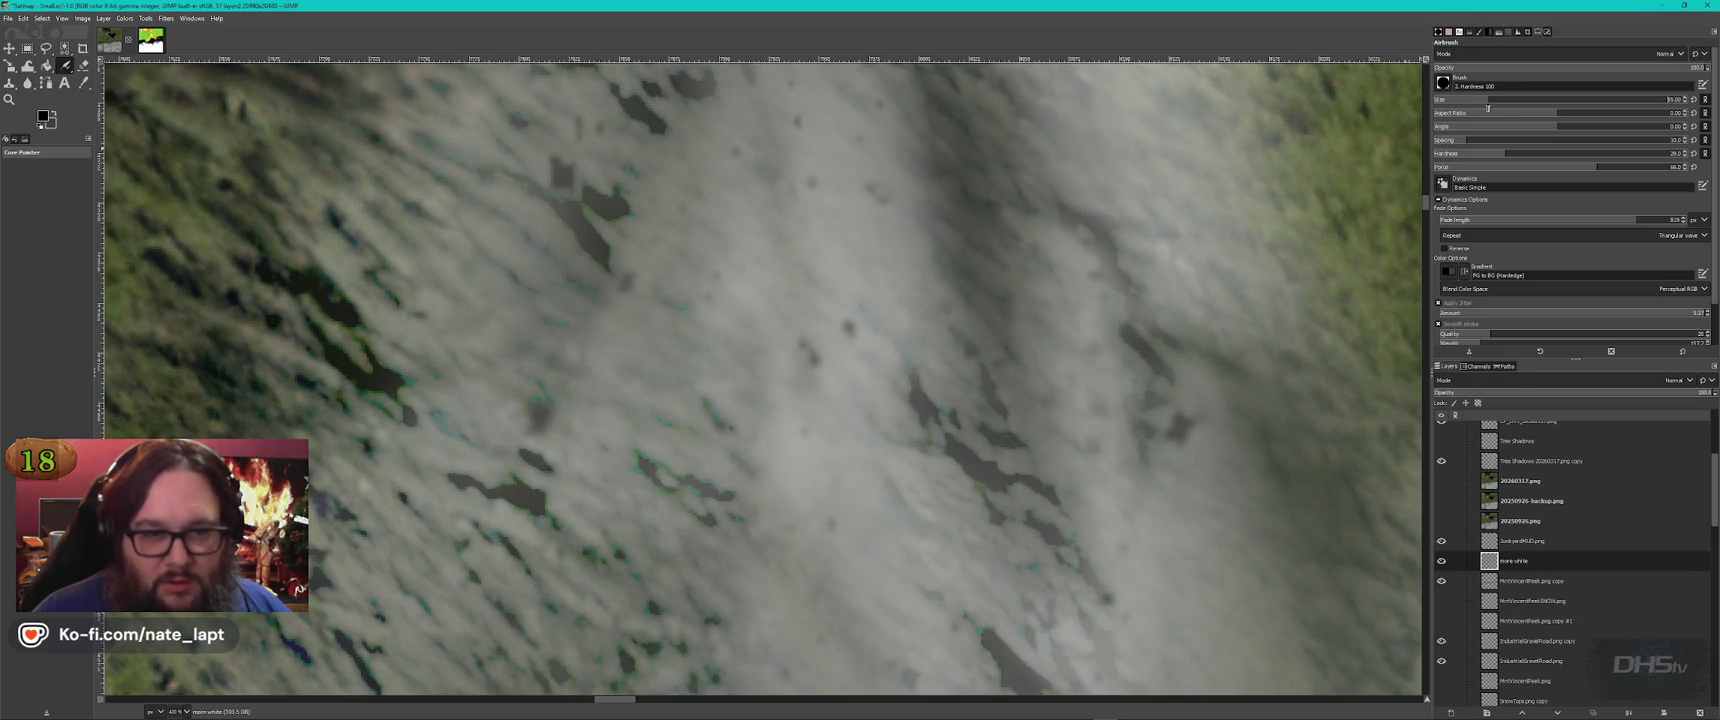
# Set airbrush hardness to 40 and jitter amount to 30.
pyautogui.scroll(3, 1140, 280)
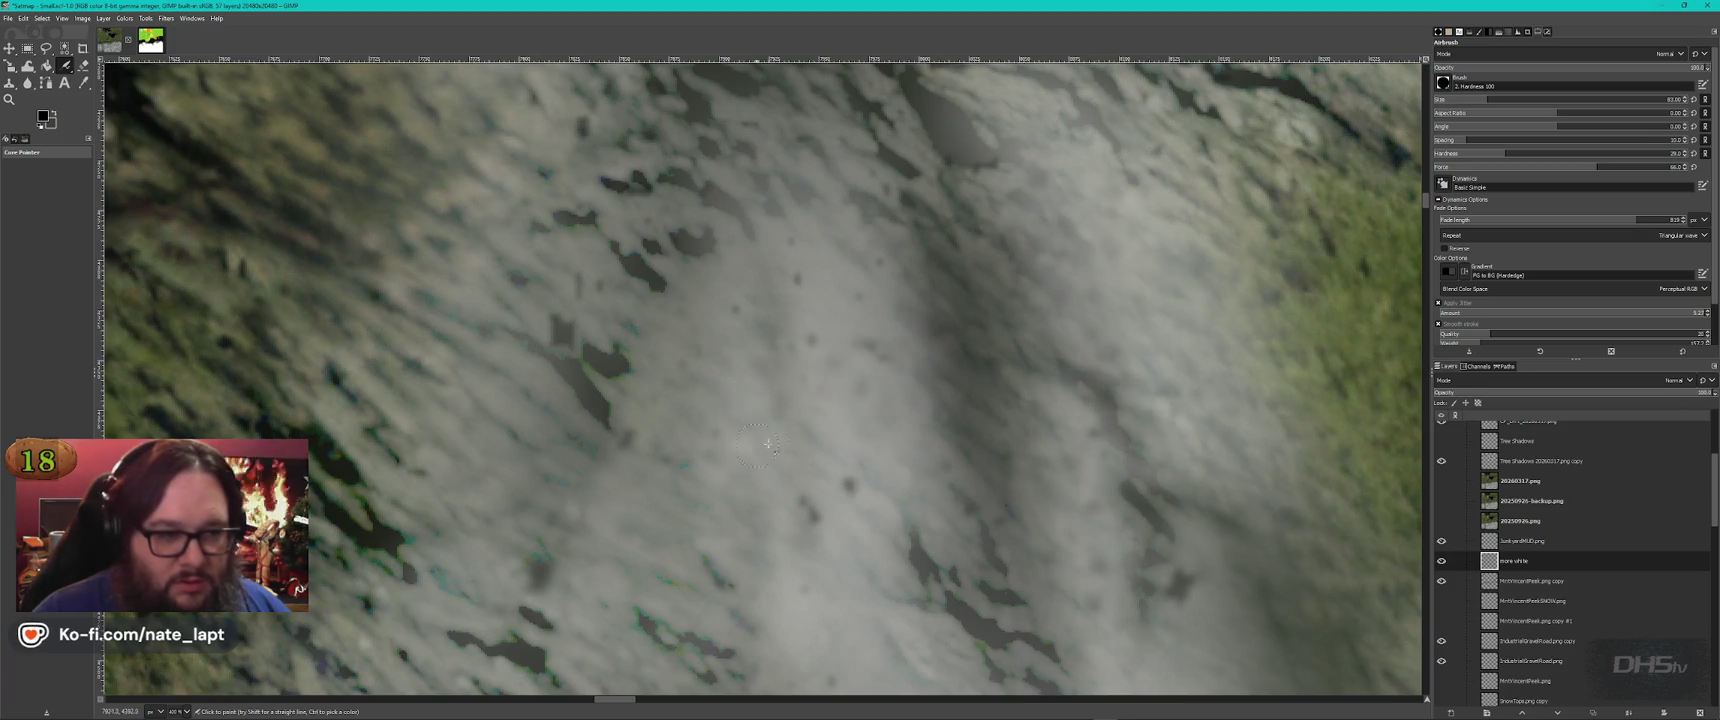
pyautogui.scroll(-3, 768, 443)
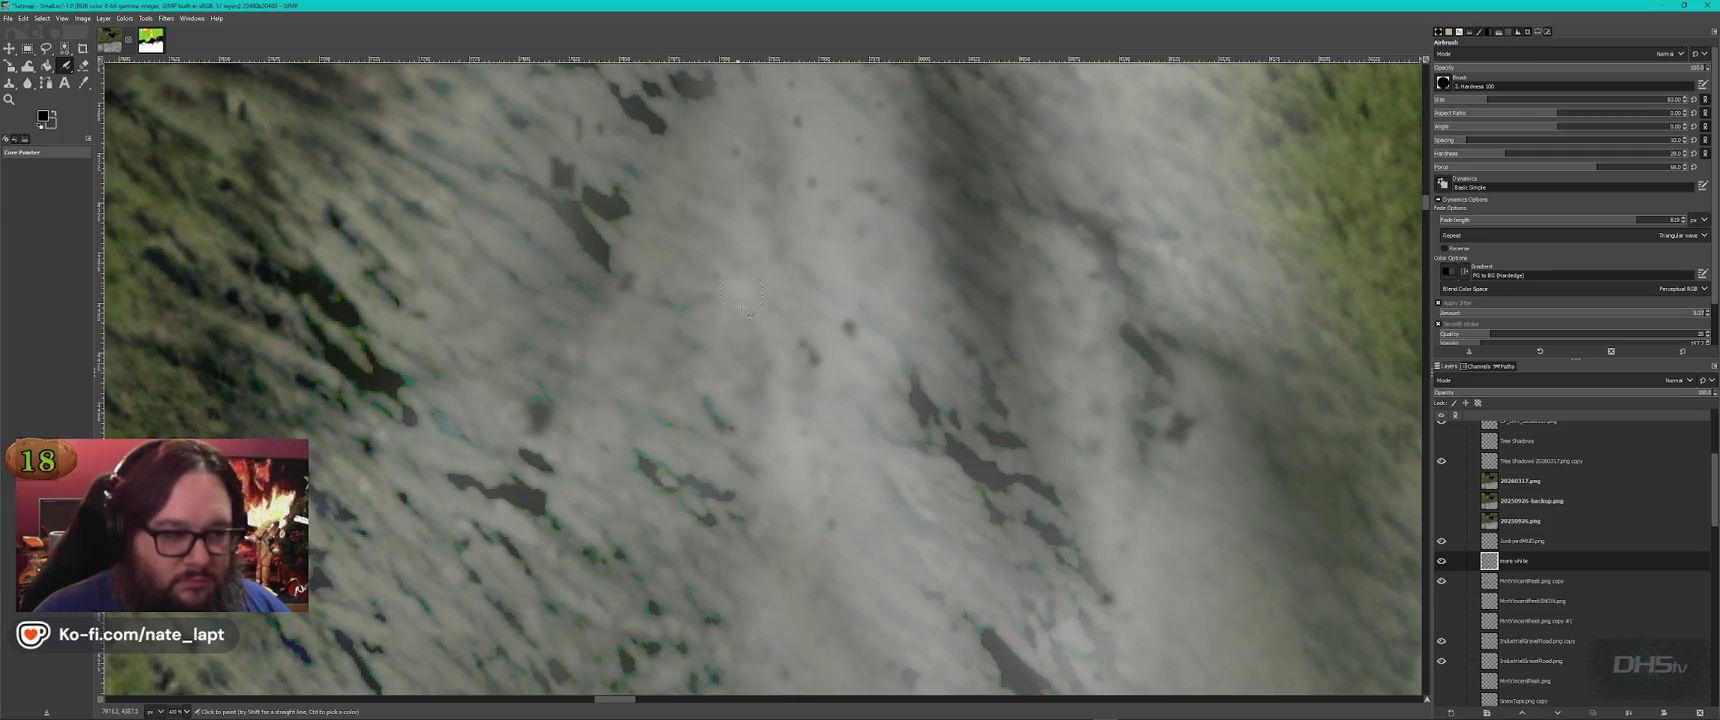
pyautogui.scroll(-3, 745, 308)
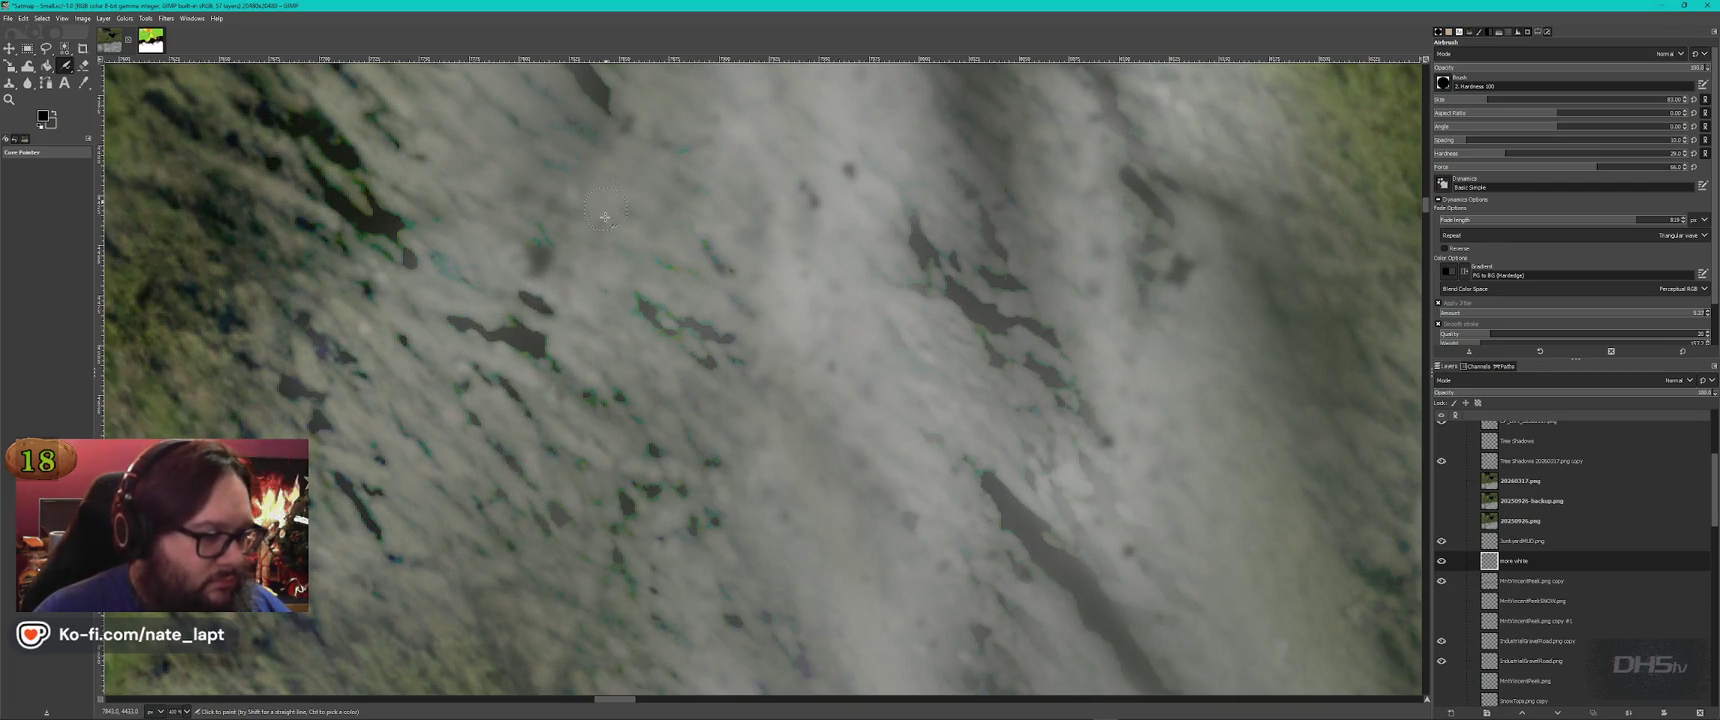
pyautogui.scroll(-2, 640, 280)
pyautogui.scroll(-1, 760, 450)
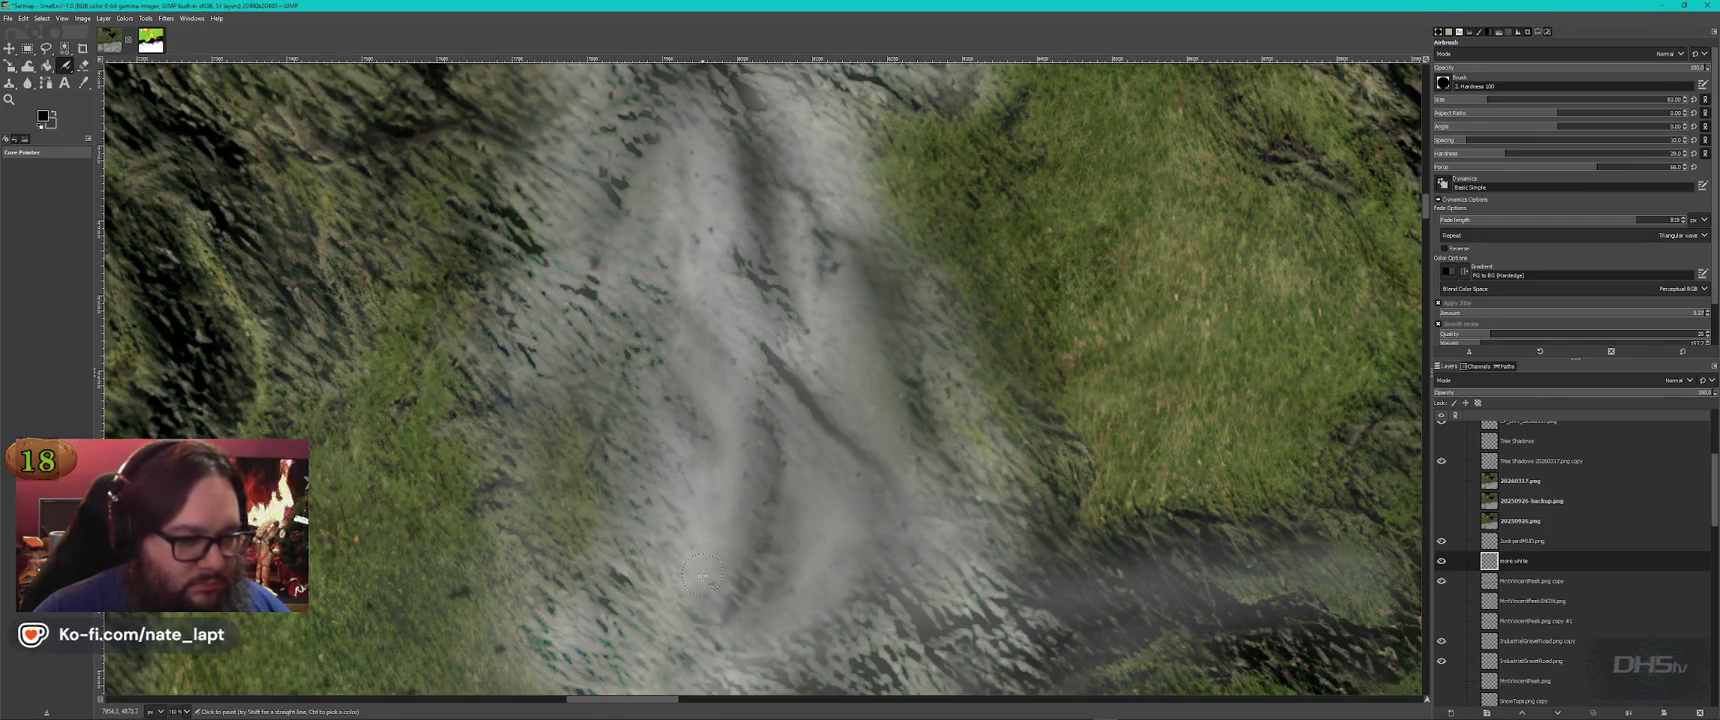
pyautogui.scroll(1, 698, 528)
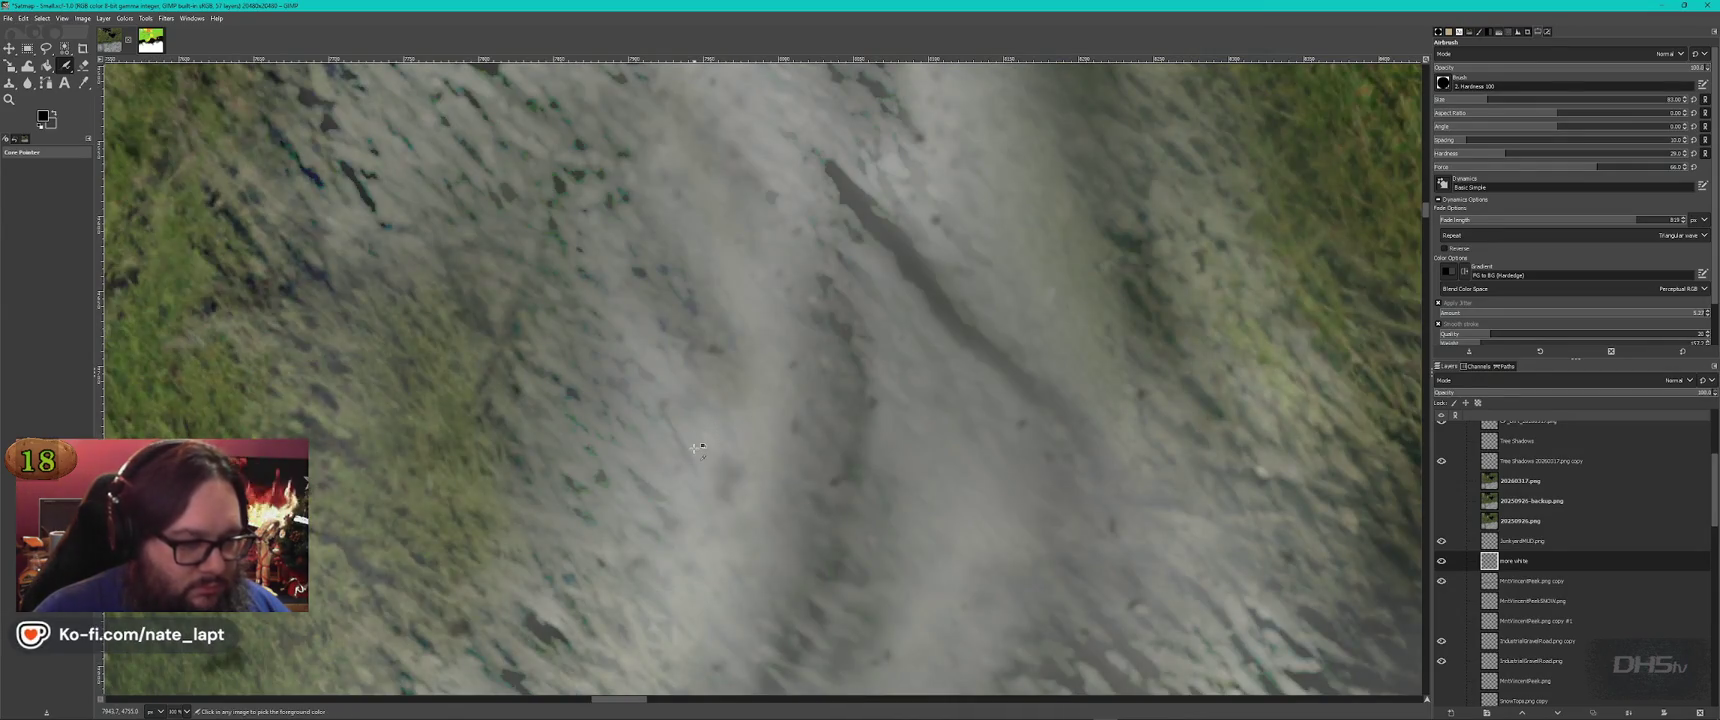
pyautogui.scroll(1, 697, 447)
pyautogui.scroll(1, 695, 450)
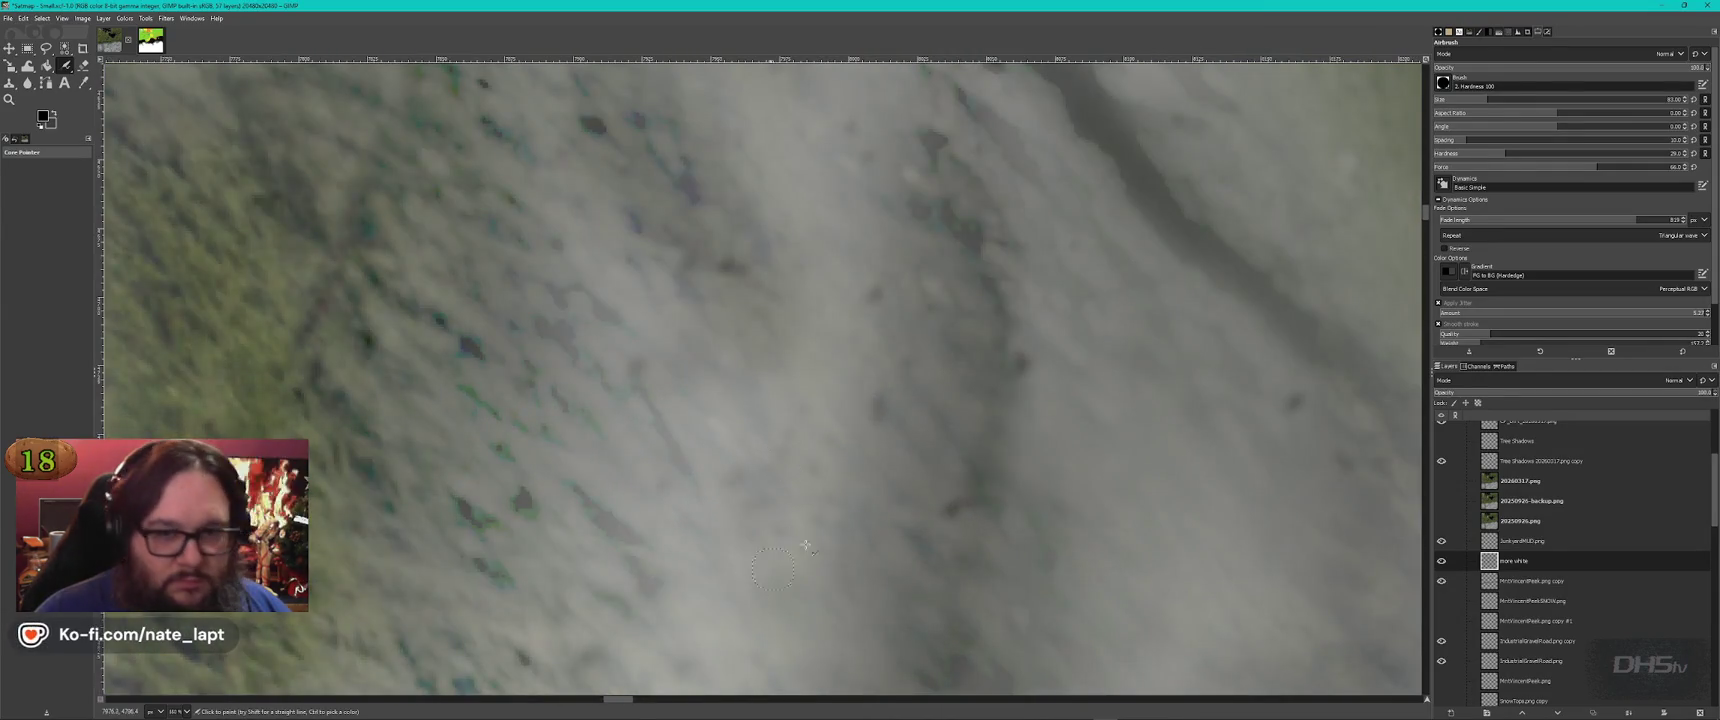
pyautogui.moveTo(1502, 156); pyautogui.dragTo(1532, 156)
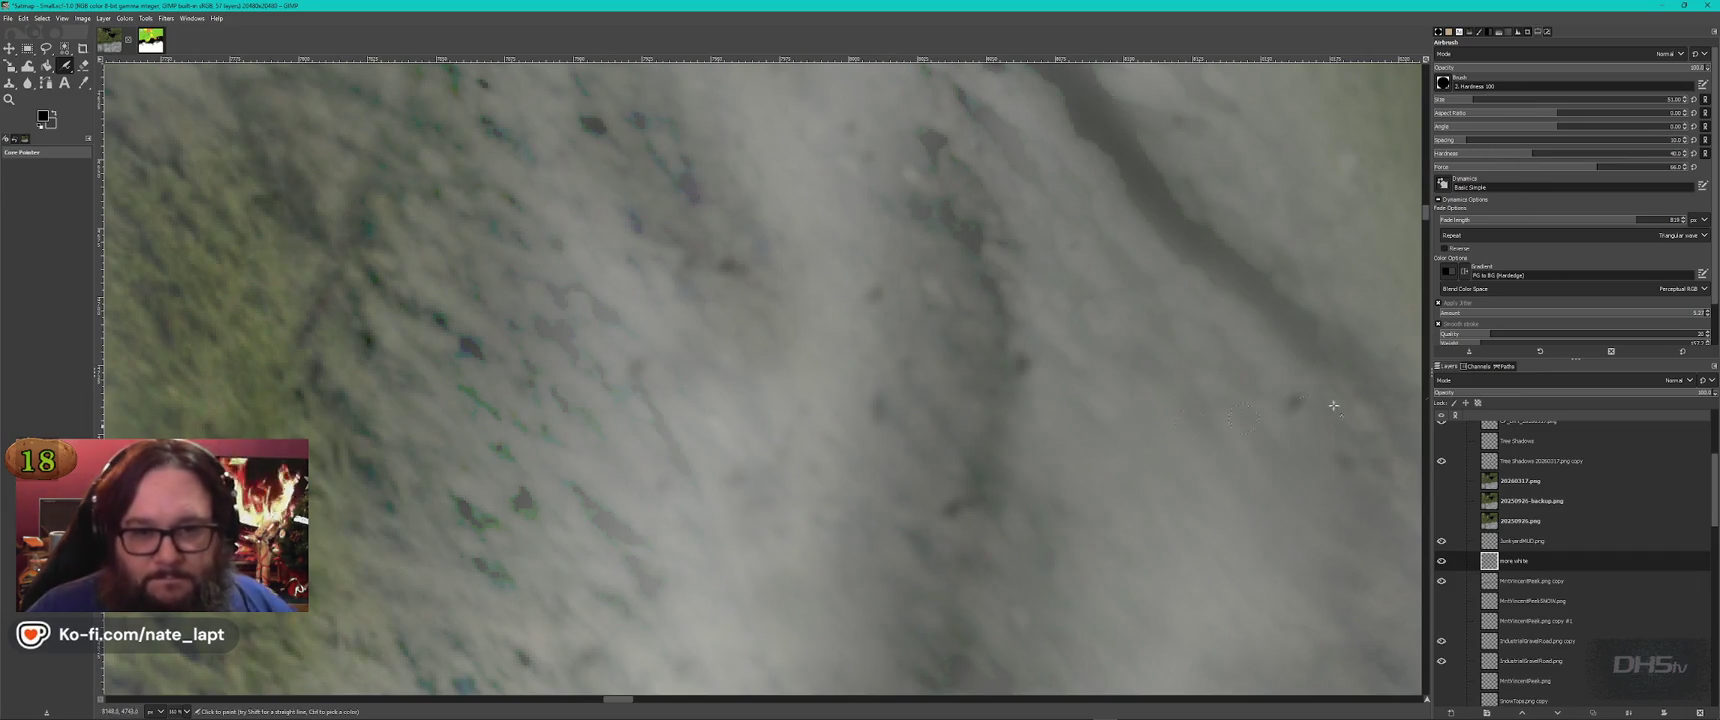
pyautogui.click(1601, 222)
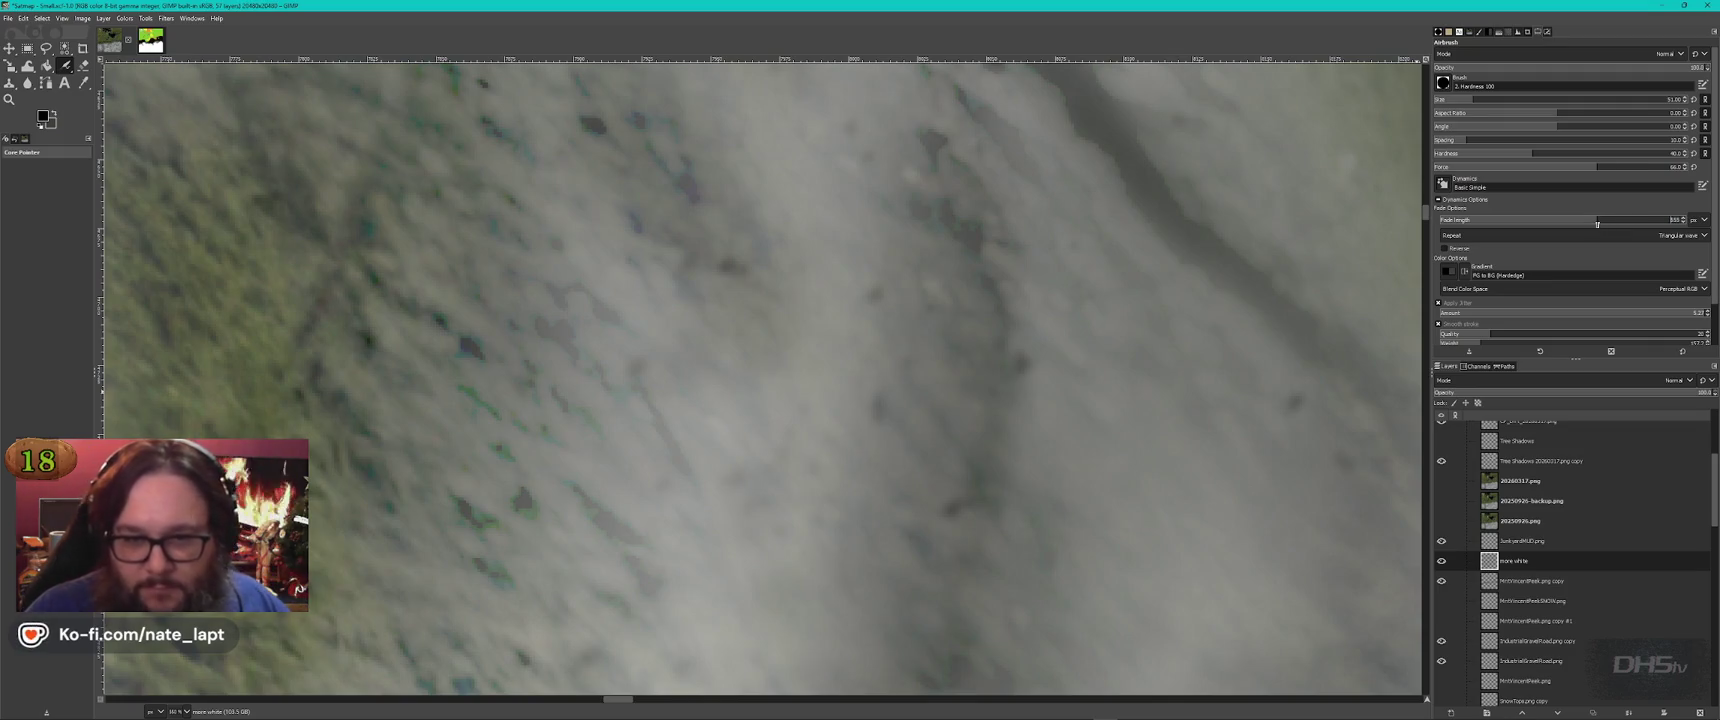
pyautogui.click(1520, 313)
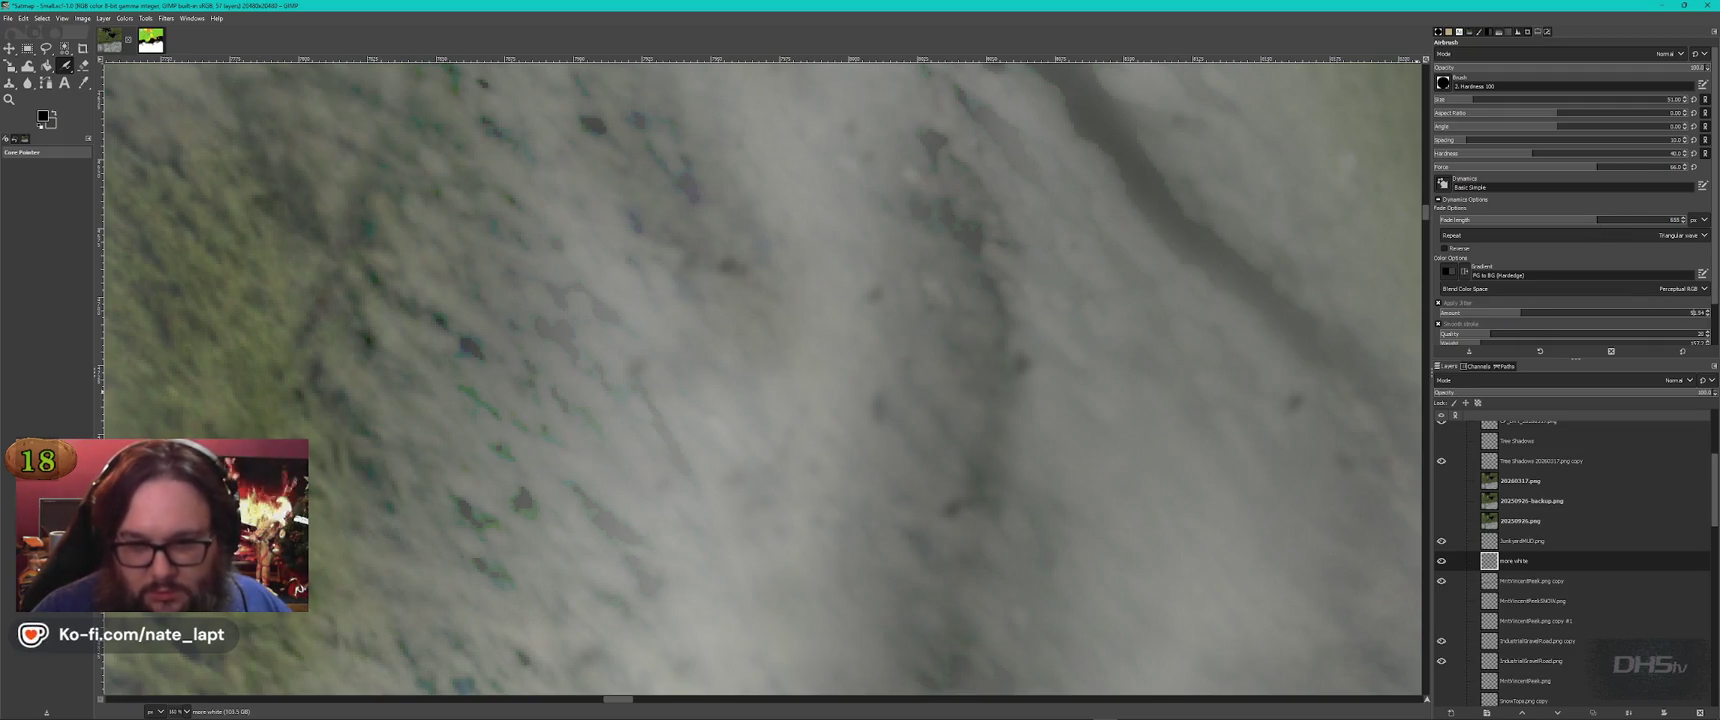
pyautogui.moveTo(1520, 313); pyautogui.dragTo(1709, 313)
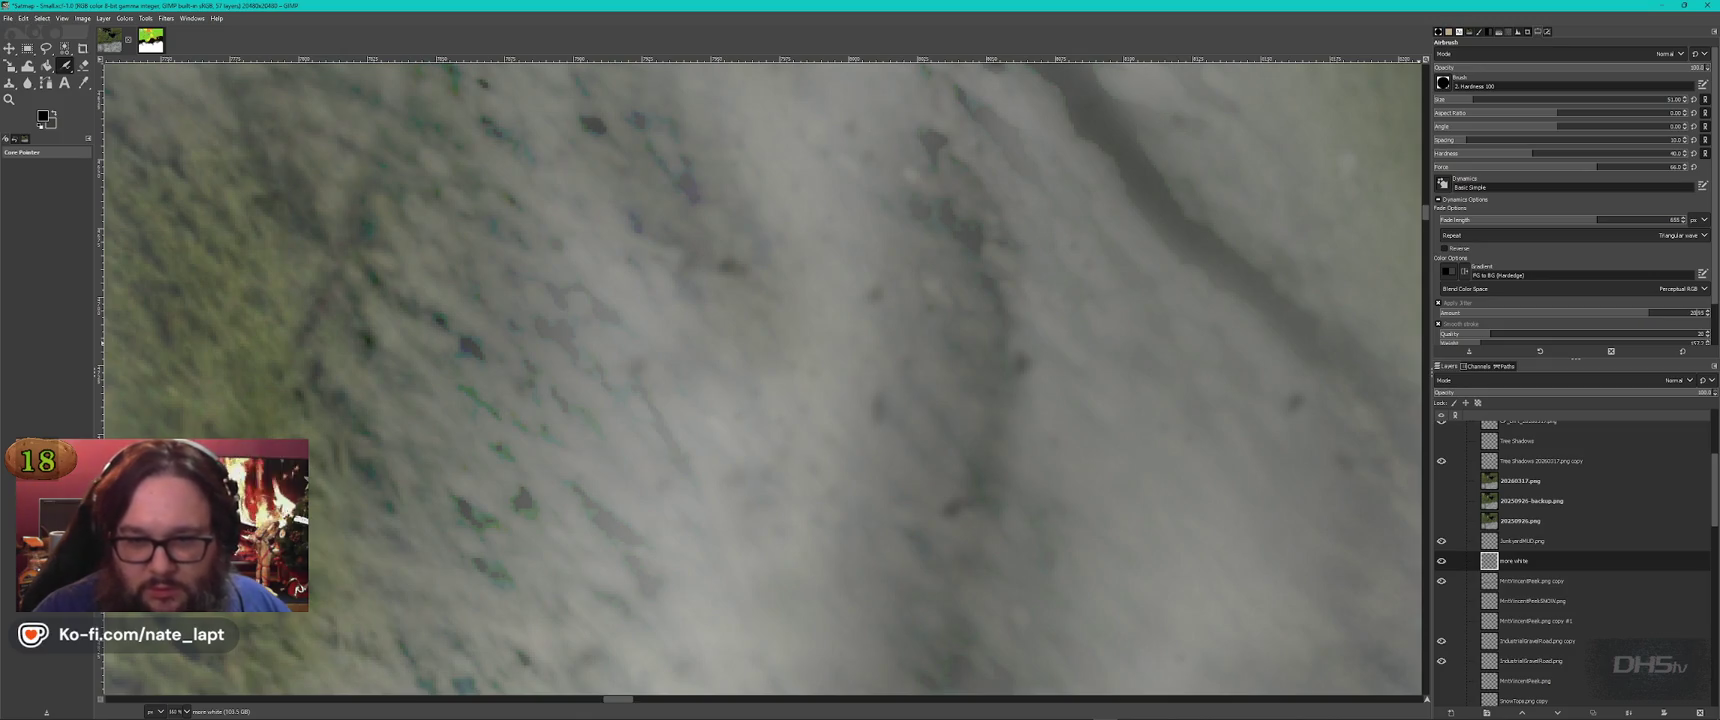
pyautogui.press('Return')
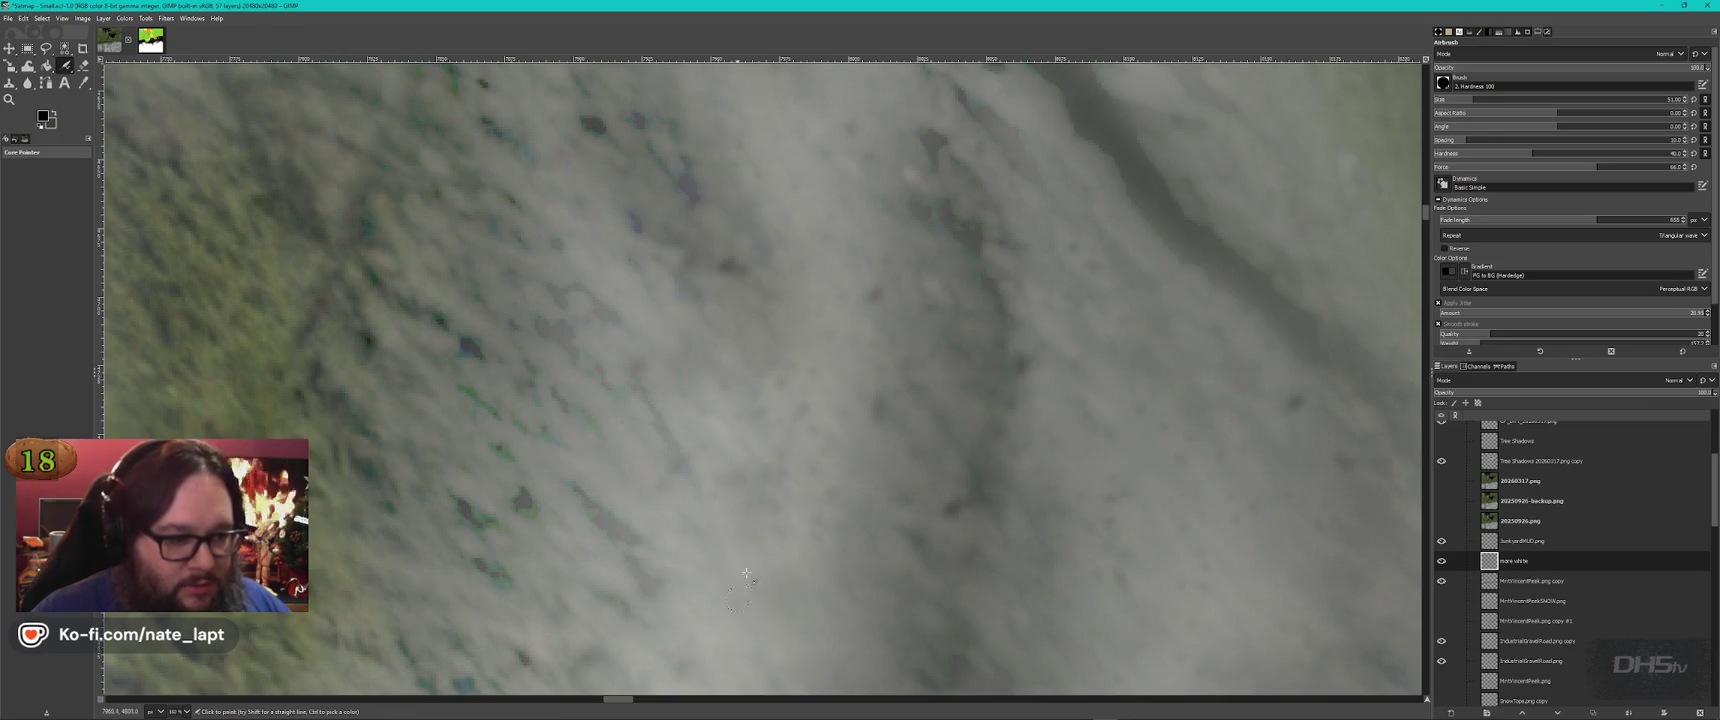
# Scroll the canvas to inspect the pale-grey snow slope and its grassy edge.
pyautogui.scroll(3, 670, 430)
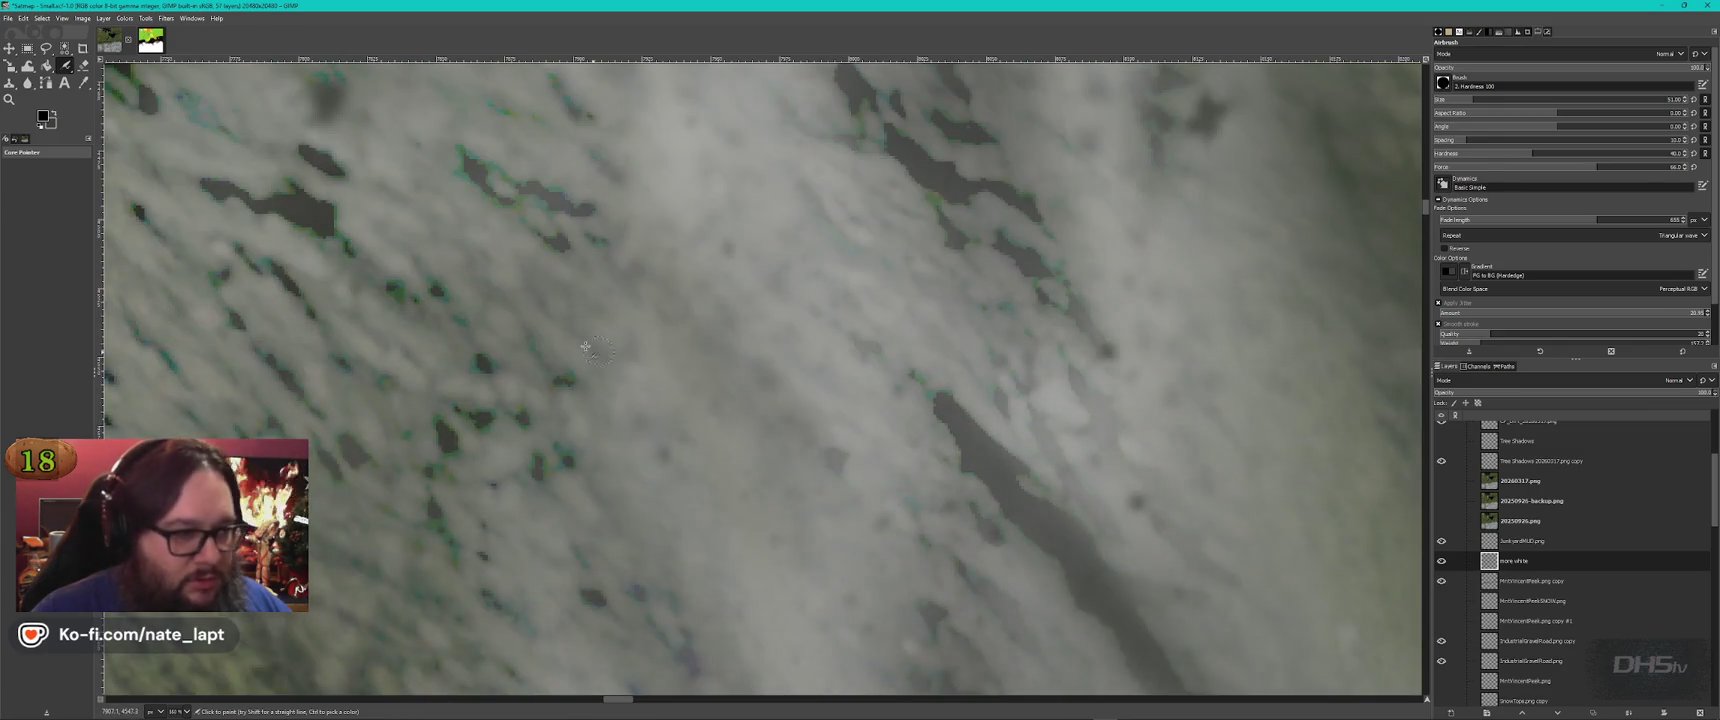
pyautogui.scroll(3, 585, 346)
pyautogui.scroll(3, 1260, 456)
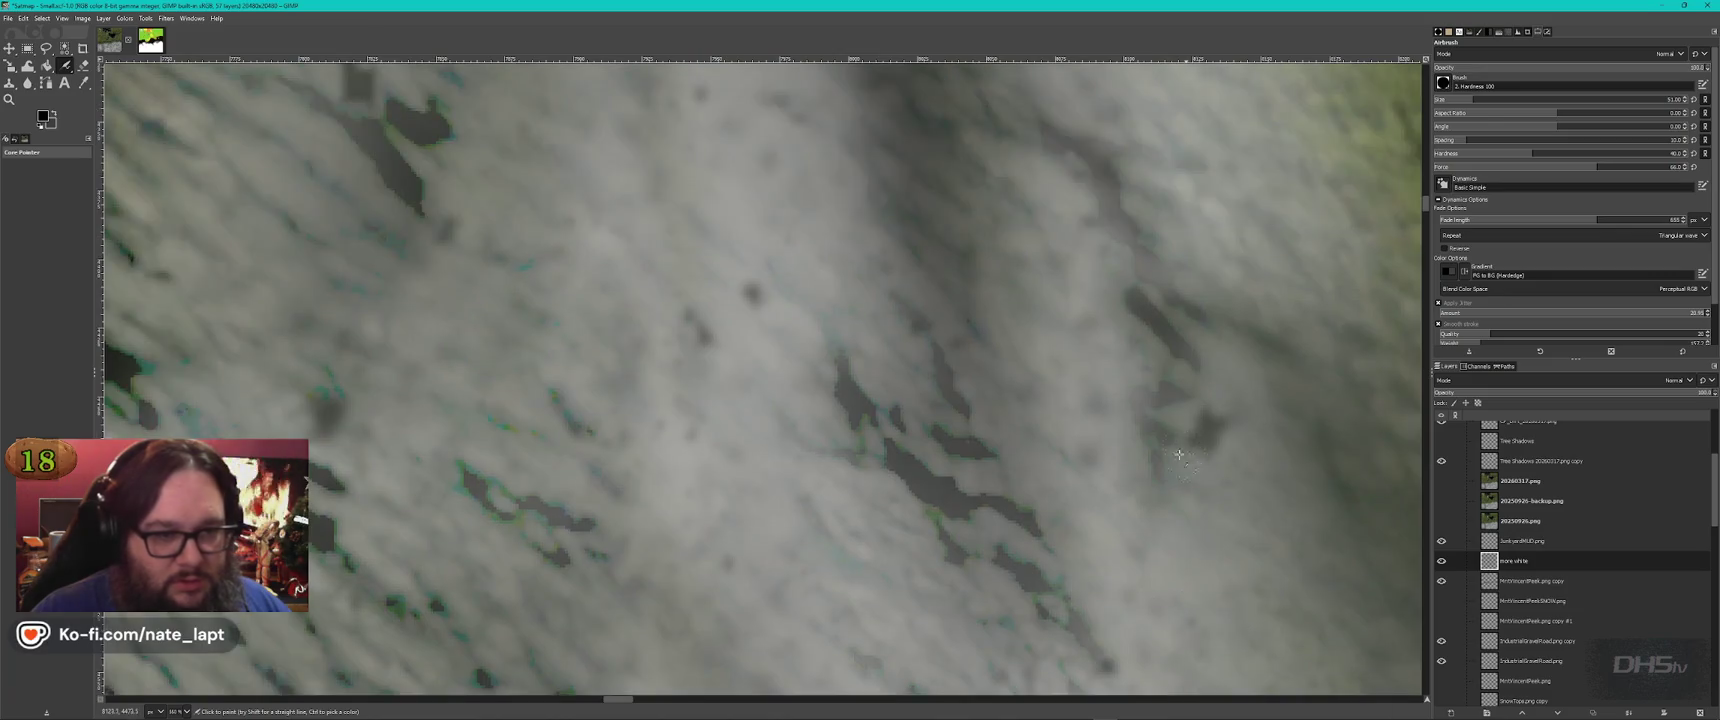
pyautogui.scroll(3, 1245, 452)
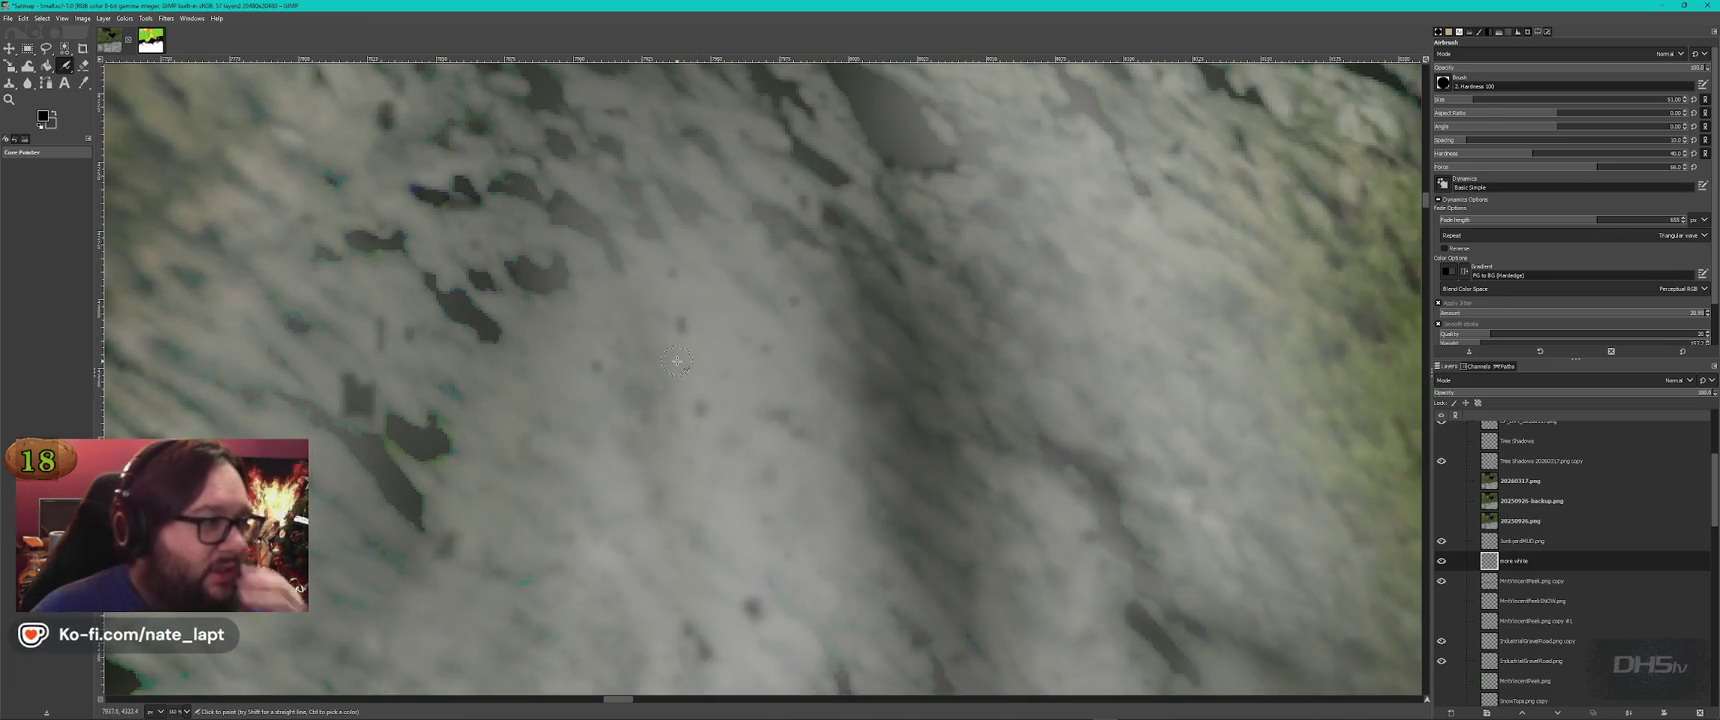
pyautogui.scroll(3, 680, 380)
pyautogui.scroll(3, 654, 390)
pyautogui.scroll(-5, 654, 390)
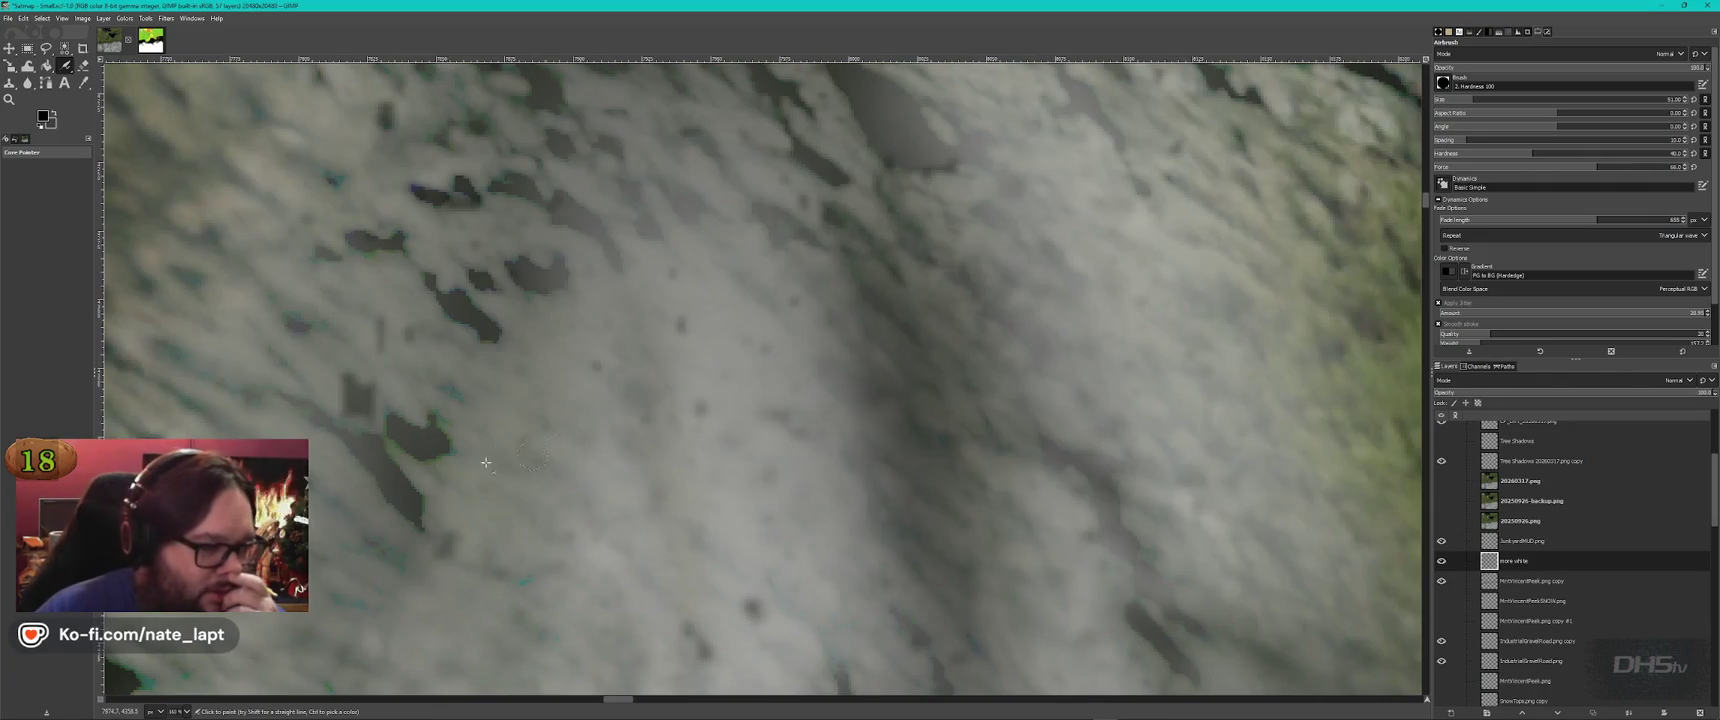
pyautogui.scroll(-3, 698, 463)
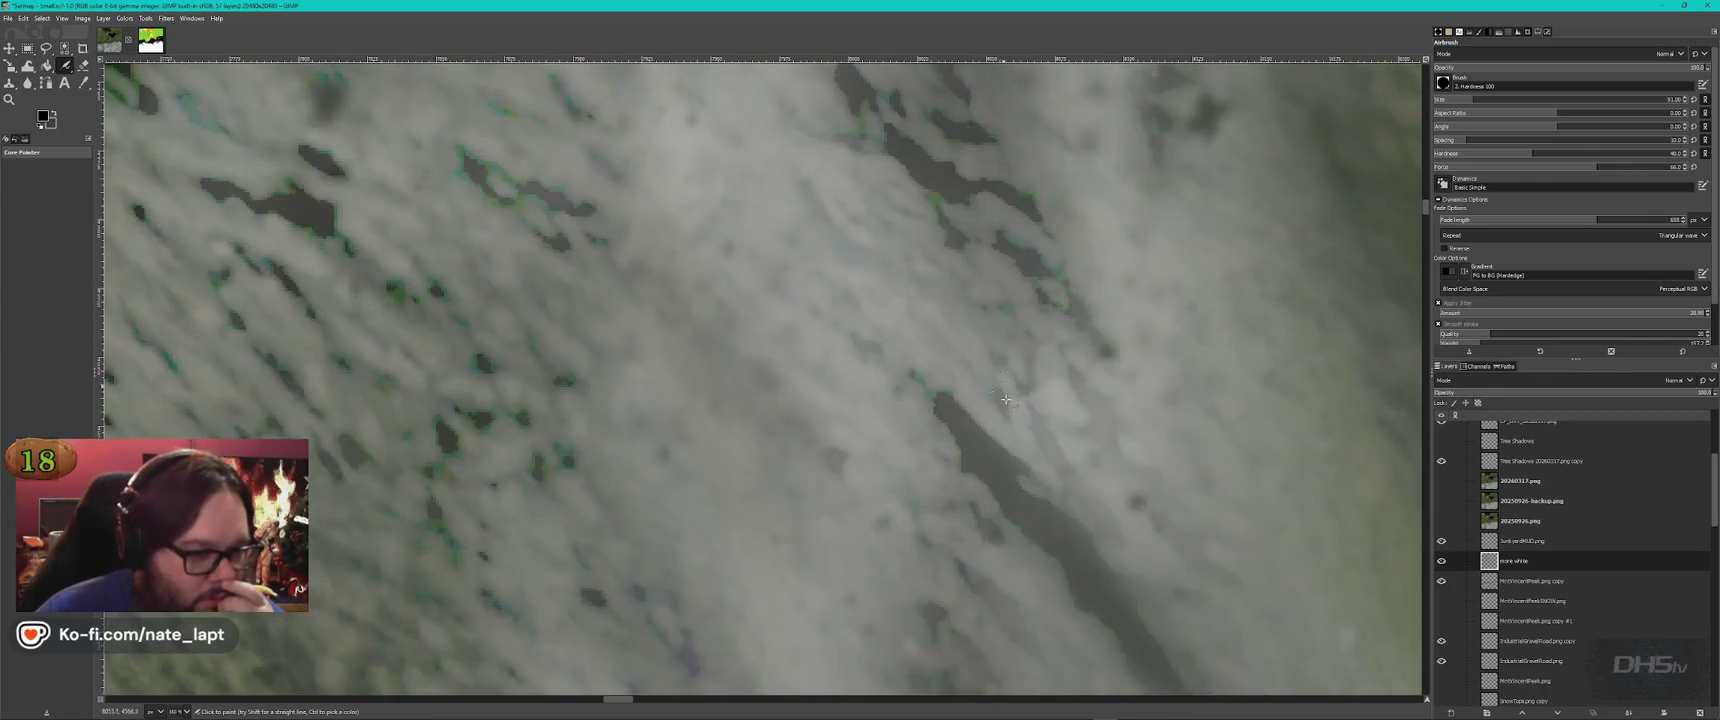
pyautogui.scroll(-3, 698, 463)
pyautogui.scroll(-3, 698, 463)
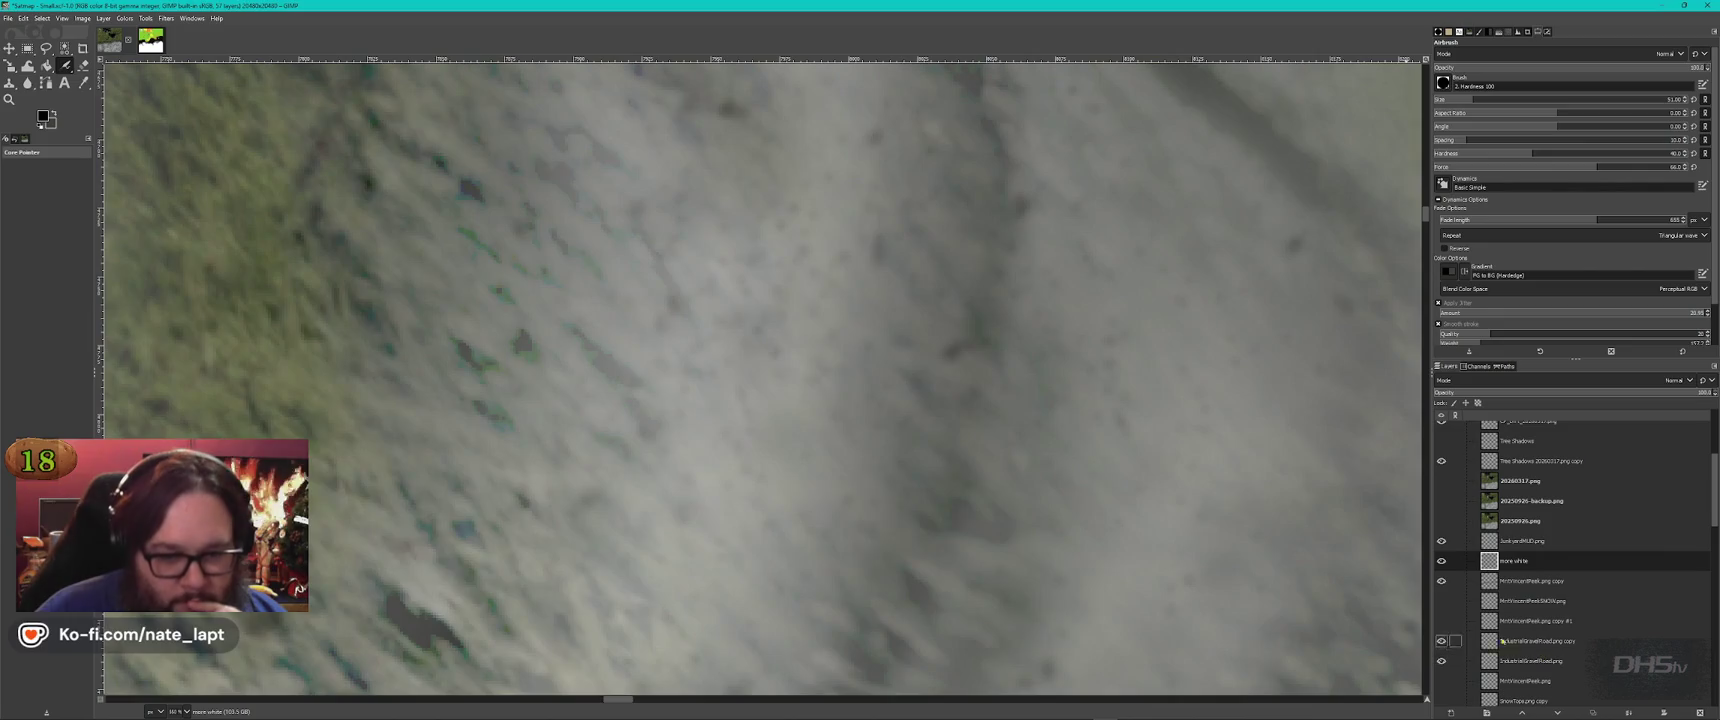
# Compare the snowy mountain with the 'more white' layer hidden and shown again.
pyautogui.click(1441, 561)
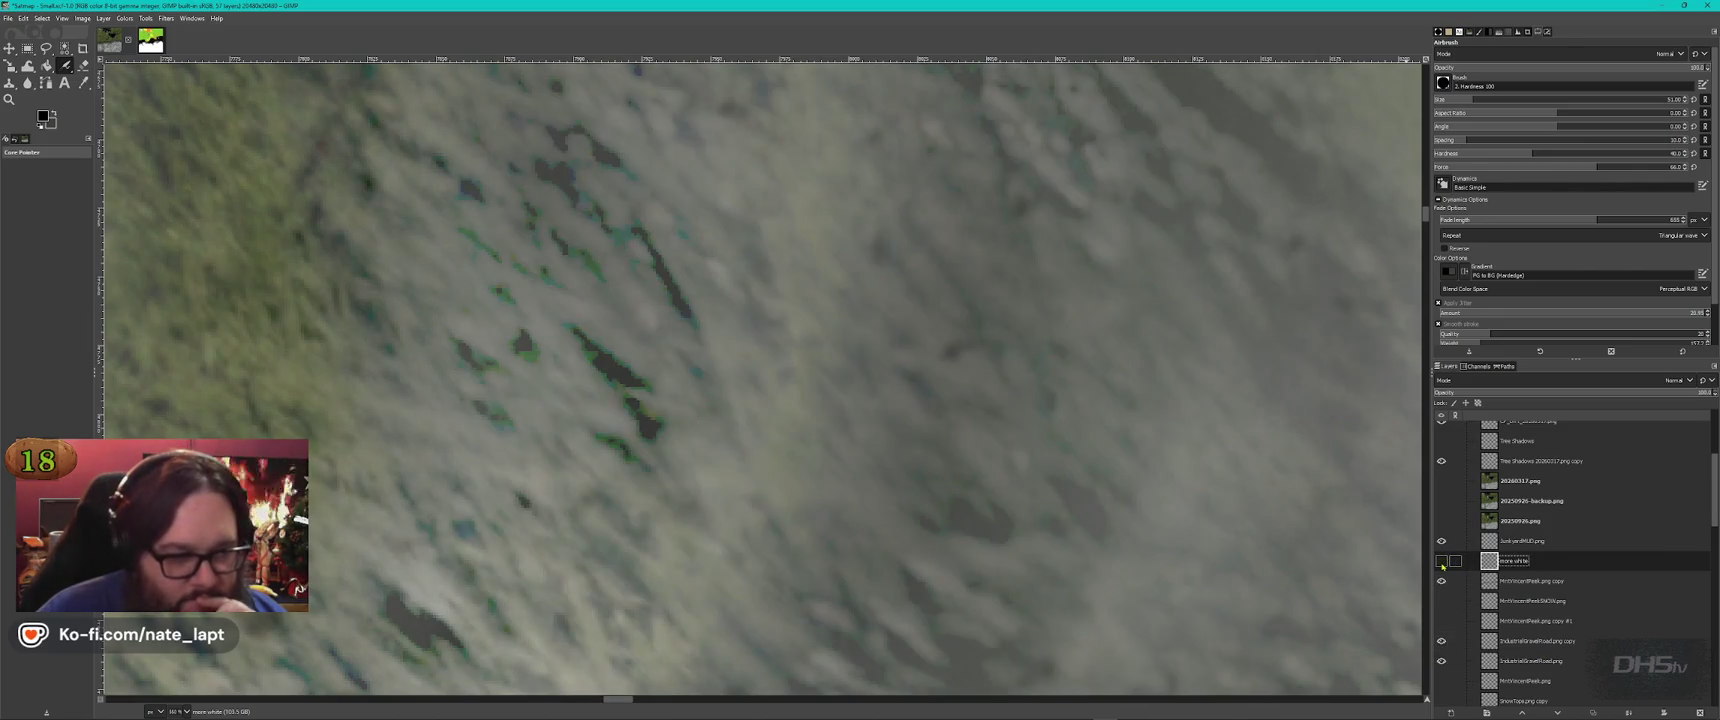
pyautogui.click(1441, 562)
pyautogui.scroll(-8, 1101, 521)
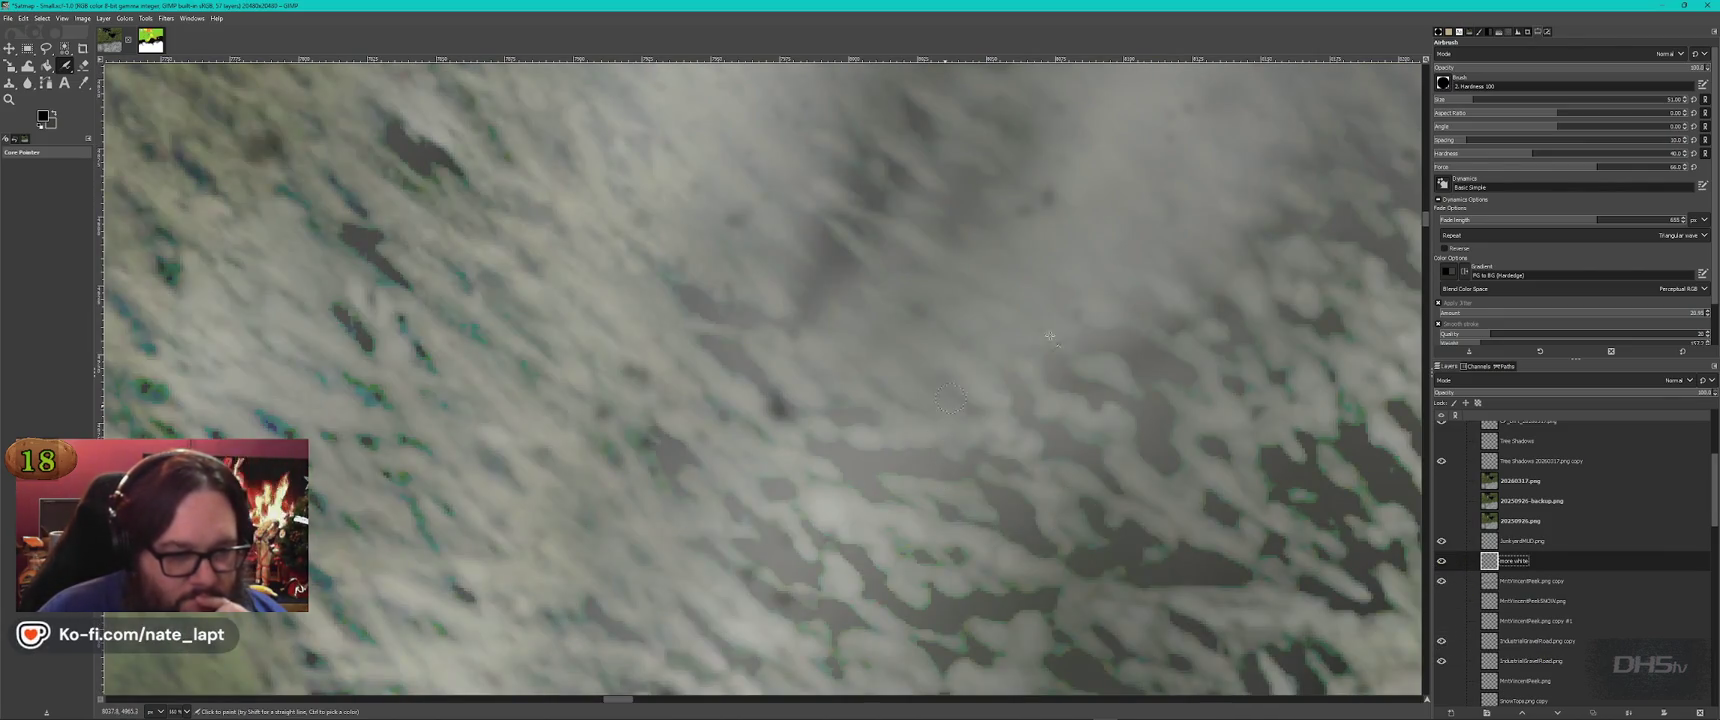
pyautogui.hscroll(3, 1097, 304)
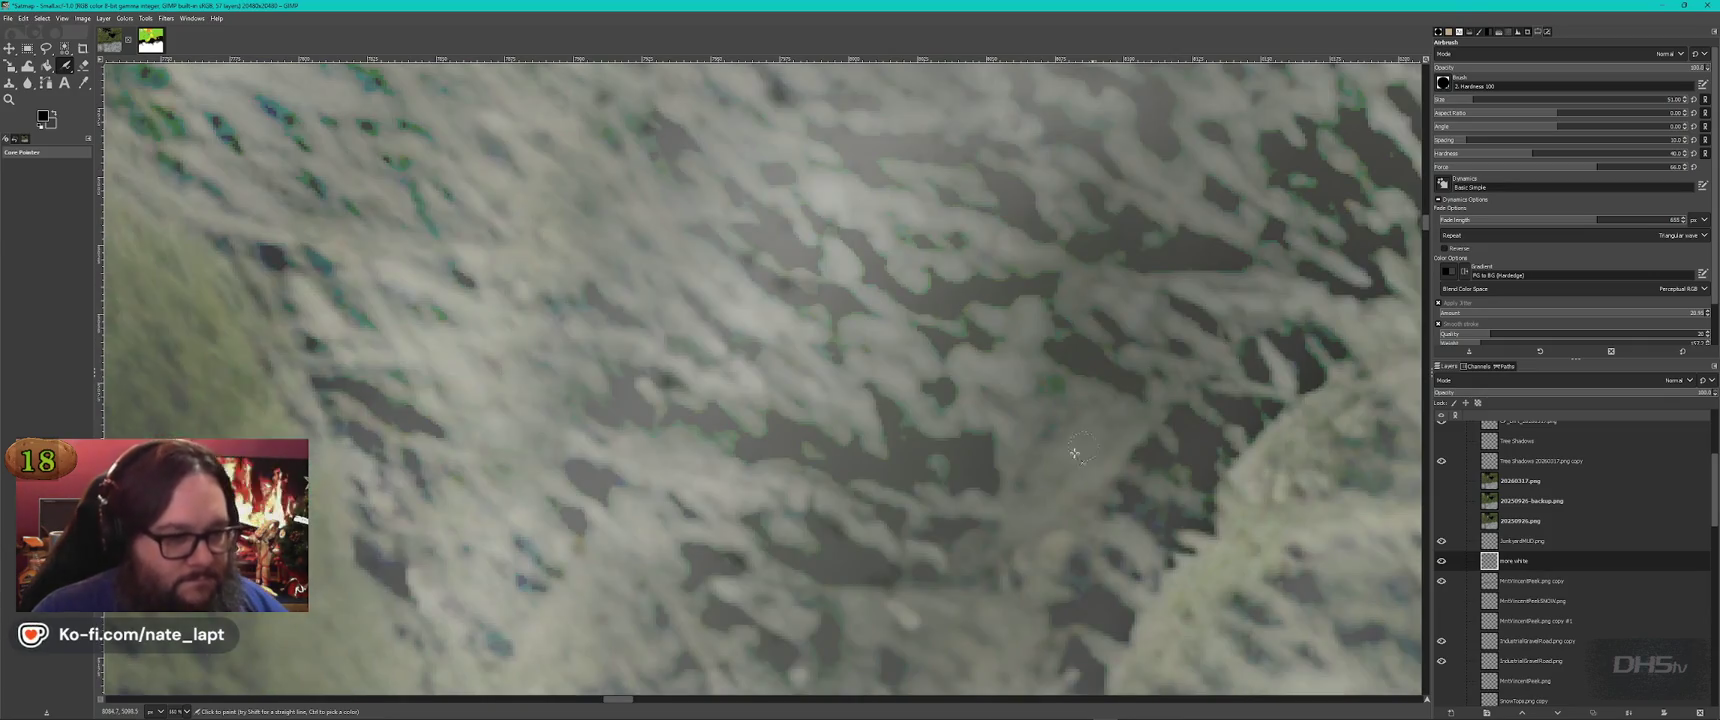
pyautogui.hscroll(3, 1085, 390)
pyautogui.hscroll(3, 1070, 467)
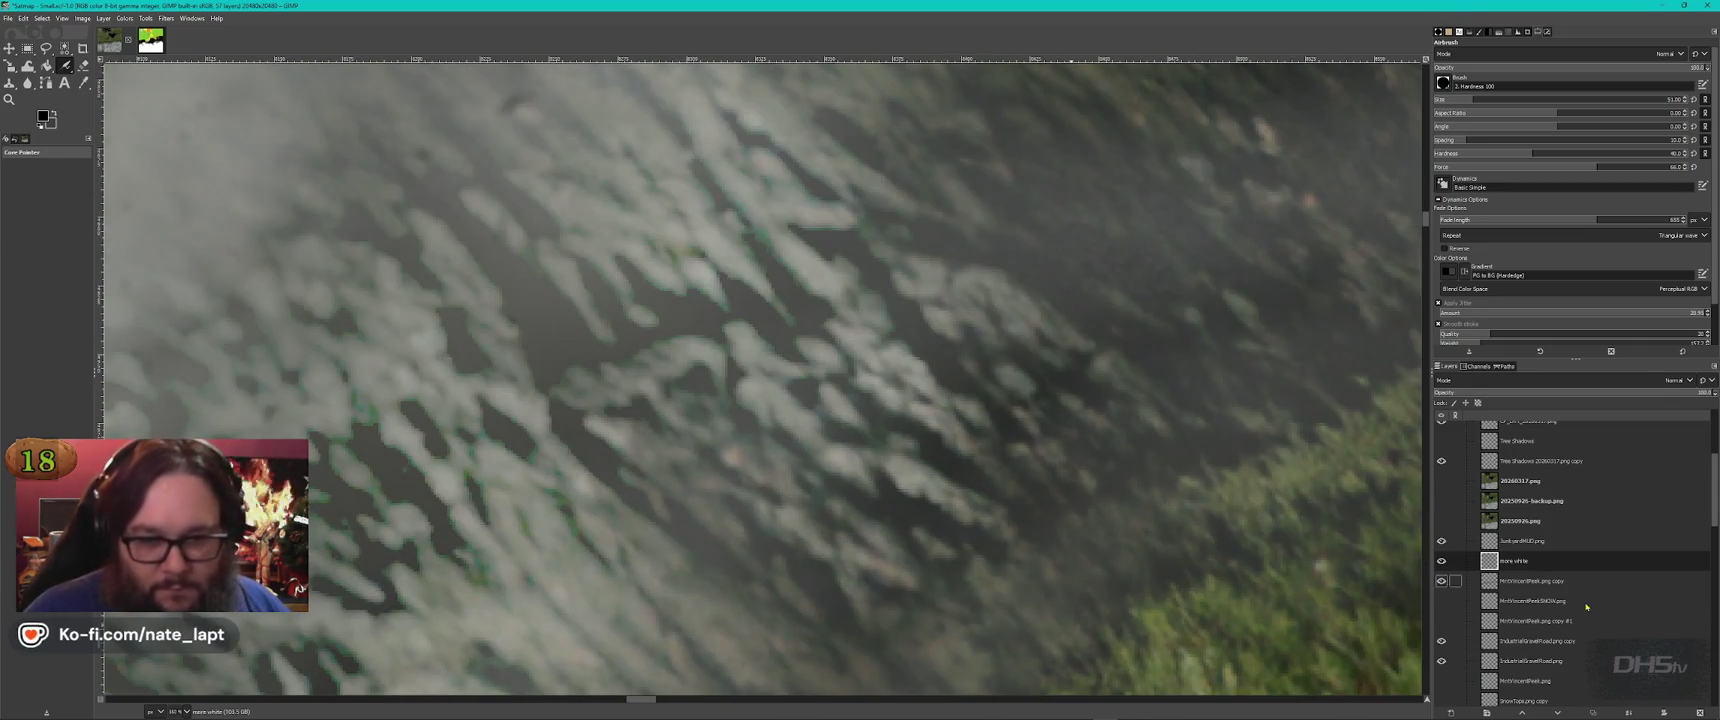
pyautogui.scroll(2, 1559, 588)
# Switch the Darker layer off and on repeatedly to judge the snow, then make it active with the Eraser.
pyautogui.click(1441, 444)
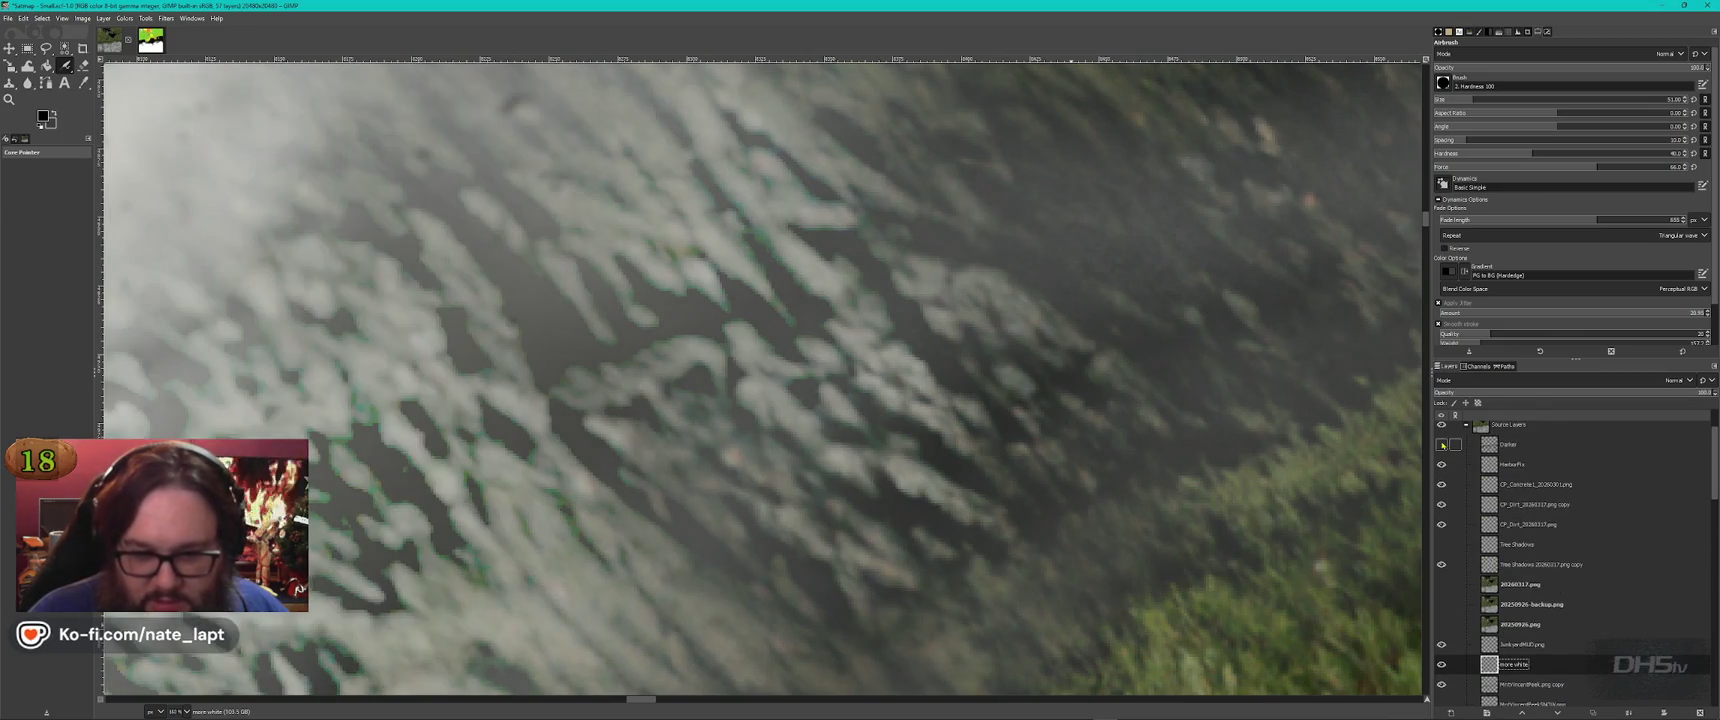
pyautogui.click(1441, 444)
pyautogui.scroll(-2, 760, 380)
pyautogui.scroll(-2, 760, 380)
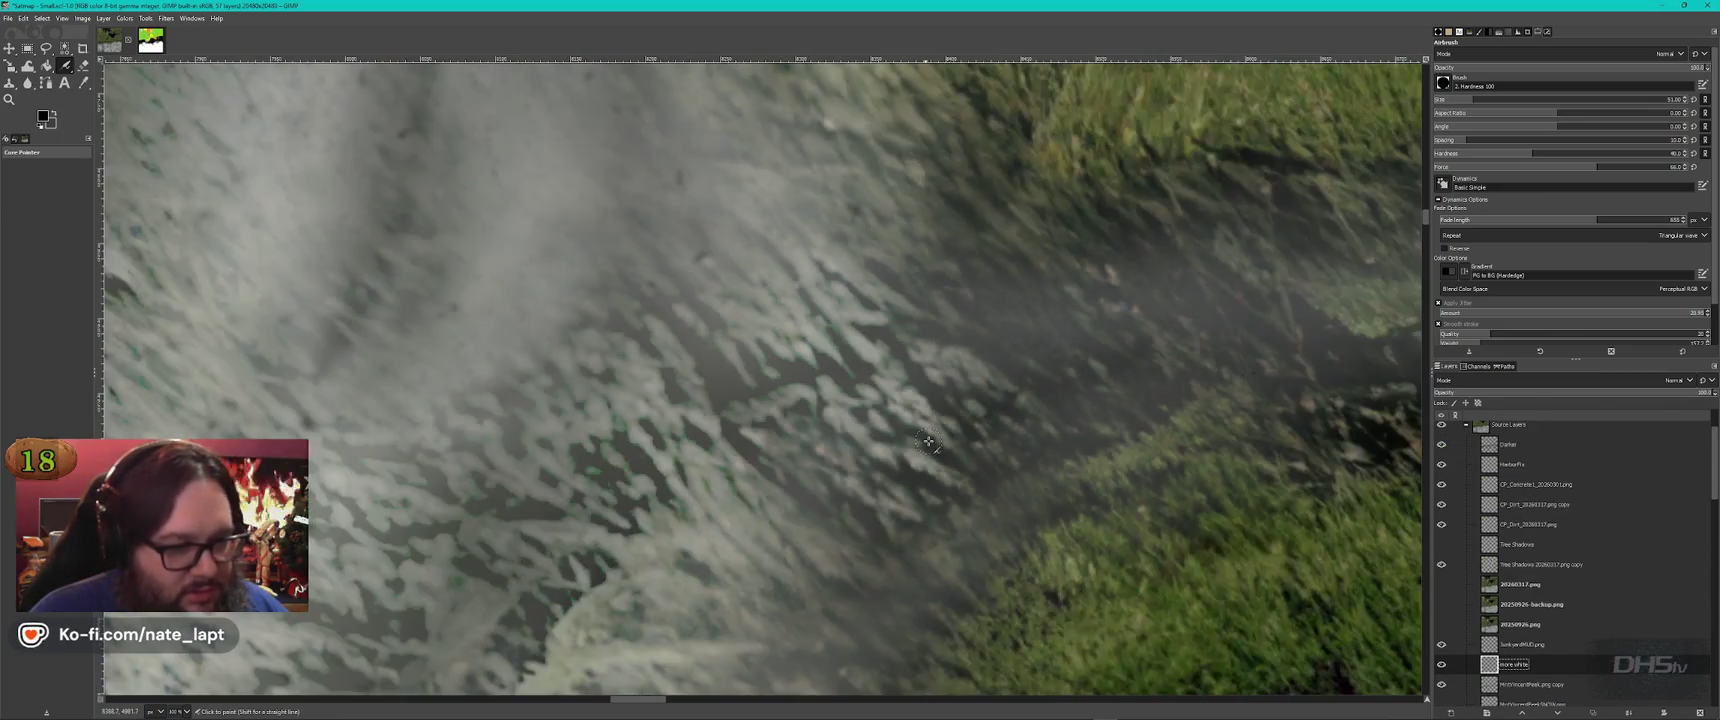
pyautogui.scroll(-2, 760, 380)
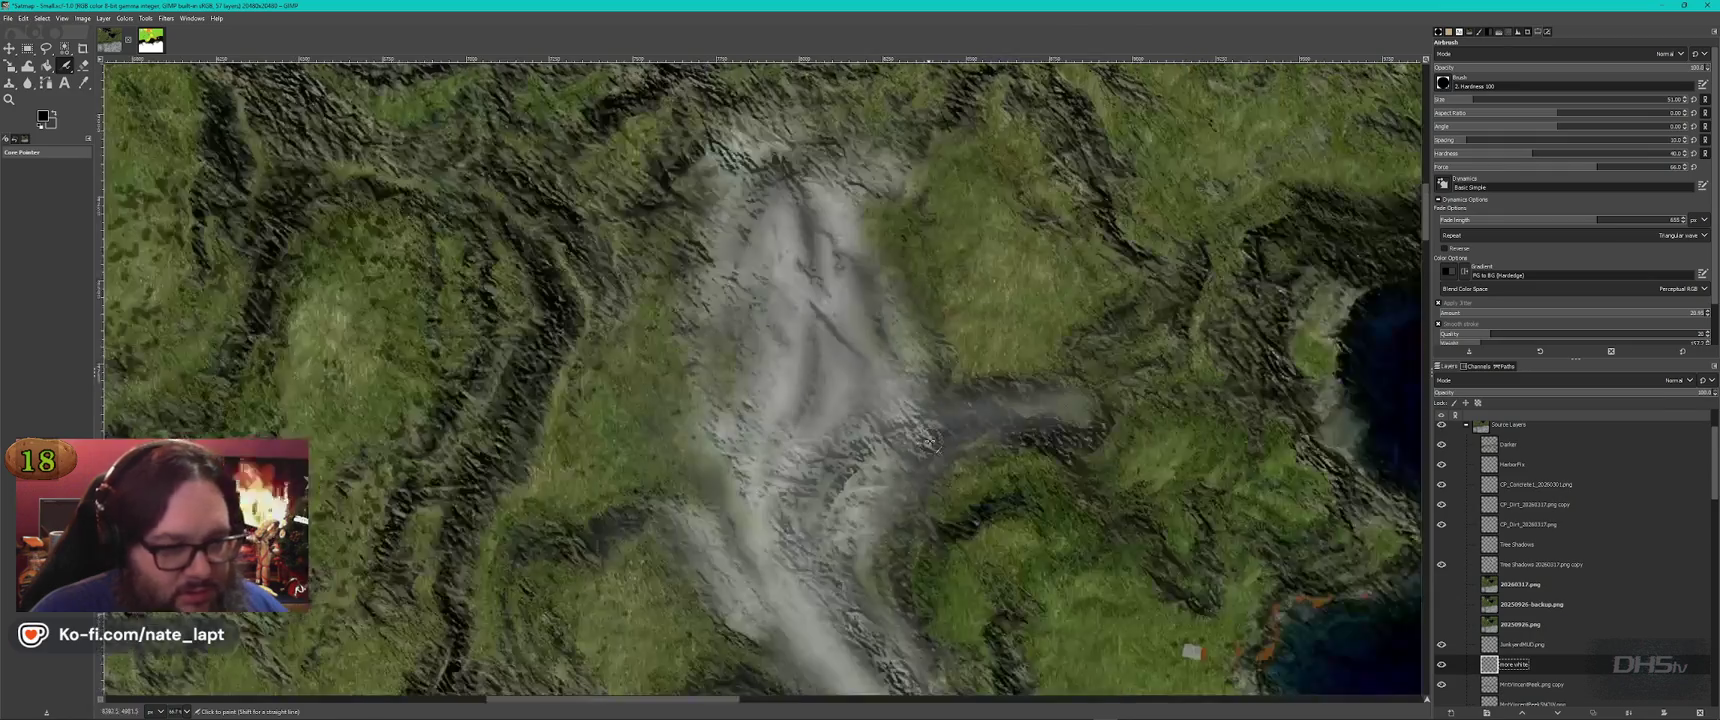
pyautogui.click(1441, 445)
pyautogui.click(1441, 445)
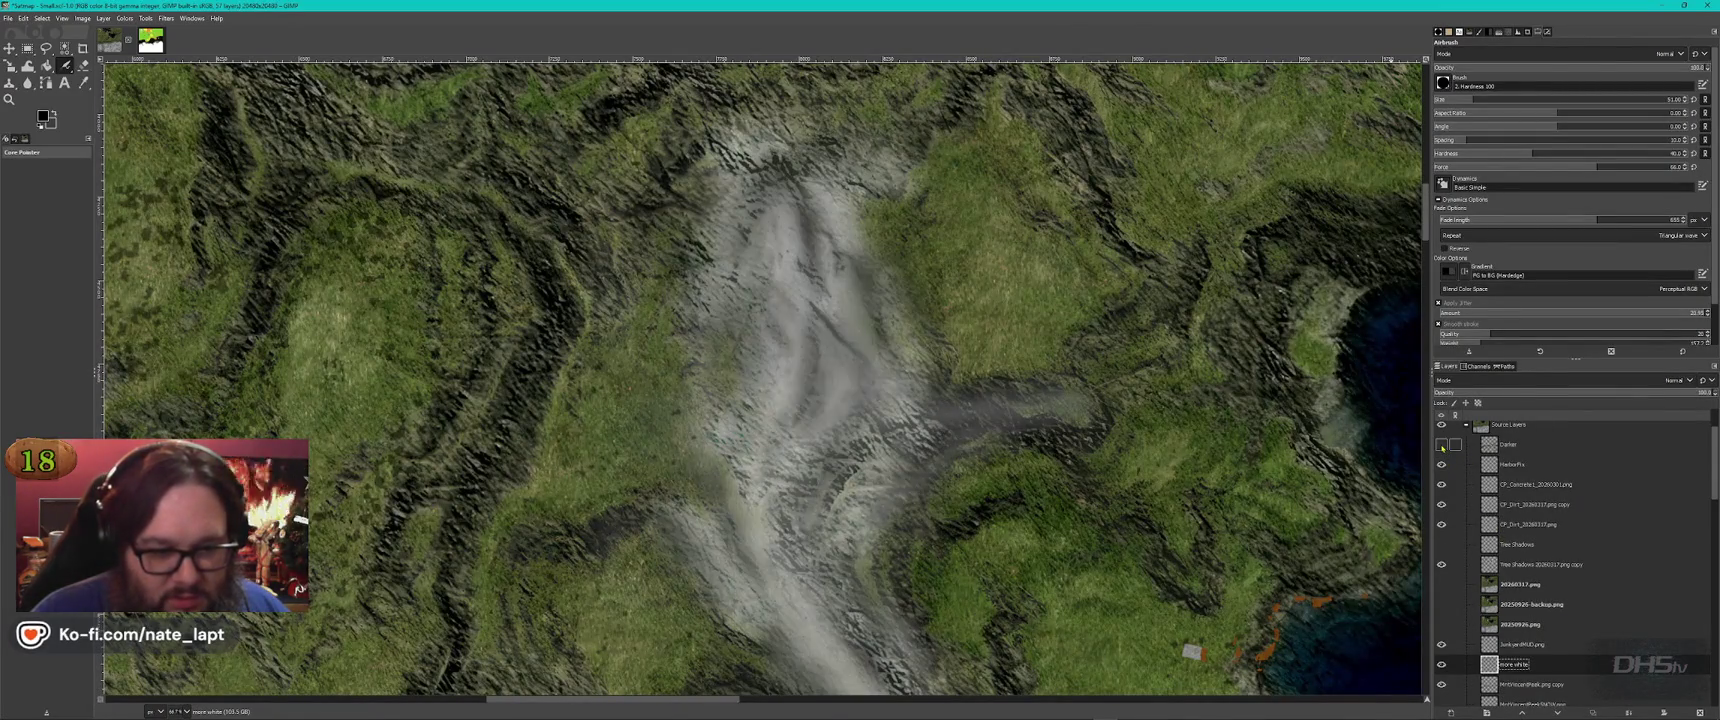
pyautogui.click(1442, 446)
pyautogui.click(1442, 446)
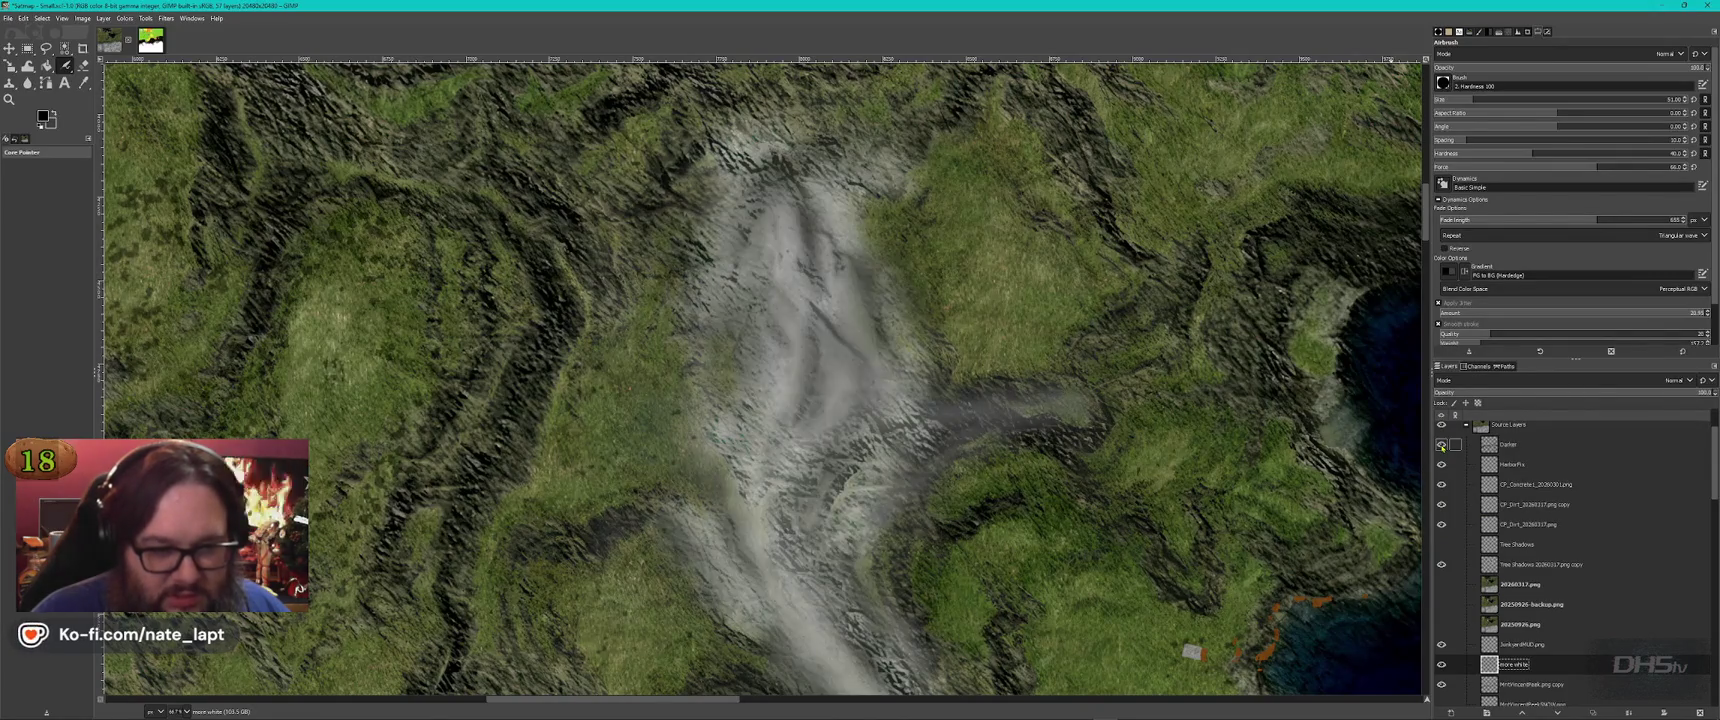
pyautogui.click(1442, 446)
pyautogui.click(1442, 446)
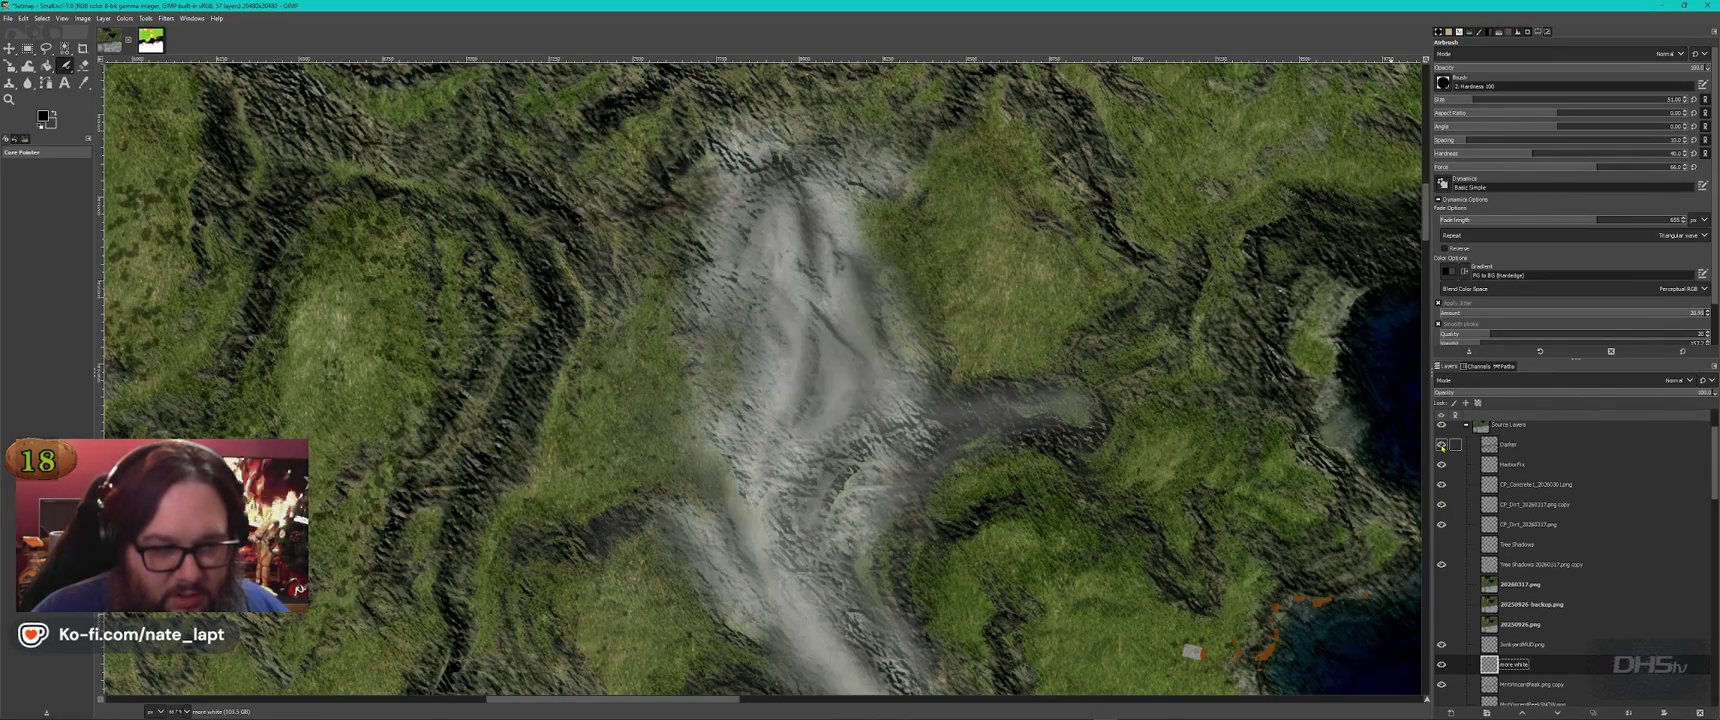
pyautogui.click(1490, 444)
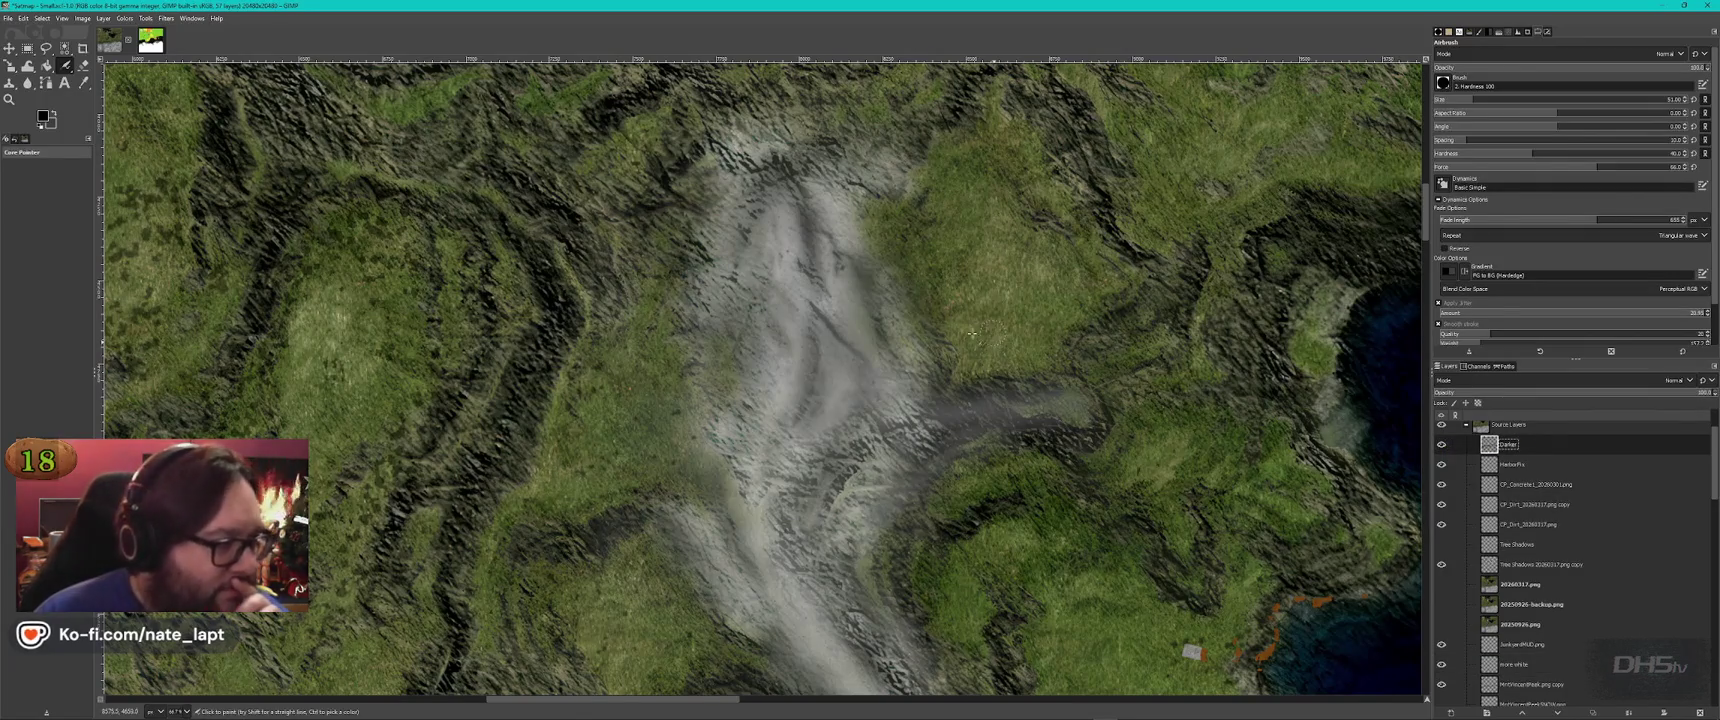
pyautogui.click(84, 66)
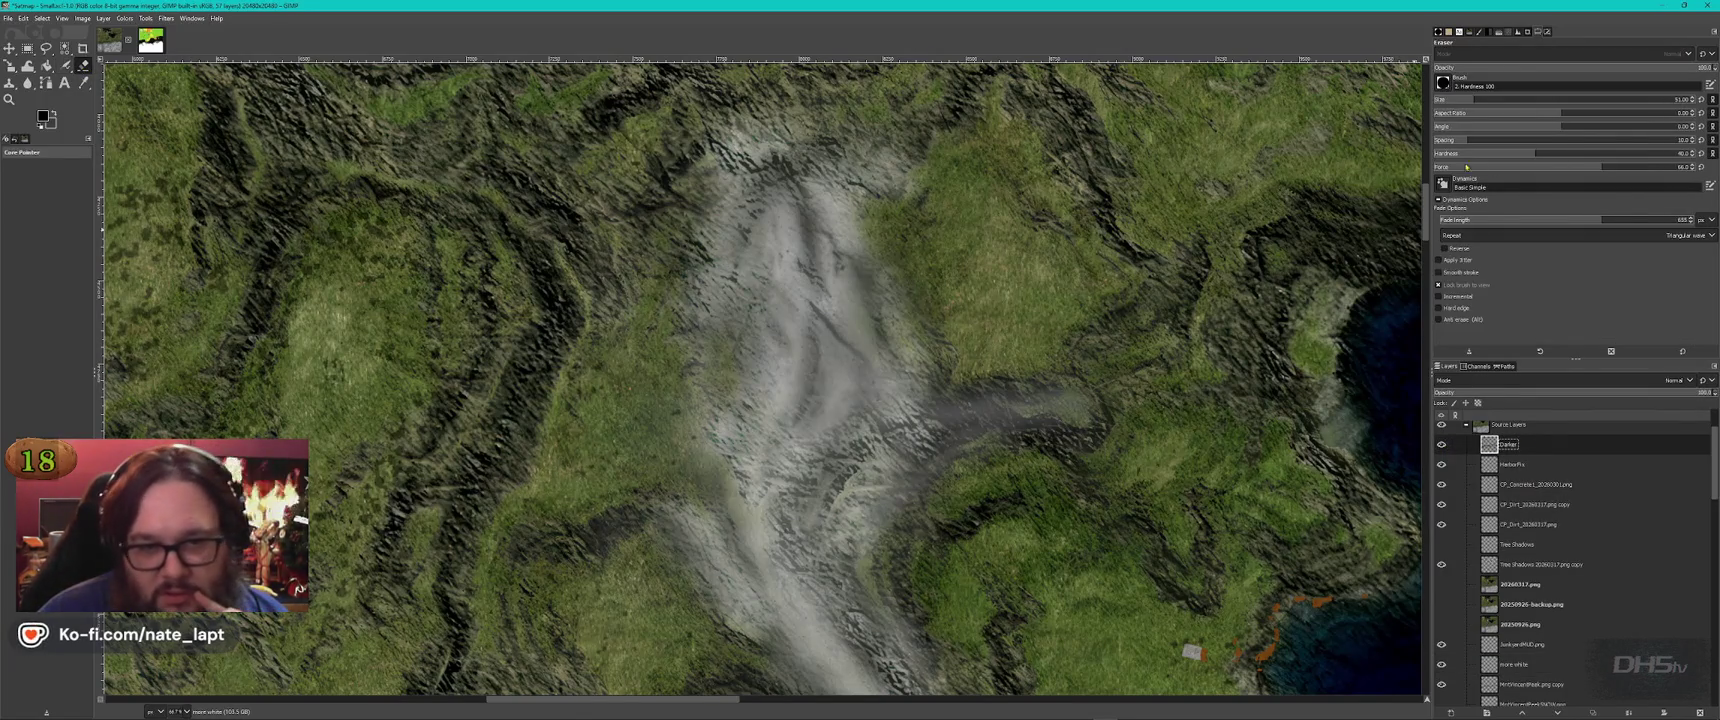
pyautogui.click(1548, 99)
pyautogui.click(835, 346)
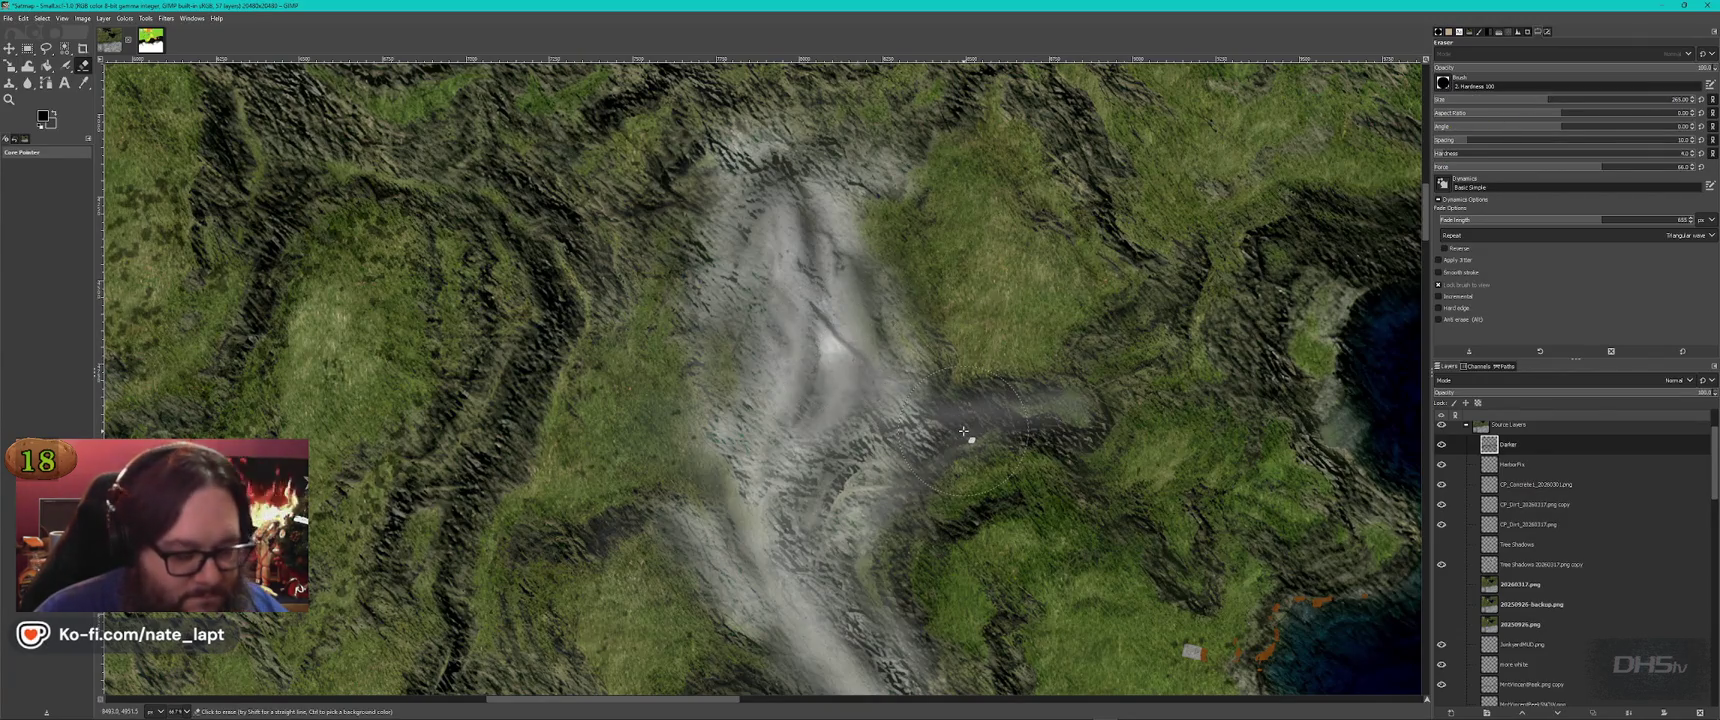
pyautogui.hotkey('ctrl', 'z')
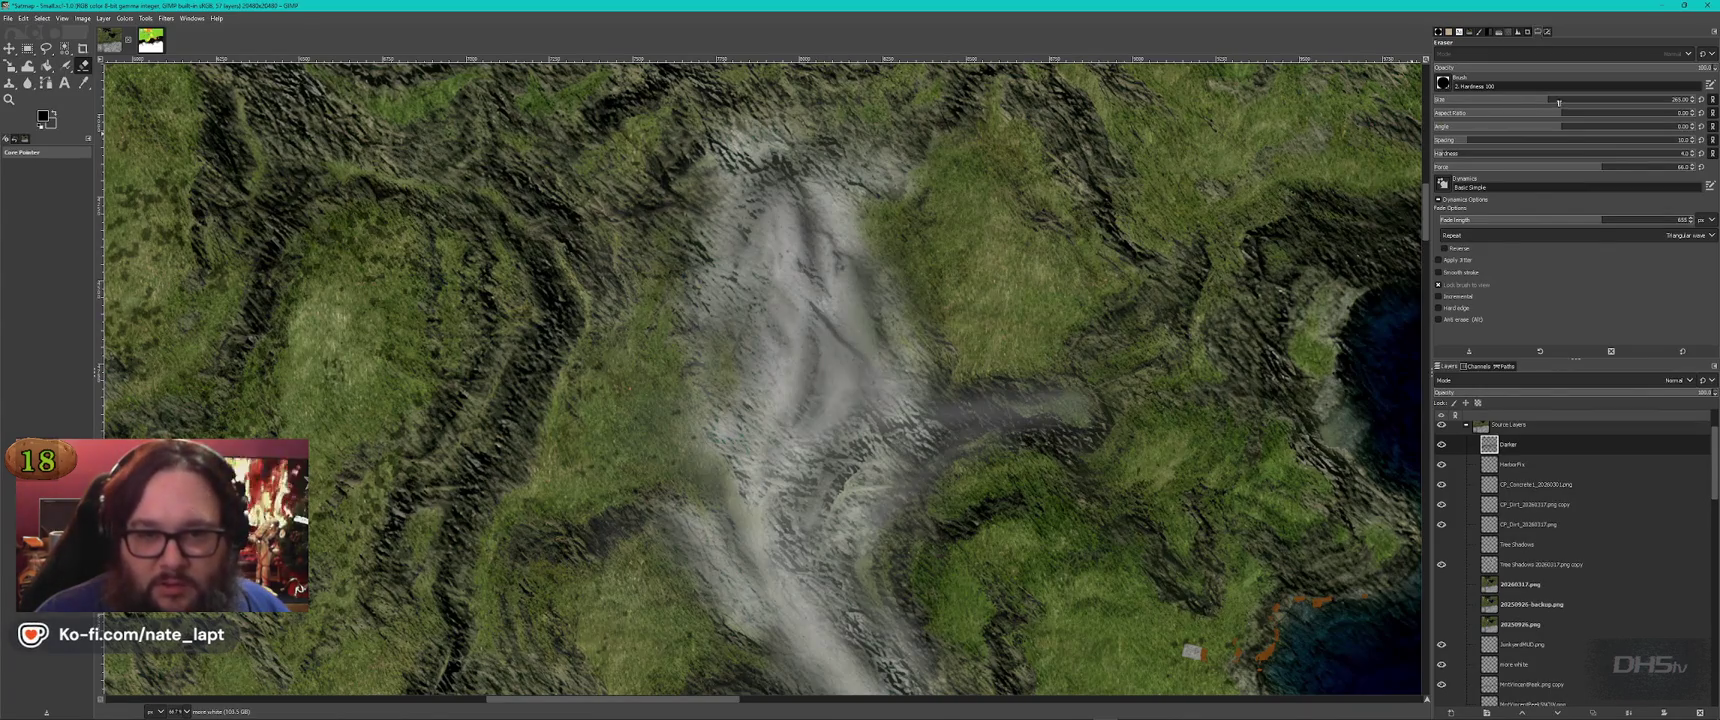
pyautogui.click(1451, 167)
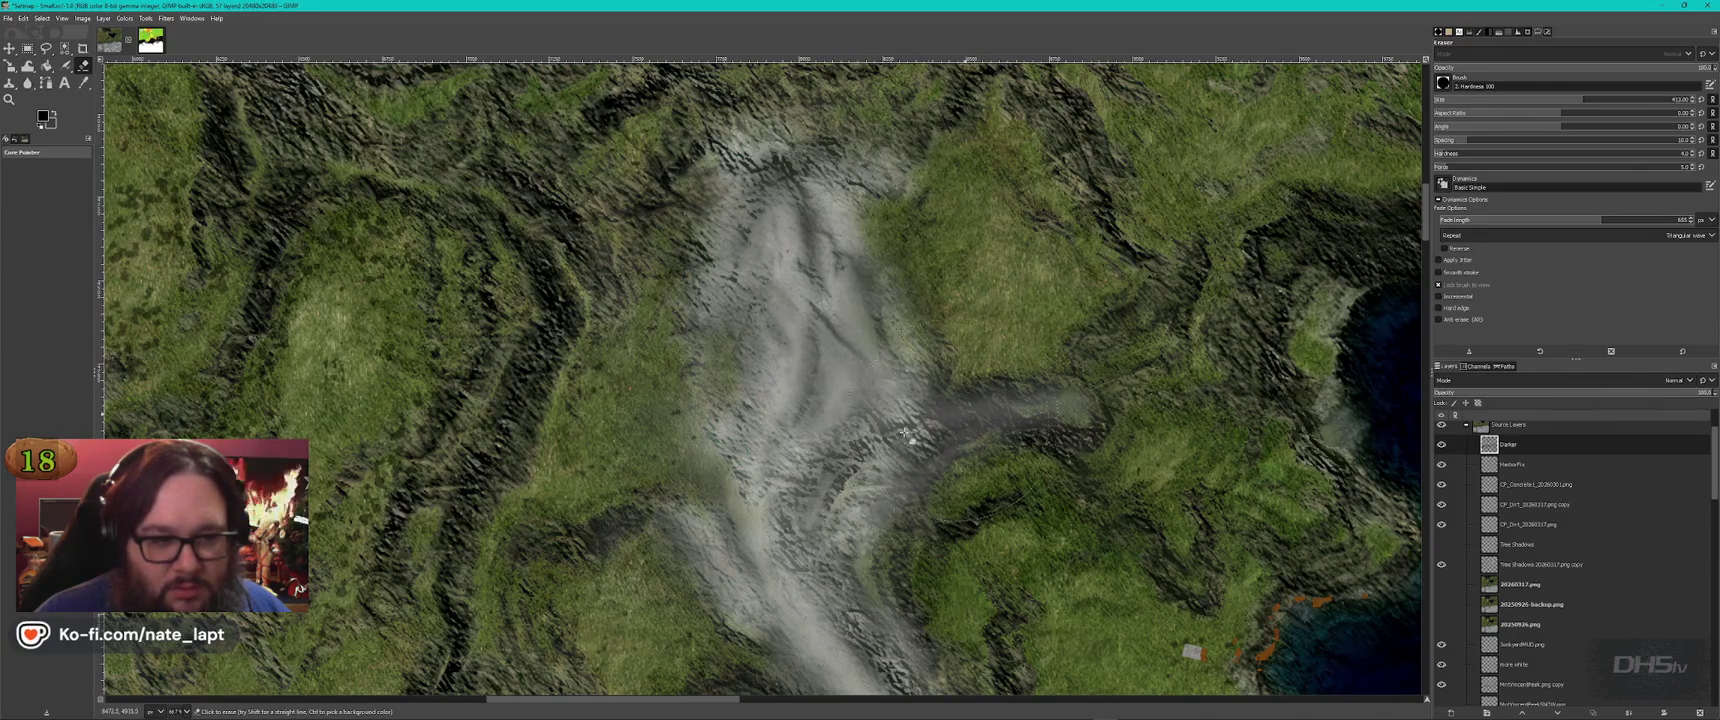
pyautogui.moveTo(860, 420); pyautogui.dragTo(820, 150)
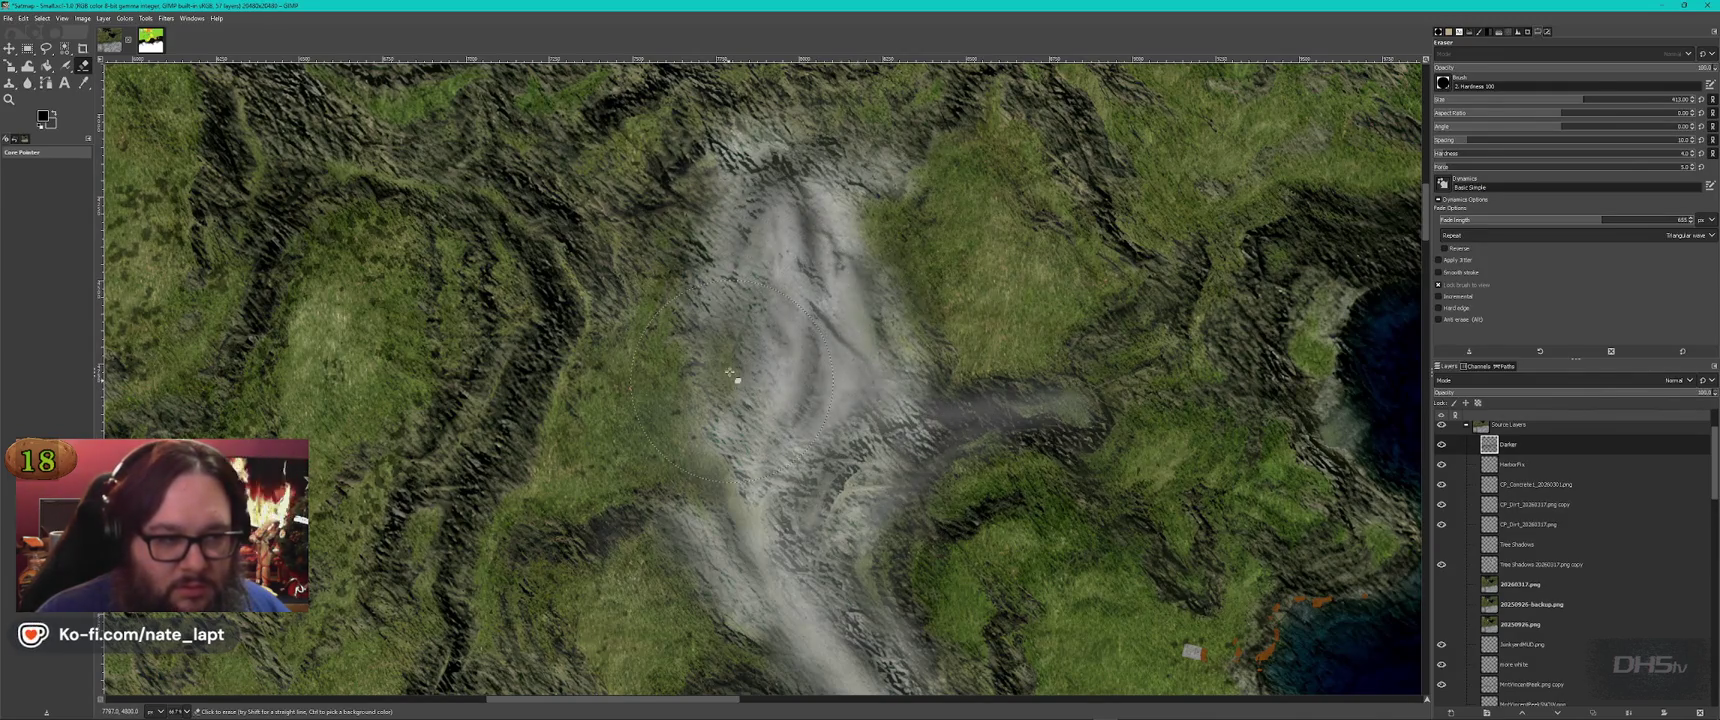
pyautogui.moveTo(731, 331); pyautogui.dragTo(799, 149)
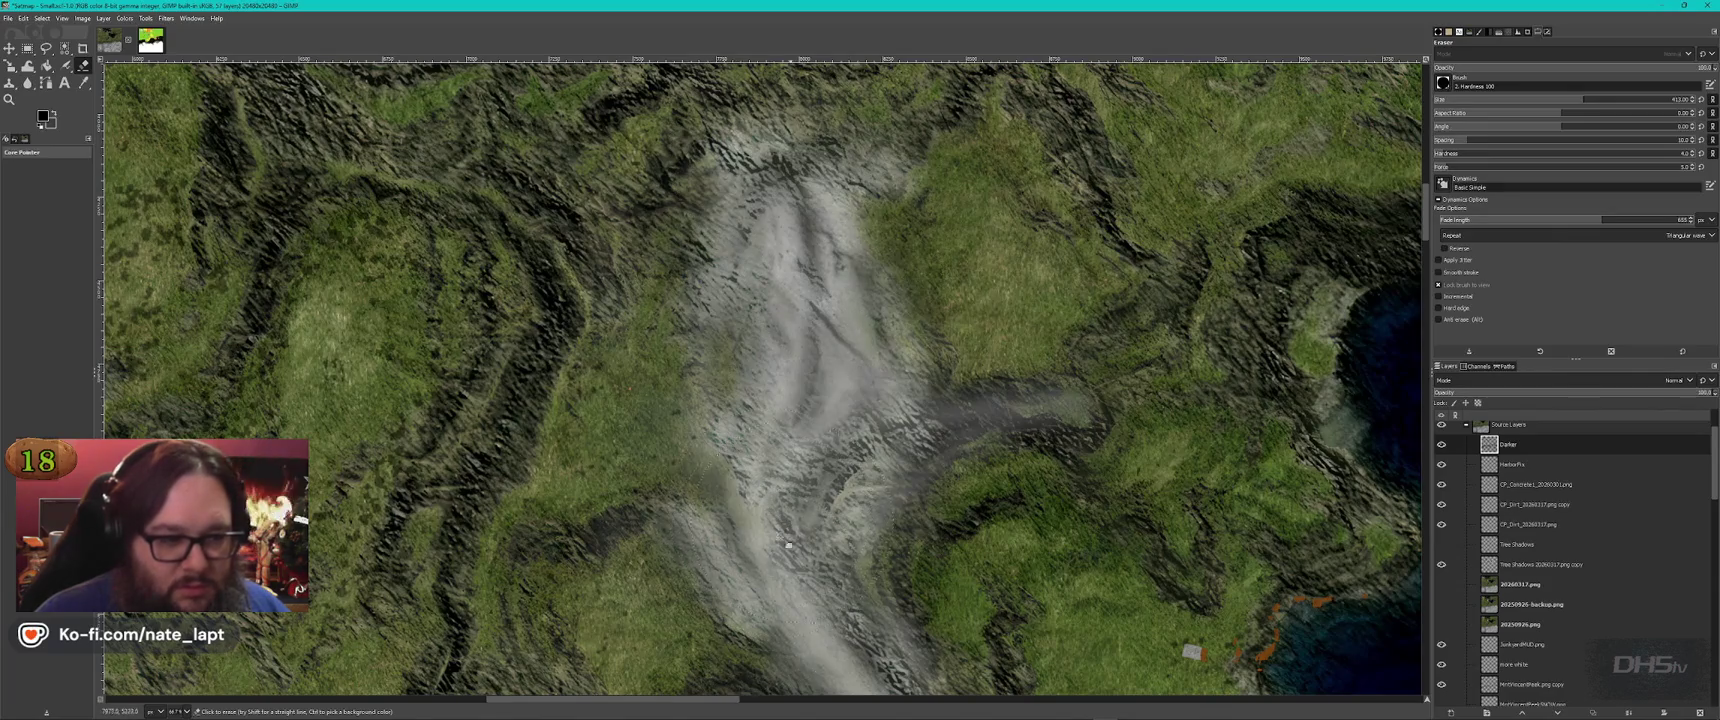
pyautogui.scroll(-3, 748, 474)
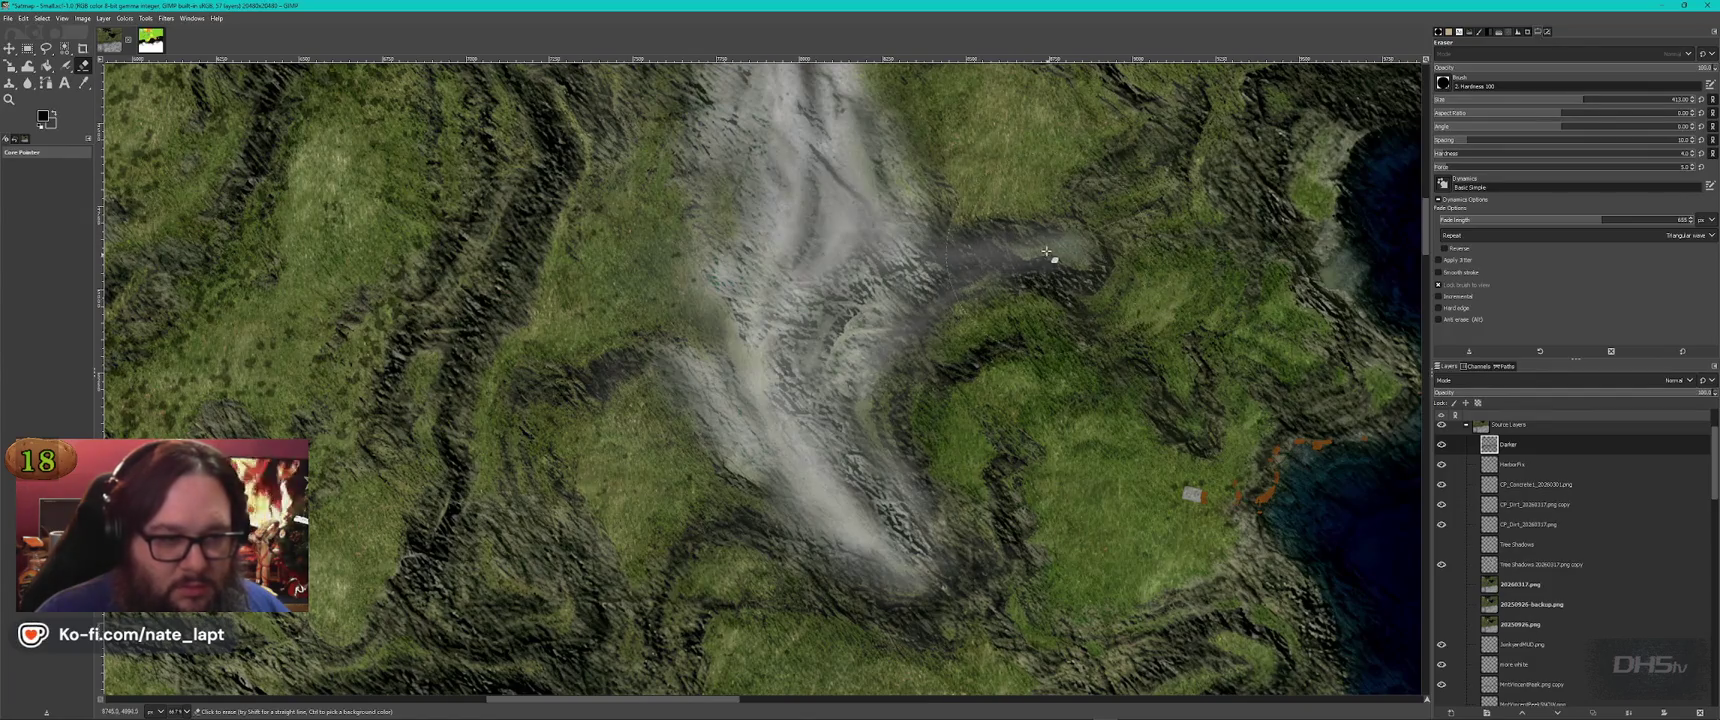
pyautogui.click(1442, 444)
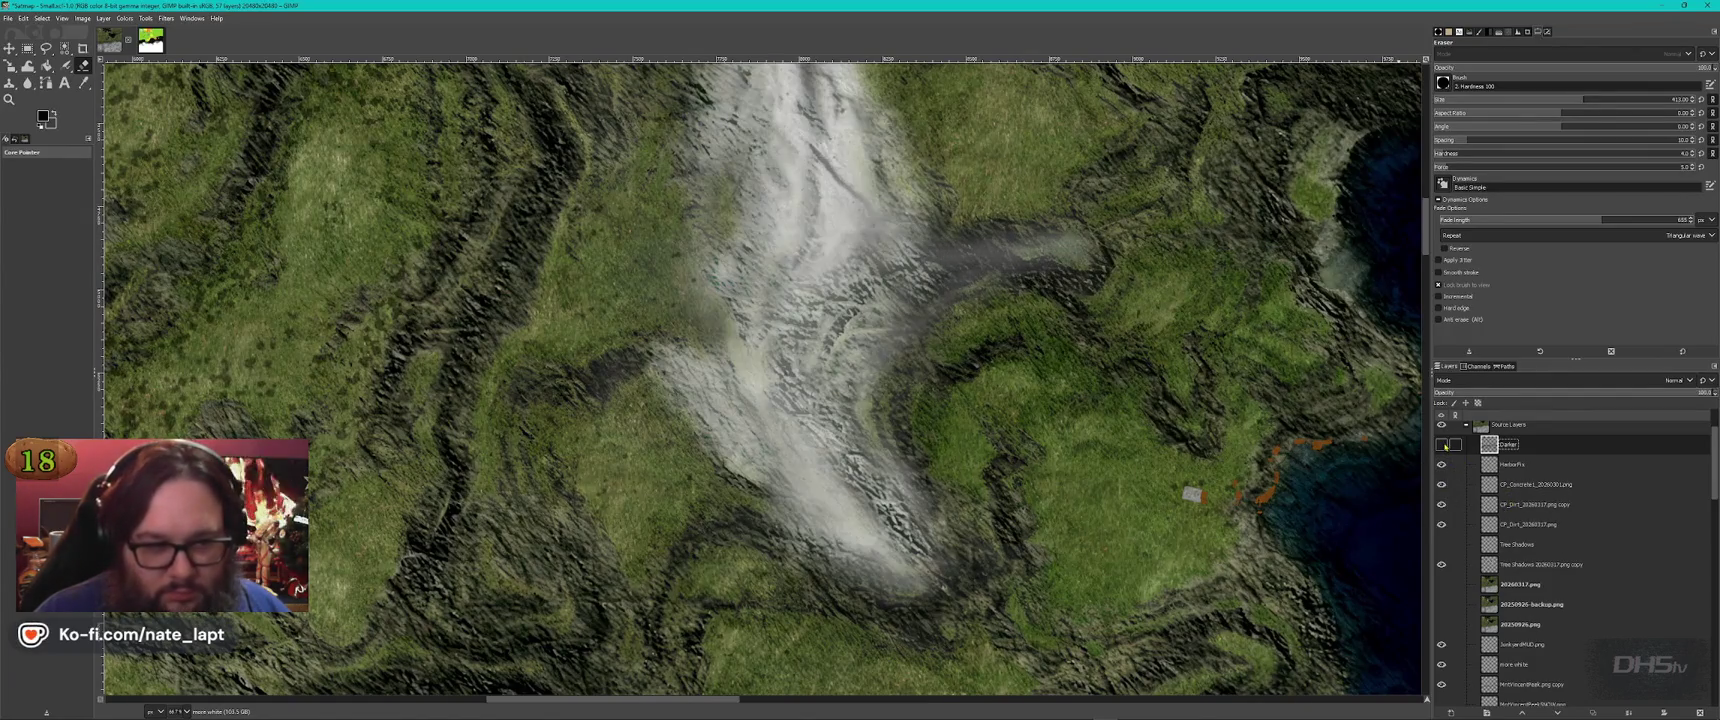
# Compare the snow with the Darker and 'more white' layers switched off and back on.
pyautogui.click(1442, 444)
pyautogui.click(1442, 444)
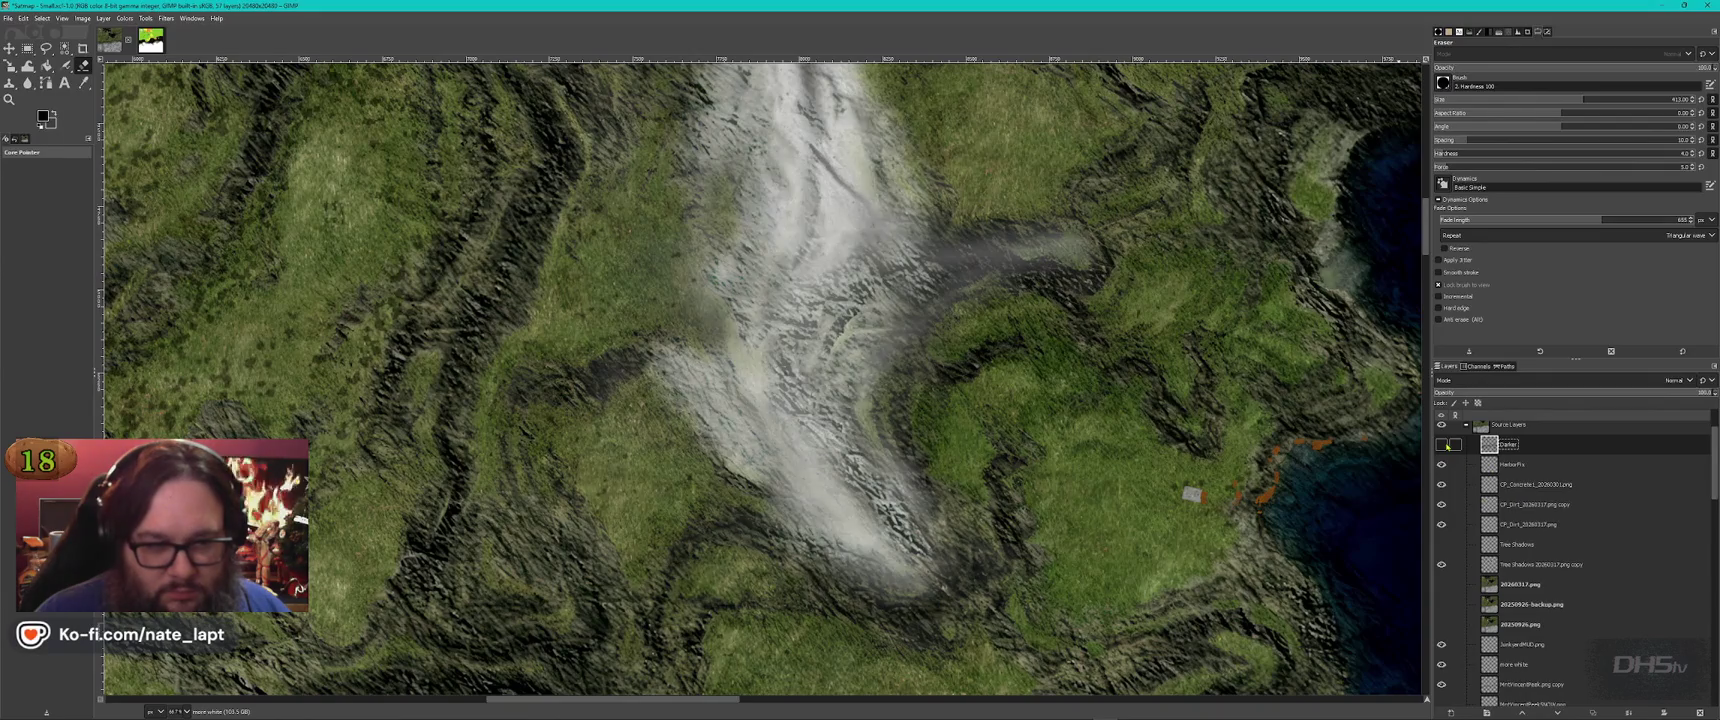
pyautogui.click(1442, 444)
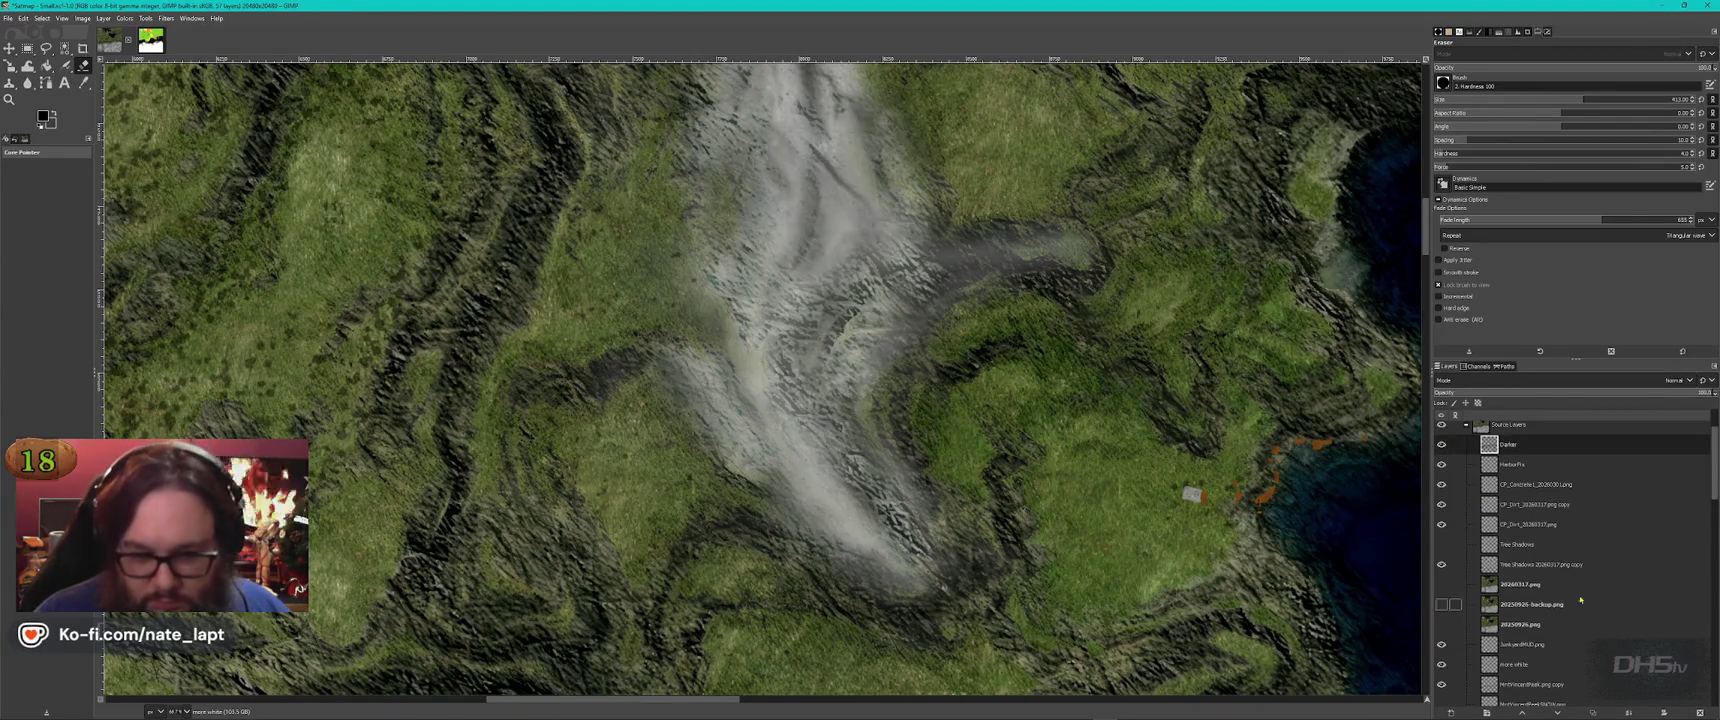
pyautogui.click(1529, 664)
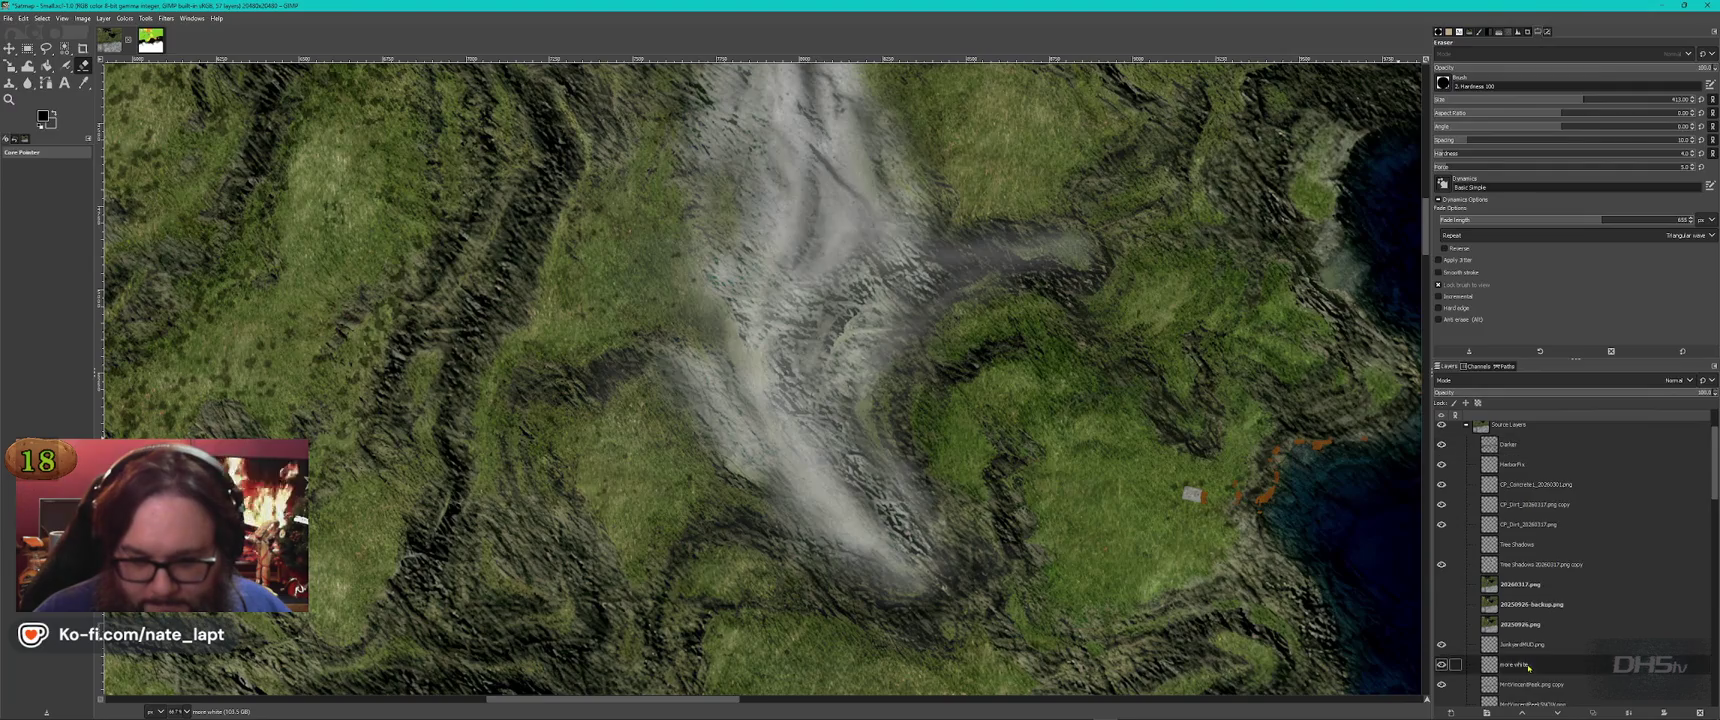
pyautogui.click(1442, 664)
pyautogui.click(1442, 664)
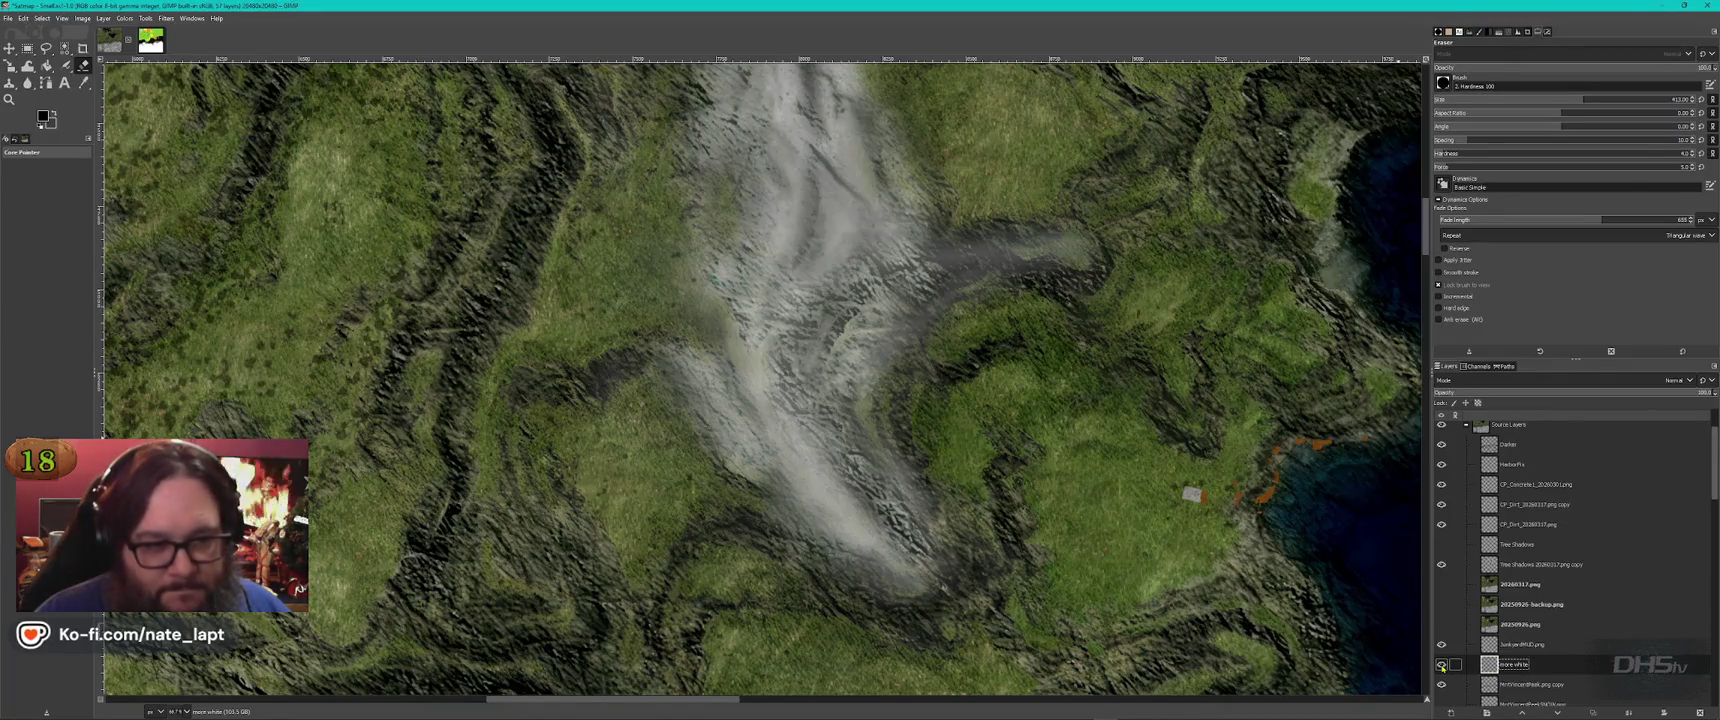
pyautogui.scroll(-1, 1583, 661)
pyautogui.scroll(-1, 1583, 661)
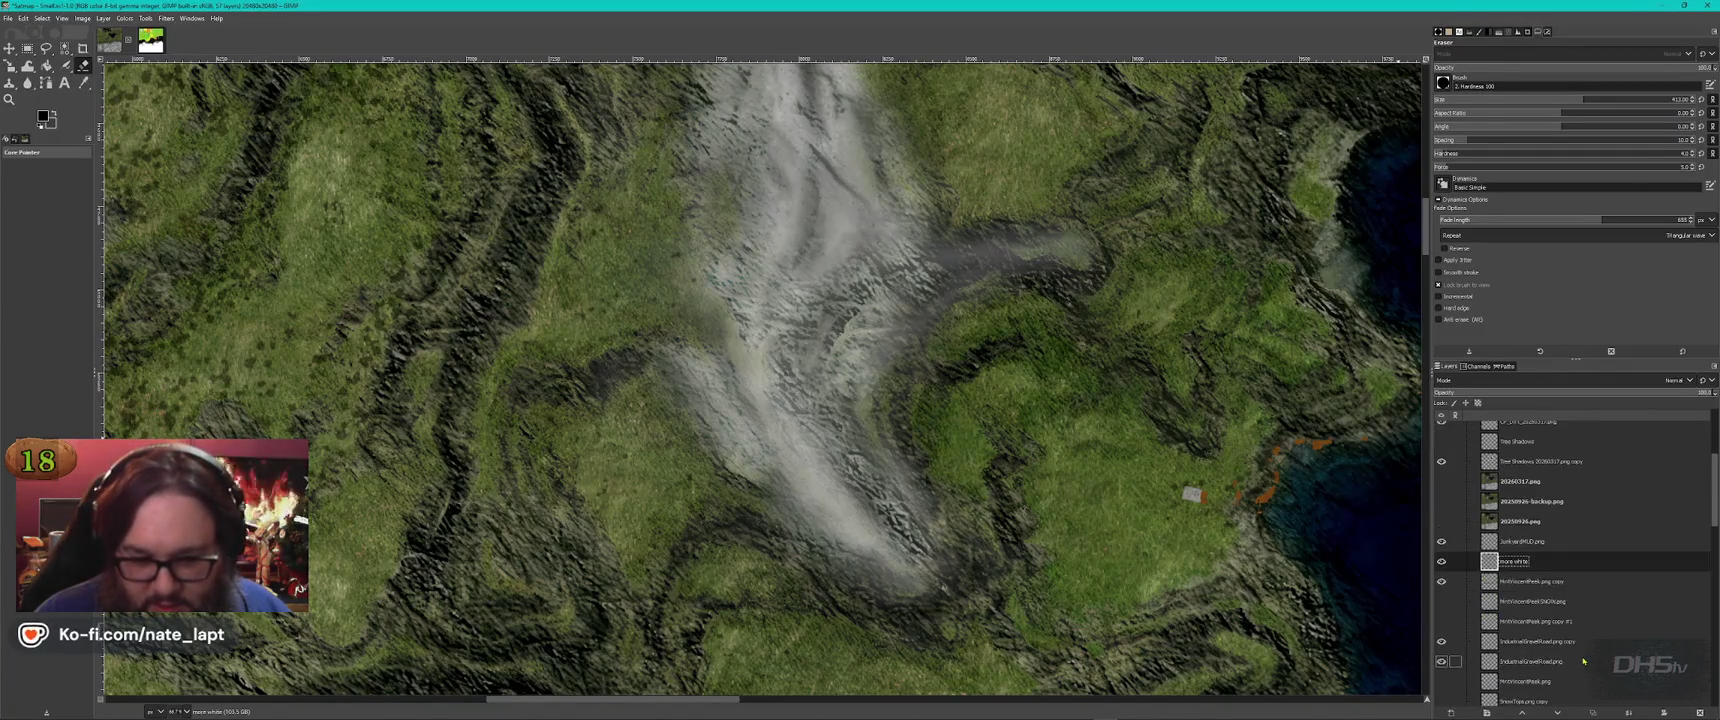
# Check the snow without the MntVincentPeak.png copy layer, then make that copy layer active.
pyautogui.click(1442, 581)
pyautogui.click(1442, 581)
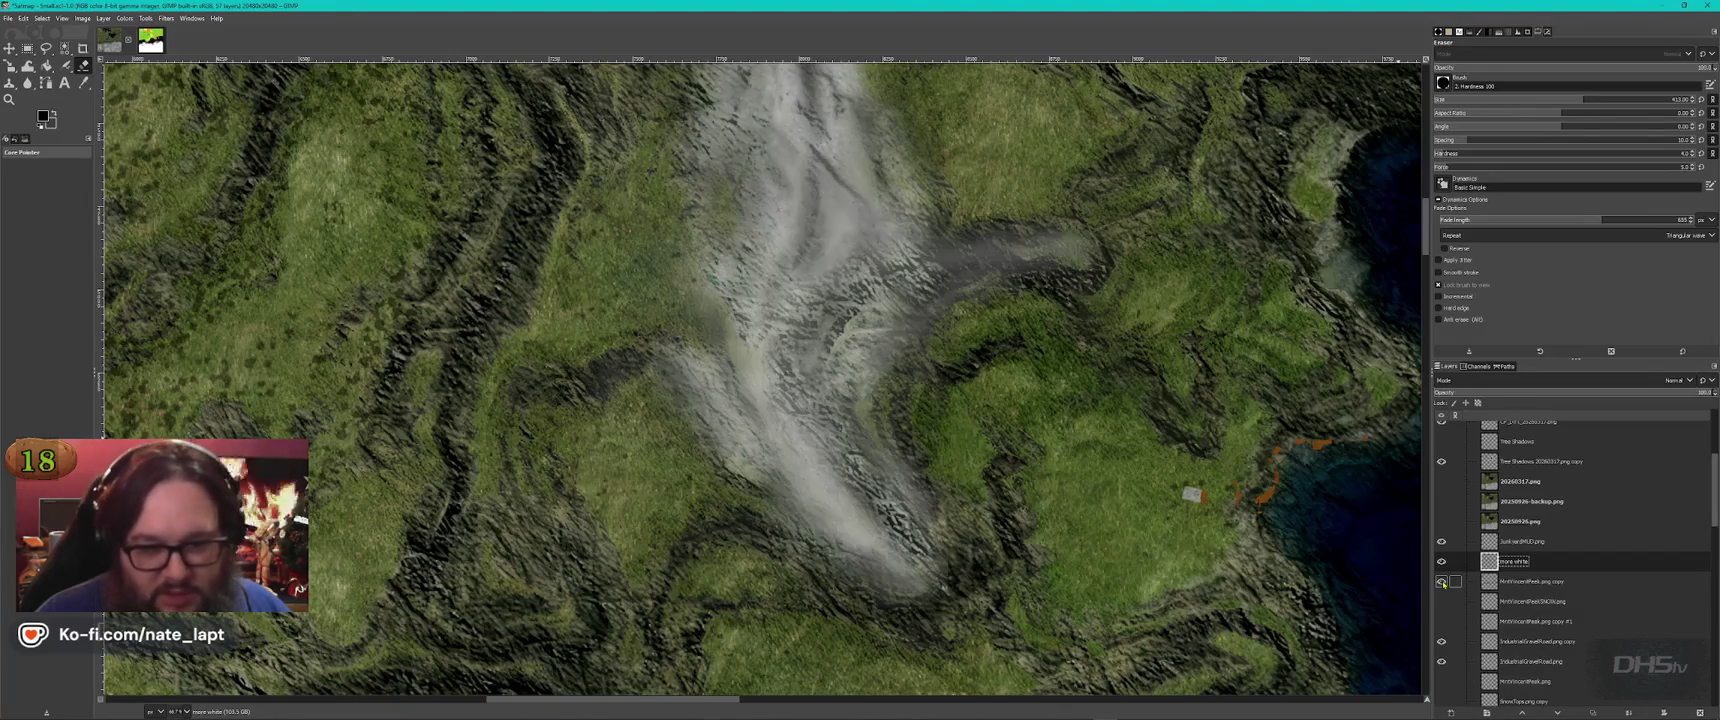
pyautogui.click(1500, 581)
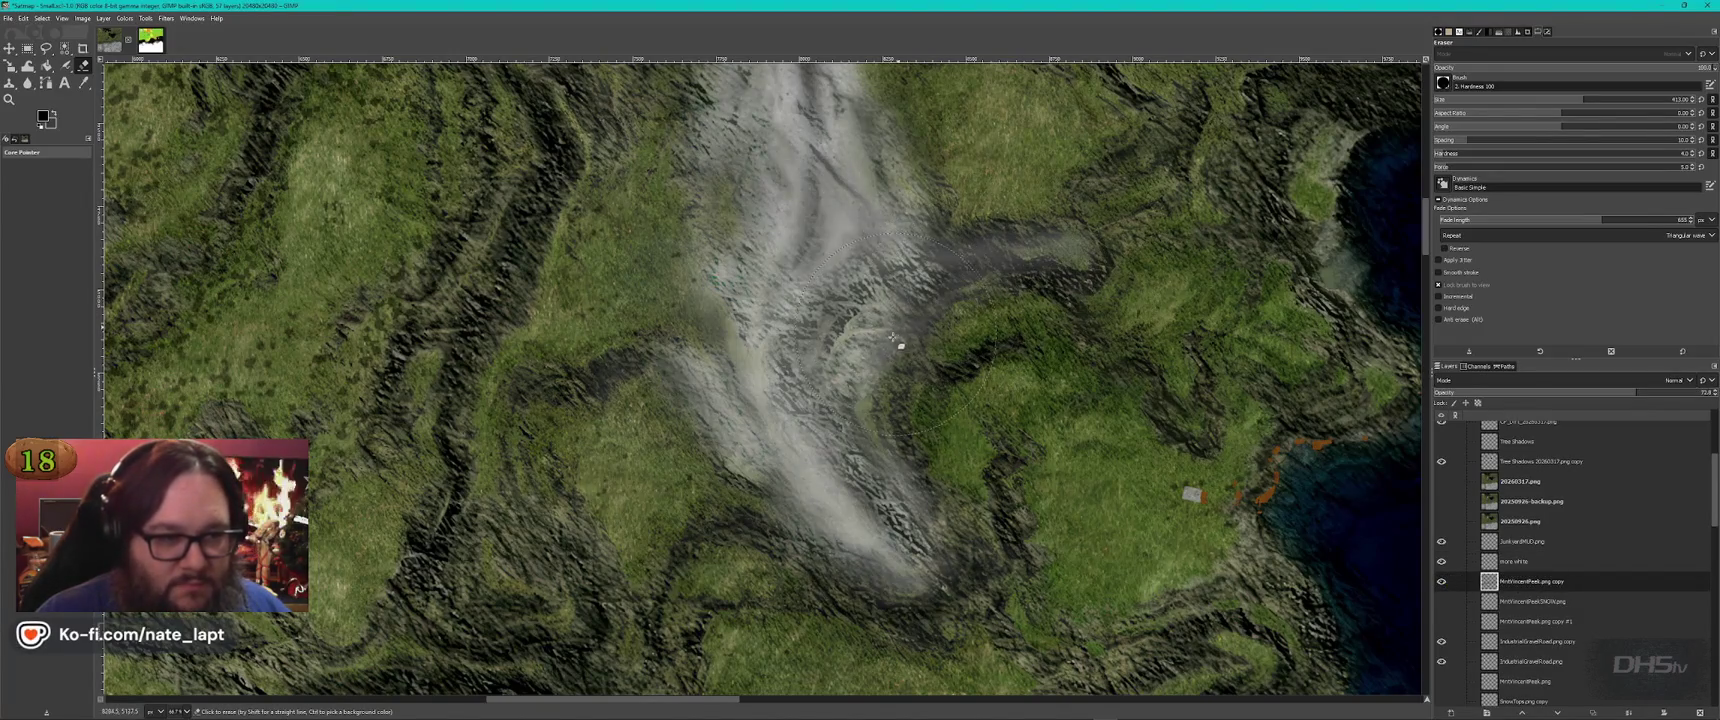
pyautogui.scroll(5, 893, 338)
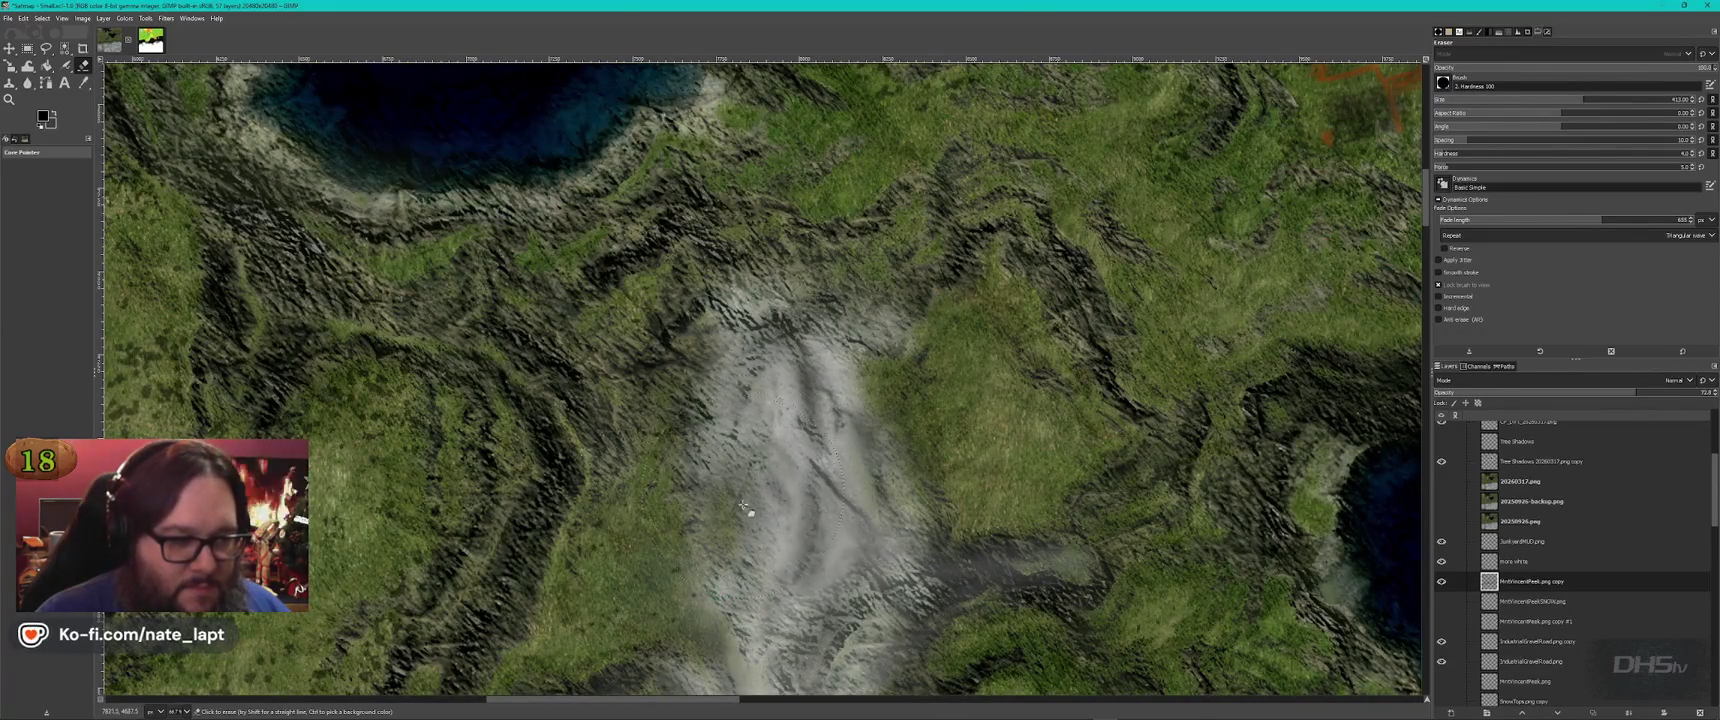
pyautogui.scroll(3, 860, 535)
pyautogui.scroll(-4, 860, 535)
pyautogui.scroll(-4, 860, 535)
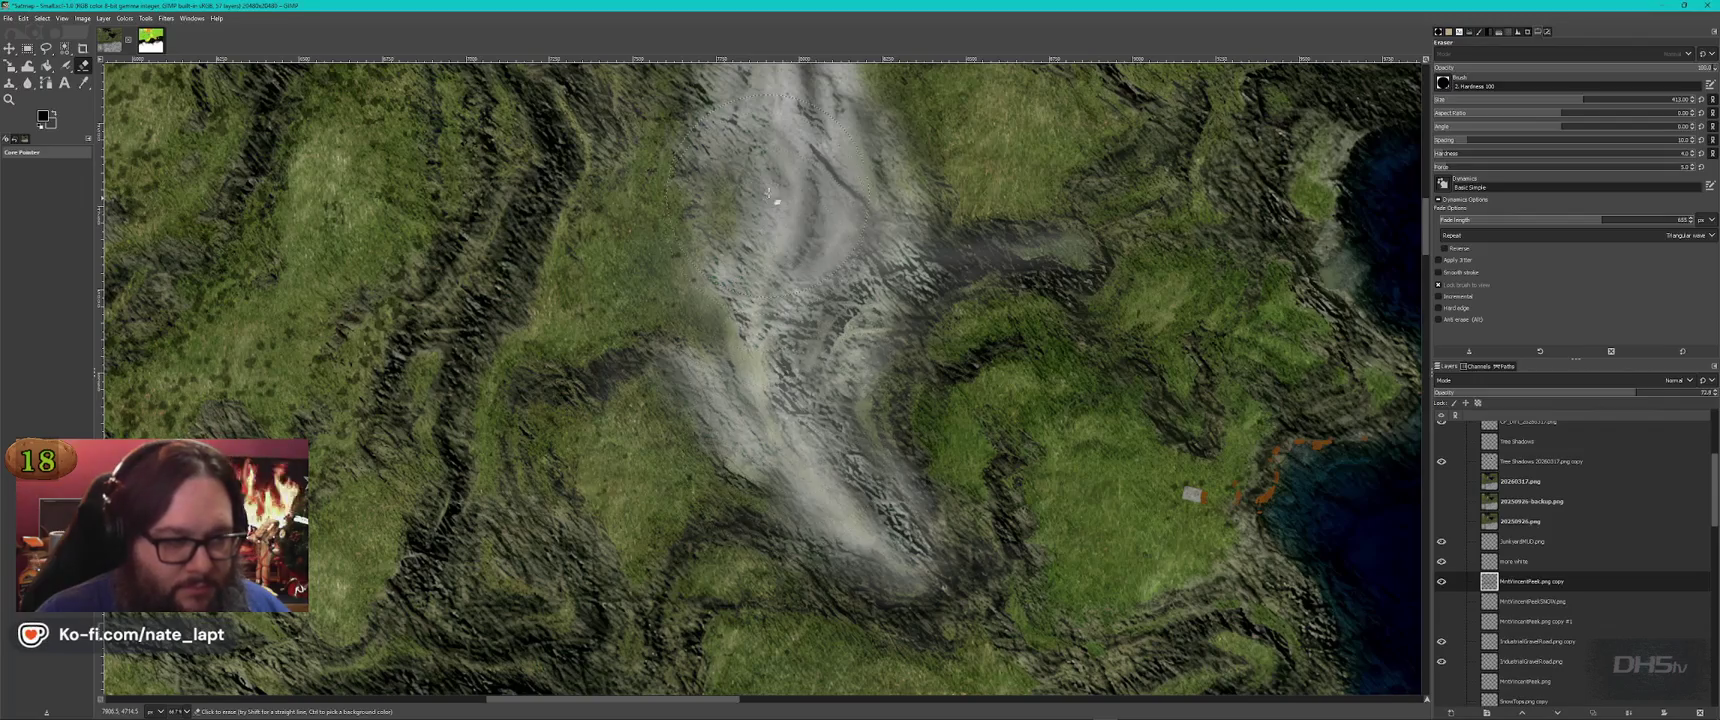
pyautogui.scroll(2, 770, 195)
pyautogui.scroll(3, 838, 360)
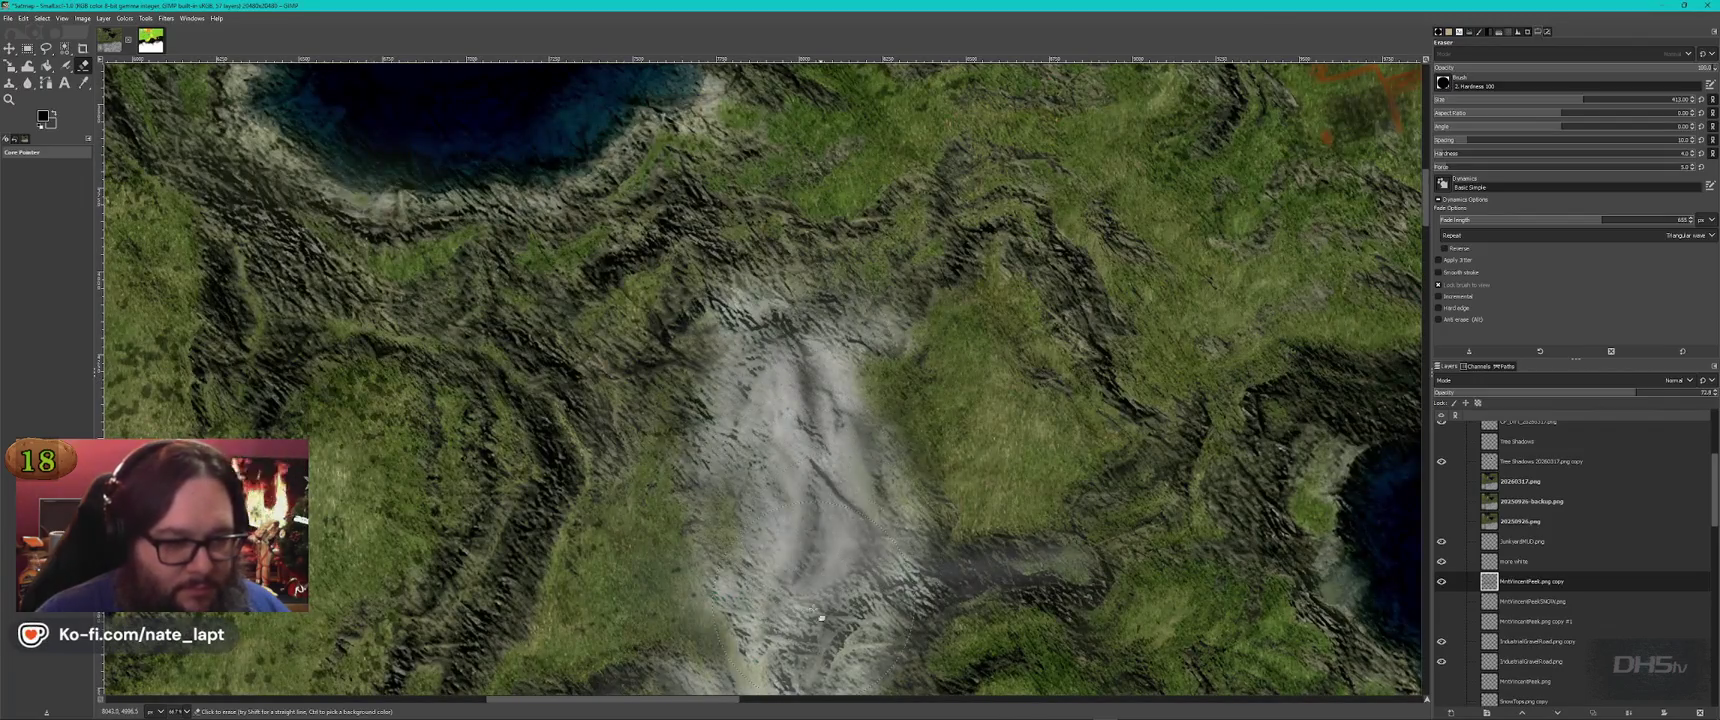
pyautogui.scroll(-3, 915, 445)
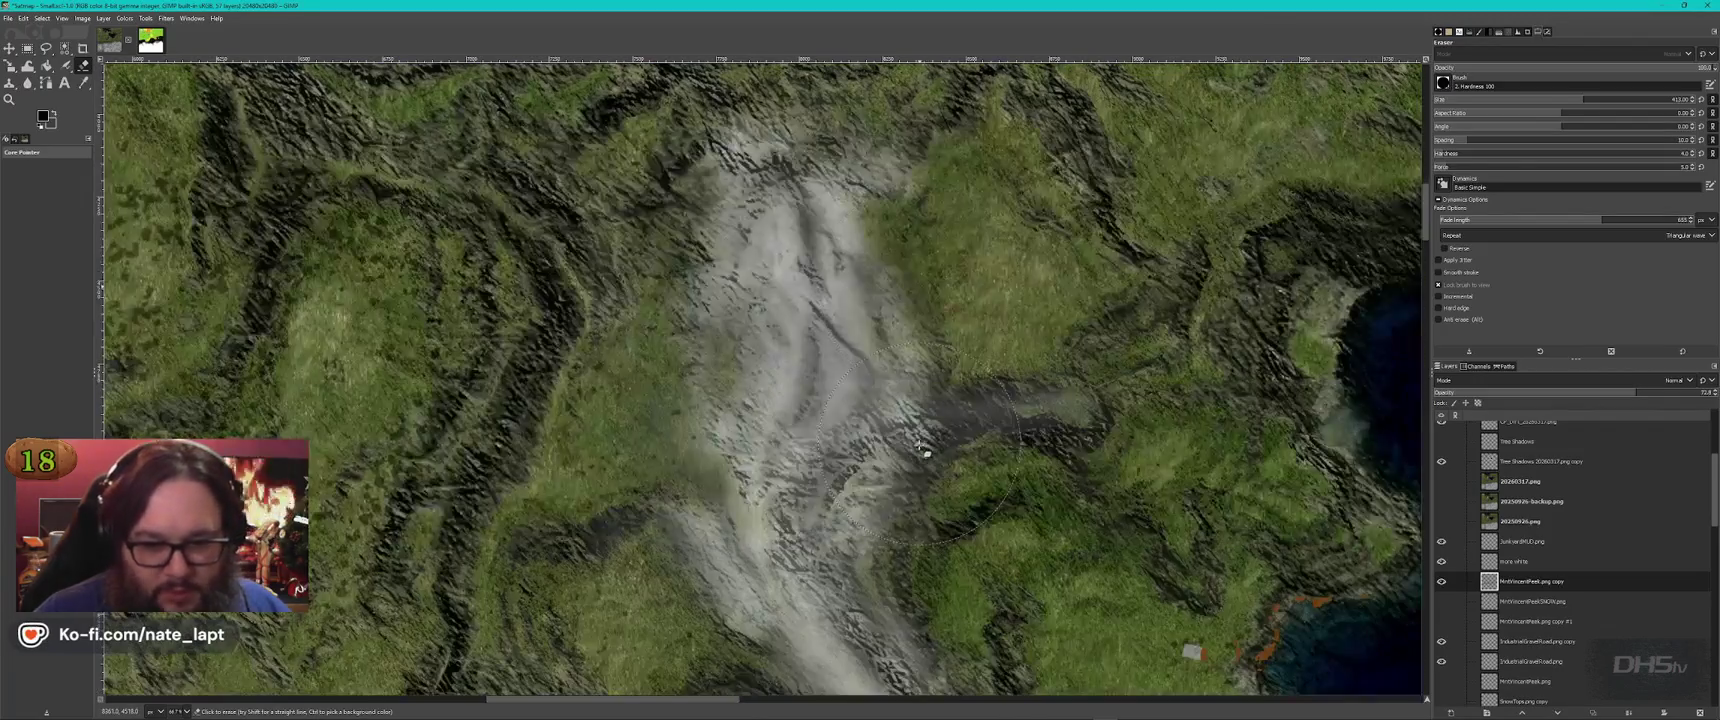
# Flip the peak copy layer's visibility several times to judge its snow streaks.
pyautogui.click(1441, 581)
pyautogui.click(1441, 581)
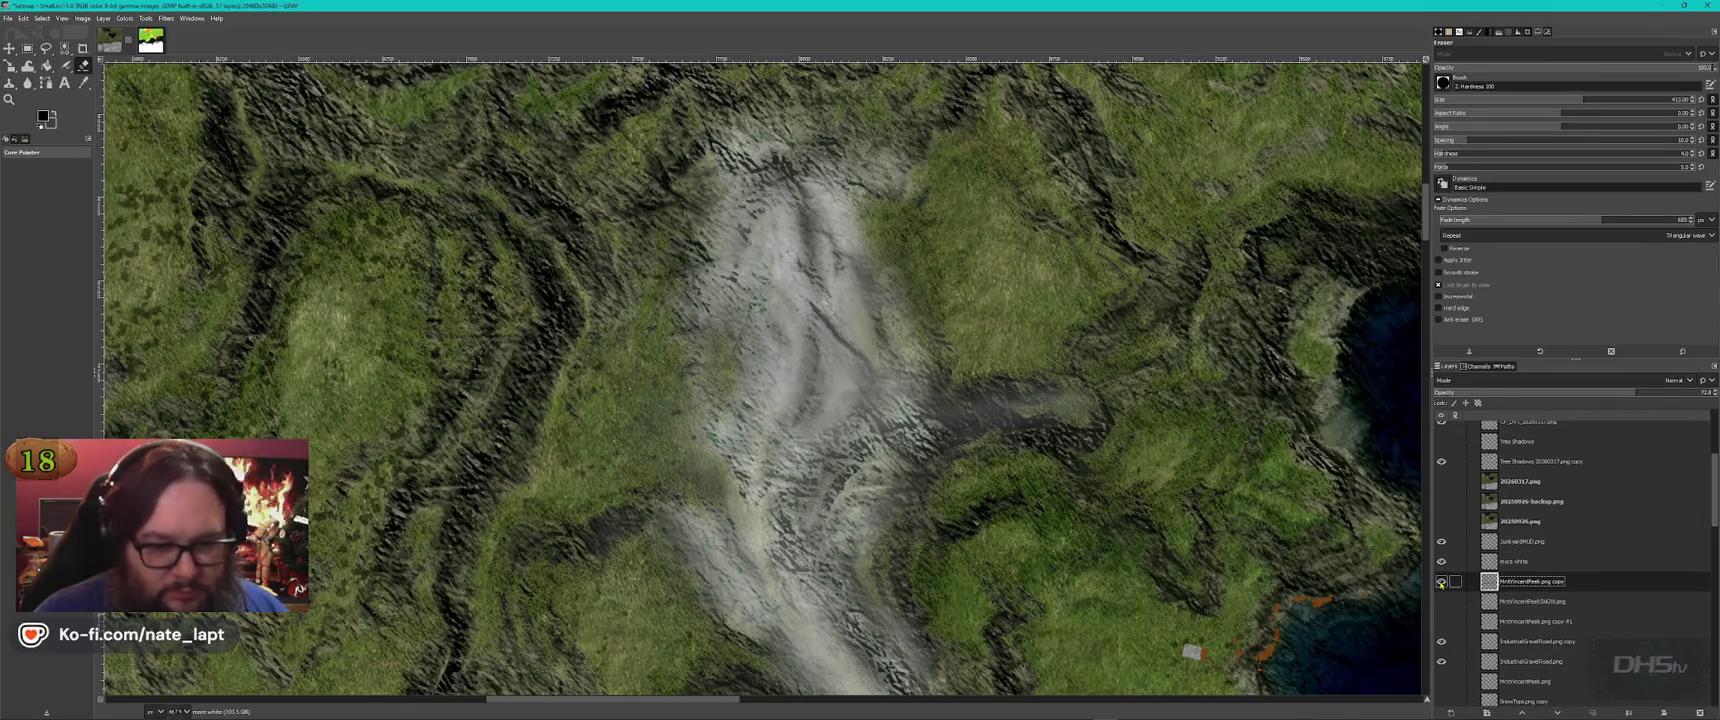
pyautogui.click(1441, 581)
pyautogui.click(1441, 581)
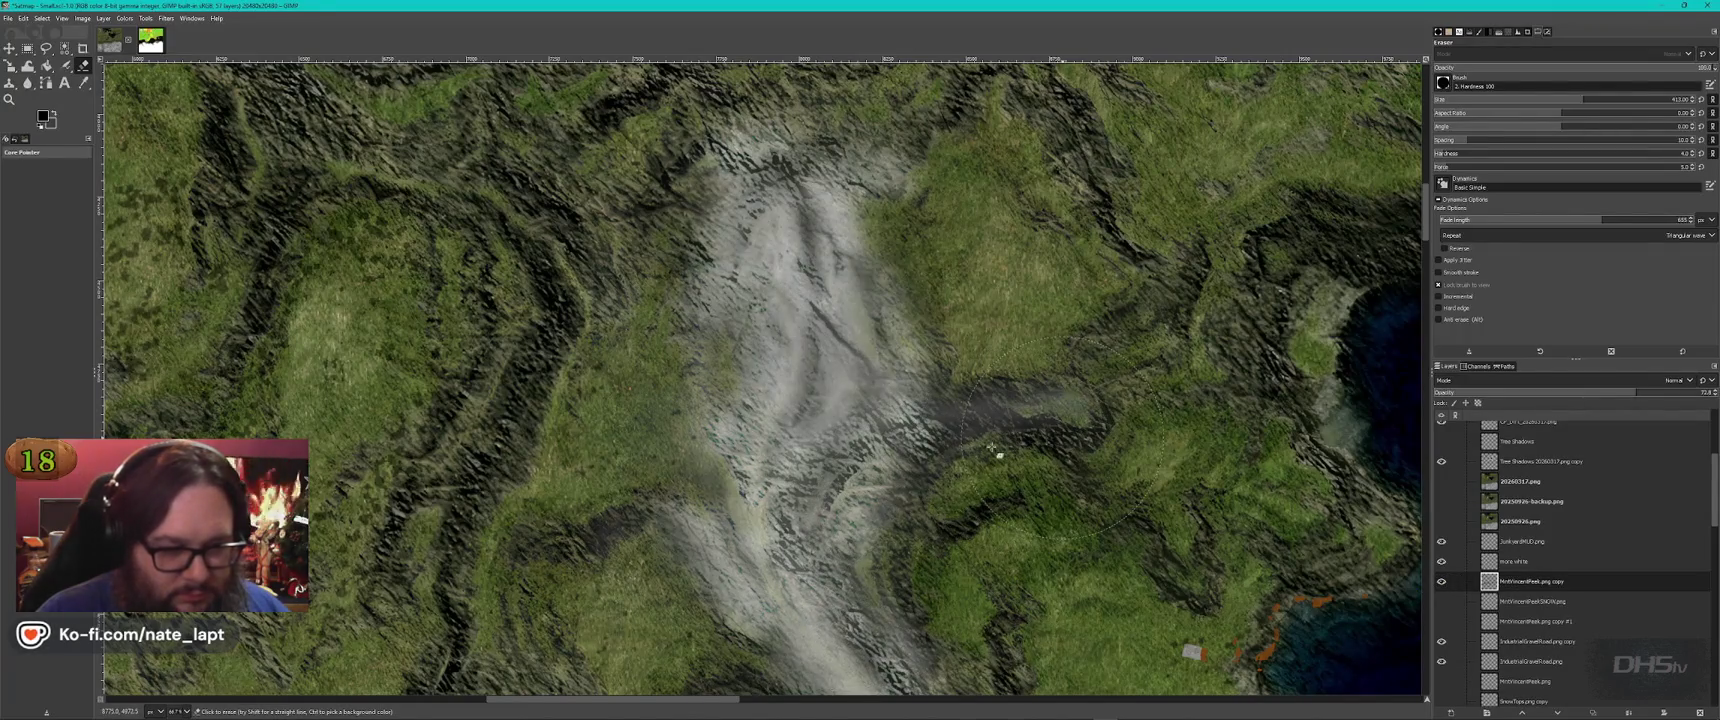
pyautogui.click(1442, 586)
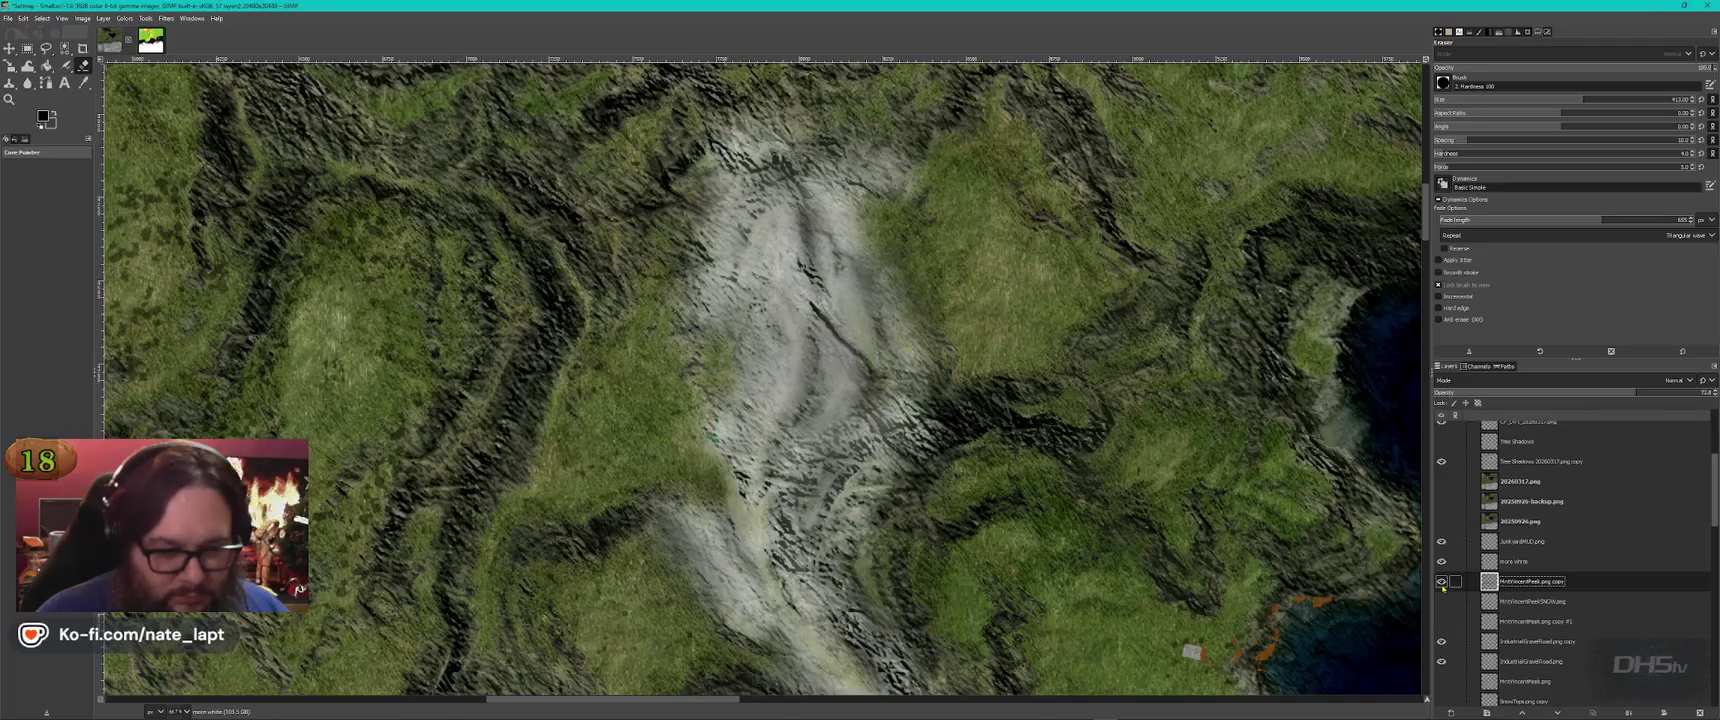
pyautogui.click(1442, 586)
pyautogui.click(1442, 586)
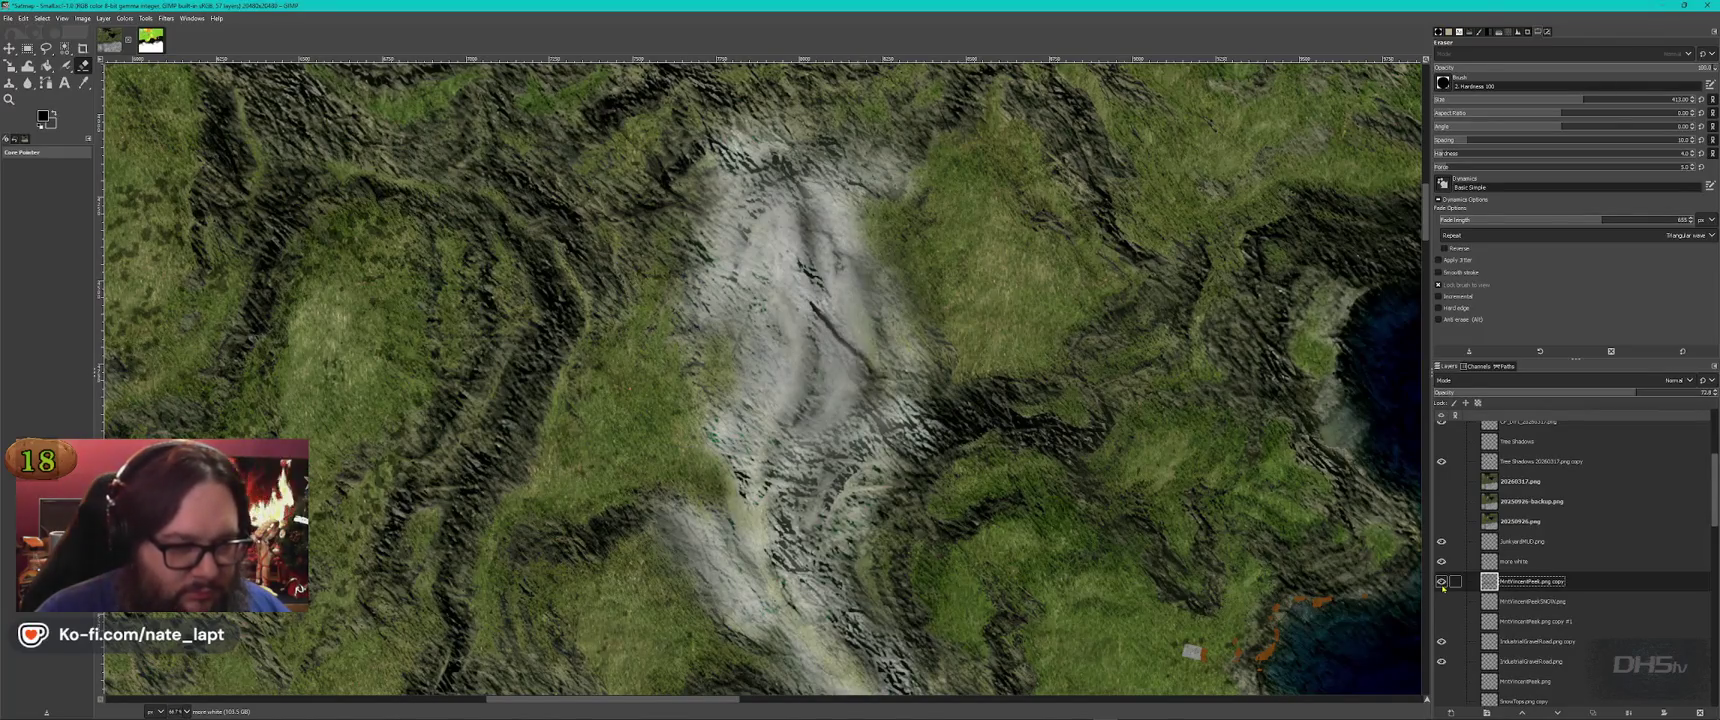
pyautogui.click(1442, 586)
pyautogui.click(1442, 584)
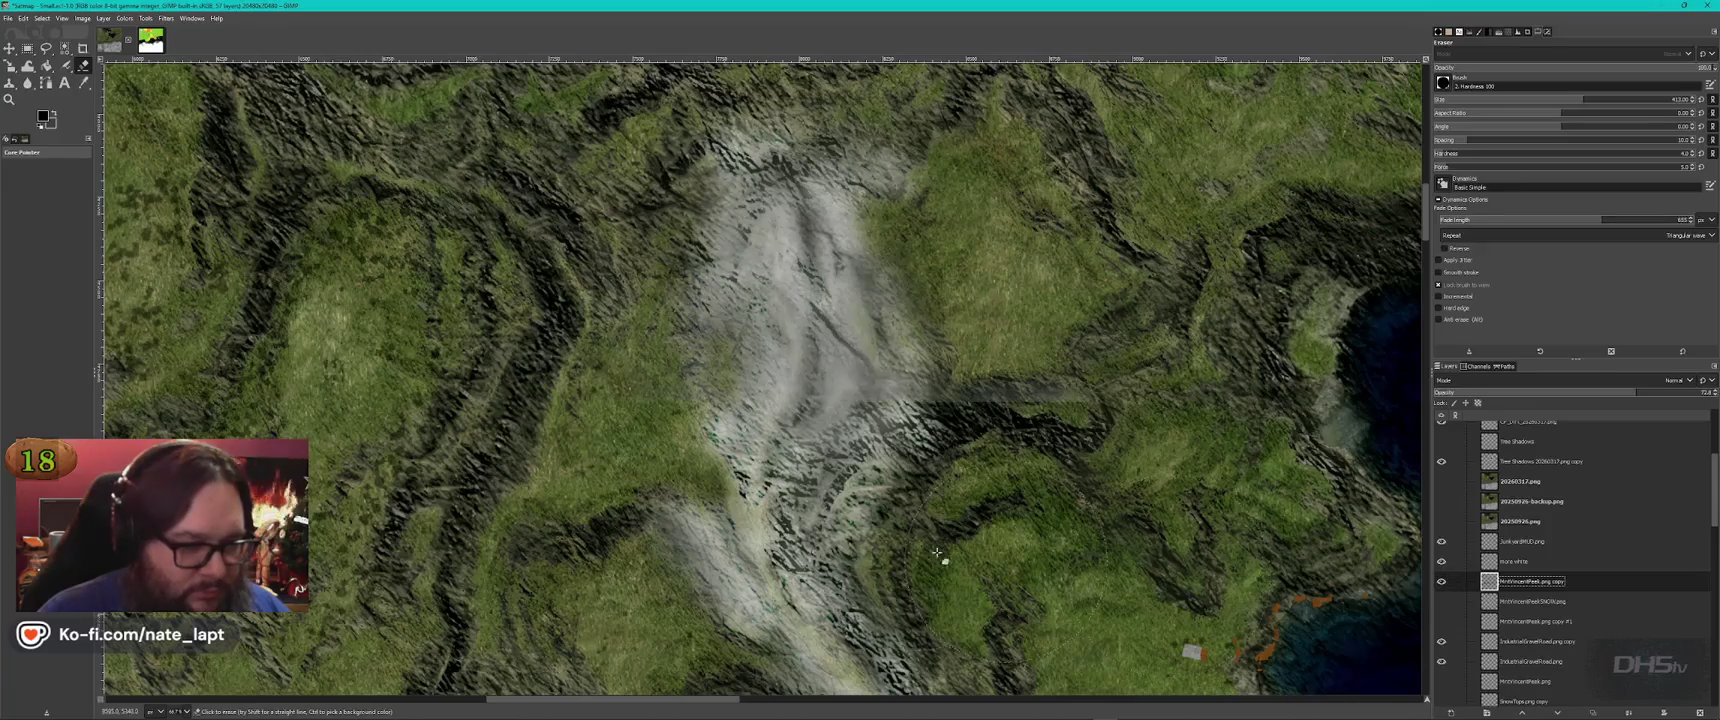
# Raise the eraser Force to about 12.
pyautogui.click(1465, 166)
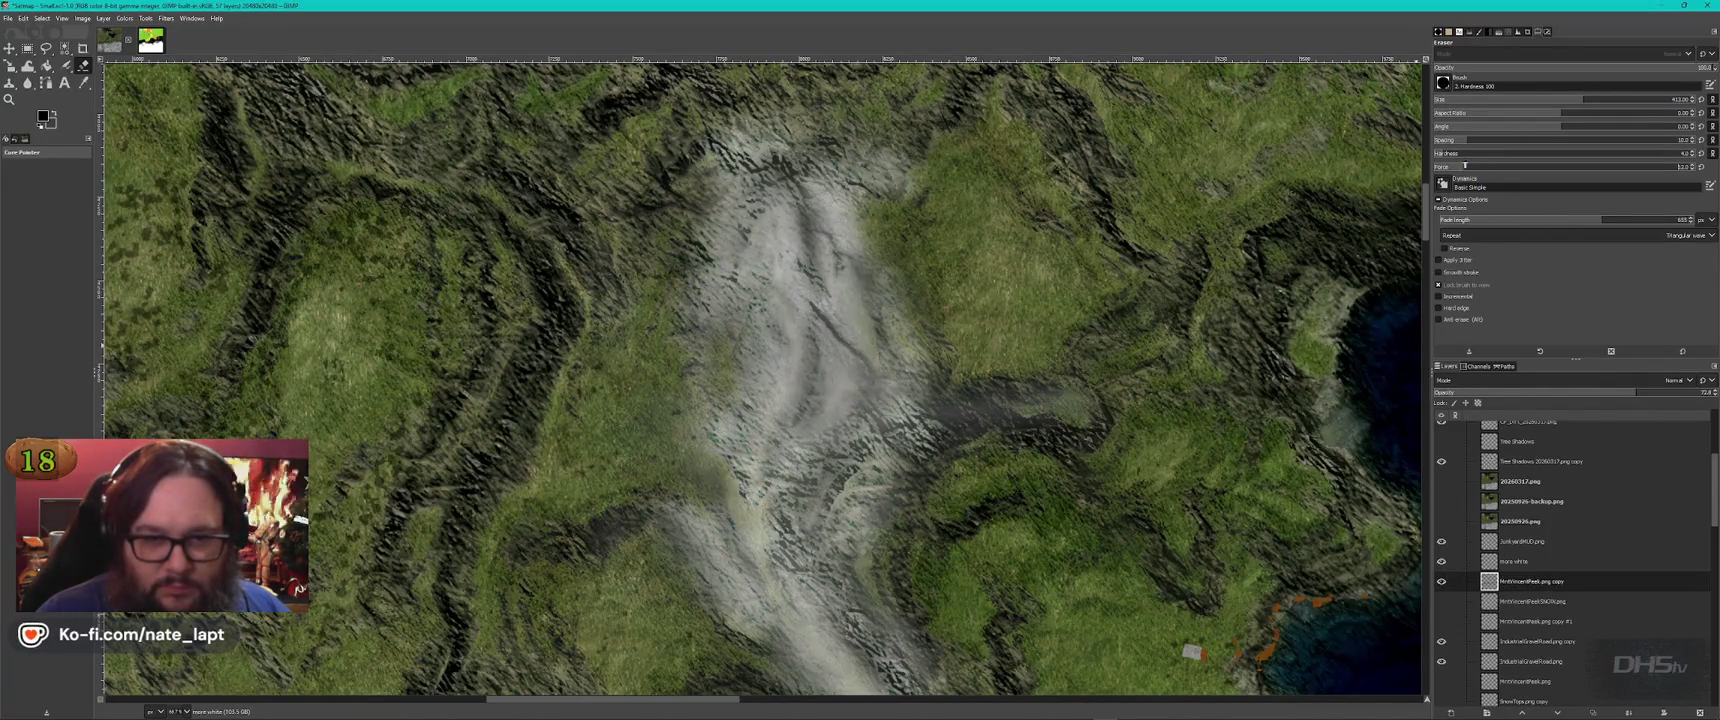
pyautogui.click(1463, 155)
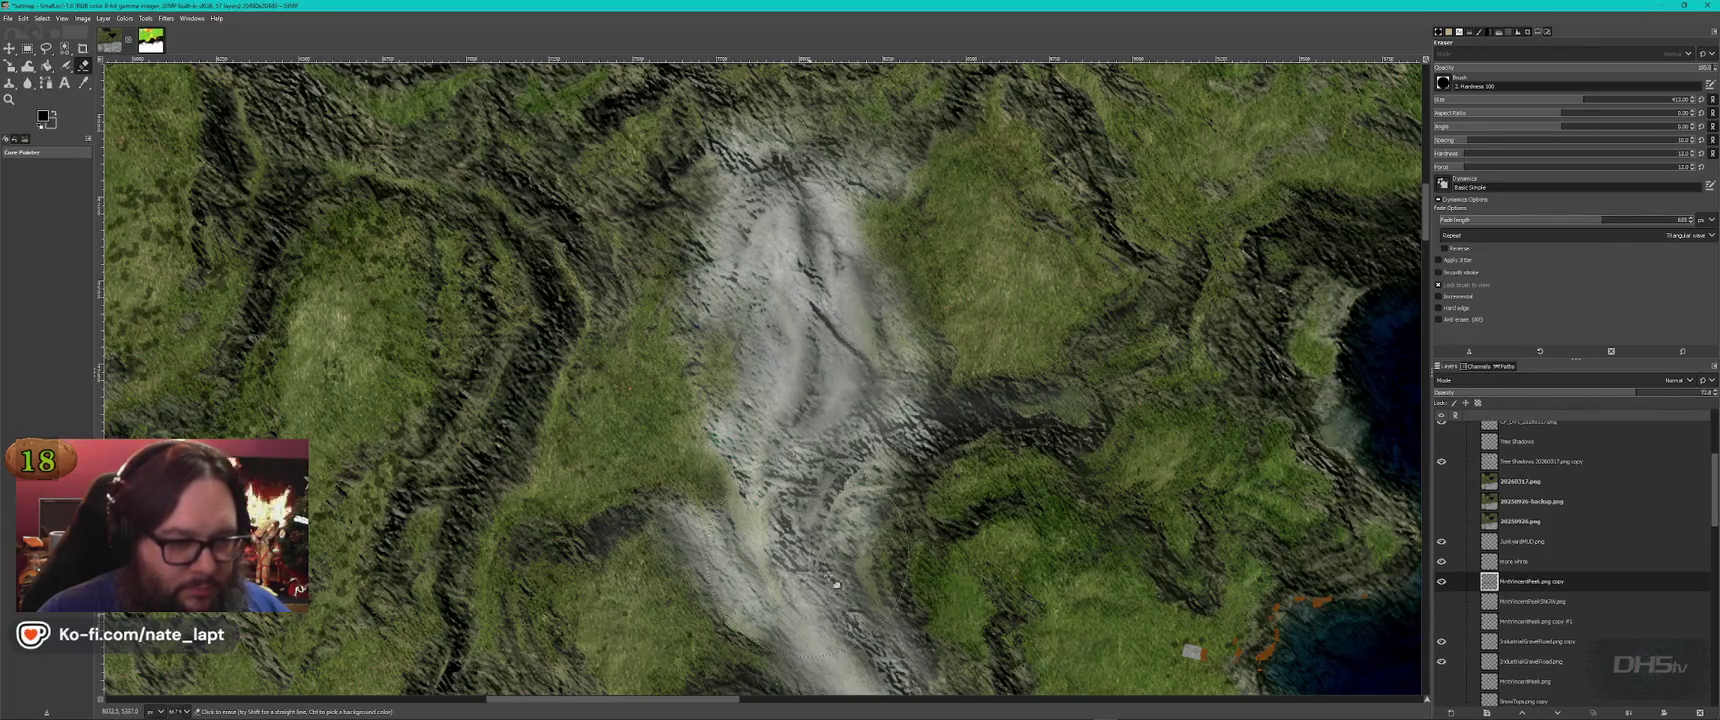
pyautogui.scroll(-3, 835, 583)
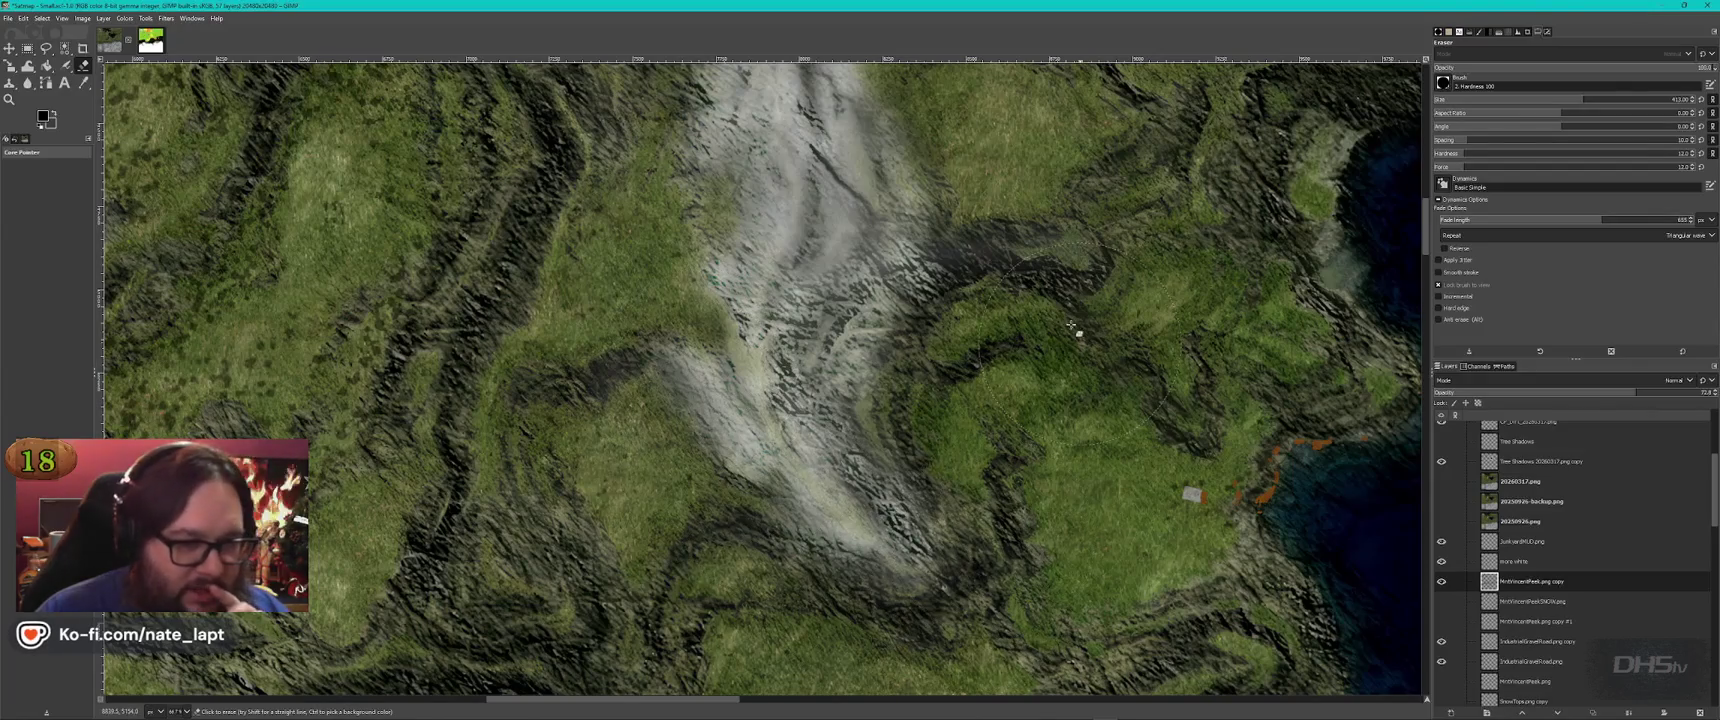
pyautogui.scroll(3, 1094, 372)
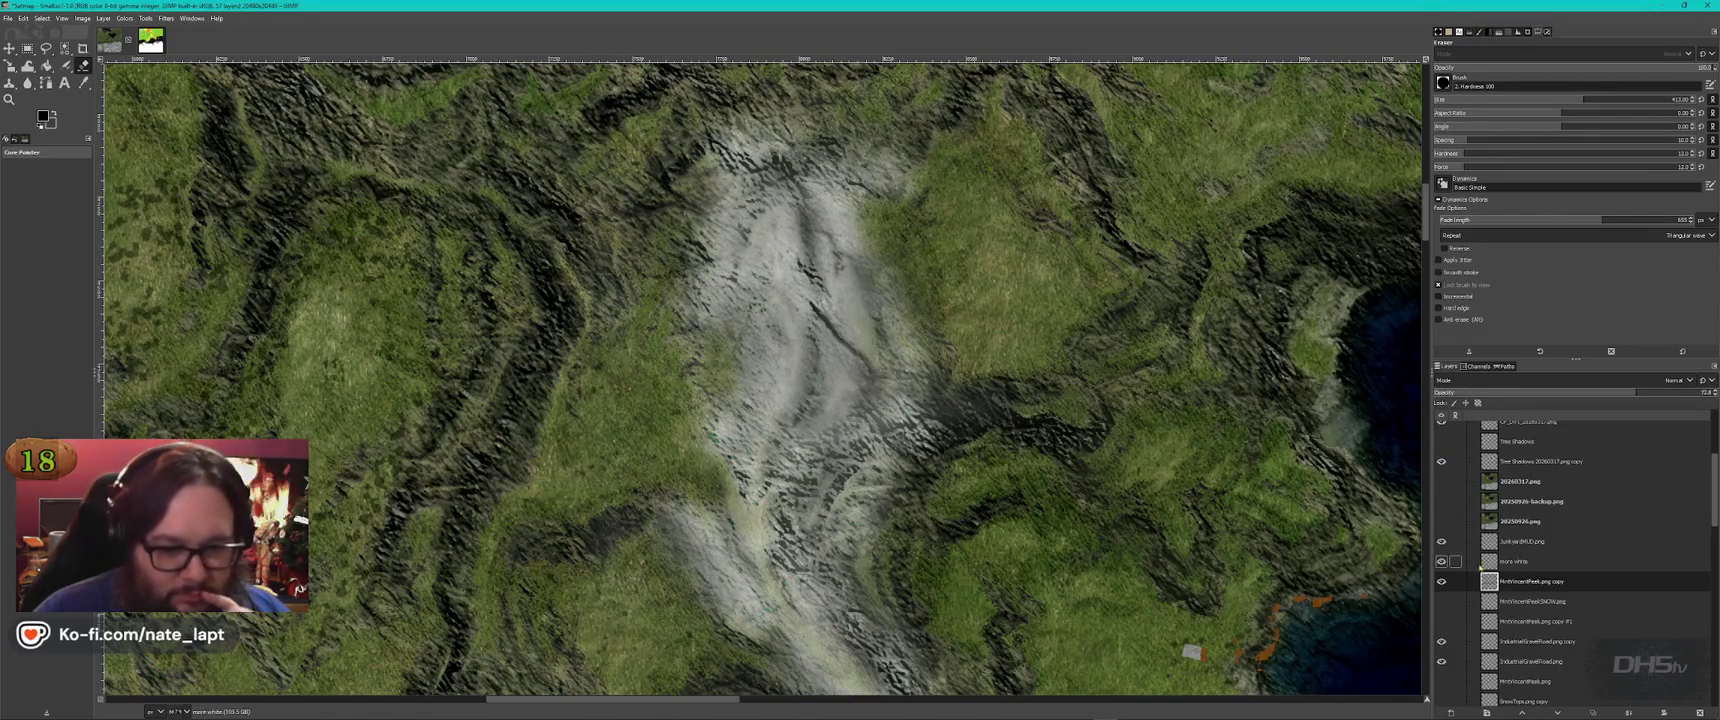
# Recheck the snow with the peak copy layer hidden and shown after the Force change.
pyautogui.click(1441, 581)
pyautogui.click(1441, 581)
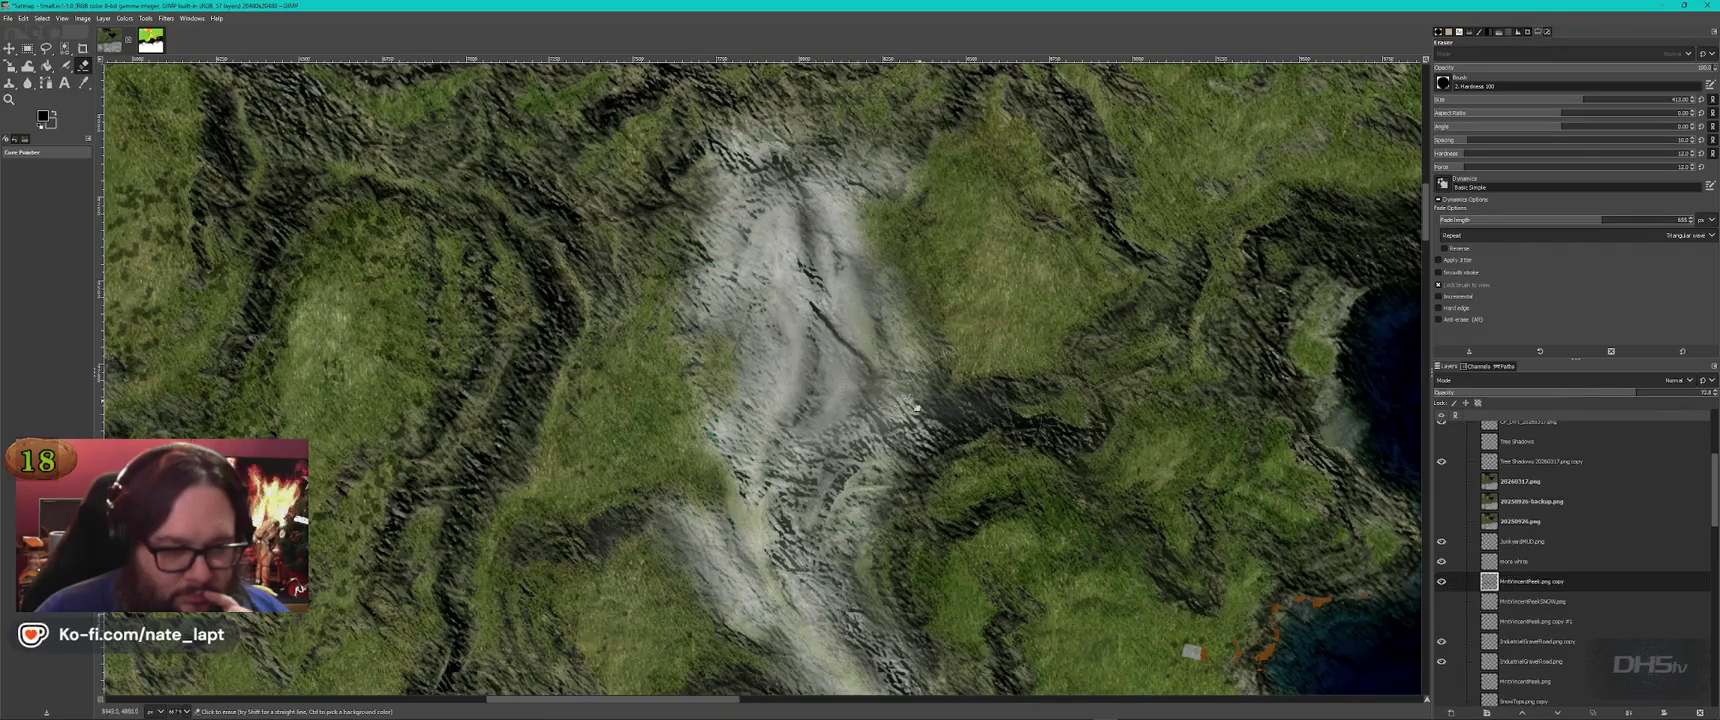
pyautogui.scroll(-3, 1015, 565)
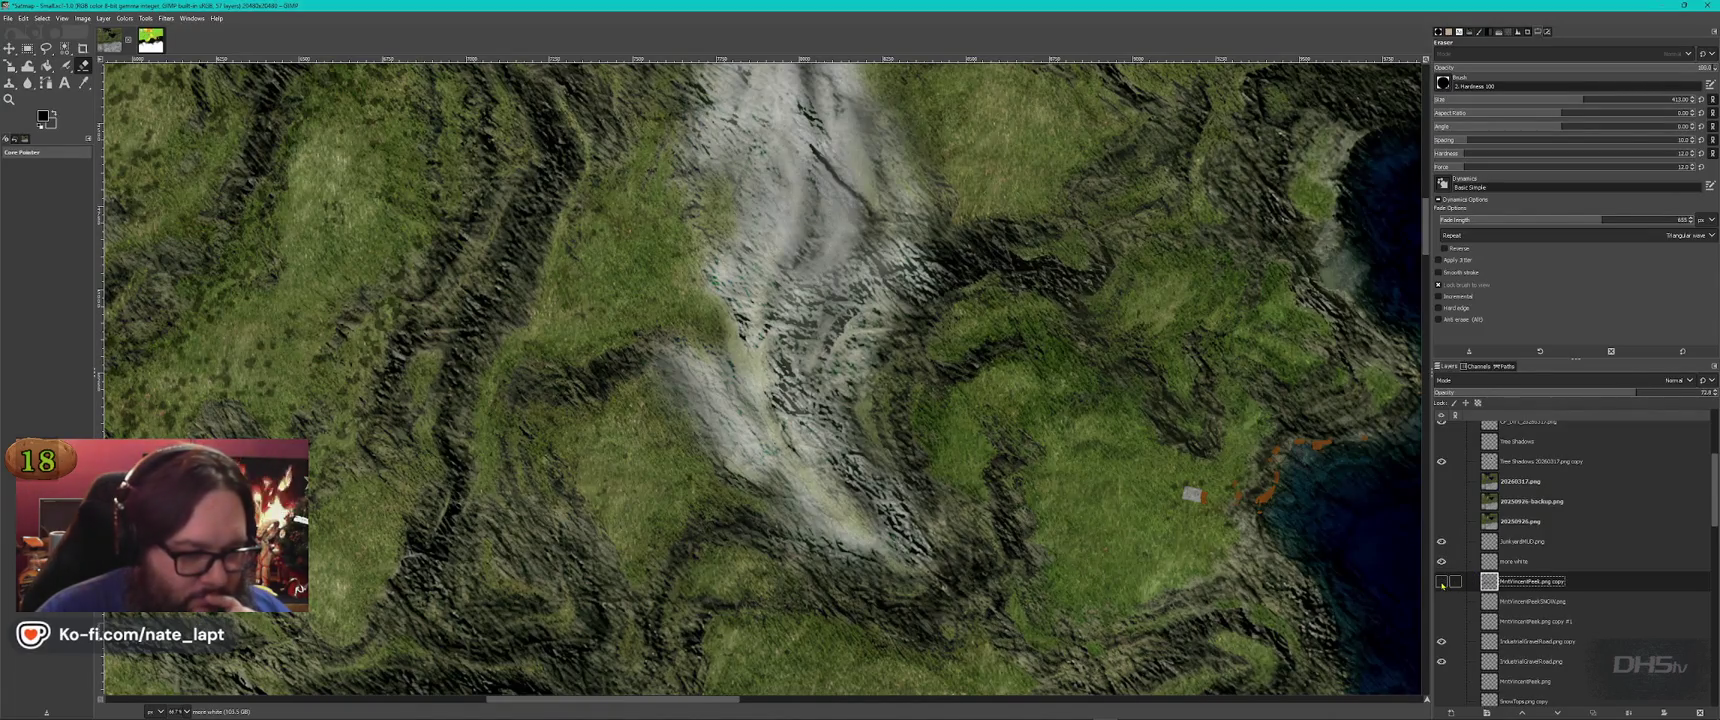
pyautogui.scroll(-3, 1010, 567)
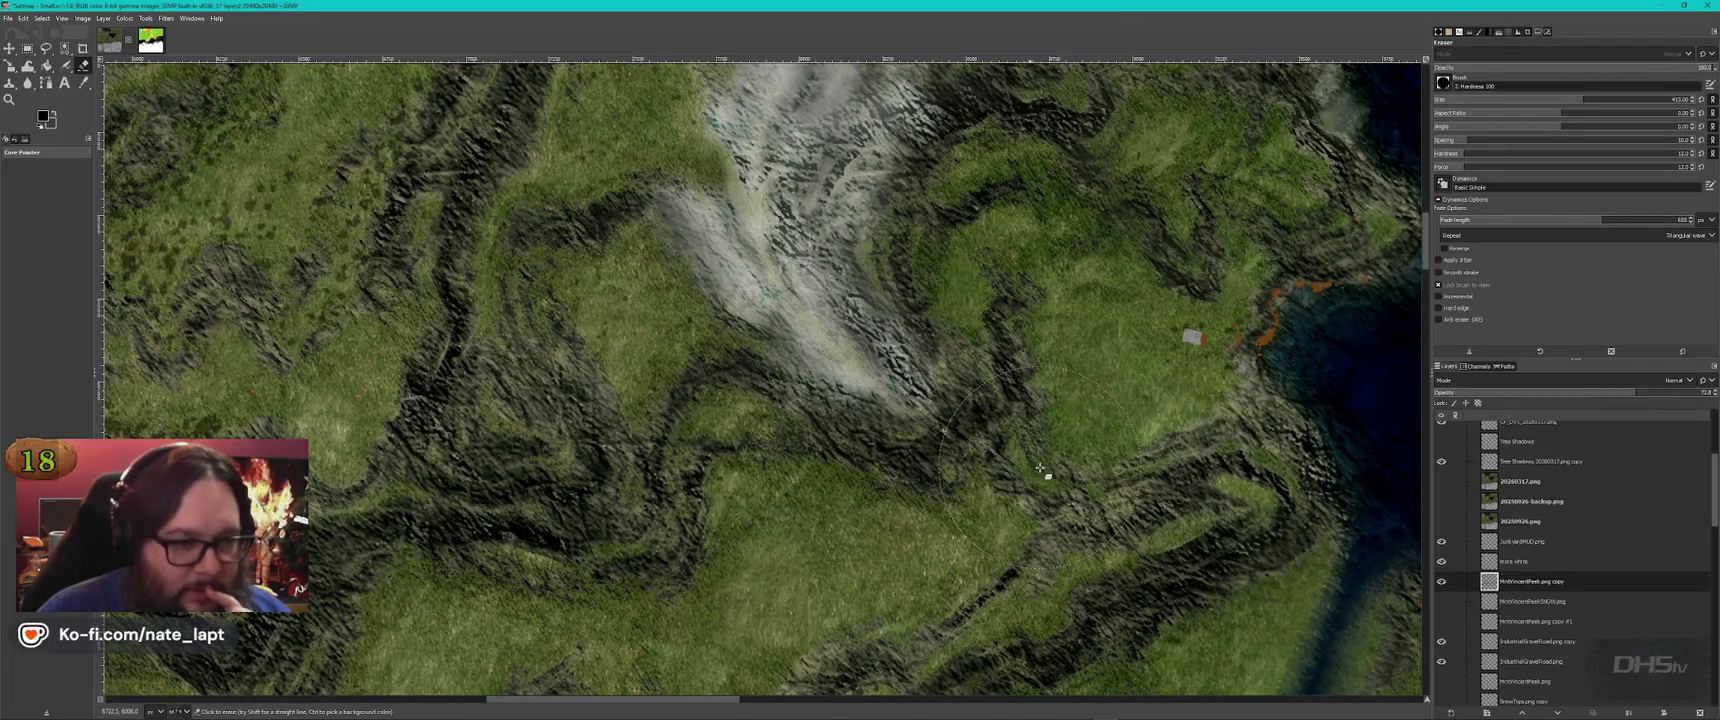
pyautogui.scroll(3, 1004, 412)
pyautogui.scroll(3, 921, 332)
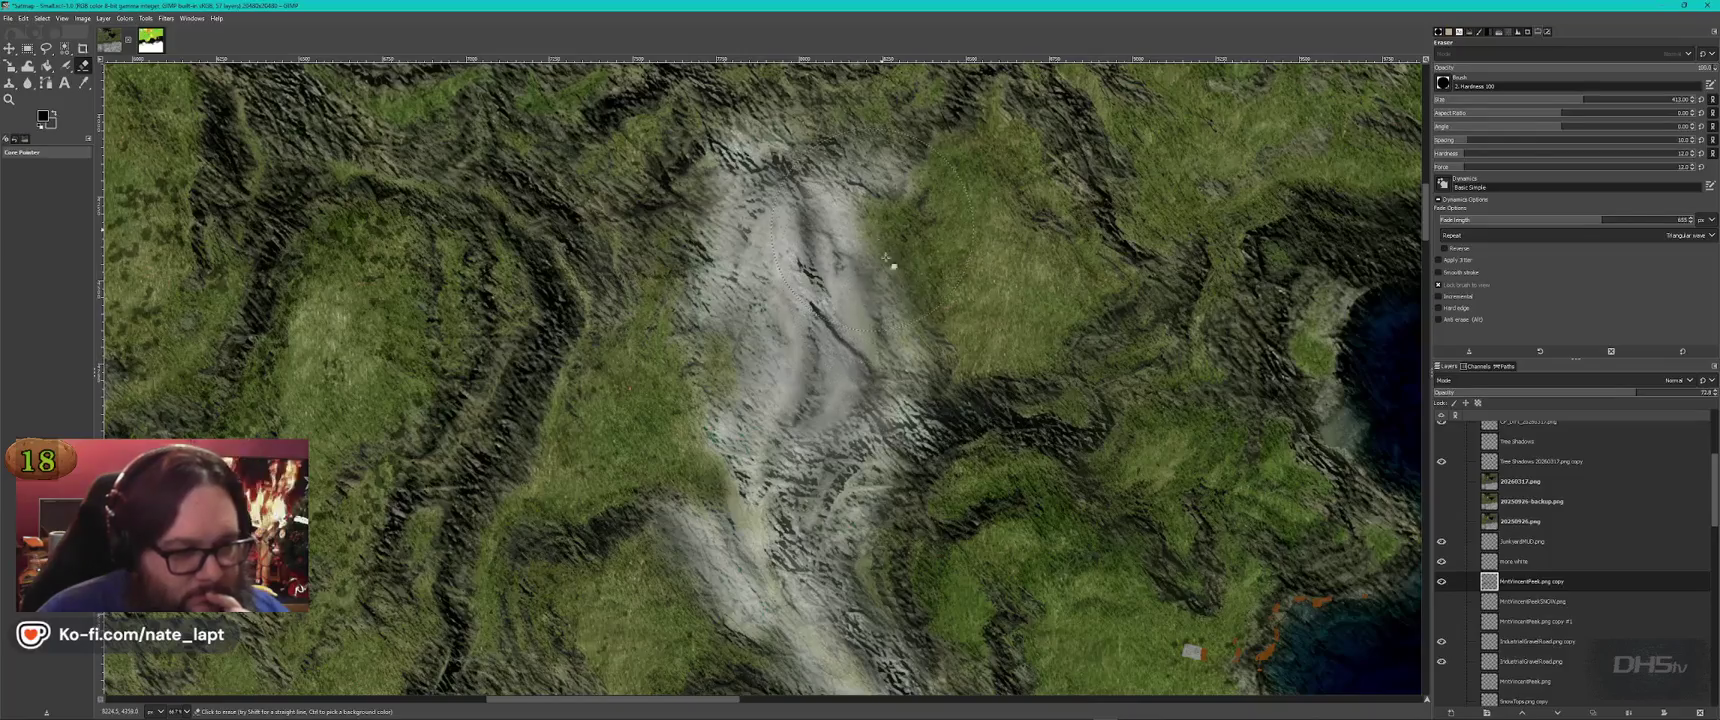
pyautogui.click(1441, 583)
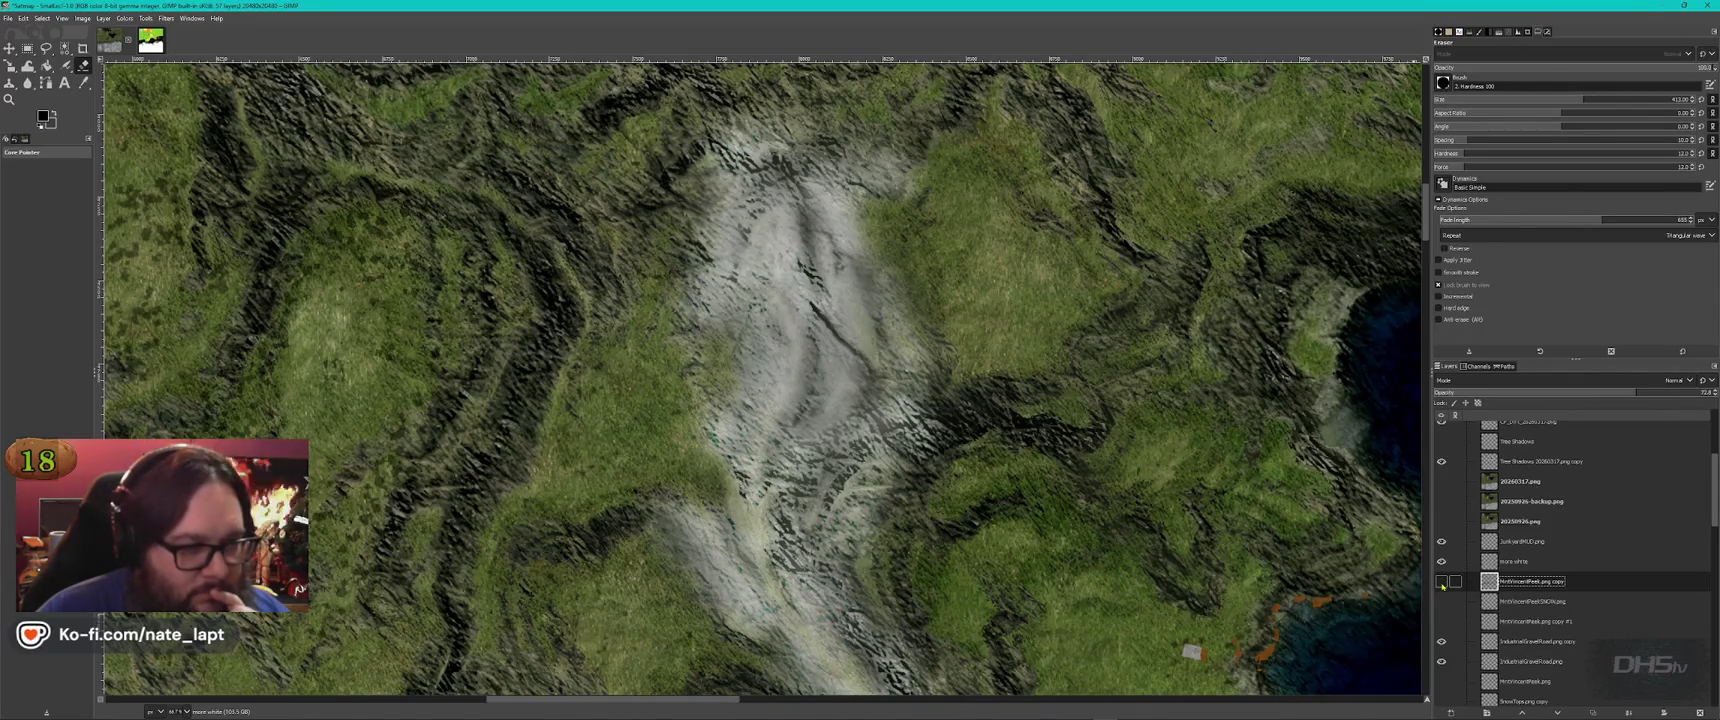
pyautogui.click(1441, 582)
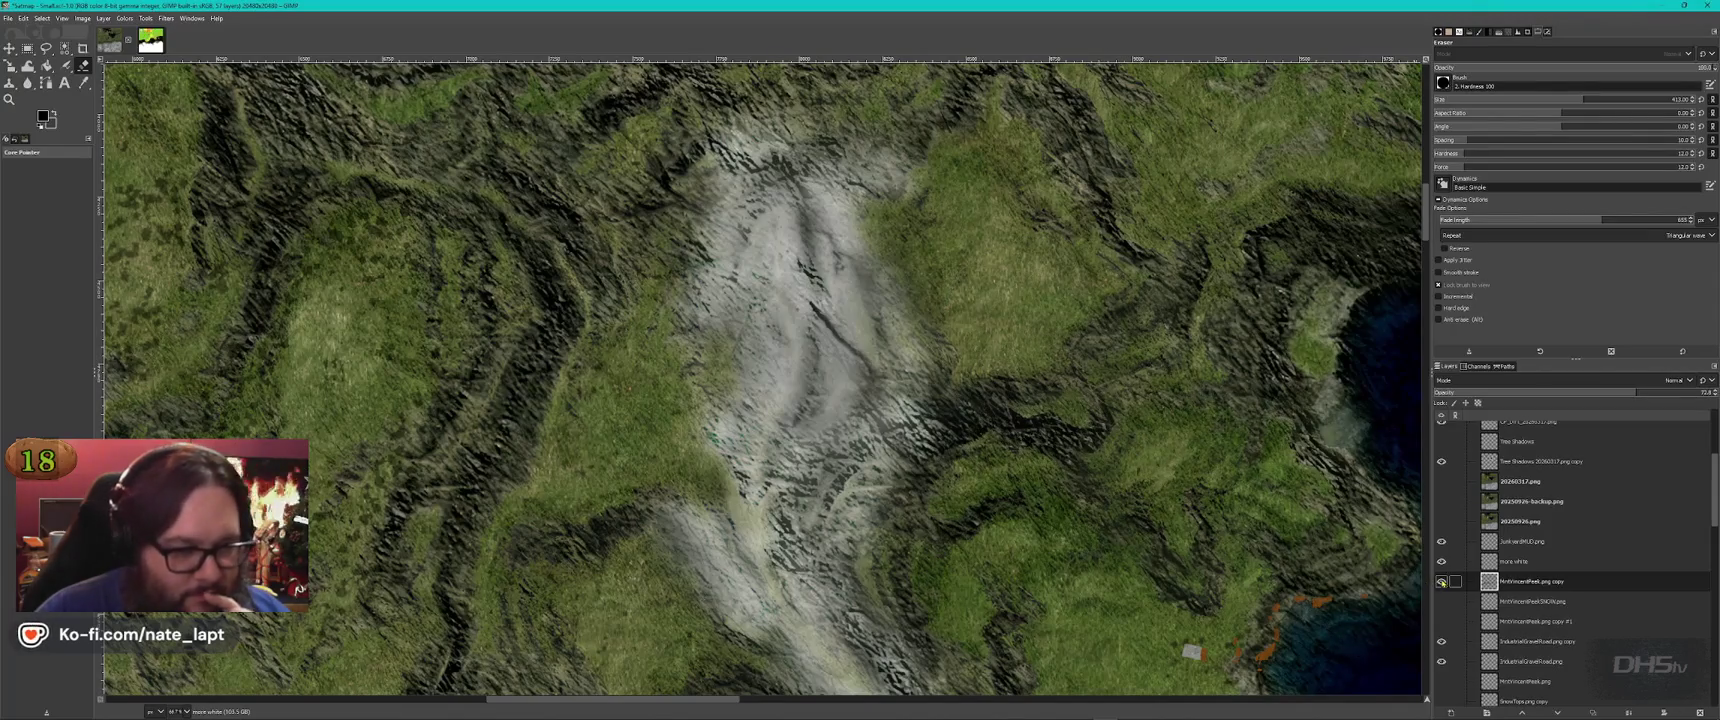
pyautogui.click(1441, 582)
pyautogui.click(1441, 582)
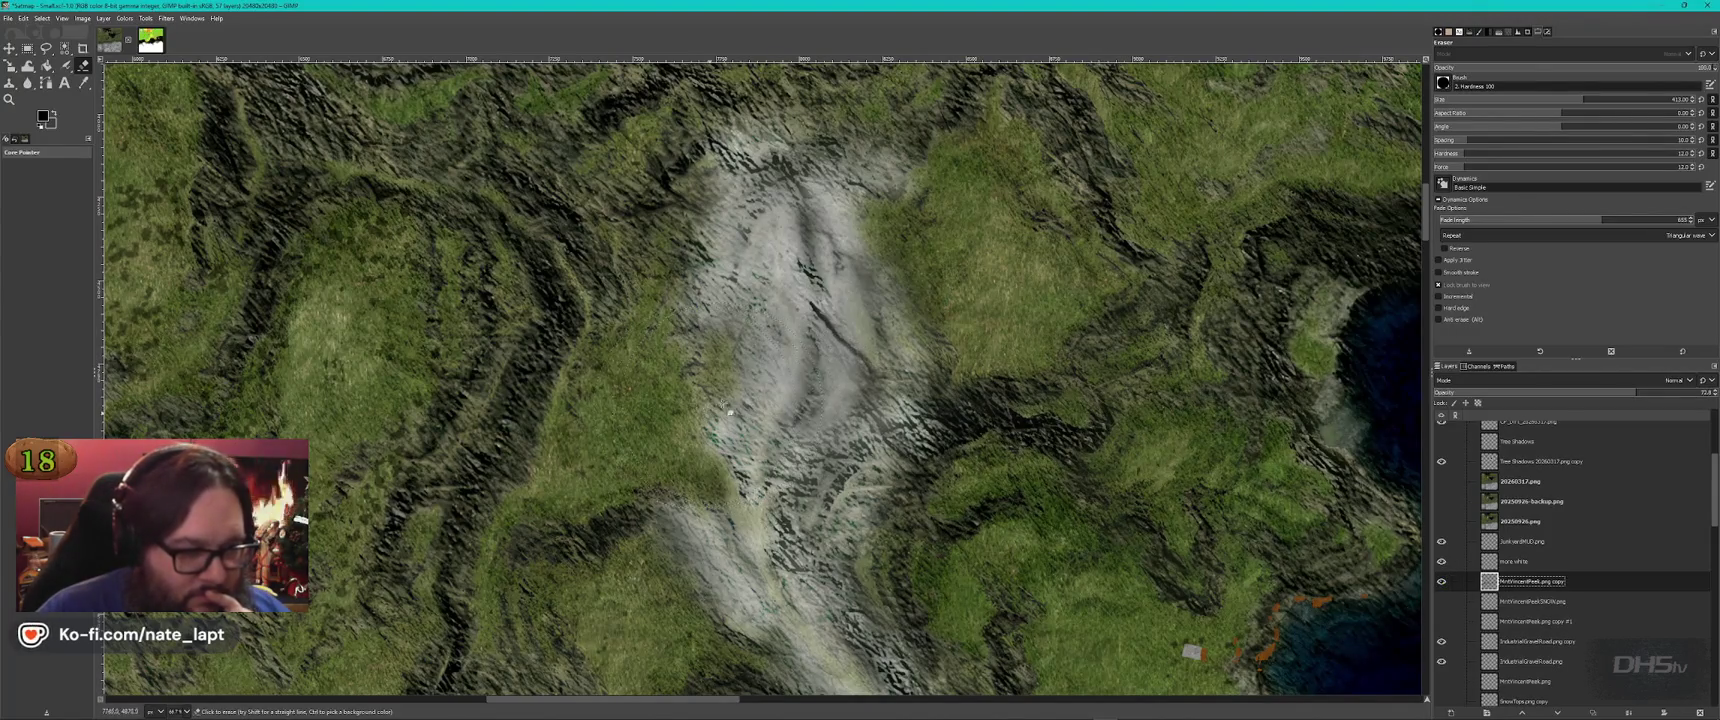
pyautogui.press('ctrl')
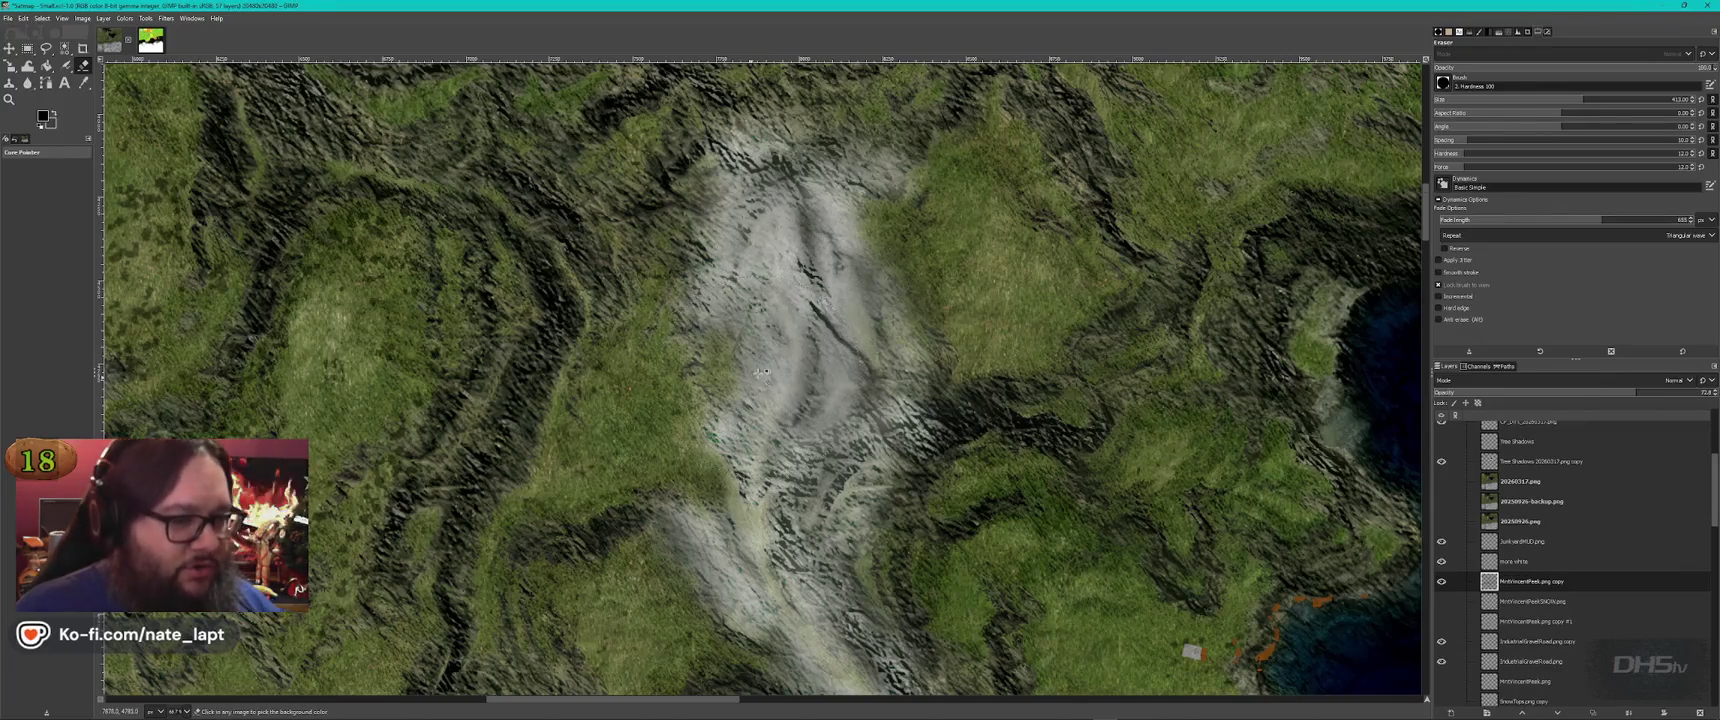
# Zoom into the snow, compare it with JHC_A1.tif copy #1 hidden and shown, and make that layer active.
pyautogui.keyDown('ctrl'); pyautogui.scroll(1, 762, 371); pyautogui.keyUp('ctrl')
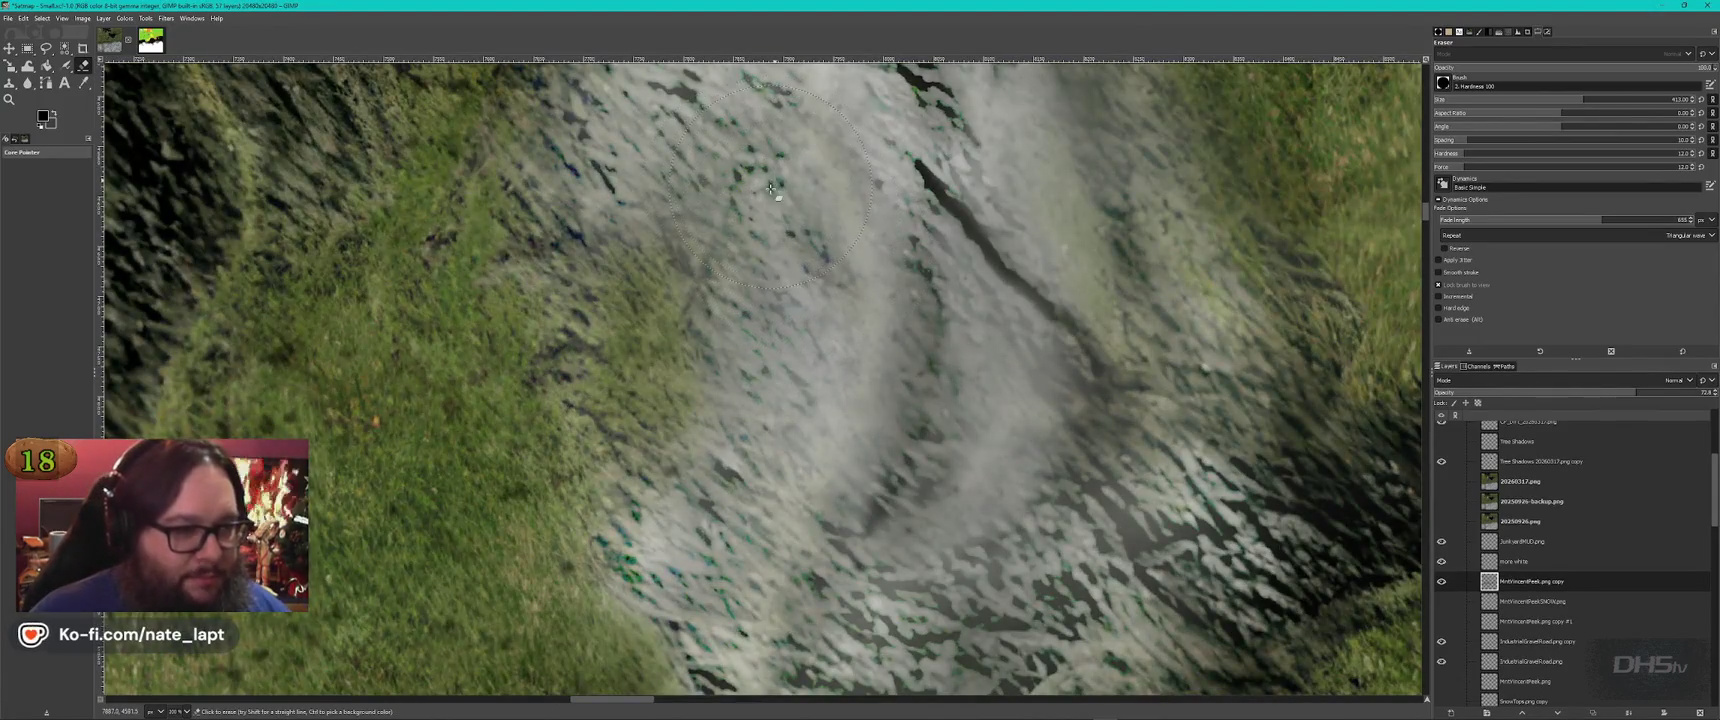
pyautogui.keyDown('ctrl'); pyautogui.scroll(2, 770, 187); pyautogui.keyUp('ctrl')
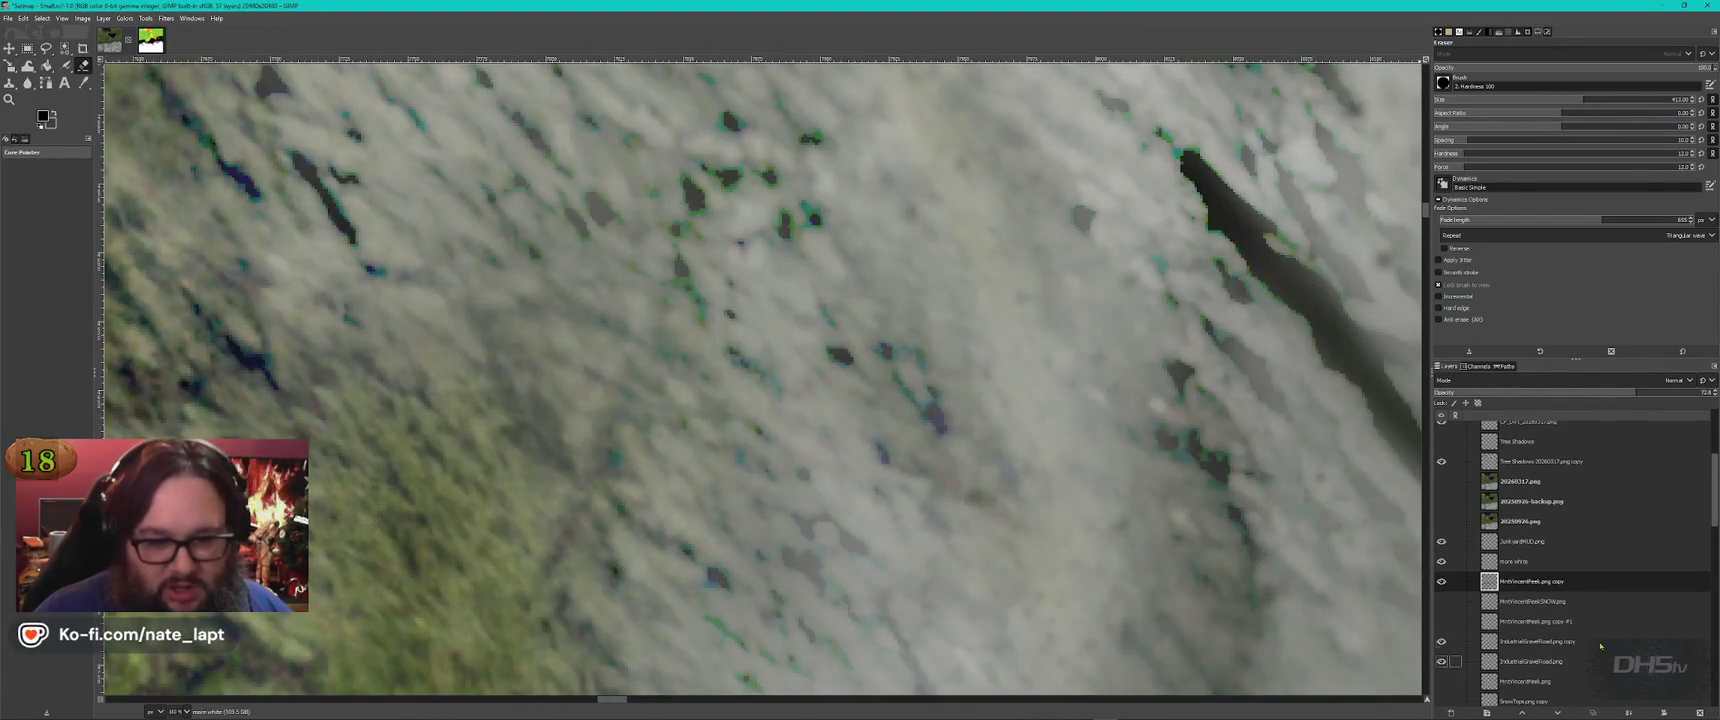
pyautogui.scroll(-2, 1600, 646)
pyautogui.scroll(-1, 1560, 620)
pyautogui.scroll(-2, 1448, 598)
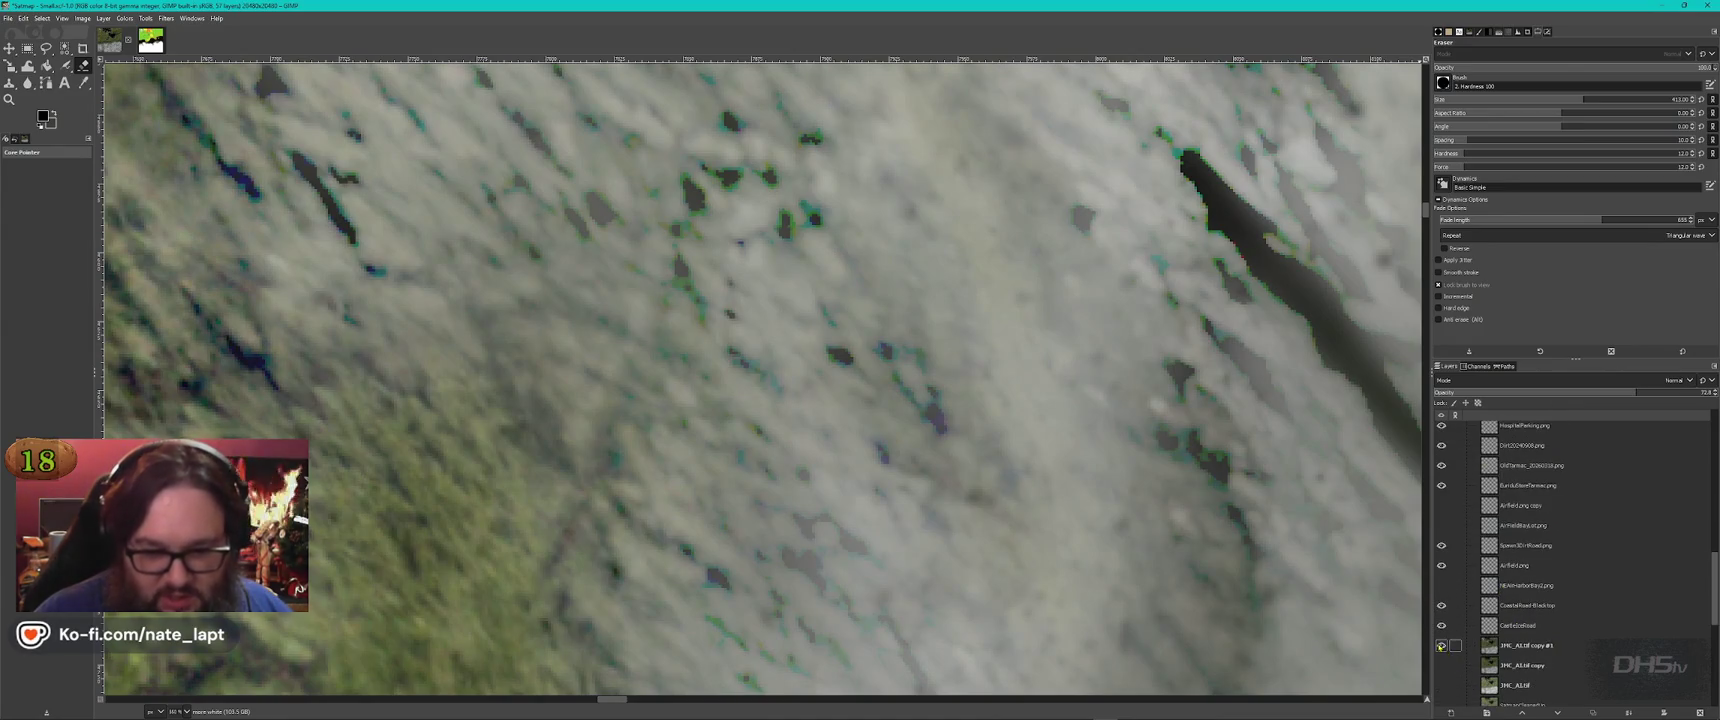
pyautogui.click(1441, 646)
pyautogui.click(1441, 646)
pyautogui.click(1441, 646)
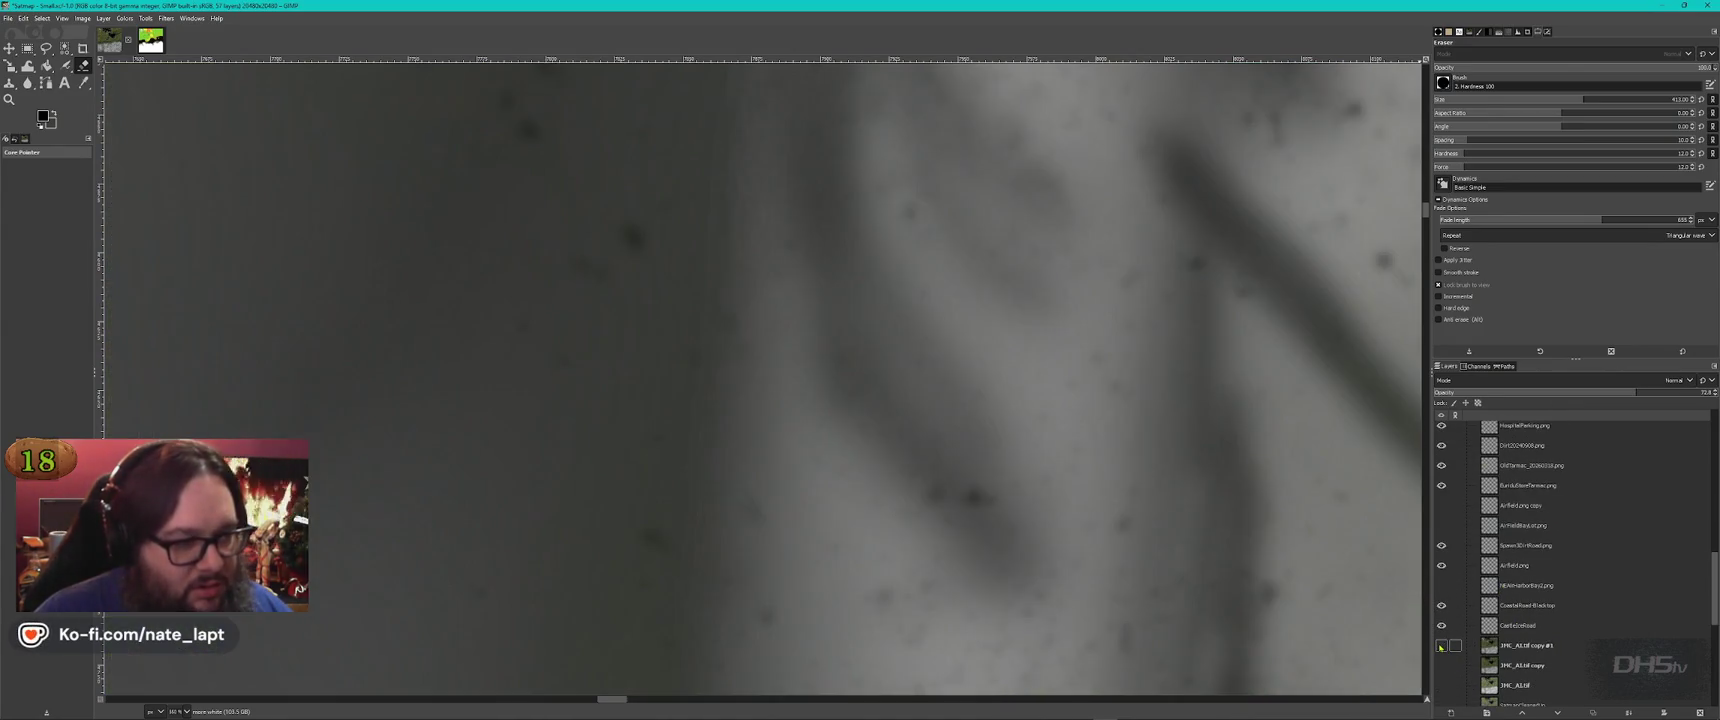
pyautogui.click(1441, 646)
pyautogui.click(1549, 646)
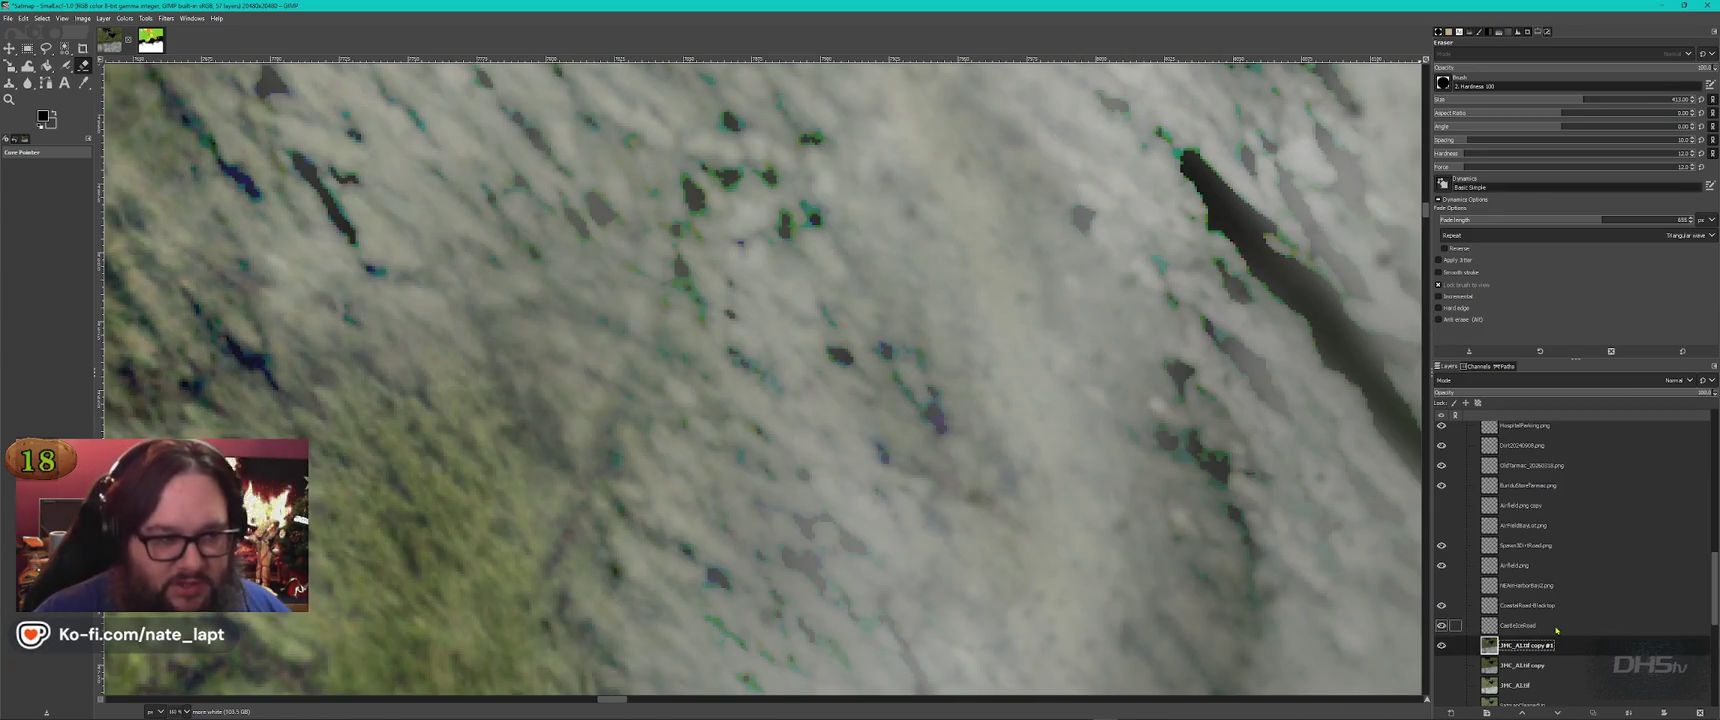
# Choose the Select by Color tool and zoom in on the specks.
pyautogui.scroll(3, 796, 251)
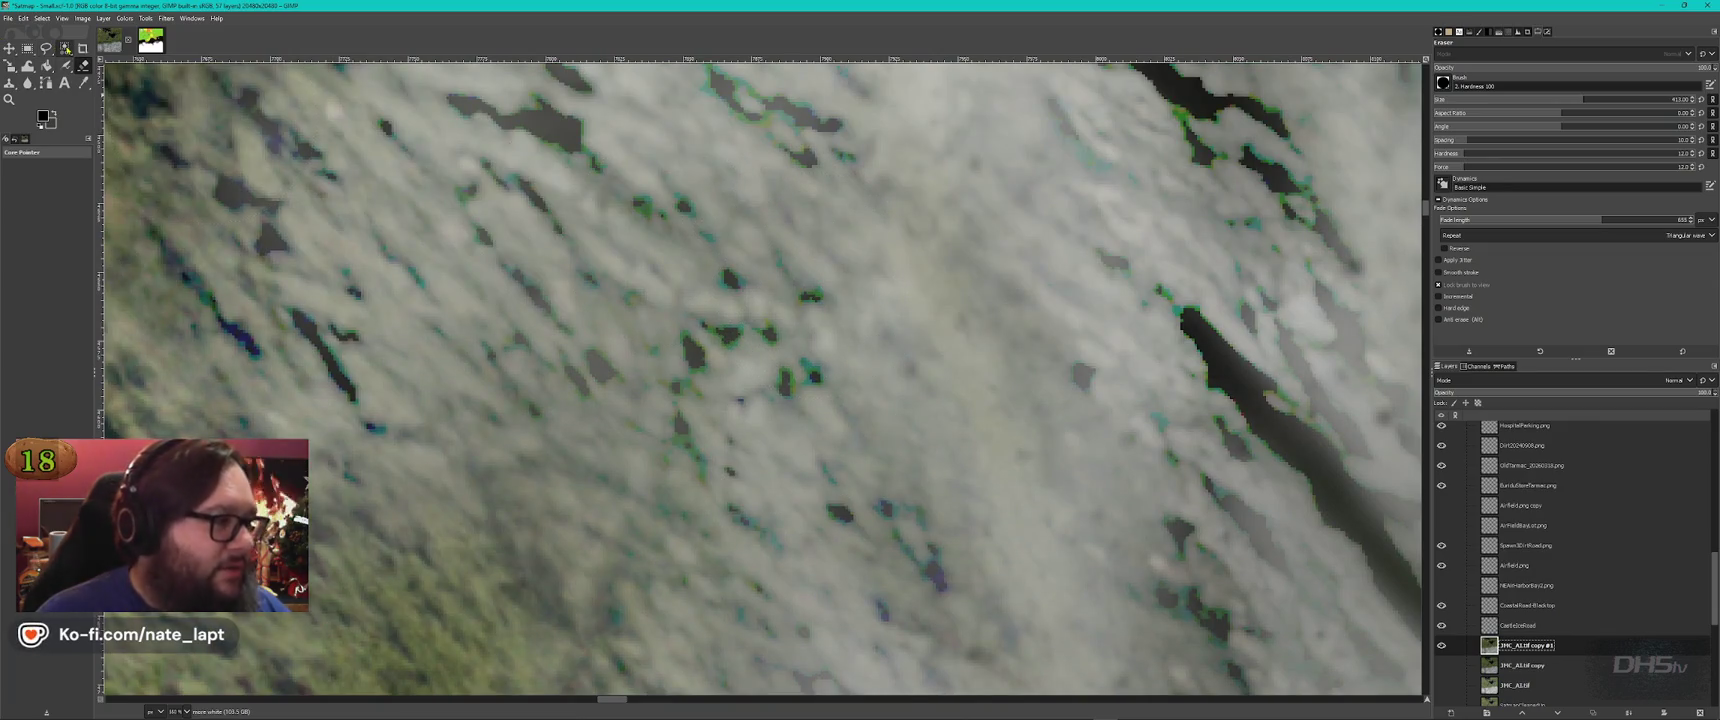
pyautogui.click(65, 48)
pyautogui.scroll(2, 806, 355)
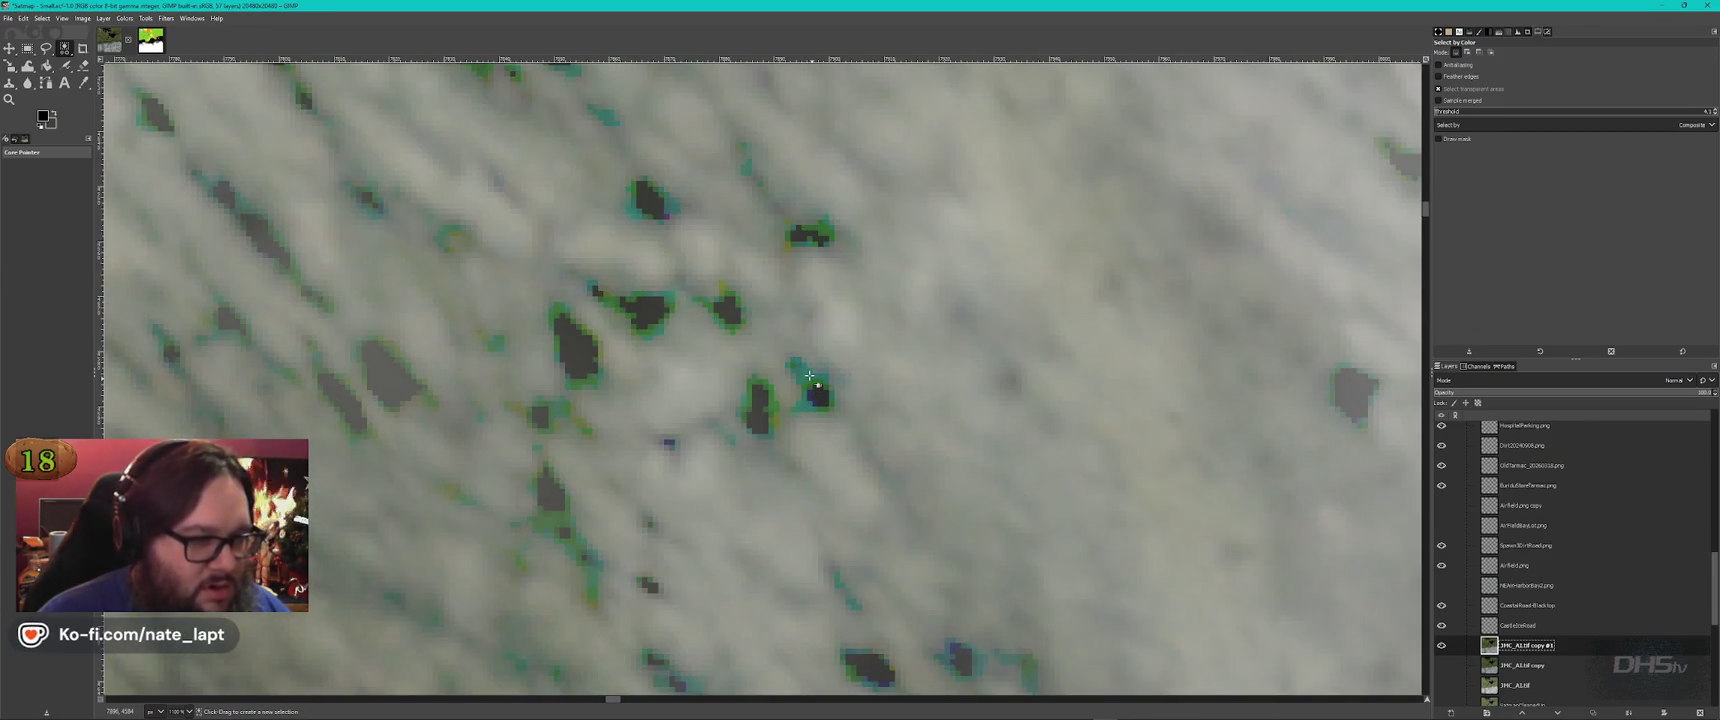
# Select the dark speck colour with two Select by Color picks, then switch to the Airbrush (A).
pyautogui.click(809, 376)
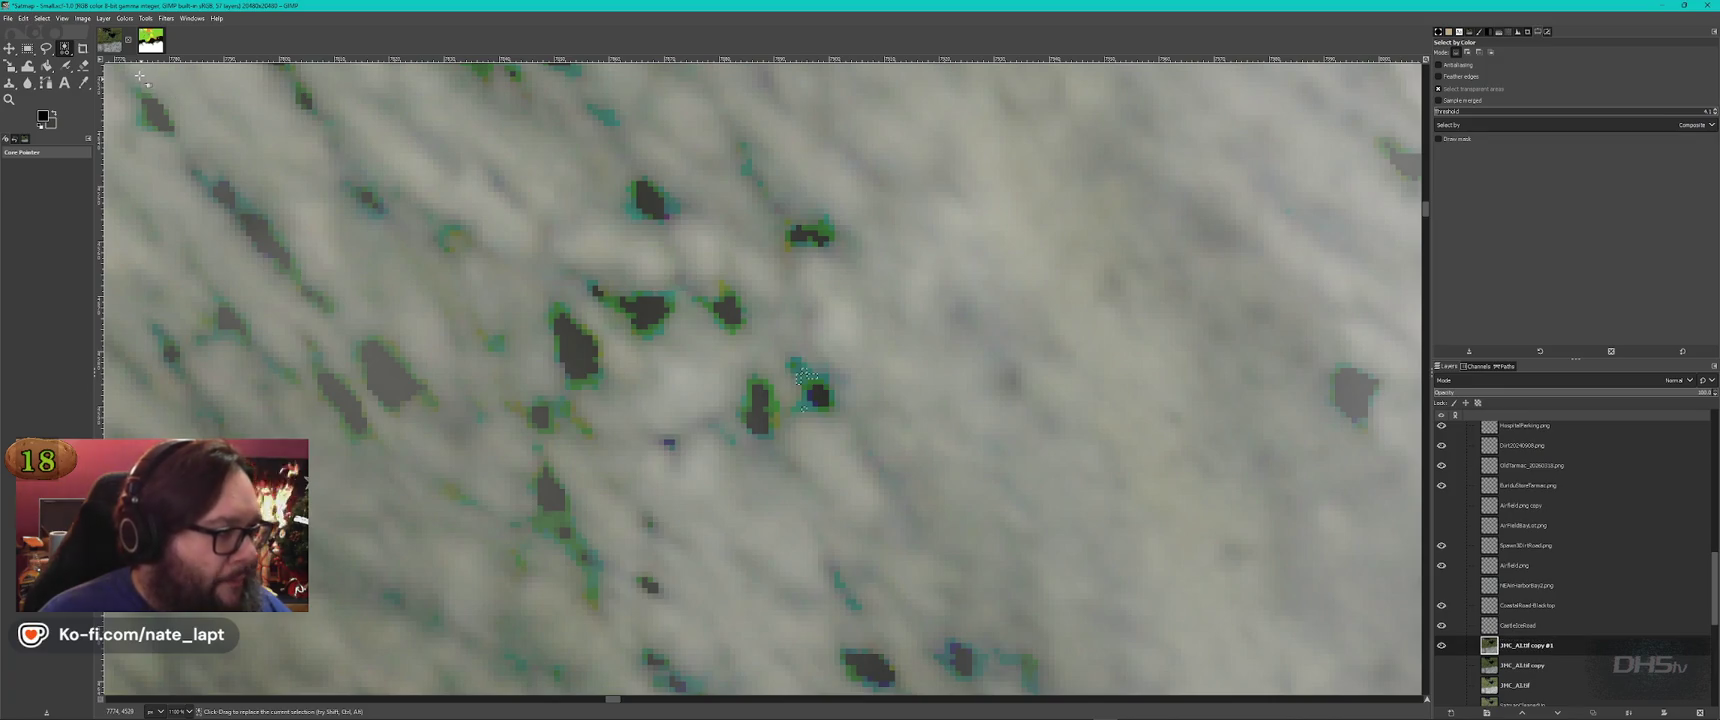
pyautogui.keyDown('shift'); pyautogui.click(814, 386); pyautogui.keyUp('shift')
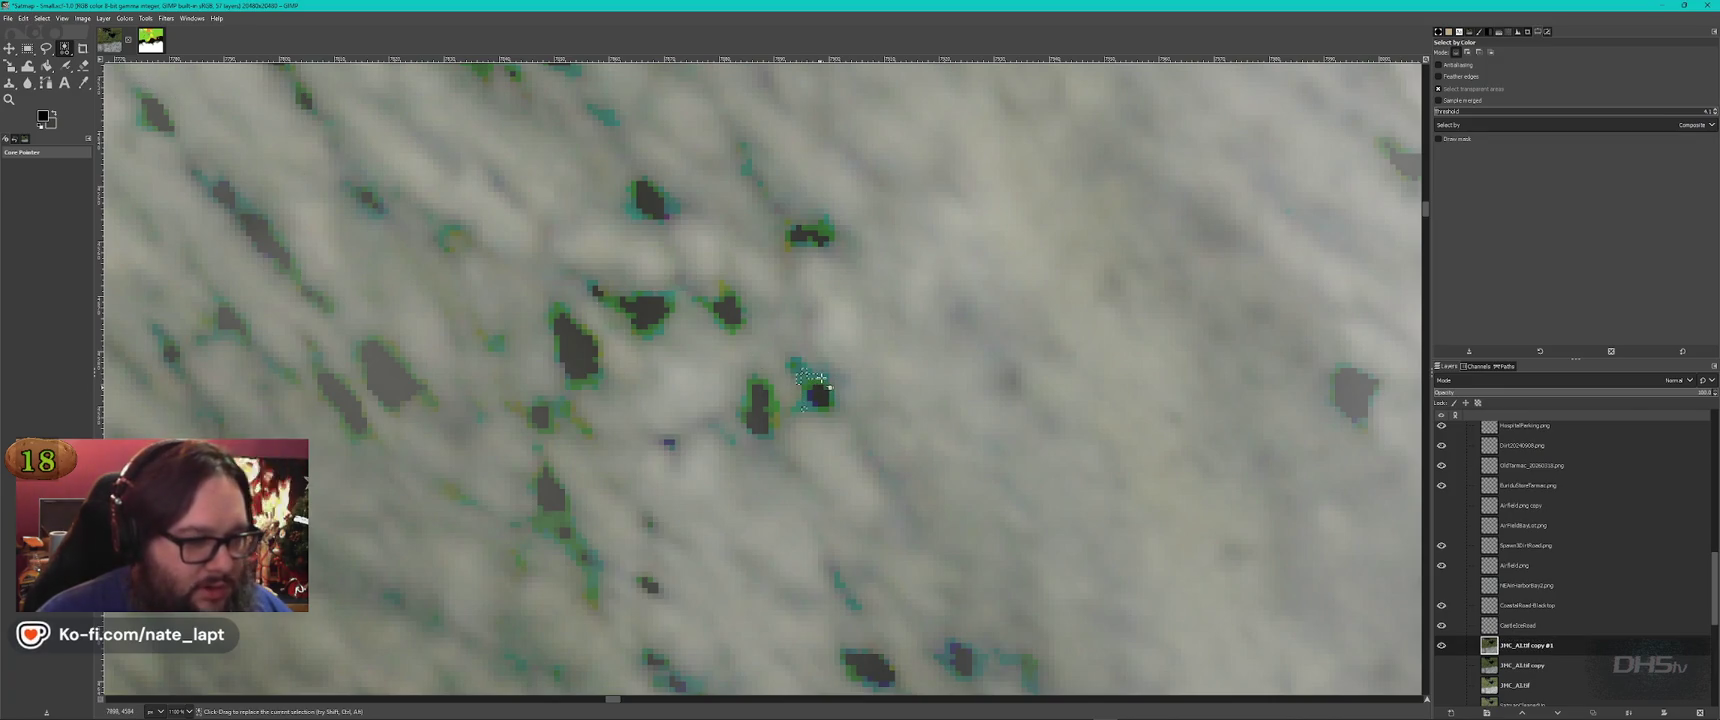
pyautogui.keyDown('ctrl'); pyautogui.scroll(-1, 748, 340); pyautogui.keyUp('ctrl')
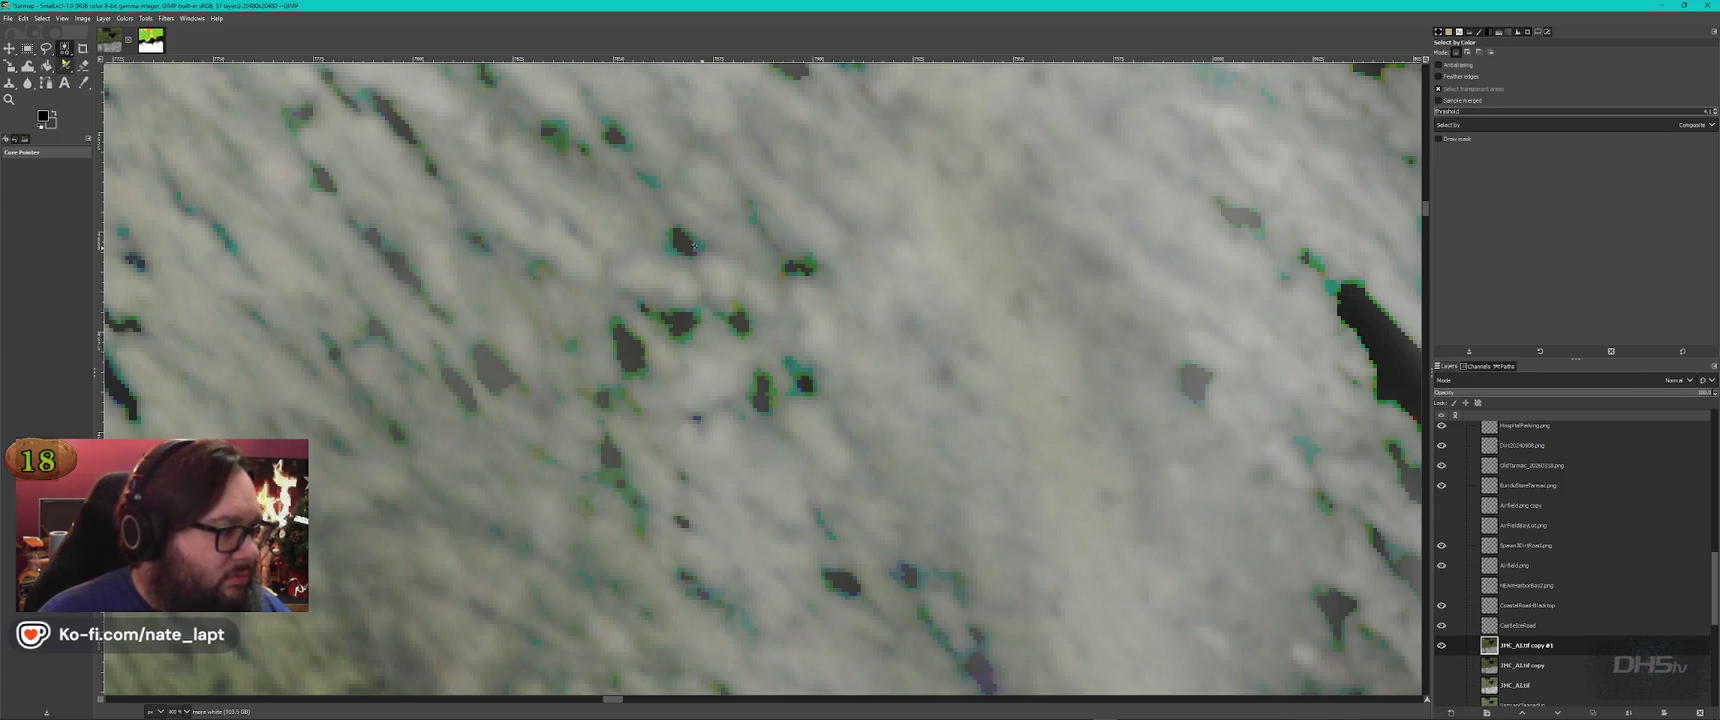
pyautogui.press('a')
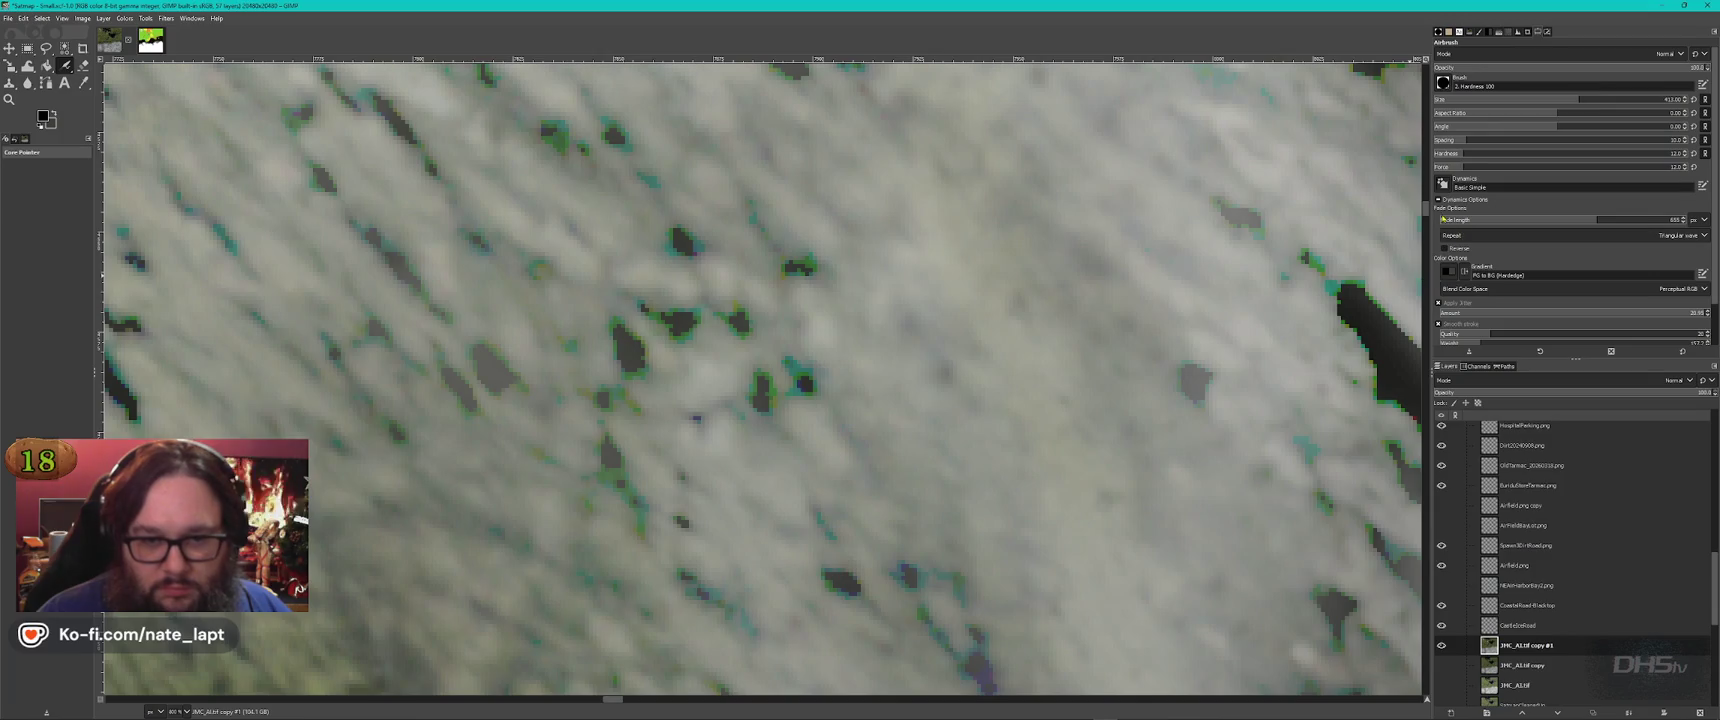
# Turn off Apply Jitter, swap to the light colour, and airbrush over two dark specks in the snow.
pyautogui.click(1439, 303)
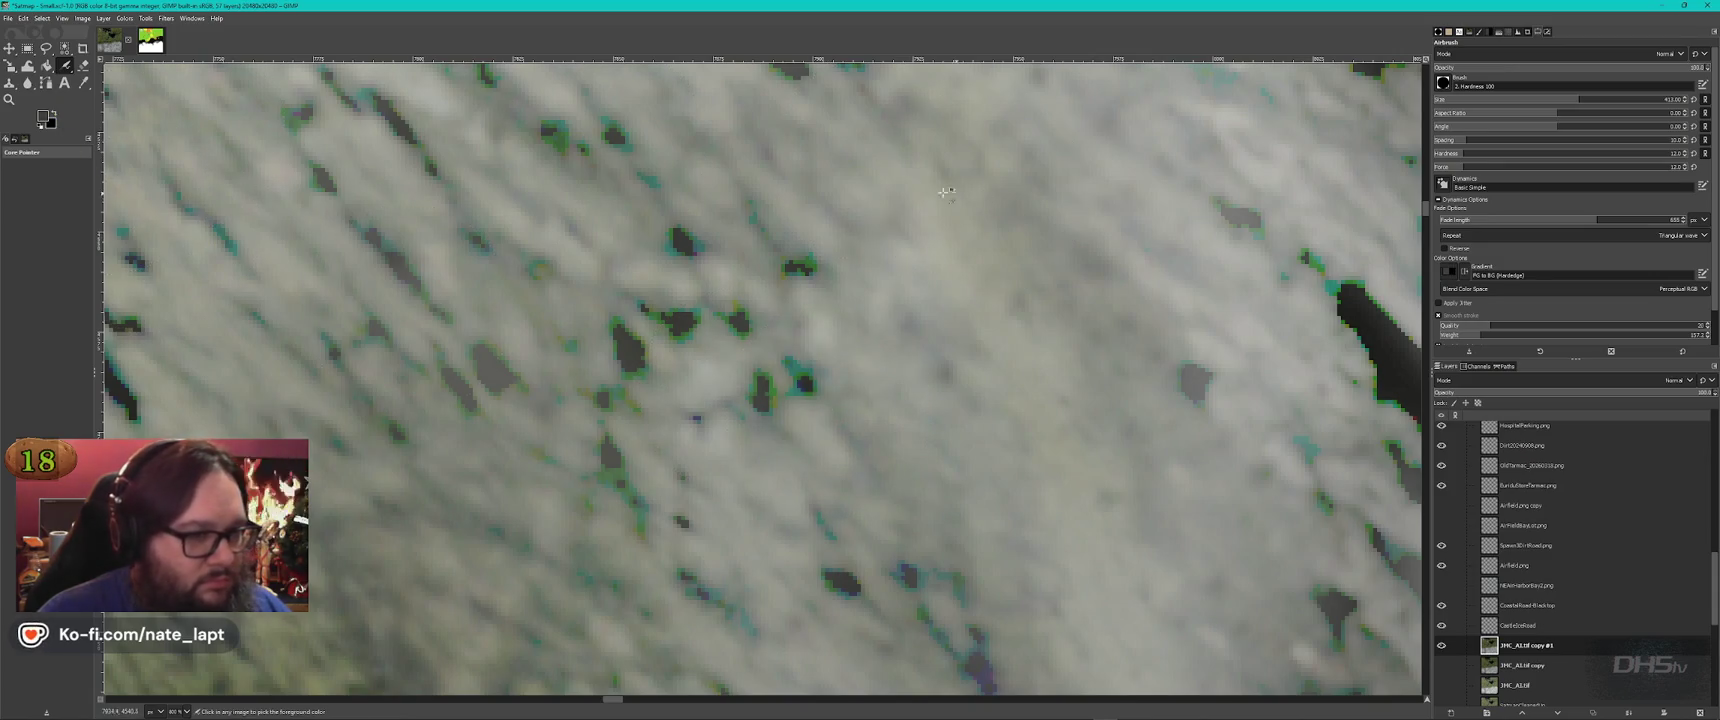
pyautogui.click(55, 110)
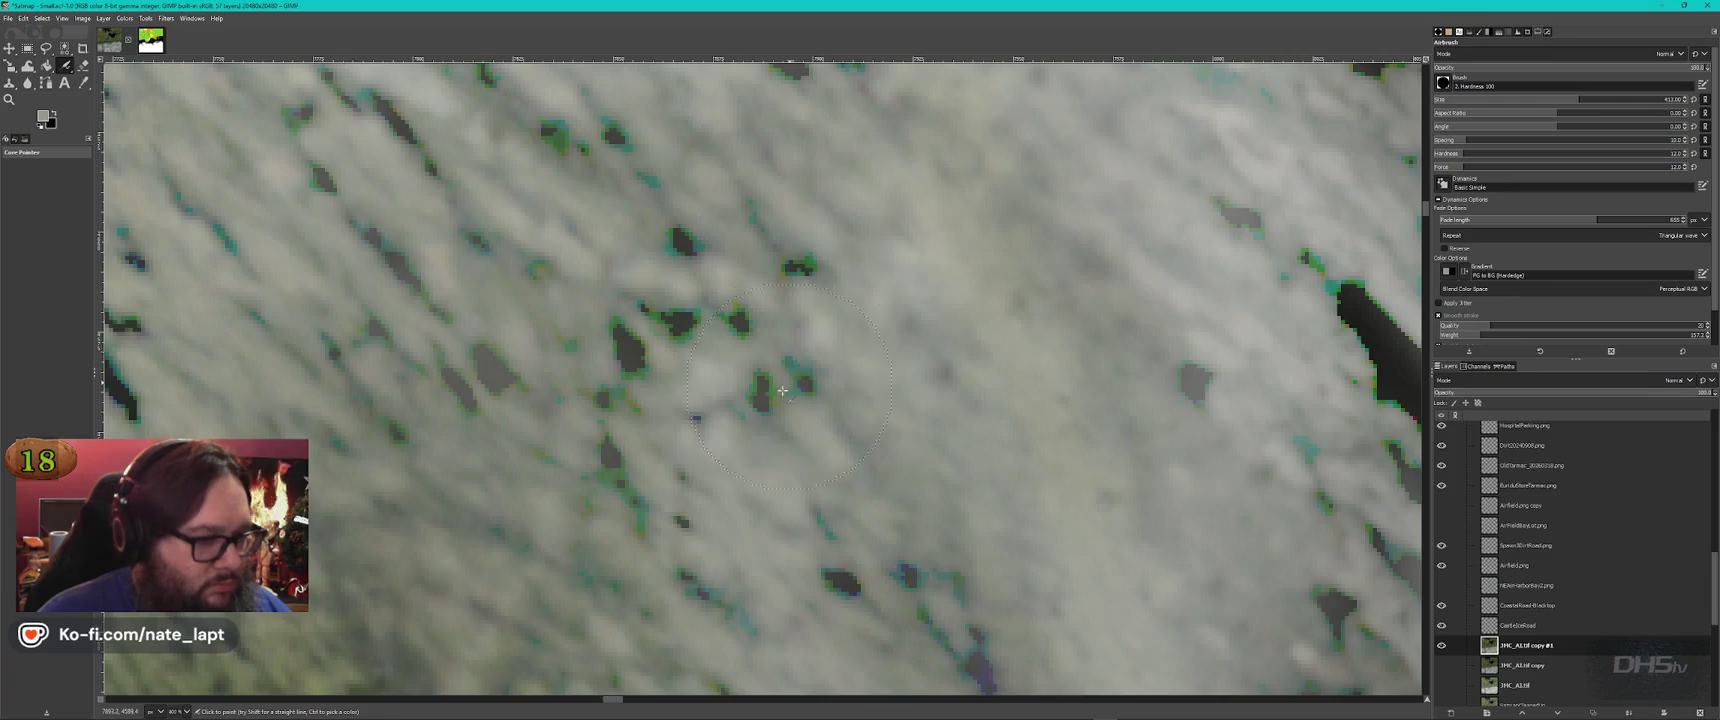
pyautogui.click(679, 233)
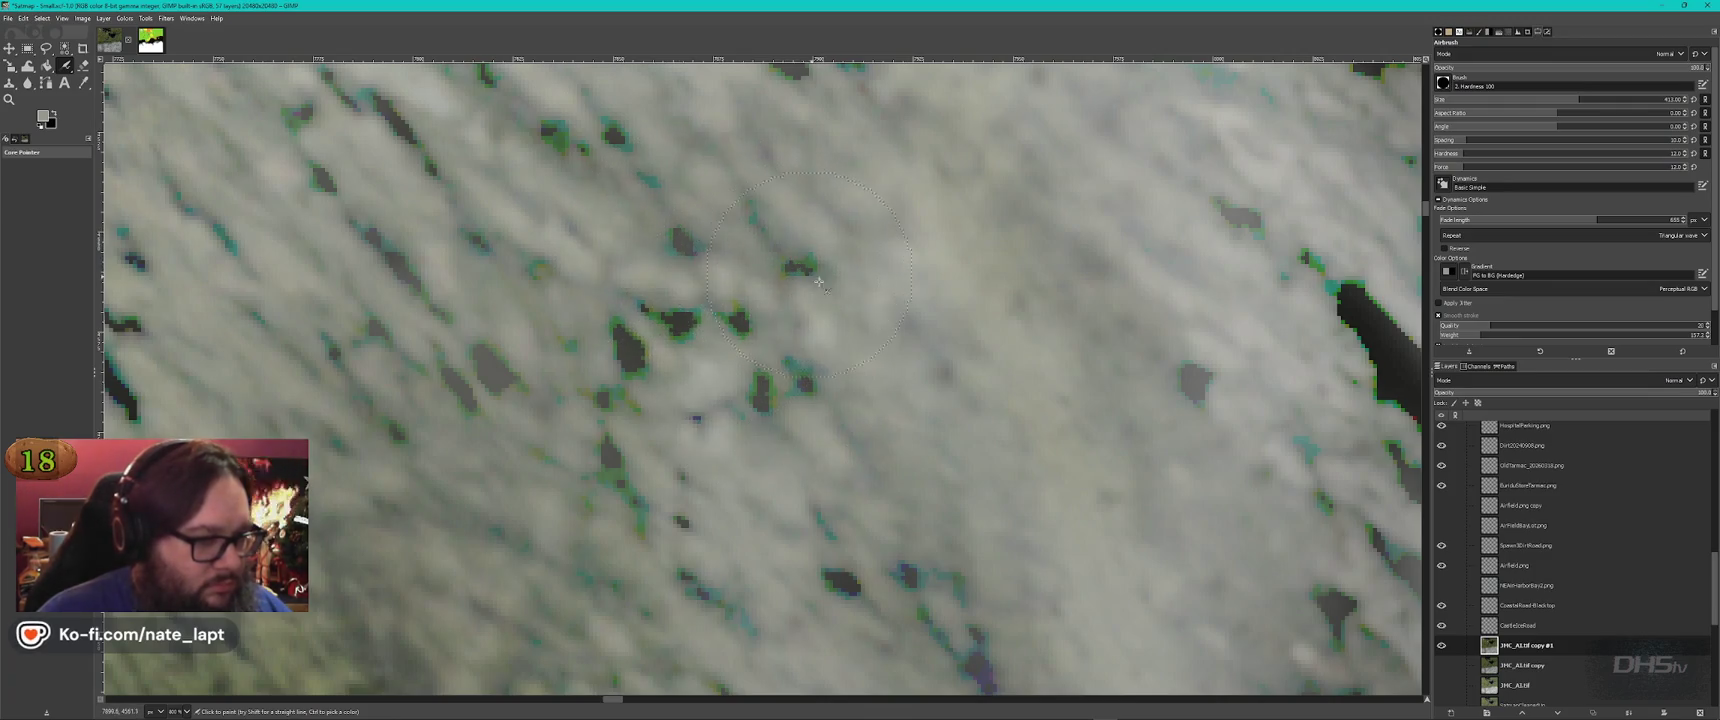
pyautogui.click(563, 153)
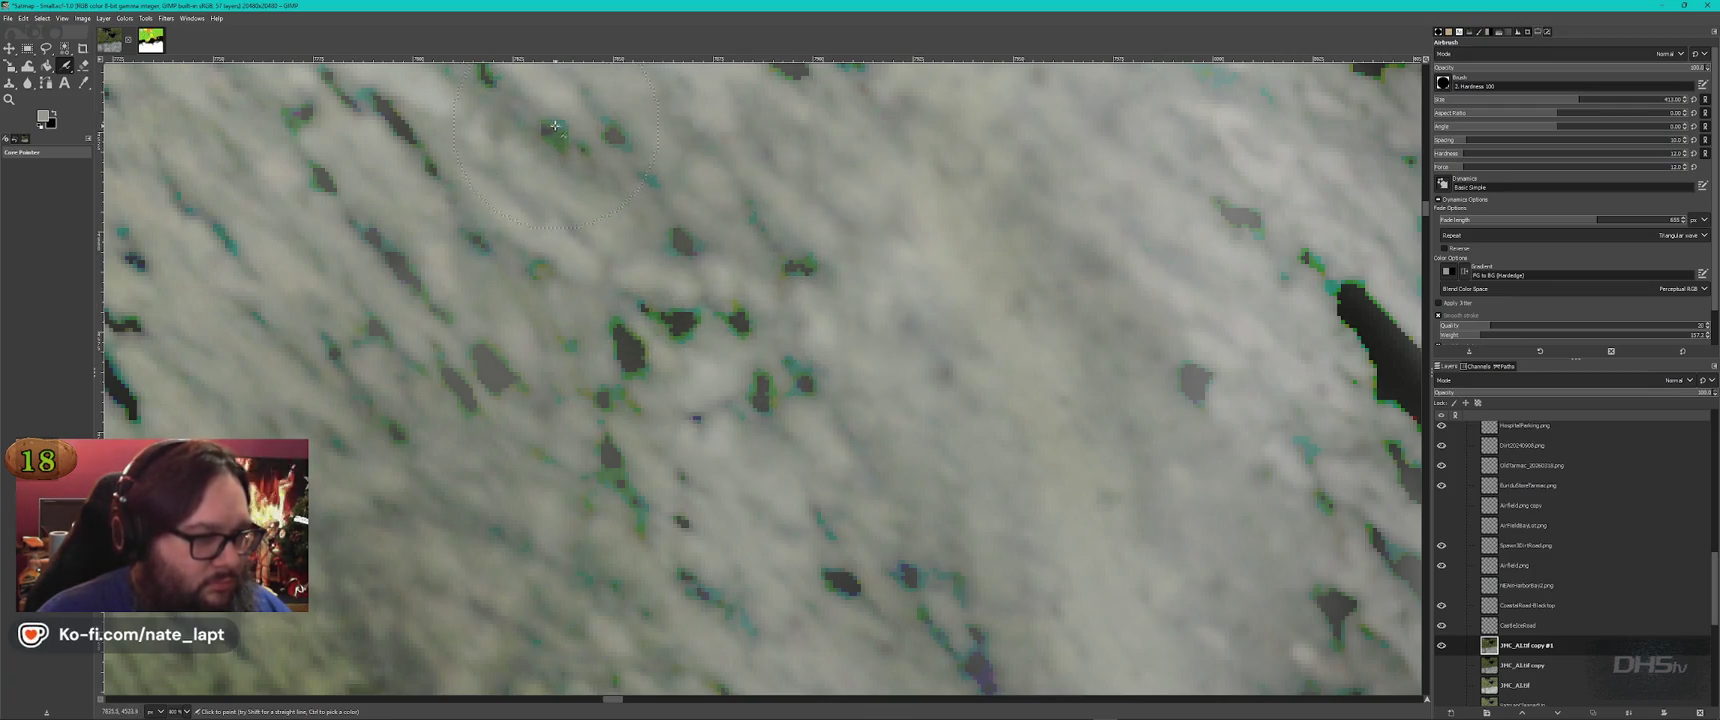
pyautogui.scroll(-2, 699, 212)
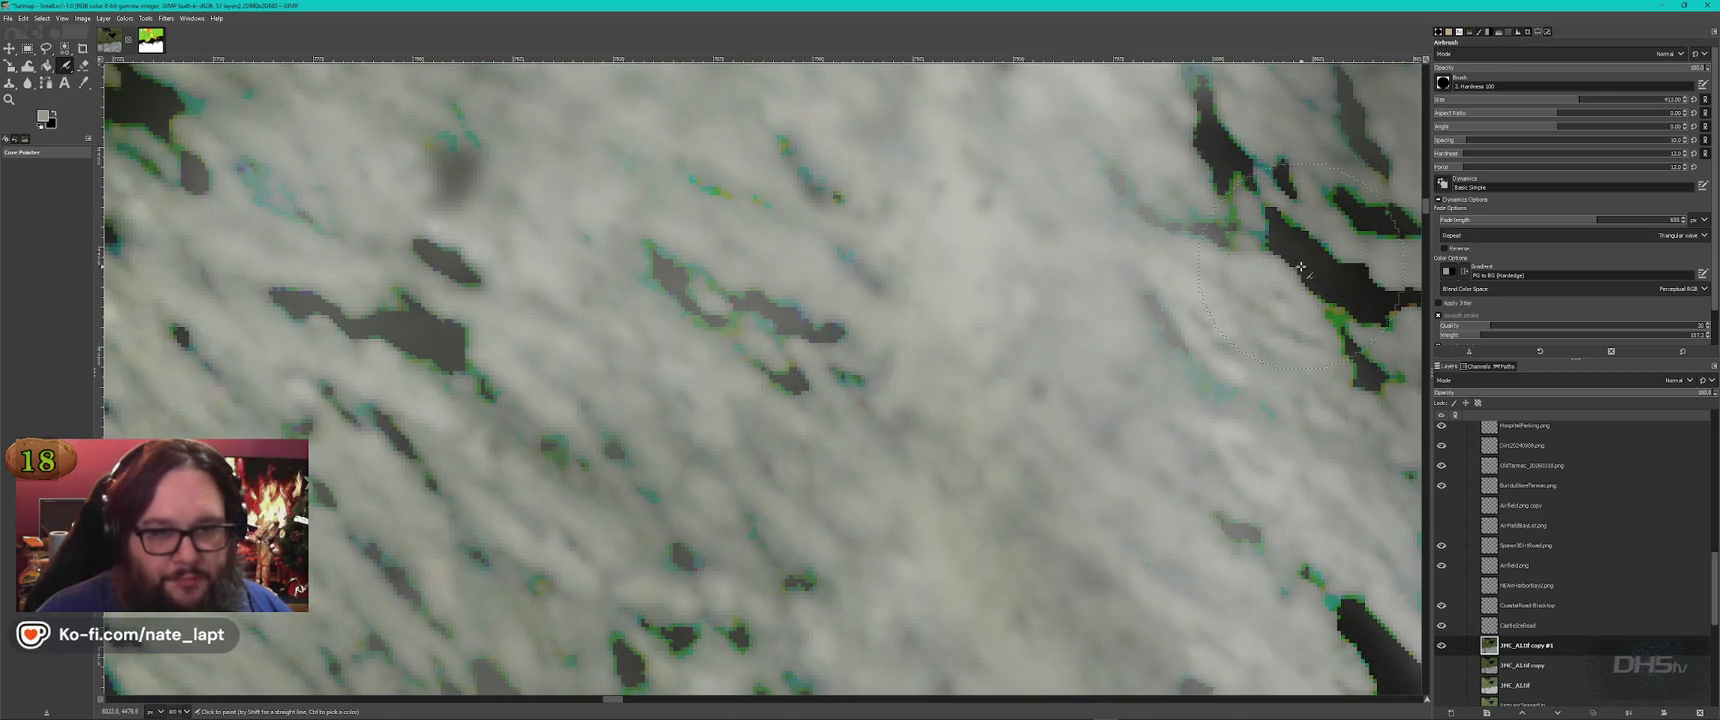
pyautogui.scroll(3, 1224, 311)
pyautogui.scroll(-2, 1224, 311)
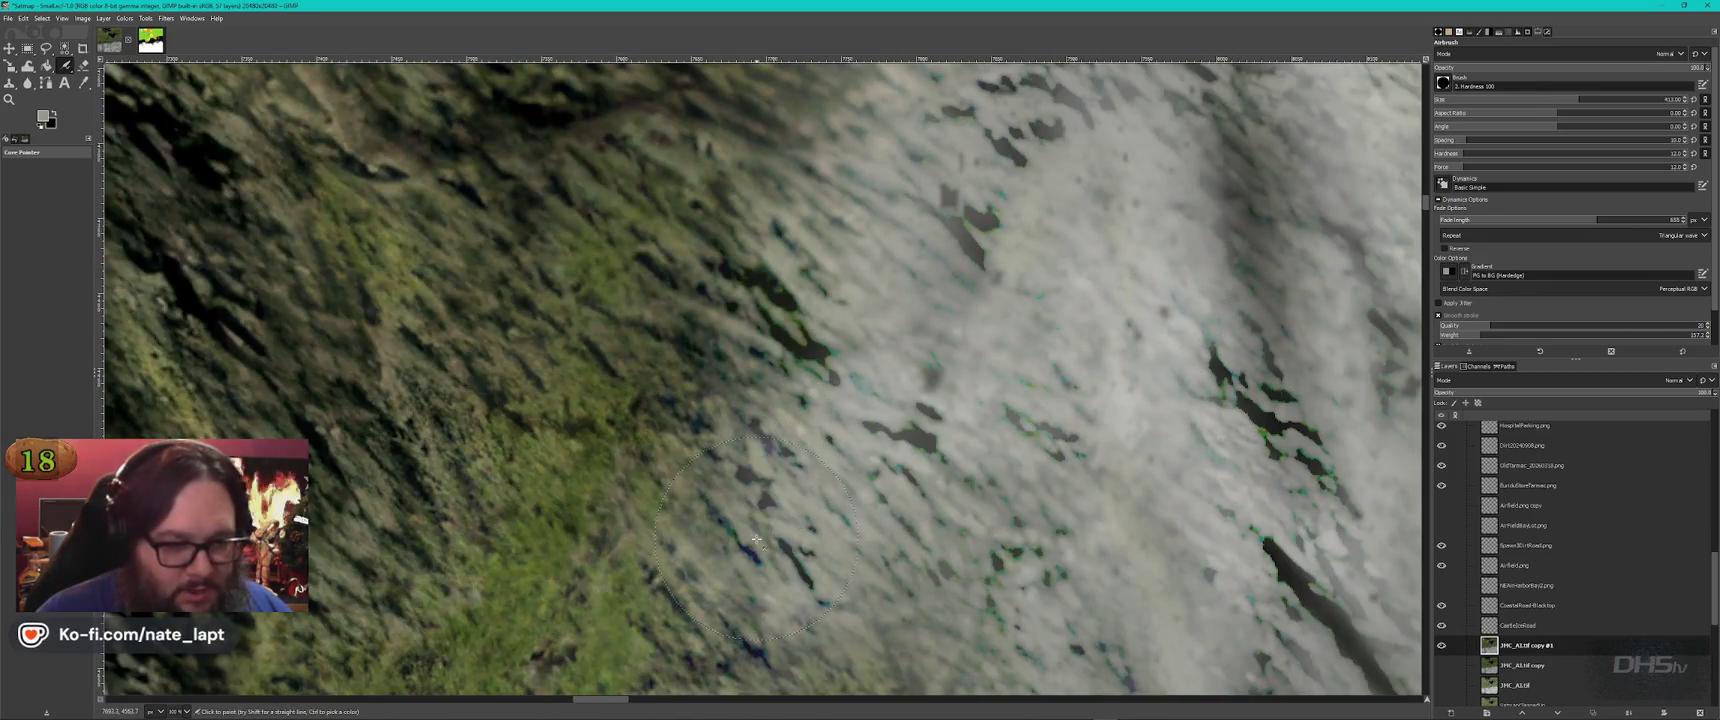
pyautogui.scroll(-1, 1138, 408)
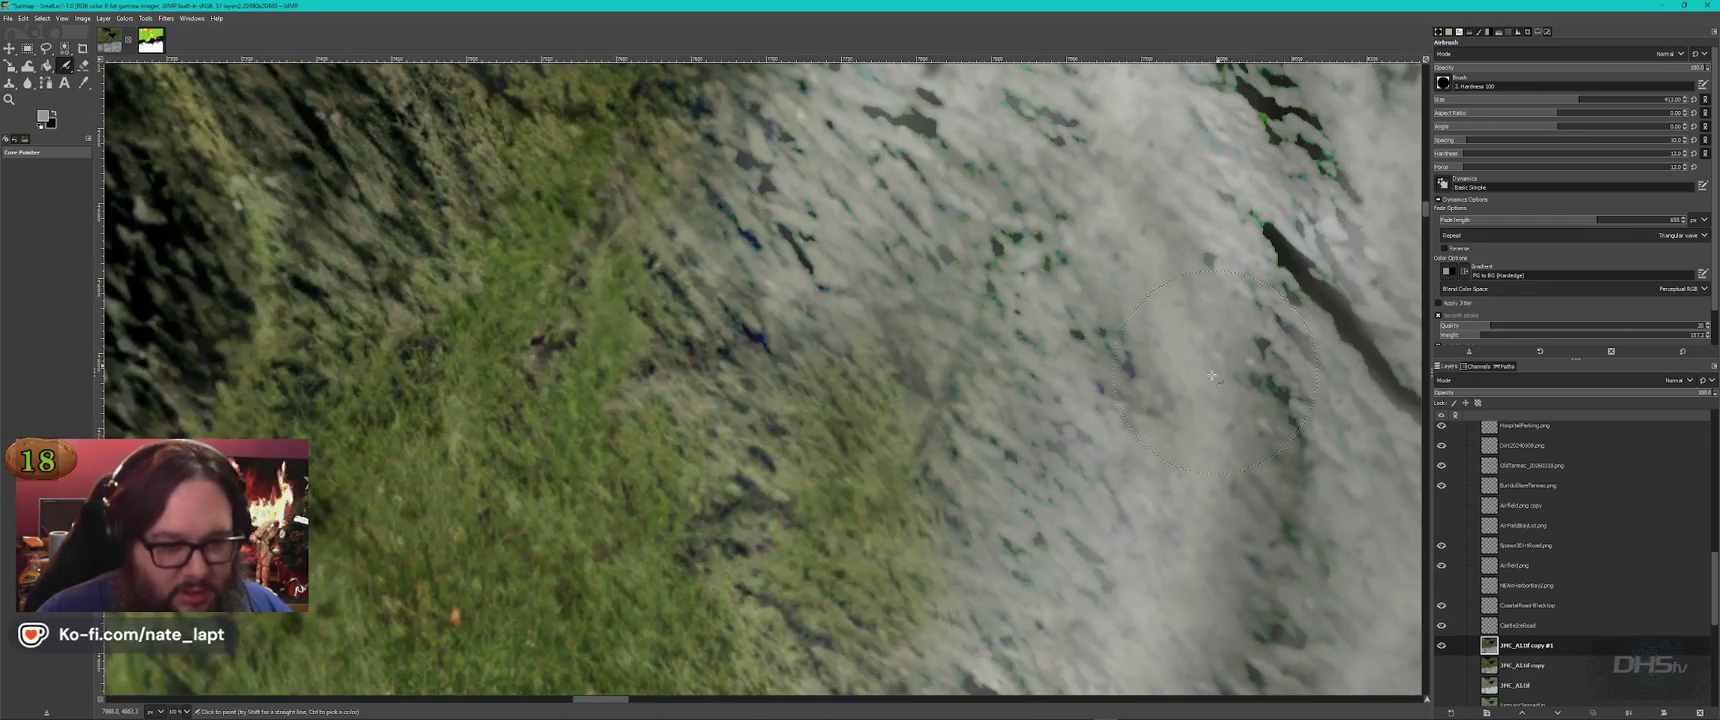
pyautogui.scroll(-1, 1216, 383)
pyautogui.scroll(2, 1216, 383)
pyautogui.hscroll(3, 1100, 400)
pyautogui.hscroll(1, 1000, 420)
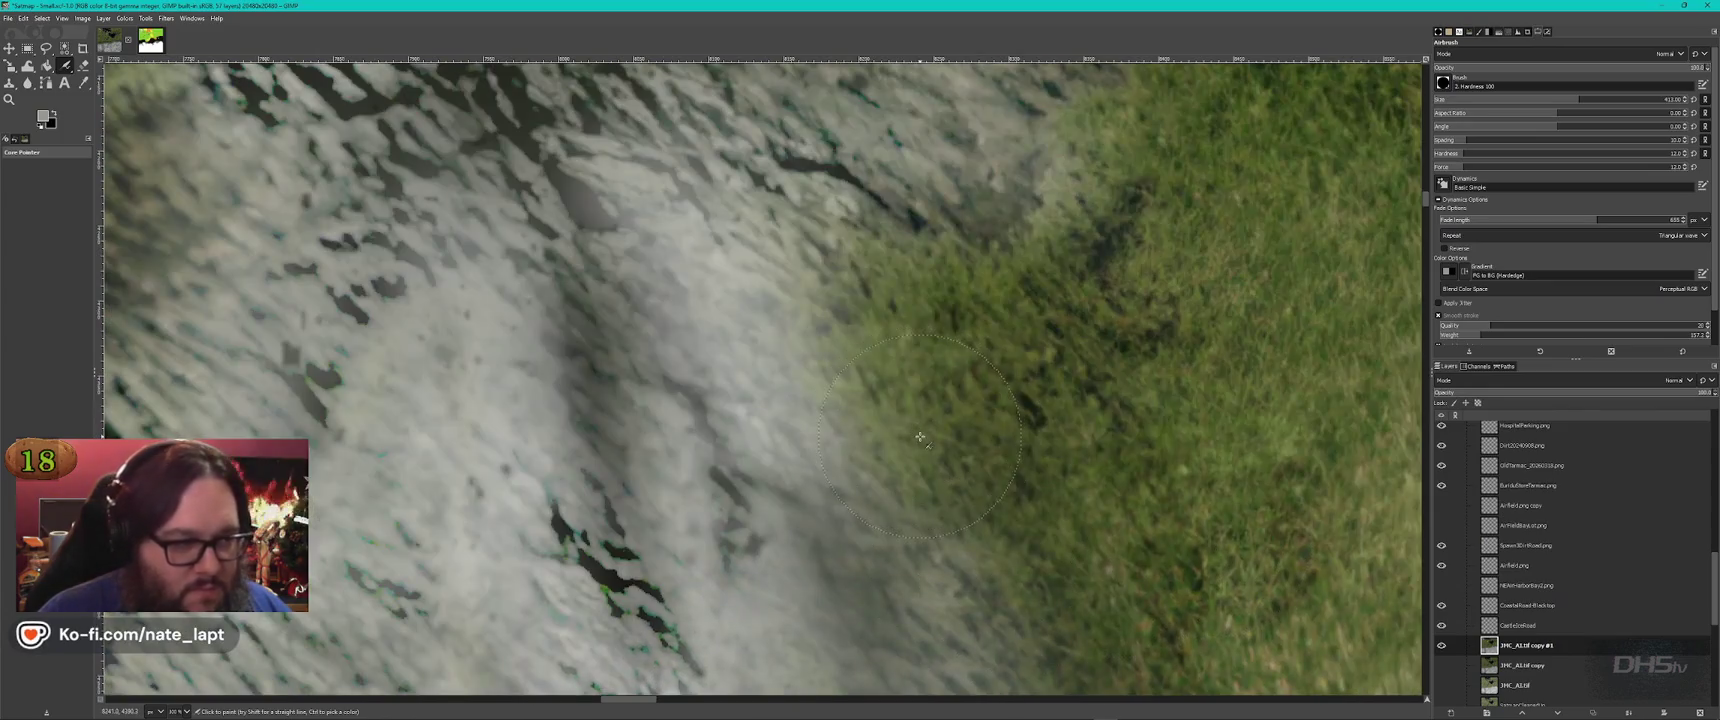
pyautogui.hscroll(2, 925, 438)
pyautogui.scroll(5, 1540, 520)
pyautogui.scroll(-1, 1550, 522)
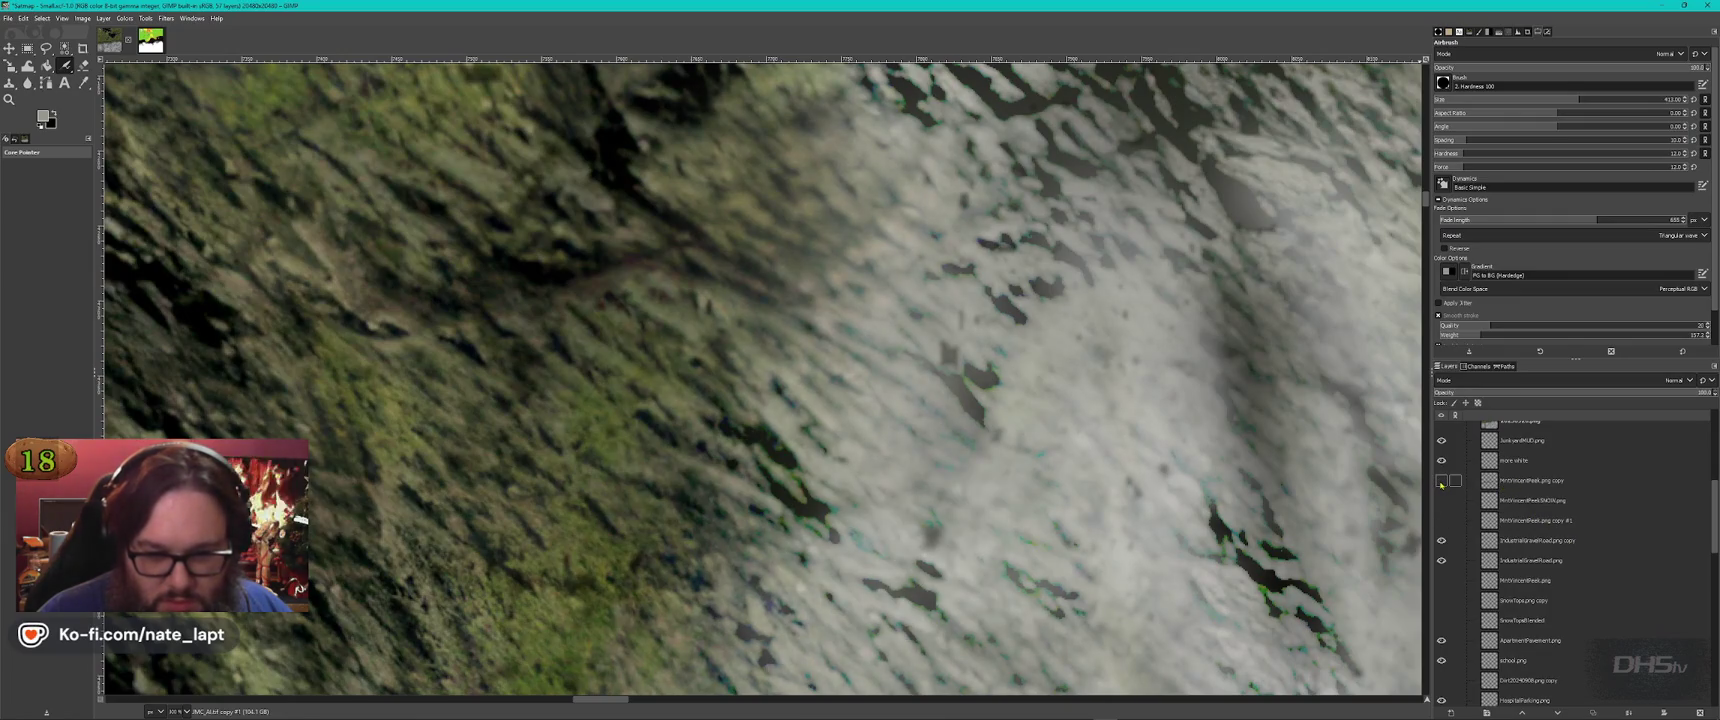
# On the MntVincentPeek.png copy layer, set the airbrush Size to 59 and raise its Hardness.
pyautogui.click(1524, 481)
pyautogui.scroll(3, 950, 517)
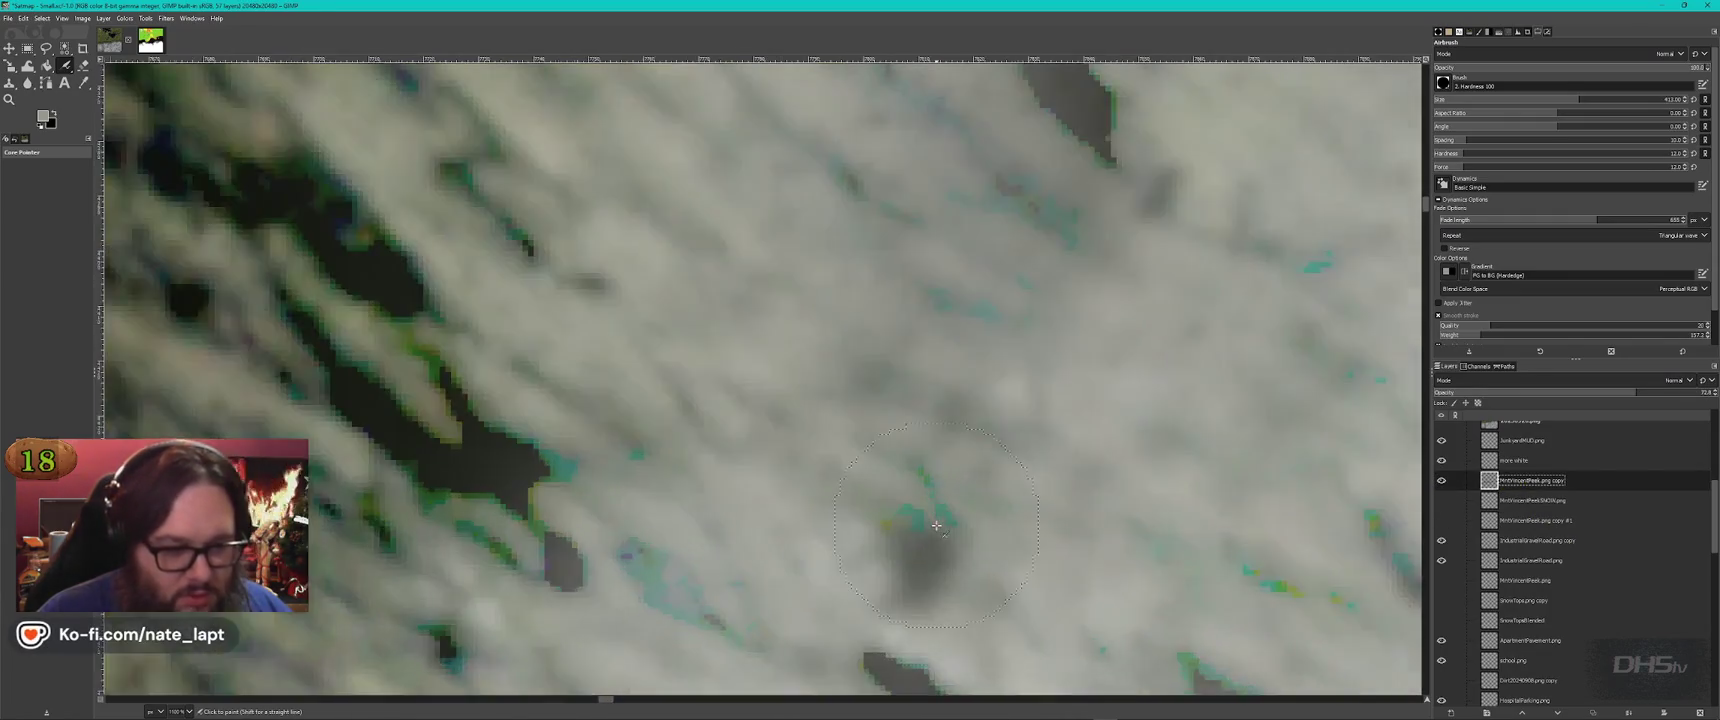
pyautogui.scroll(2, 950, 517)
pyautogui.click(1477, 101)
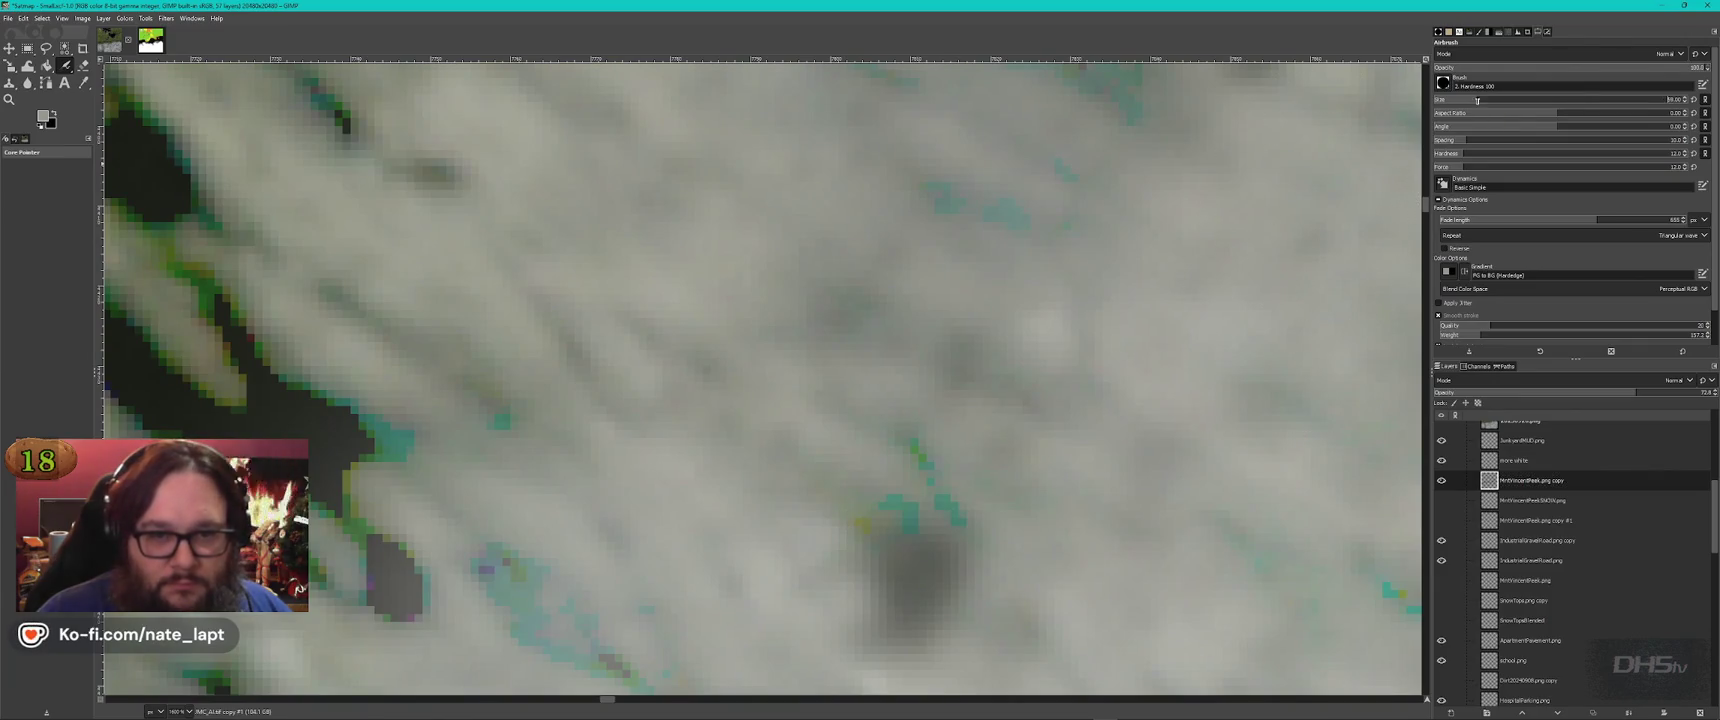
pyautogui.click(1510, 153)
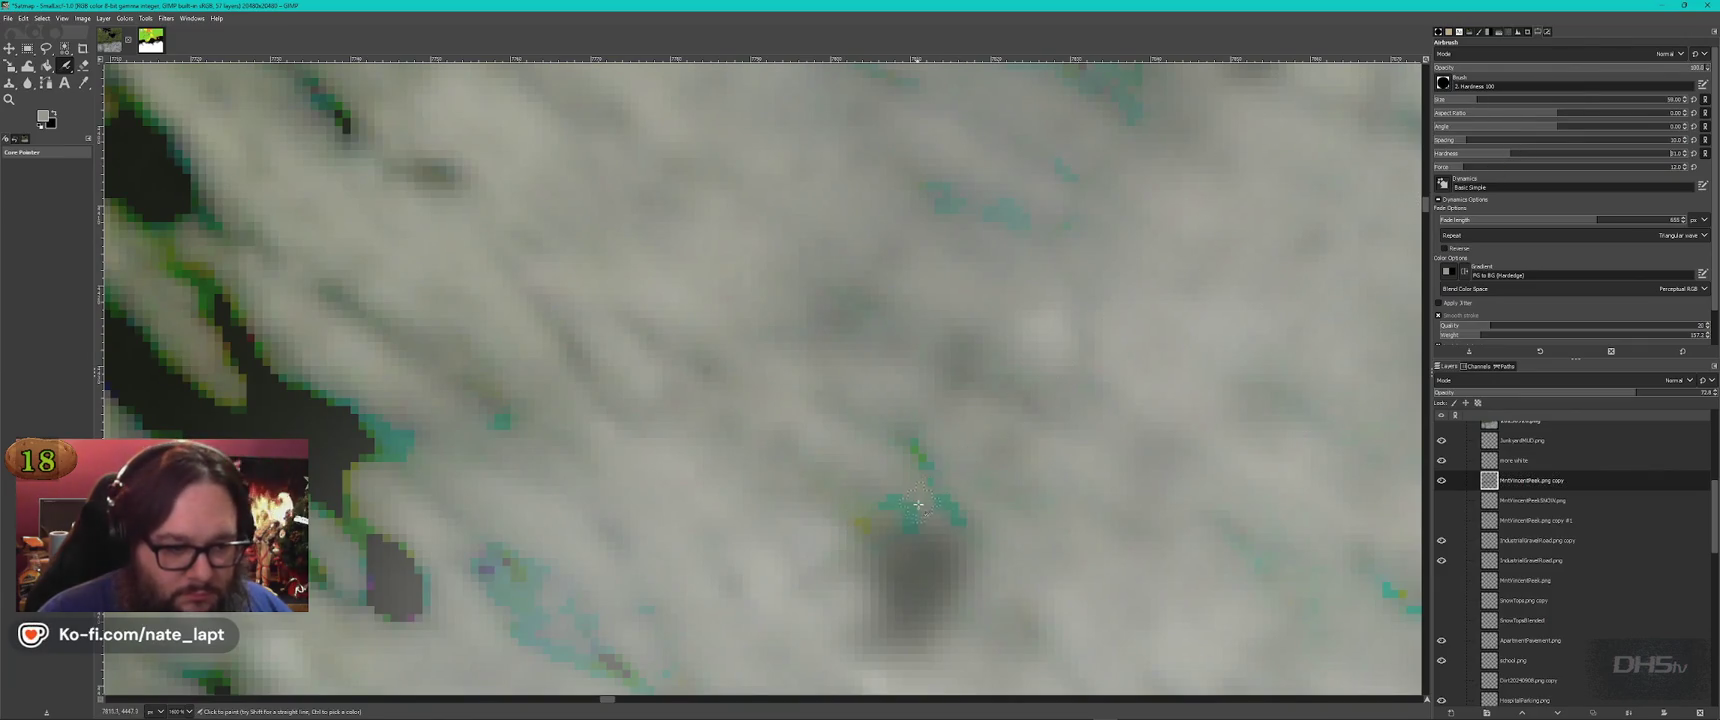
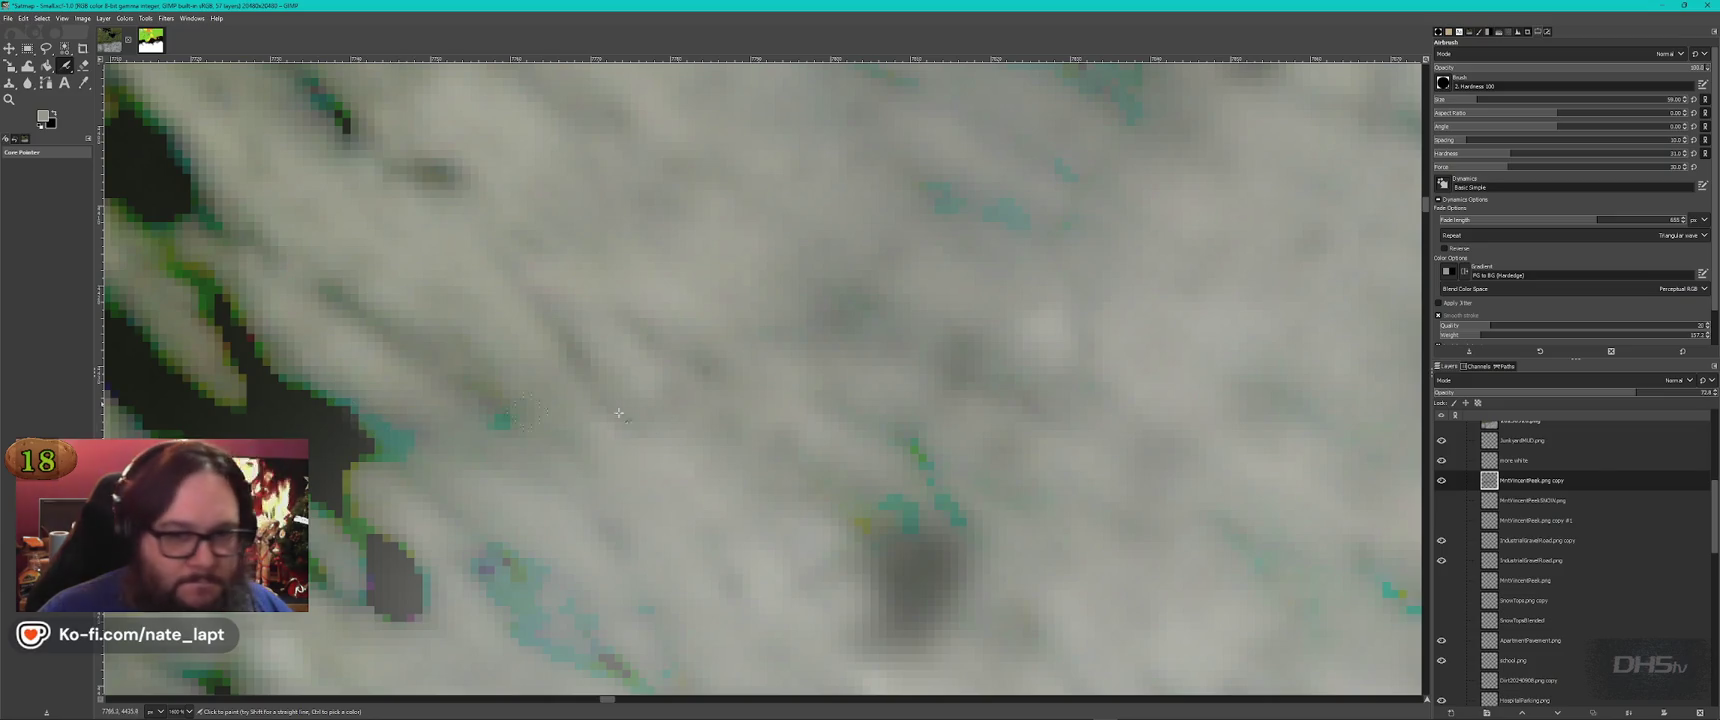
# Raise the airbrush force to about 47 and hardness to about 48, then open the Smudge tool group.
pyautogui.click(1550, 167)
pyautogui.click(1551, 153)
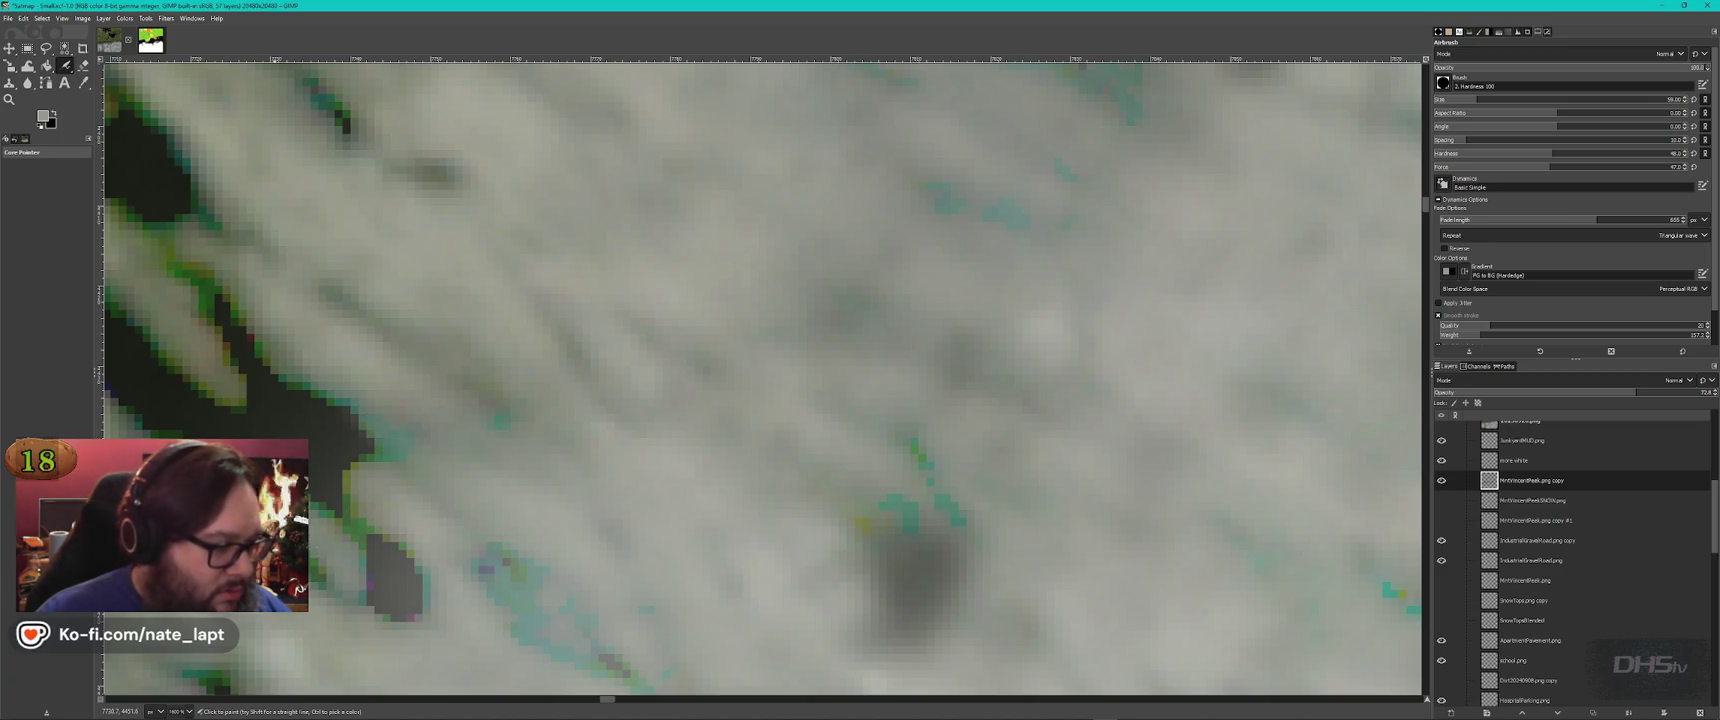
pyautogui.hscroll(-5, 375, 558)
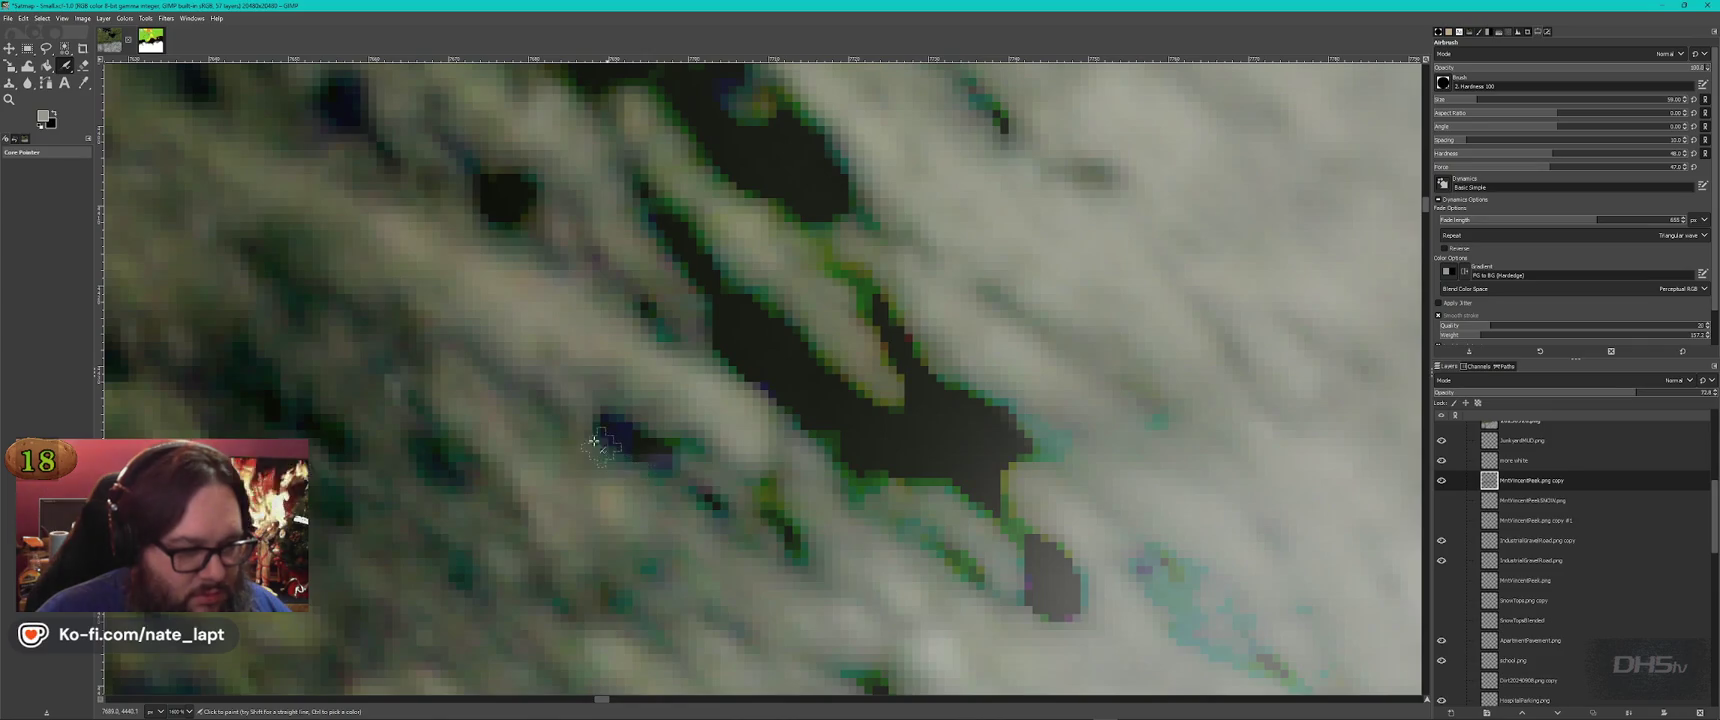
pyautogui.hscroll(1, 807, 360)
pyautogui.hscroll(1, 840, 380)
pyautogui.hscroll(1, 870, 390)
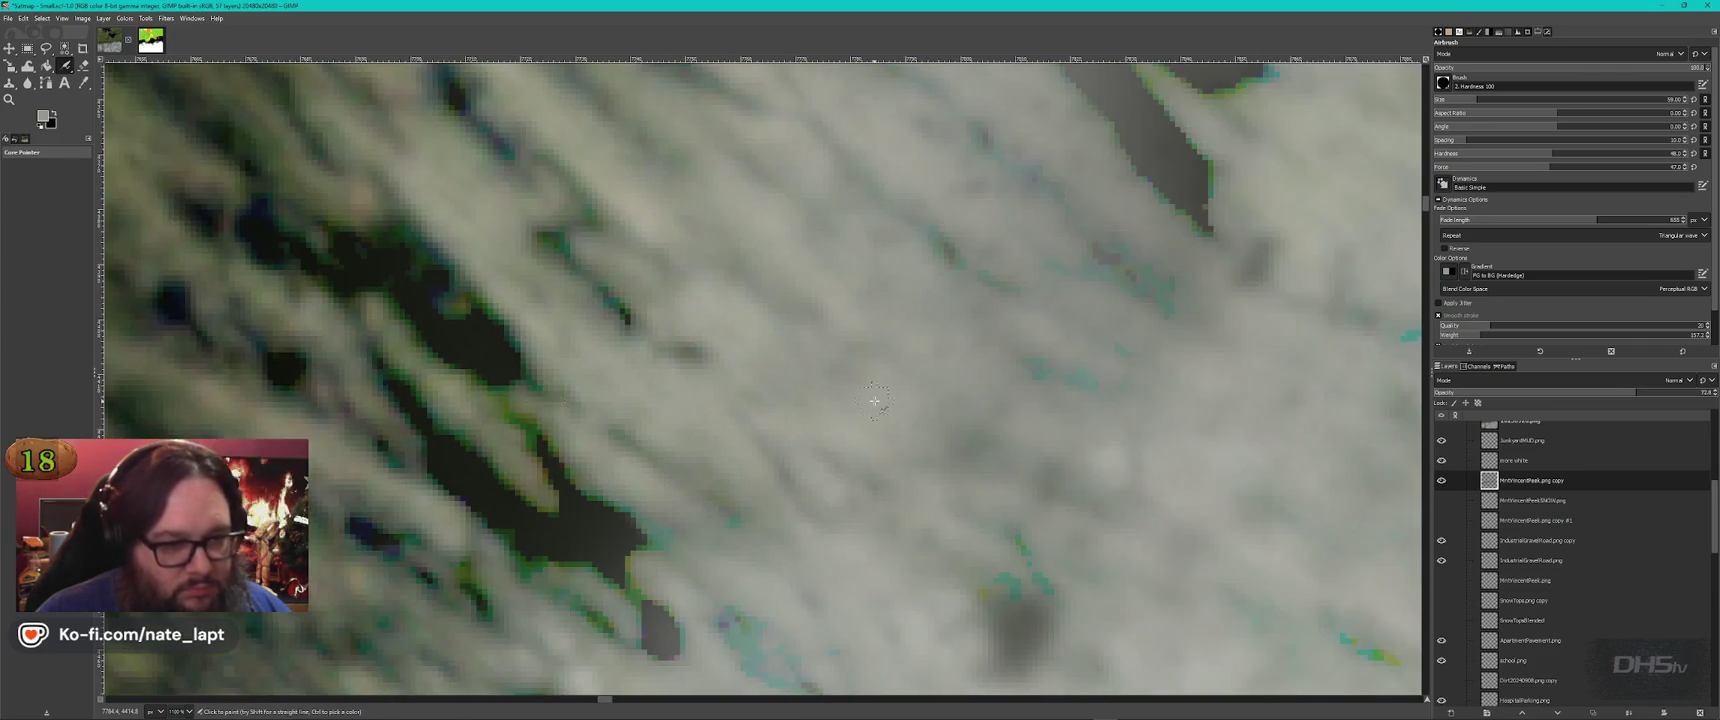
pyautogui.hscroll(2, 874, 401)
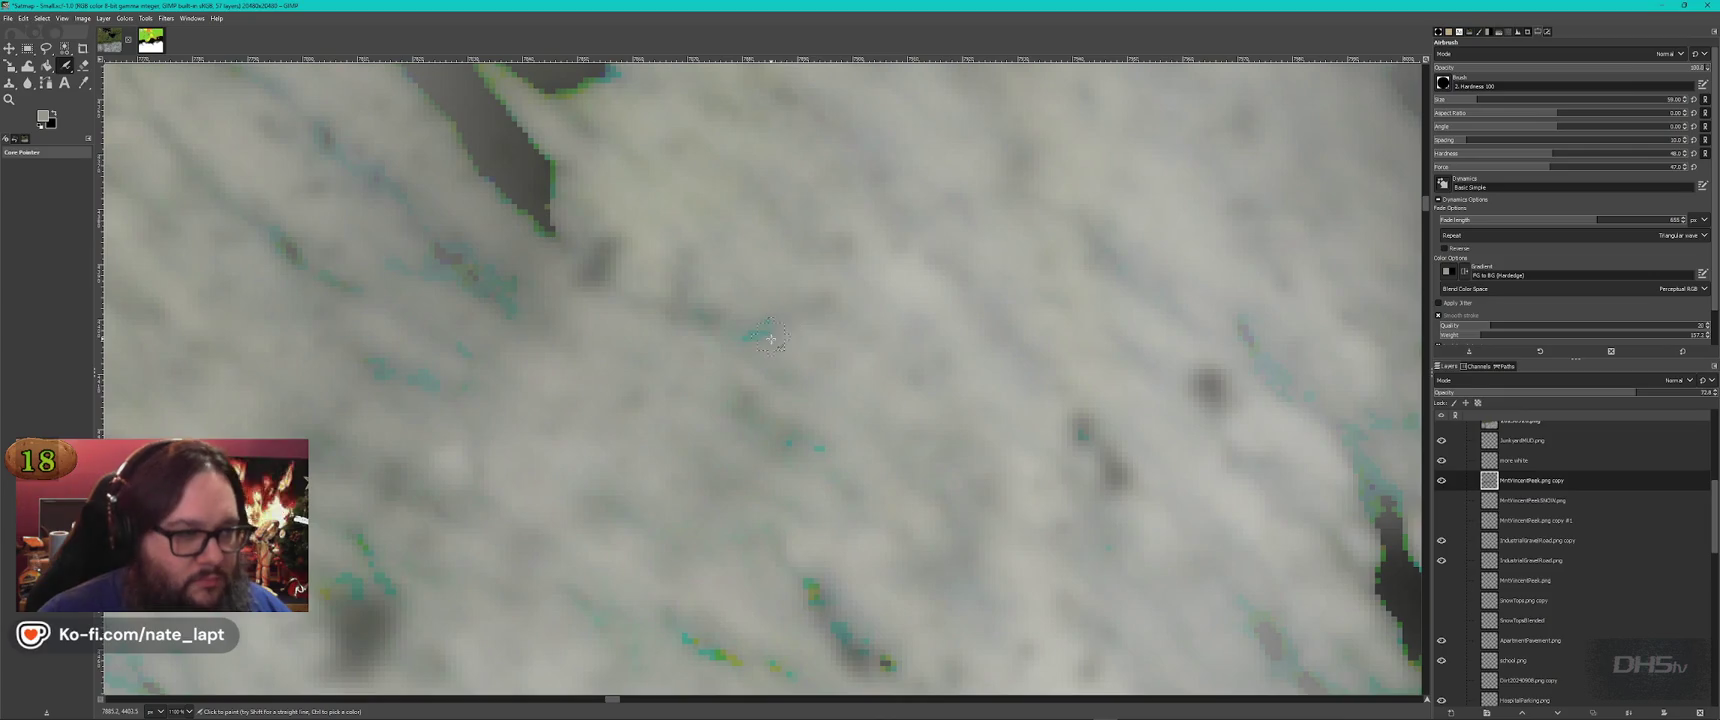
pyautogui.keyDown('ctrl'); pyautogui.scroll(-2, 771, 339); pyautogui.keyUp('ctrl')
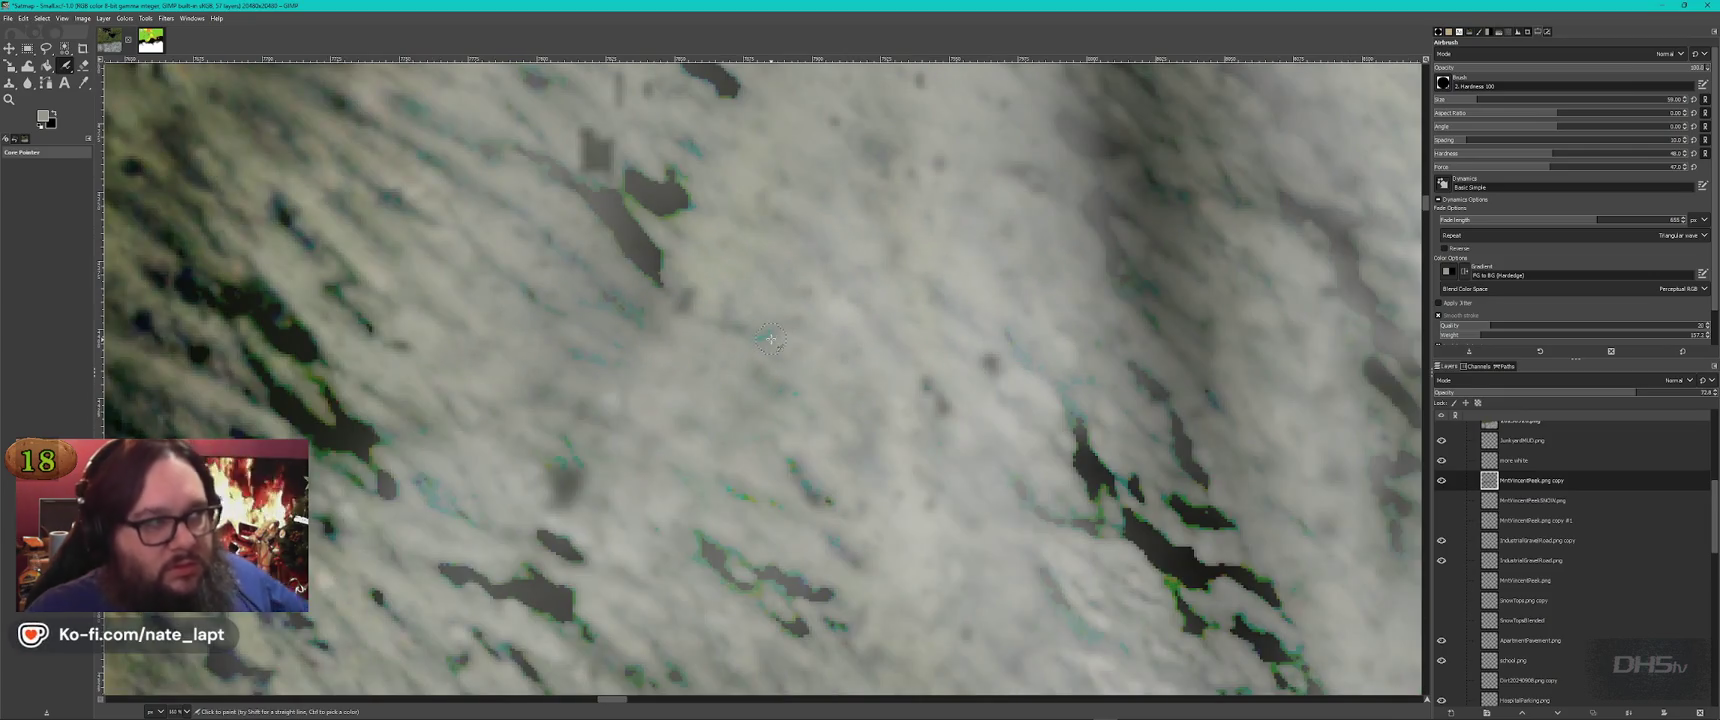
pyautogui.click(28, 84)
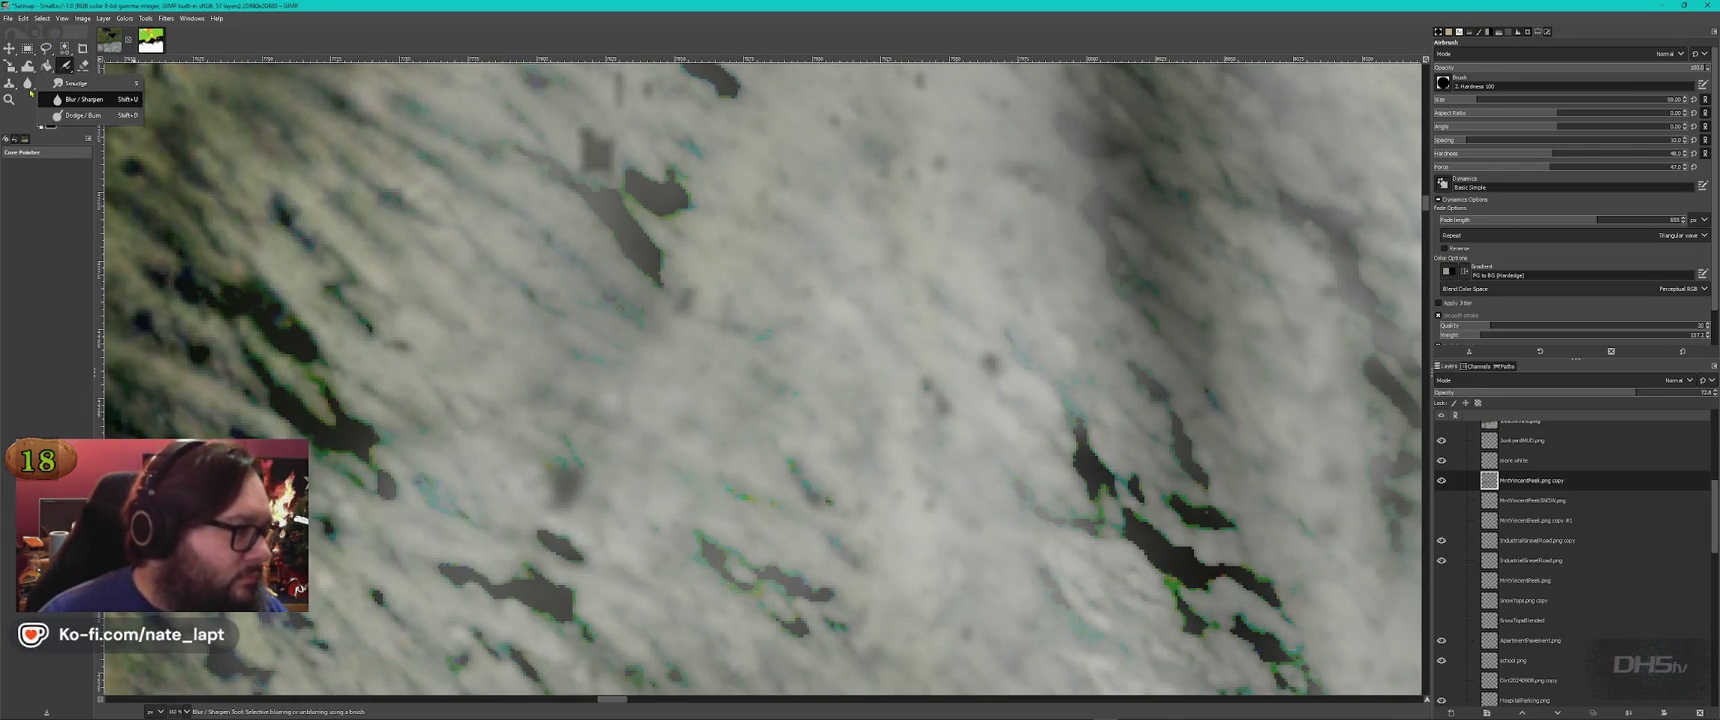
# Switch to the Blur / Sharpen tool from the flyout.
pyautogui.click(80, 99)
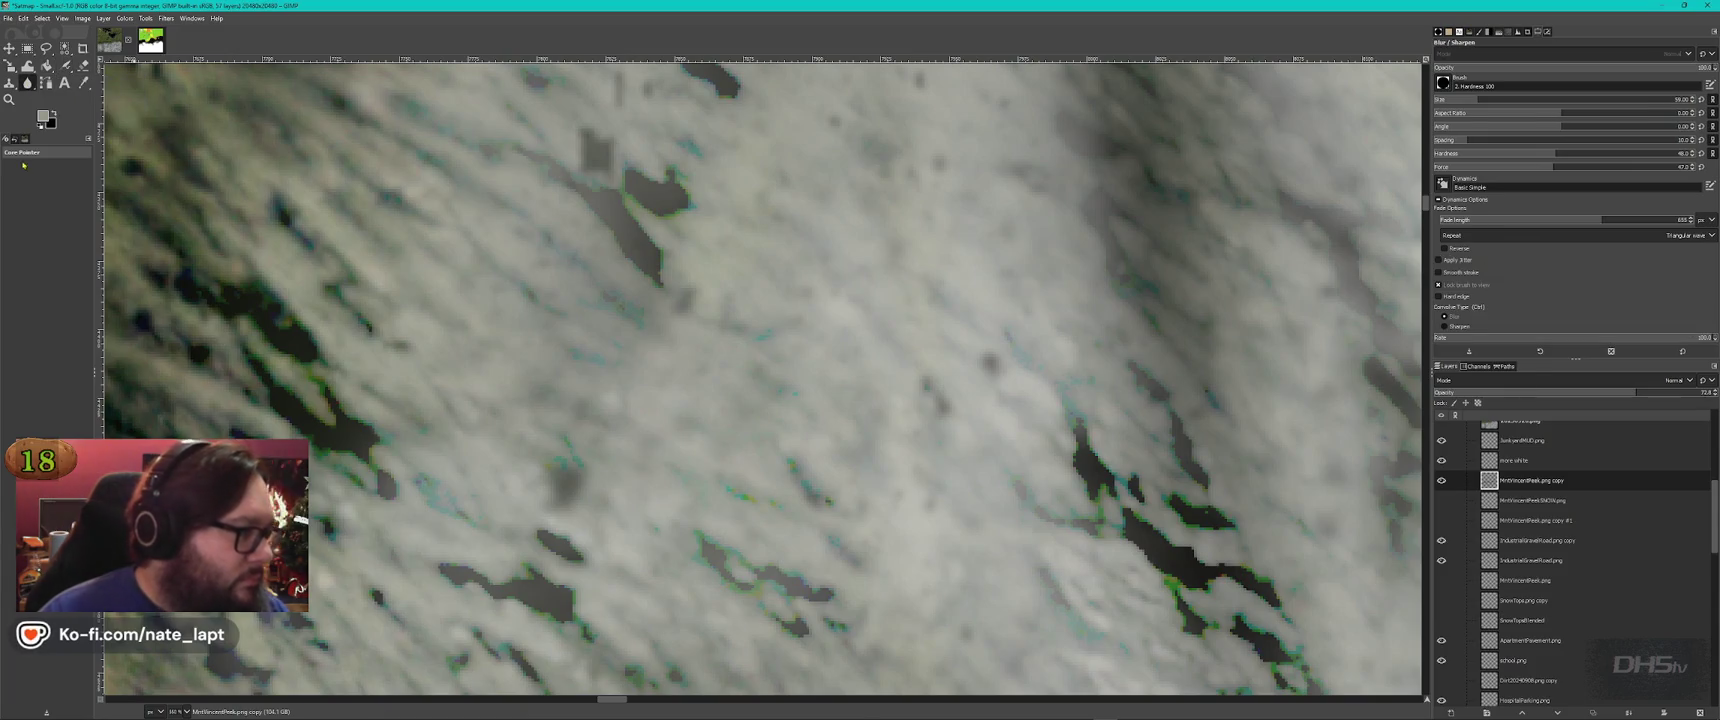
pyautogui.click(18, 139)
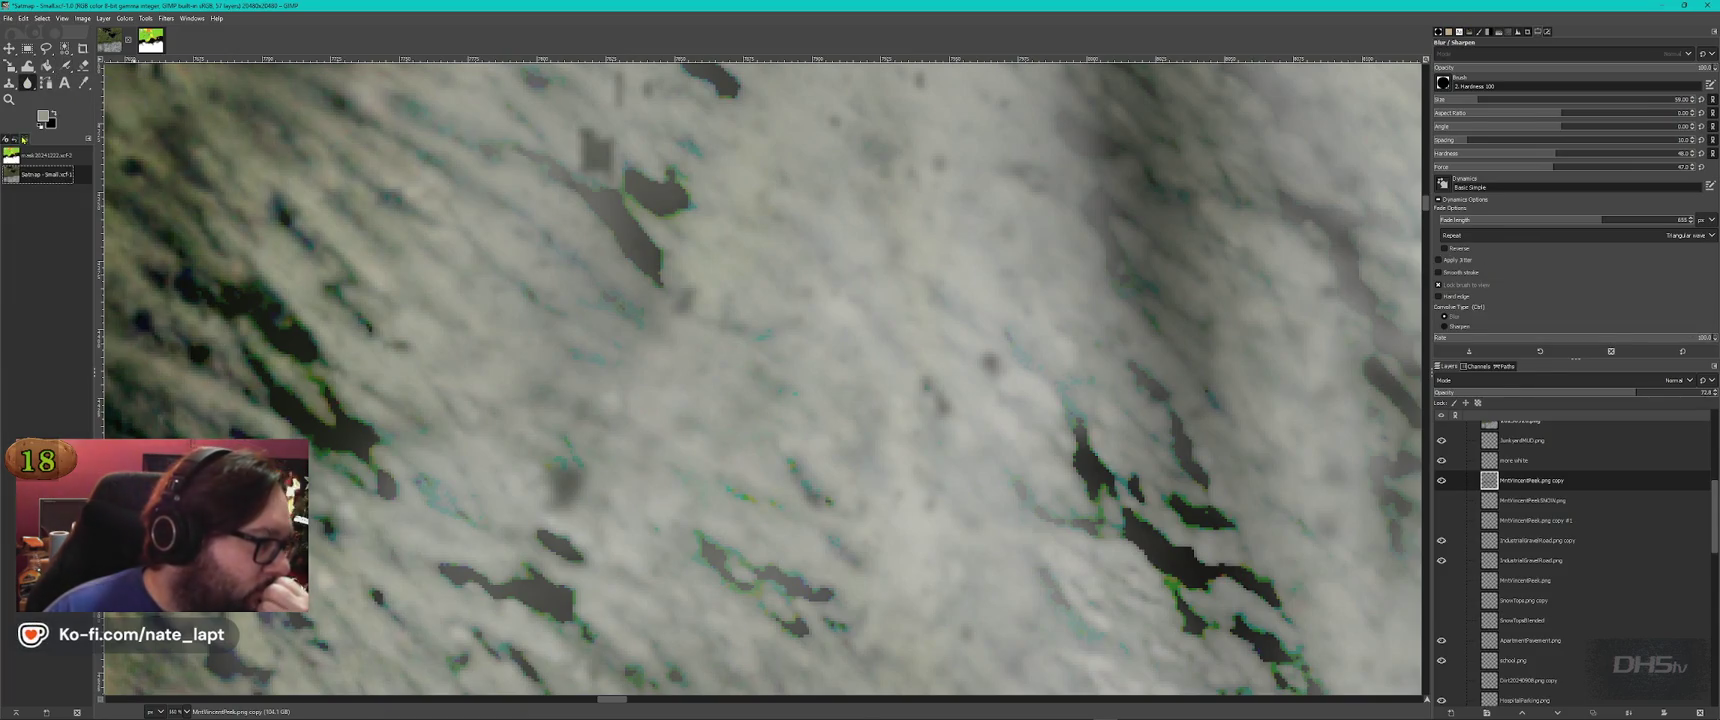
pyautogui.click(12, 141)
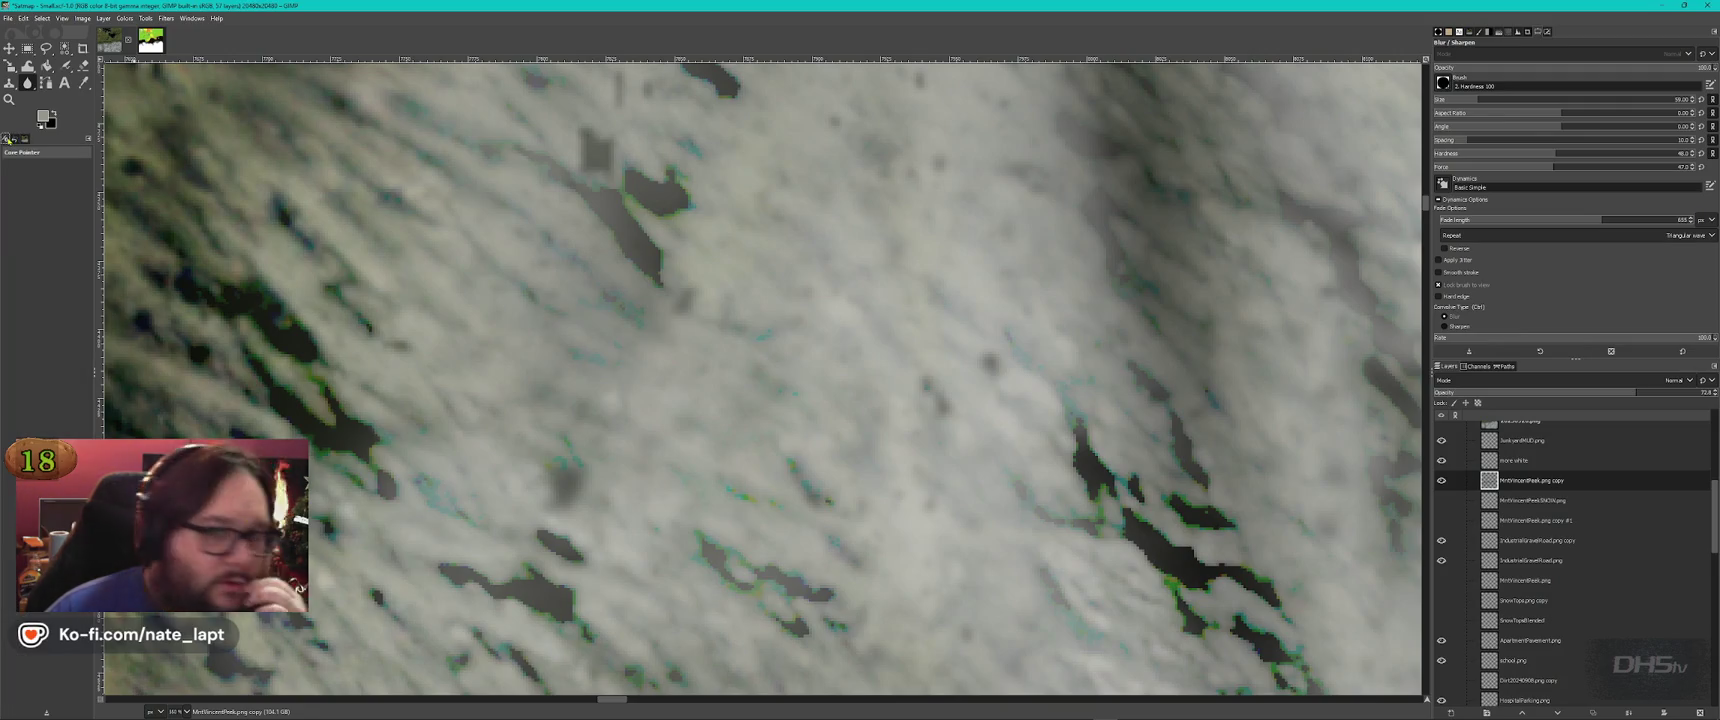
# Browse the dock tabs (presets, gradients, images, fonts, patterns, brushes), then return to Blur / Sharpen options.
pyautogui.click(1547, 32)
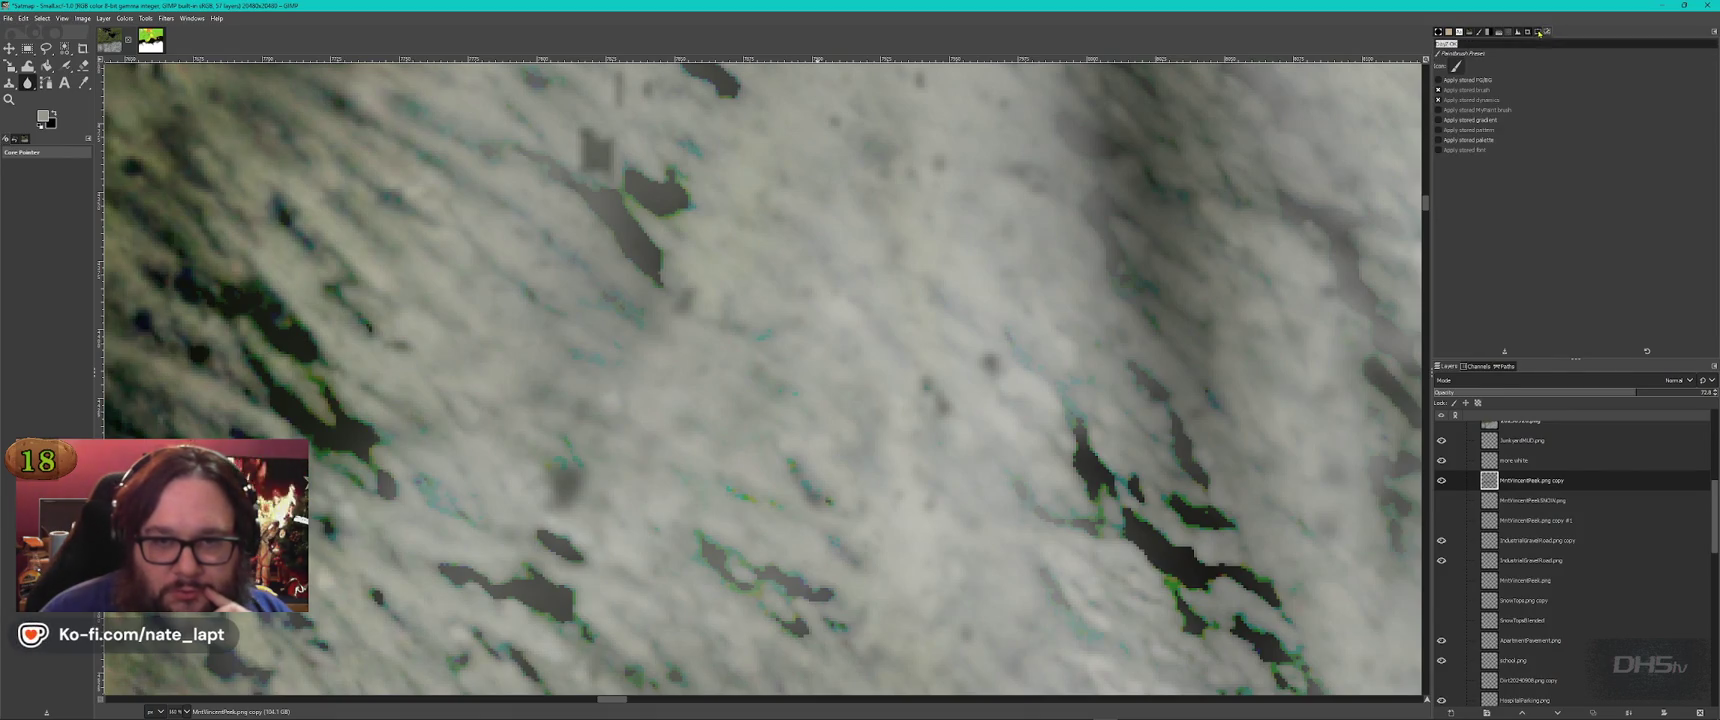
pyautogui.click(1518, 32)
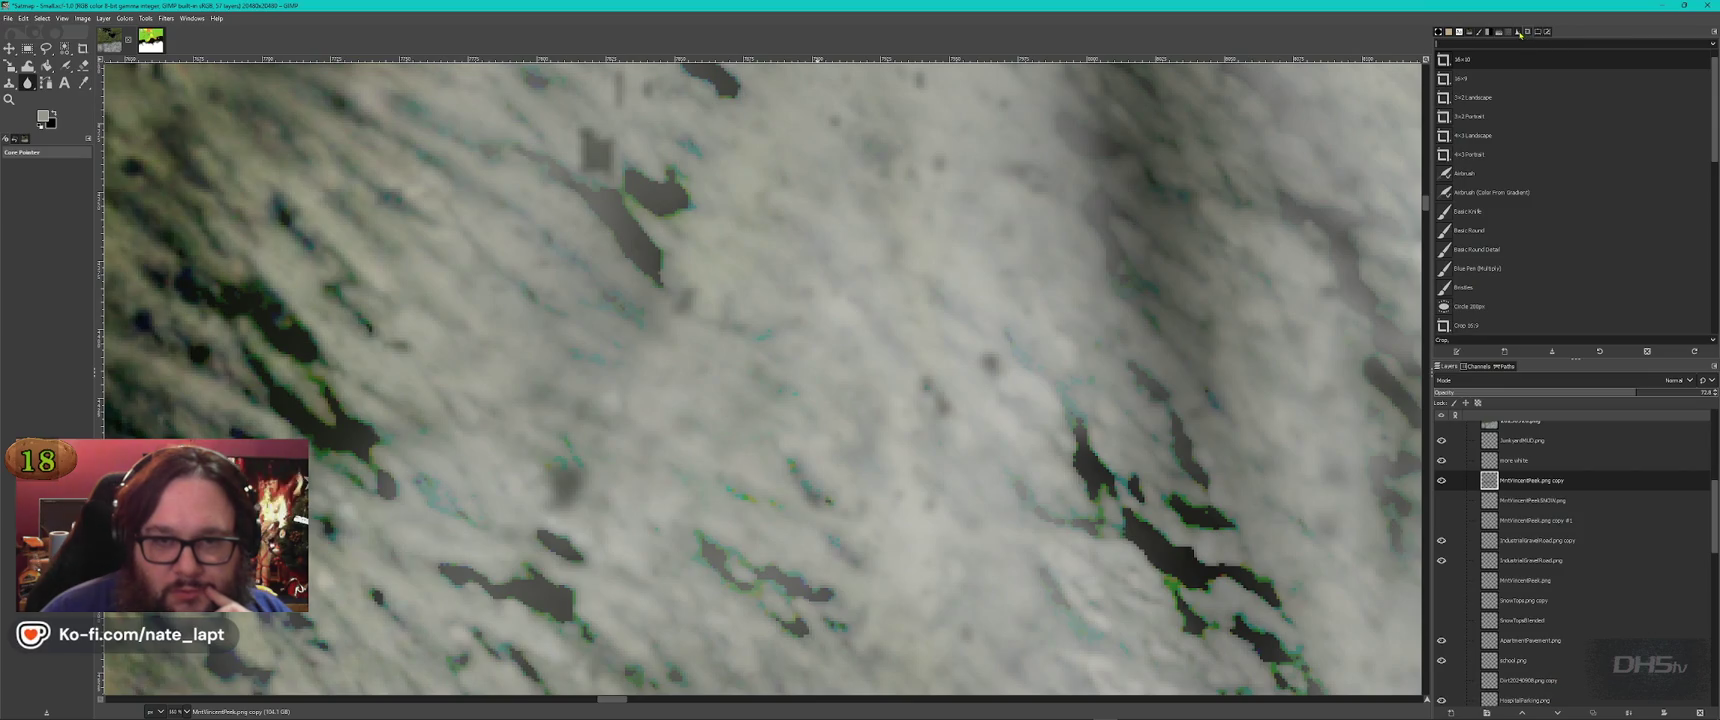
pyautogui.click(1508, 32)
pyautogui.click(1498, 32)
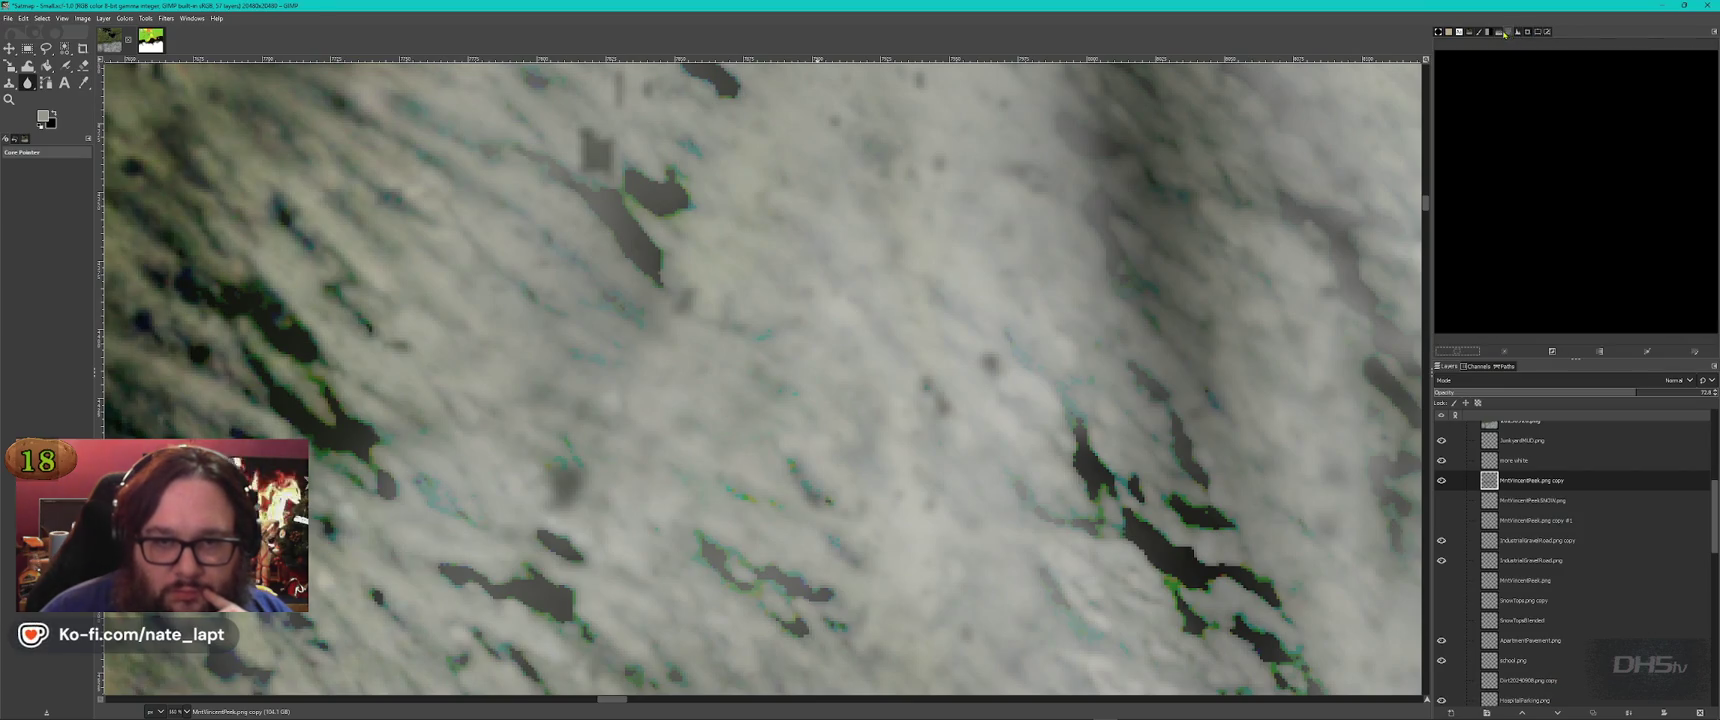
pyautogui.click(1487, 32)
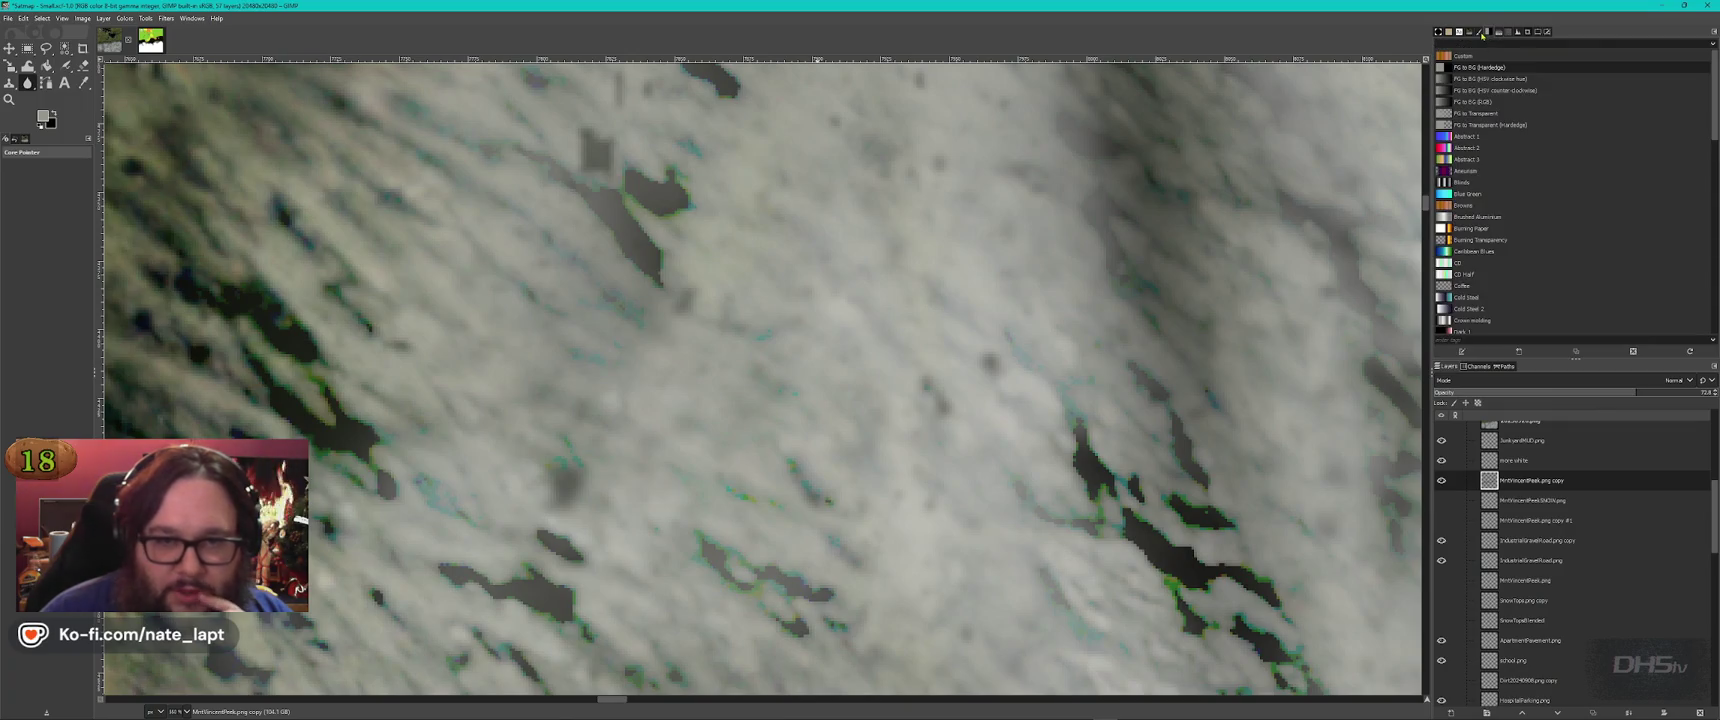
pyautogui.click(1478, 32)
pyautogui.click(1469, 33)
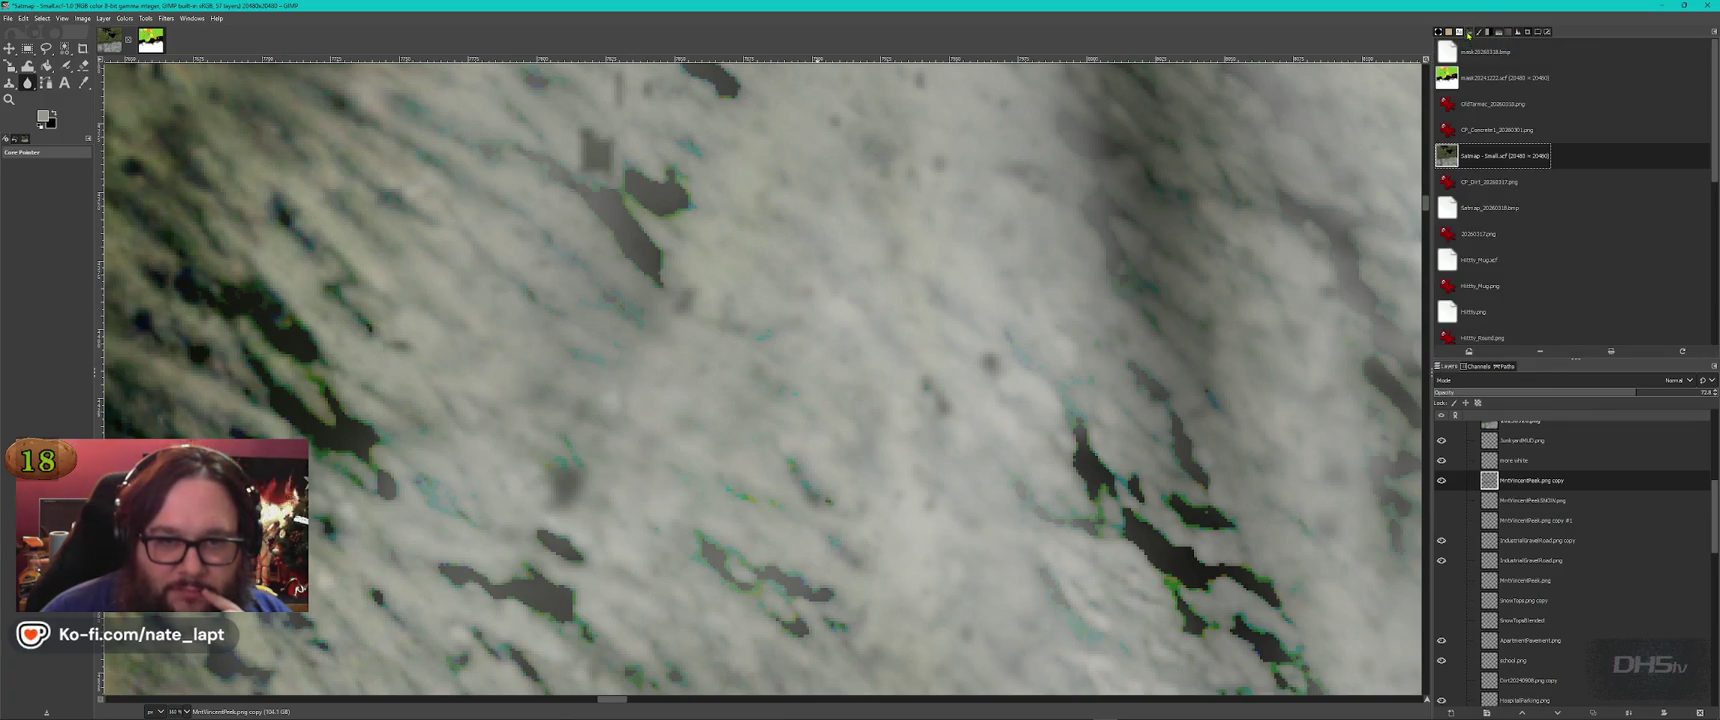
pyautogui.click(1460, 32)
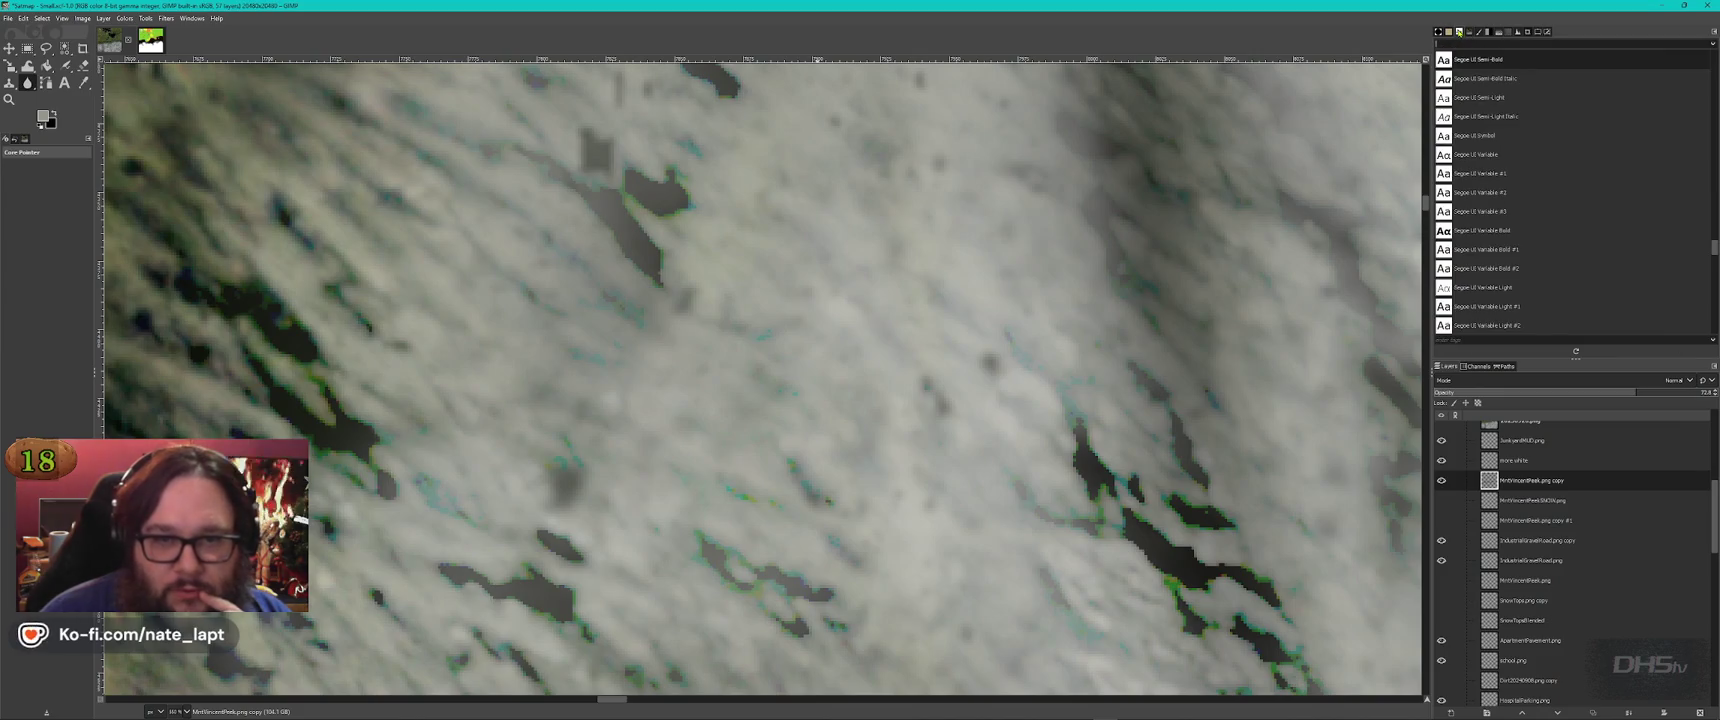
pyautogui.click(1450, 33)
pyautogui.click(1439, 33)
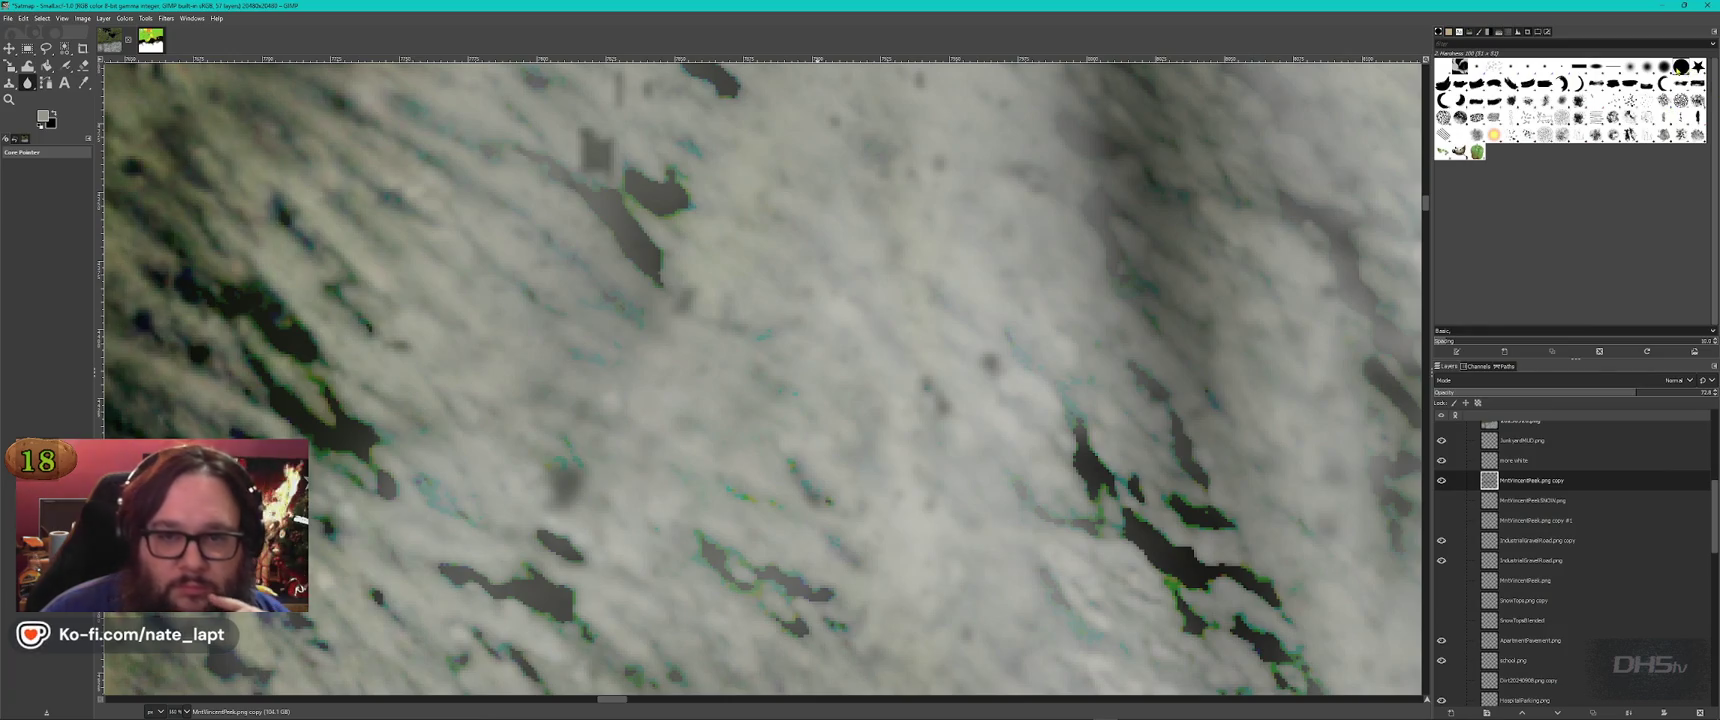
pyautogui.click(1538, 33)
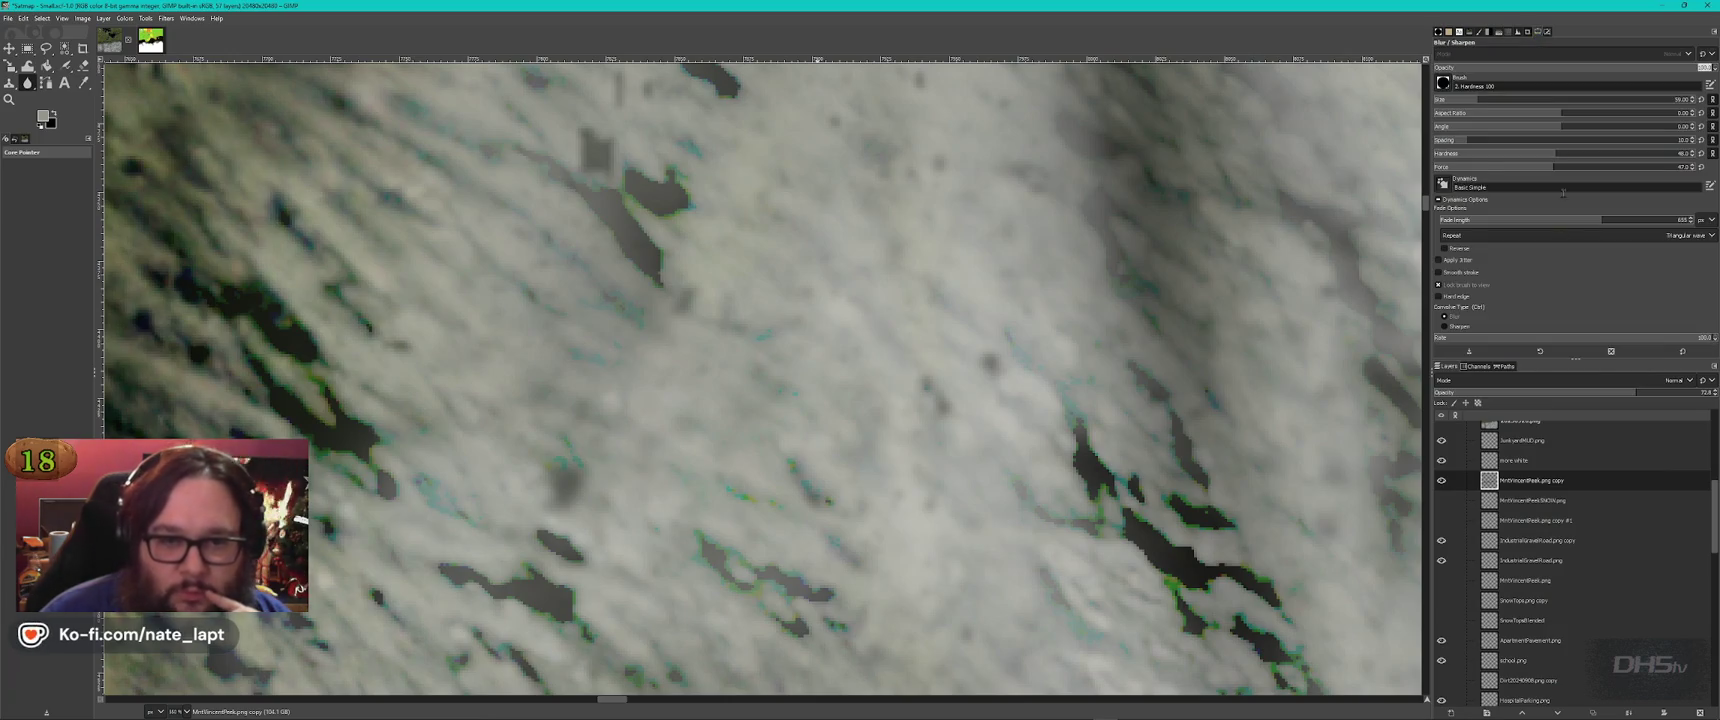
# Set the tool to Sharpen at size 538 and select the JHC_A1.tif copy #1 layer.
pyautogui.click(1458, 326)
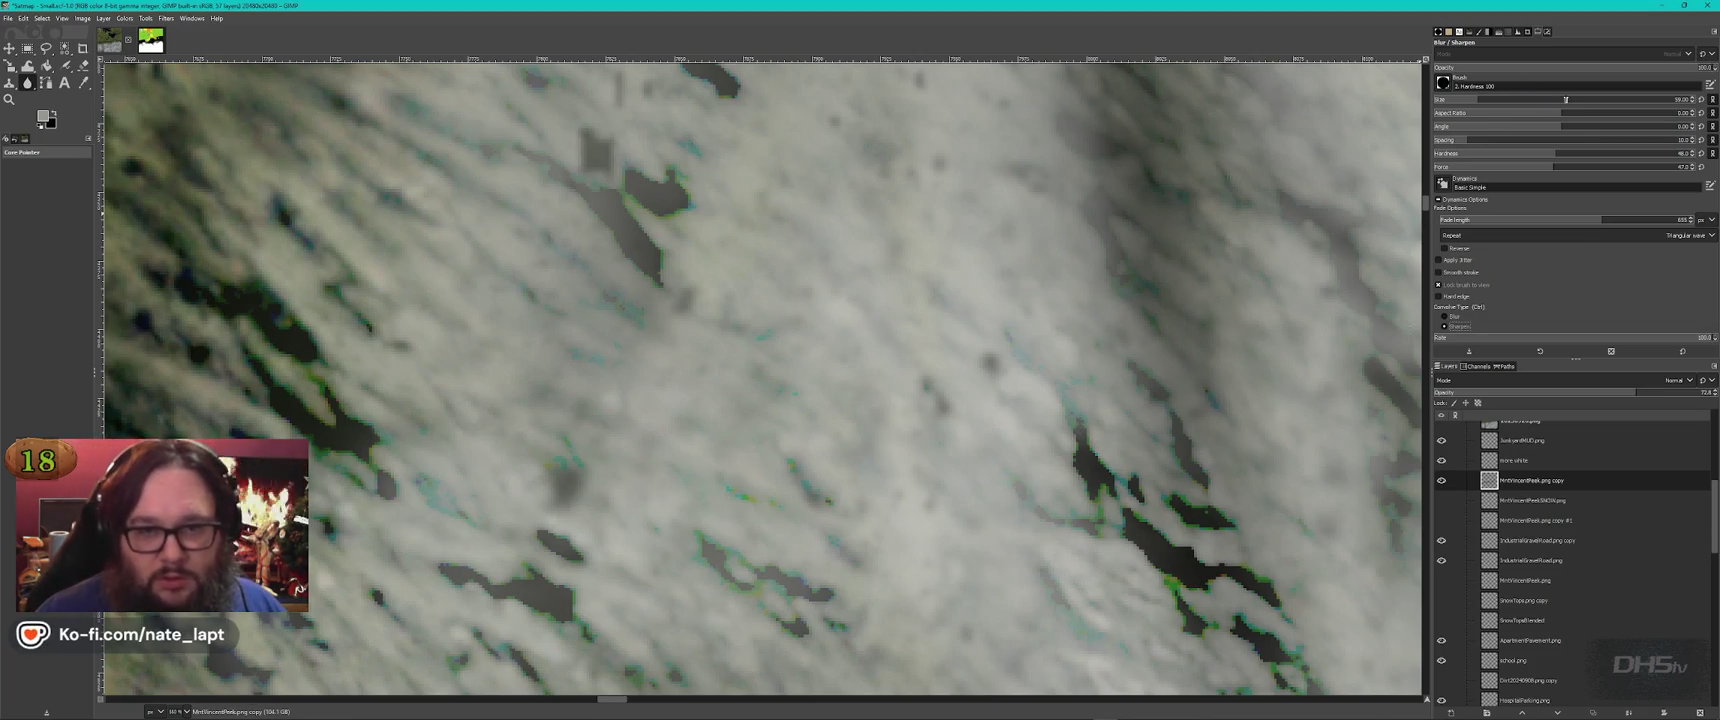
pyautogui.moveTo(1566, 99); pyautogui.dragTo(1610, 99)
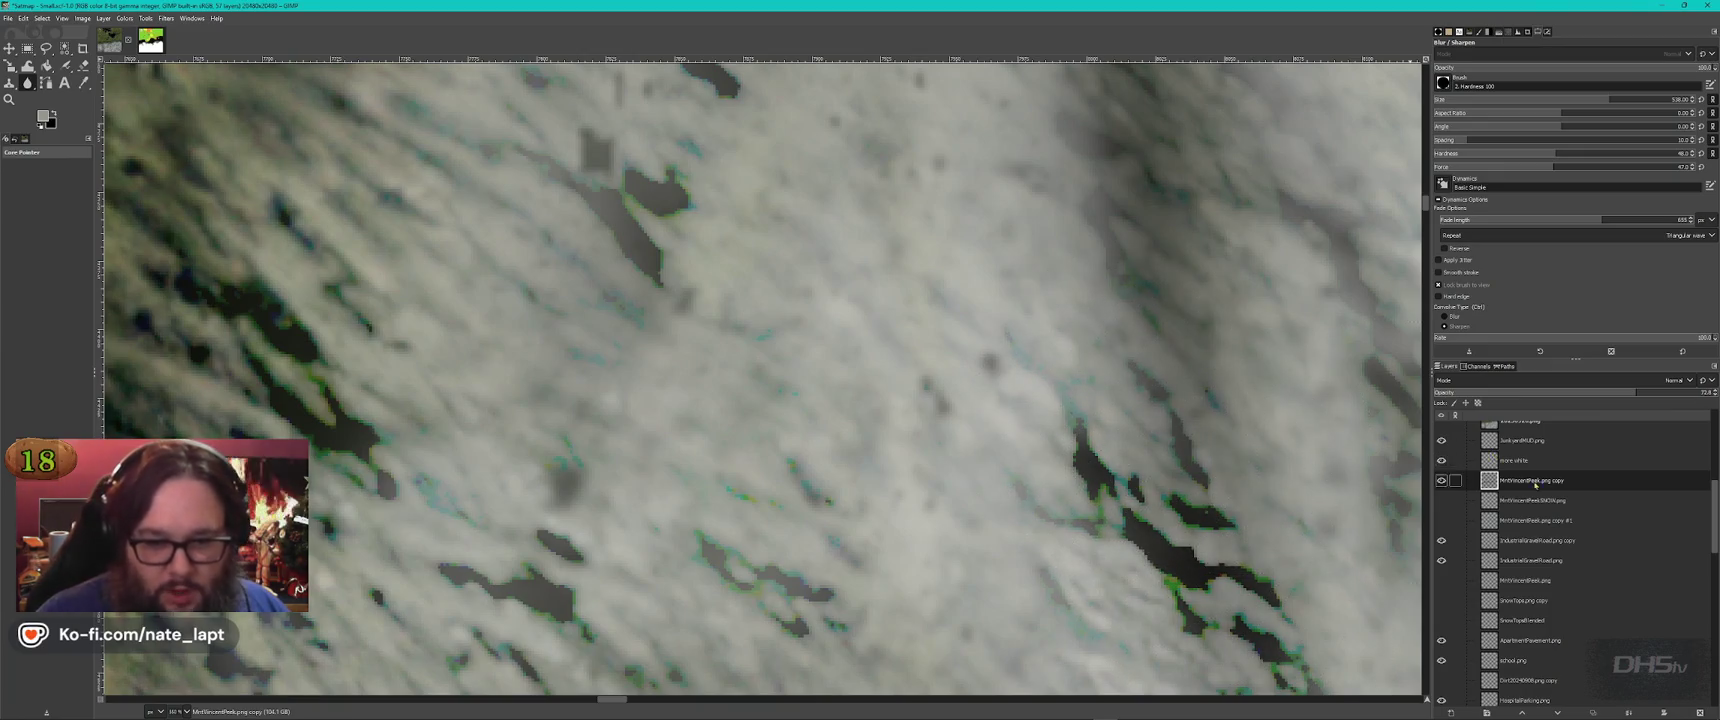
pyautogui.scroll(-5, 1546, 496)
pyautogui.scroll(-3, 1546, 496)
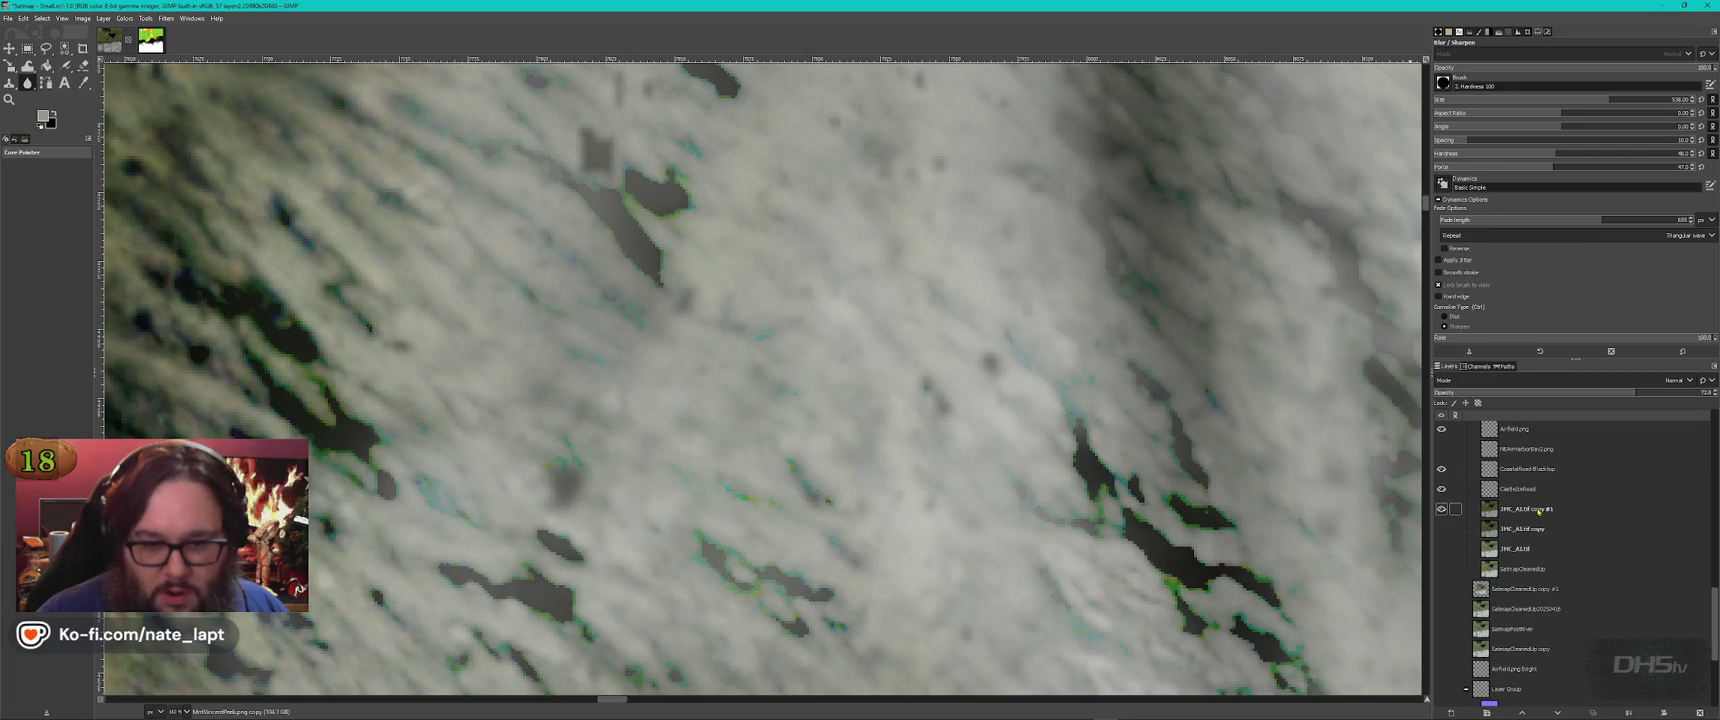
pyautogui.click(1527, 509)
# Try a test stroke and undo it, set hardness 75 and rate 33, and view at 100%.
pyautogui.moveTo(1058, 421); pyautogui.dragTo(1187, 555)
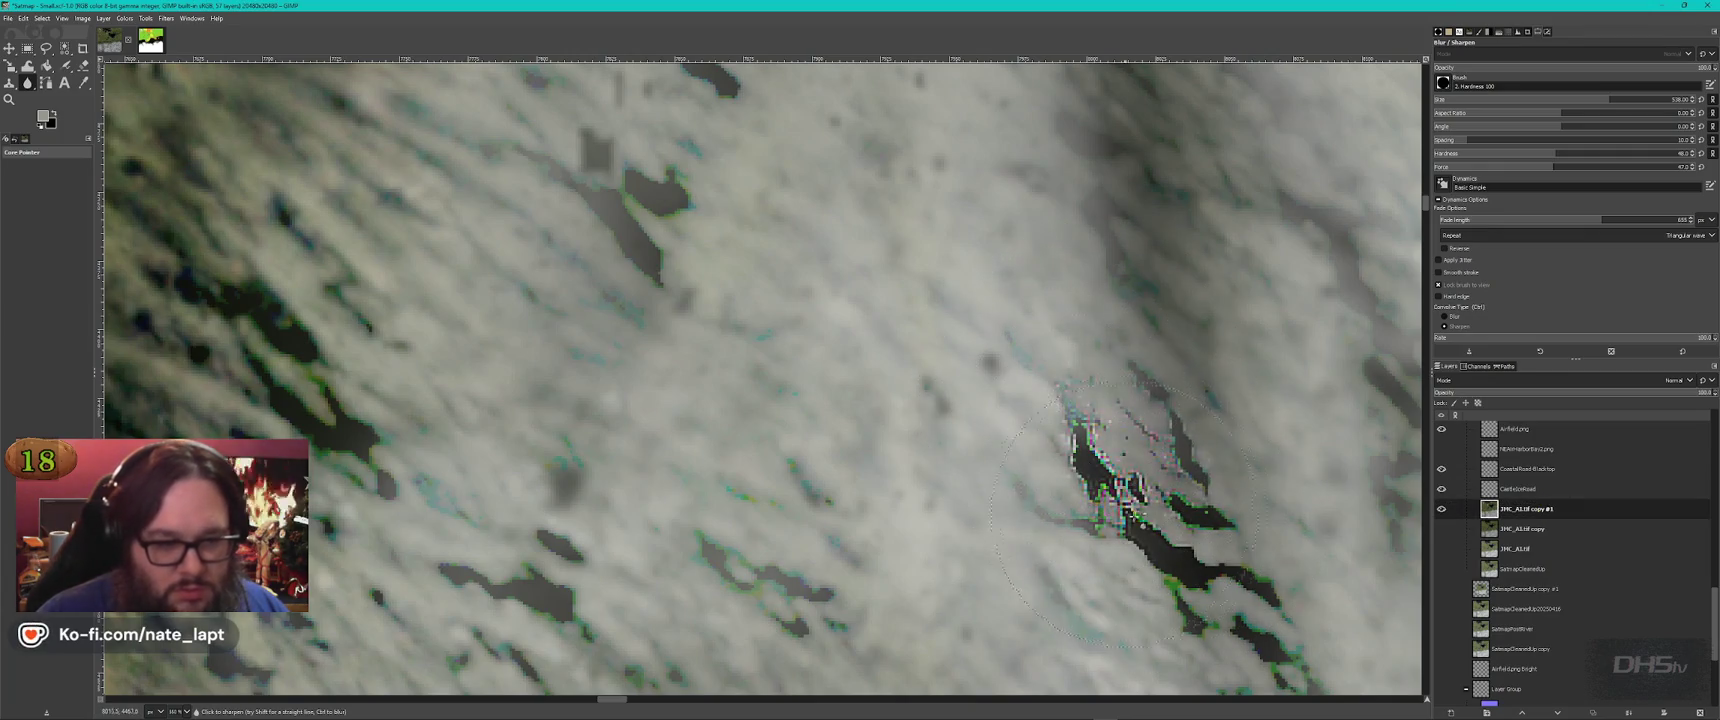
pyautogui.hotkey('ctrl', 'z')
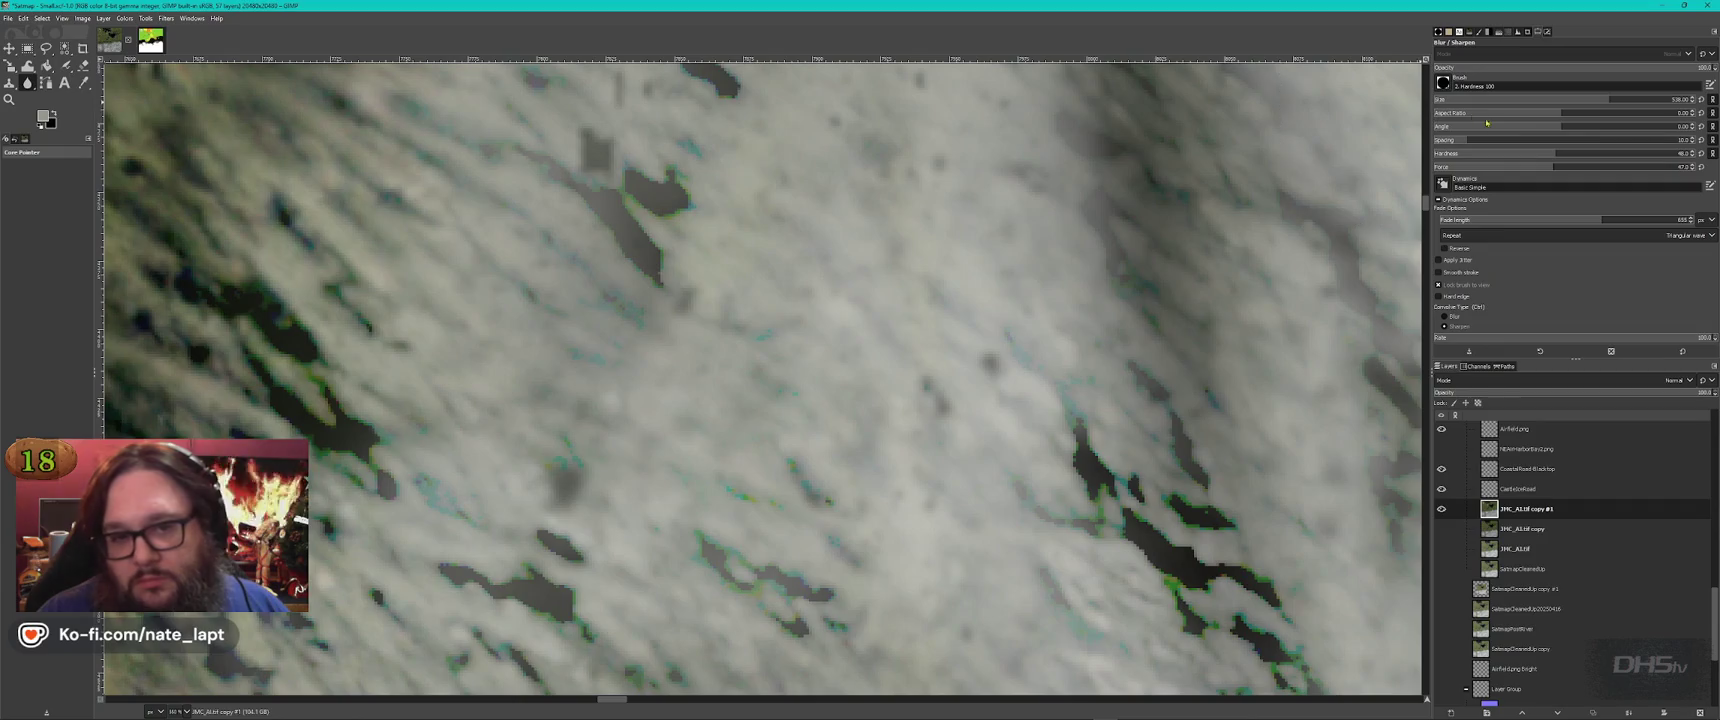
pyautogui.click(1625, 153)
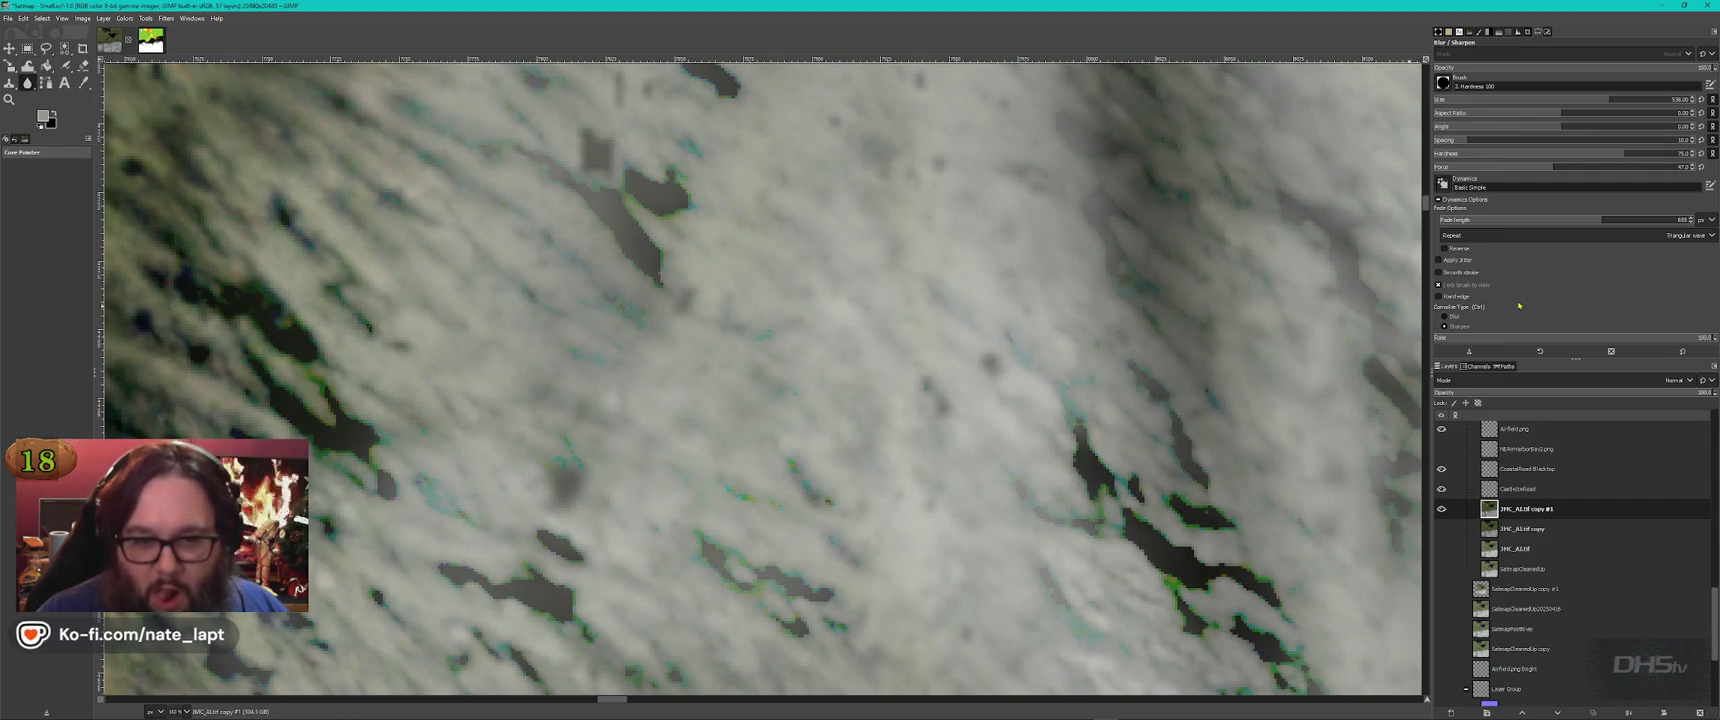
pyautogui.click(1527, 337)
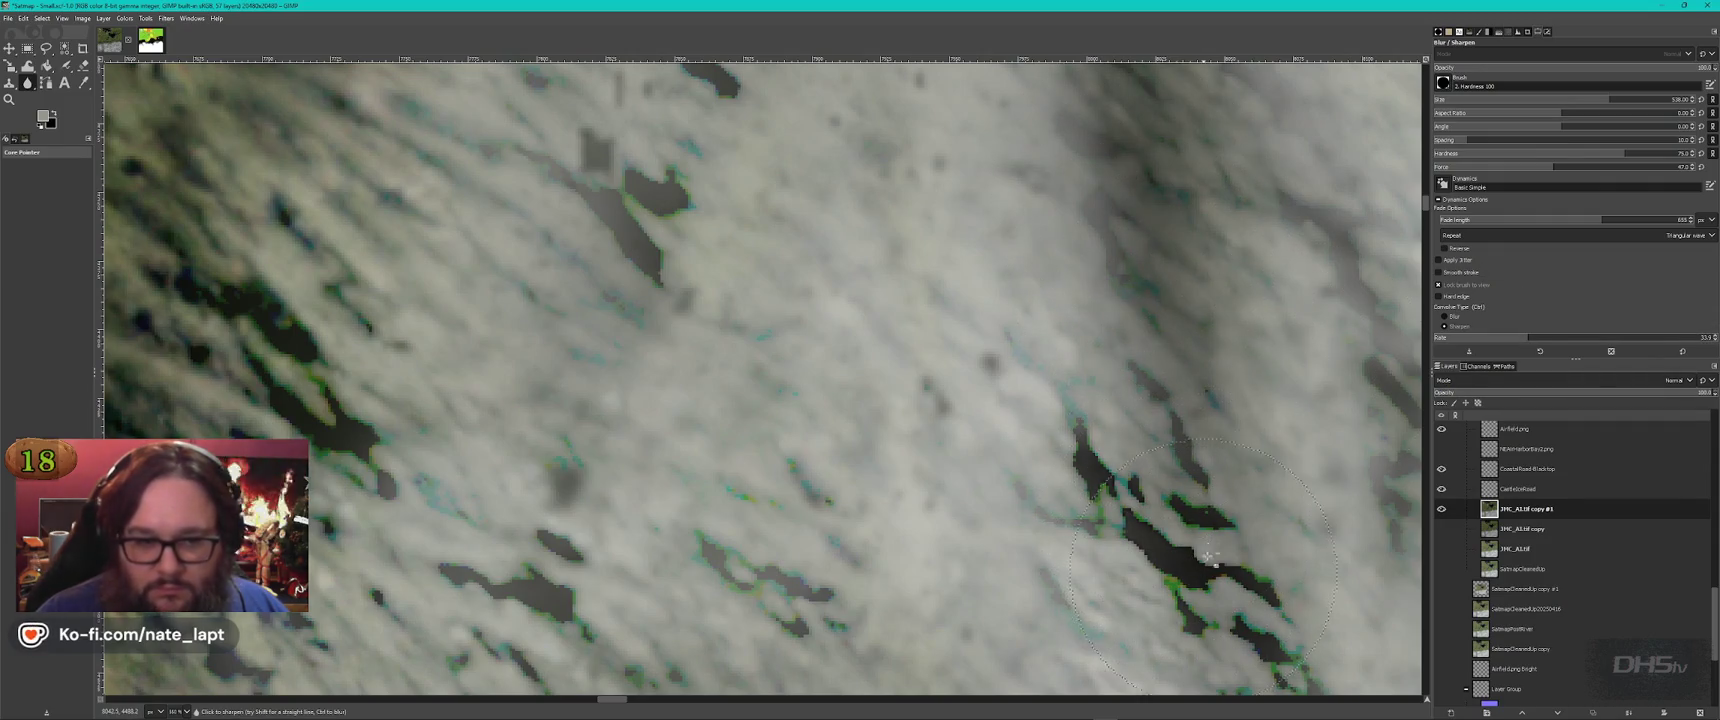
pyautogui.press('1')
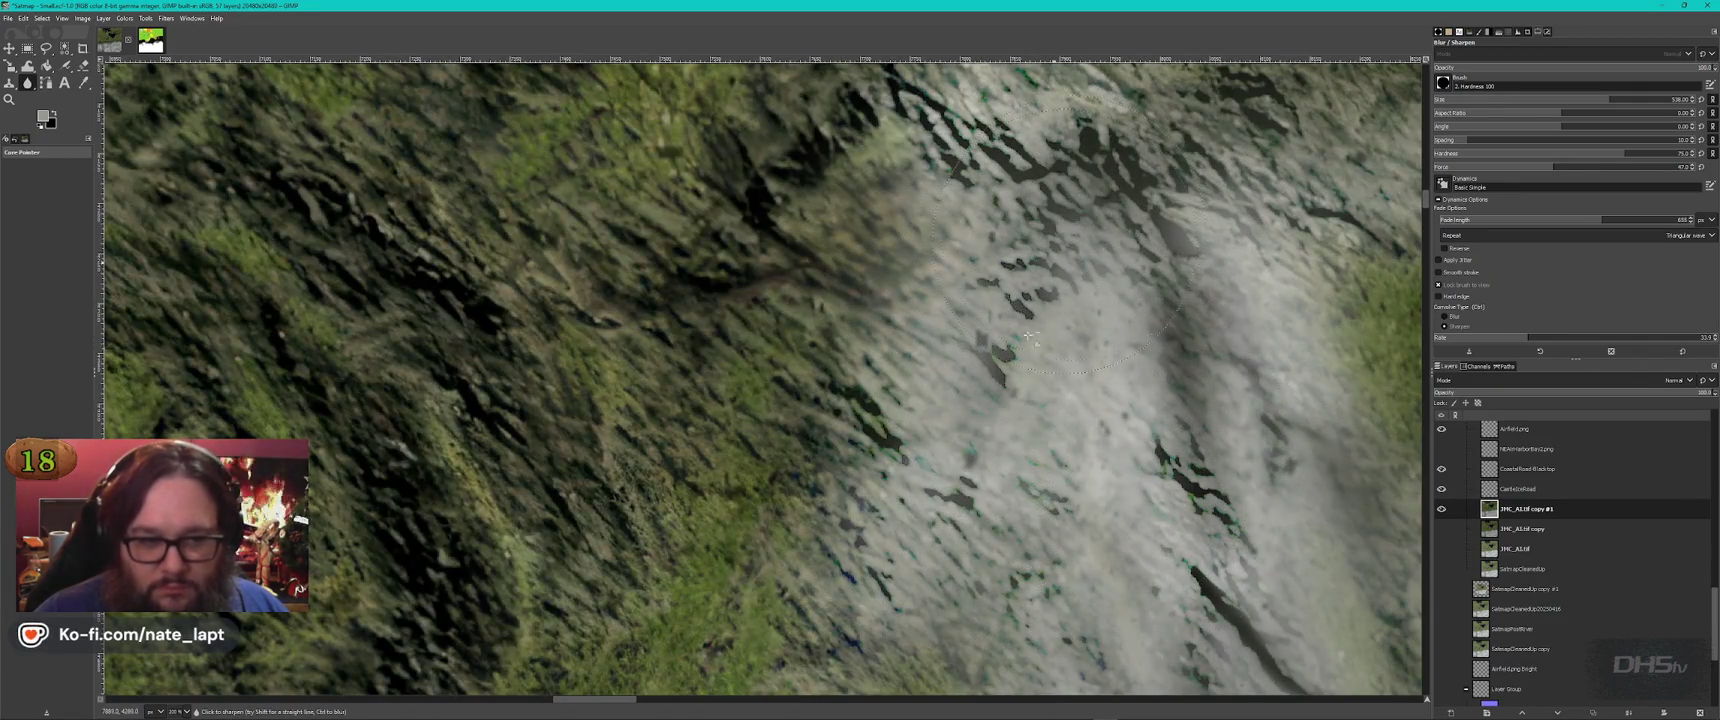
# Turn on Hard edge and stroke over the green fringes around a dark patch.
pyautogui.keyDown('ctrl'); pyautogui.scroll(7, 1127, 338); pyautogui.keyUp('ctrl')
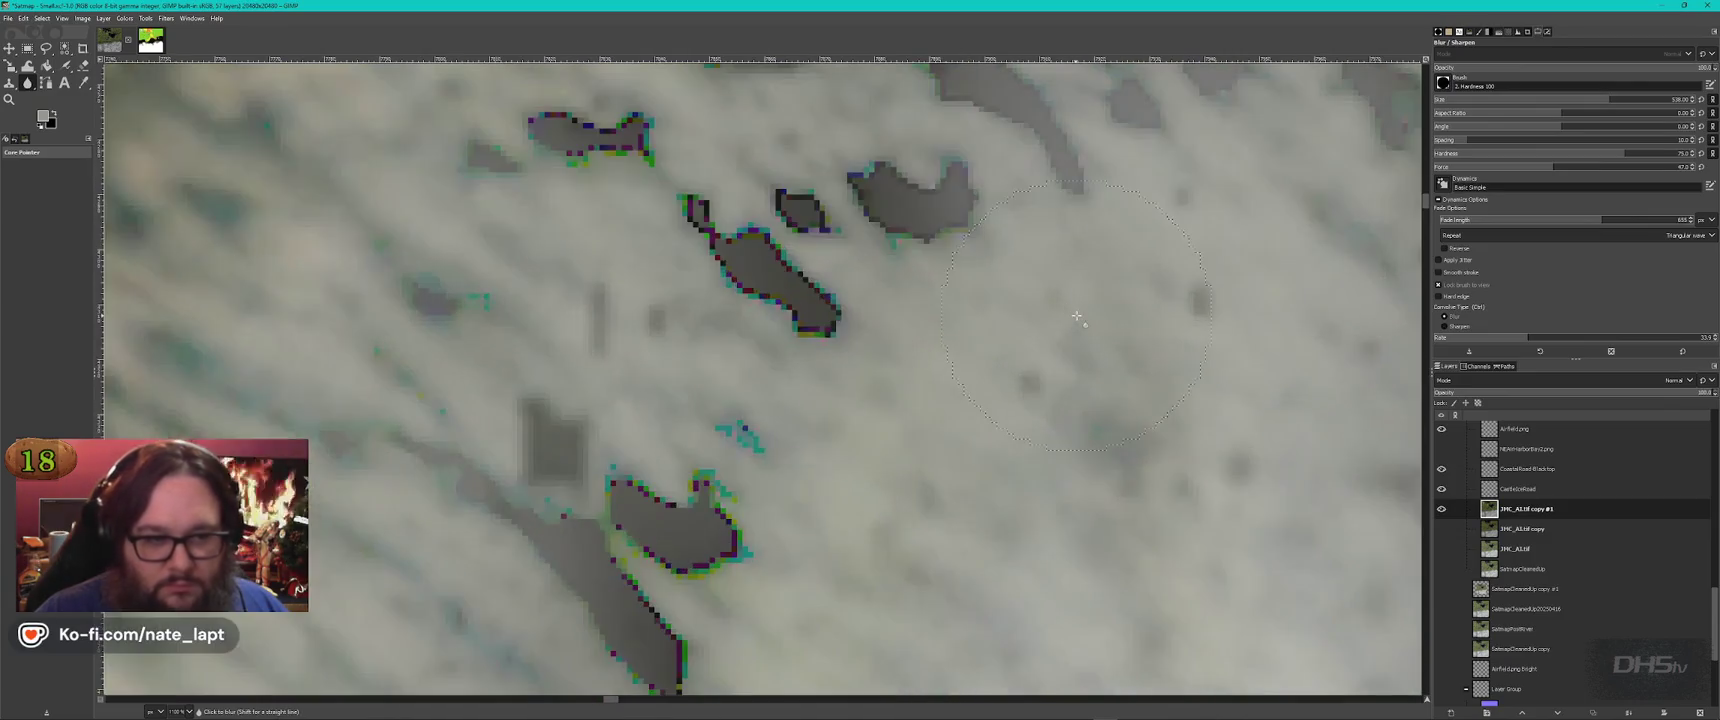
pyautogui.keyDown('ctrl'); pyautogui.scroll(-5, 913, 432); pyautogui.keyUp('ctrl')
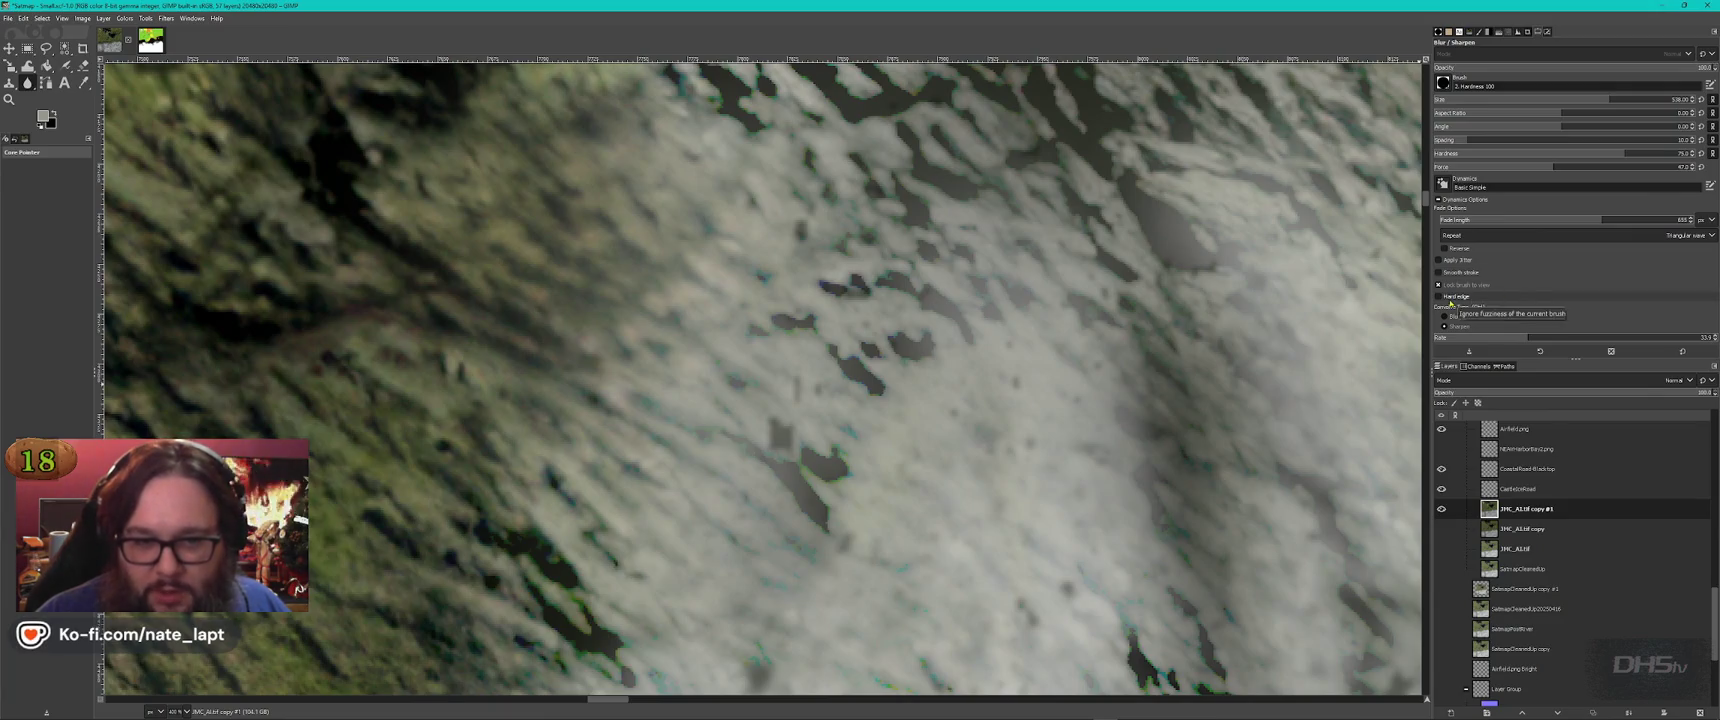
pyautogui.click(1452, 296)
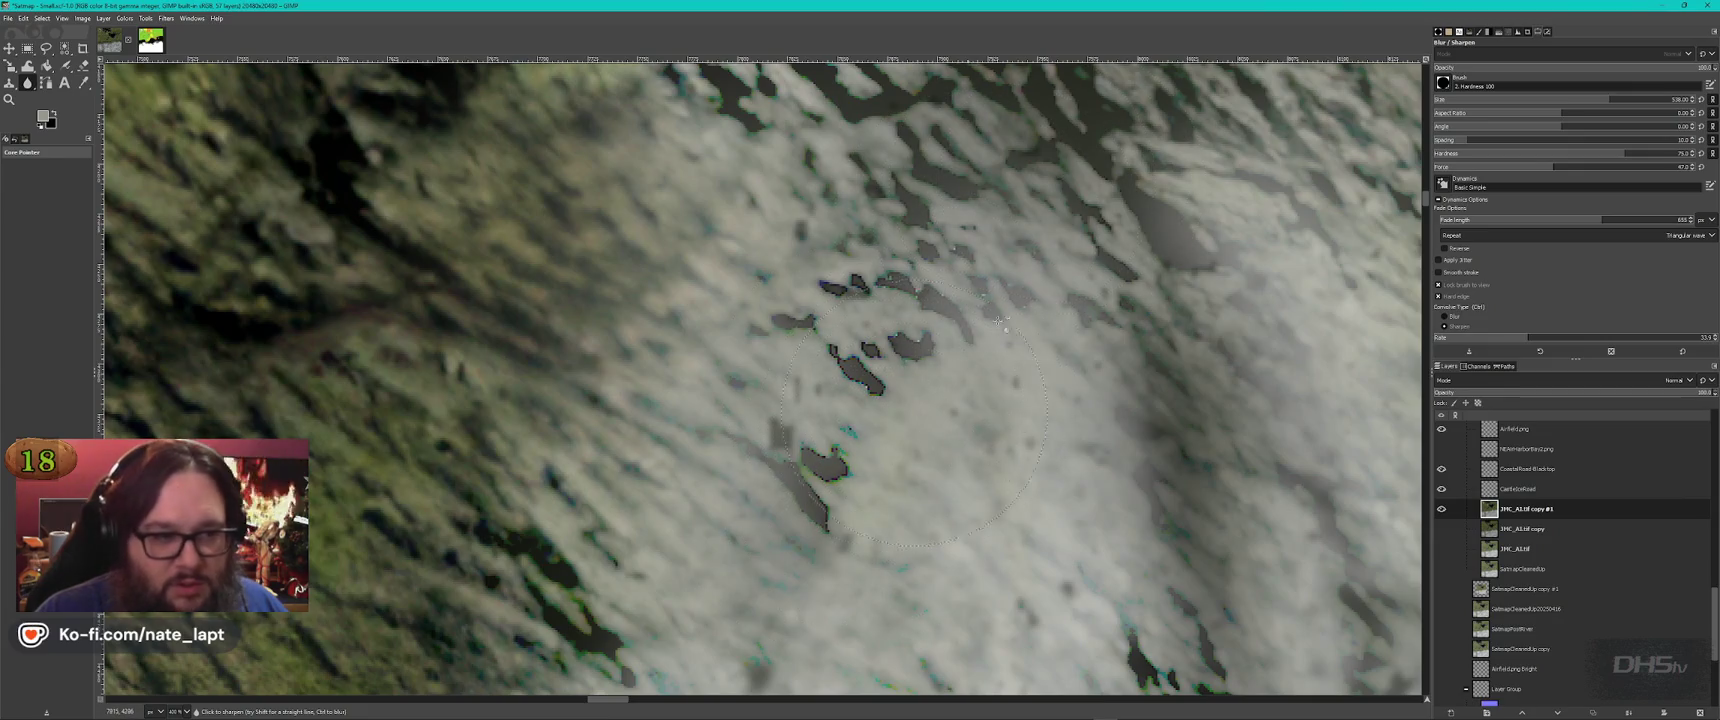
pyautogui.scroll(3, 983, 307)
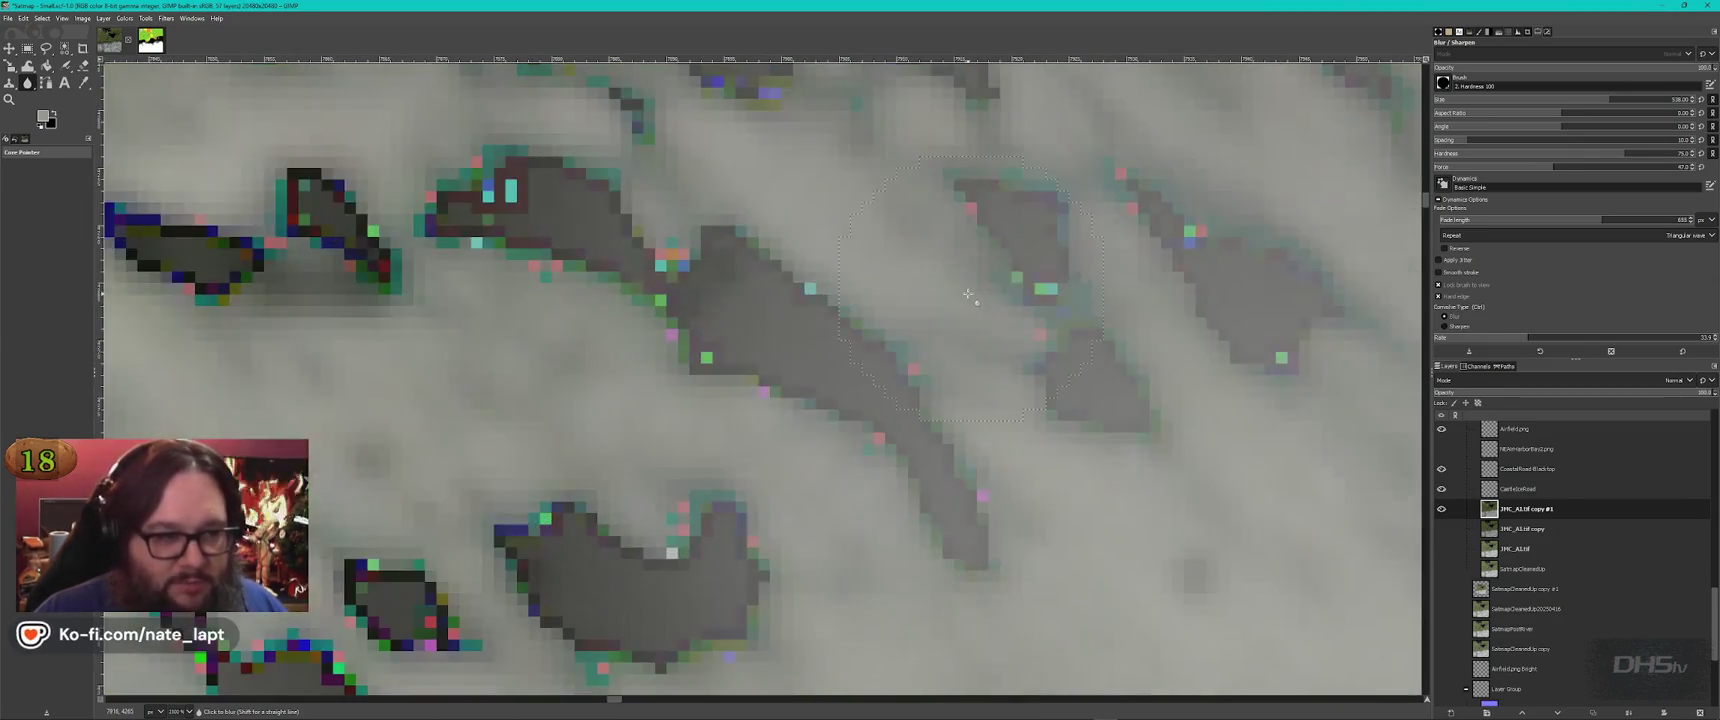
pyautogui.moveTo(983, 307); pyautogui.dragTo(968, 295)
pyautogui.scroll(-3, 990, 306)
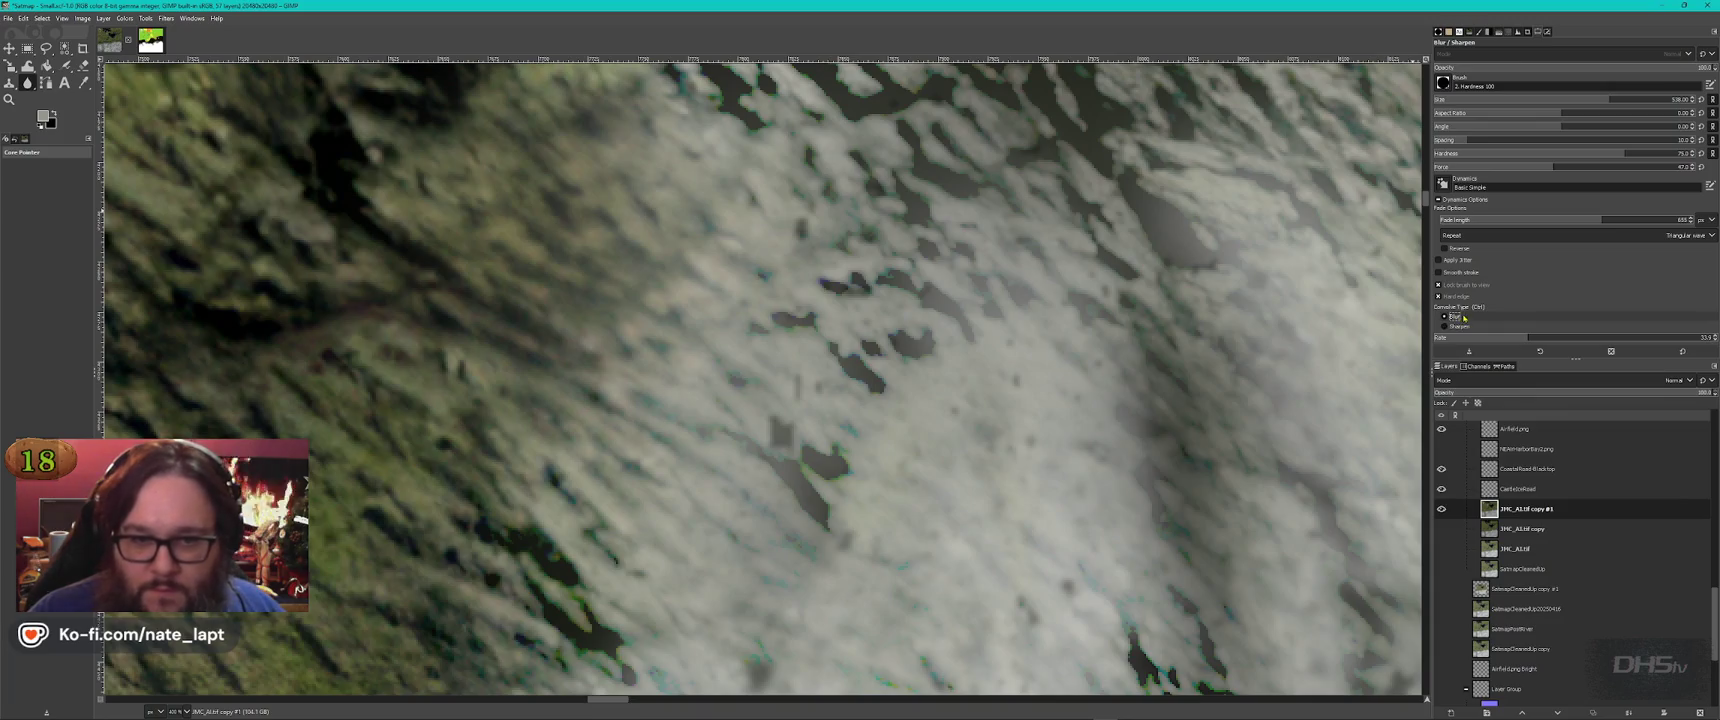
pyautogui.click(1485, 238)
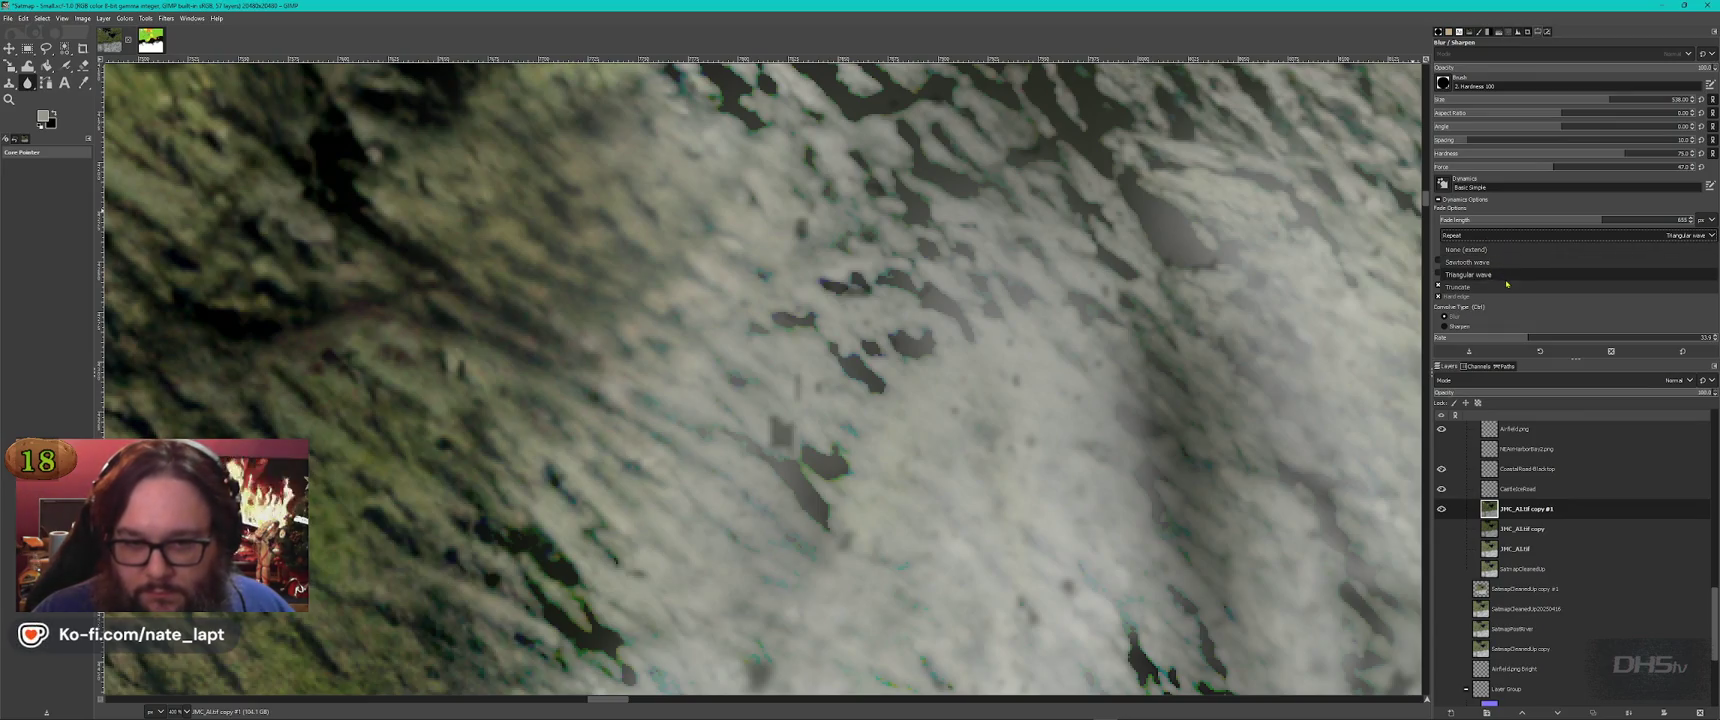
pyautogui.click(1505, 287)
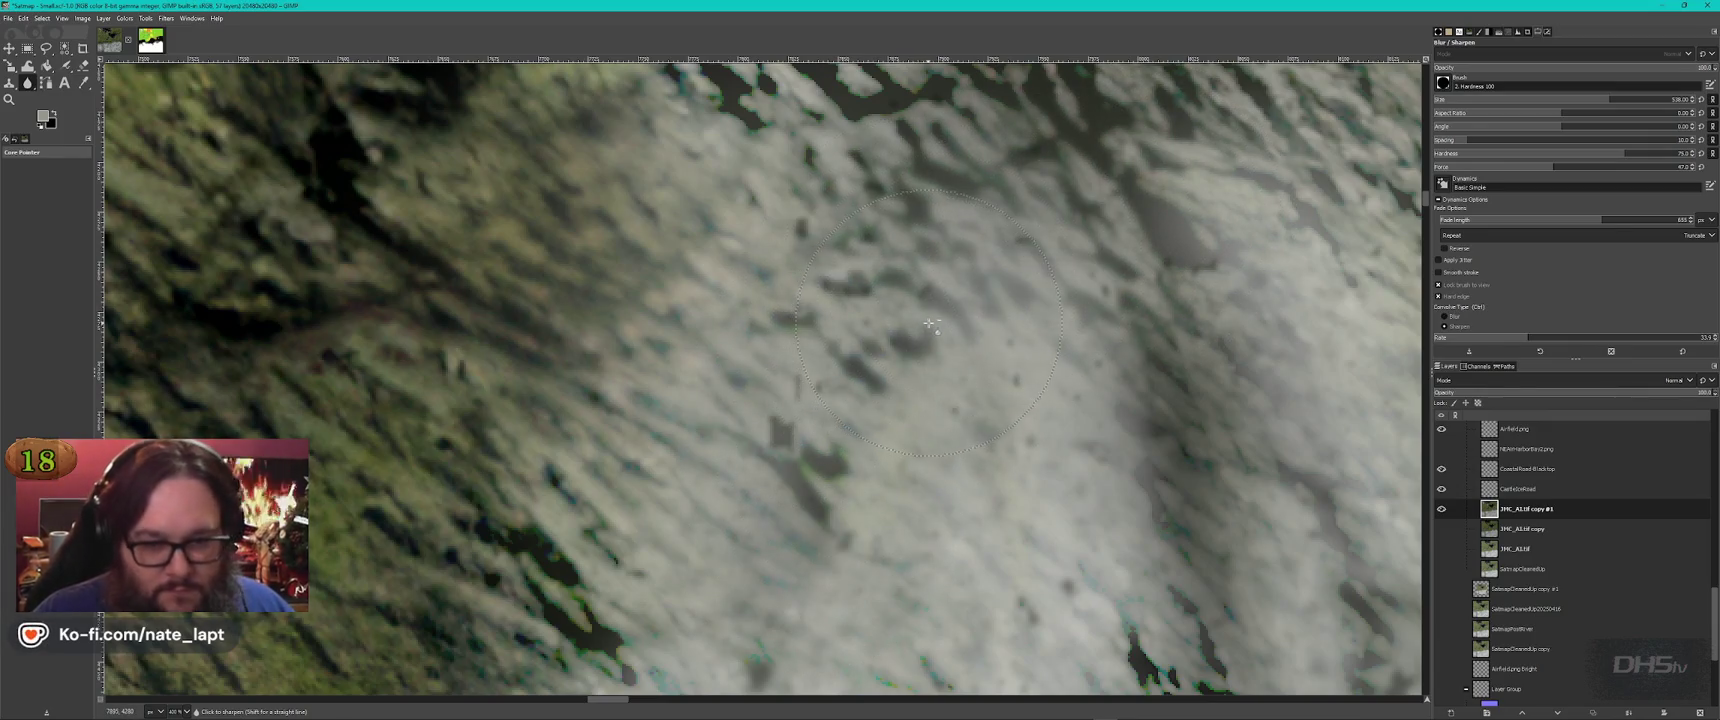
pyautogui.scroll(4, 898, 365)
pyautogui.moveTo(913, 330)
pyautogui.mouseDown()
pyautogui.moveTo(474, 244)
pyautogui.moveTo(393, 199)
pyautogui.mouseUp()
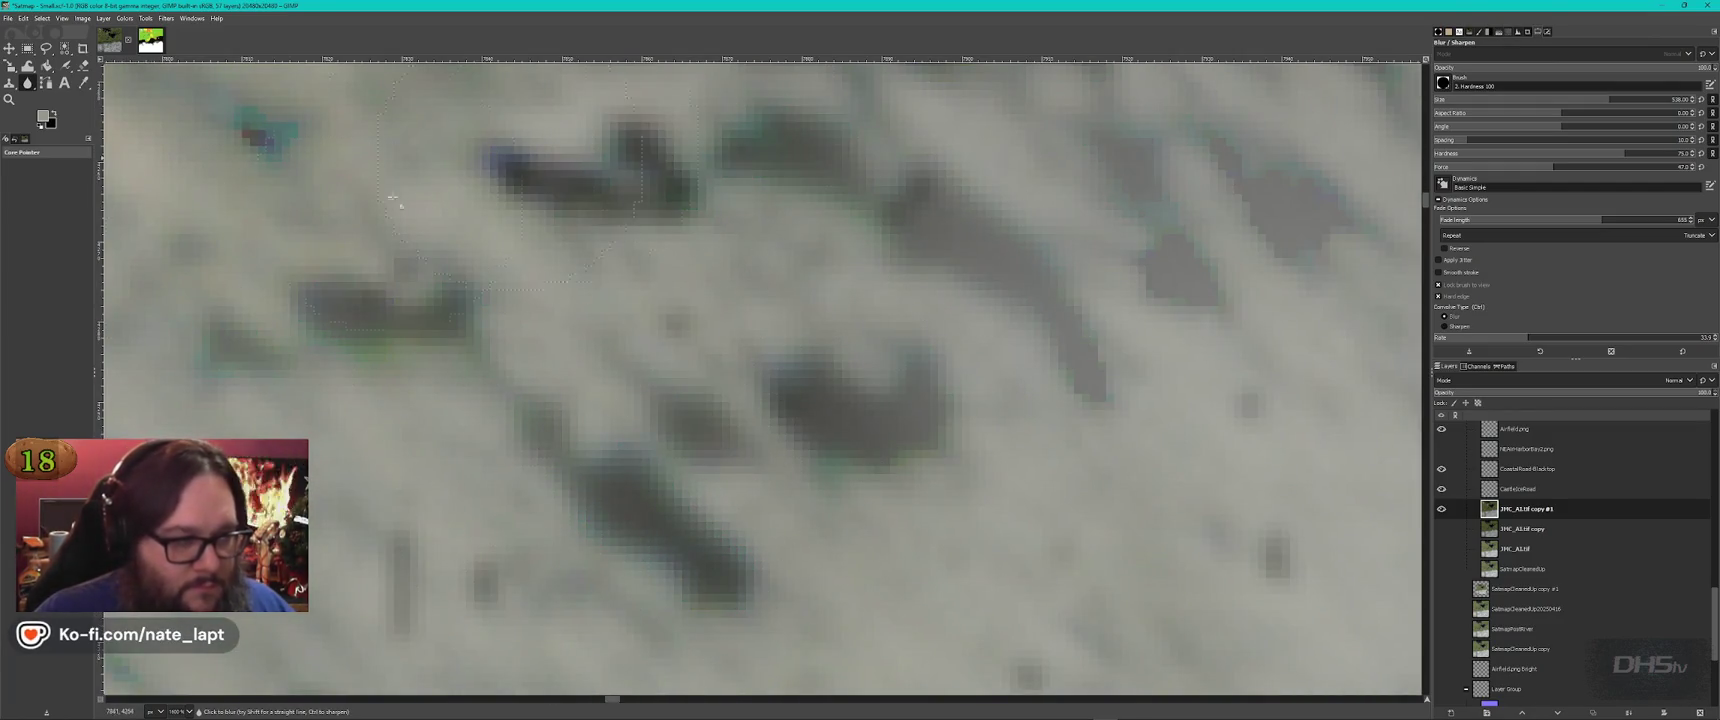
pyautogui.hotkey('ctrl', 'z')
pyautogui.hotkey('ctrl', 'z')
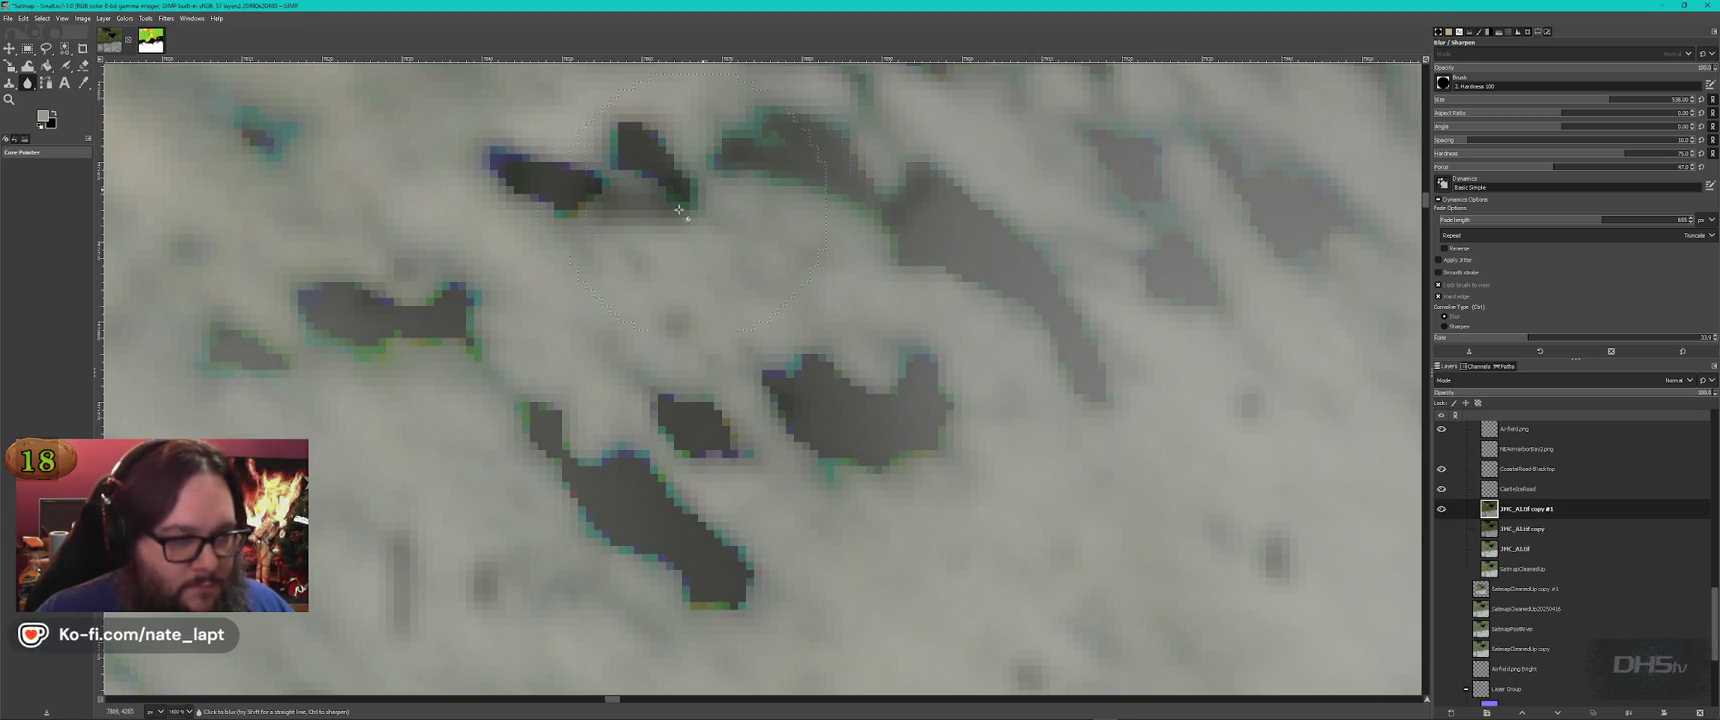
pyautogui.scroll(-4, 630, 204)
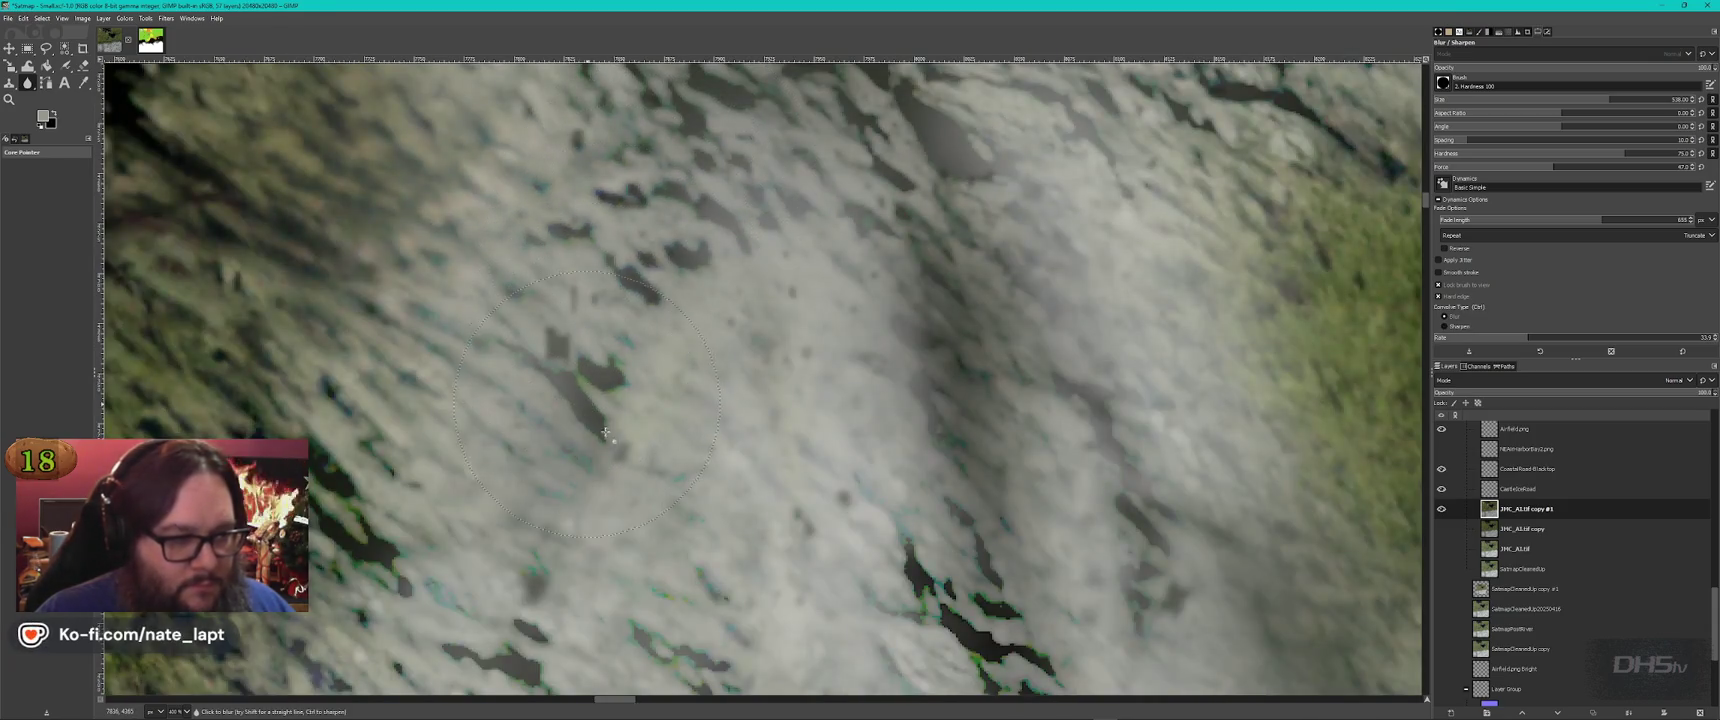
pyautogui.scroll(-3, 714, 510)
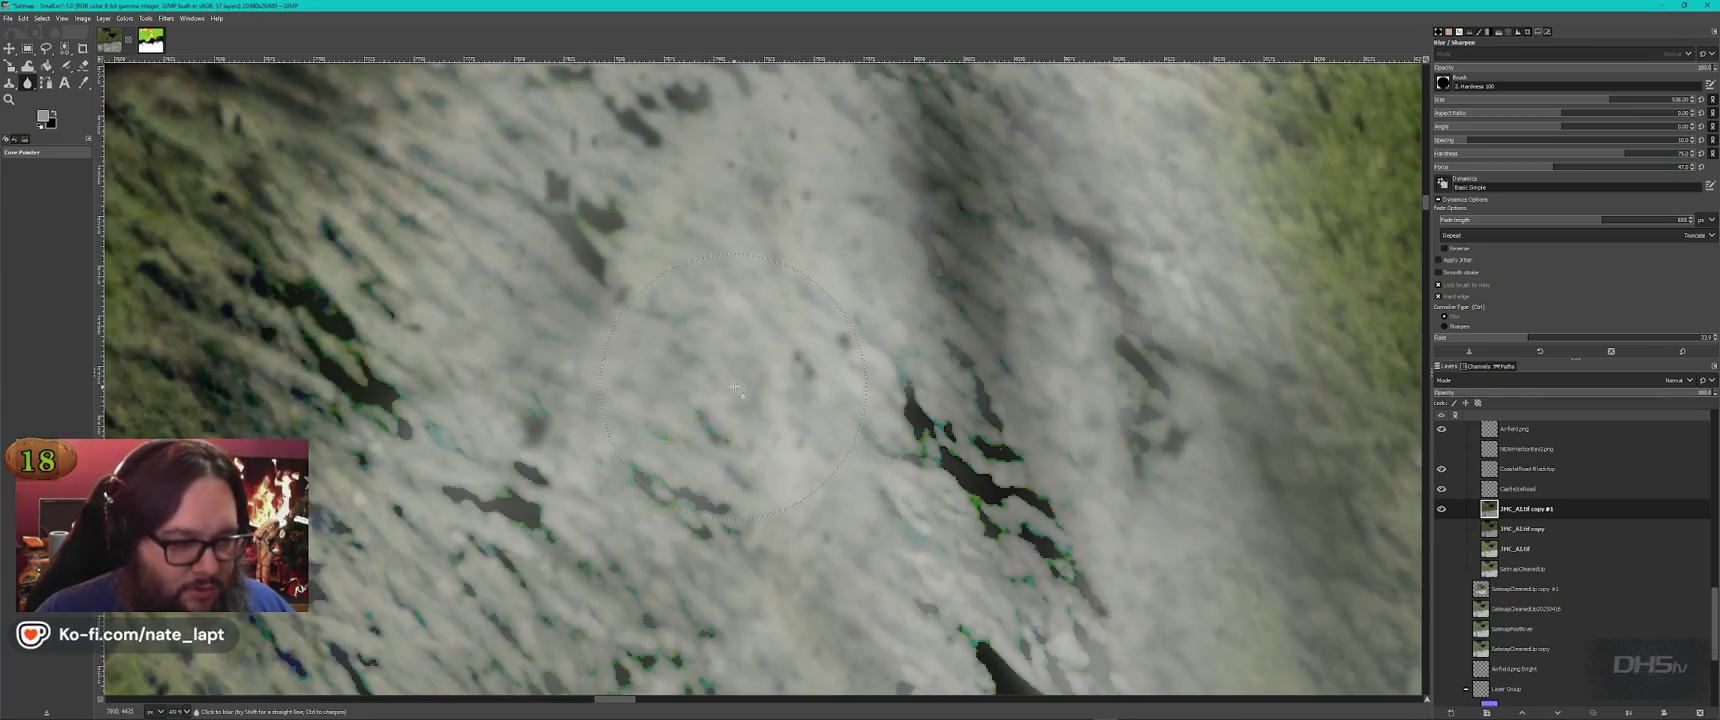
pyautogui.scroll(-5, 735, 388)
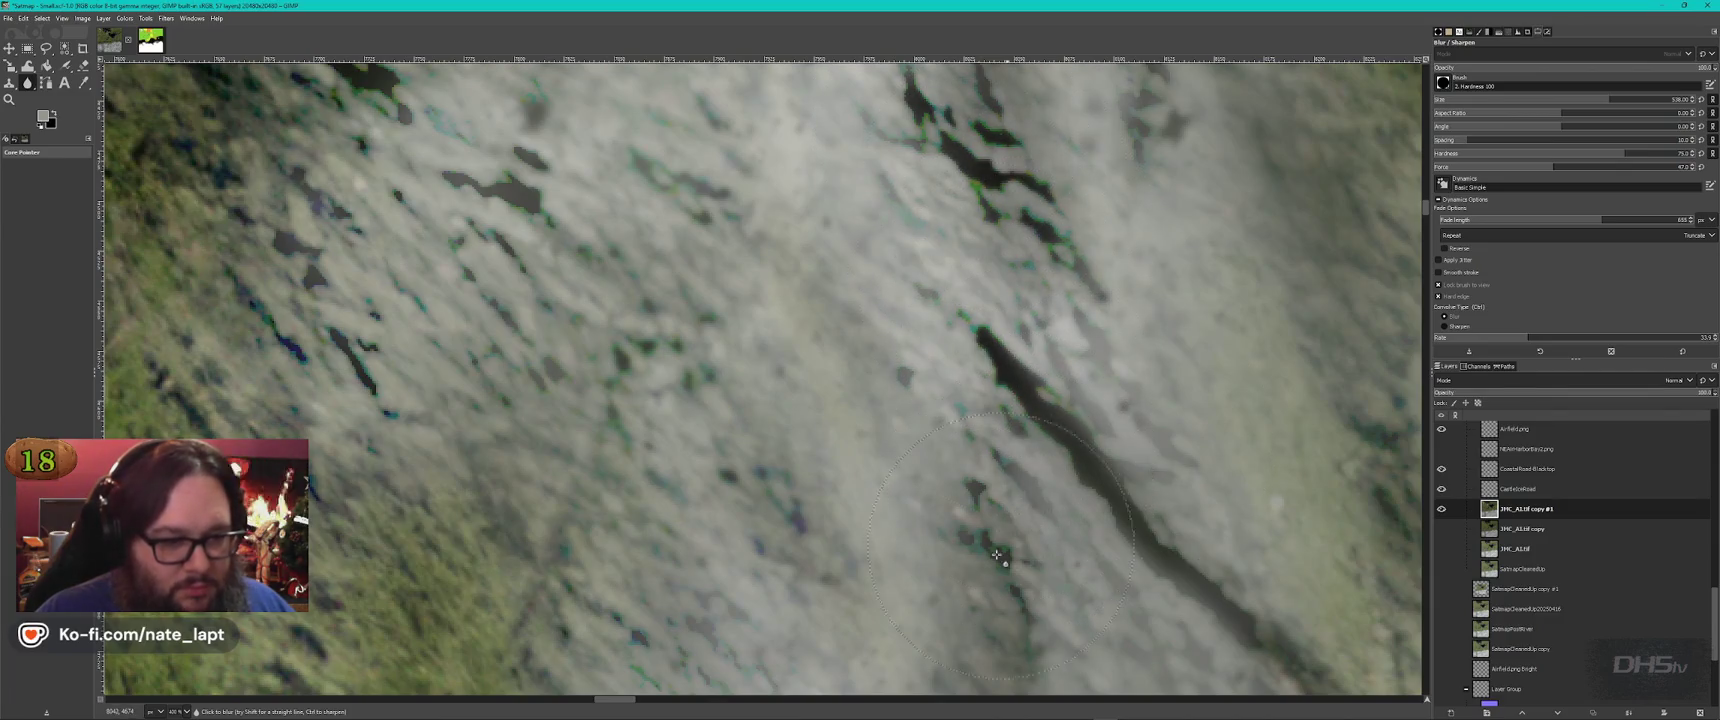
pyautogui.scroll(3, 1110, 318)
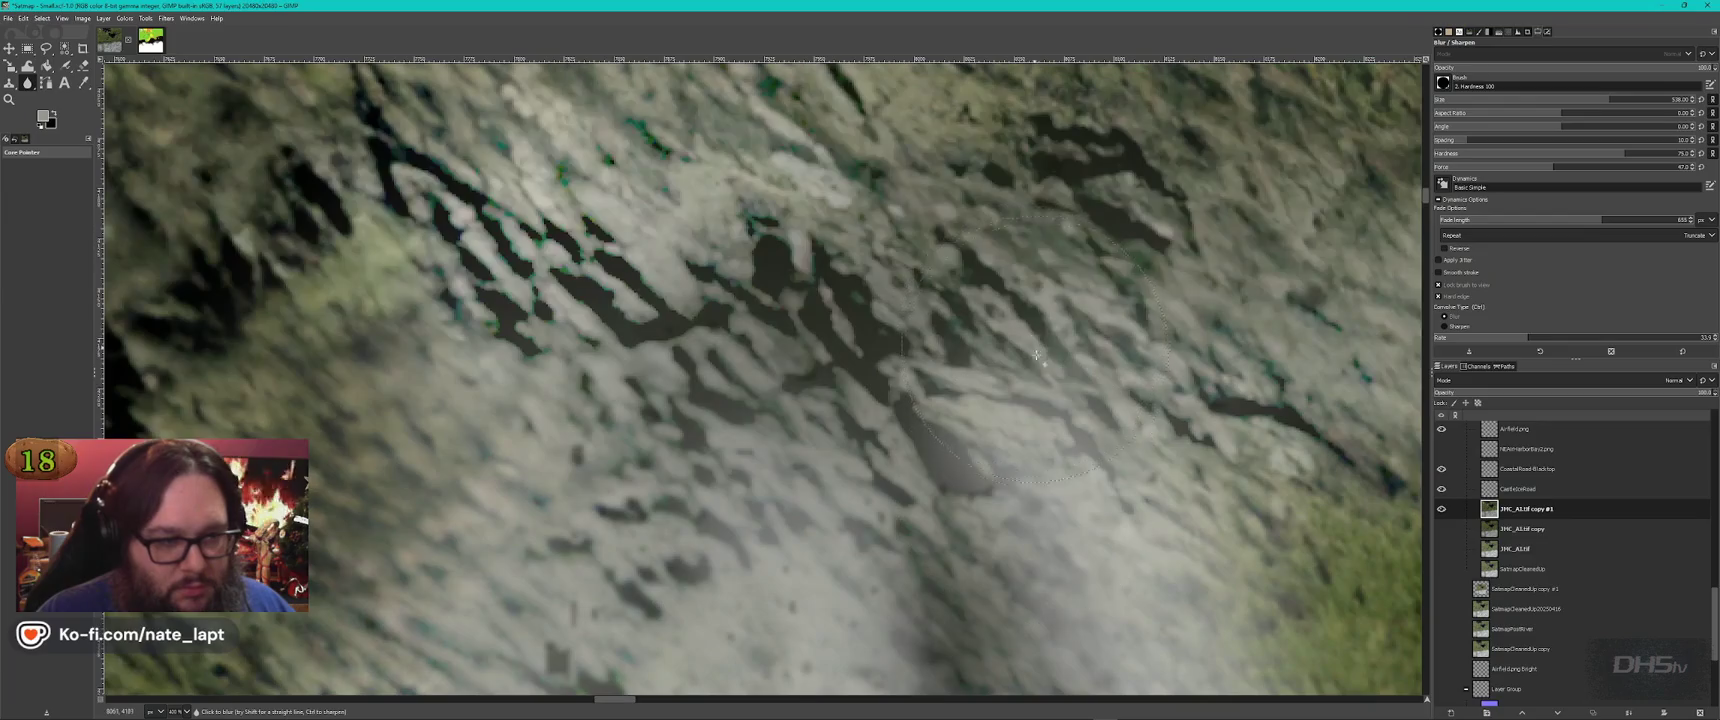
pyautogui.scroll(3, 1010, 318)
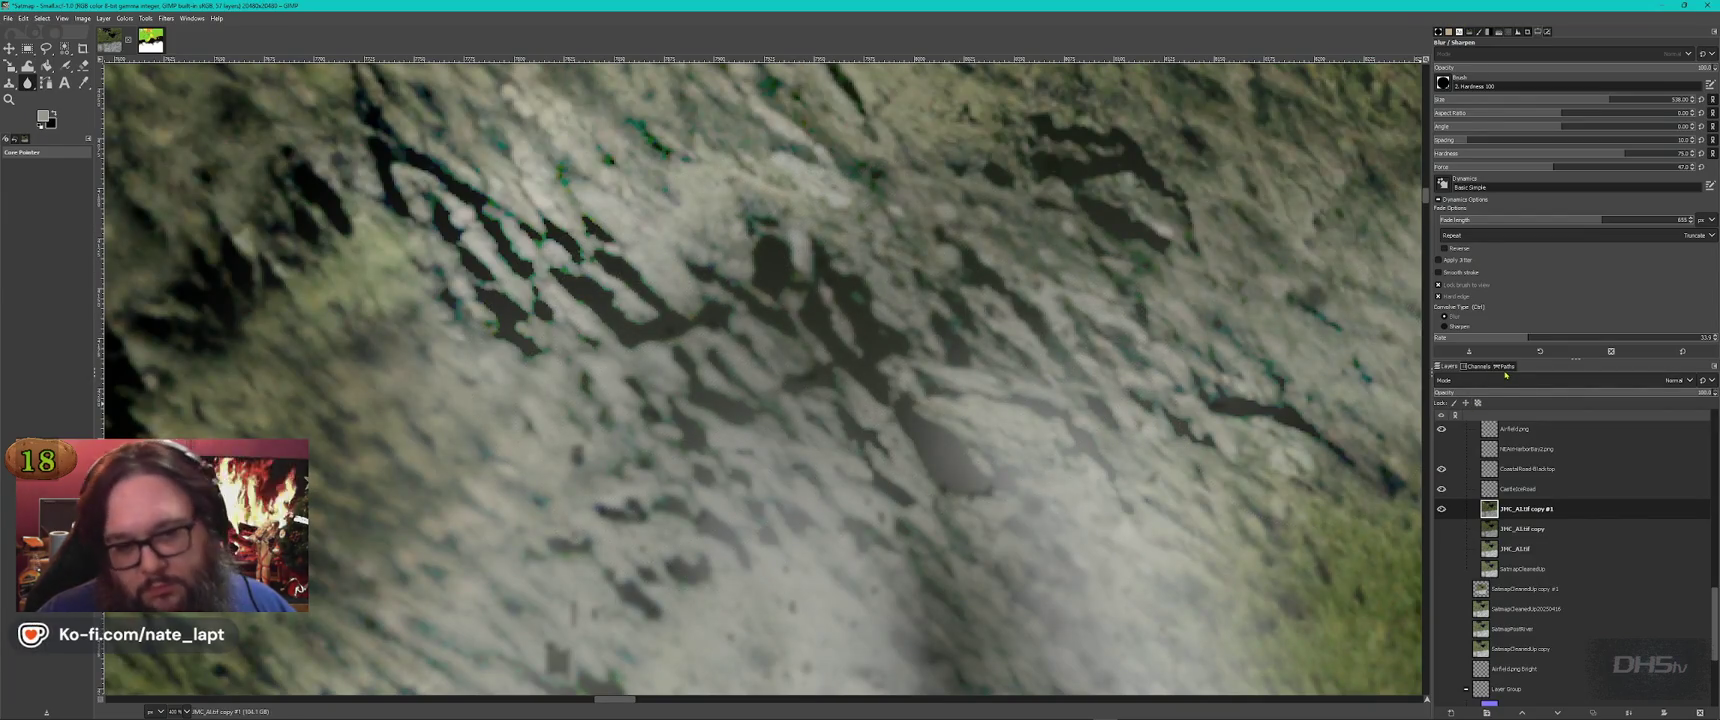
pyautogui.scroll(4, 925, 555)
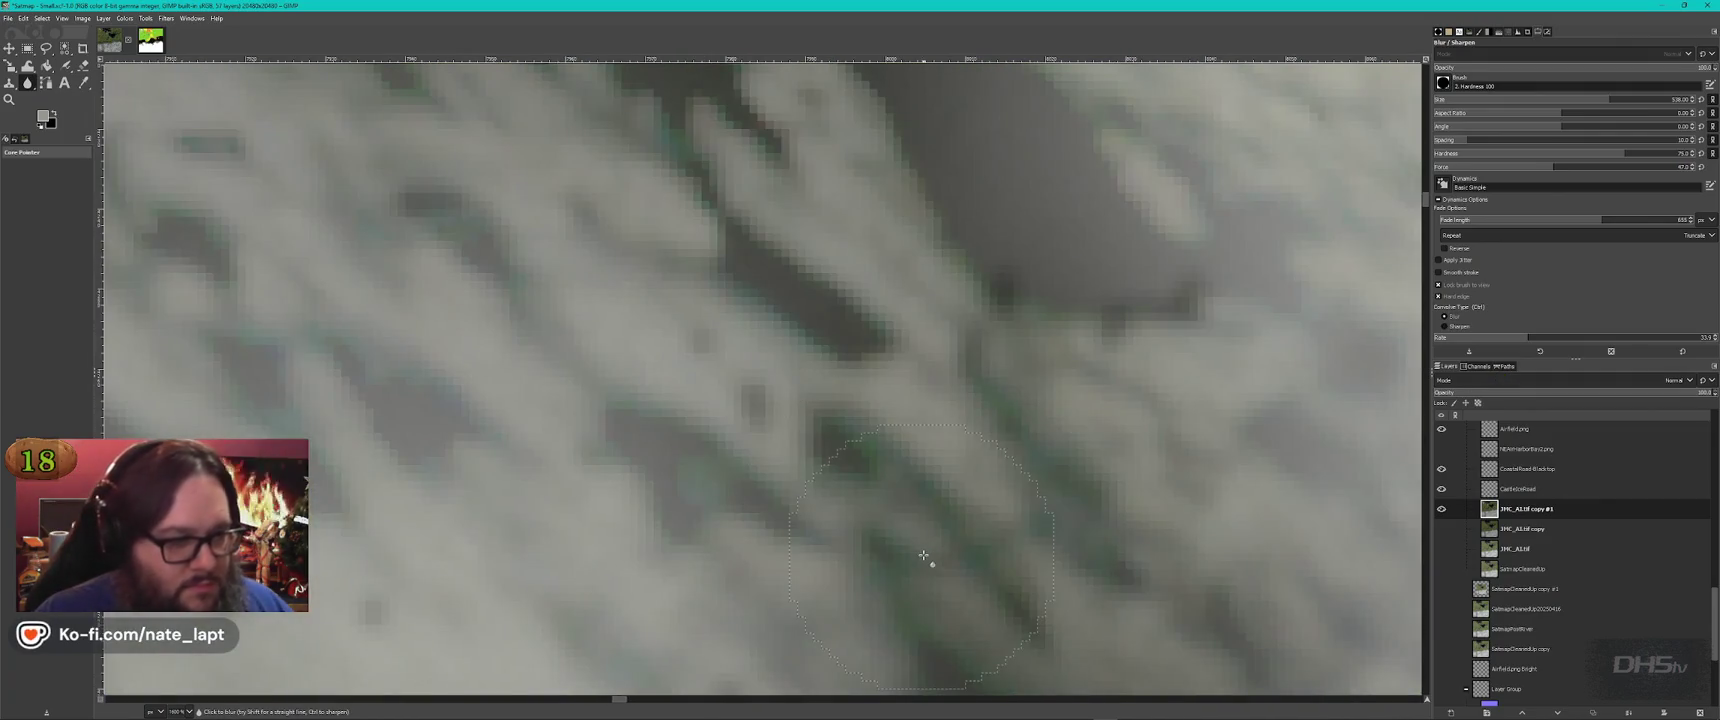
pyautogui.press('ctrl')
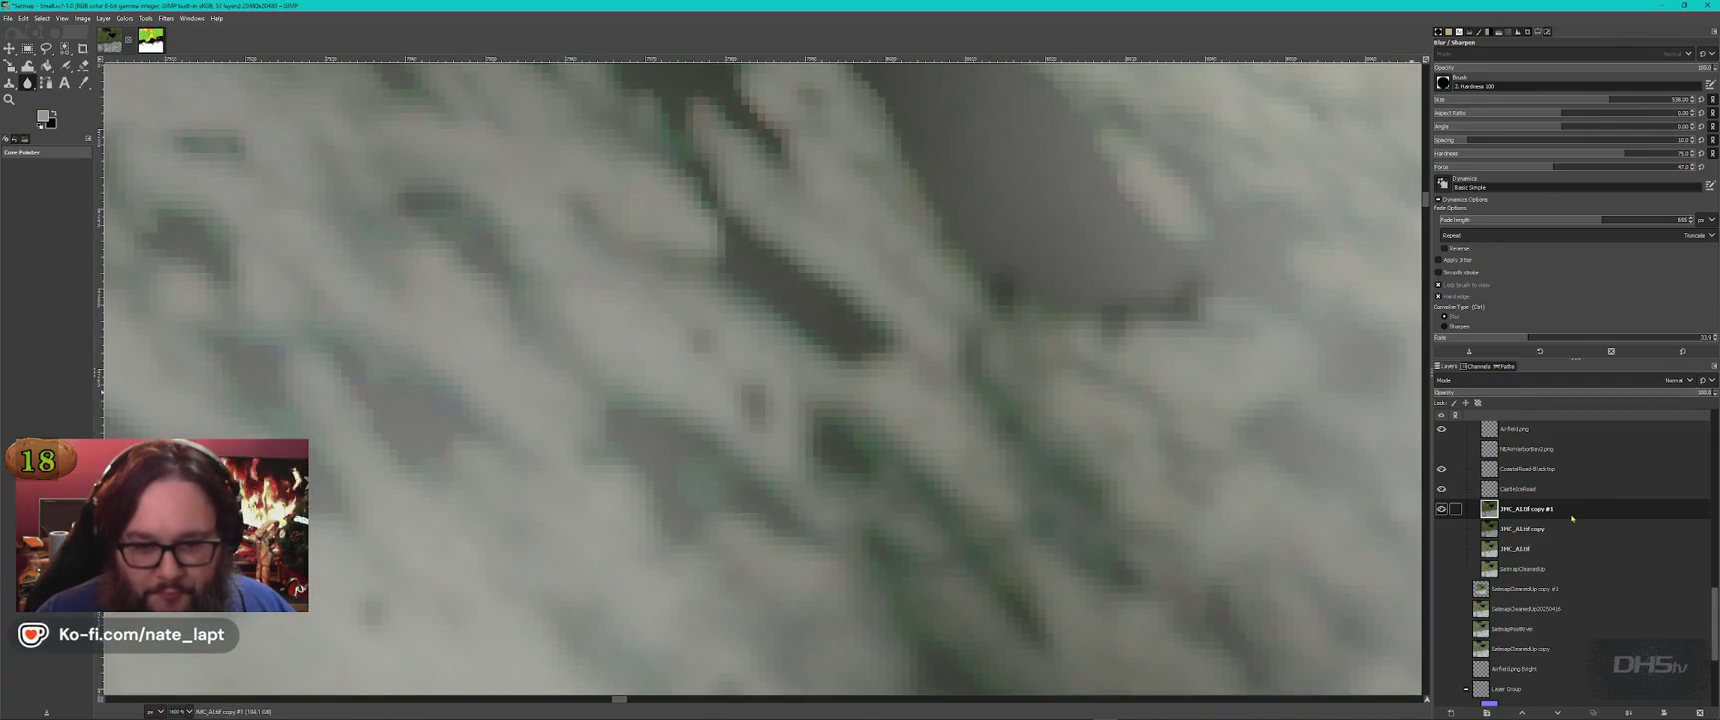
# Briefly toggle MtnVincentPeakSNOW's visibility, then make MtnVincentPeak.png copy the active, visible layer.
pyautogui.scroll(3, 1556, 480)
pyautogui.scroll(5, 1562, 495)
pyautogui.scroll(3, 1570, 512)
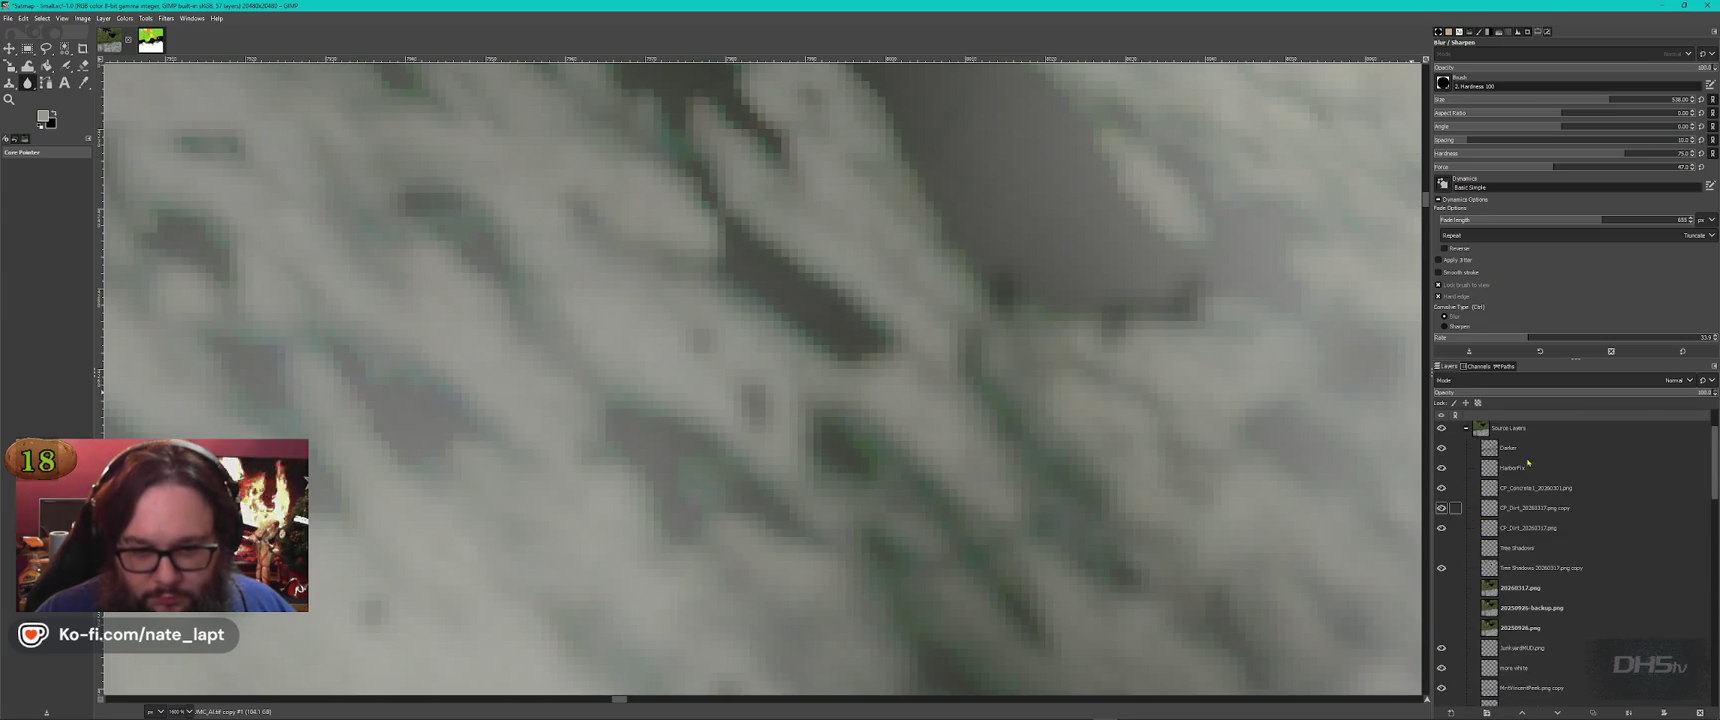
pyautogui.scroll(1, 1545, 495)
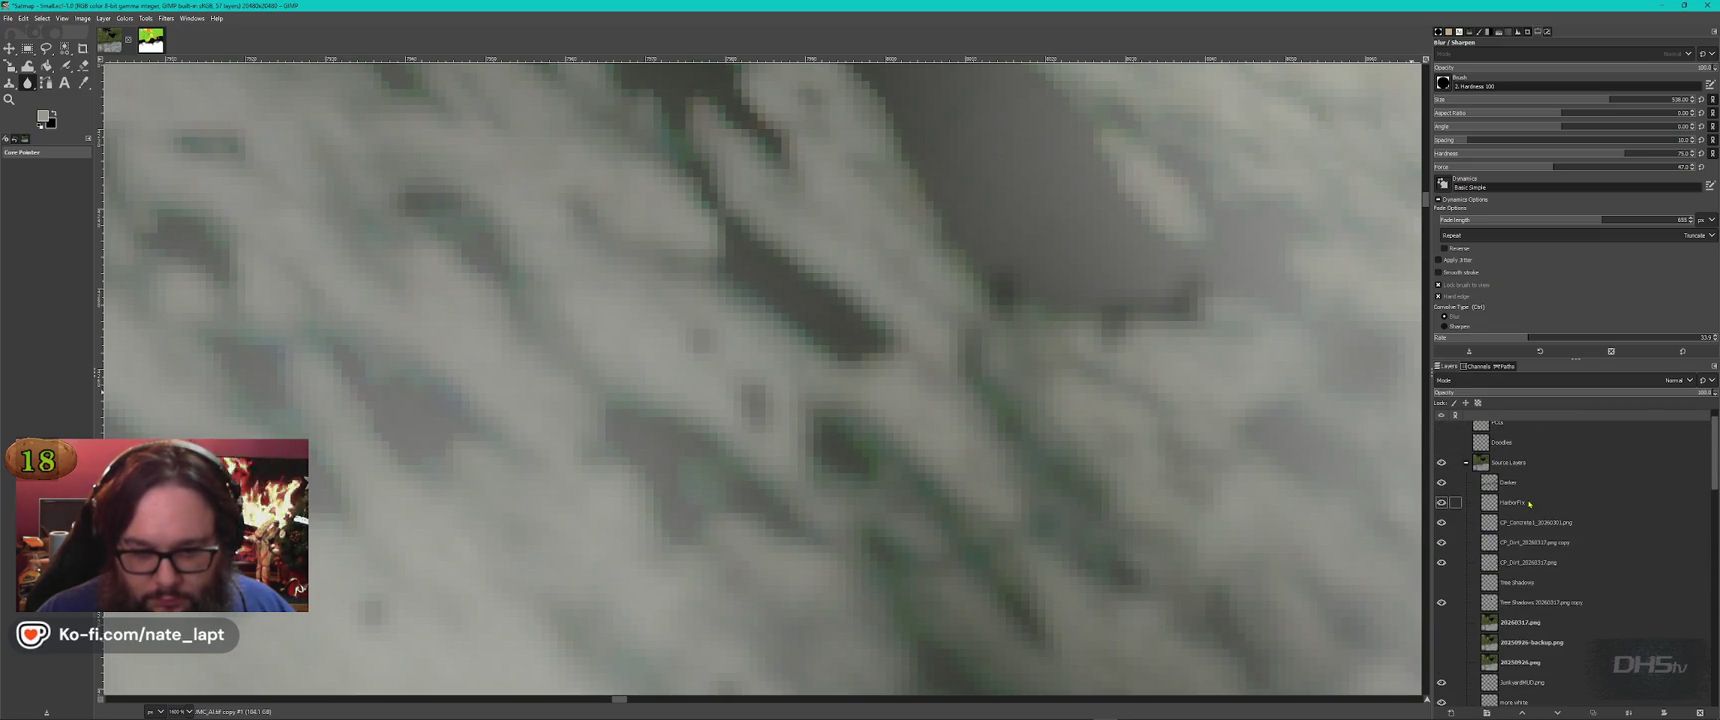
pyautogui.scroll(-2, 1545, 515)
pyautogui.scroll(-2, 1560, 530)
pyautogui.scroll(-1, 1576, 548)
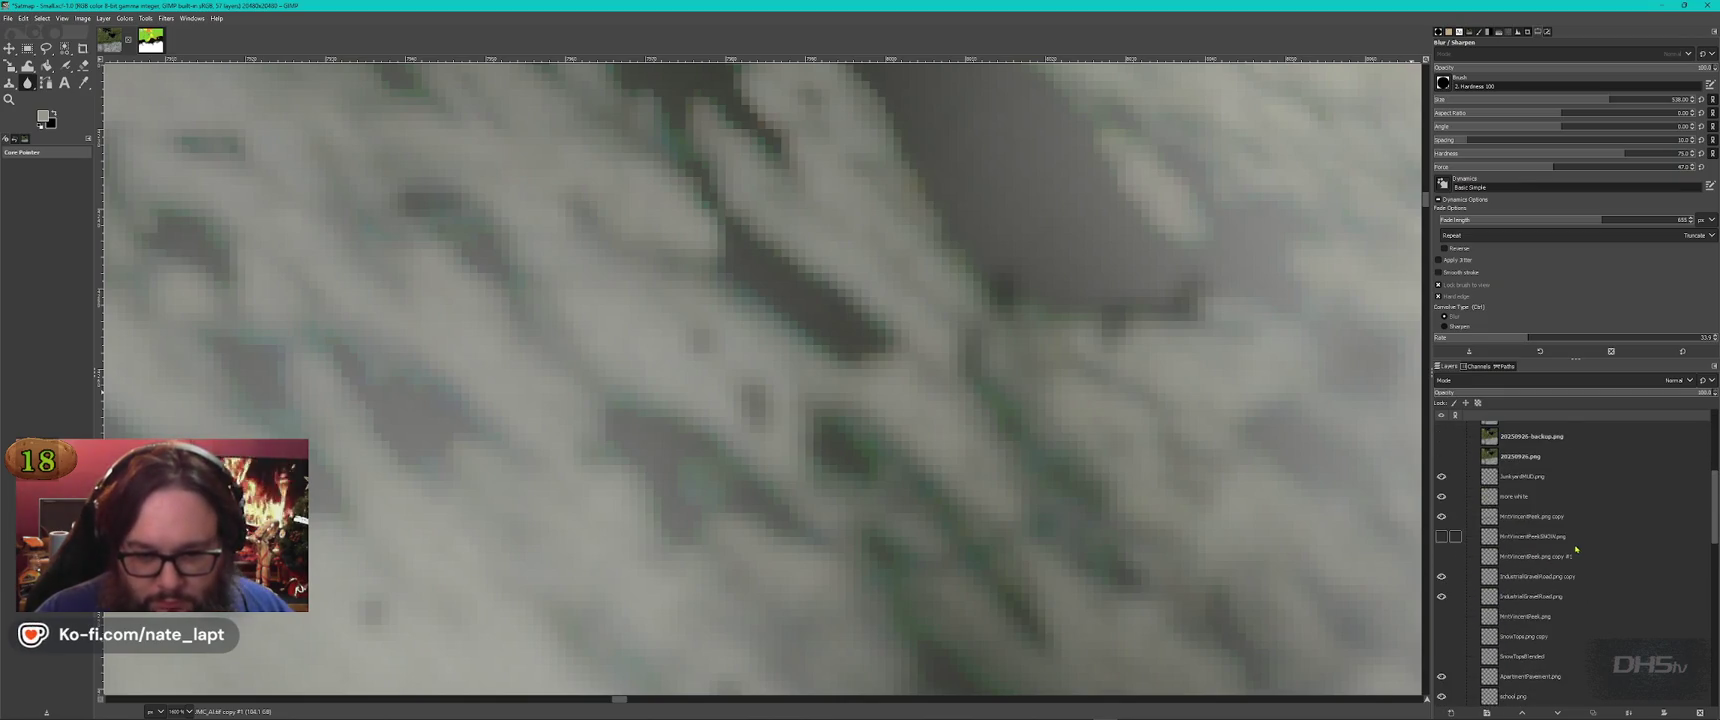
pyautogui.click(1441, 538)
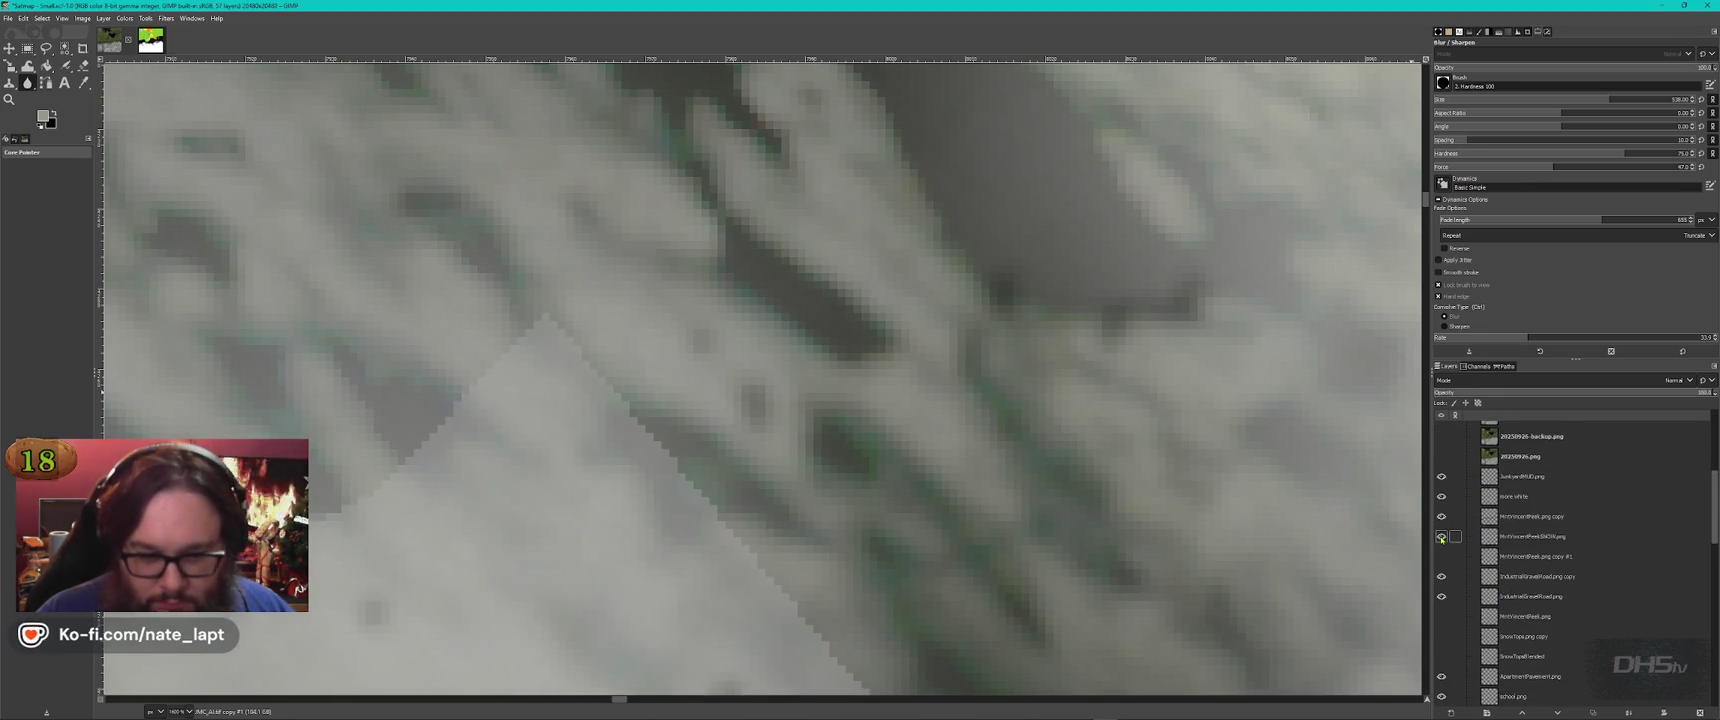
pyautogui.click(1441, 538)
pyautogui.click(1529, 518)
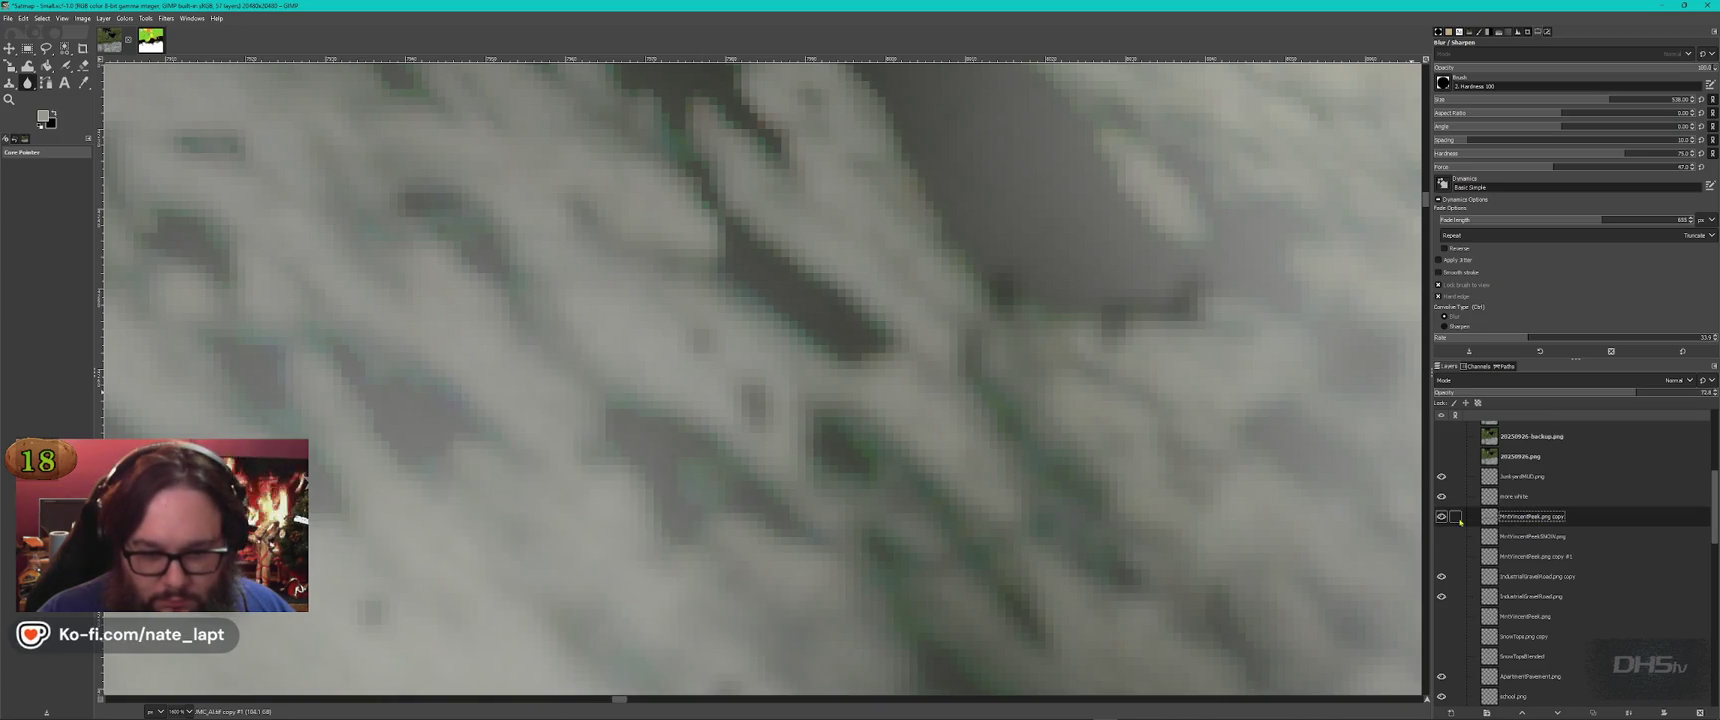
pyautogui.click(1441, 517)
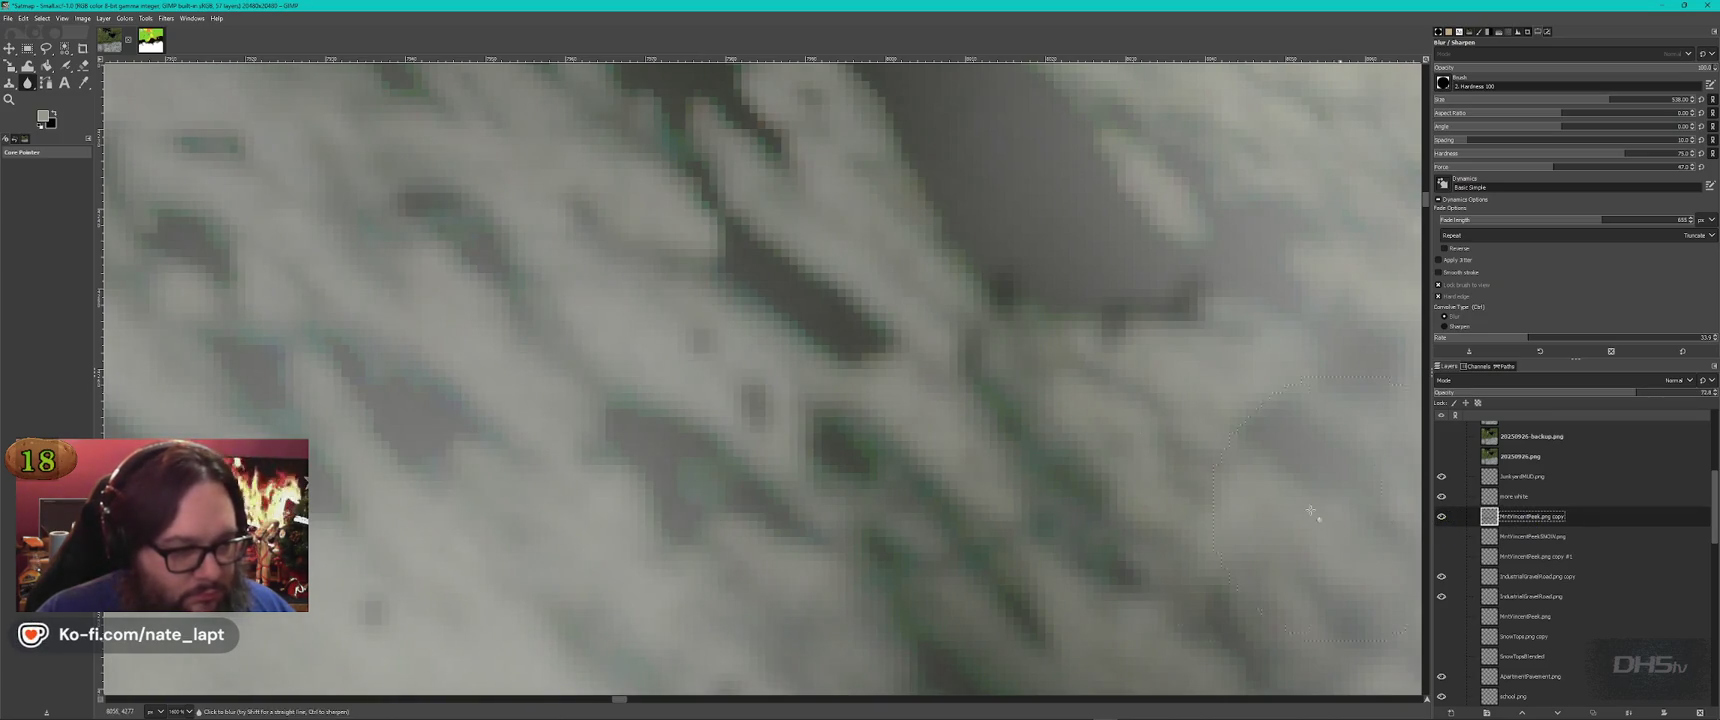
pyautogui.scroll(-4, 976, 417)
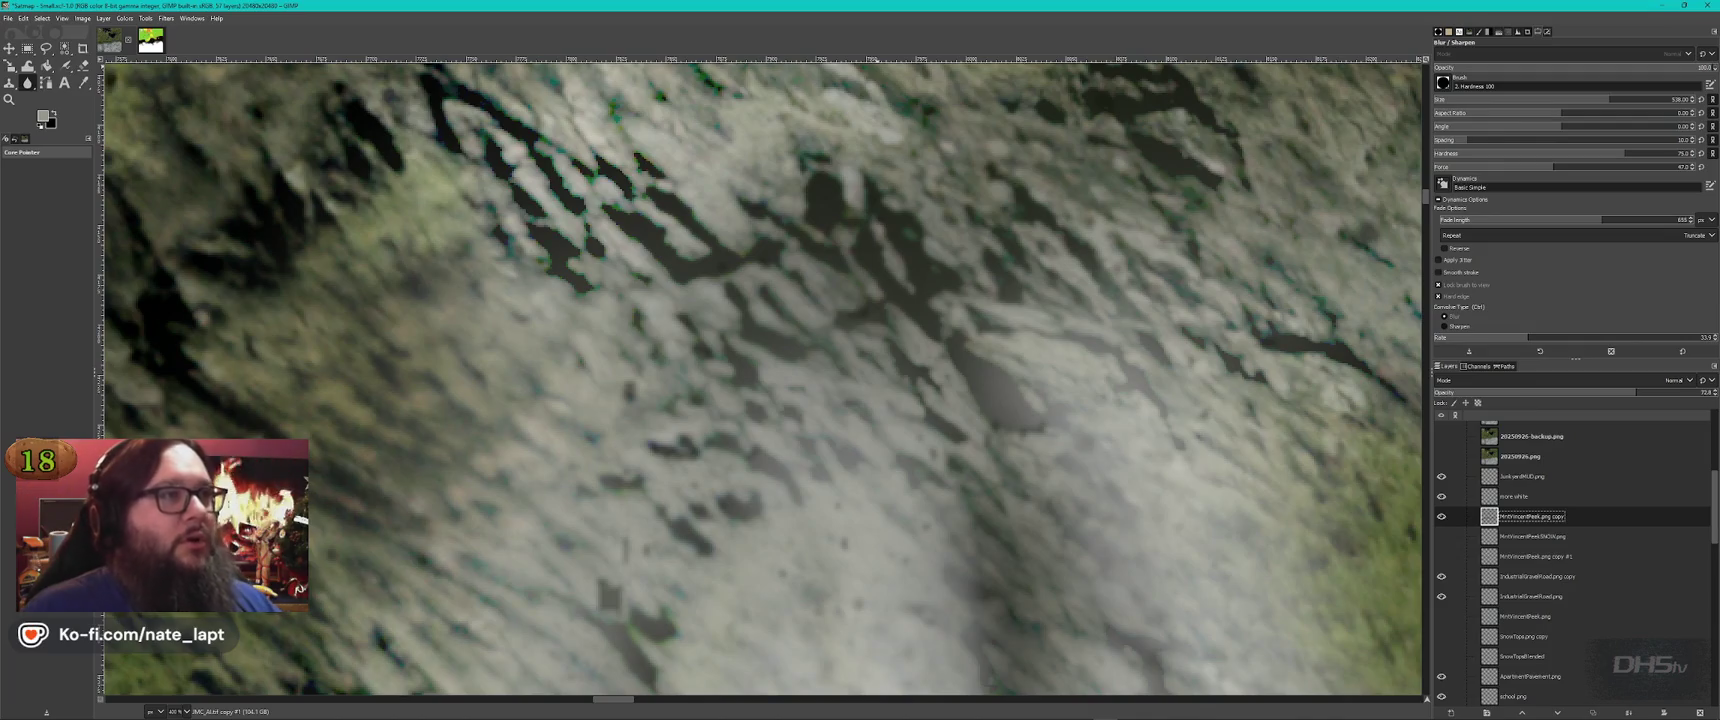
pyautogui.hotkey('alt', 'Tab')
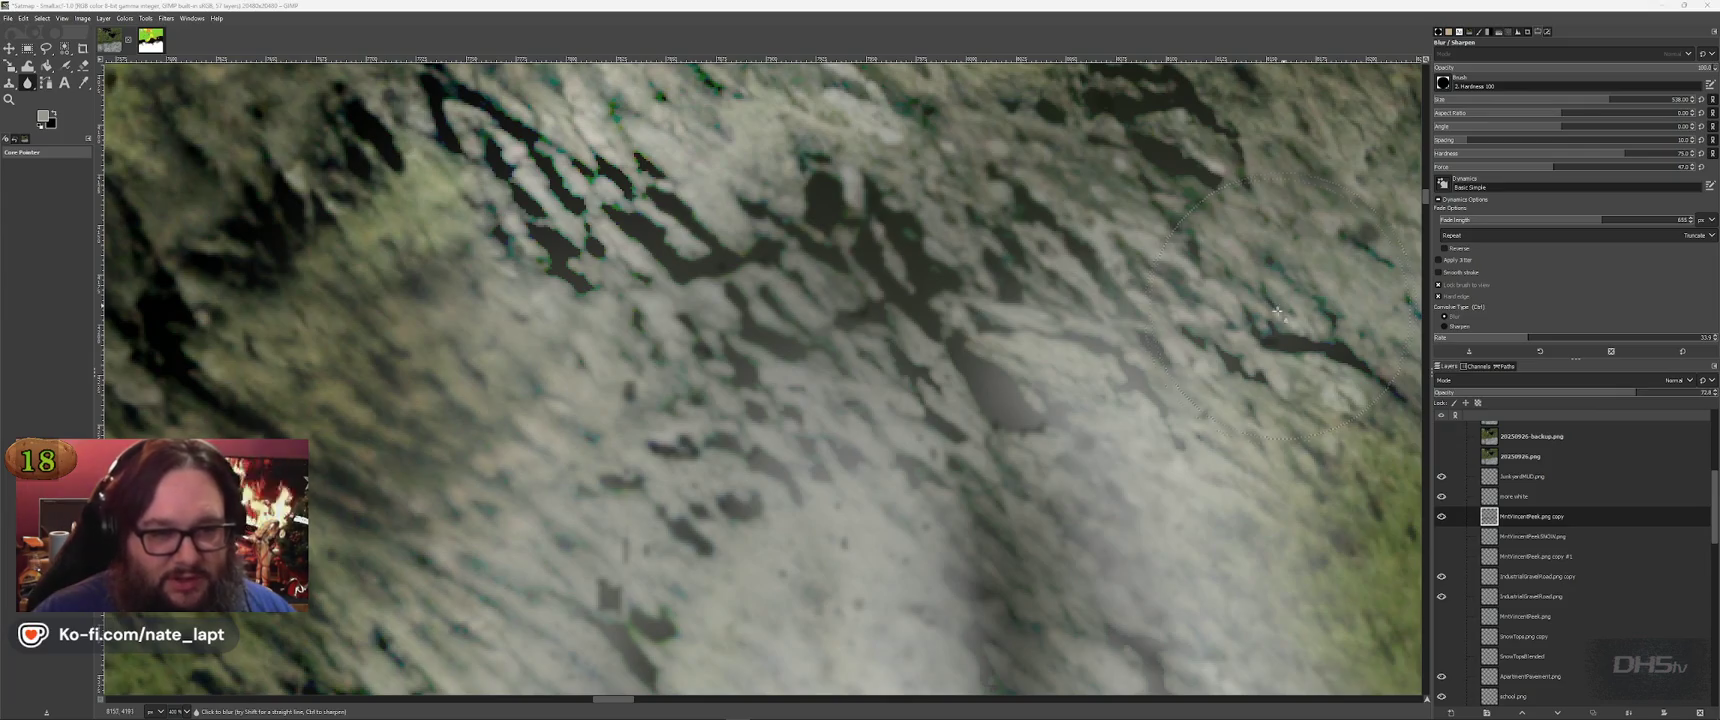
pyautogui.scroll(-2, 1215, 355)
pyautogui.scroll(-2, 1200, 352)
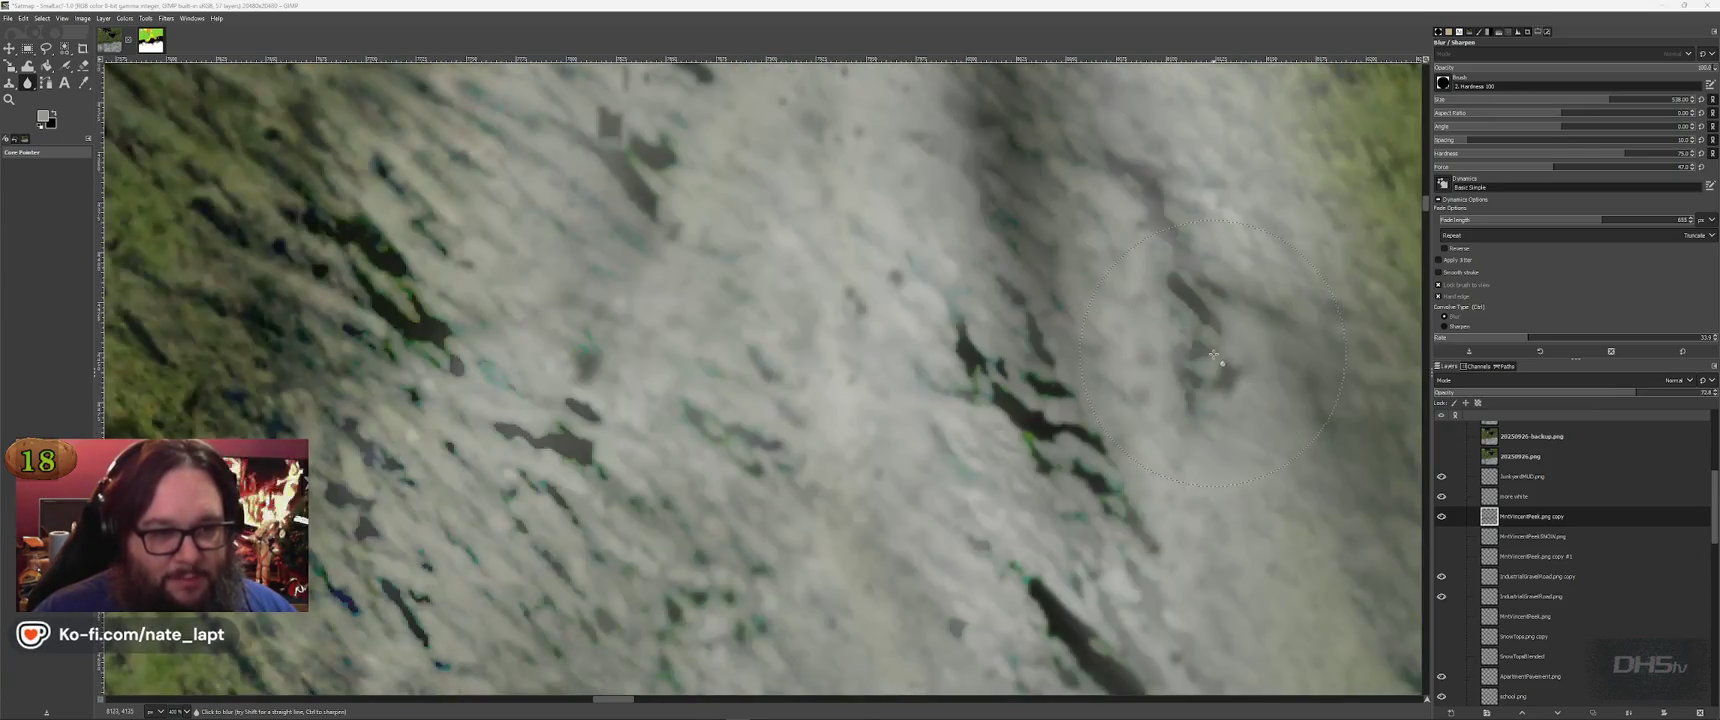
pyautogui.scroll(-2, 1189, 350)
pyautogui.scroll(2, 1194, 347)
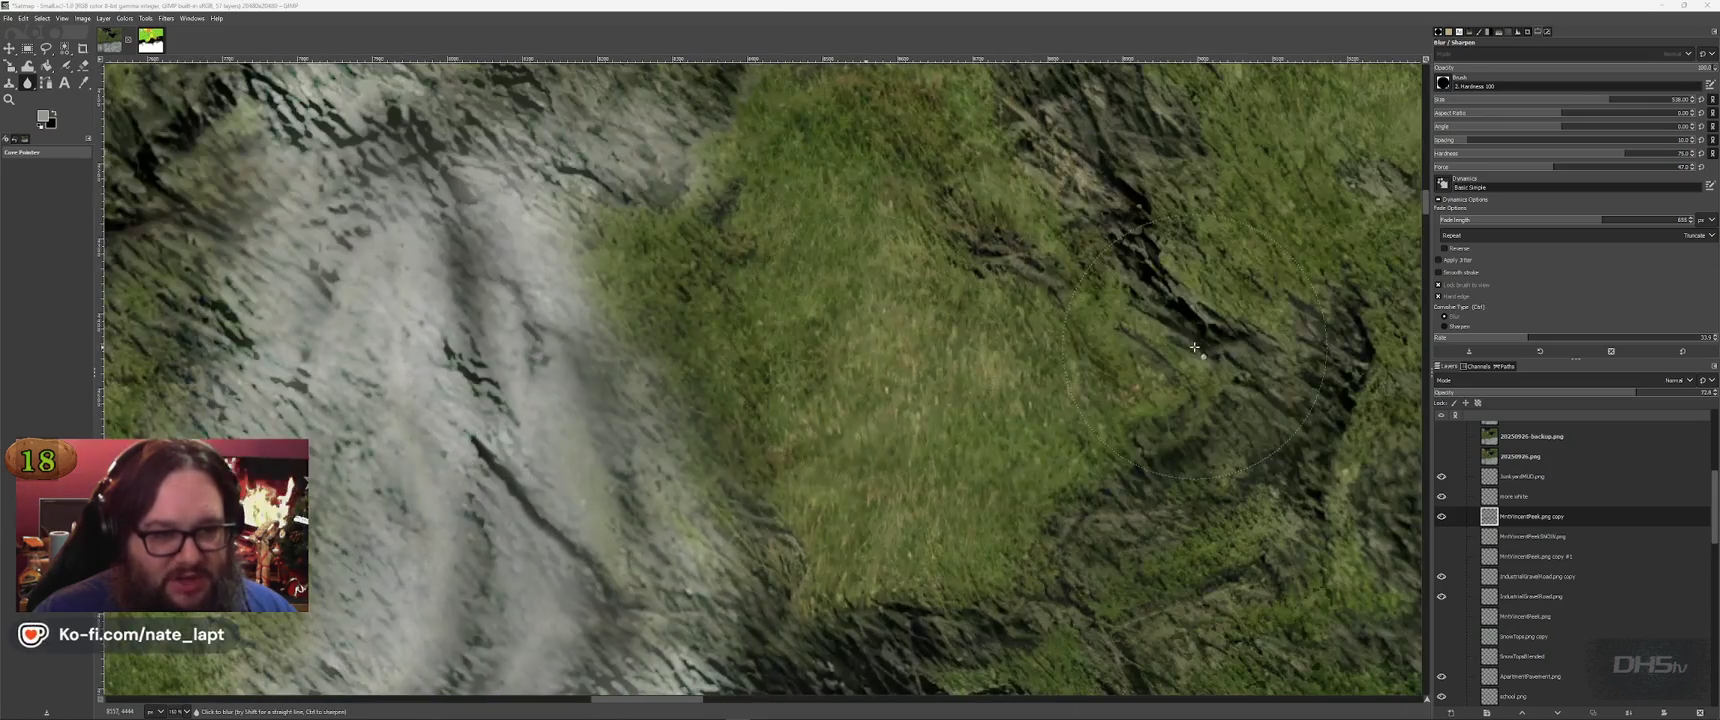
pyautogui.scroll(-1, 874, 375)
pyautogui.scroll(-1, 700, 390)
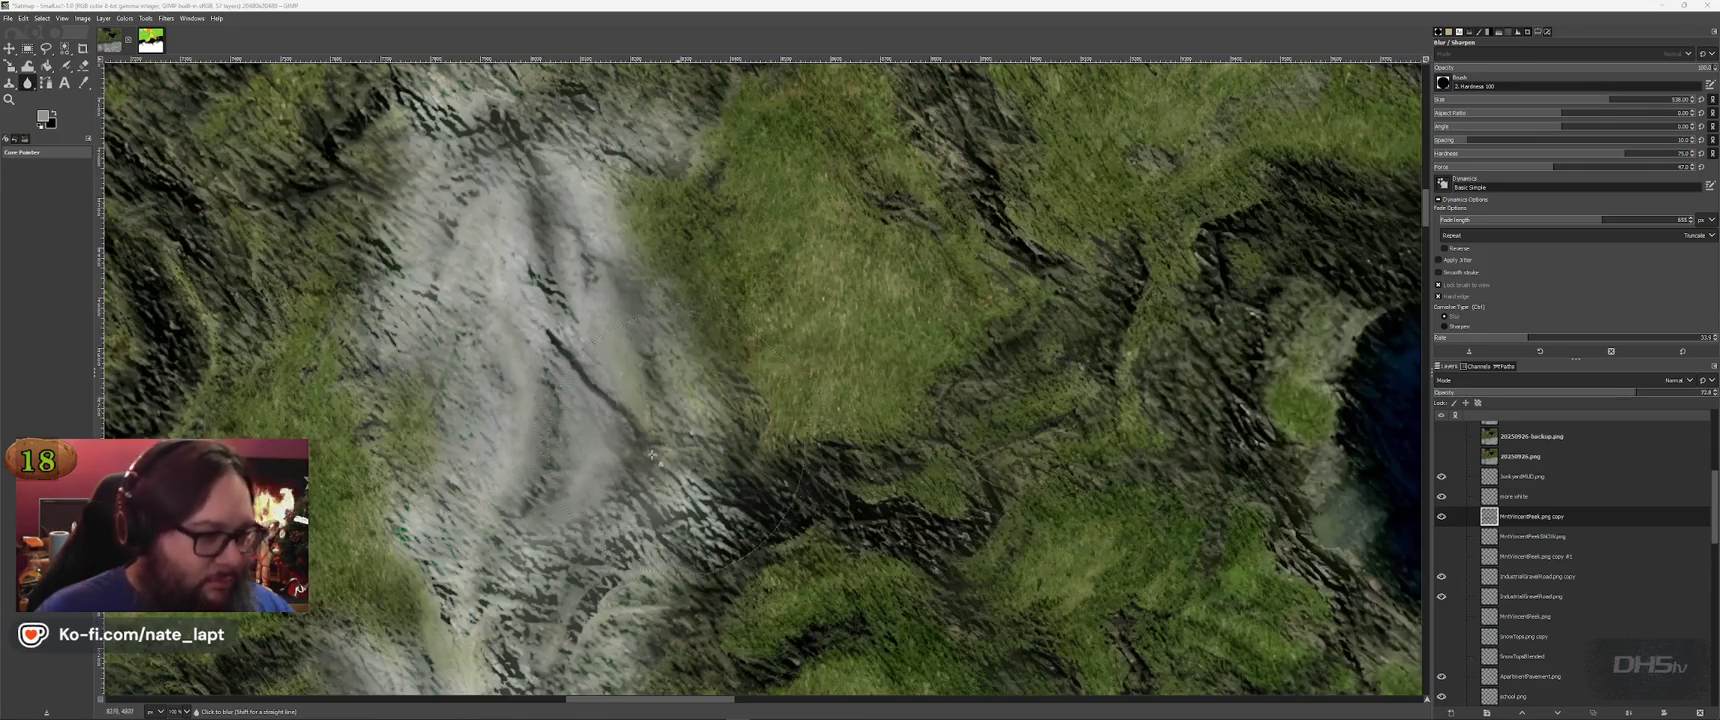
pyautogui.scroll(2, 559, 400)
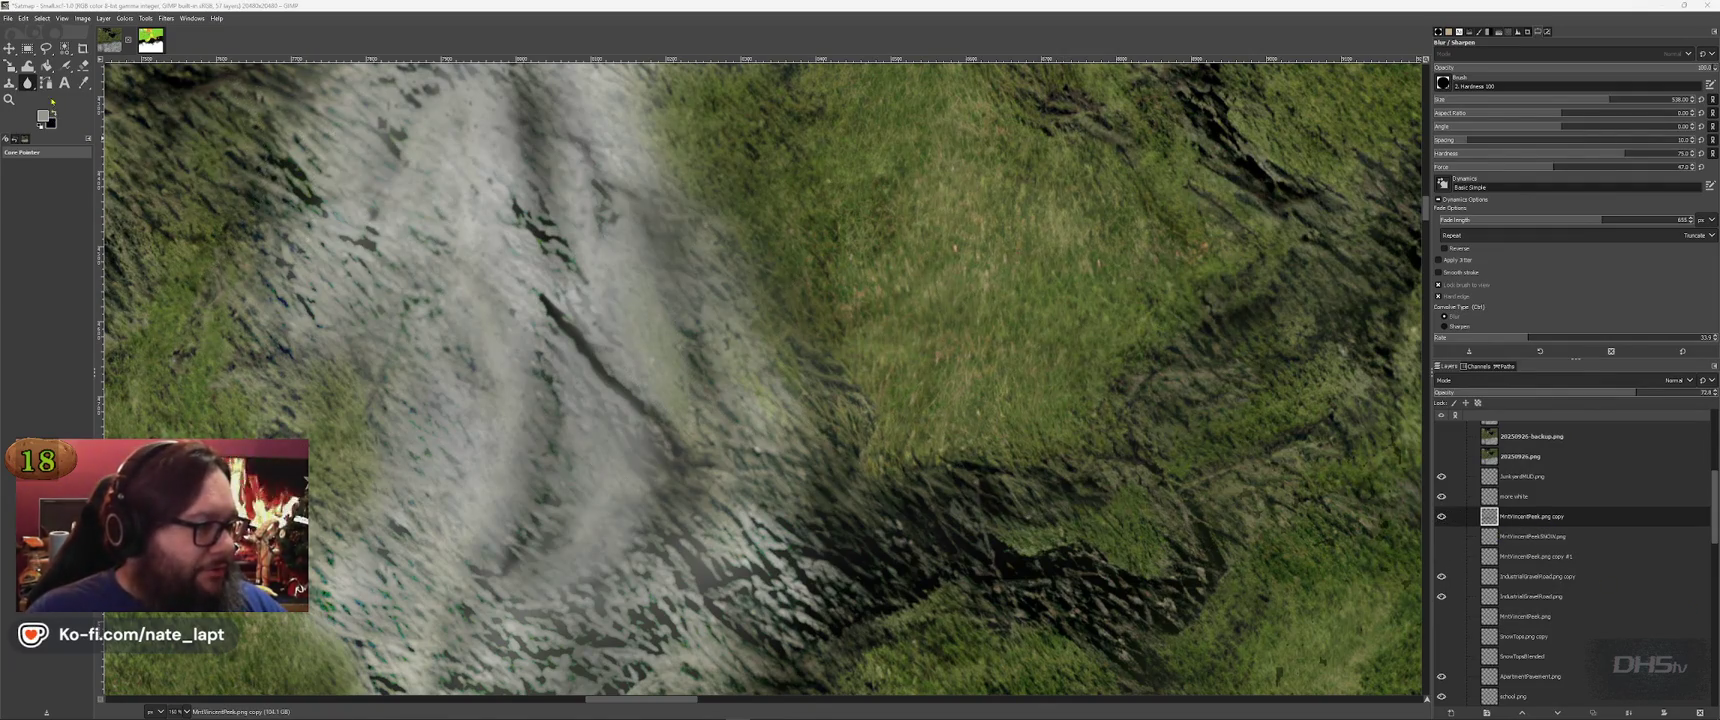
pyautogui.click(57, 117)
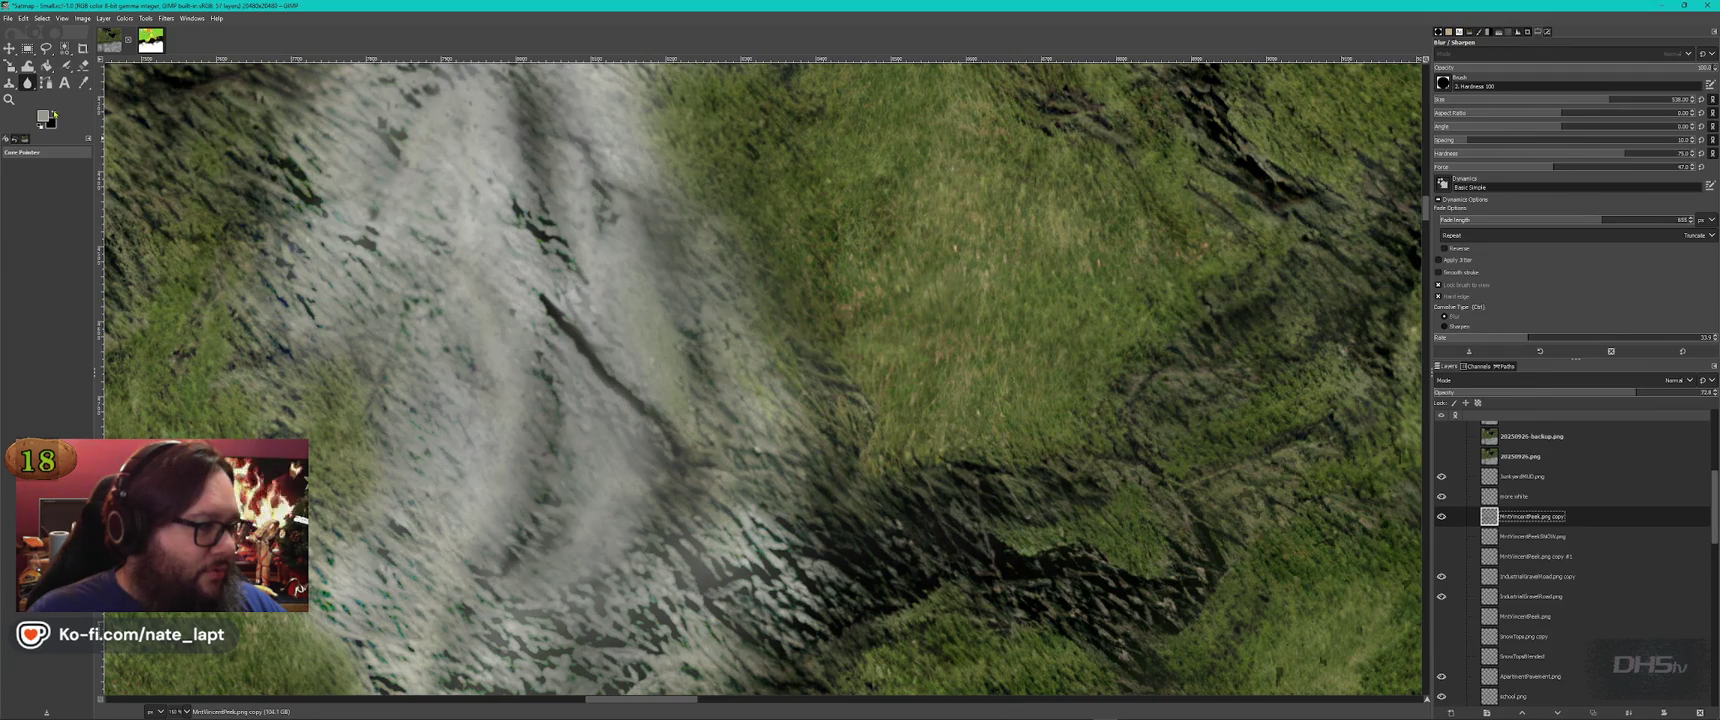
# Reset colours to black and white and set the Pencil to size 7, hardness about 10, jitter on.
pyautogui.click(39, 126)
pyautogui.click(66, 65)
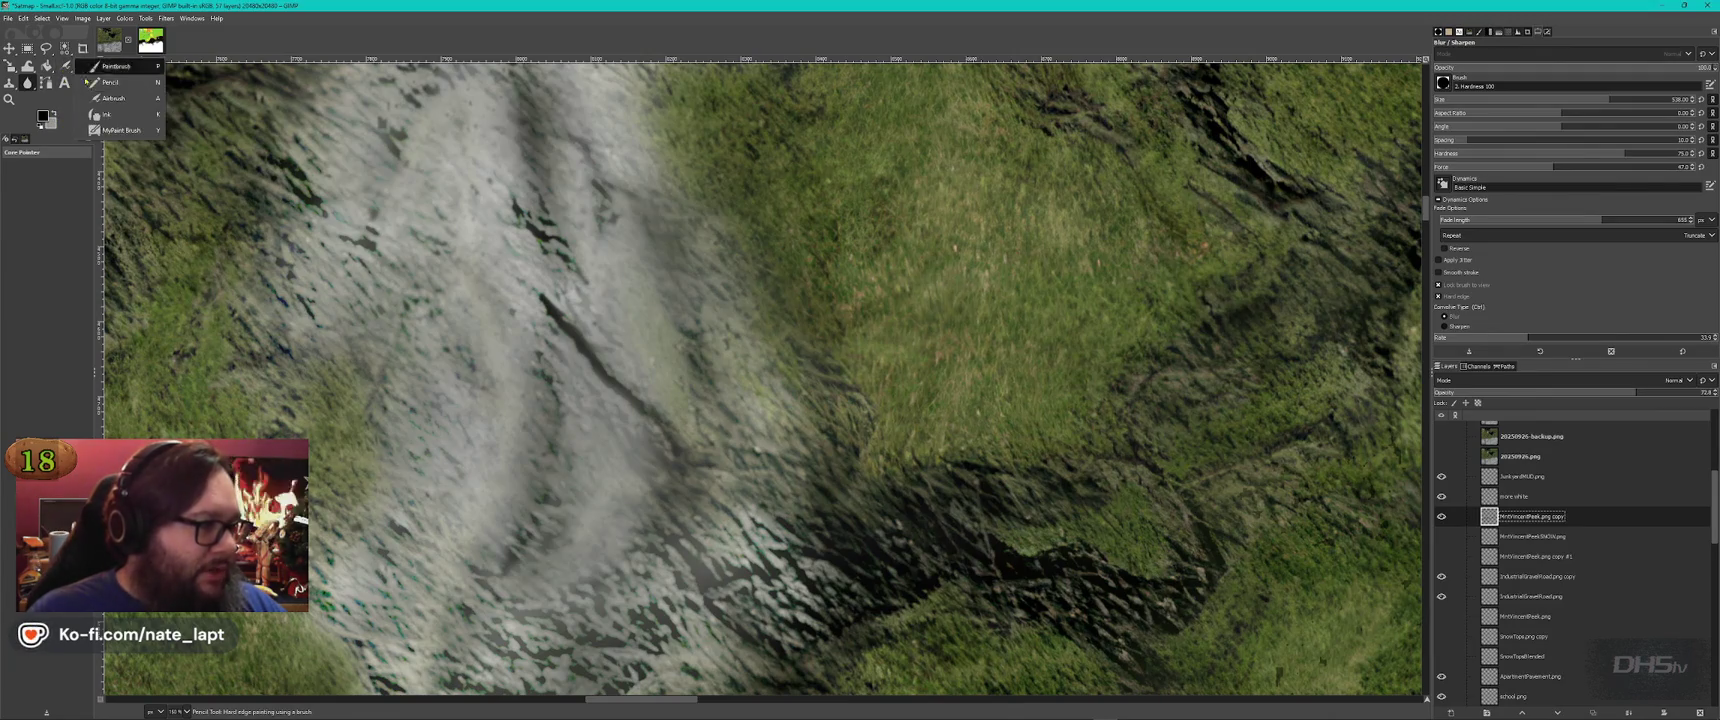
pyautogui.click(110, 82)
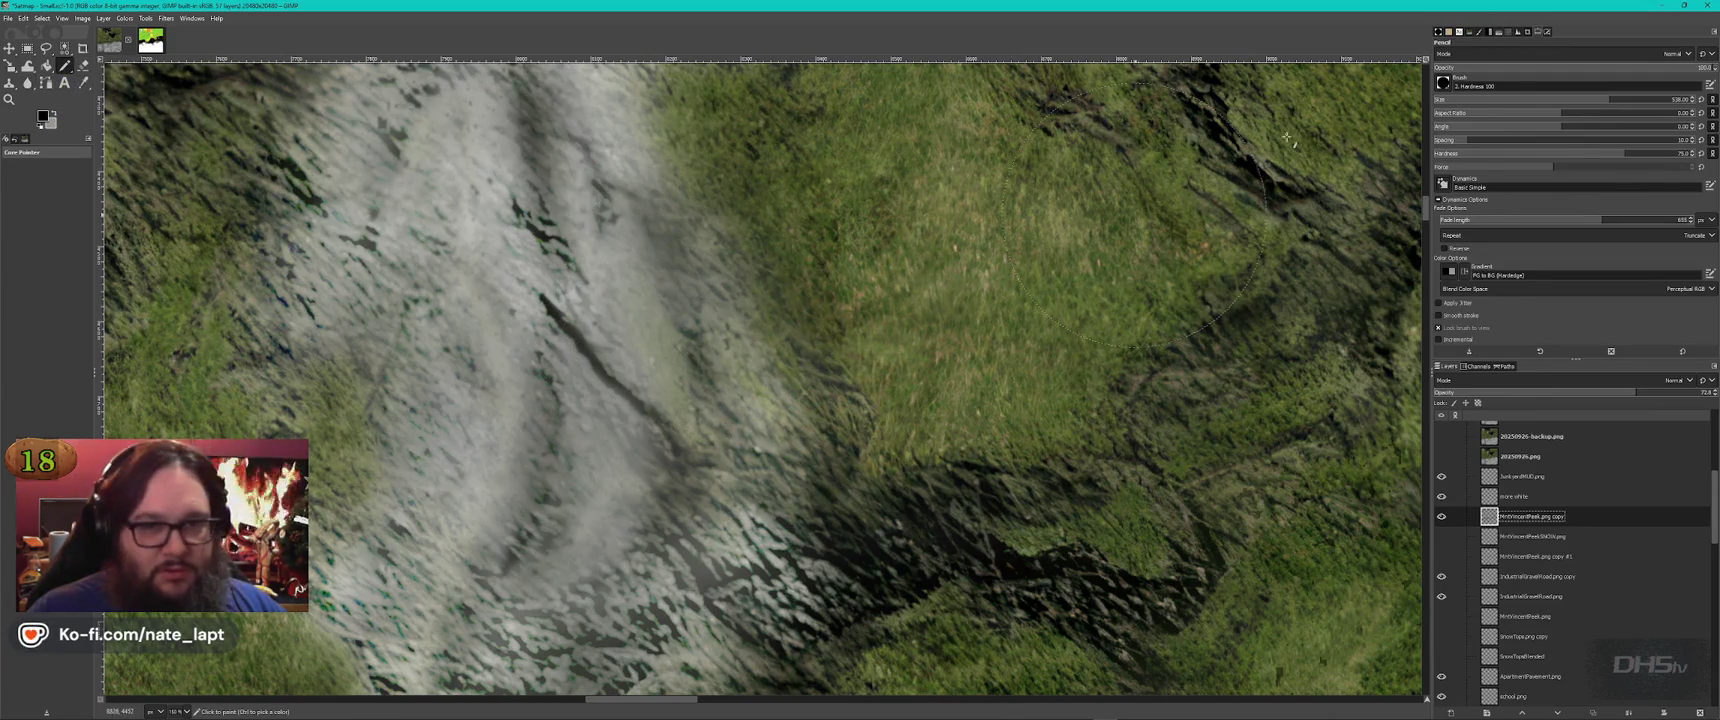
pyautogui.click(1465, 99)
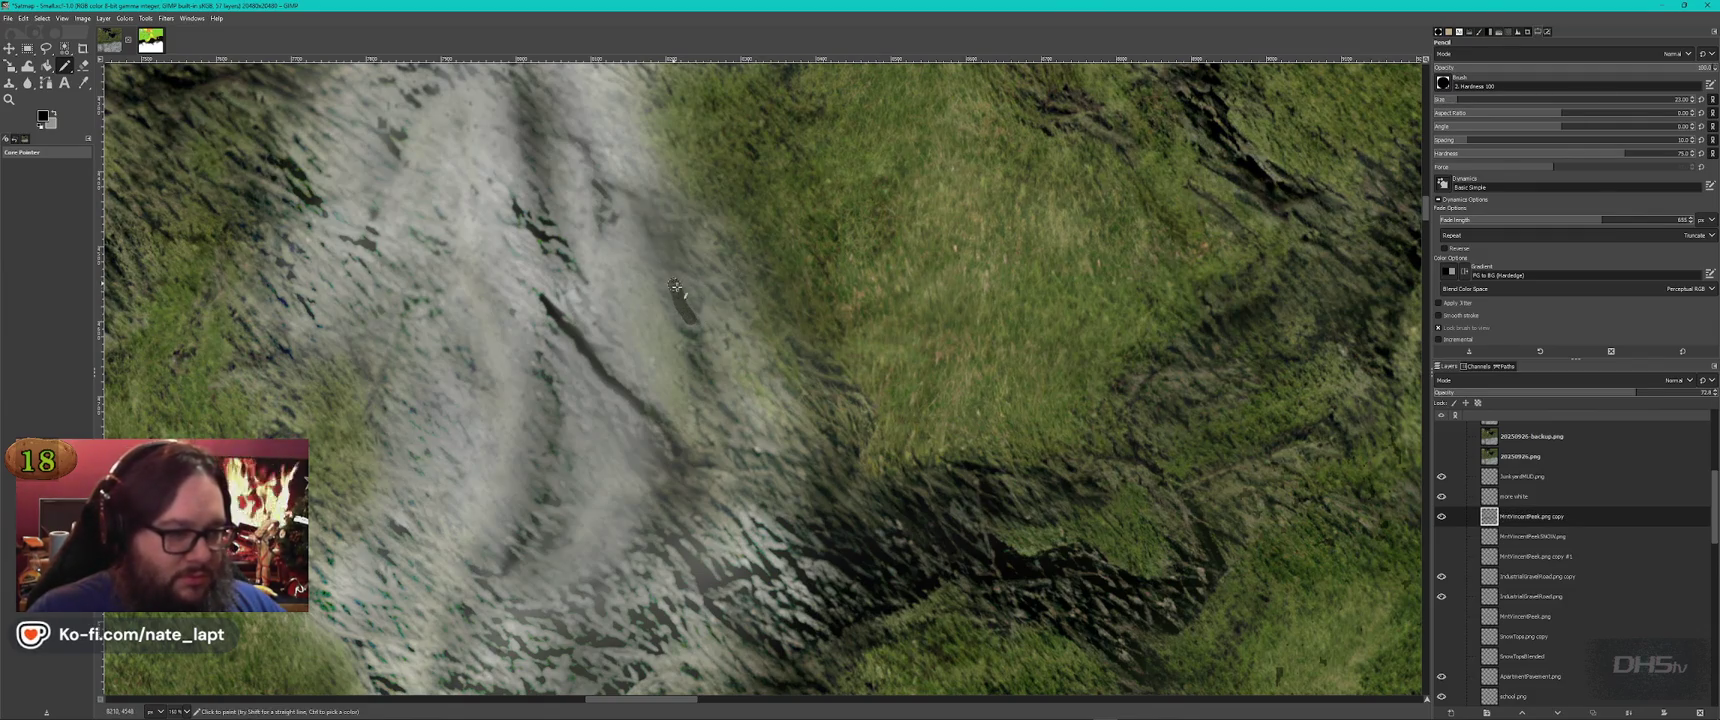
pyautogui.click(1450, 302)
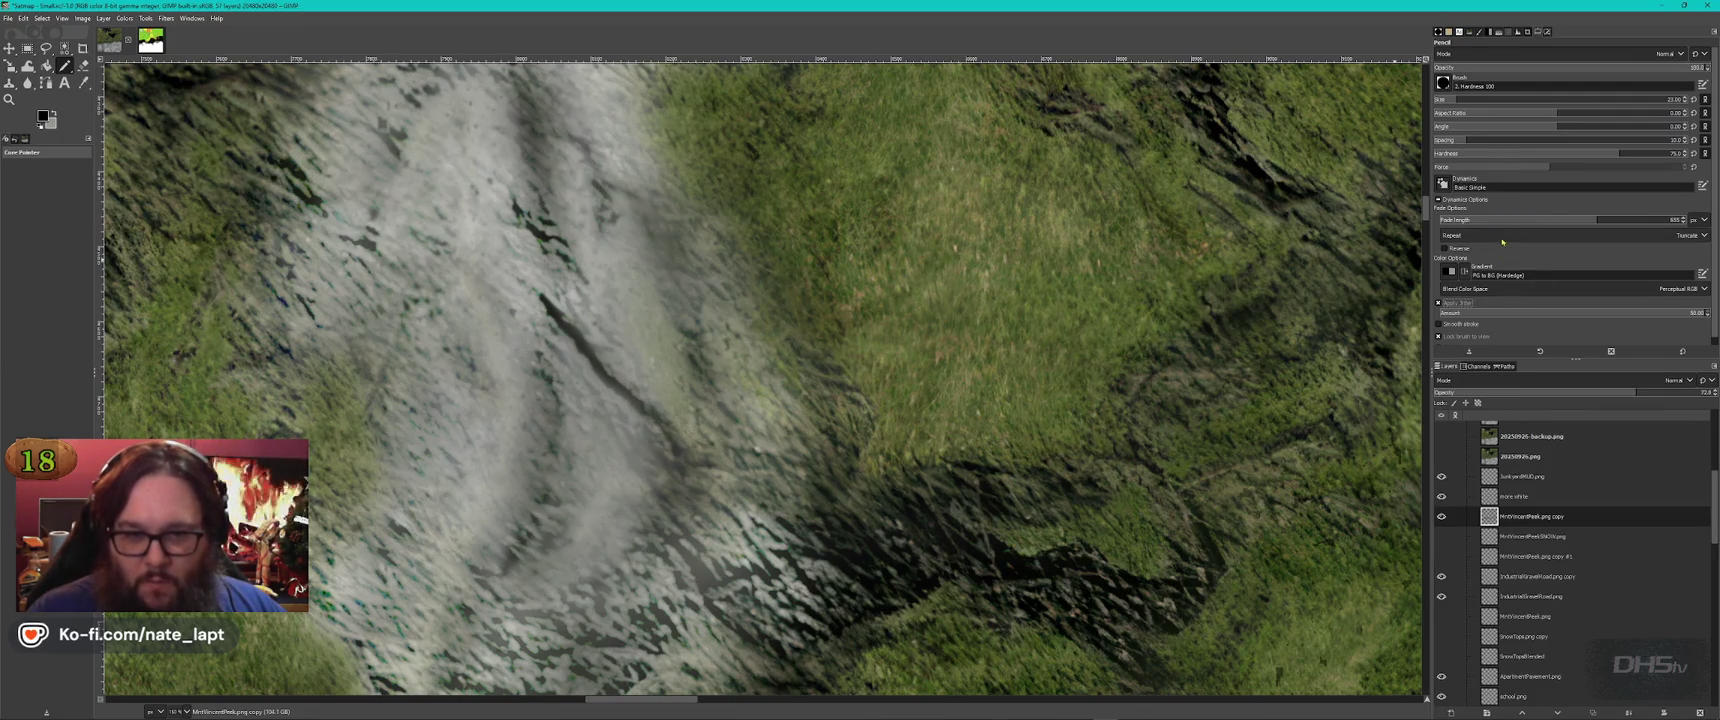
pyautogui.click(1442, 100)
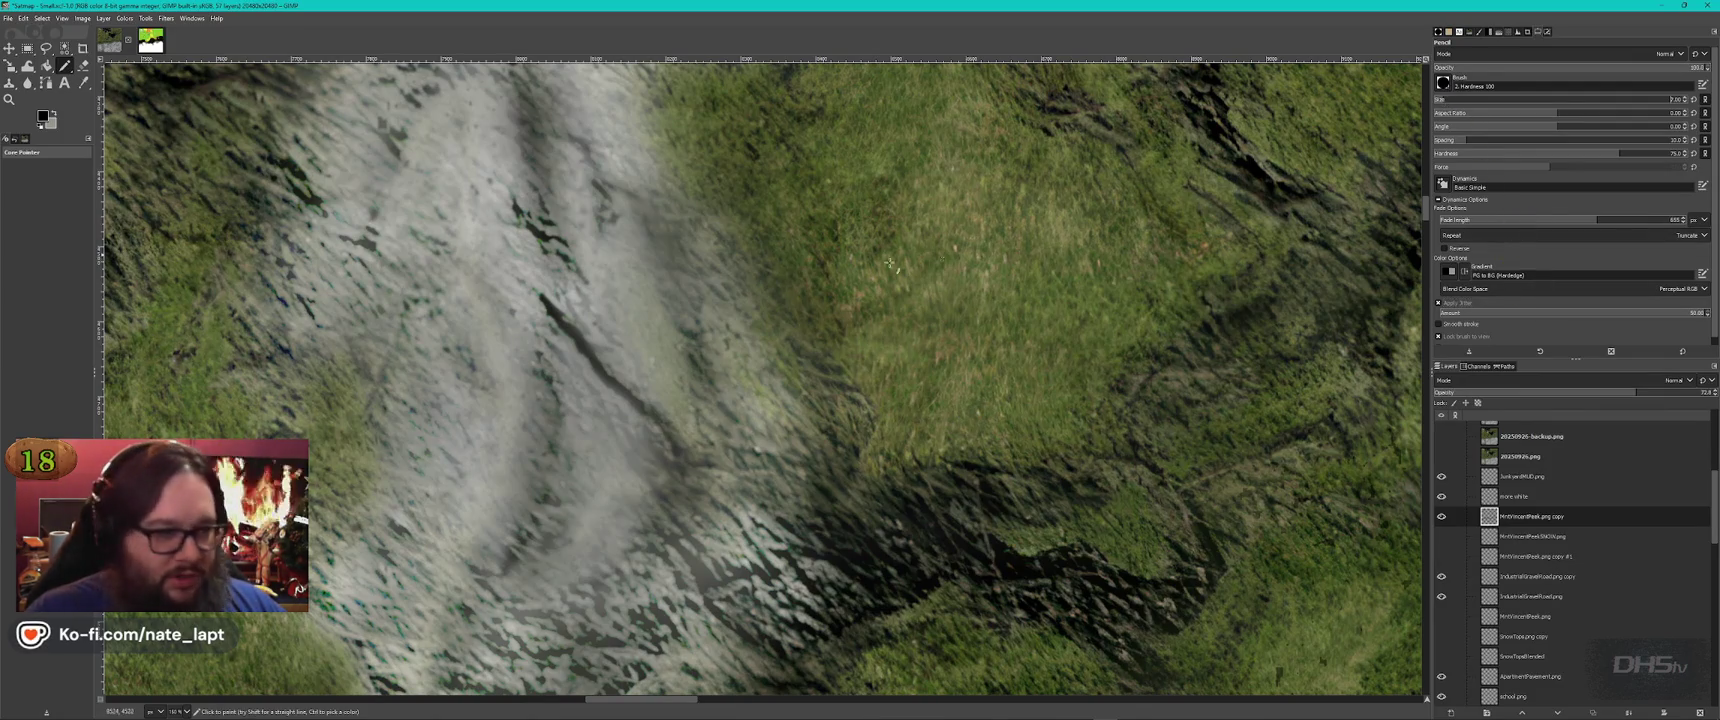
pyautogui.press(']')
pyautogui.press(']')
pyautogui.press(']')
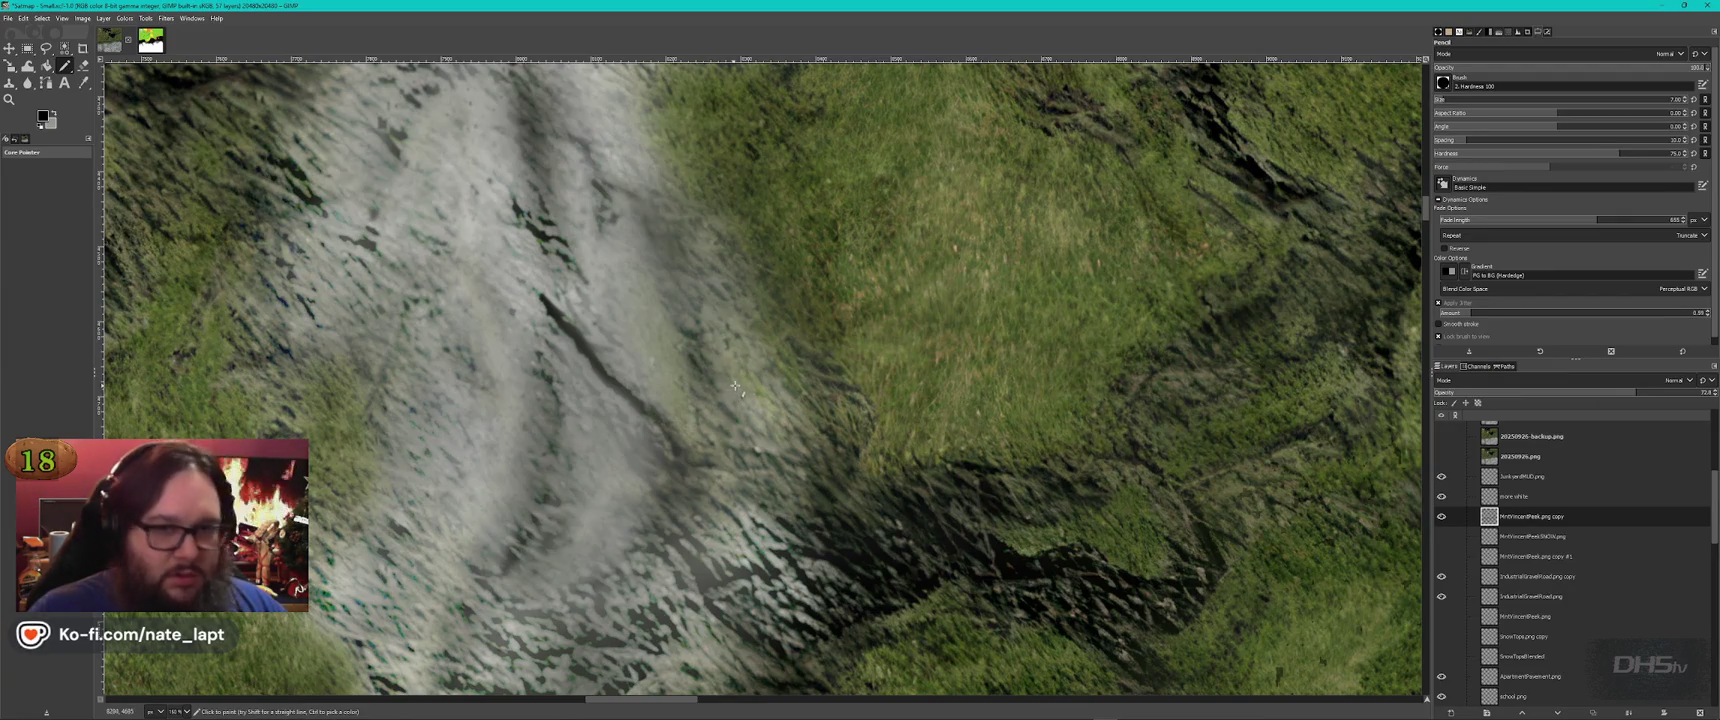
pyautogui.click(1458, 155)
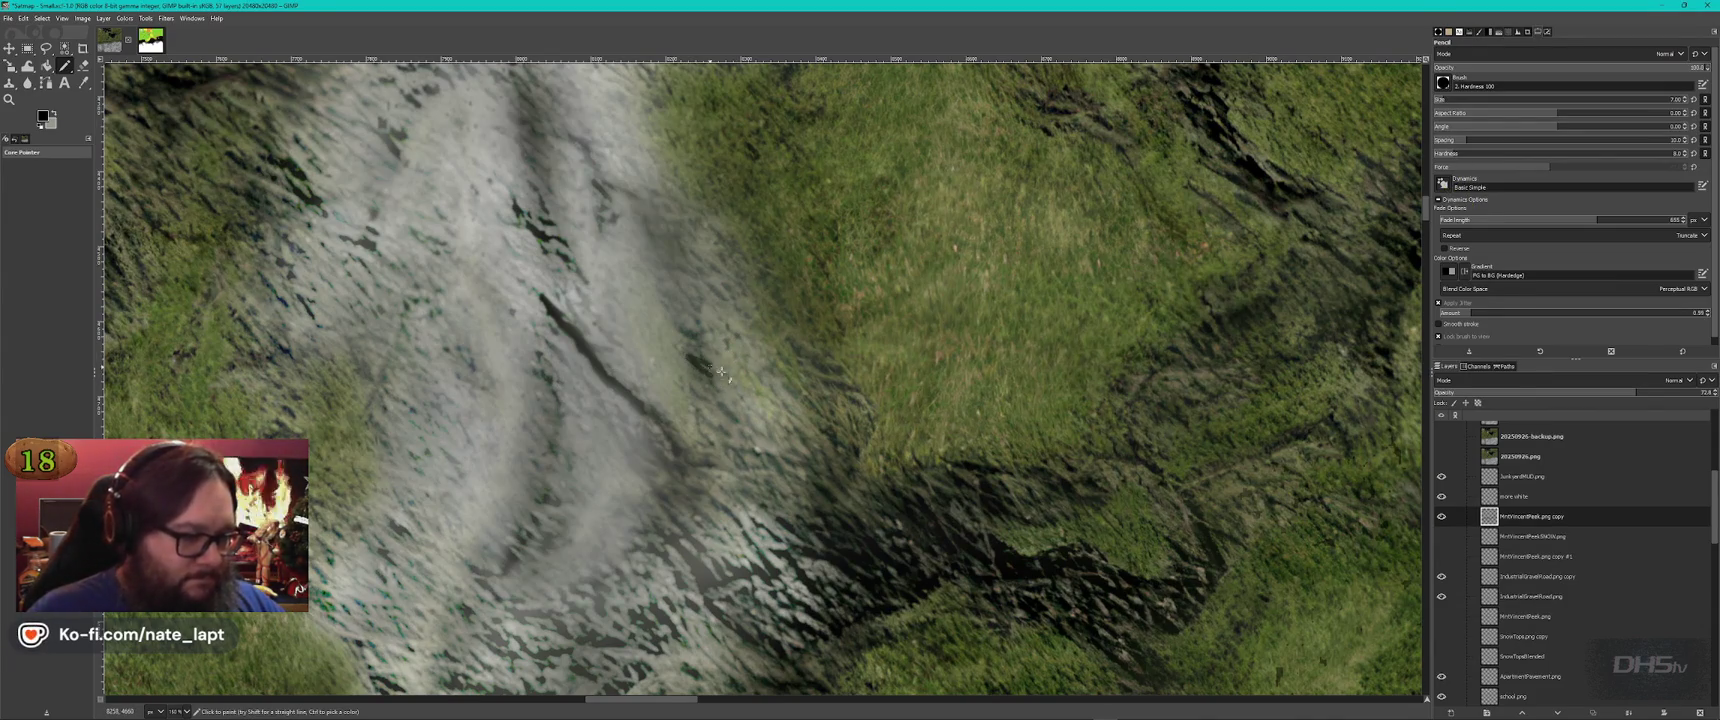
pyautogui.scroll(3, 720, 372)
pyautogui.scroll(3, 681, 331)
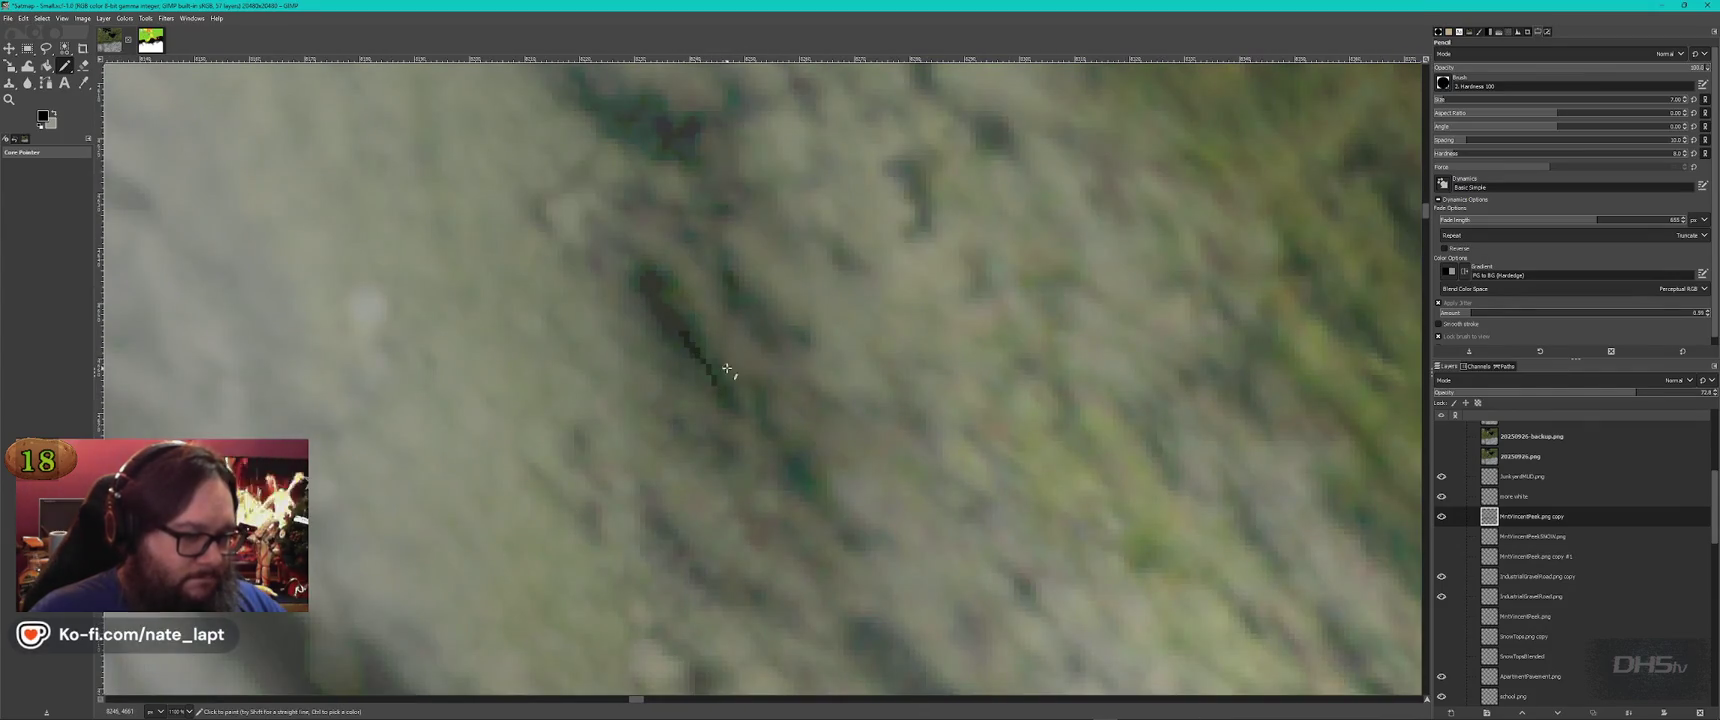
# Increase the pencil jitter amount slightly and try a small test stroke, undoing it.
pyautogui.hotkey('ctrl', 'z')
pyautogui.moveTo(1500, 313); pyautogui.dragTo(1517, 313)
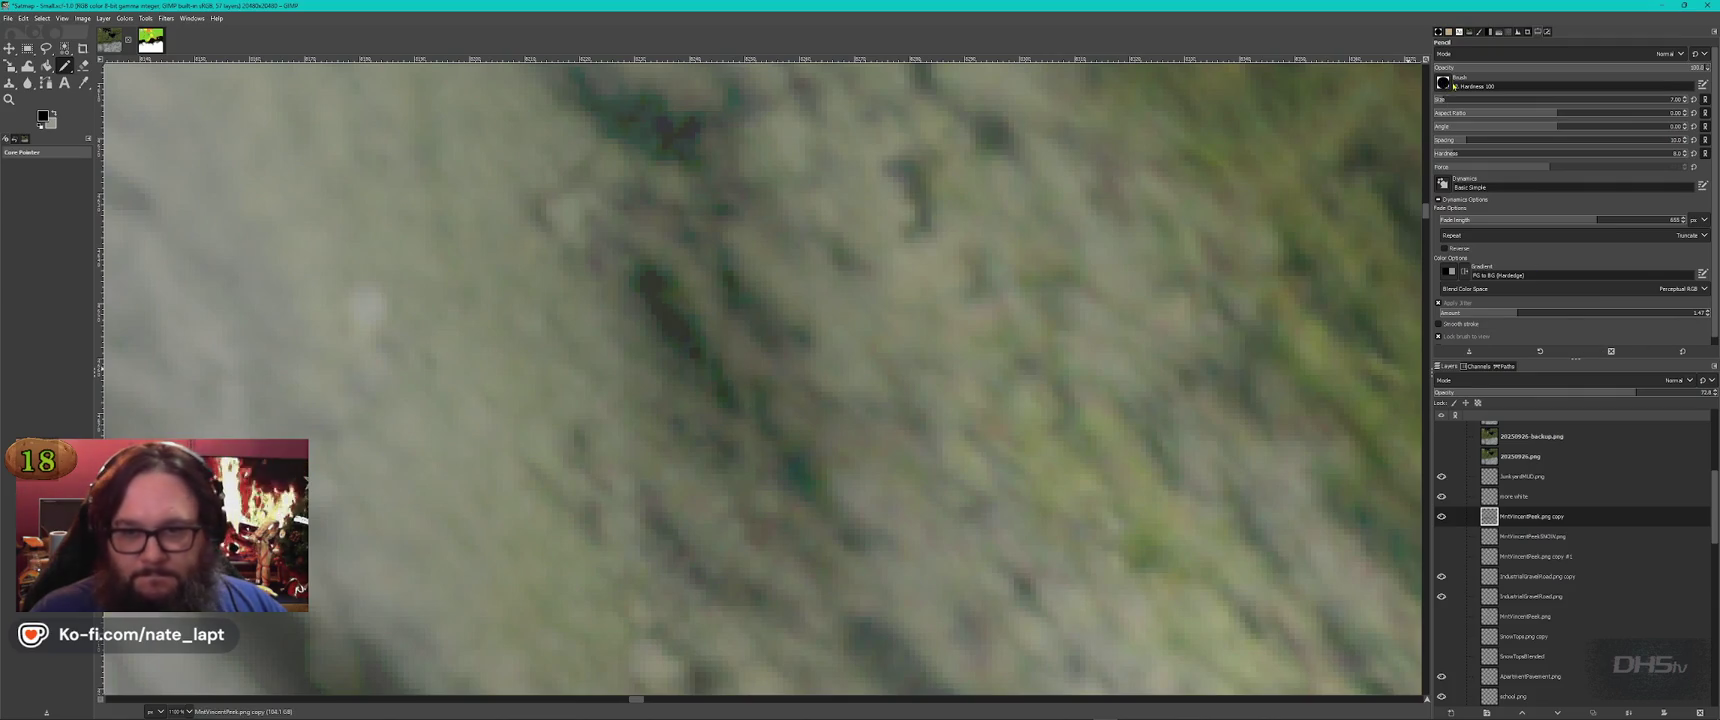
pyautogui.scroll(-1, 1505, 102)
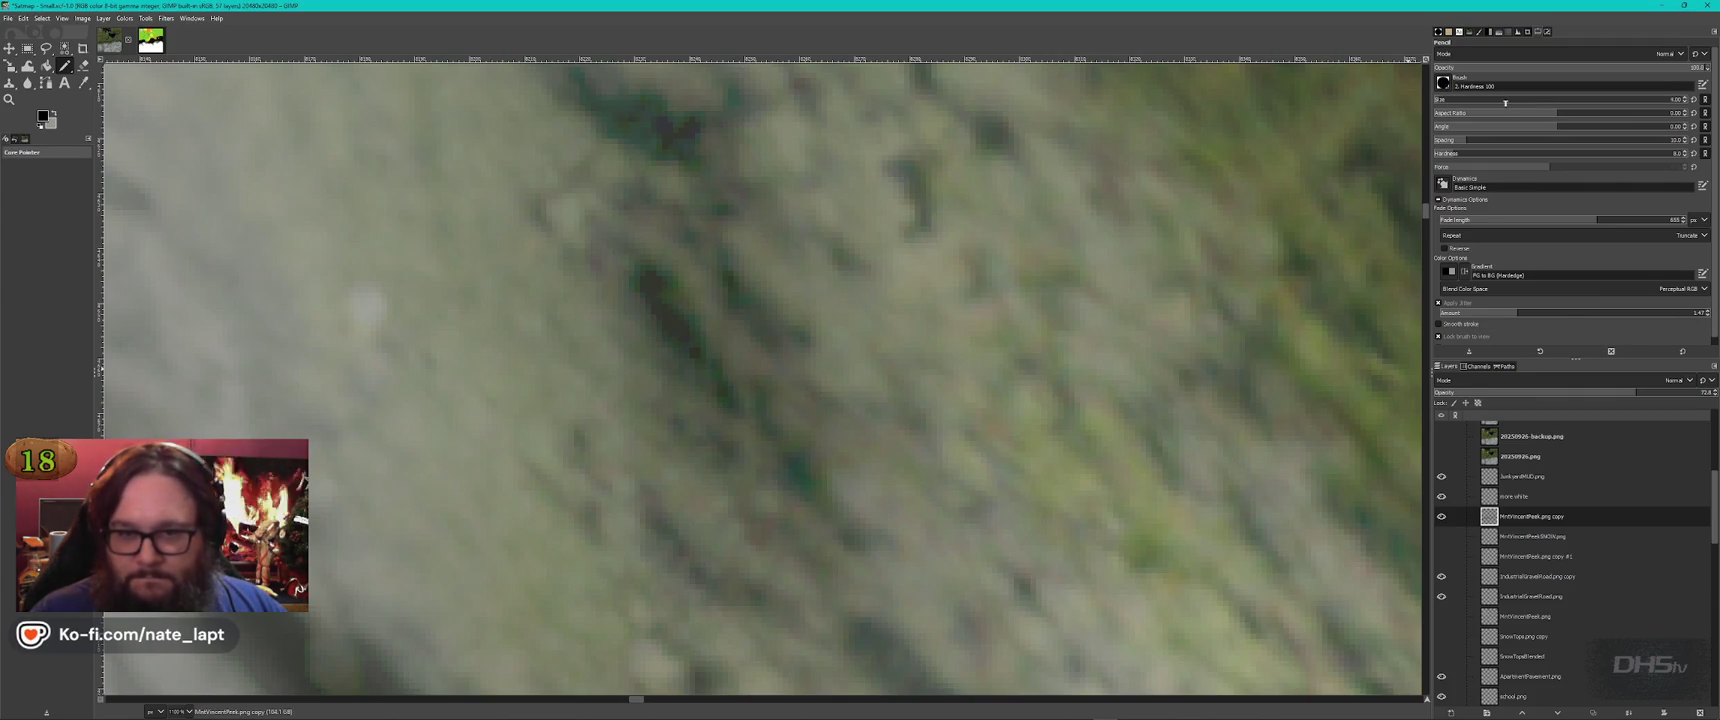
pyautogui.scroll(-3, 1505, 102)
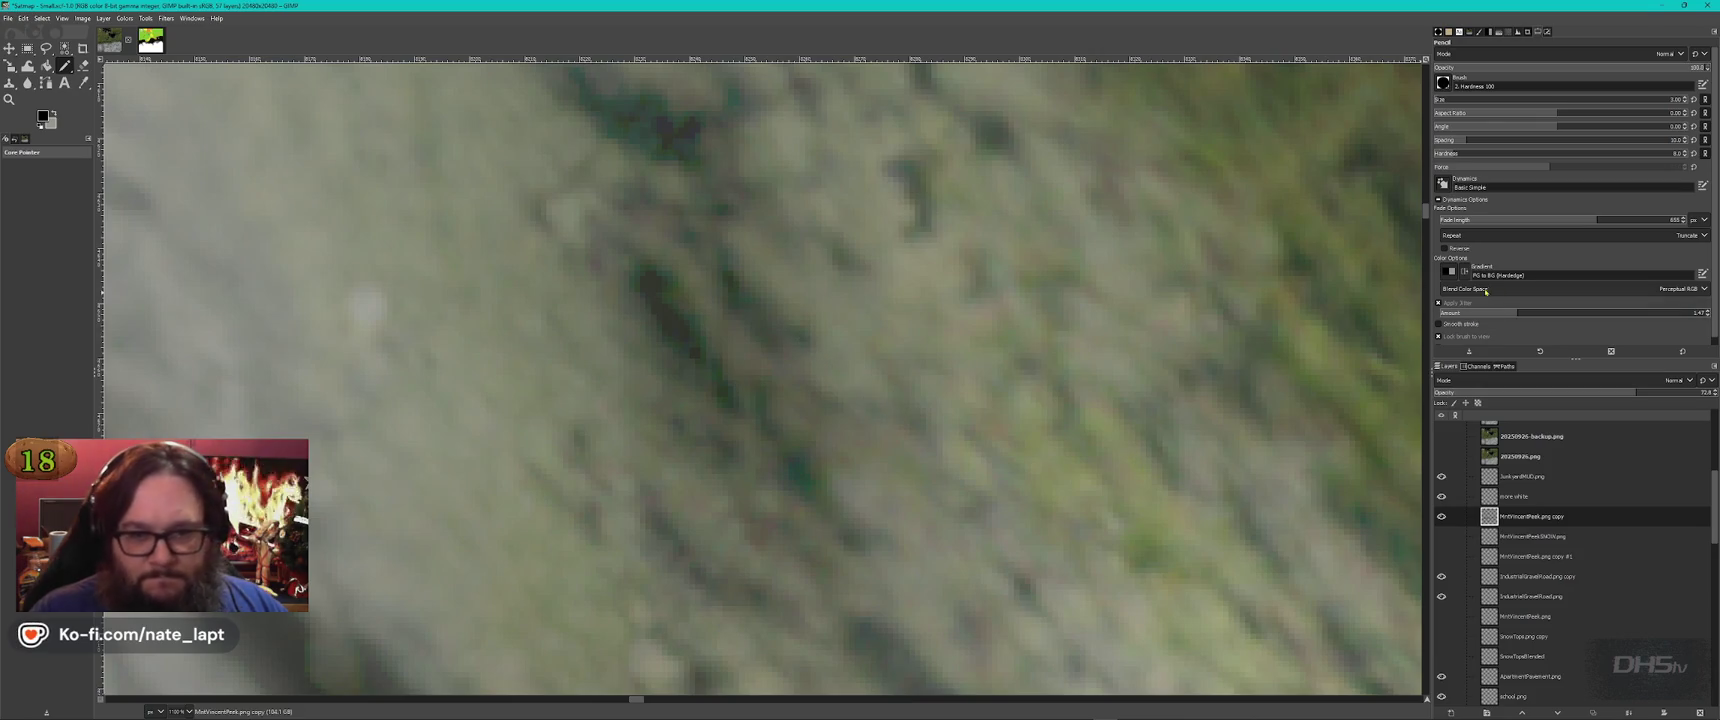
pyautogui.moveTo(1517, 312); pyautogui.dragTo(1622, 312)
pyautogui.moveTo(785, 384); pyautogui.dragTo(741, 327)
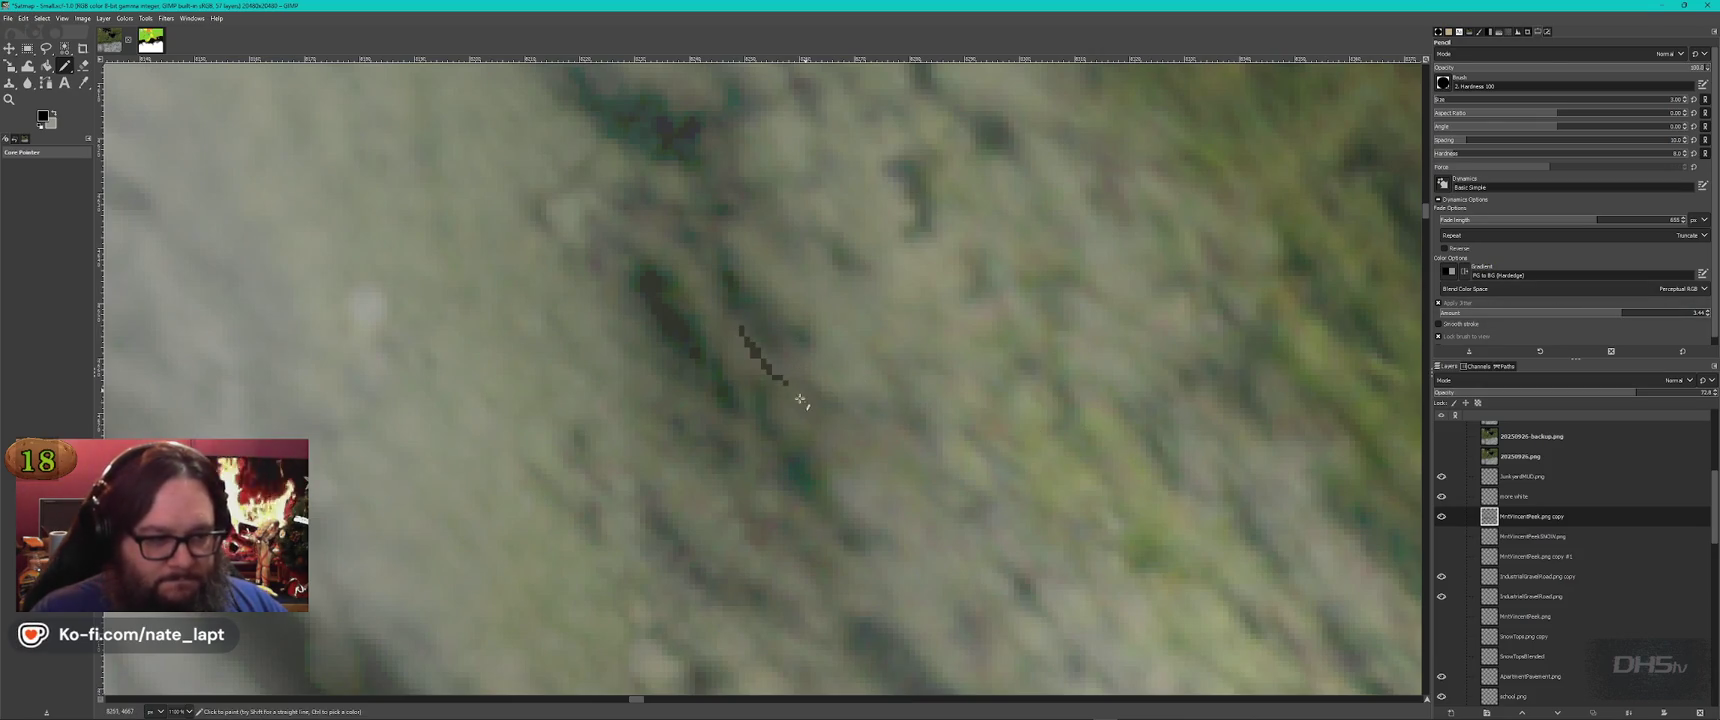
pyautogui.hotkey('ctrl', 'z')
# Push the jitter amount to its maximum of 50, undoing each trial stroke.
pyautogui.moveTo(1693, 318); pyautogui.dragTo(1452, 313)
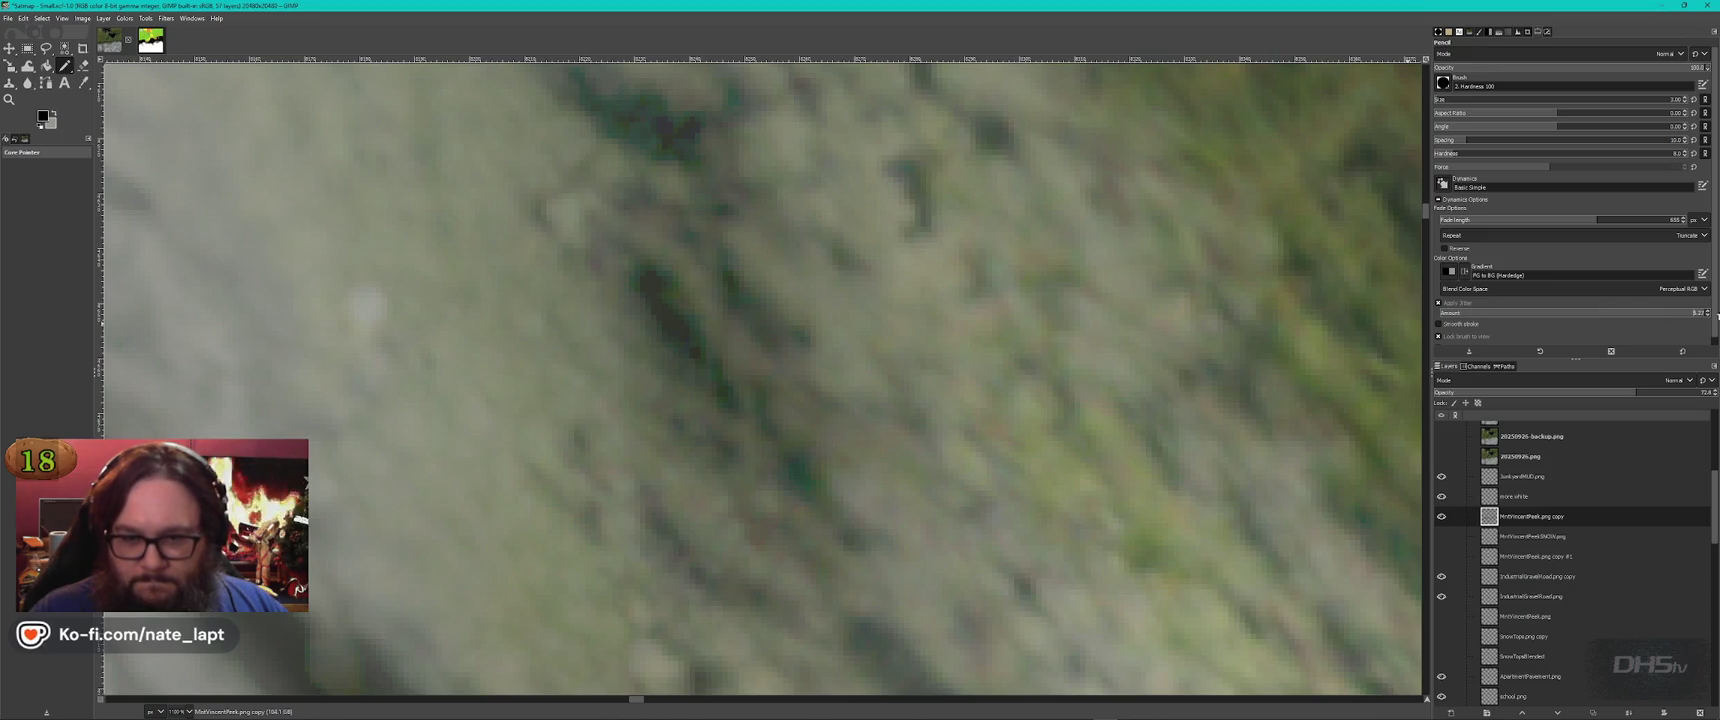
pyautogui.moveTo(780, 283); pyautogui.dragTo(870, 405)
pyautogui.hotkey('ctrl', 'z')
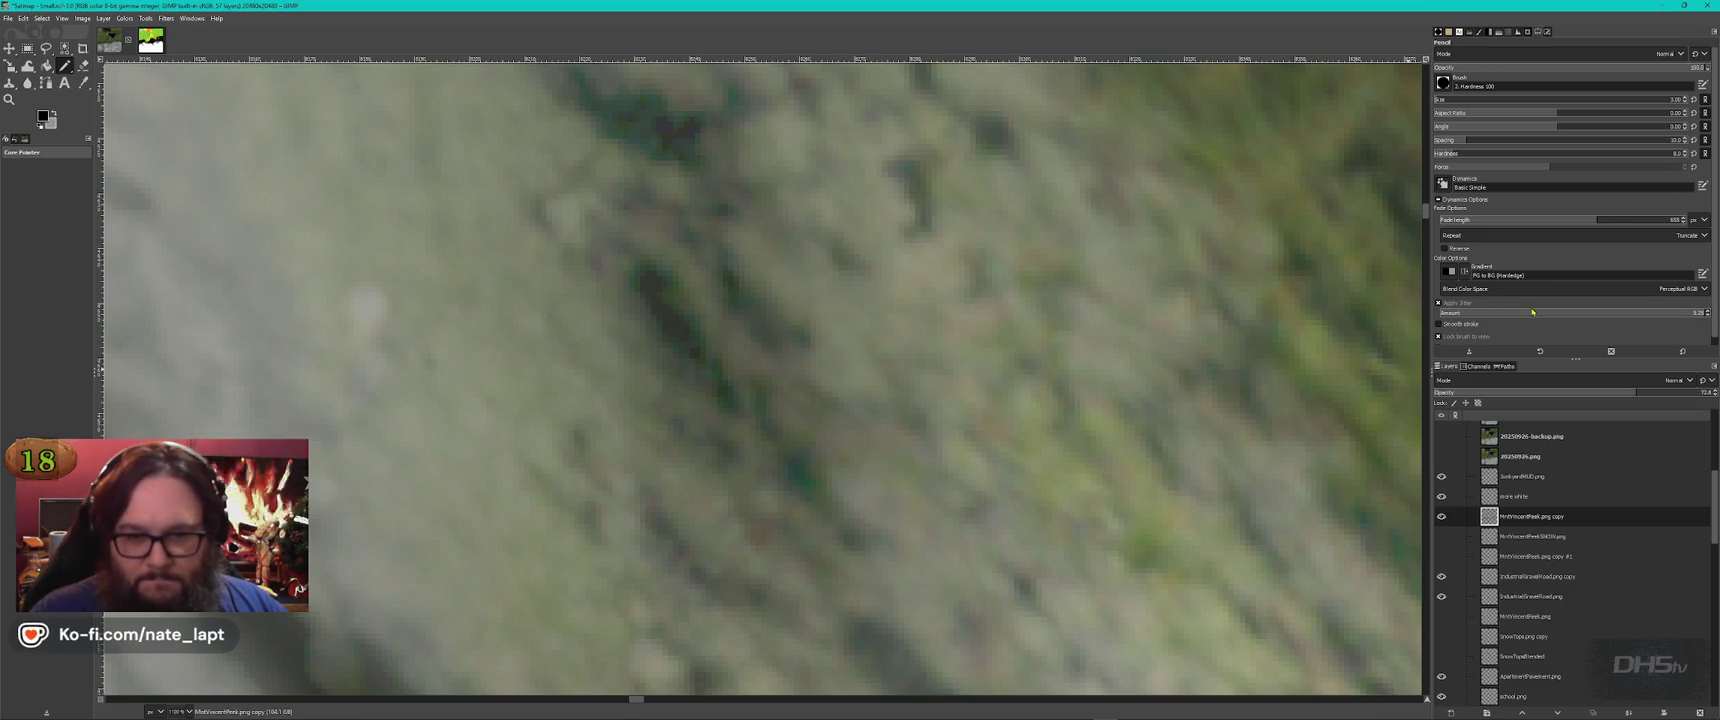
pyautogui.moveTo(1532, 312); pyautogui.dragTo(1543, 317)
pyautogui.moveTo(1690, 312); pyautogui.dragTo(1709, 312)
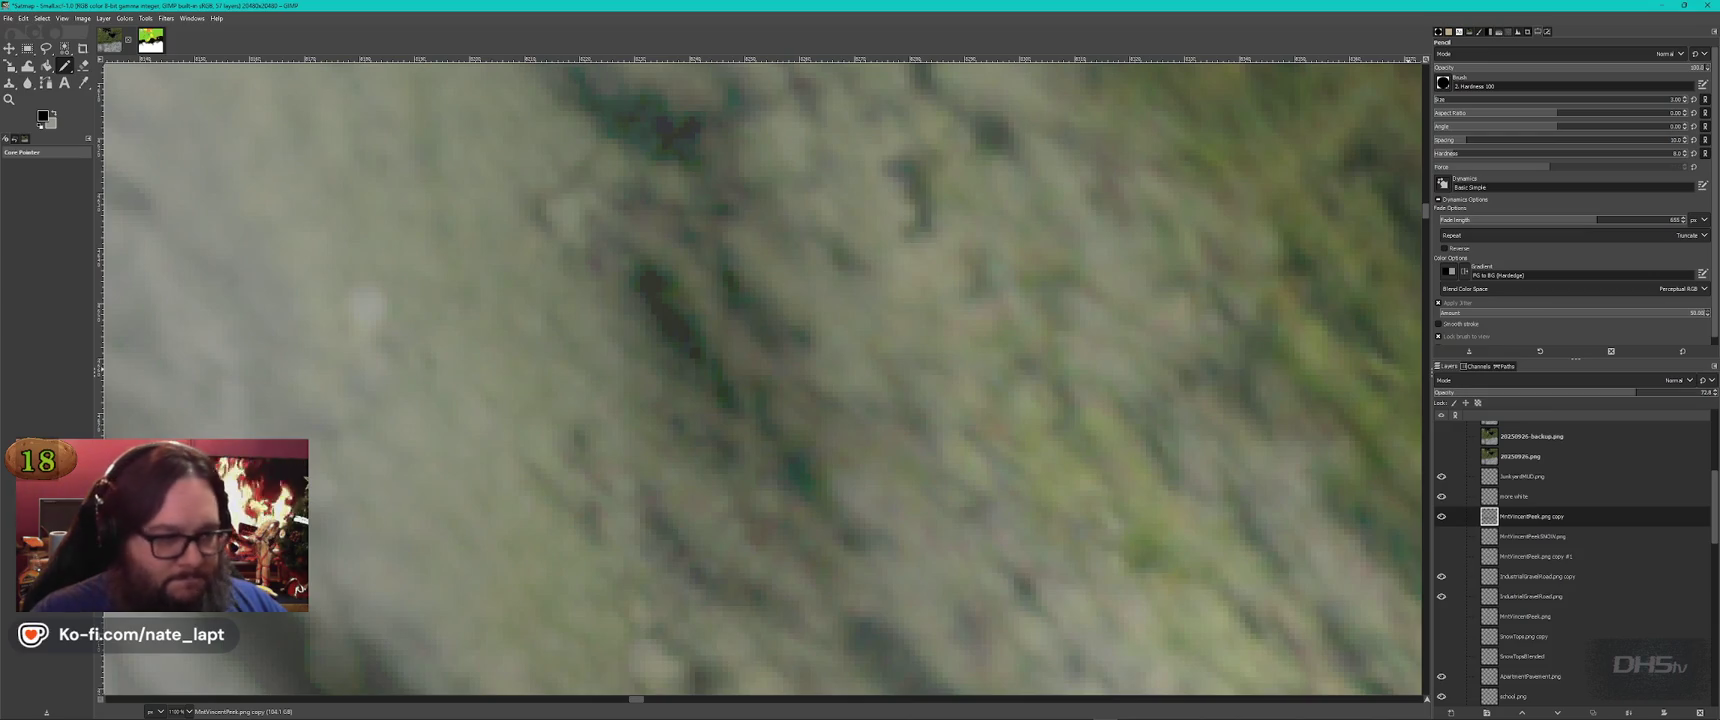
pyautogui.moveTo(700, 410); pyautogui.dragTo(650, 360)
pyautogui.hotkey('ctrl', 'z')
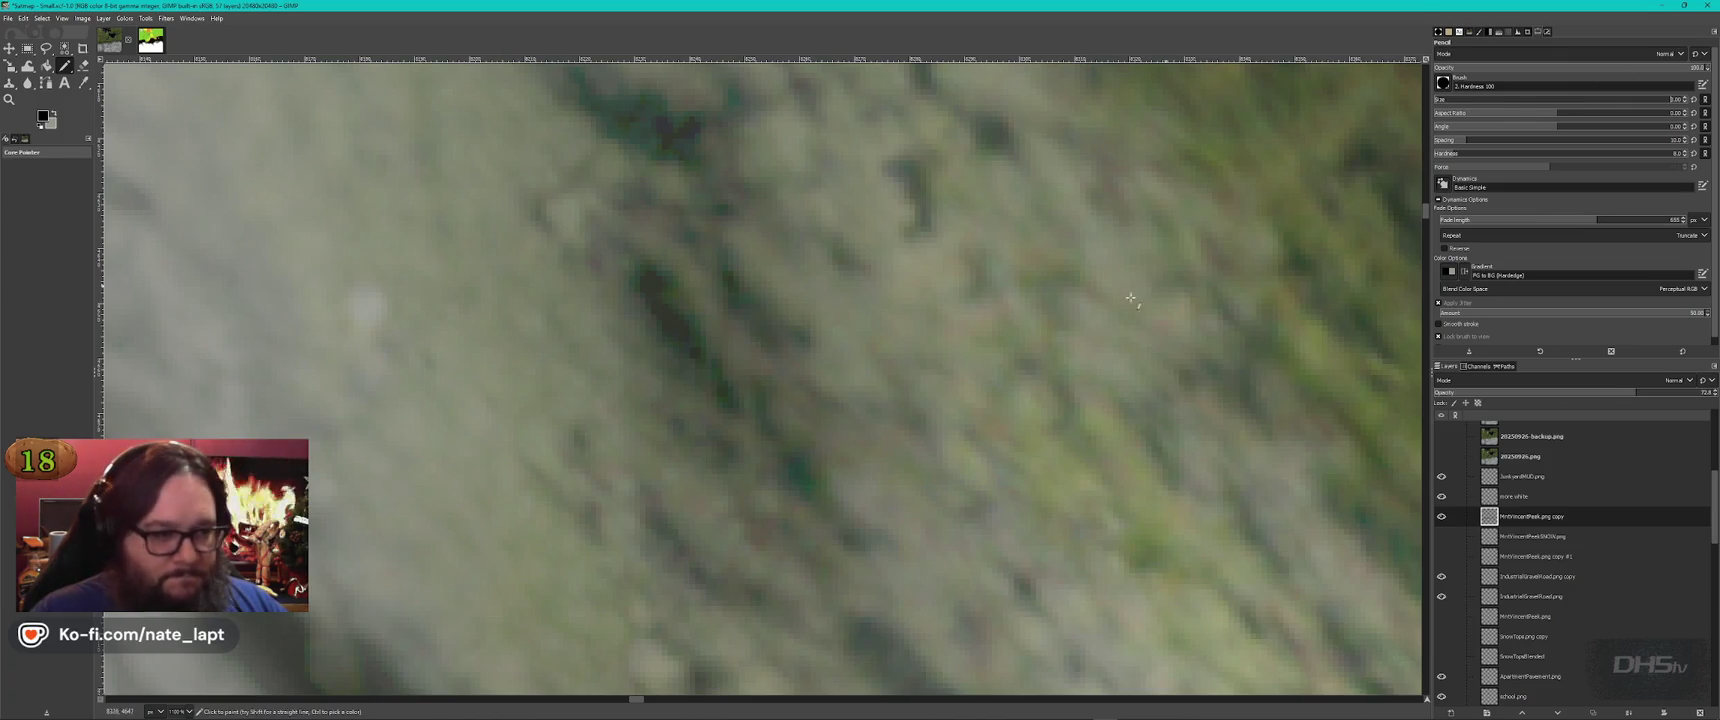
# Navigate to a dark rock patch, uncheck Apply Jitter, and zoom in closely on it.
pyautogui.scroll(-1, 790, 450)
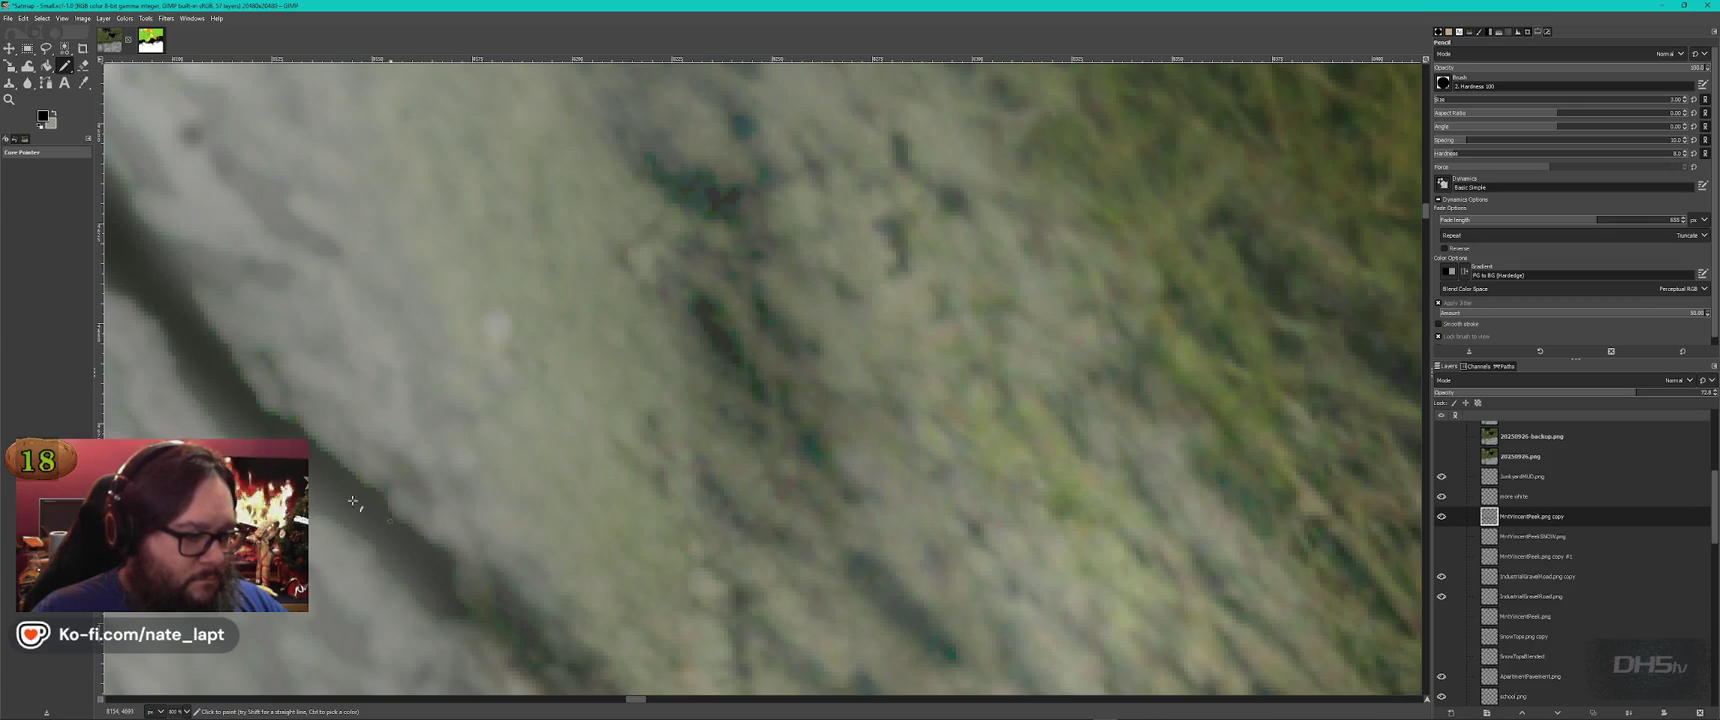
pyautogui.scroll(3, 370, 515)
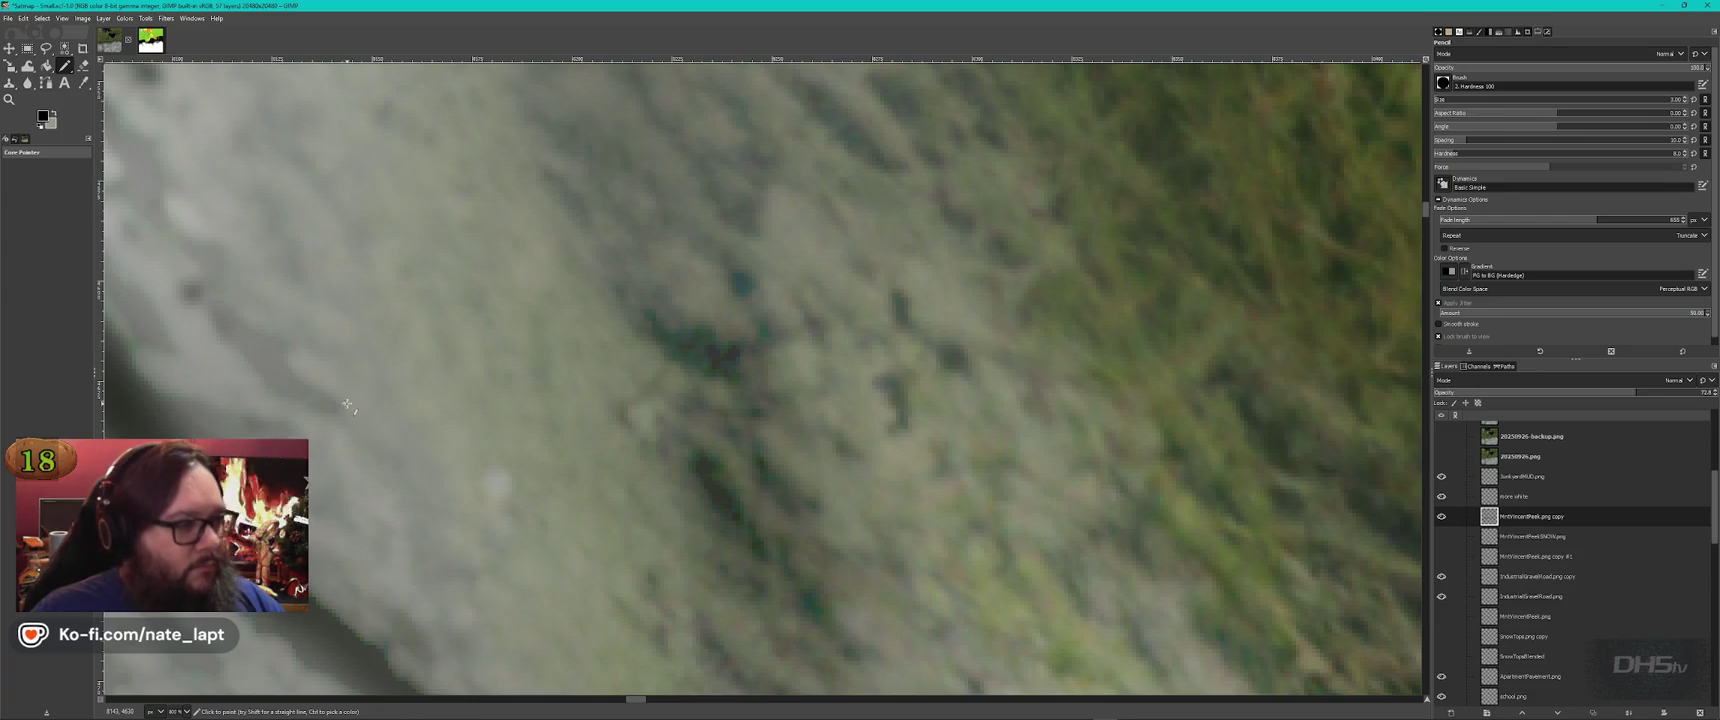
pyautogui.scroll(3, 500, 460)
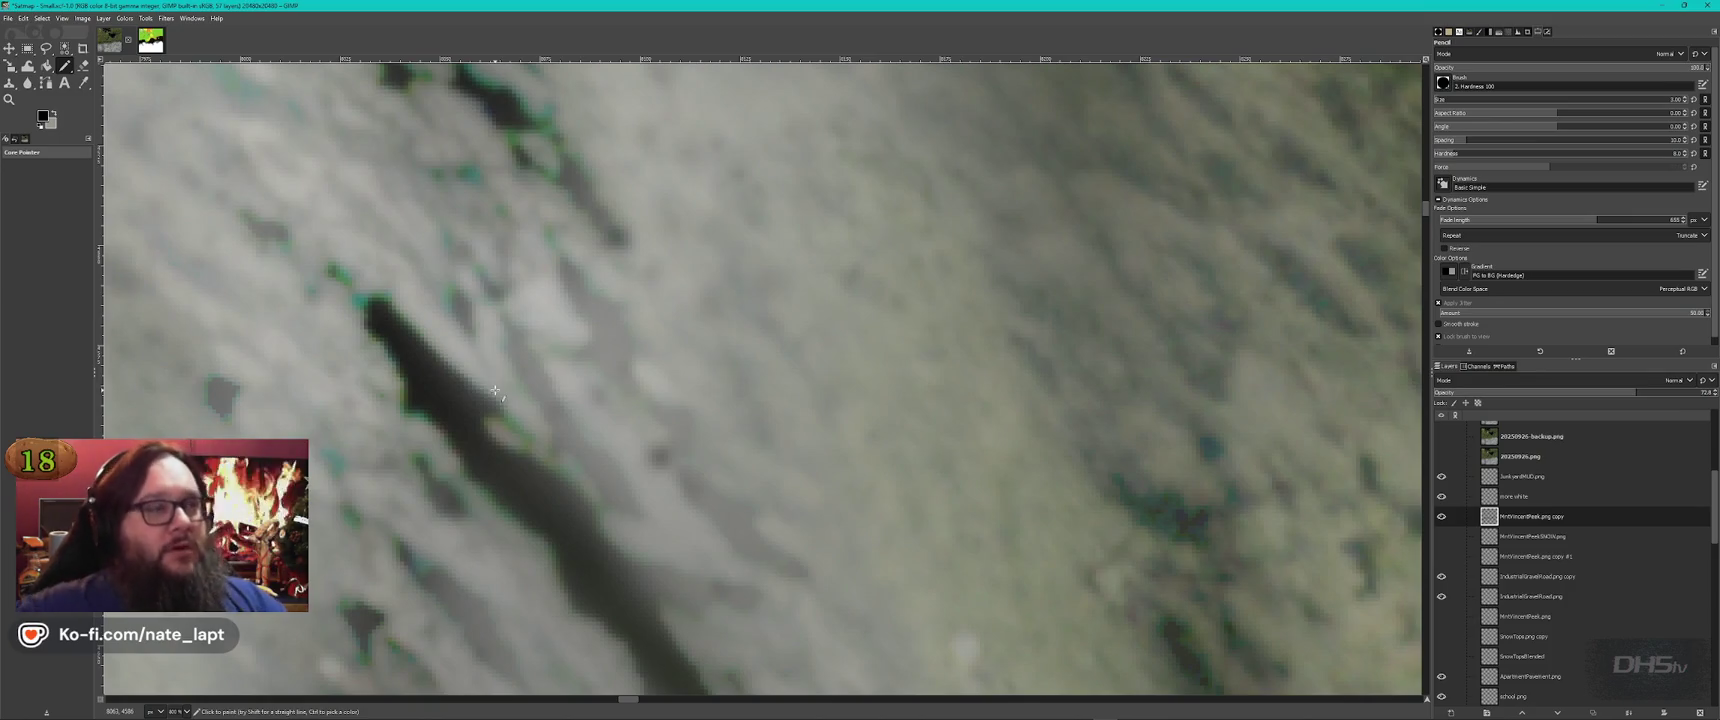
pyautogui.scroll(3, 495, 390)
pyautogui.scroll(3, 521, 360)
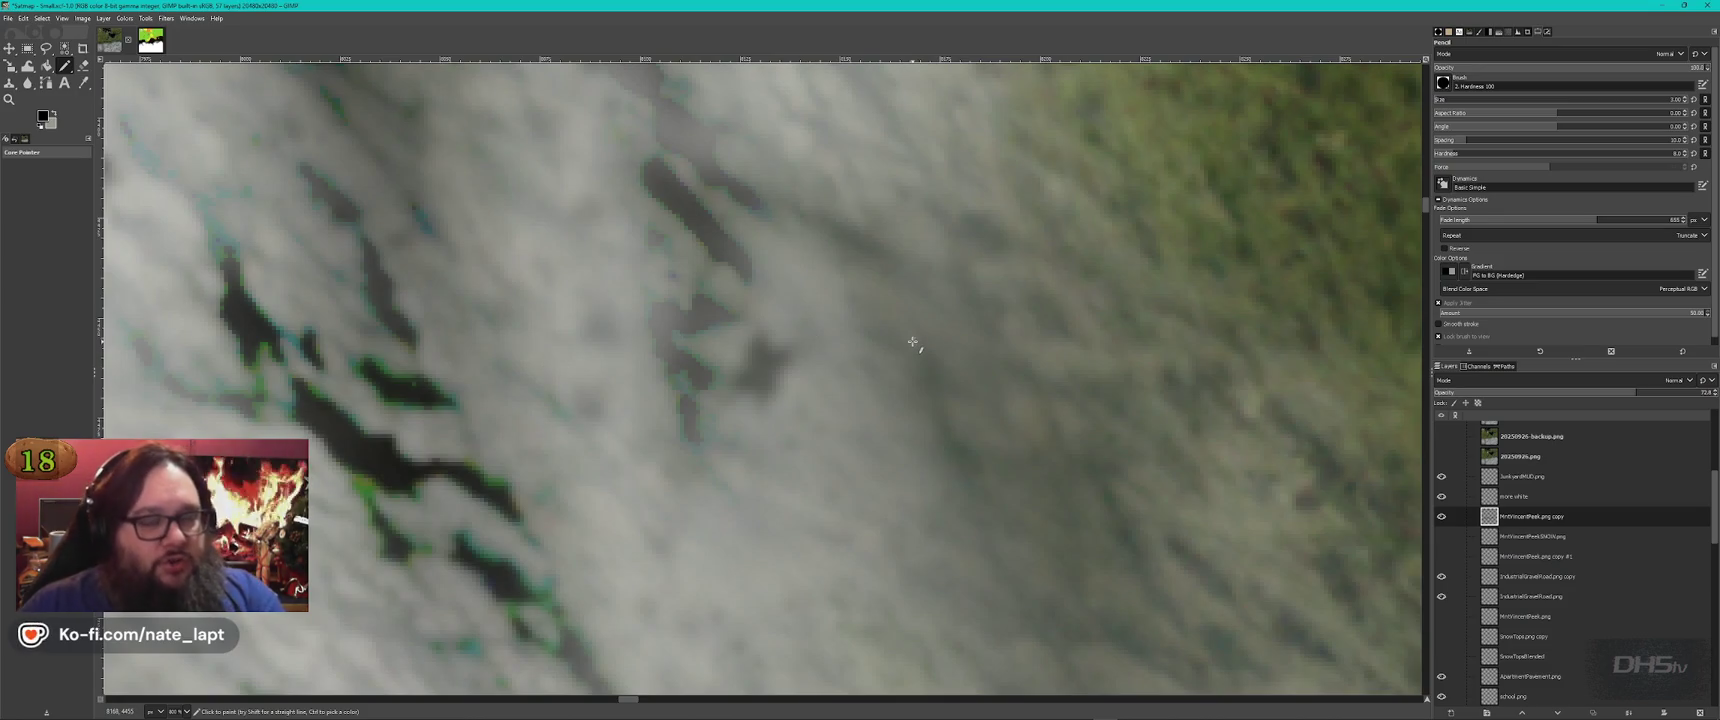
pyautogui.scroll(3, 866, 331)
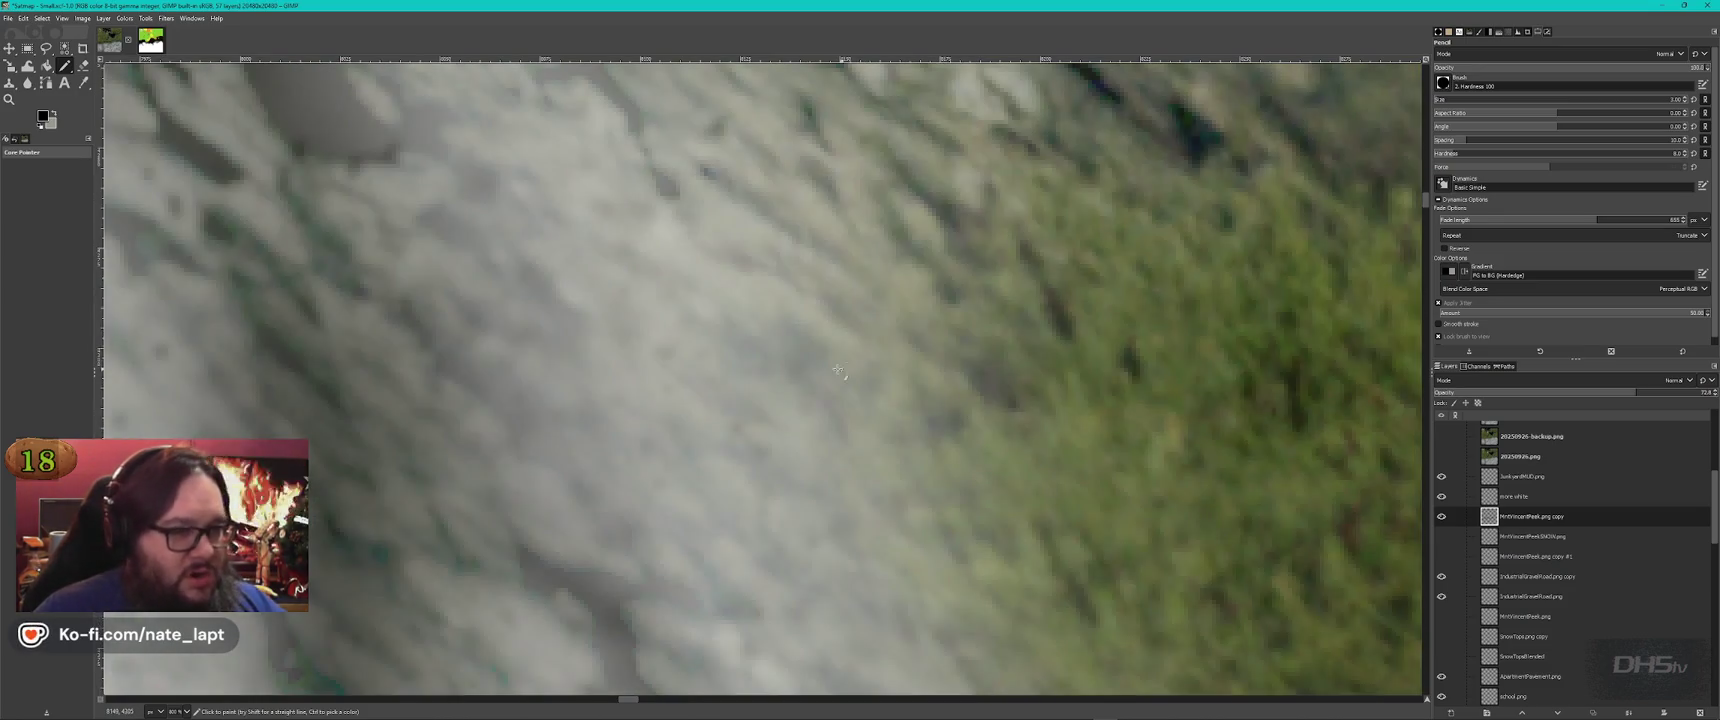
pyautogui.scroll(-2, 800, 330)
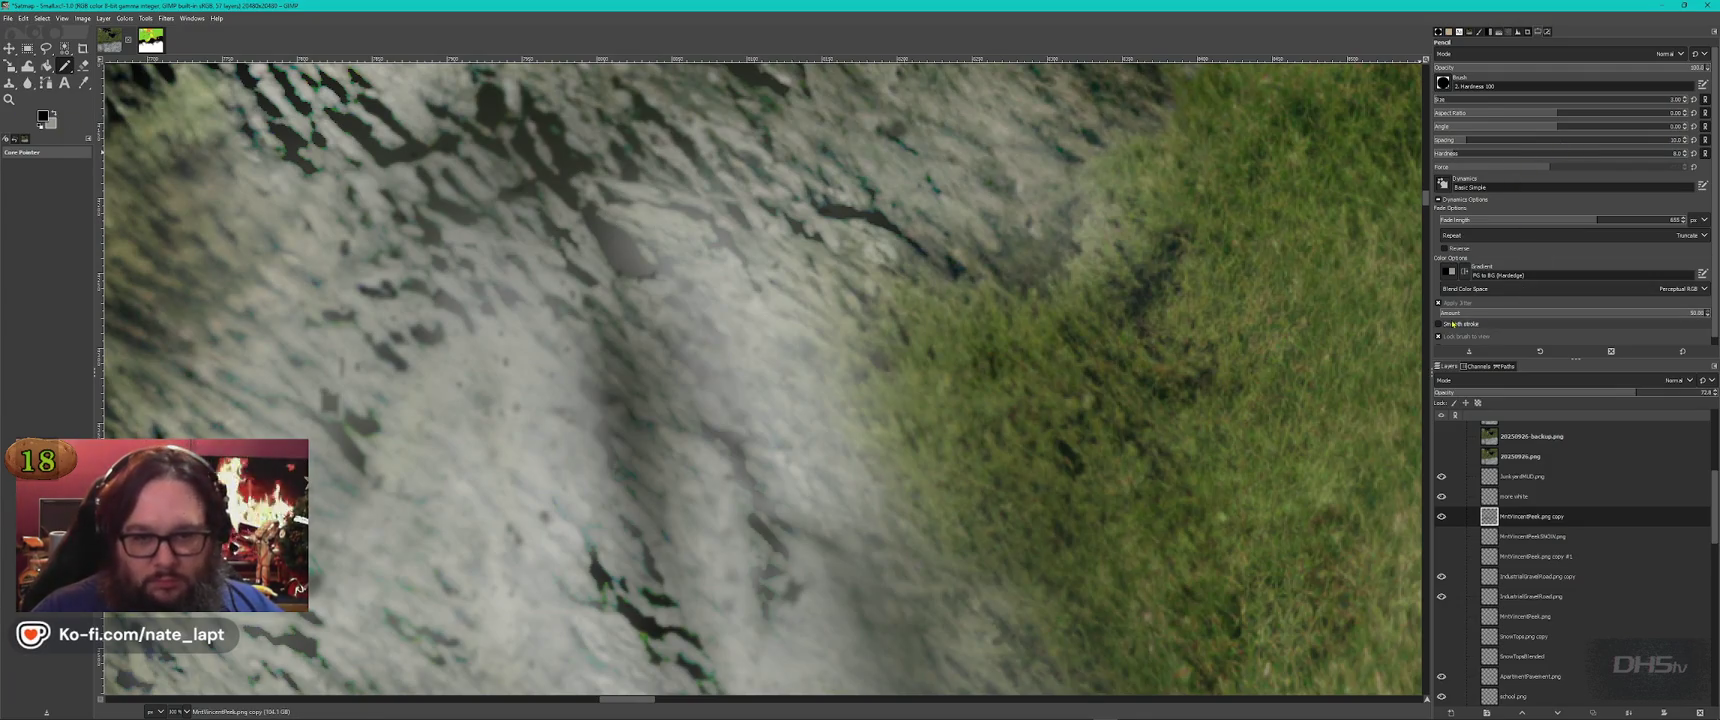
pyautogui.click(1439, 302)
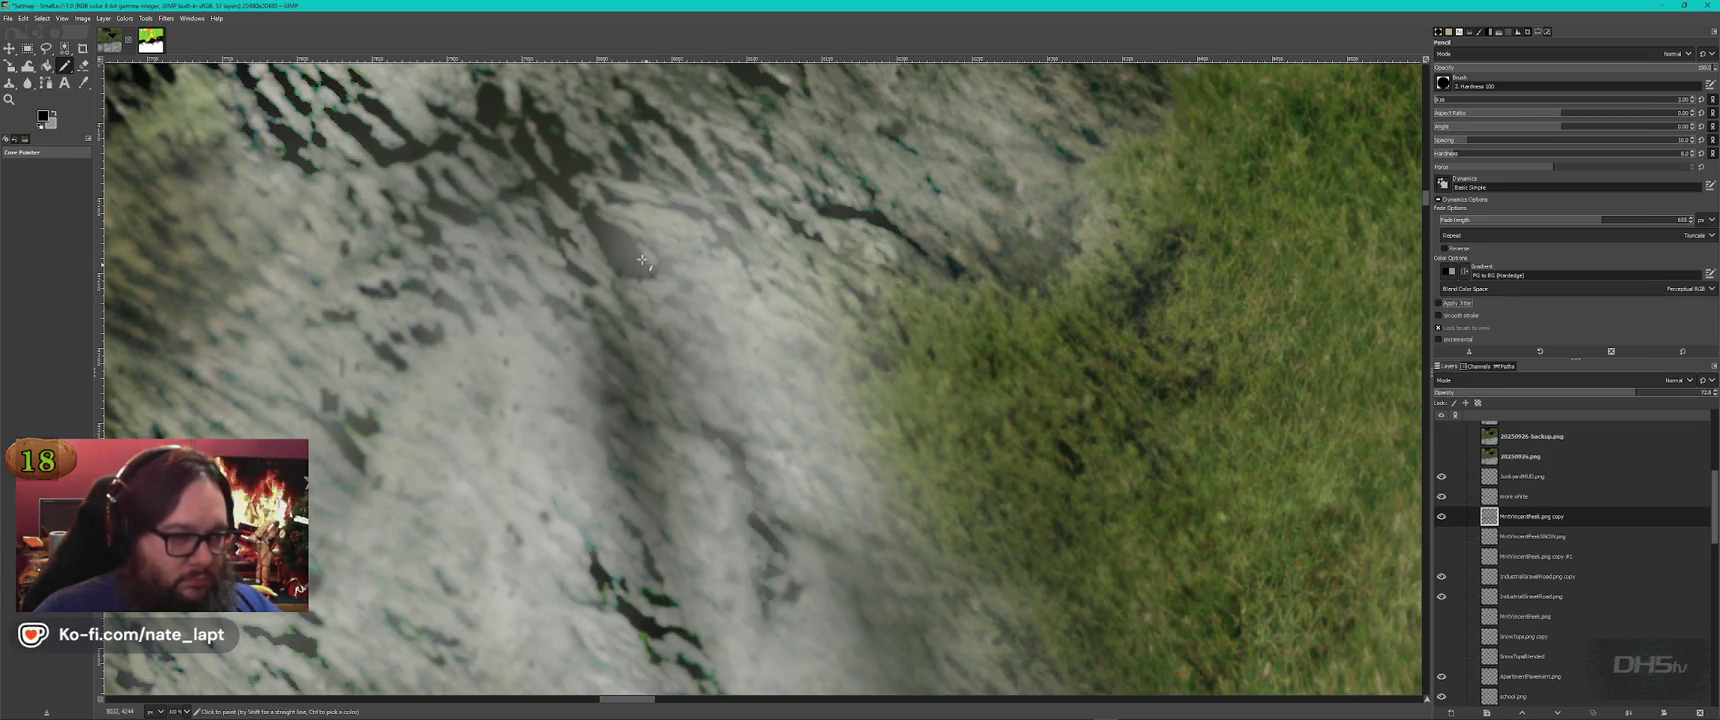
pyautogui.scroll(4, 633, 249)
pyautogui.scroll(2, 660, 280)
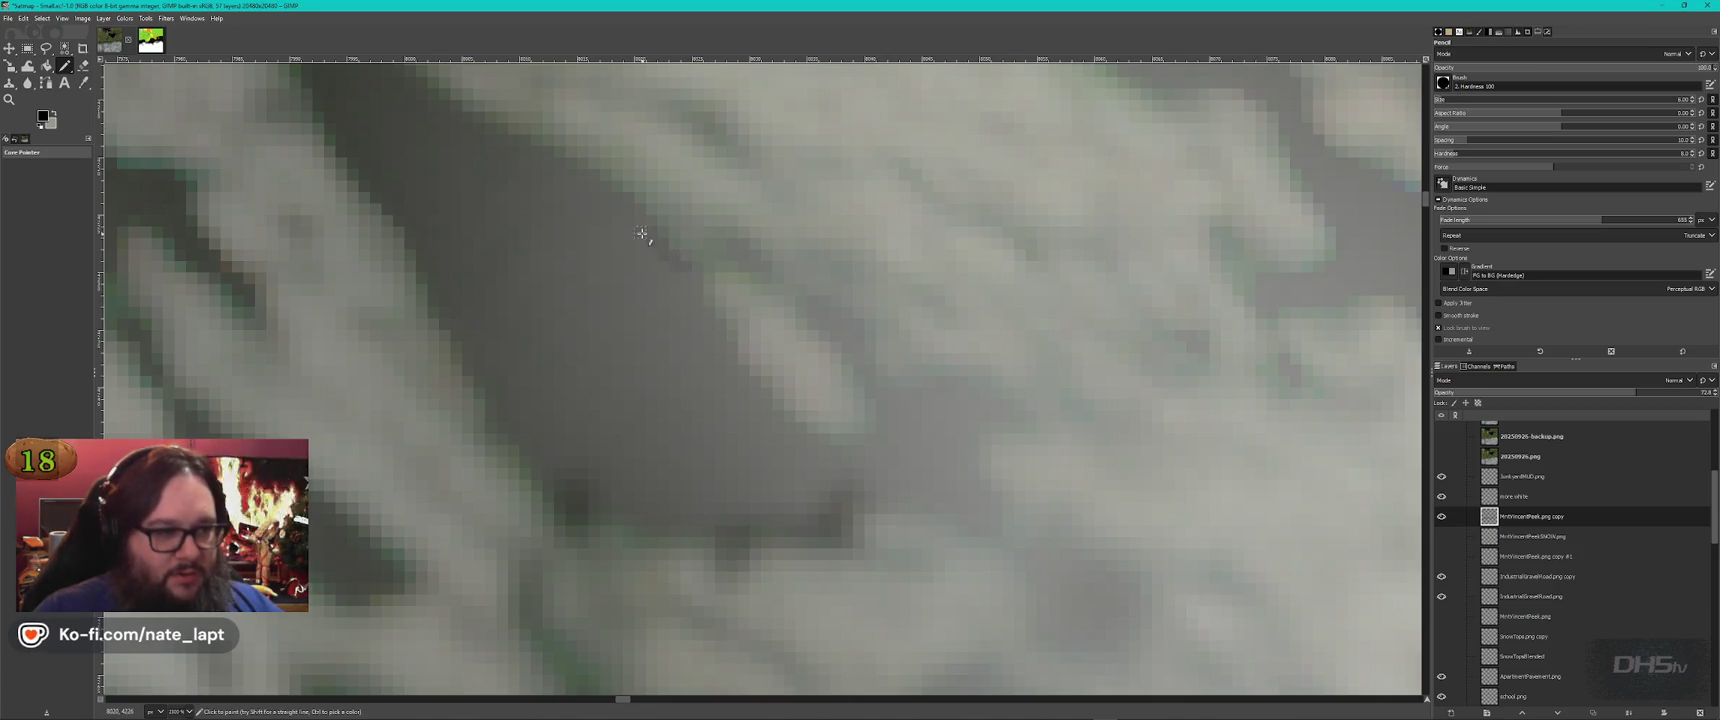
# Pencil a dark outline along the patch's diagonal, bottom and right edges.
pyautogui.moveTo(519, 151)
pyautogui.mouseDown()
pyautogui.moveTo(438, 103)
pyautogui.moveTo(703, 287)
pyautogui.moveTo(810, 431)
pyautogui.mouseUp()
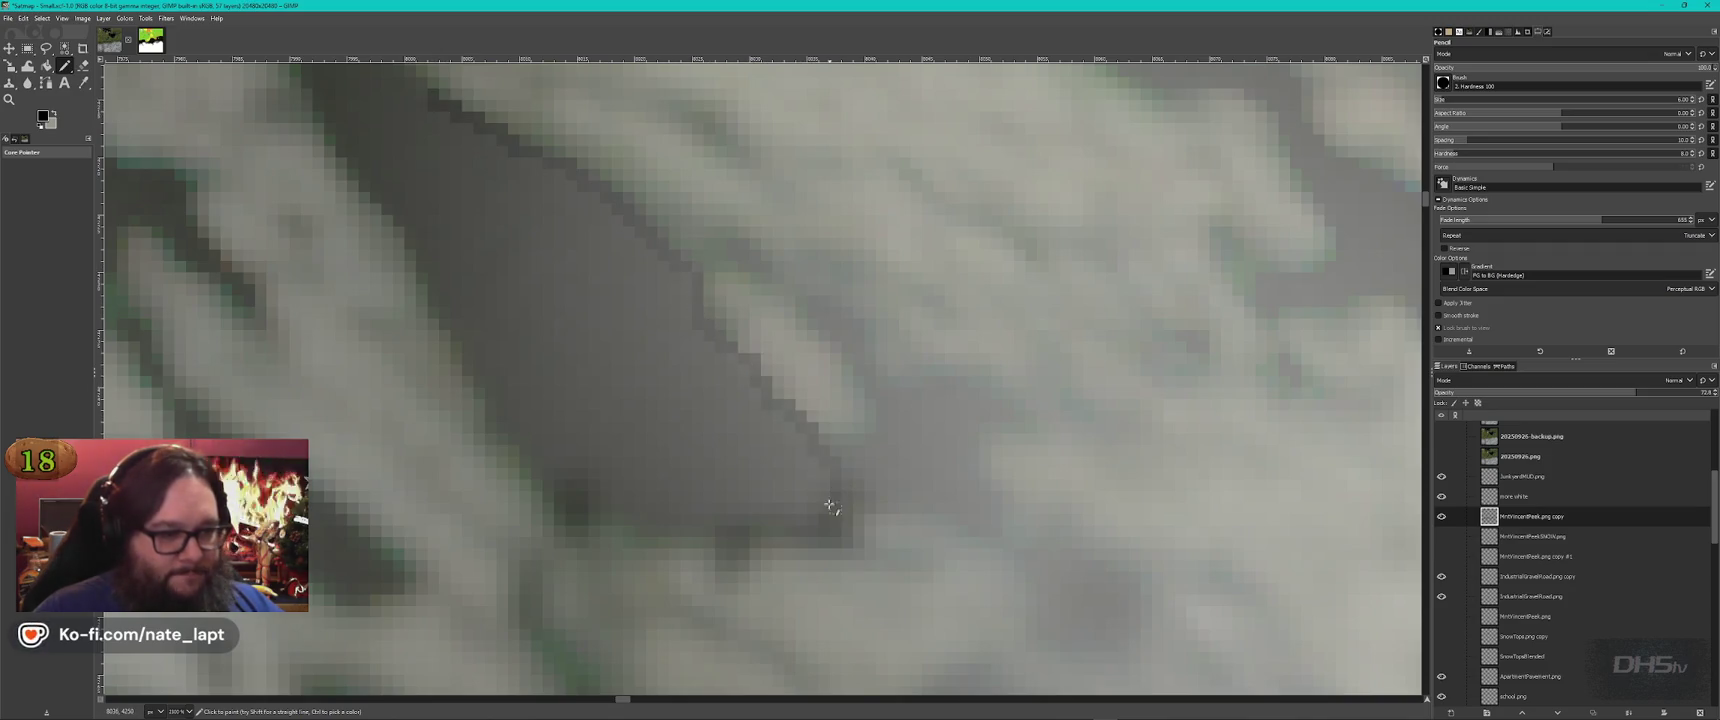
pyautogui.moveTo(830, 505)
pyautogui.mouseDown()
pyautogui.moveTo(640, 530)
pyautogui.moveTo(577, 491)
pyautogui.moveTo(508, 434)
pyautogui.moveTo(333, 134)
pyautogui.mouseUp()
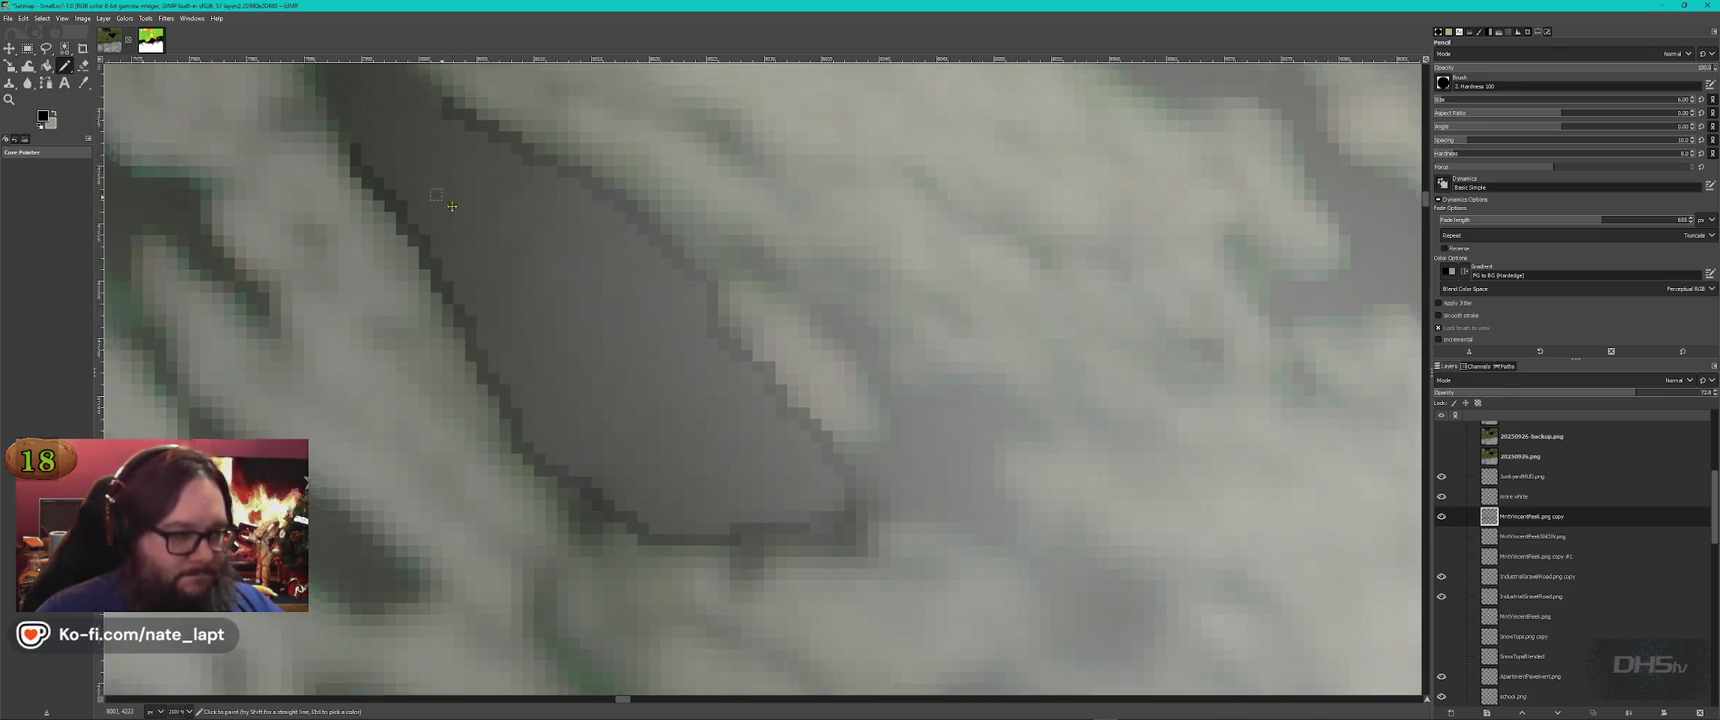
pyautogui.moveTo(452, 206)
pyautogui.mouseDown()
pyautogui.moveTo(687, 413)
pyautogui.moveTo(626, 337)
pyautogui.moveTo(614, 276)
pyautogui.moveTo(645, 230)
pyautogui.moveTo(696, 230)
pyautogui.moveTo(722, 330)
pyautogui.moveTo(757, 359)
pyautogui.mouseUp()
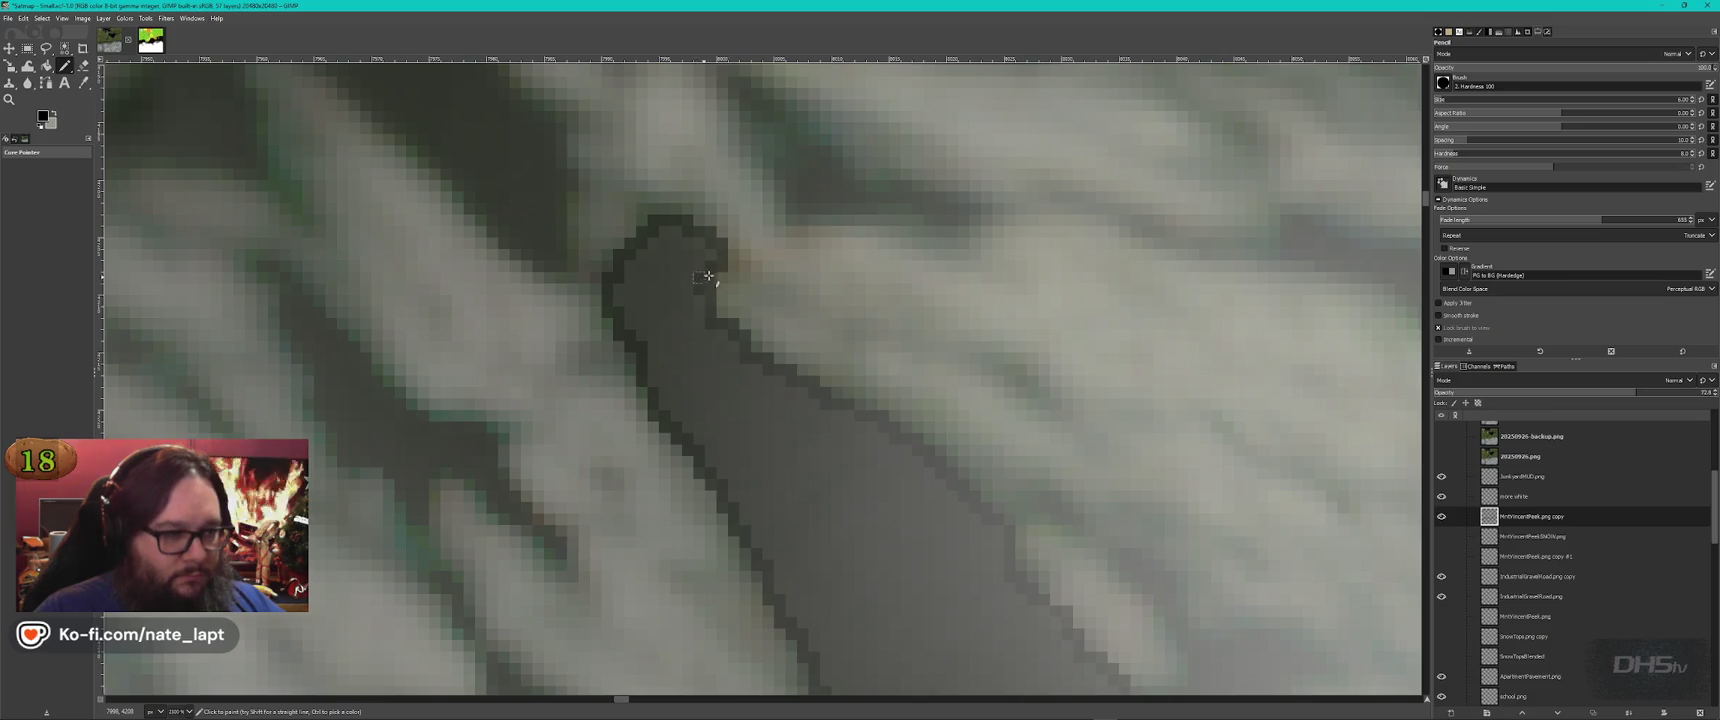
pyautogui.moveTo(741, 288); pyautogui.dragTo(1006, 518)
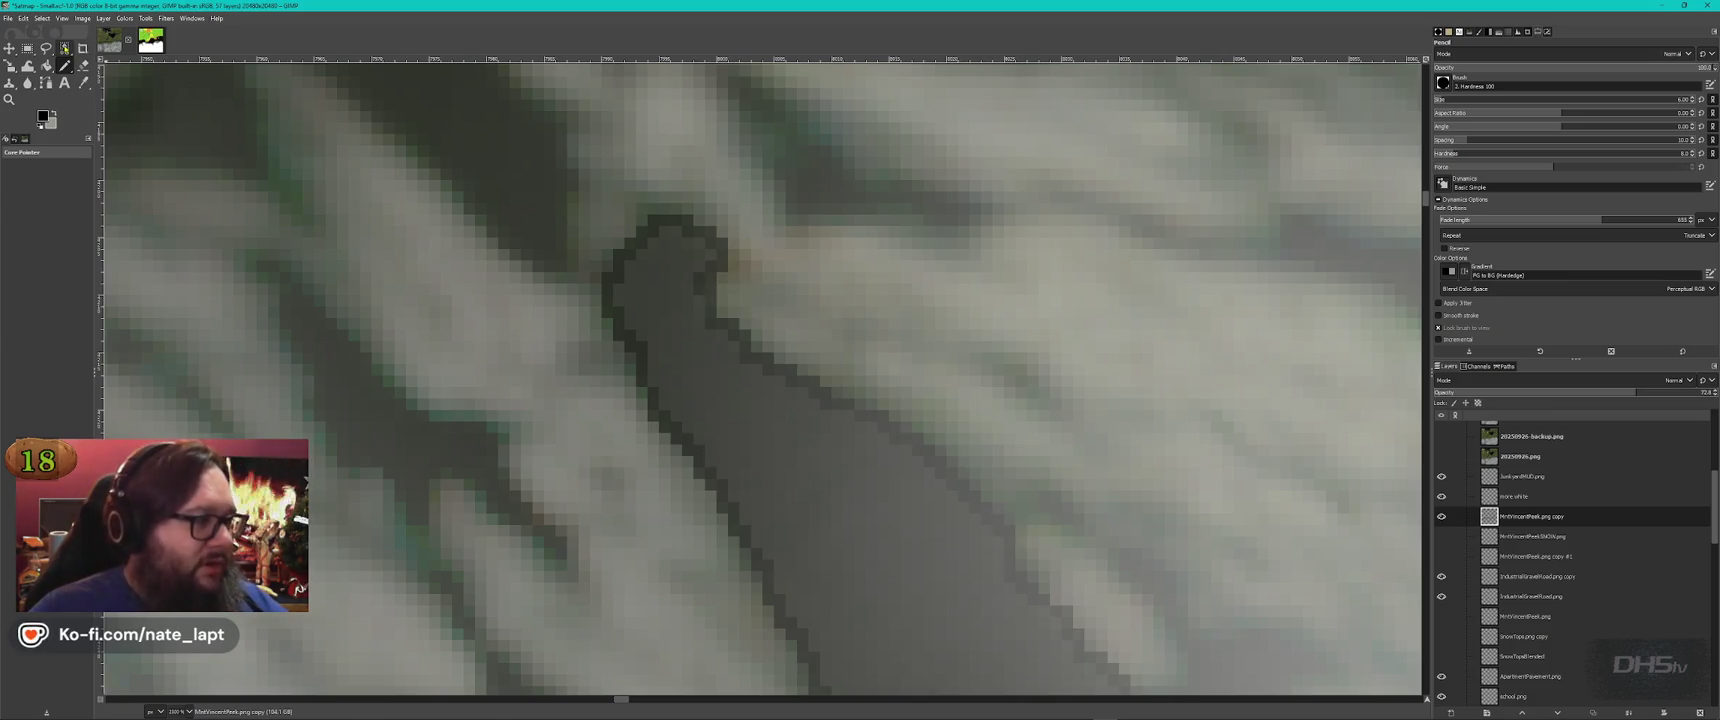
# Fuzzy-select the inside of the outlined dark patch, then return to the Pencil with N.
pyautogui.click(65, 48)
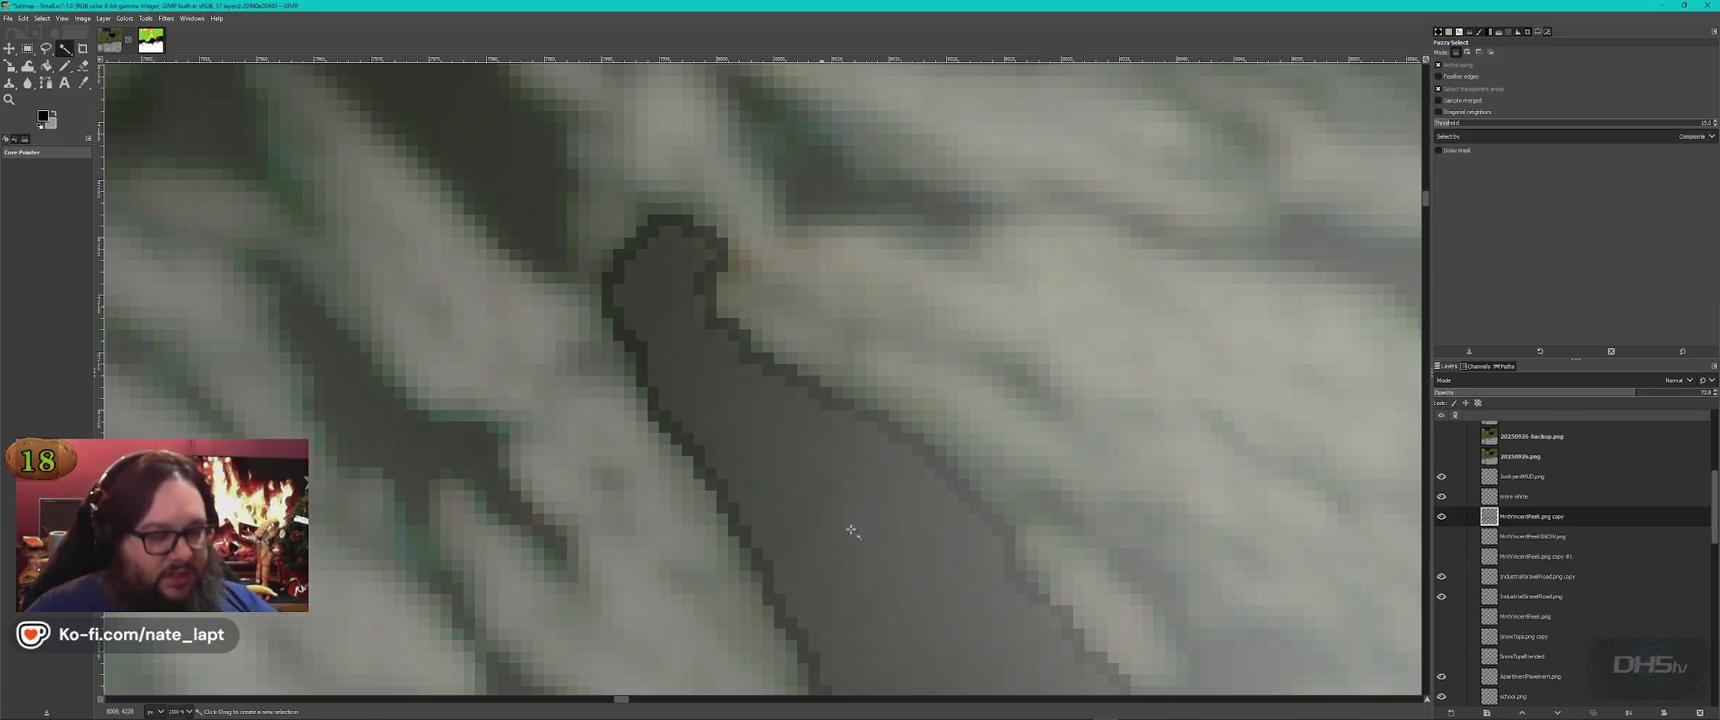
pyautogui.click(849, 530)
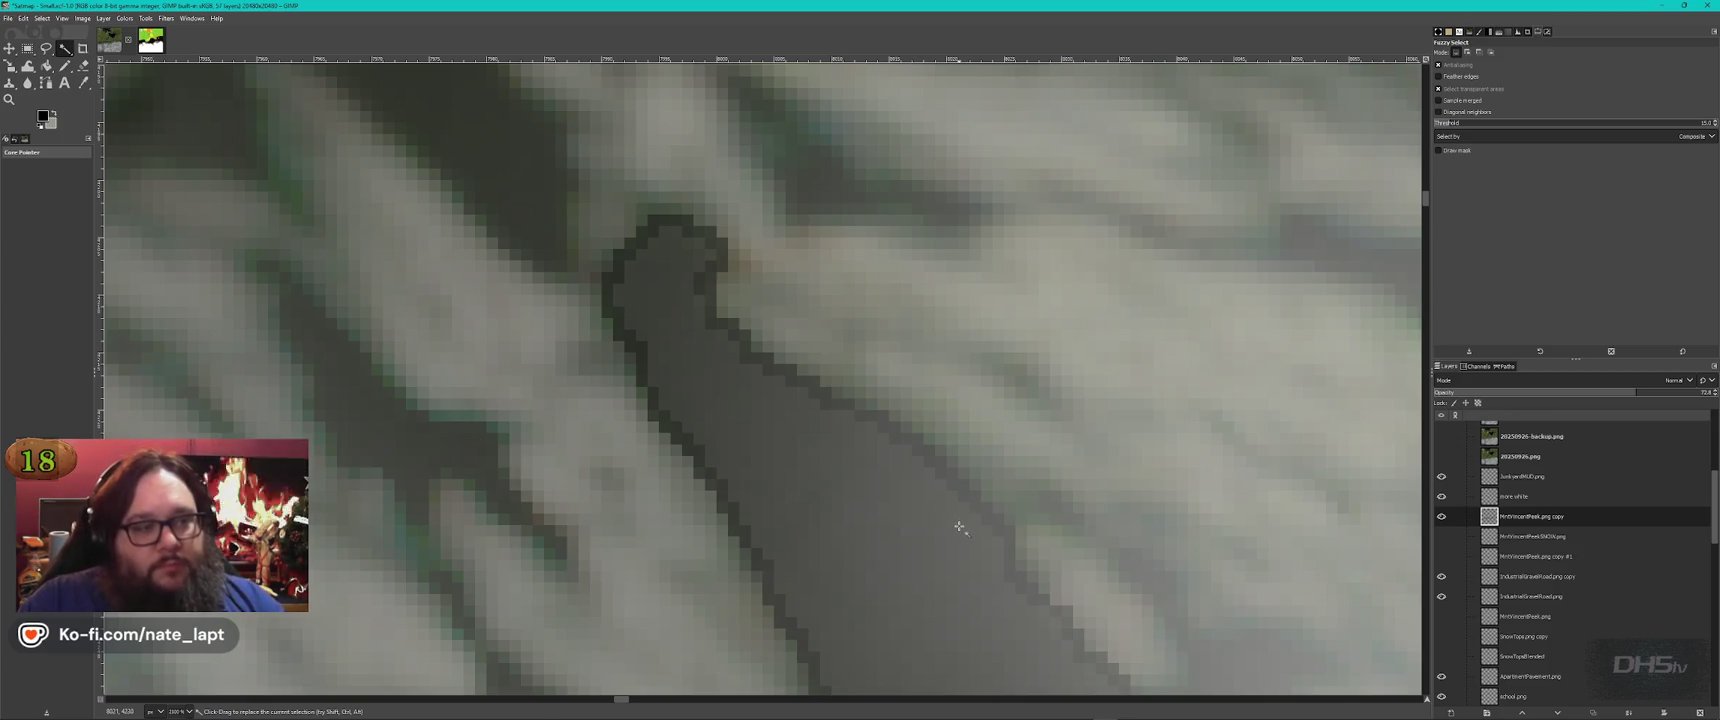
pyautogui.scroll(-3, 959, 527)
pyautogui.scroll(-1, 957, 531)
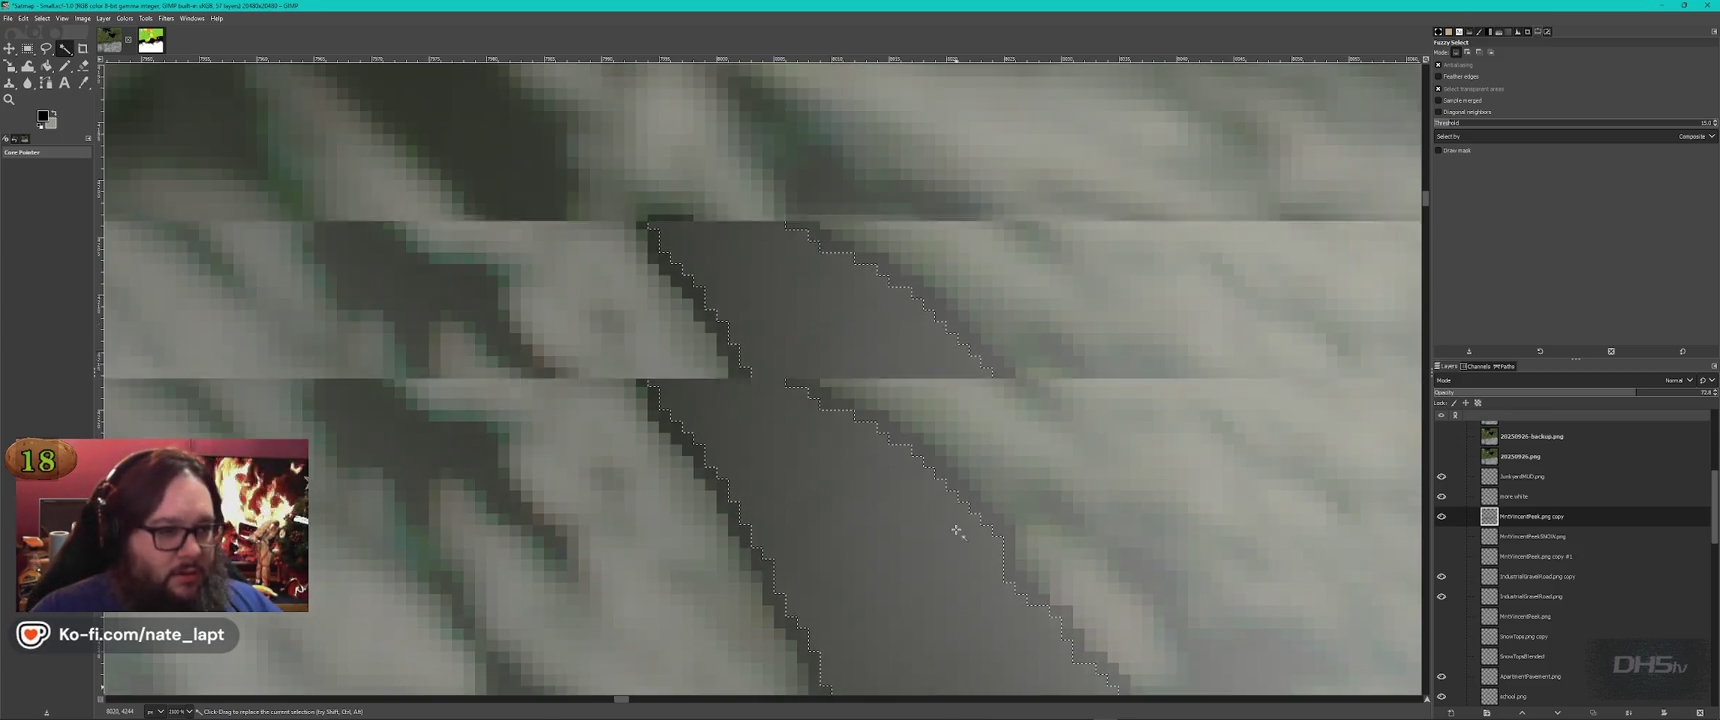
pyautogui.scroll(-2, 949, 431)
pyautogui.hscroll(2, 949, 431)
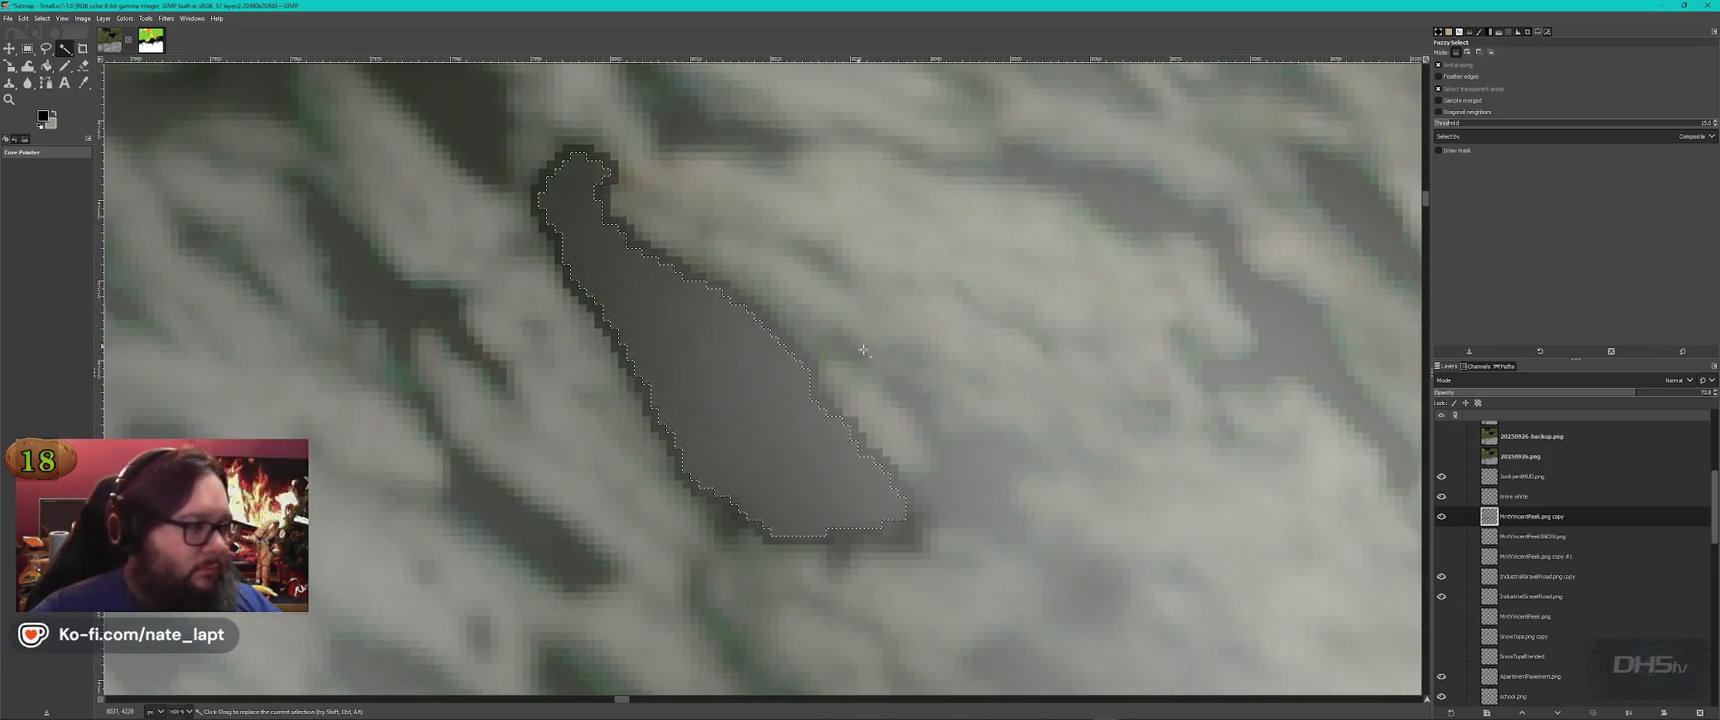
pyautogui.press('n')
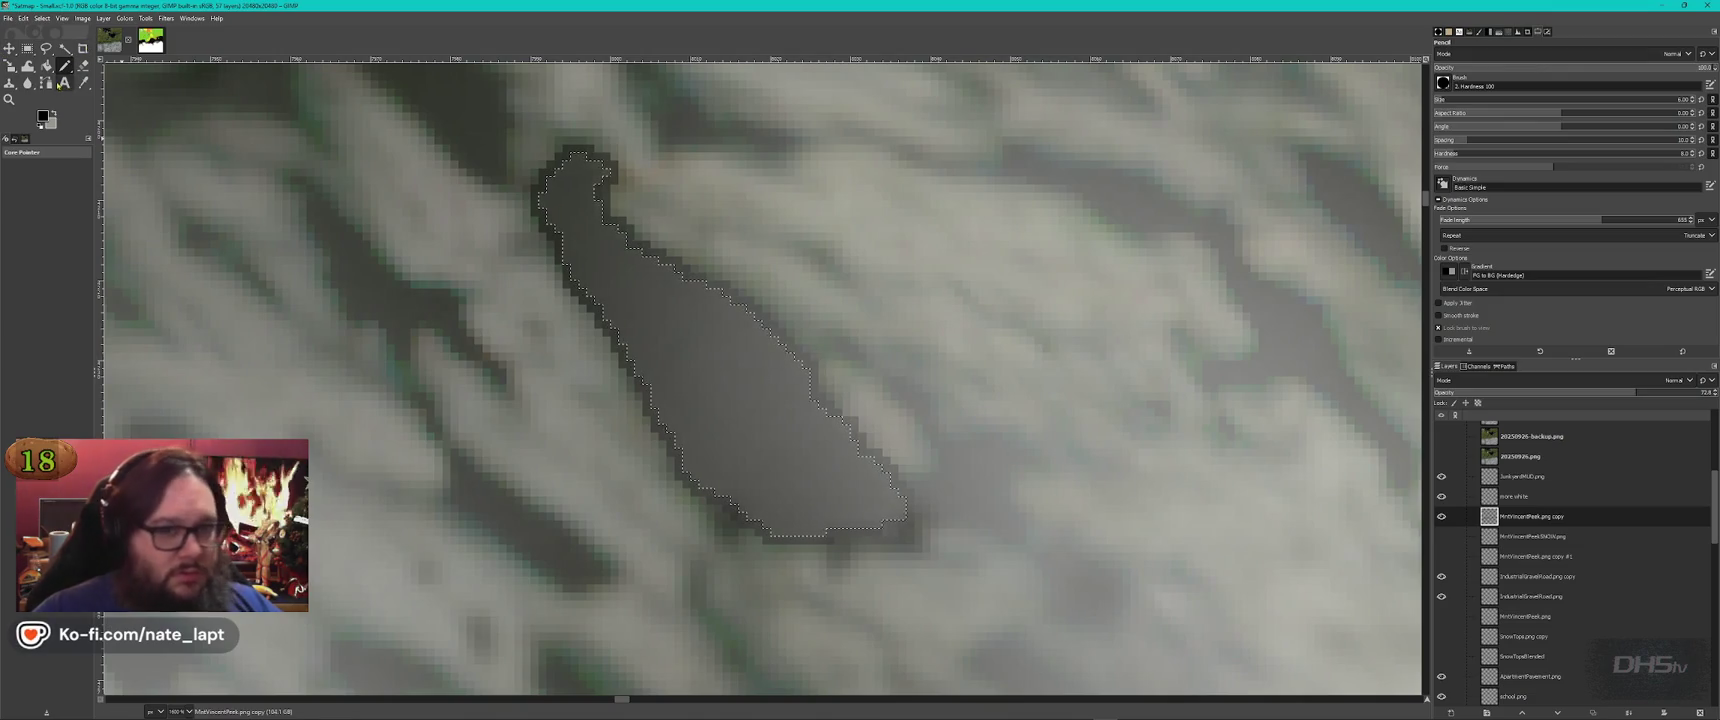
# Speckle the selected dark patch with jittered grey pencil marks and swap the foreground and background colours.
pyautogui.click(707, 377)
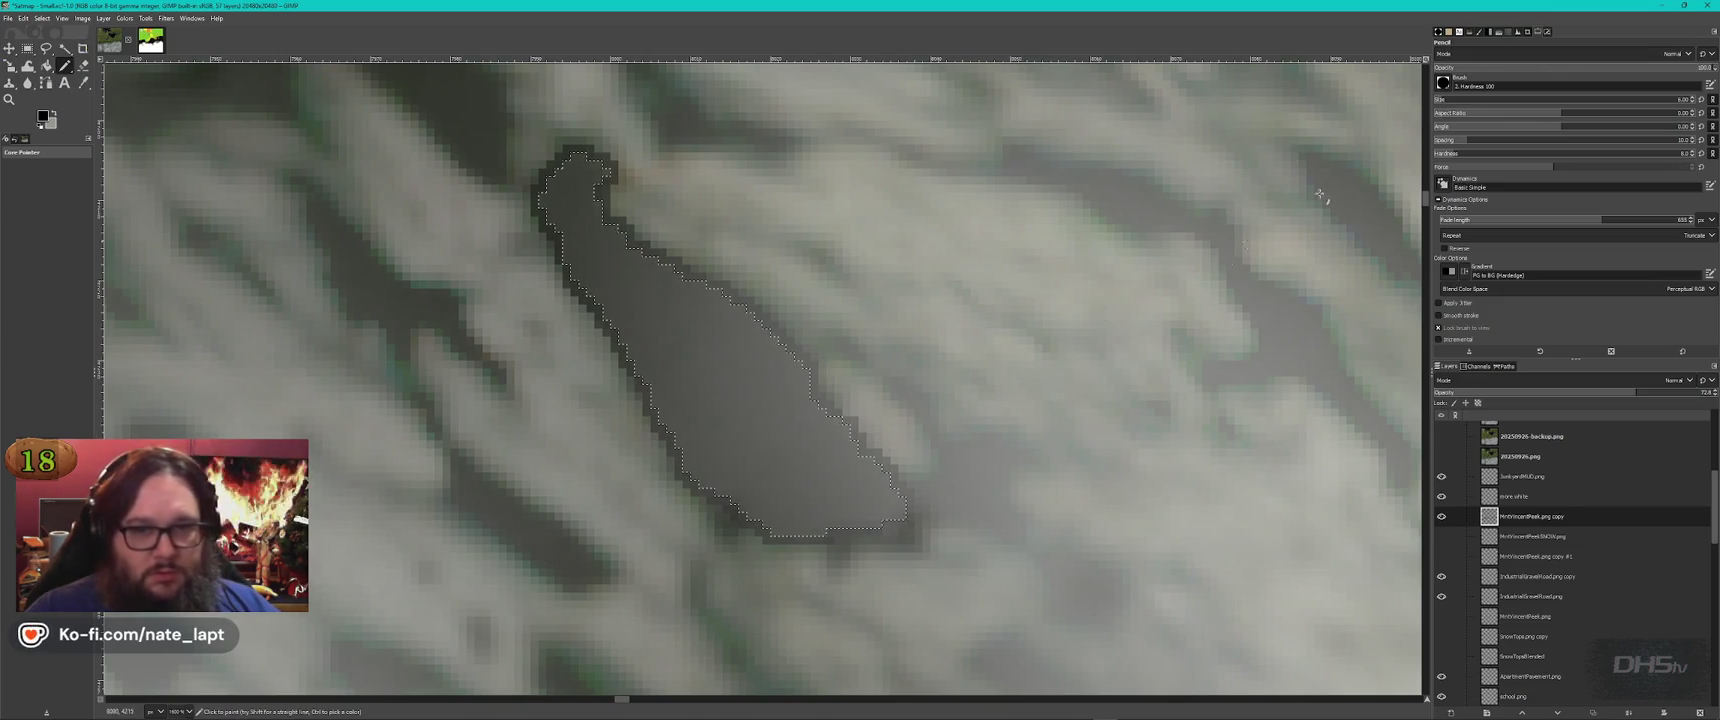
pyautogui.scroll(-3, 815, 325)
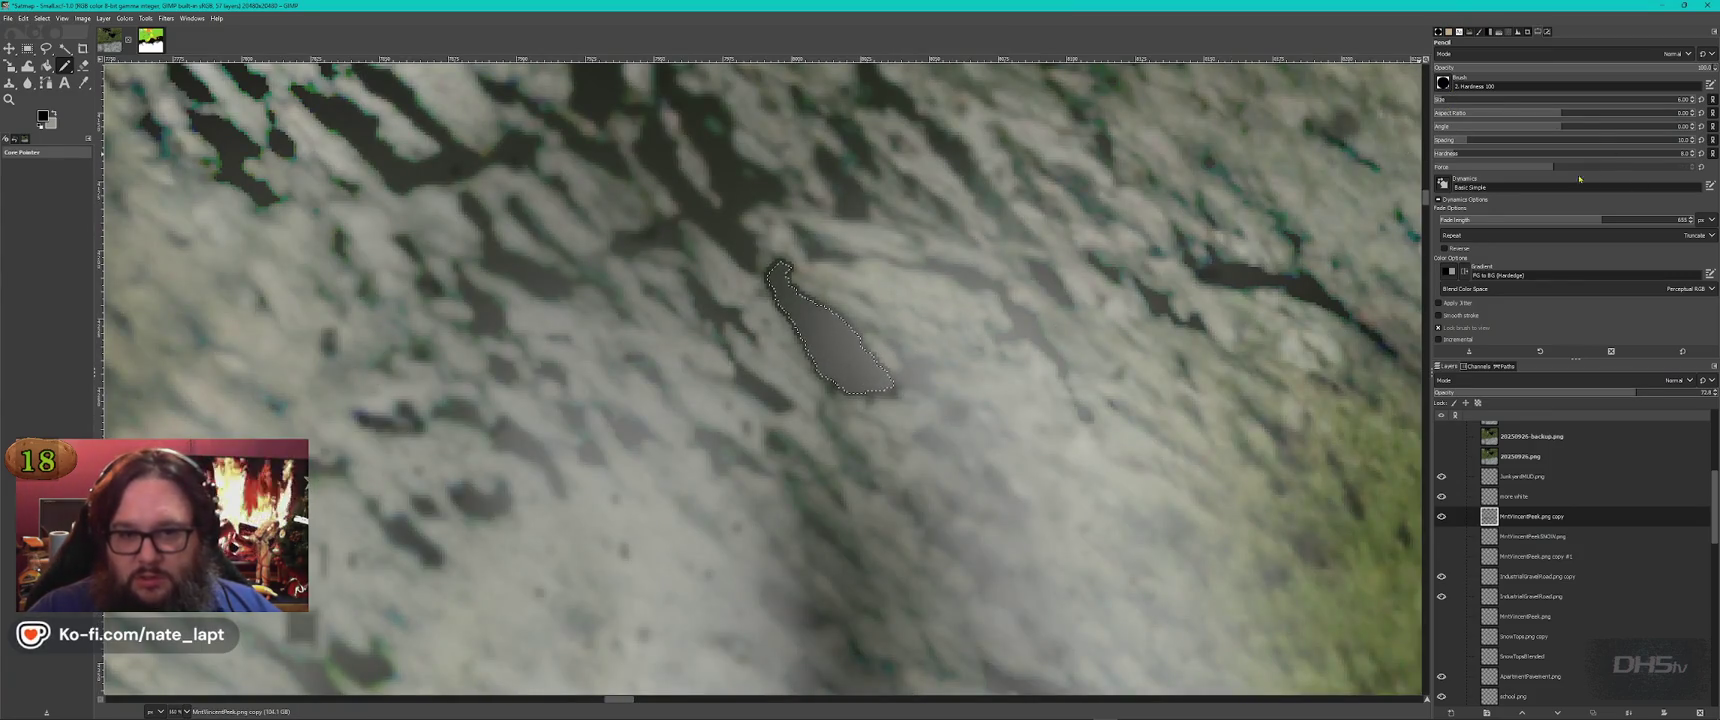
pyautogui.click(1440, 302)
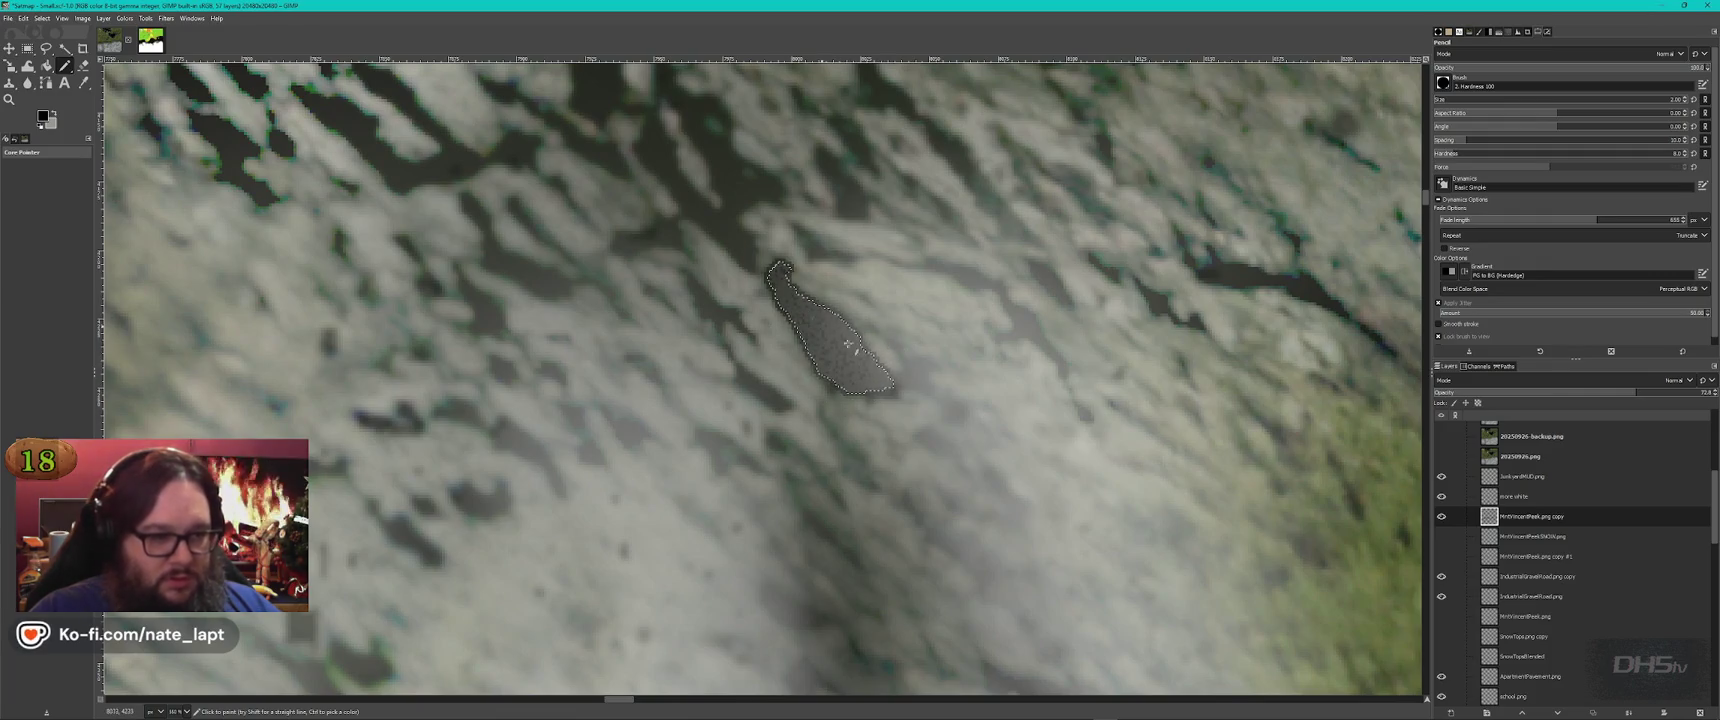
pyautogui.click(57, 117)
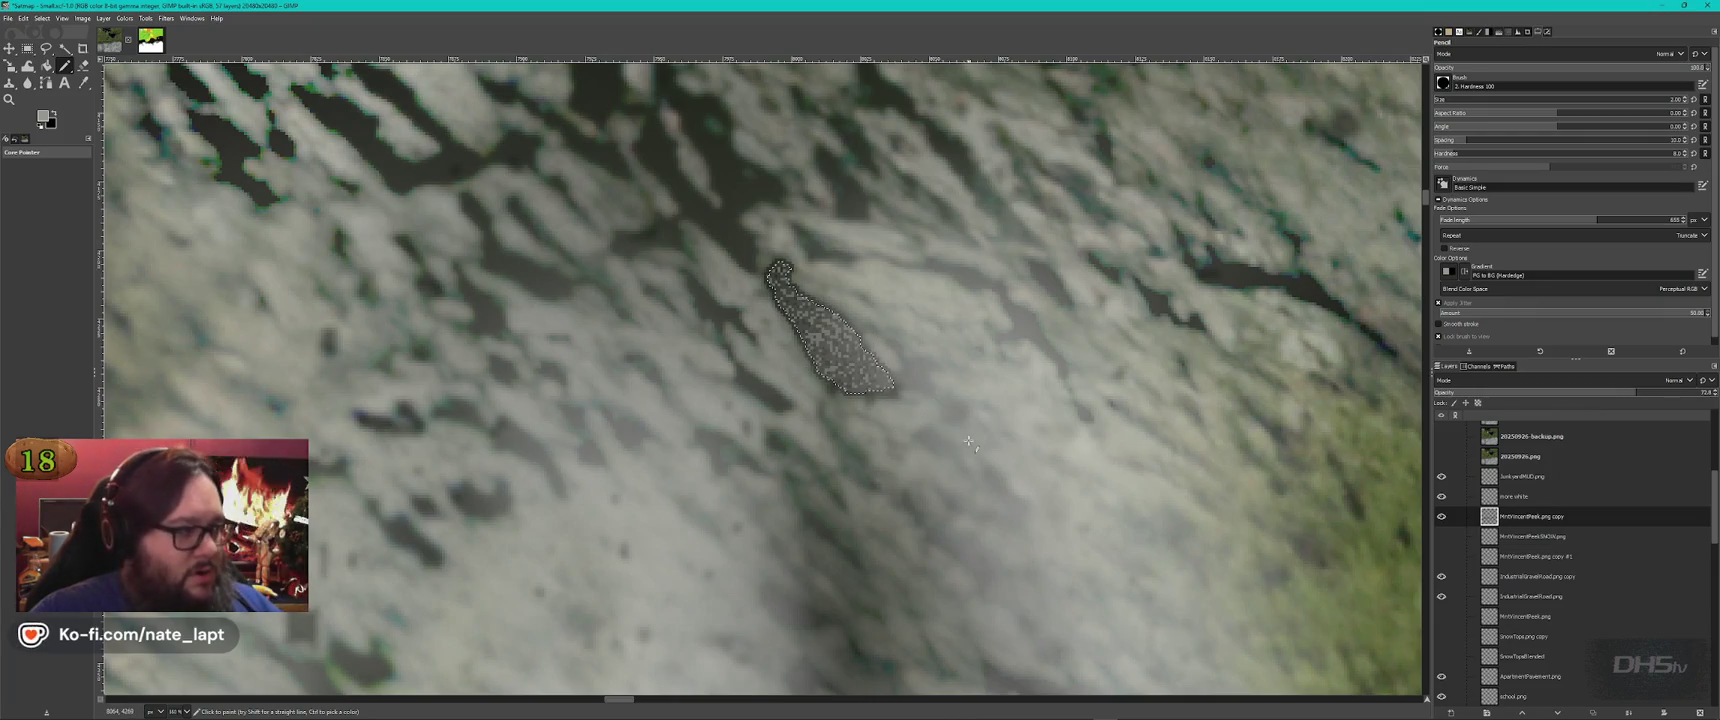
pyautogui.click(43, 116)
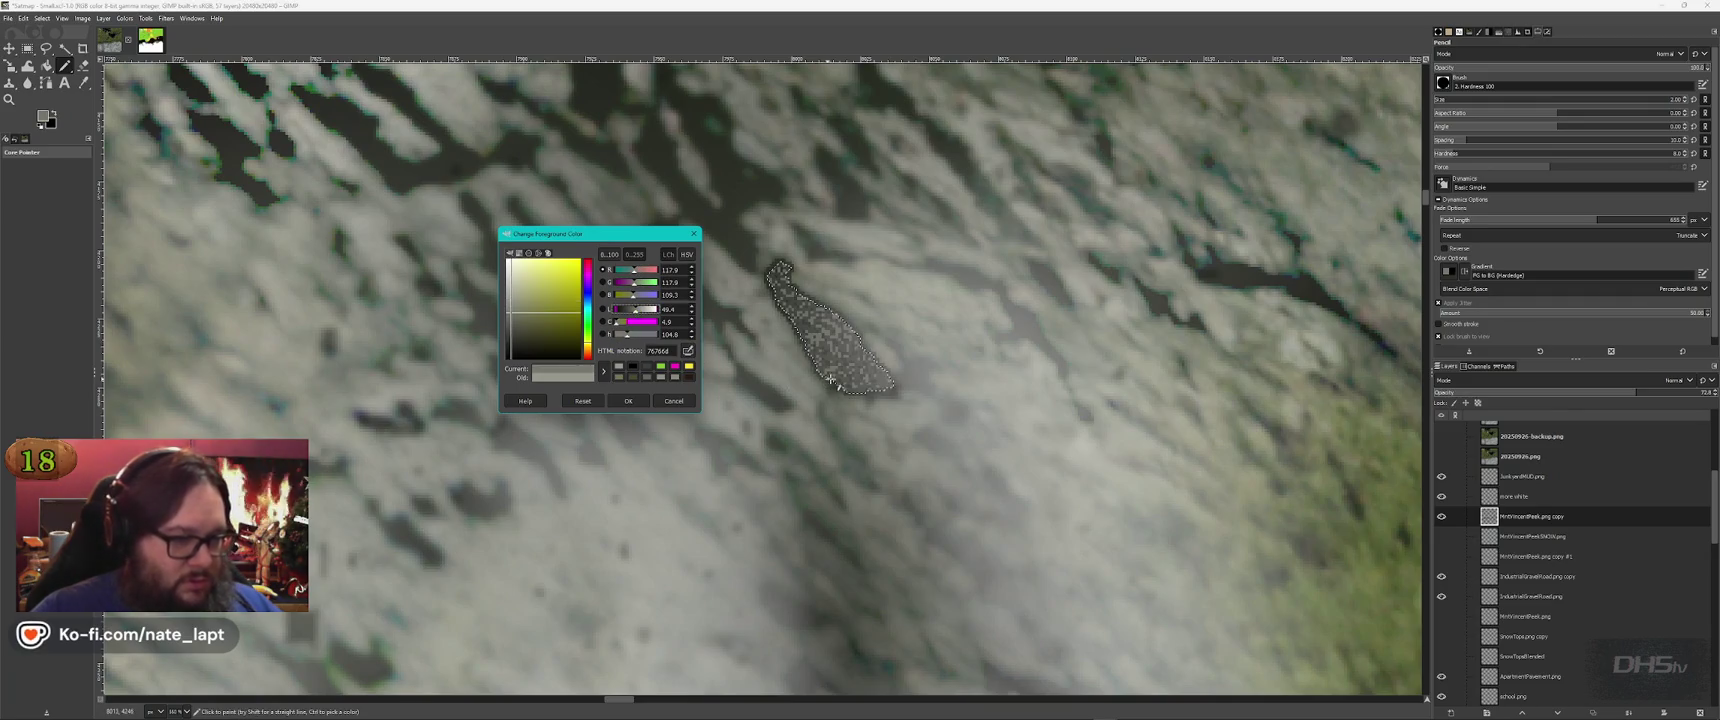
# Darken the foreground colour from 76766d to 4a4a42 and fill the selected patch with it.
pyautogui.keyDown('ctrl'); pyautogui.click(820, 398); pyautogui.keyUp('ctrl')
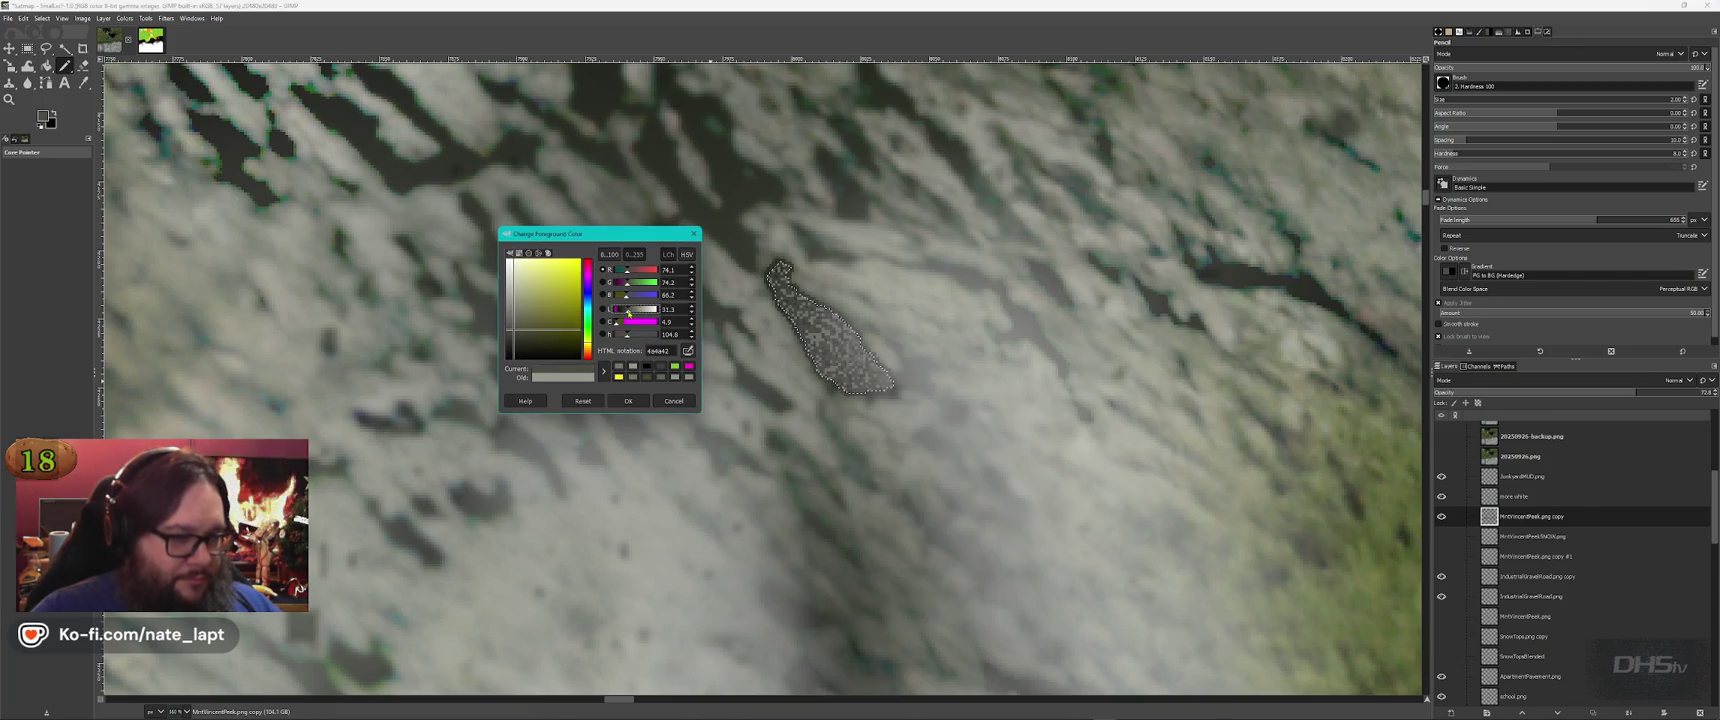
pyautogui.keyDown('ctrl'); pyautogui.click(836, 344); pyautogui.keyUp('ctrl')
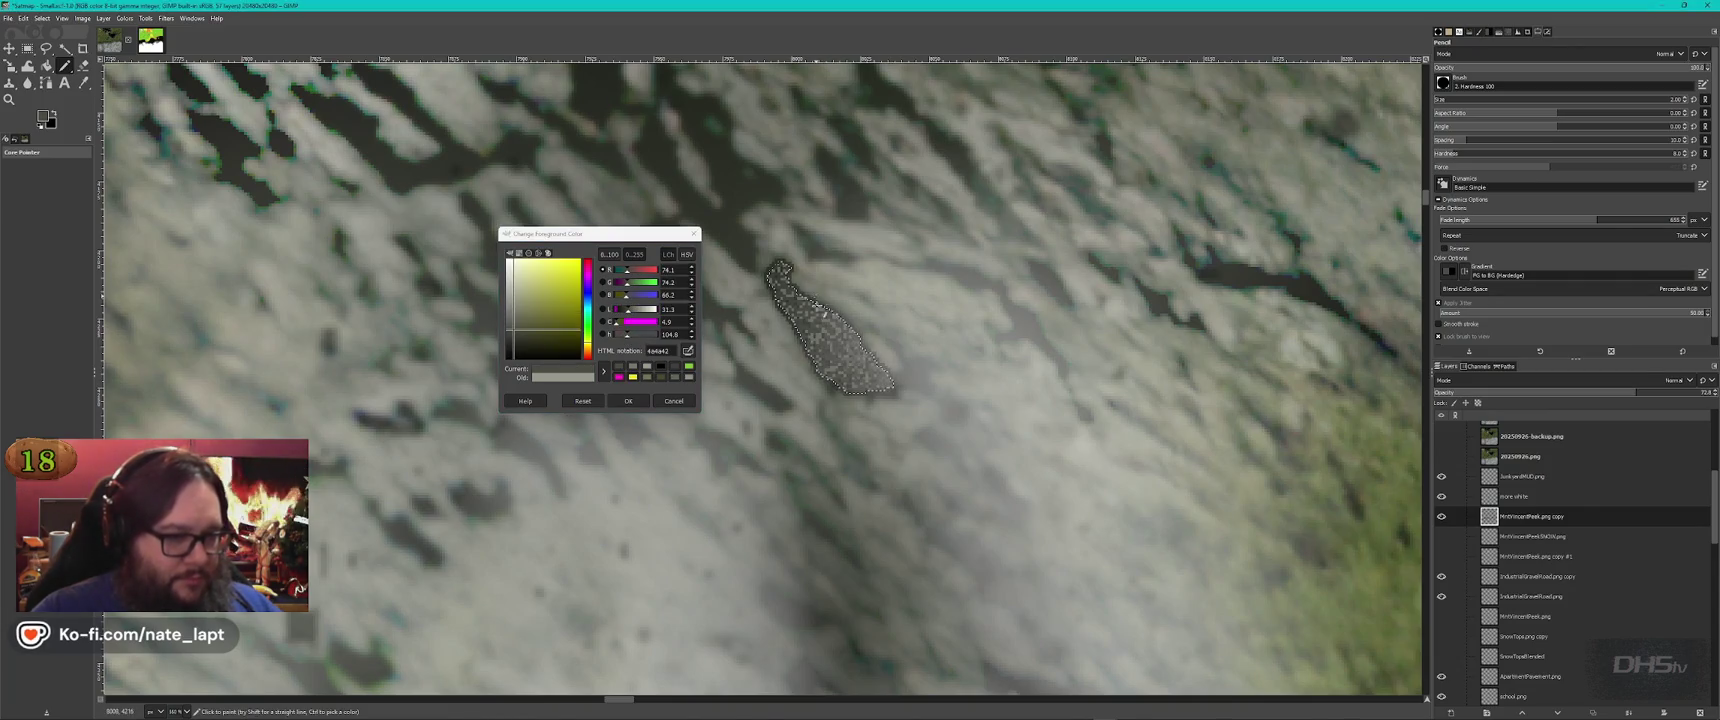
pyautogui.keyDown('ctrl'); pyautogui.scroll(-3, 856, 348); pyautogui.keyUp('ctrl')
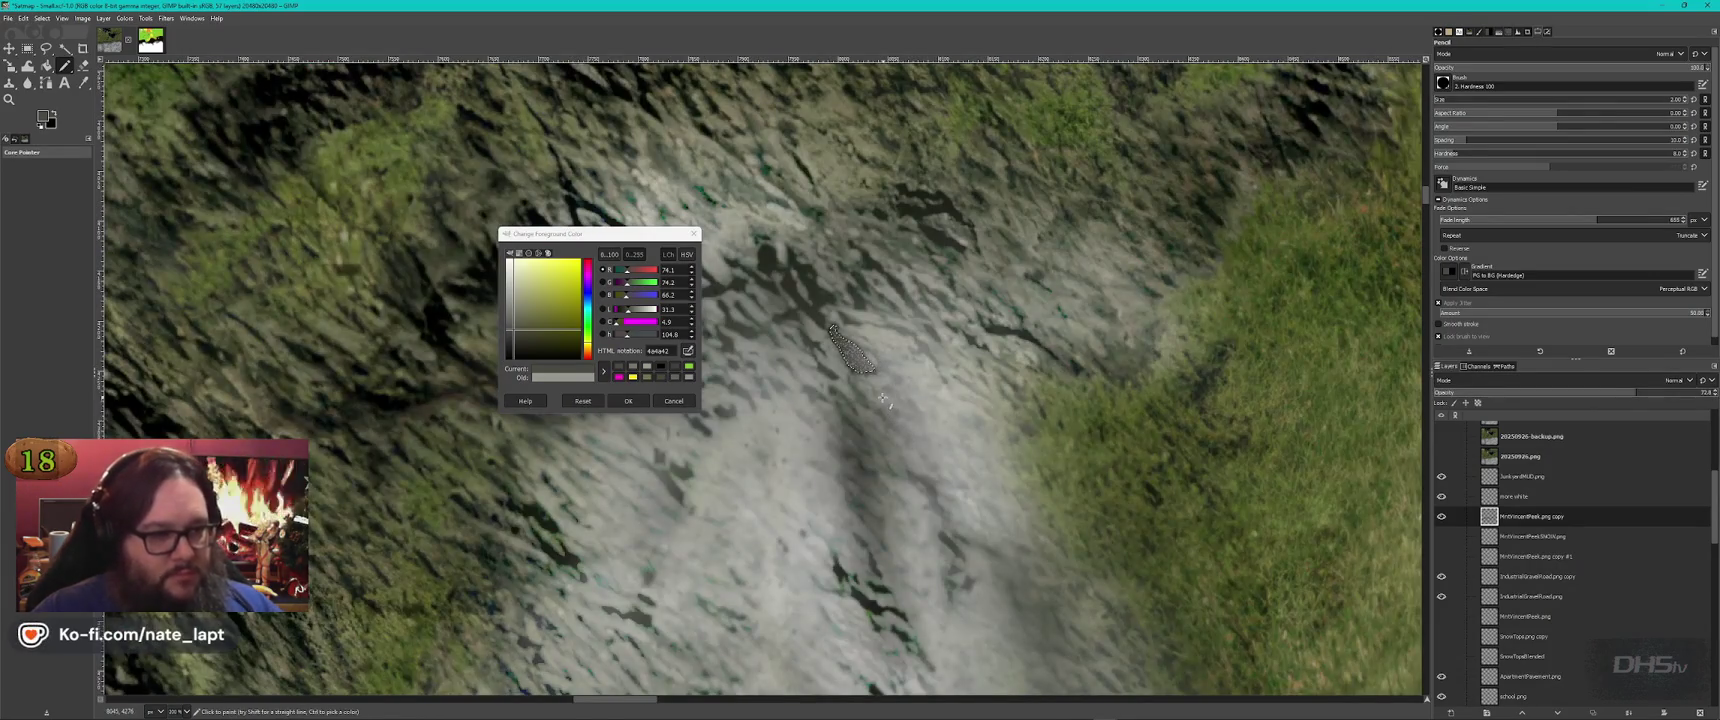
pyautogui.press('Return')
pyautogui.hotkey('ctrl', ',')
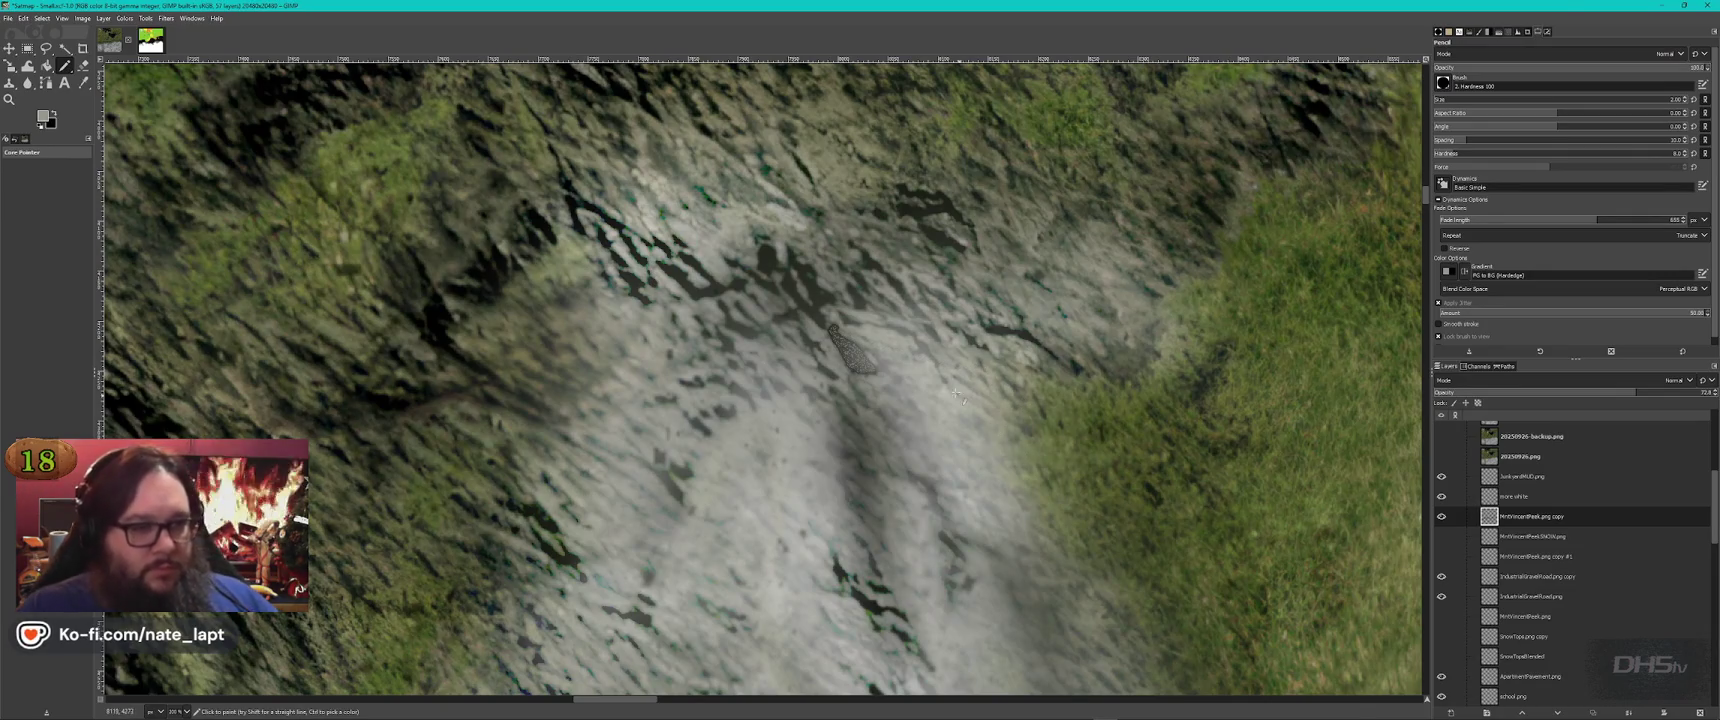
# Sample the snowy terrain colour and lighten it to a pale grey paint colour.
pyautogui.keyDown('ctrl'); pyautogui.scroll(3, 852, 345); pyautogui.keyUp('ctrl')
pyautogui.keyDown('ctrl'); pyautogui.scroll(2, 852, 345); pyautogui.keyUp('ctrl')
pyautogui.keyDown('ctrl'); pyautogui.scroll(-3, 852, 345); pyautogui.keyUp('ctrl')
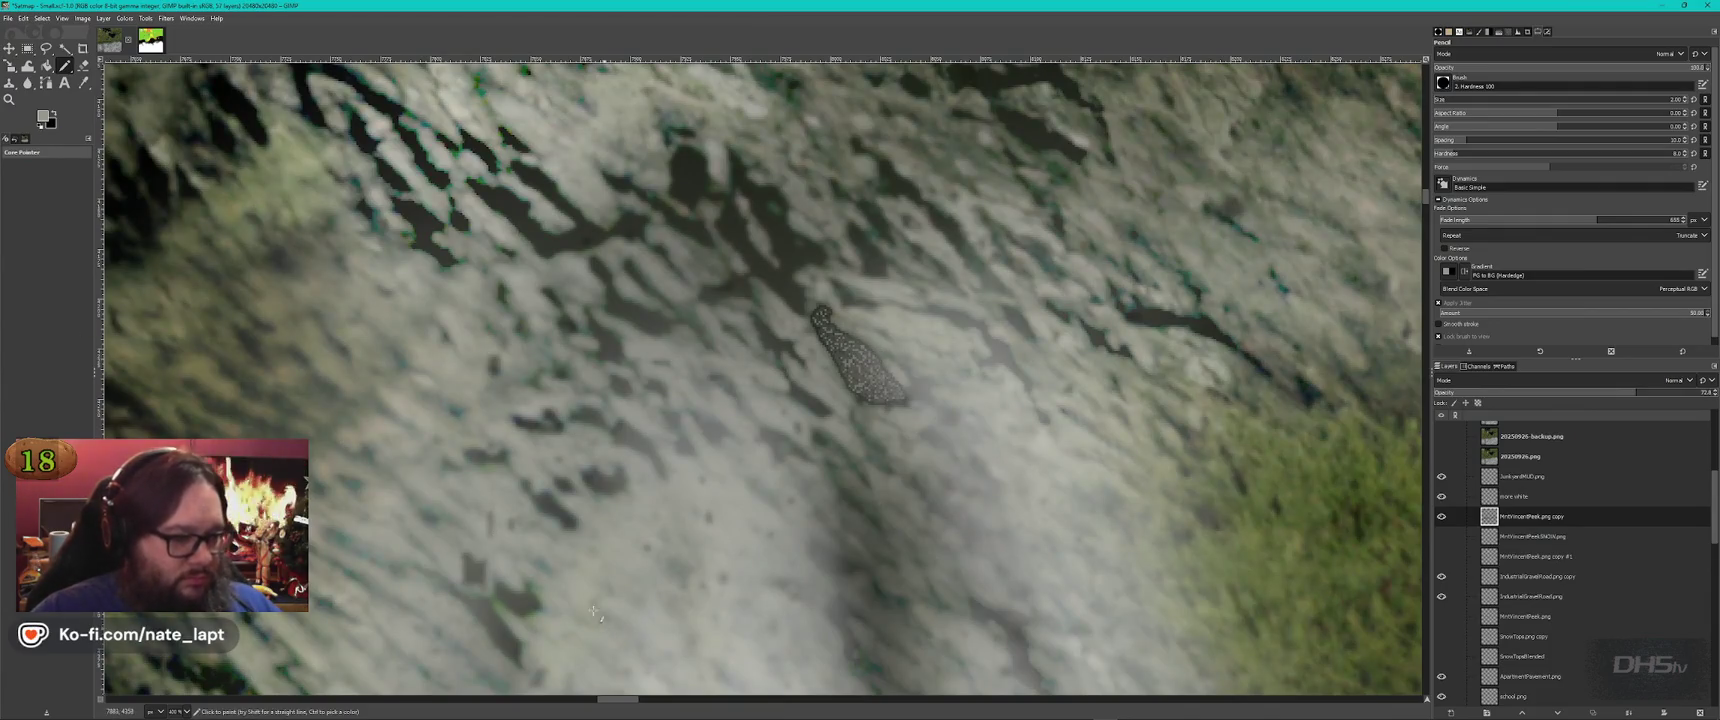
pyautogui.press('ctrl')
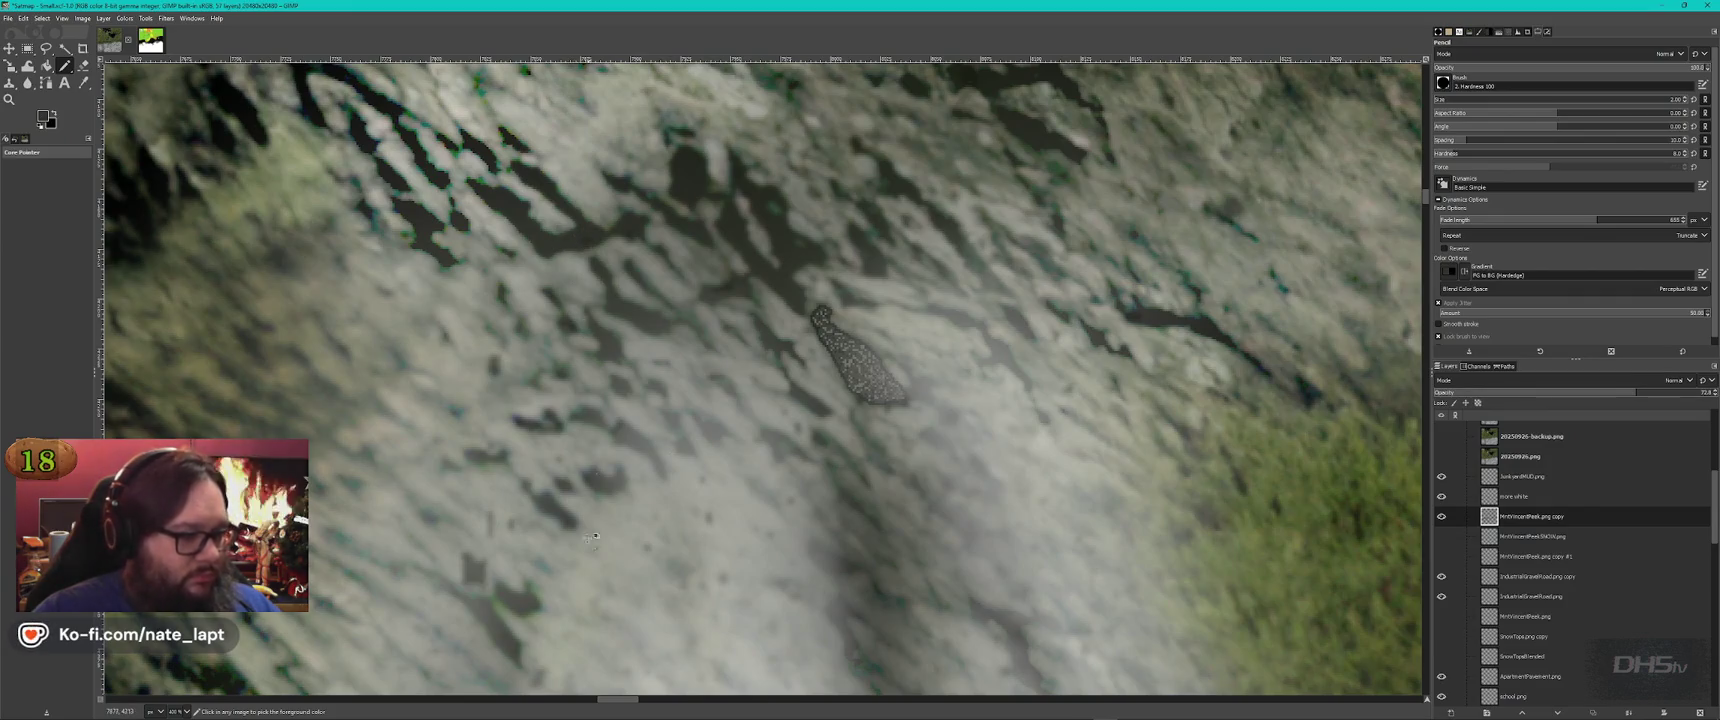
pyautogui.keyDown('ctrl'); pyautogui.click(587, 581); pyautogui.keyUp('ctrl')
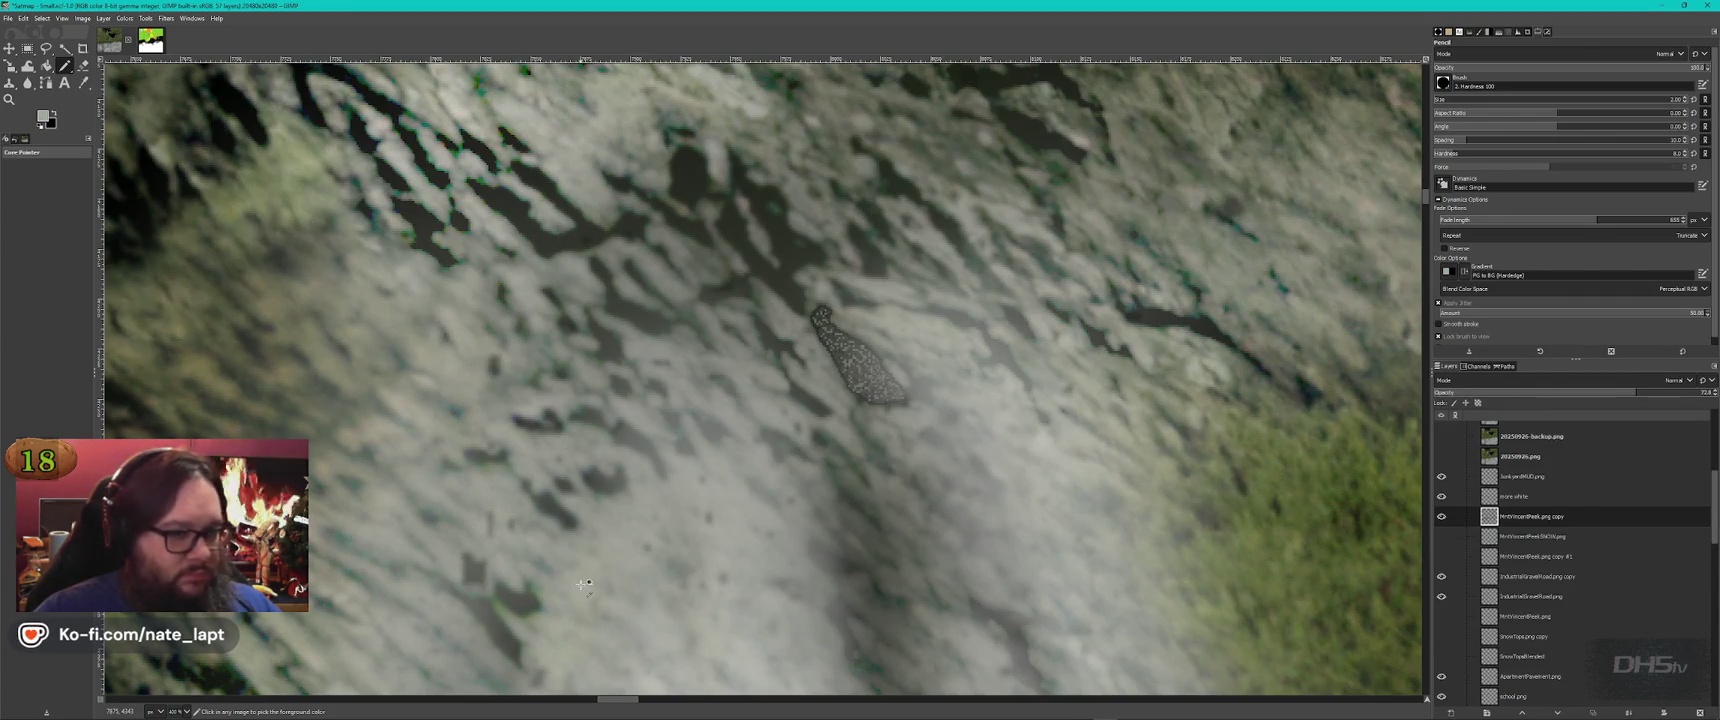
pyautogui.click(43, 117)
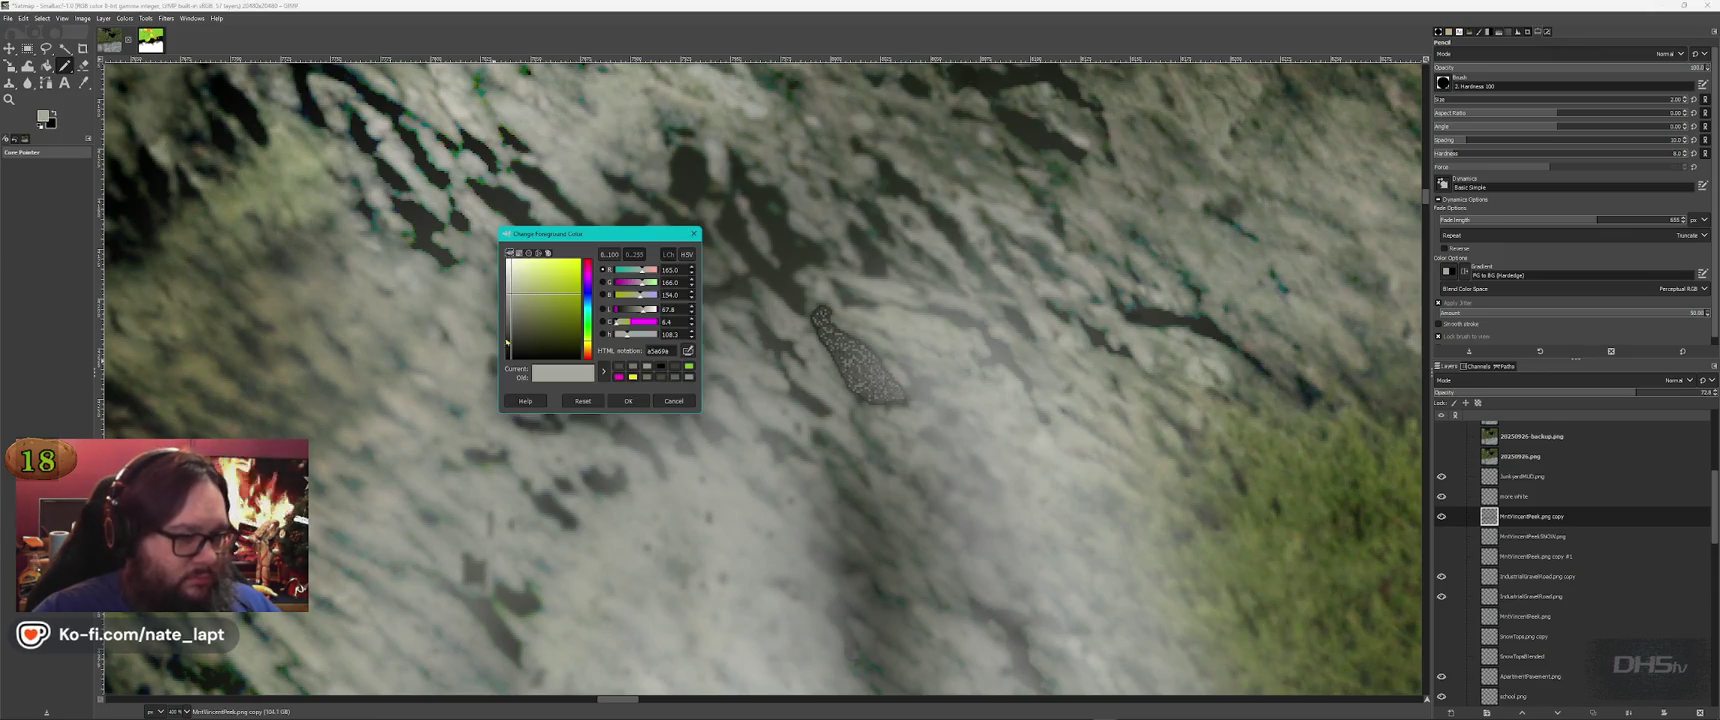
pyautogui.moveTo(513, 293); pyautogui.dragTo(510, 281)
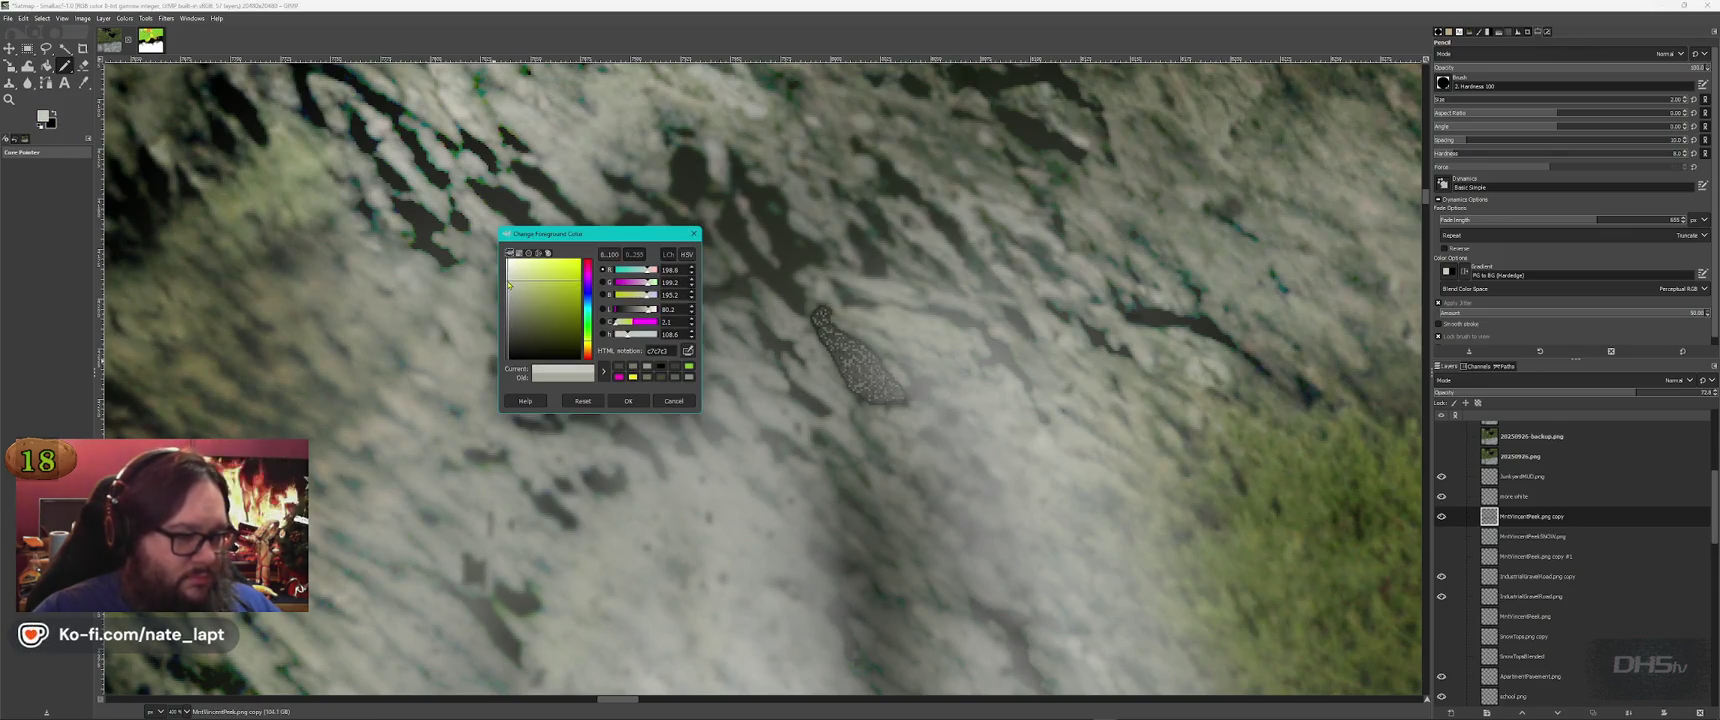
pyautogui.click(628, 400)
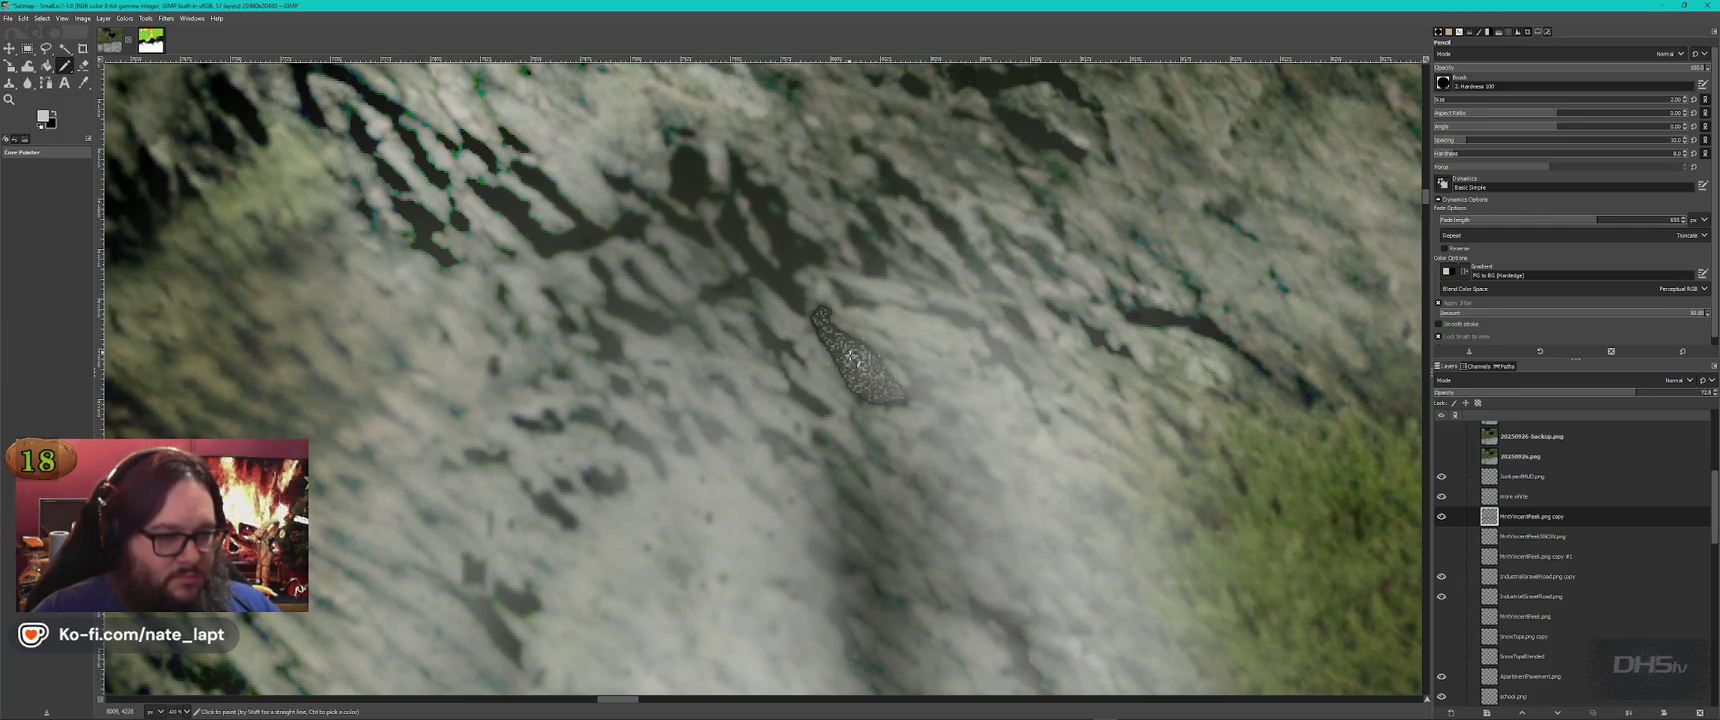
# Test pale pencil speckles over the dark patch, then undo both strokes.
pyautogui.moveTo(890, 396); pyautogui.dragTo(832, 323)
pyautogui.hotkey('ctrl', 'z')
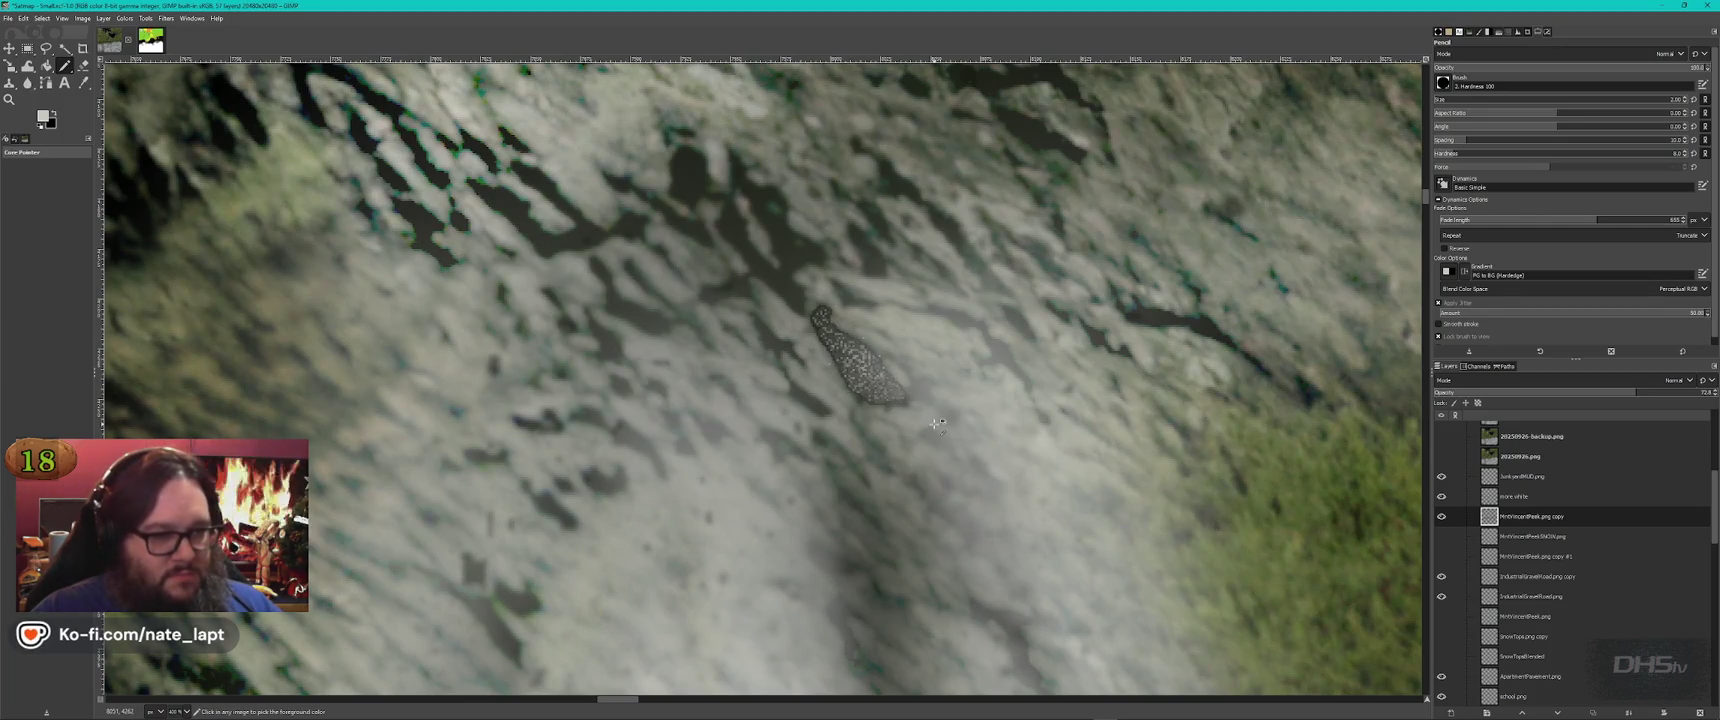
pyautogui.hotkey('ctrl', 'z')
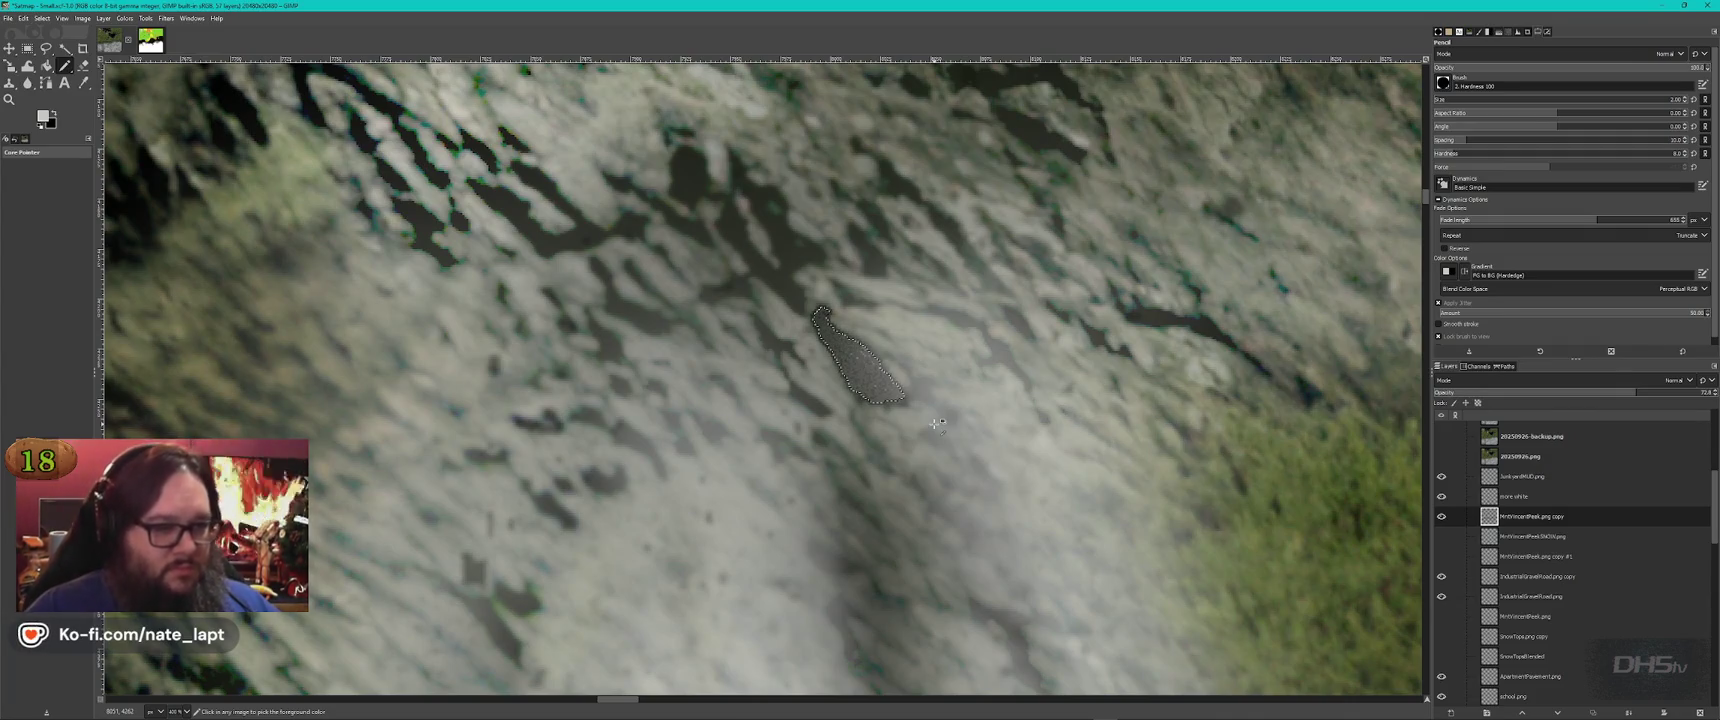
pyautogui.scroll(-1, 937, 424)
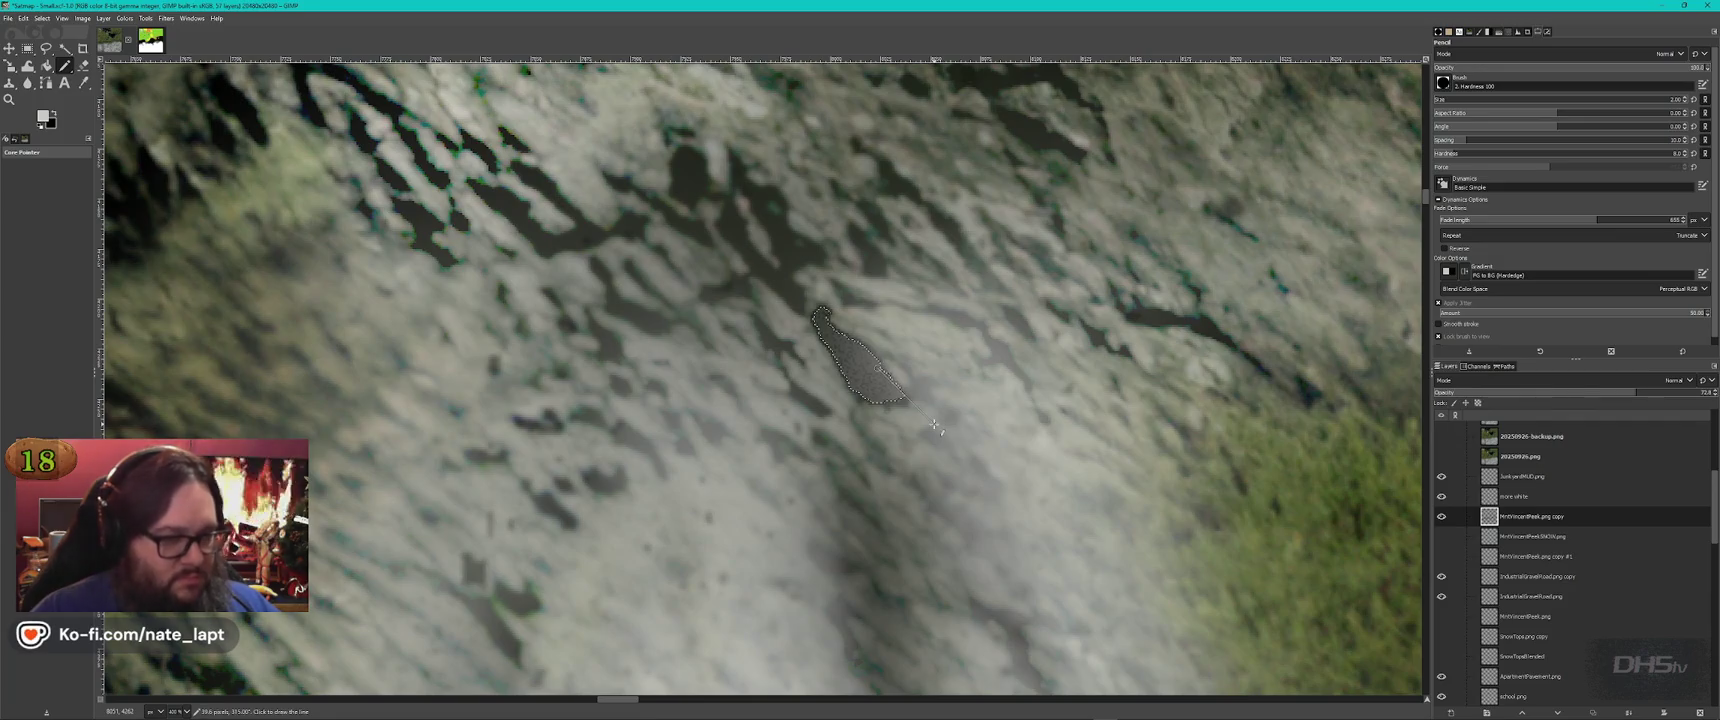
pyautogui.scroll(-1, 960, 445)
pyautogui.scroll(-1, 997, 476)
pyautogui.scroll(2, 997, 476)
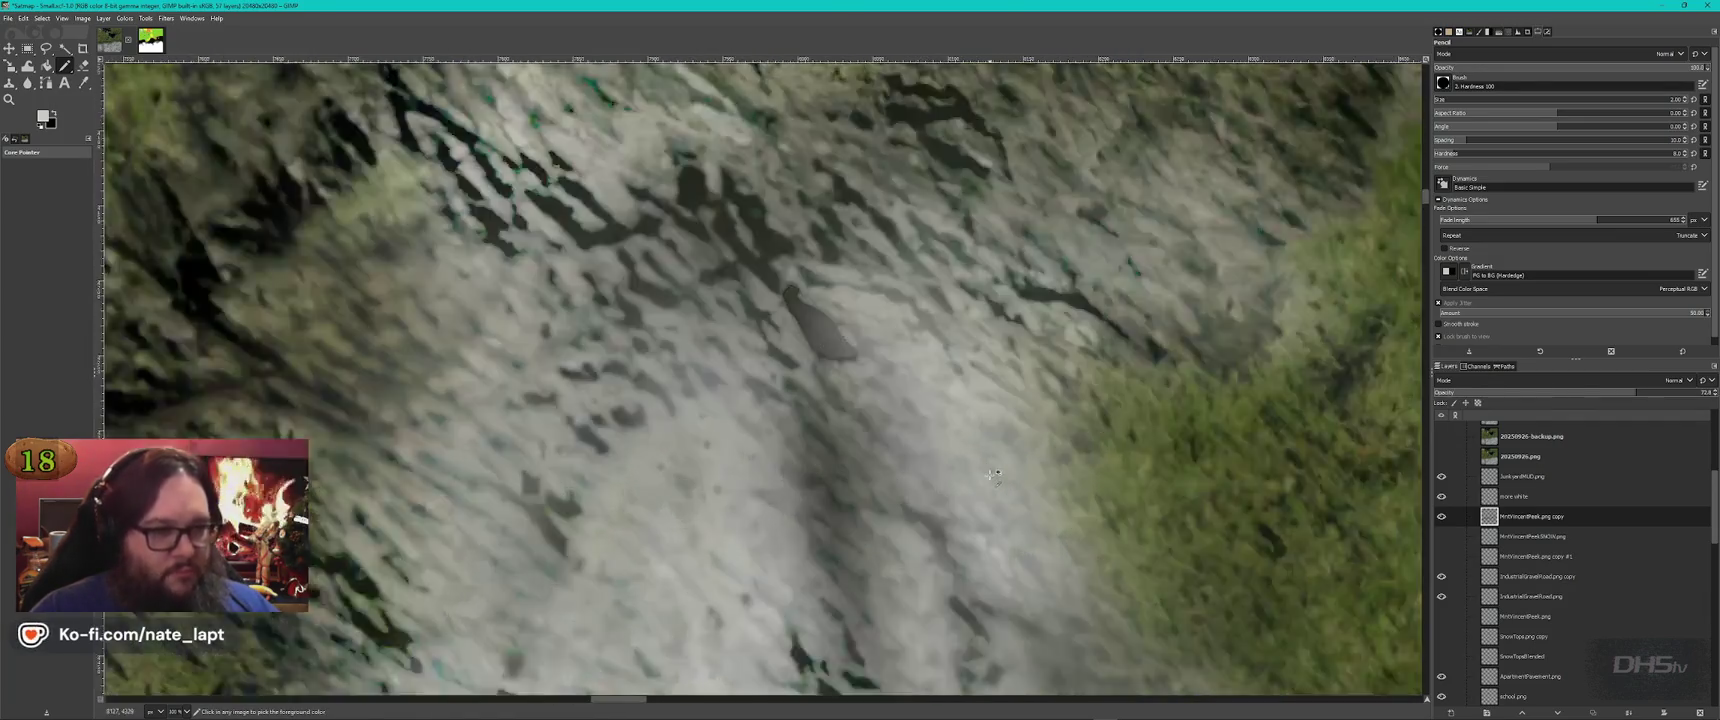
pyautogui.scroll(2, 900, 380)
pyautogui.scroll(2, 779, 230)
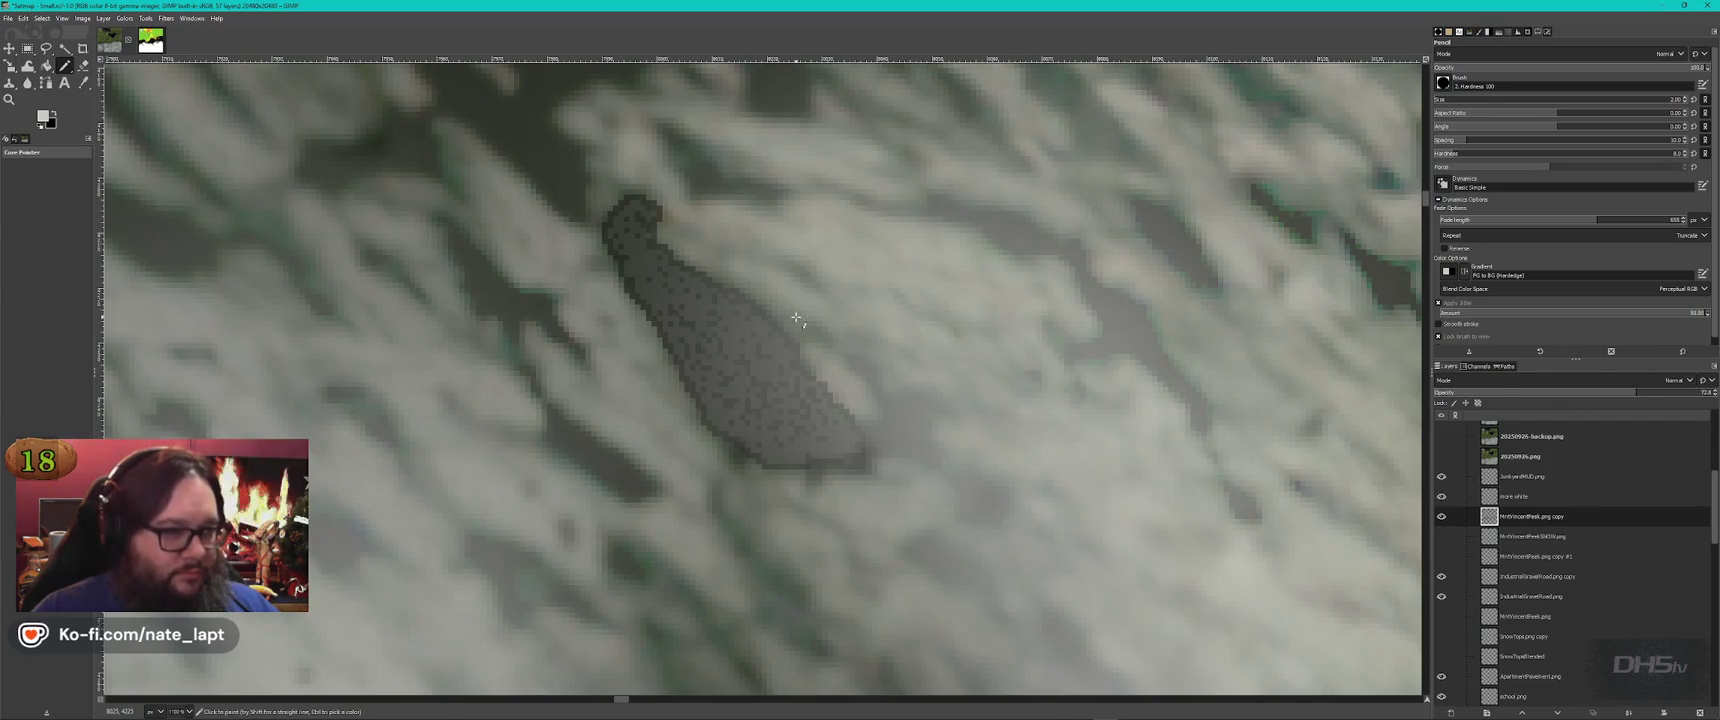
pyautogui.scroll(3, 791, 296)
pyautogui.scroll(-3, 797, 303)
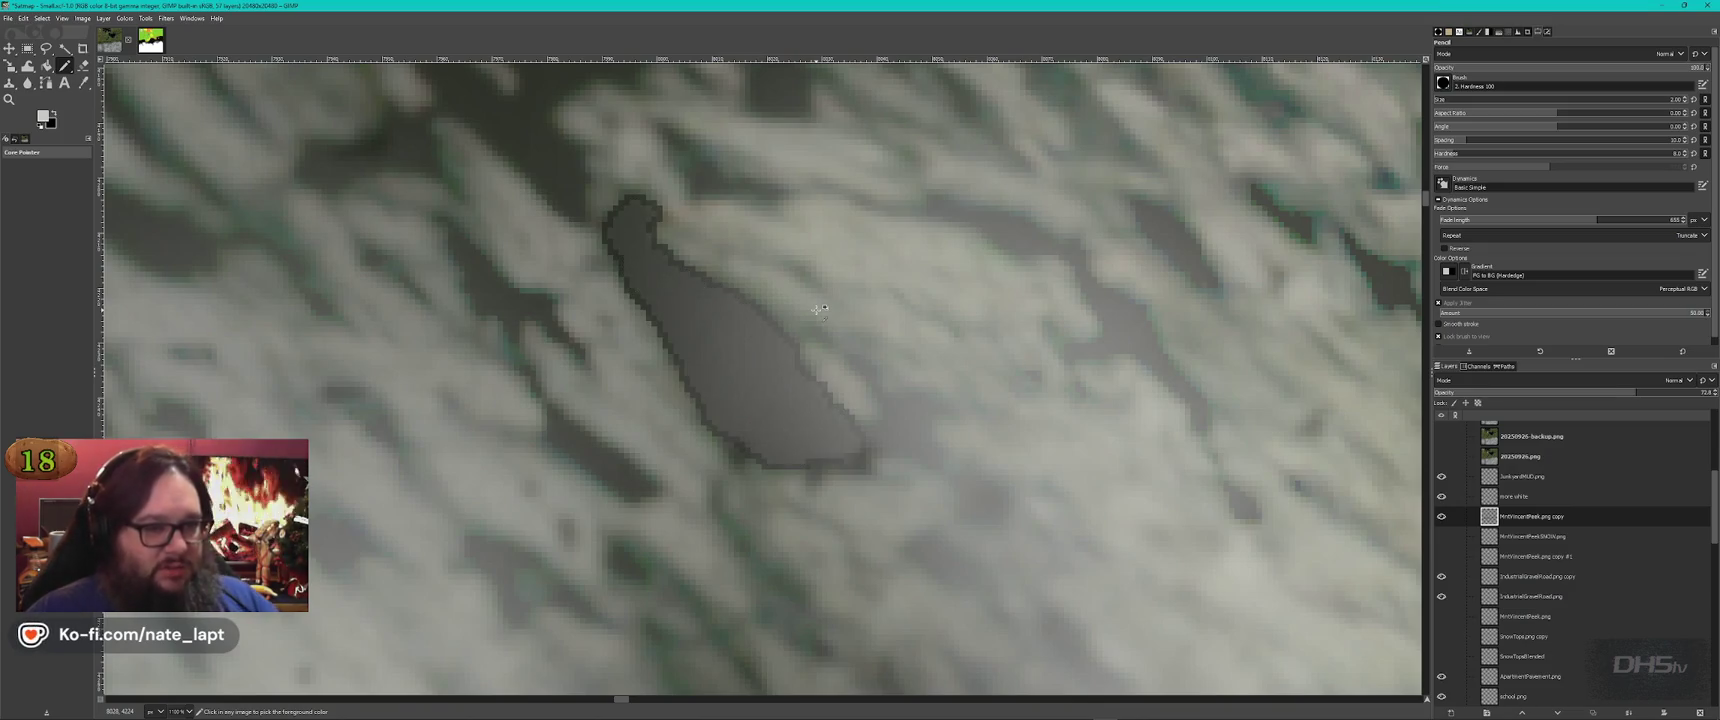
pyautogui.press('1')
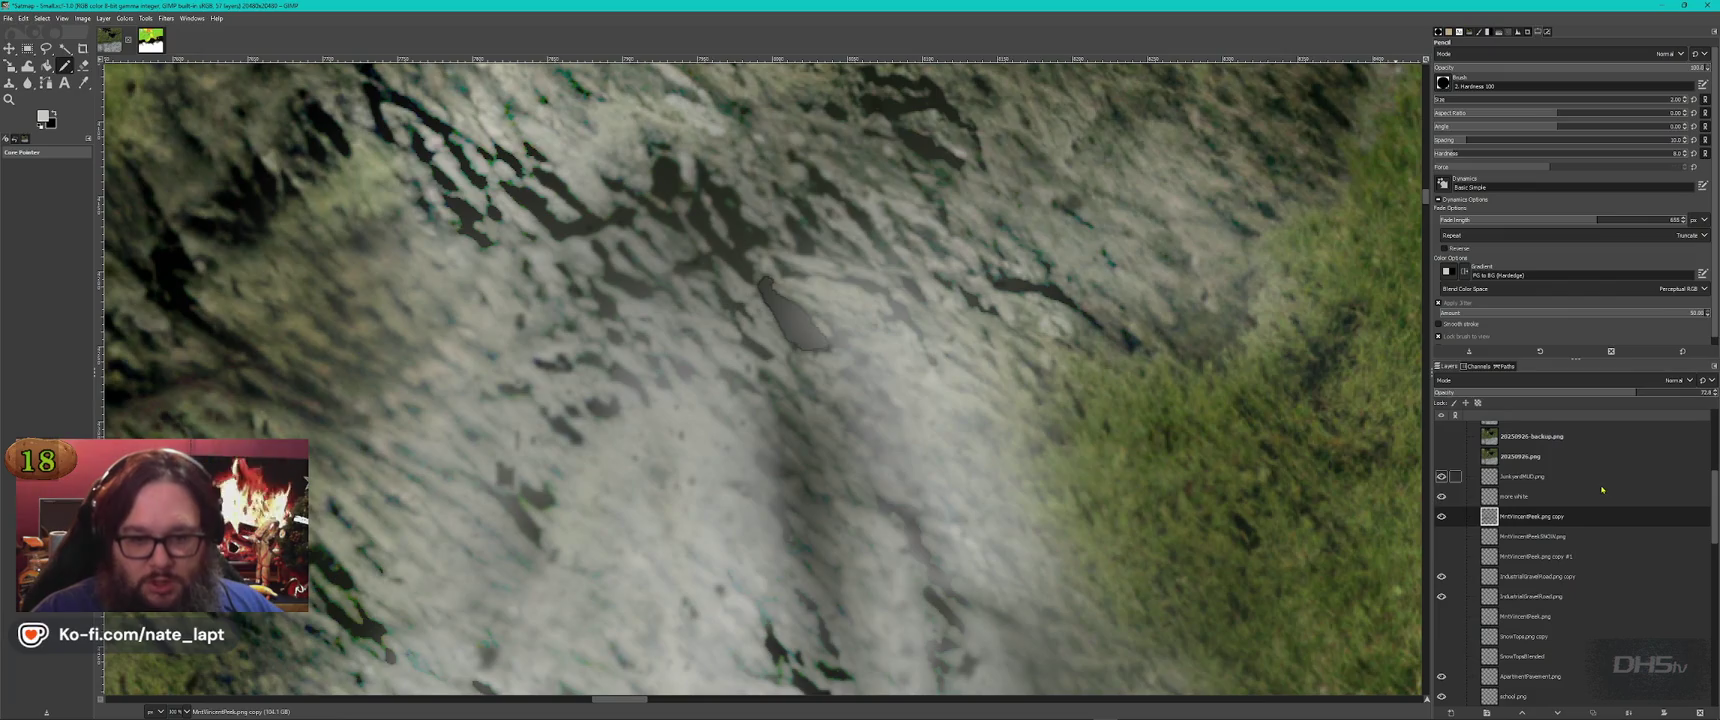
pyautogui.scroll(3, 1455, 500)
pyautogui.scroll(3, 1482, 515)
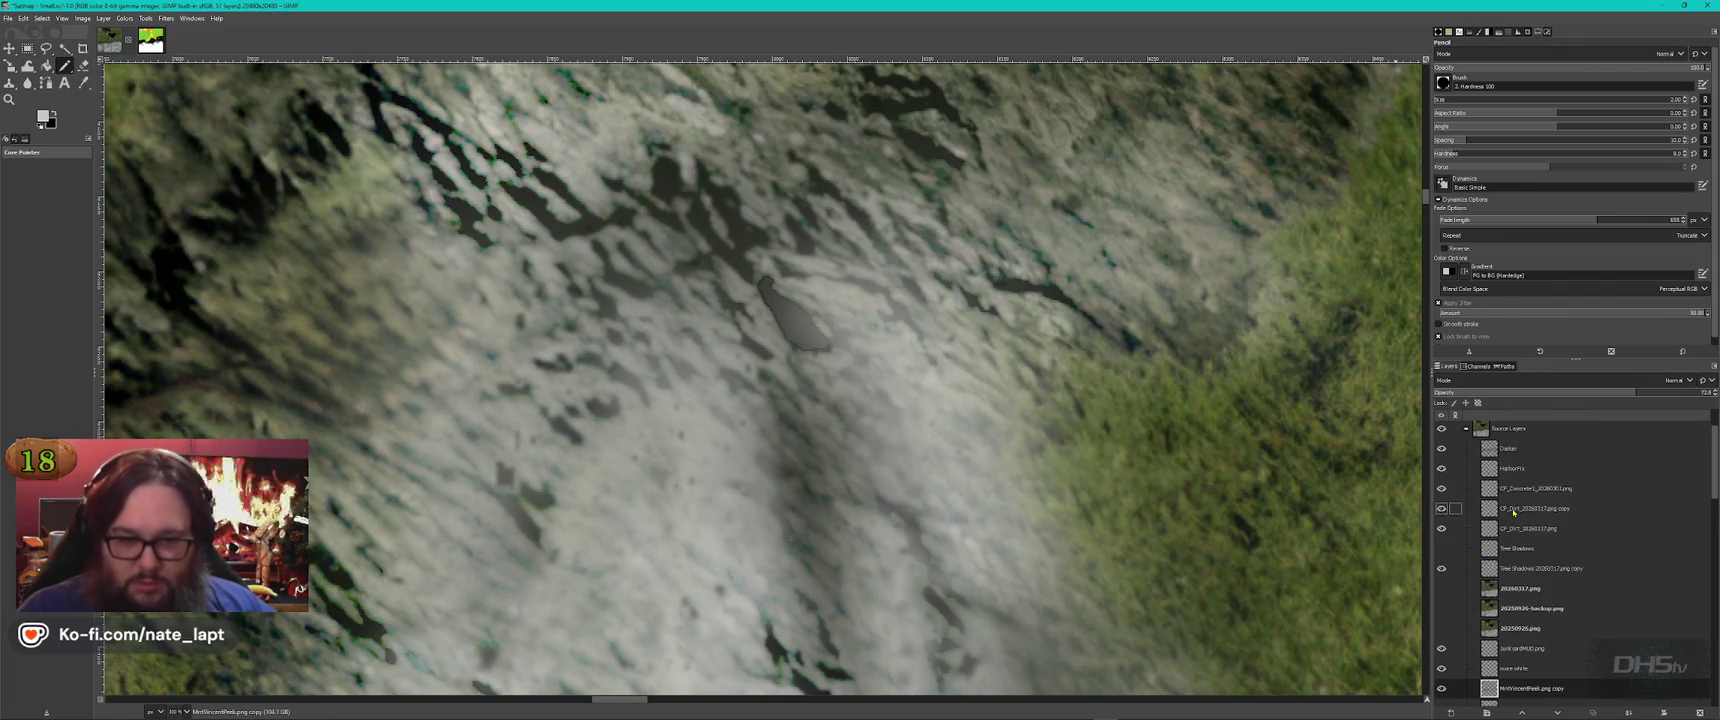
pyautogui.scroll(2, 1505, 508)
pyautogui.scroll(-2, 1065, 500)
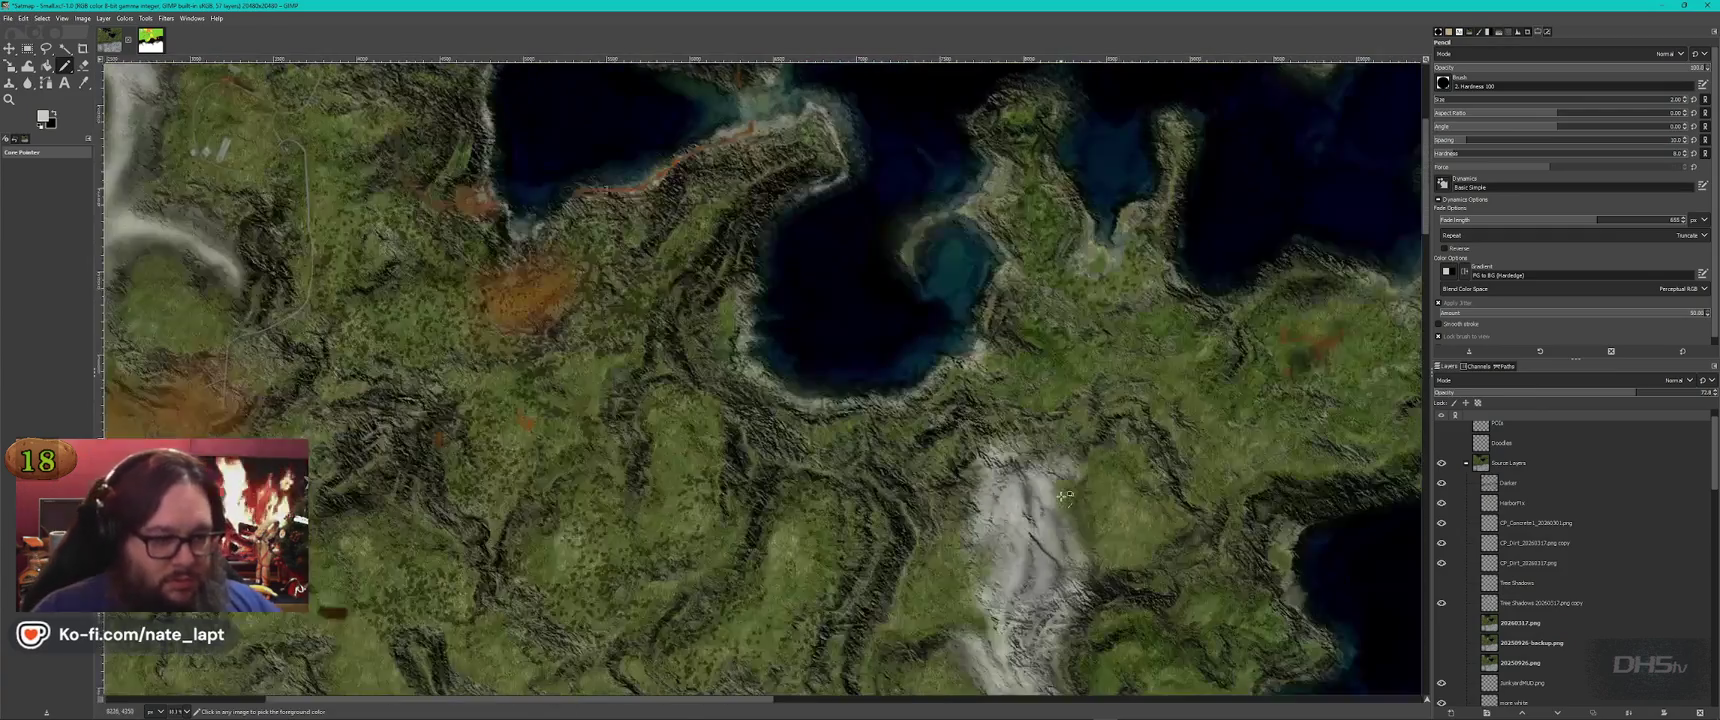
pyautogui.scroll(-1, 1065, 500)
pyautogui.scroll(-5, 1117, 552)
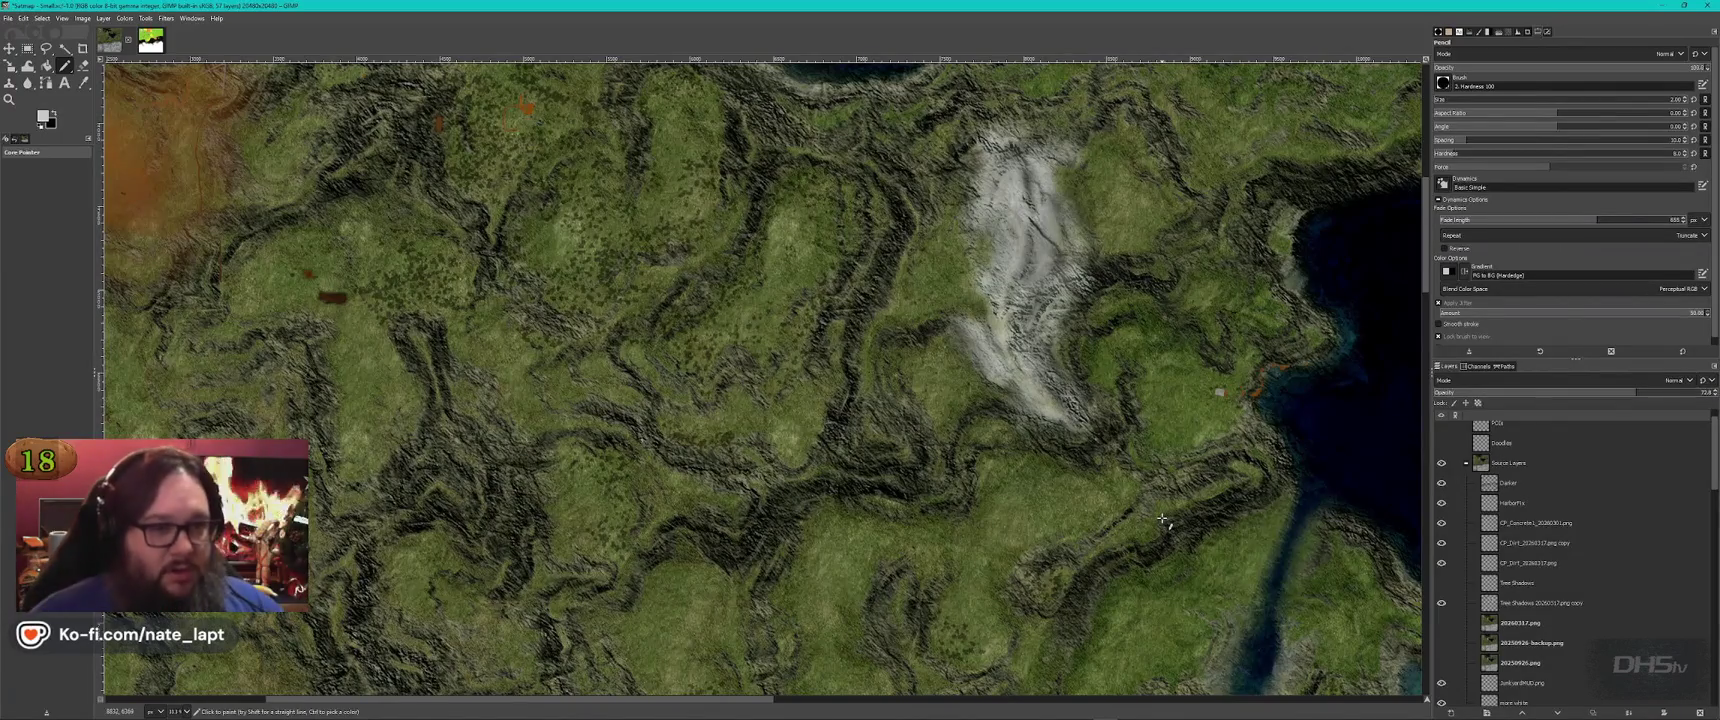
pyautogui.hscroll(-5, 1072, 346)
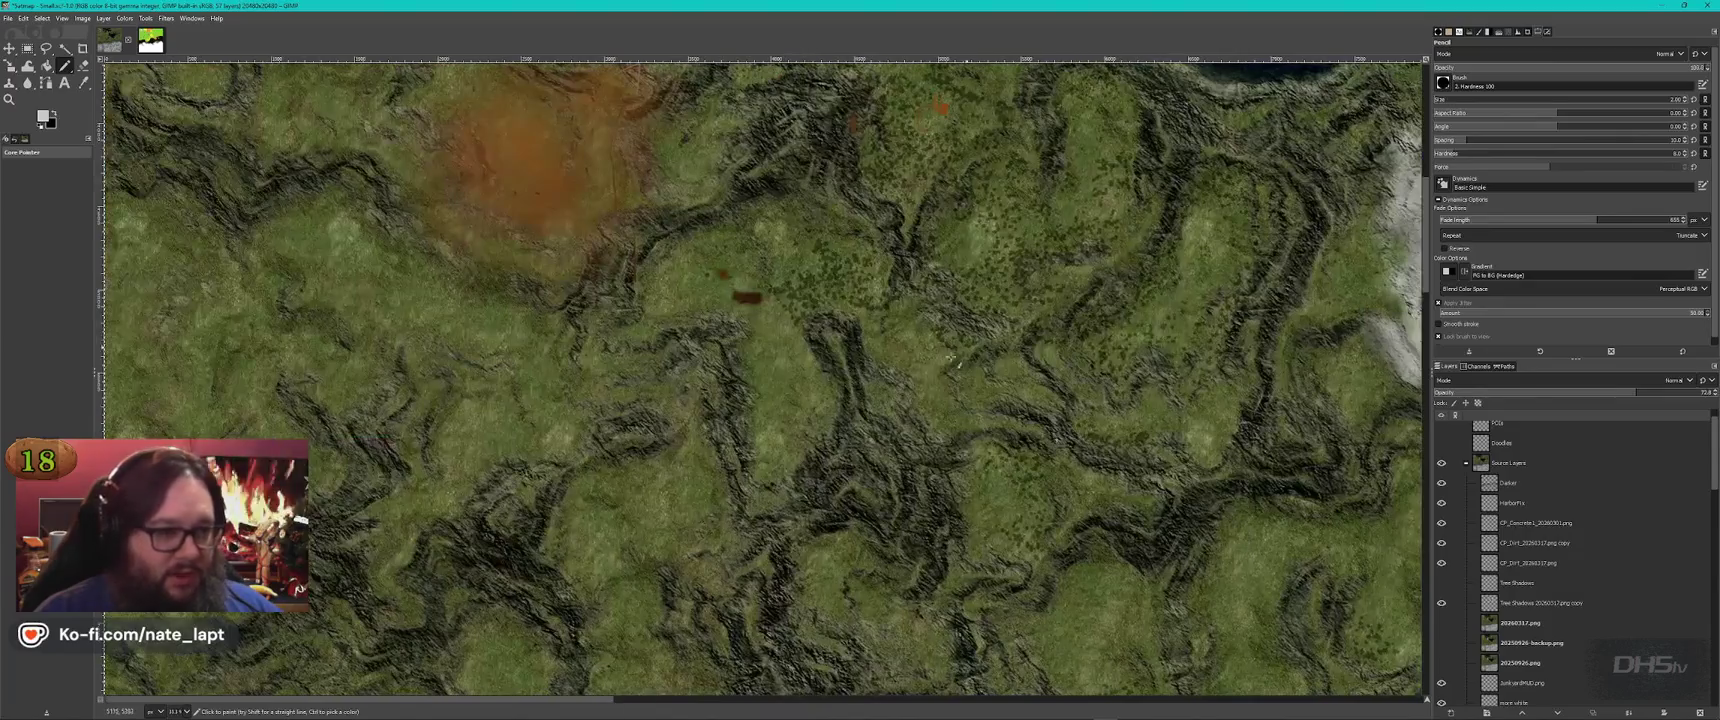
pyautogui.scroll(-5, 888, 369)
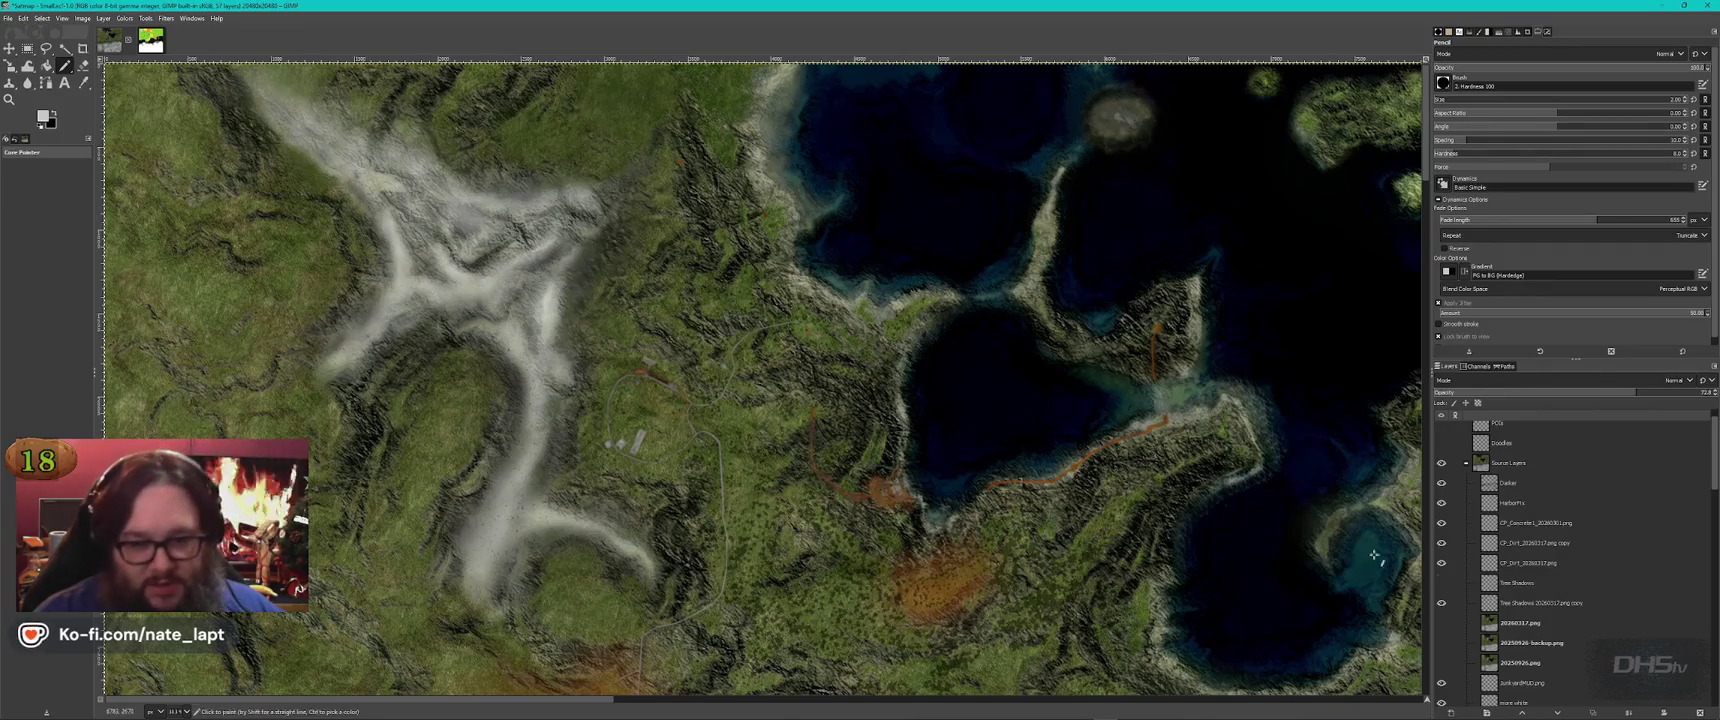
pyautogui.scroll(1, 1458, 500)
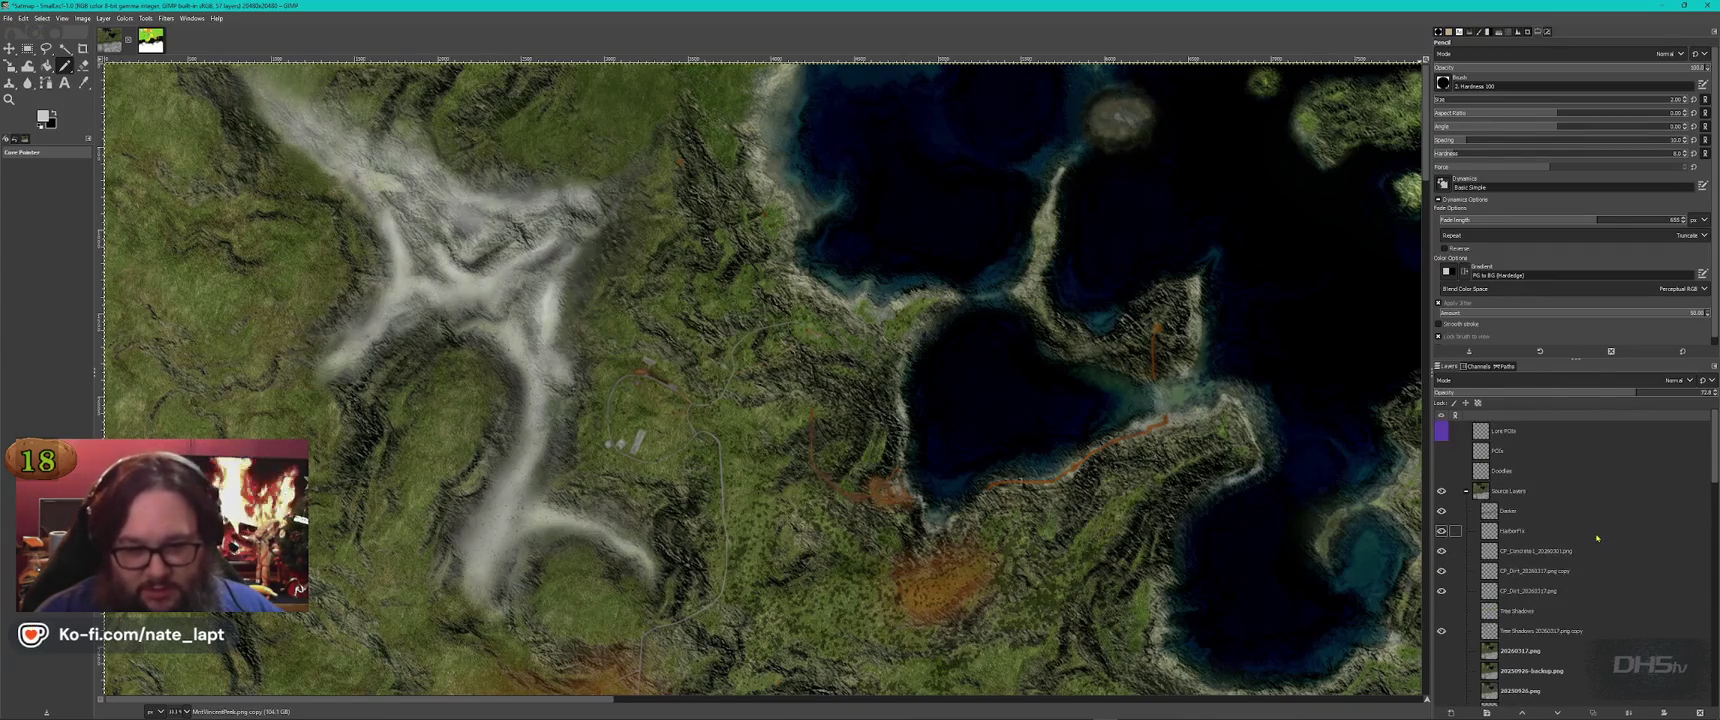
# Duplicate the Source Layers group.
pyautogui.click(1467, 492)
pyautogui.rightClick(1529, 490)
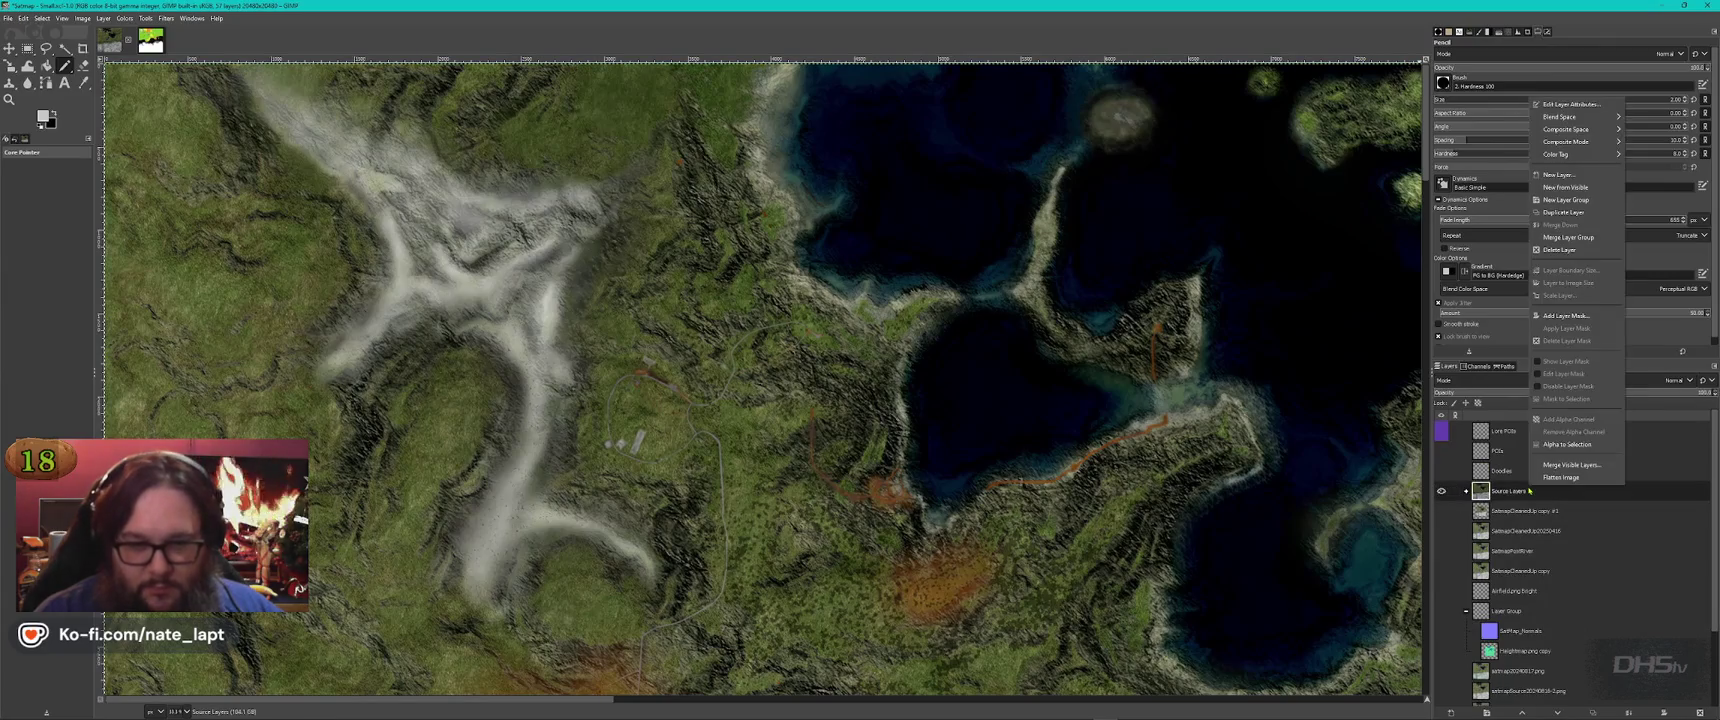
pyautogui.click(1565, 213)
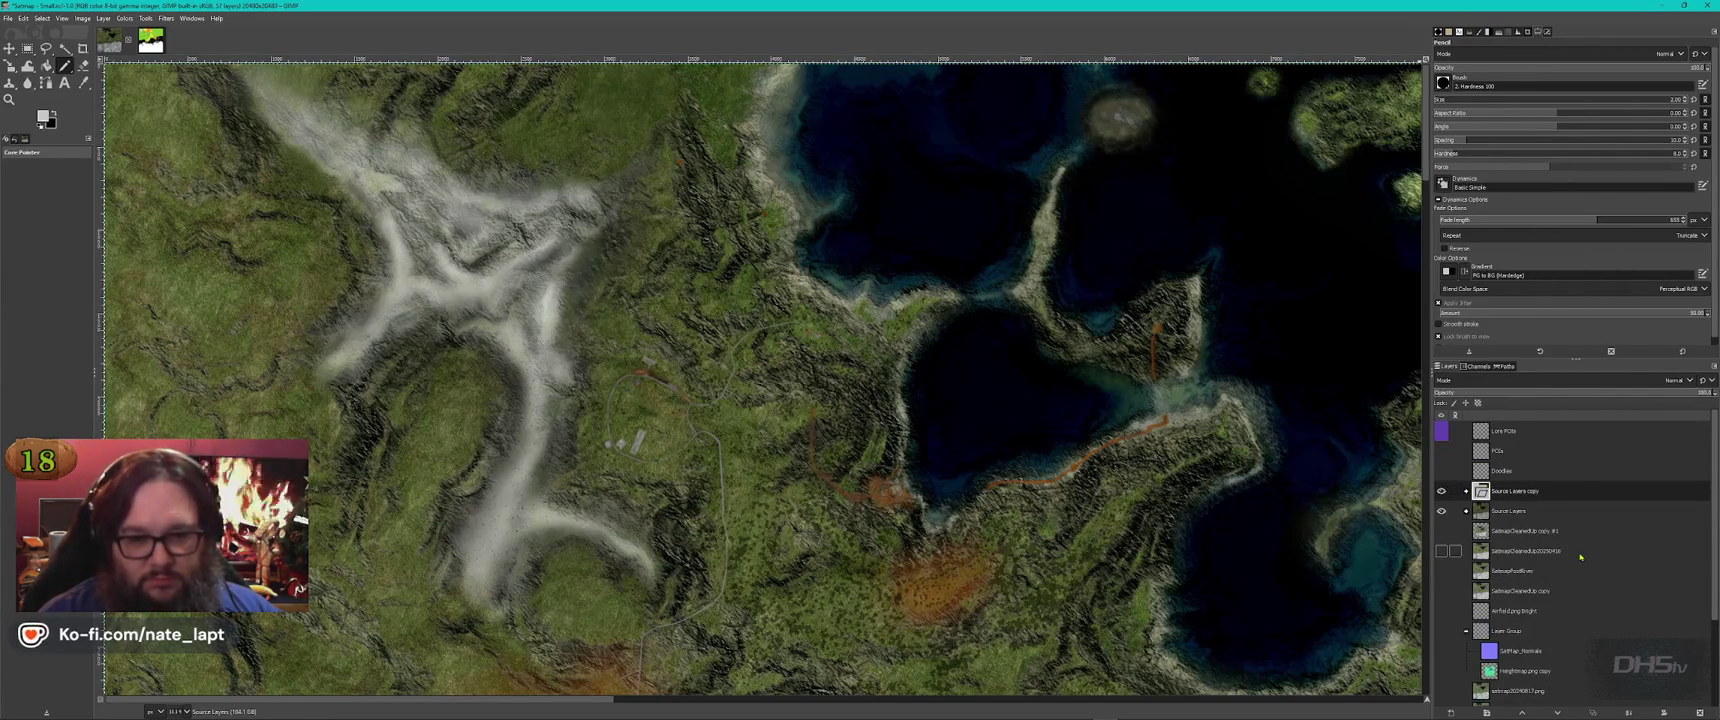
# Merge the visible layers into a single layer.
pyautogui.click(1466, 511)
pyautogui.rightClick(1550, 508)
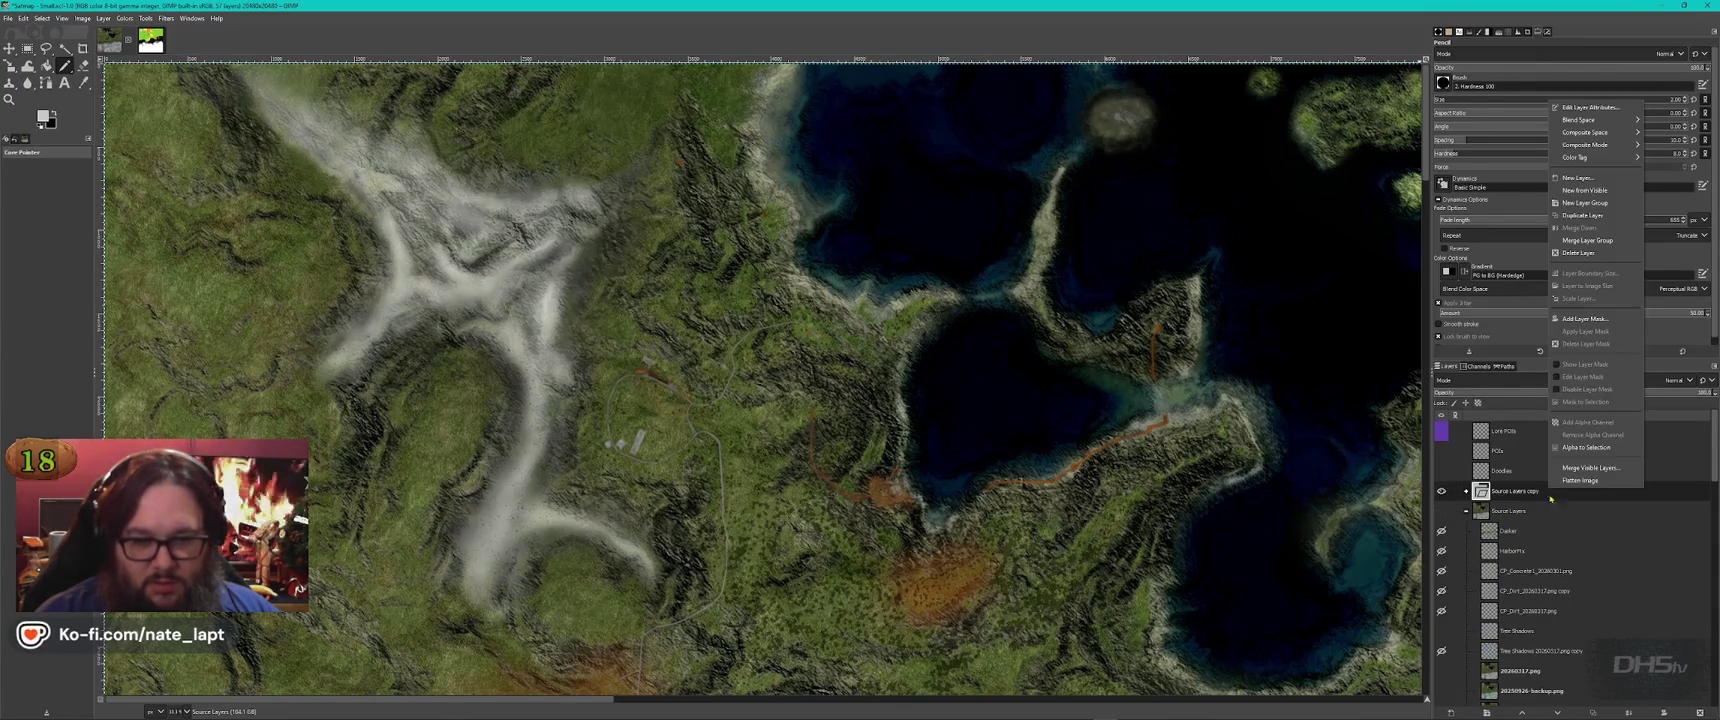
pyautogui.click(1585, 474)
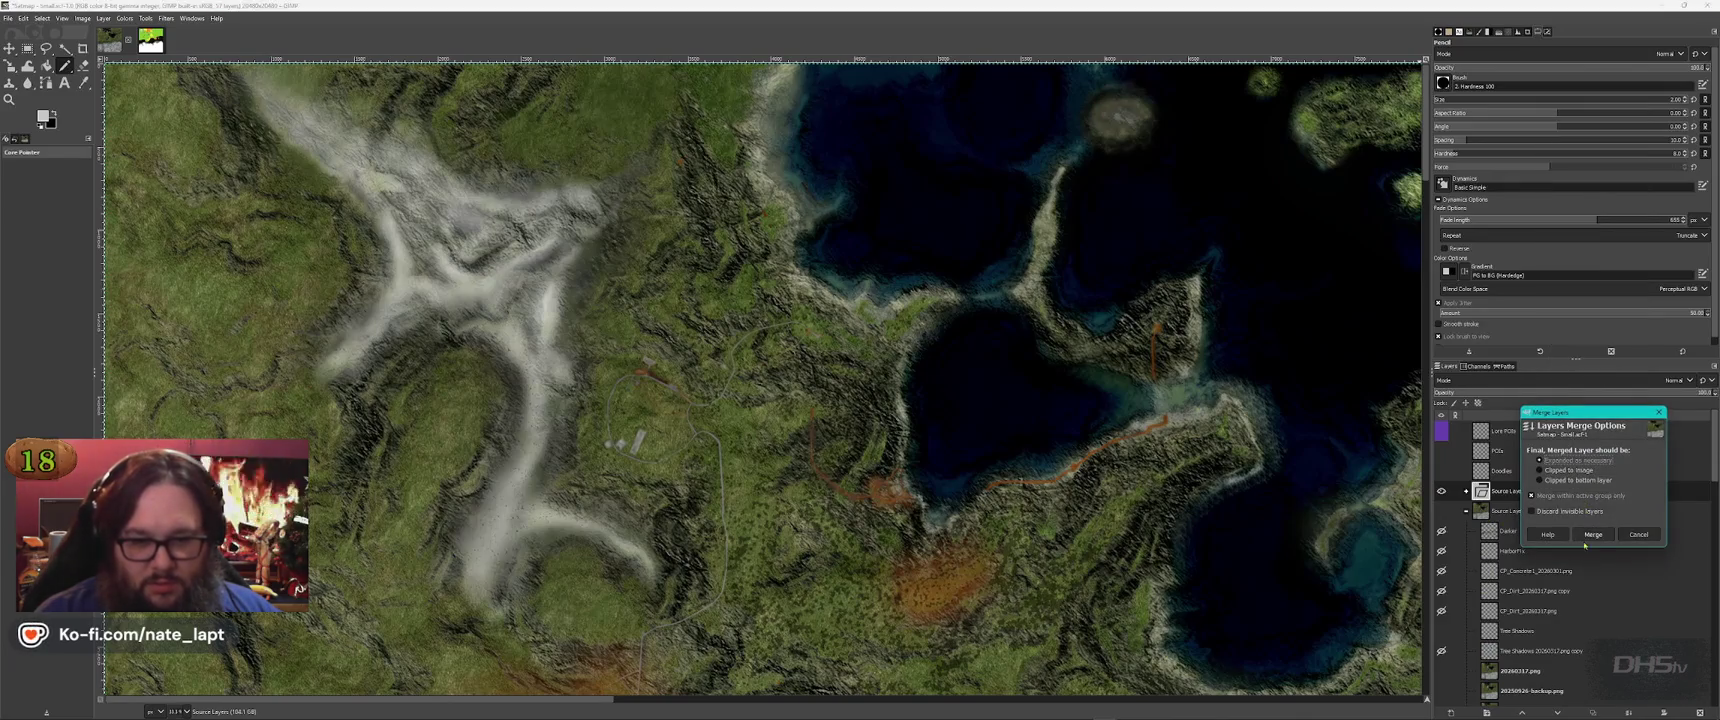
pyautogui.click(1593, 535)
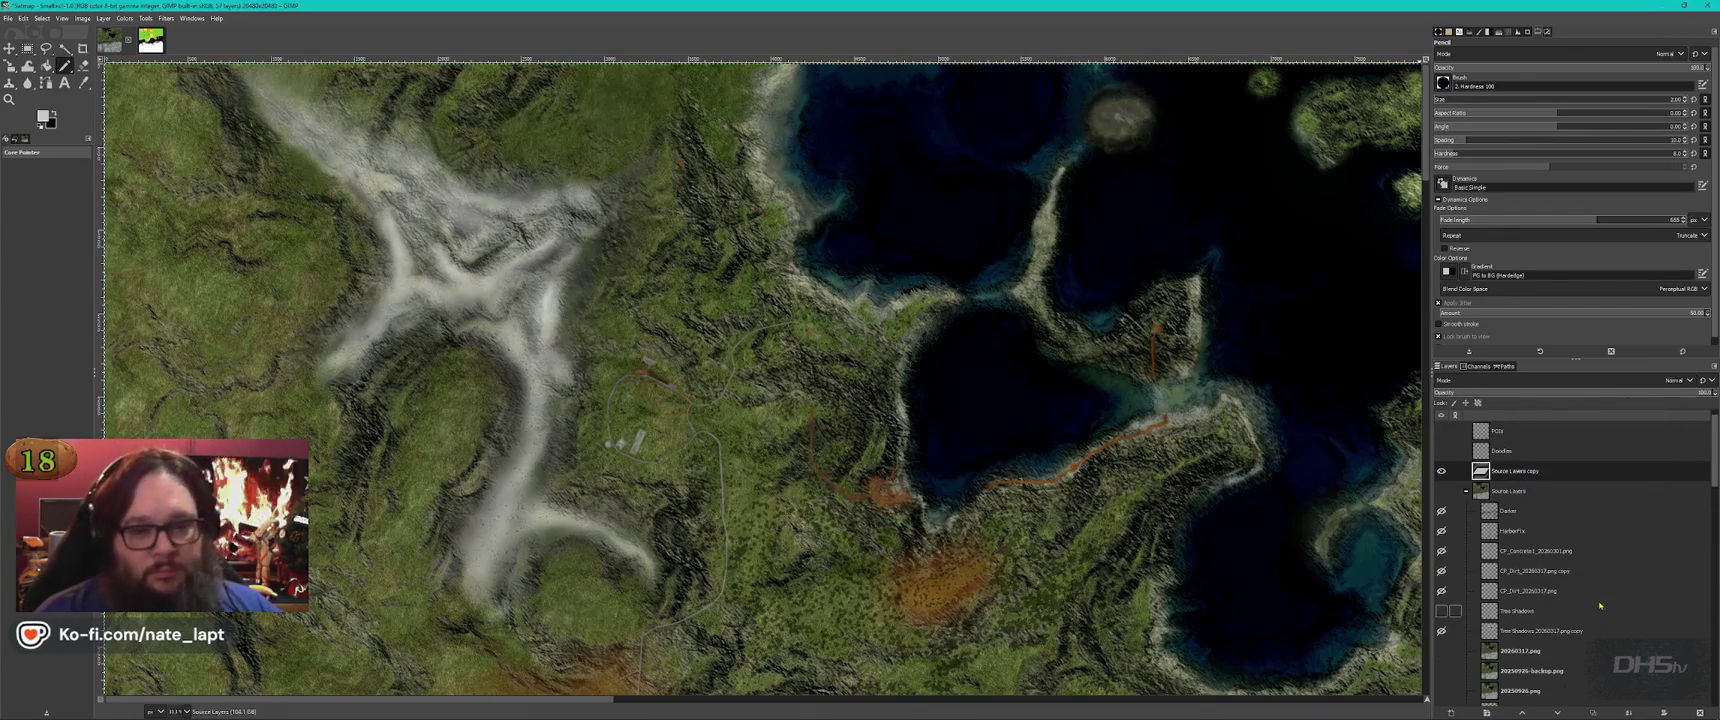
# Name the merged layer 20260318 #1 and move it to the bottom of the stack.
pyautogui.scroll(-10, 1600, 604)
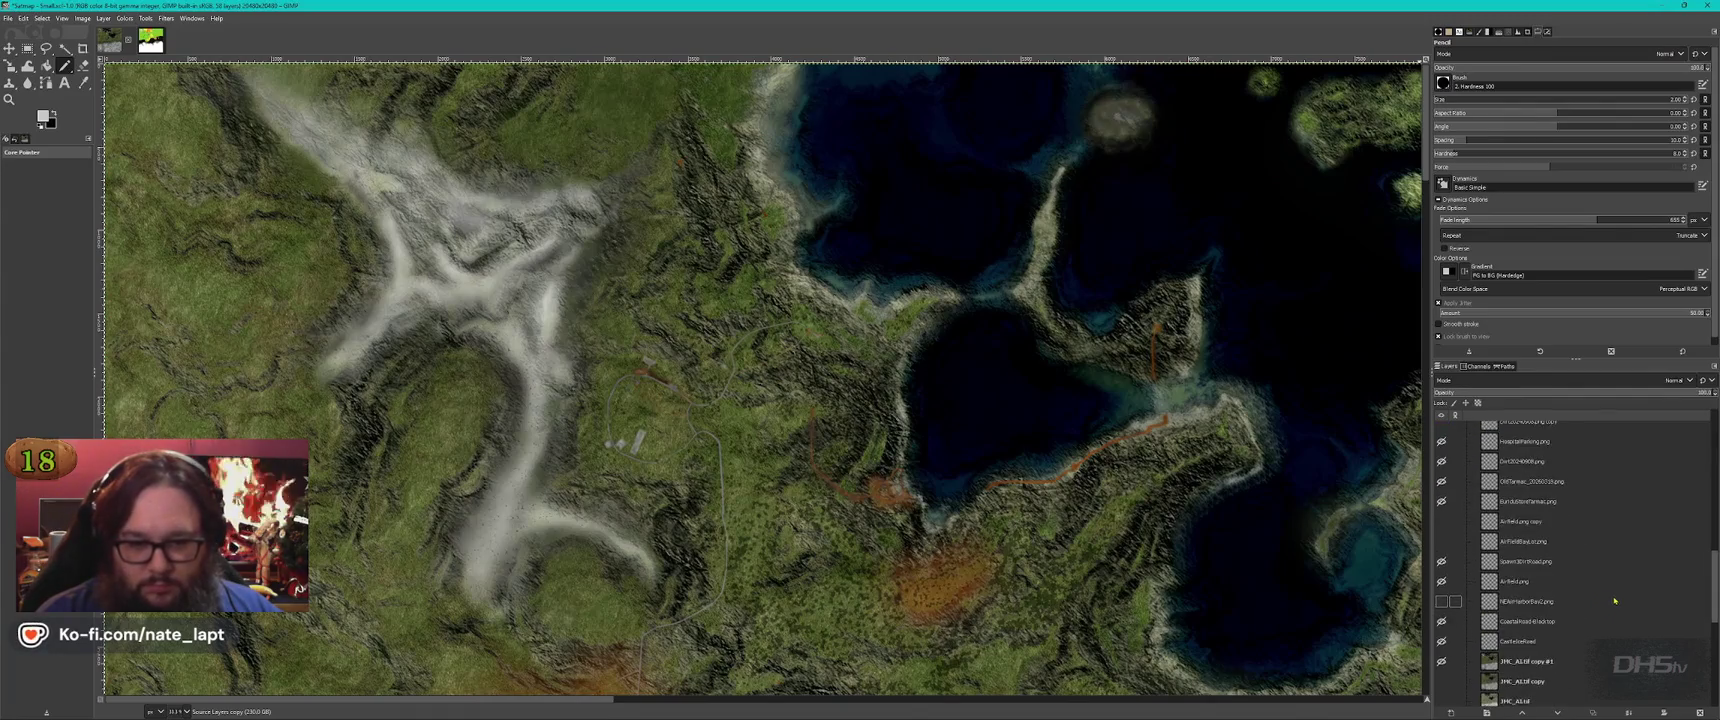
pyautogui.scroll(1, 1616, 598)
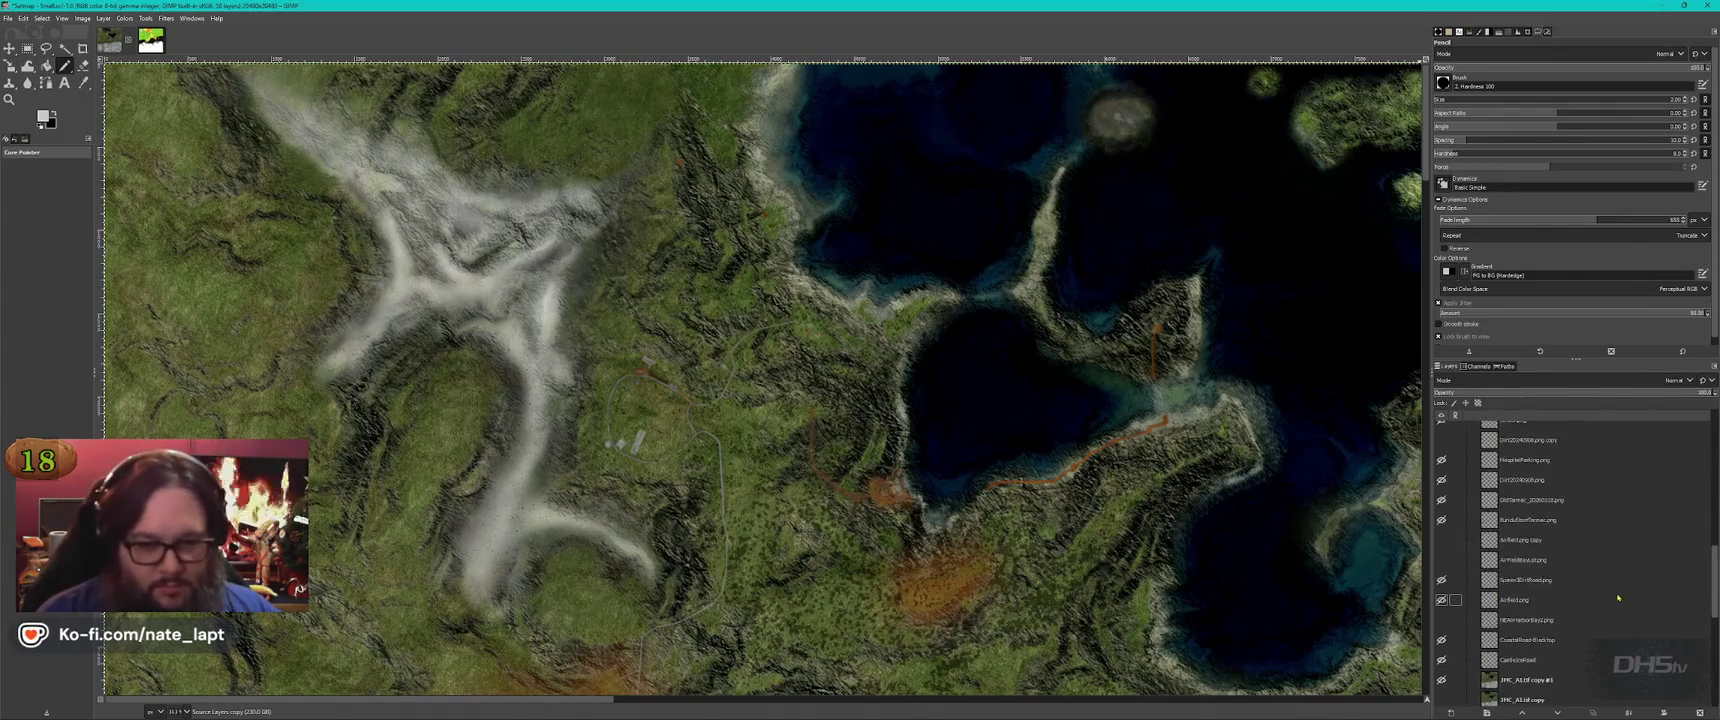
pyautogui.scroll(3, 1610, 580)
pyautogui.scroll(3, 1600, 550)
pyautogui.scroll(3, 1592, 525)
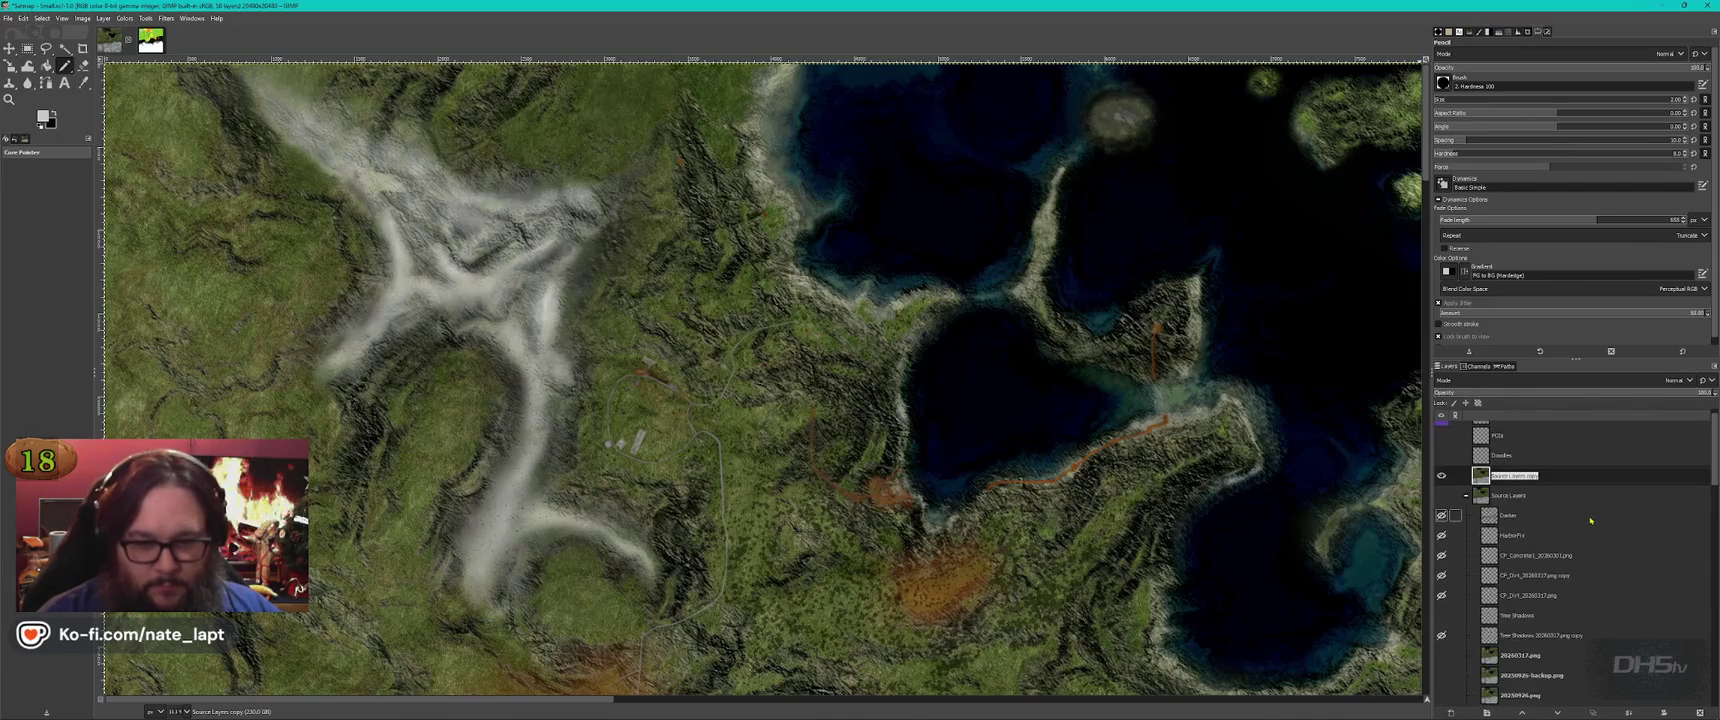
pyautogui.write('d')
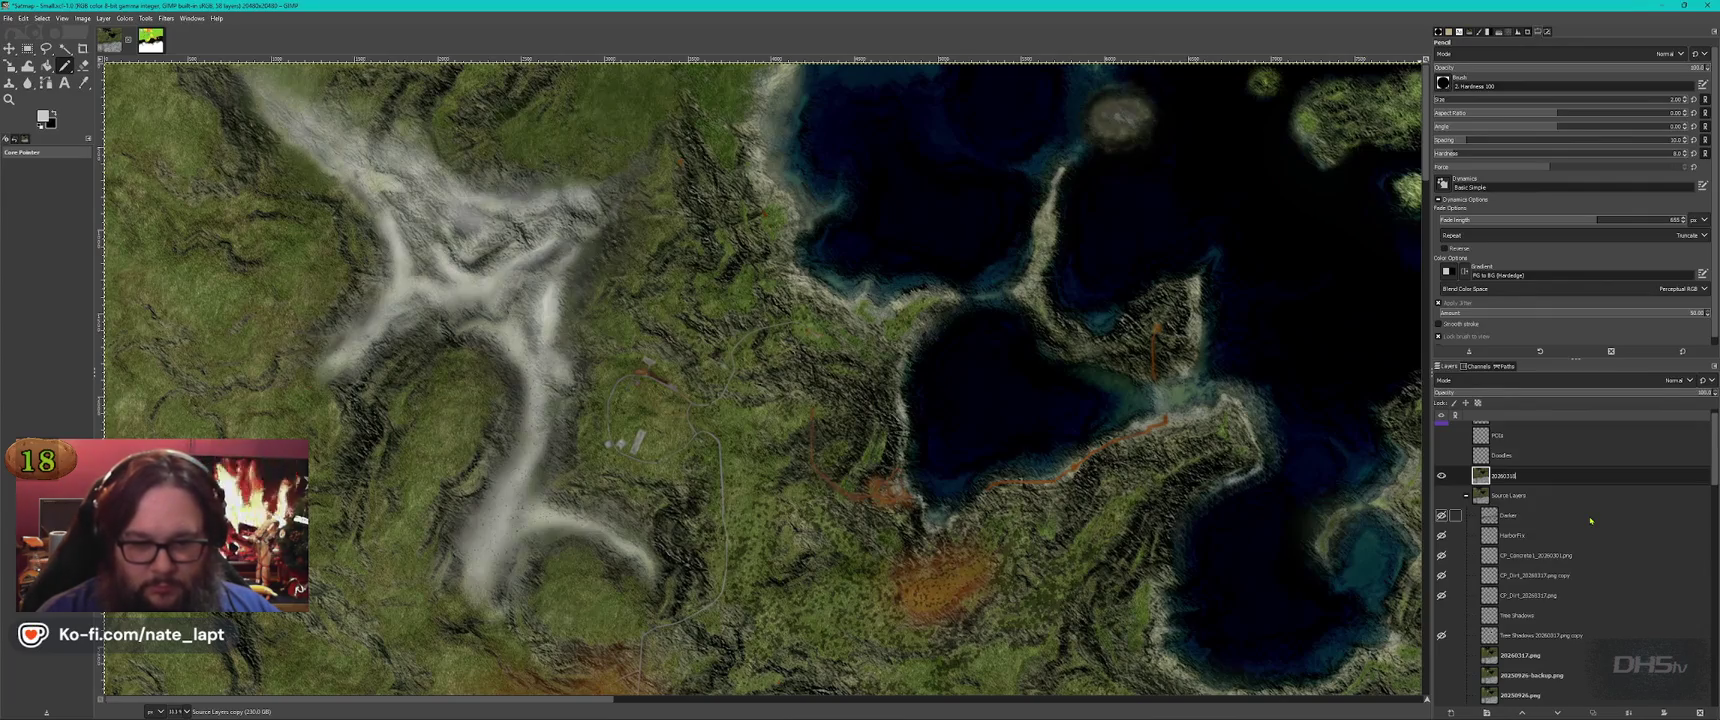
pyautogui.press('Return')
pyautogui.moveTo(1570, 478); pyautogui.dragTo(1566, 709)
pyautogui.scroll(-3, 1530, 620)
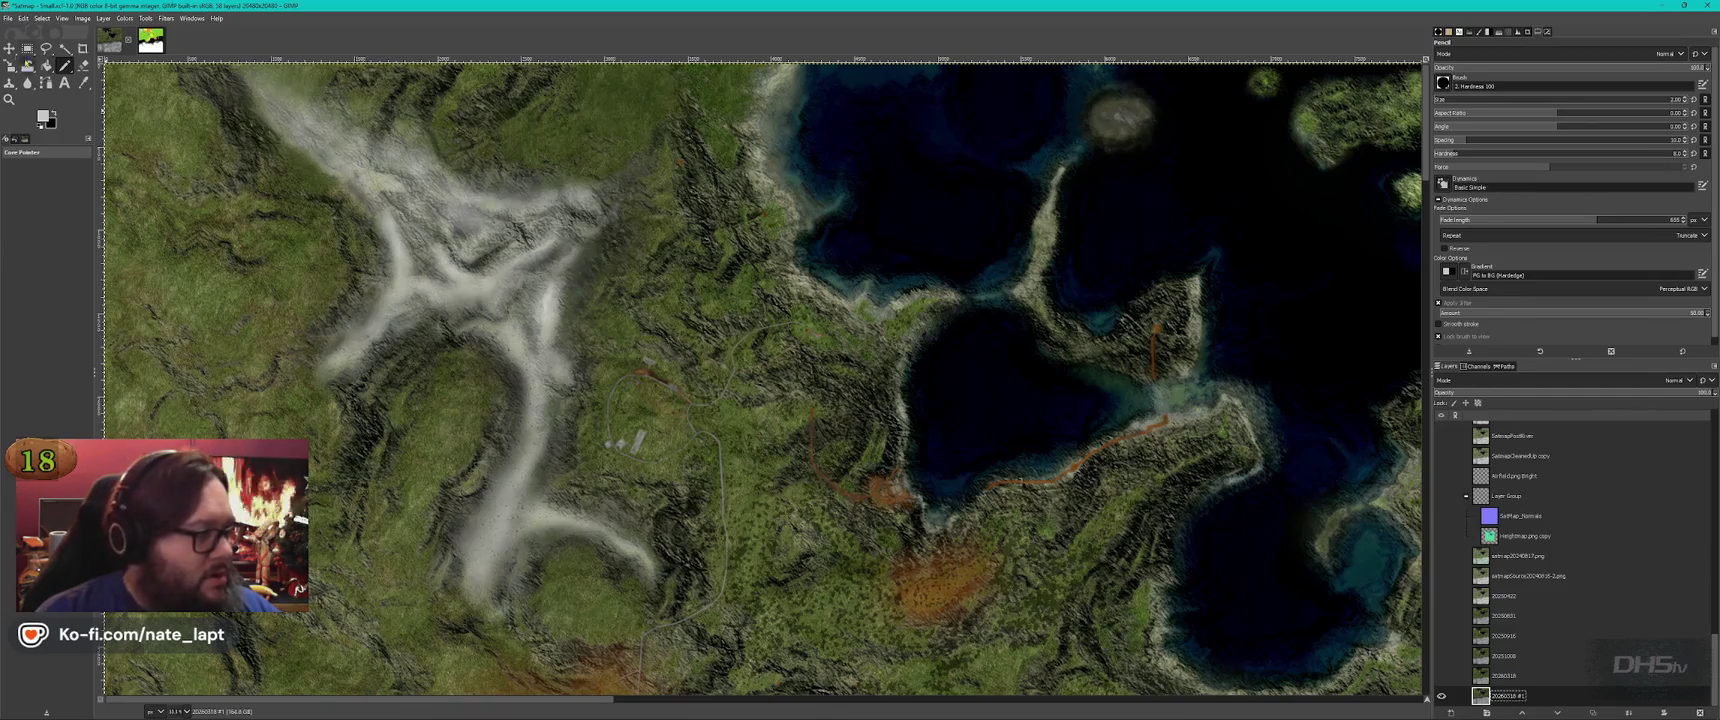
# Export the image as Satmap_20260318.bmp, overwriting the existing file with the BMP options accepted.
pyautogui.click(7, 18)
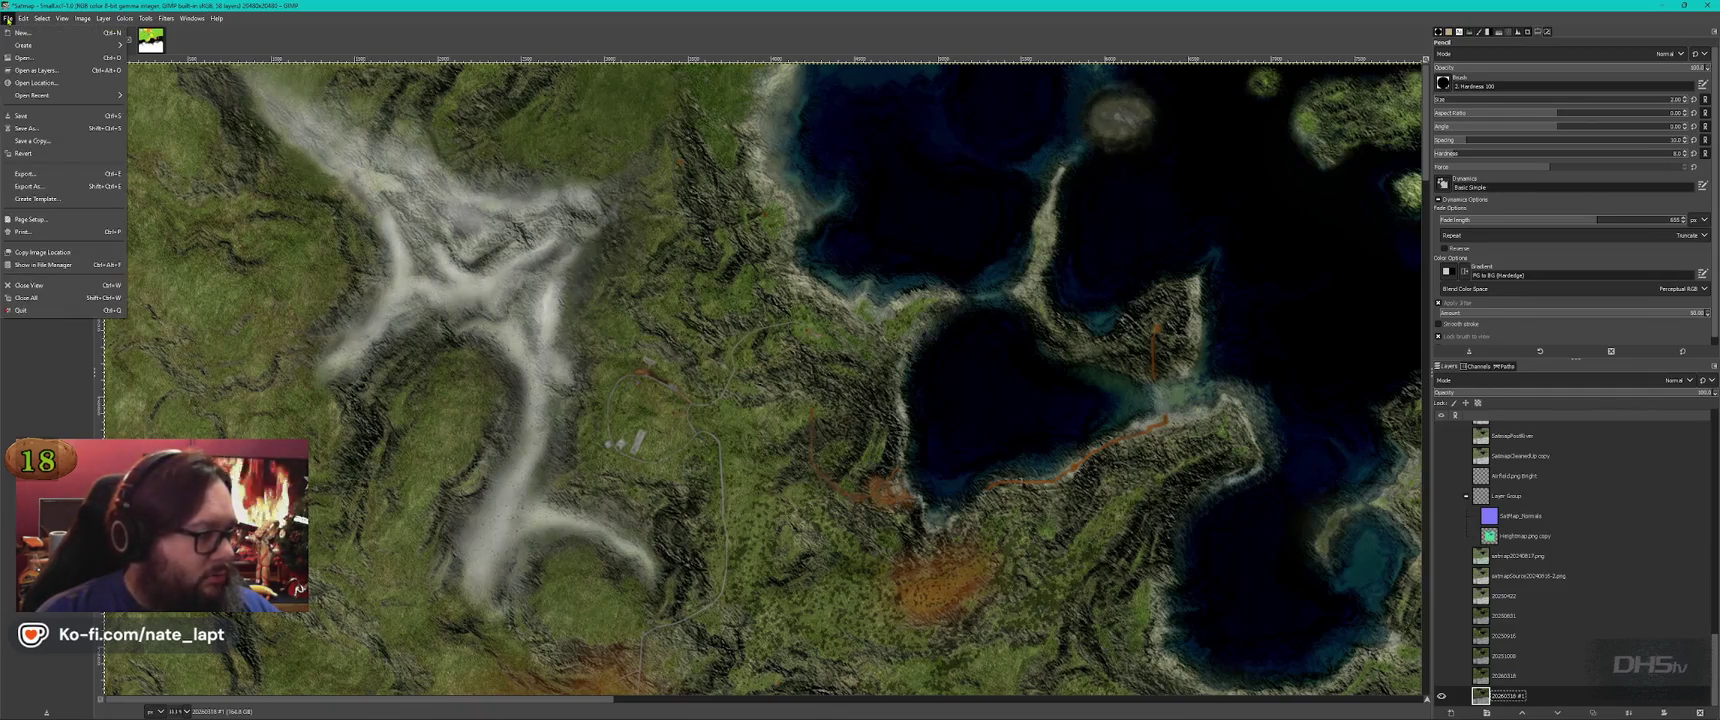
pyautogui.click(30, 187)
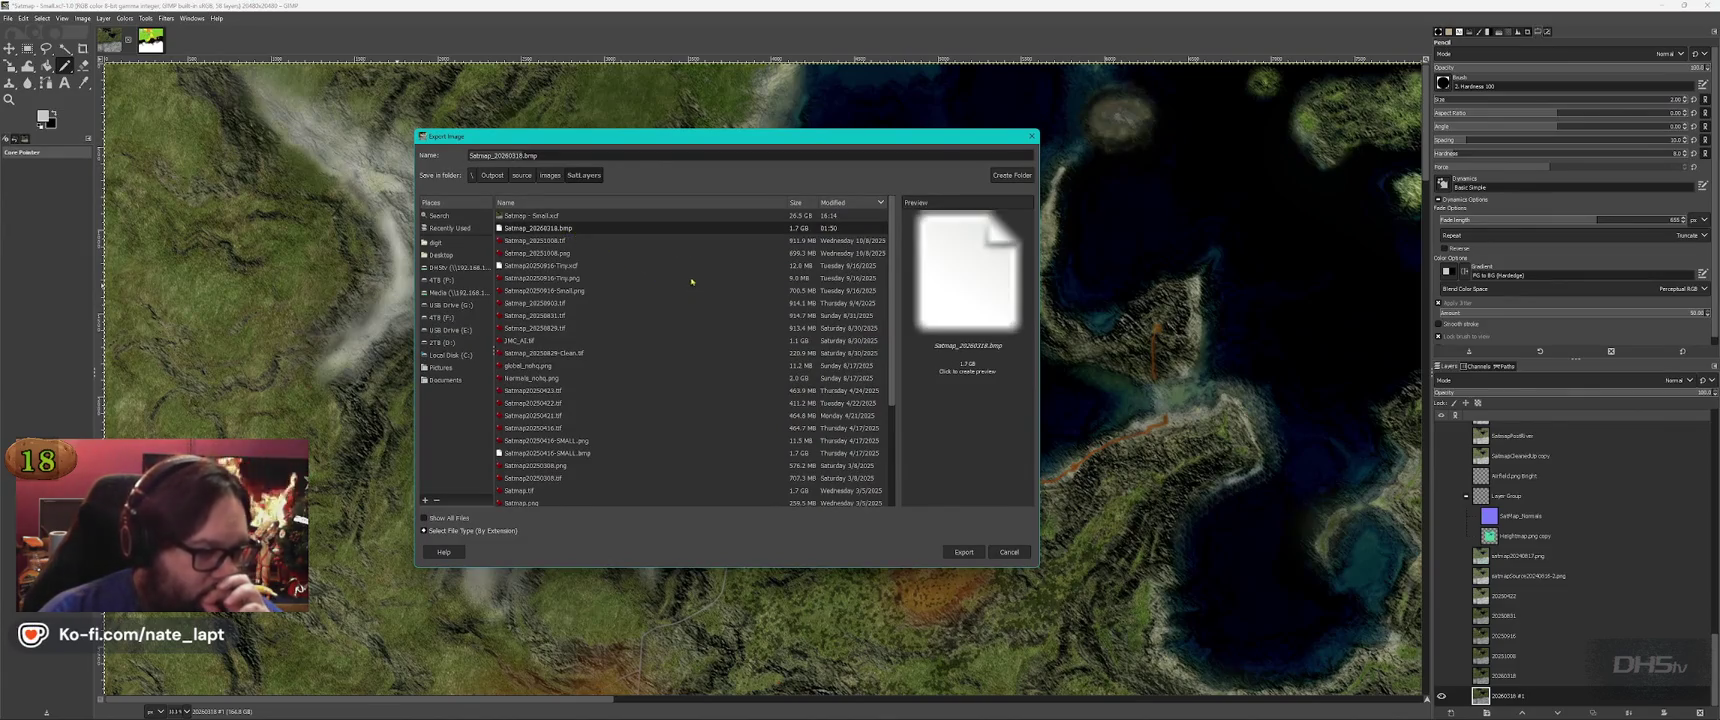
pyautogui.click(963, 552)
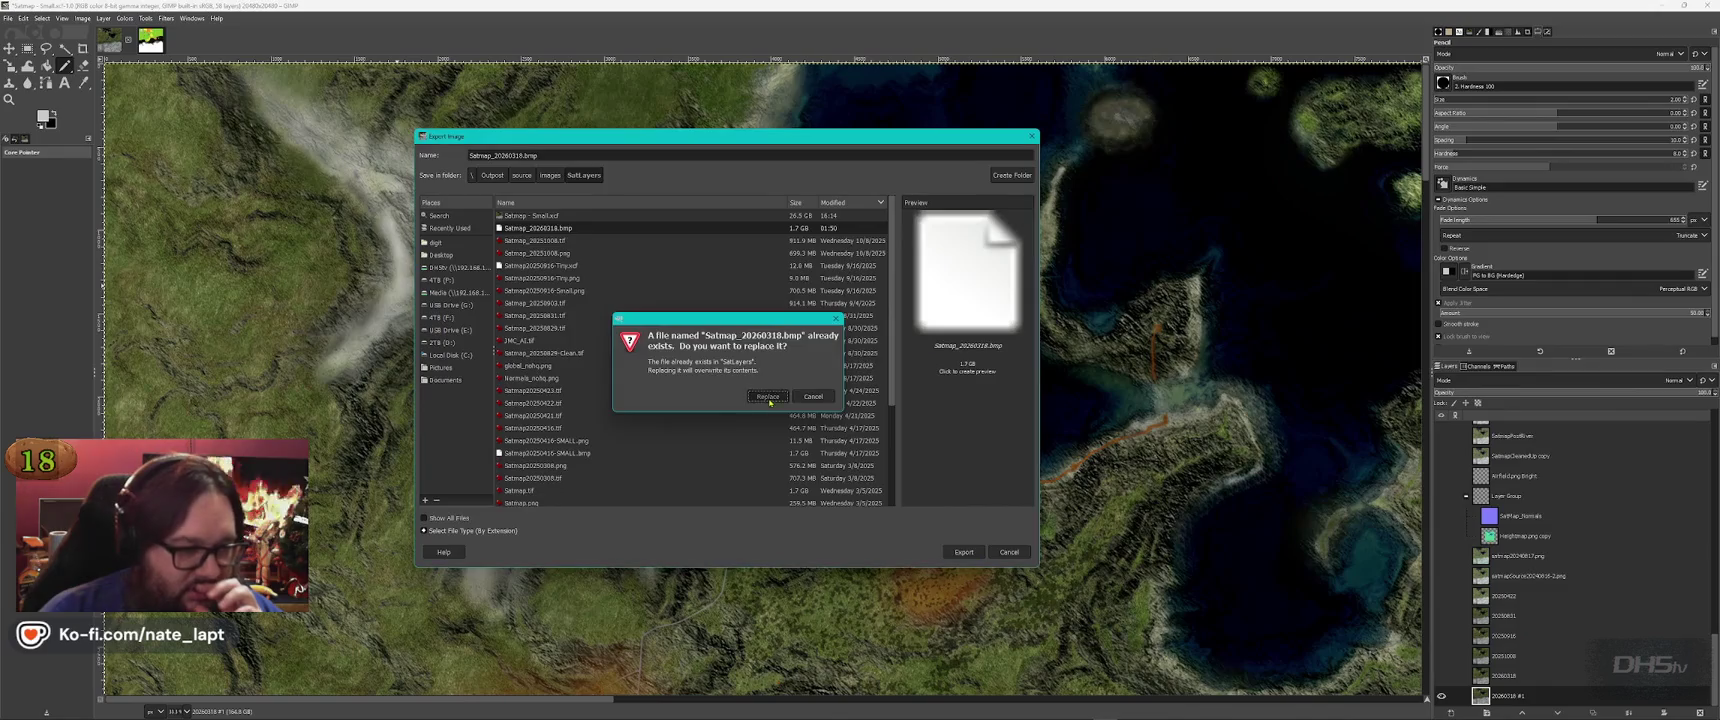
pyautogui.click(768, 398)
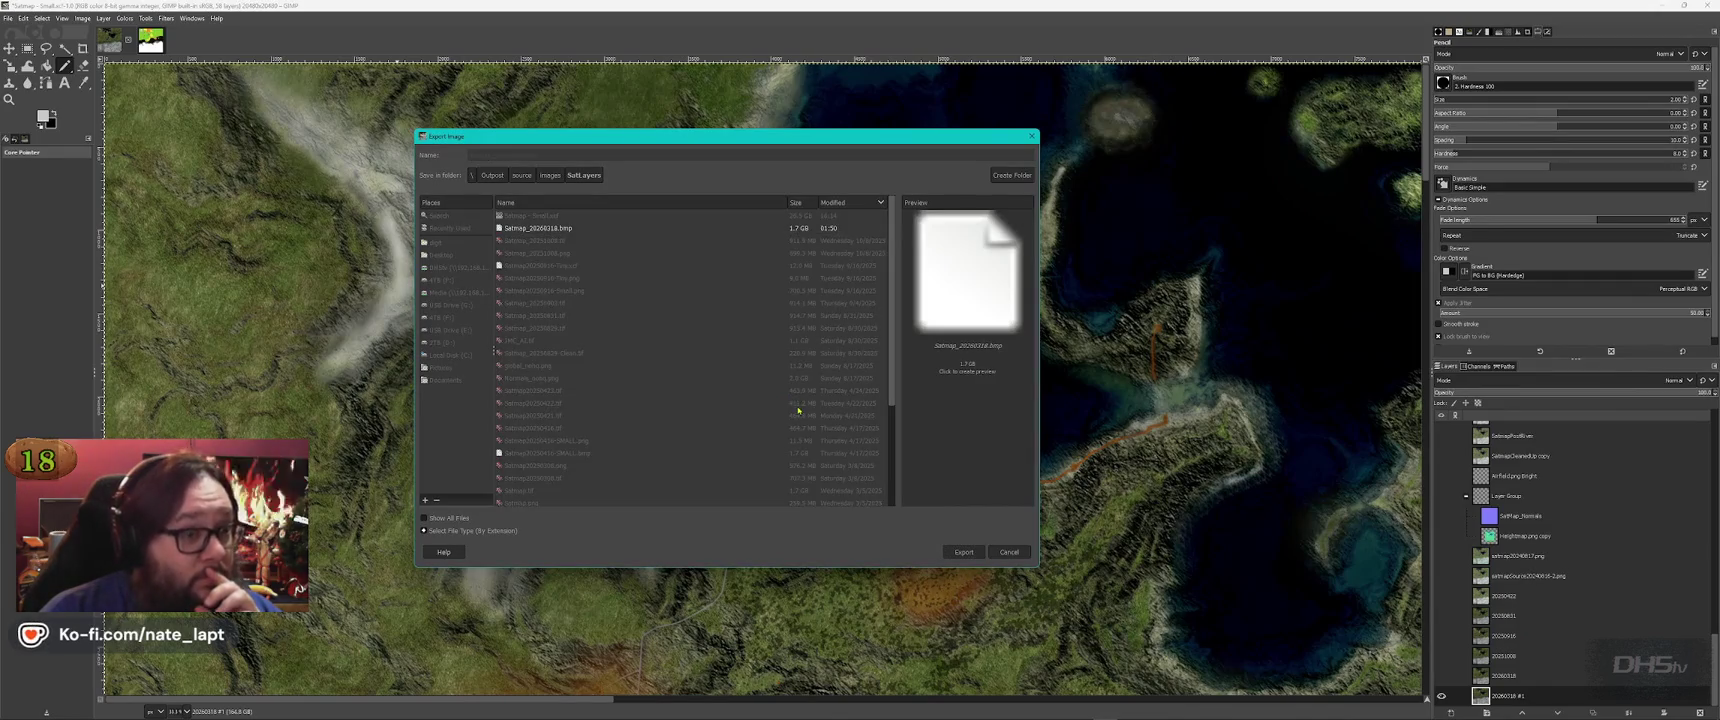
pyautogui.click(862, 402)
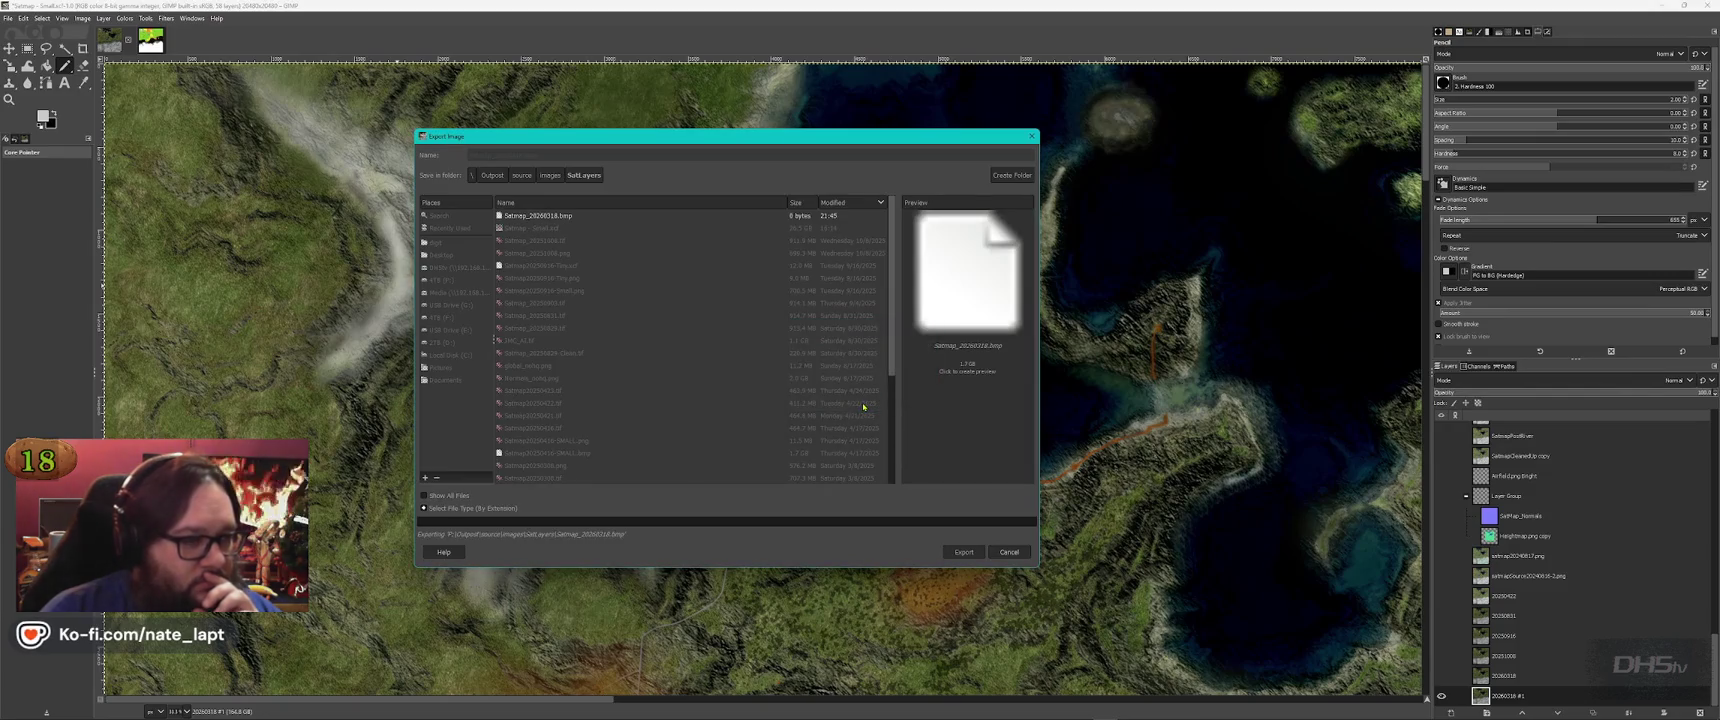
pyautogui.hotkey('alt', 'Tab')
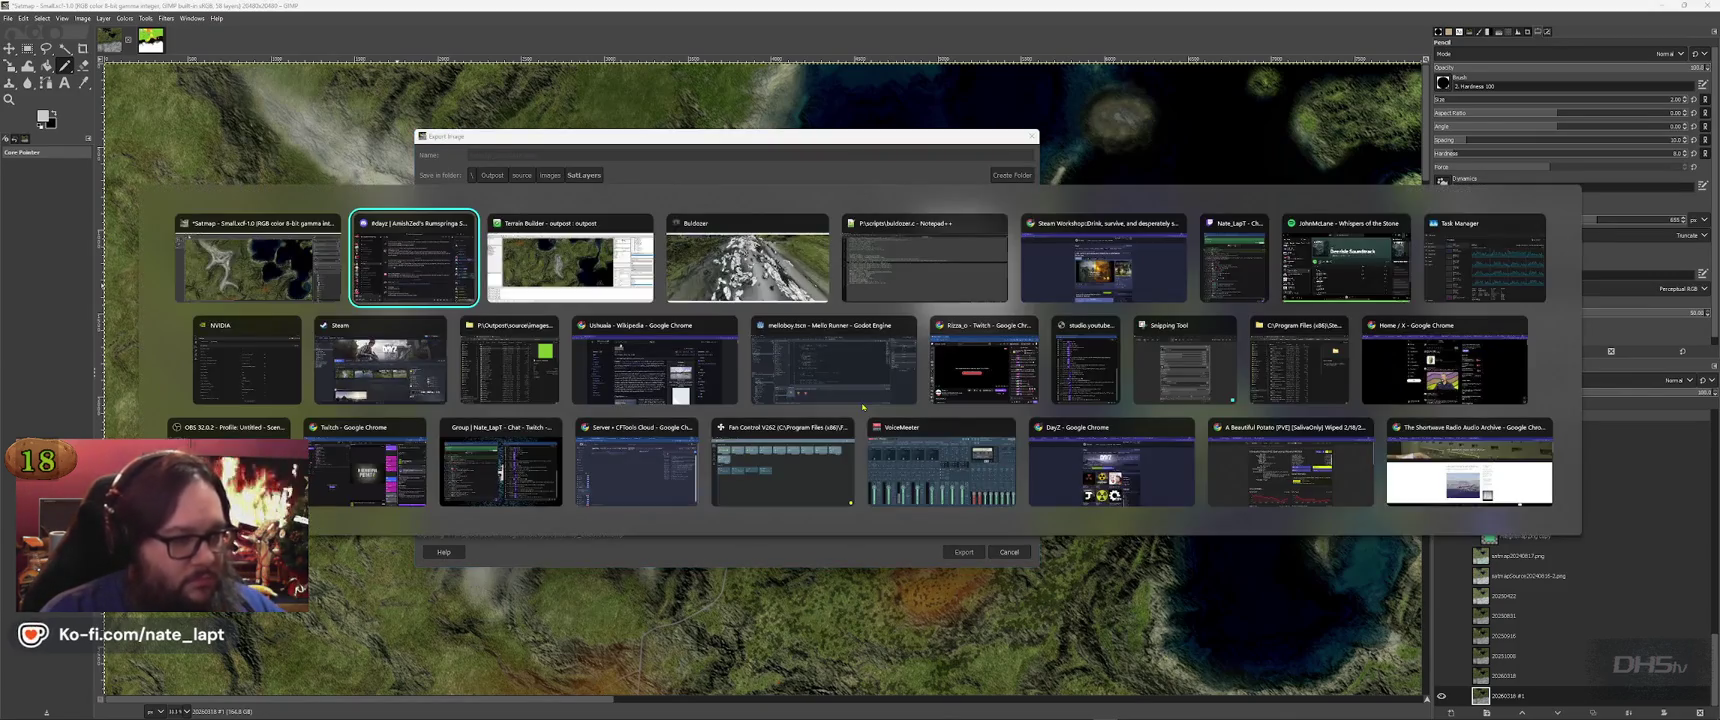
# Disconnect Terrain Builder from Buldozer.
pyautogui.hotkey('alt', 'Tab')
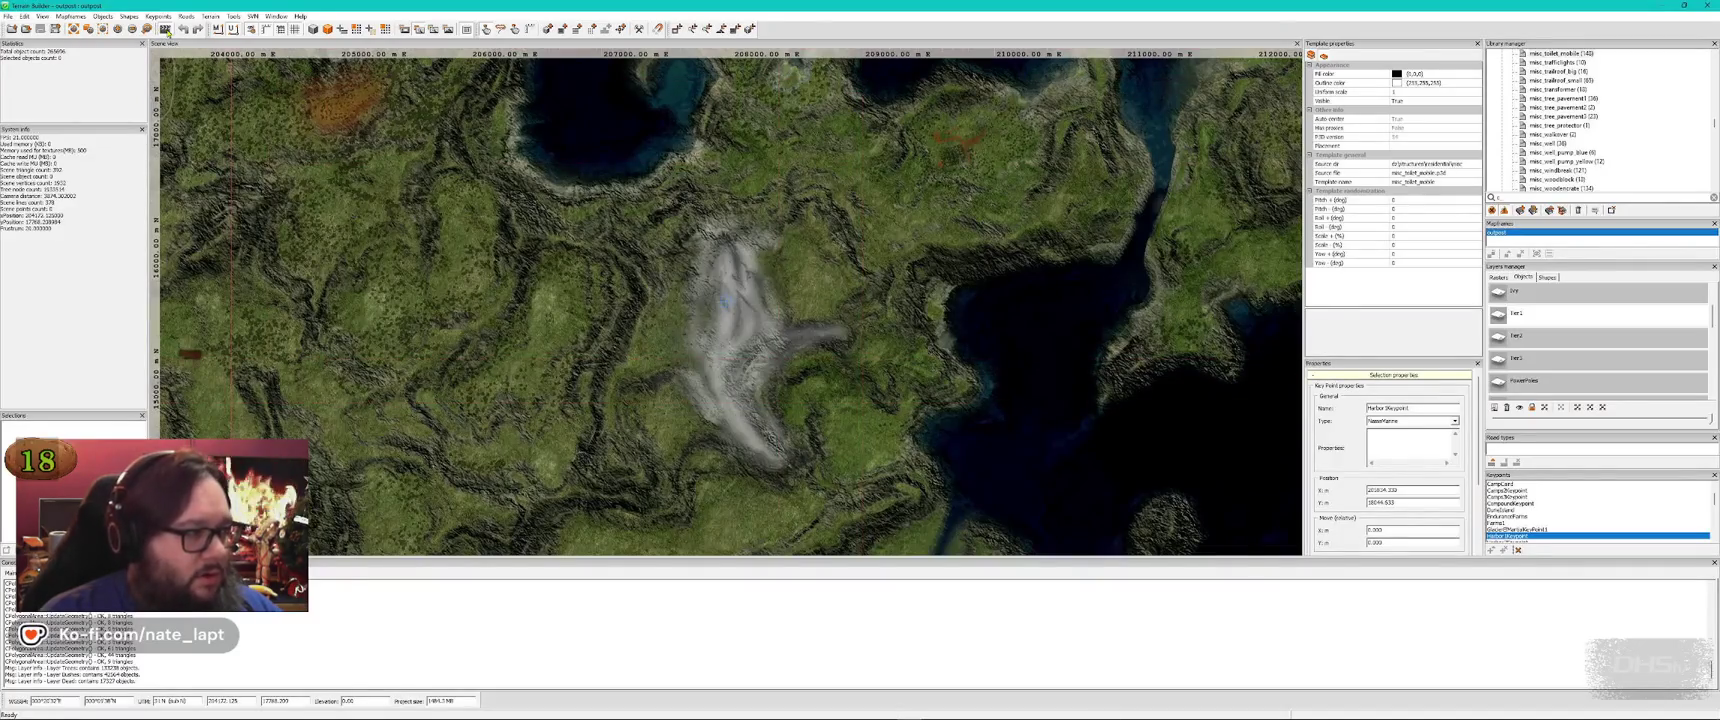
pyautogui.click(166, 29)
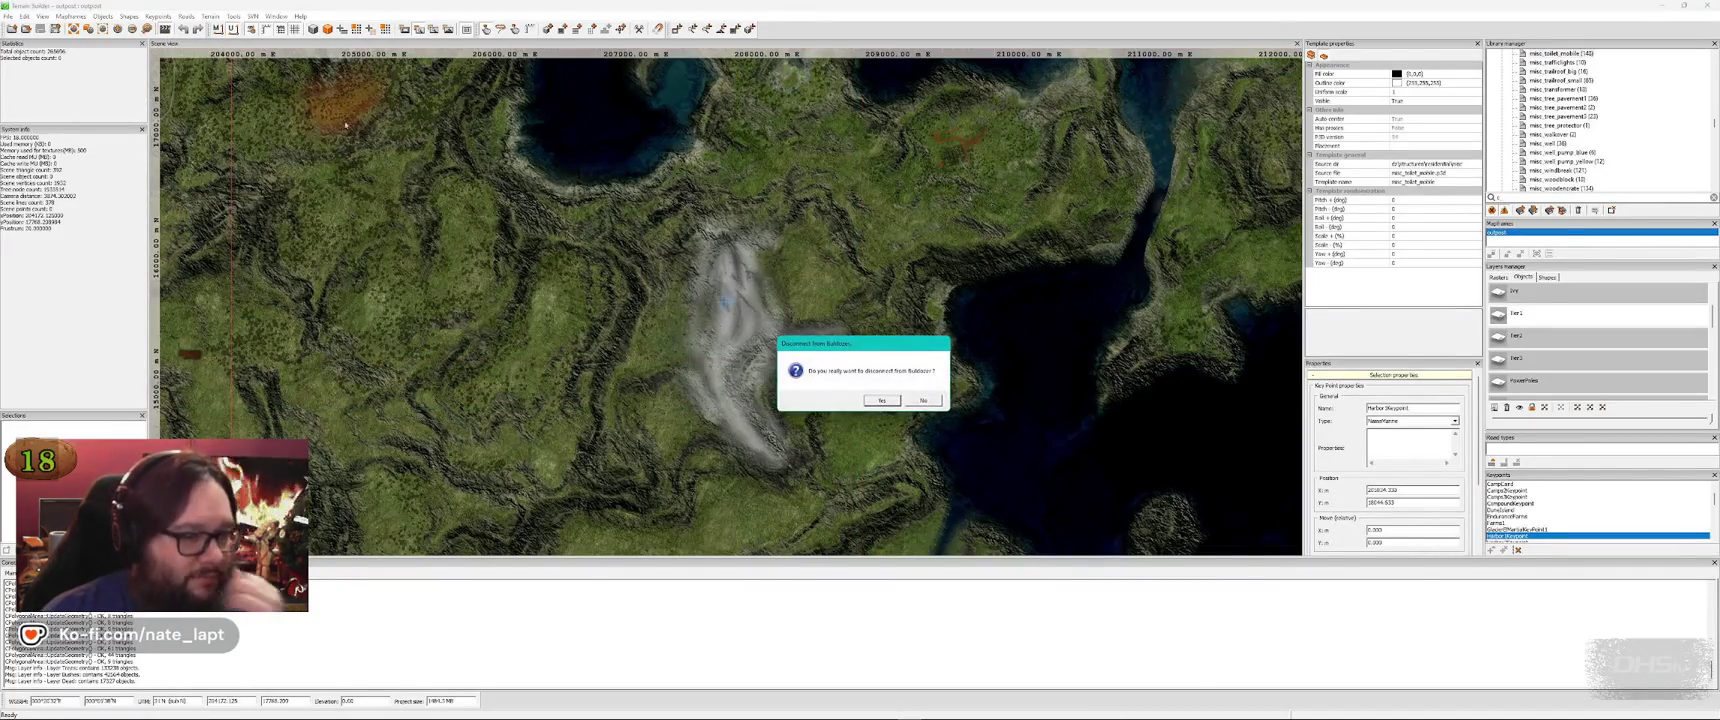
pyautogui.click(878, 400)
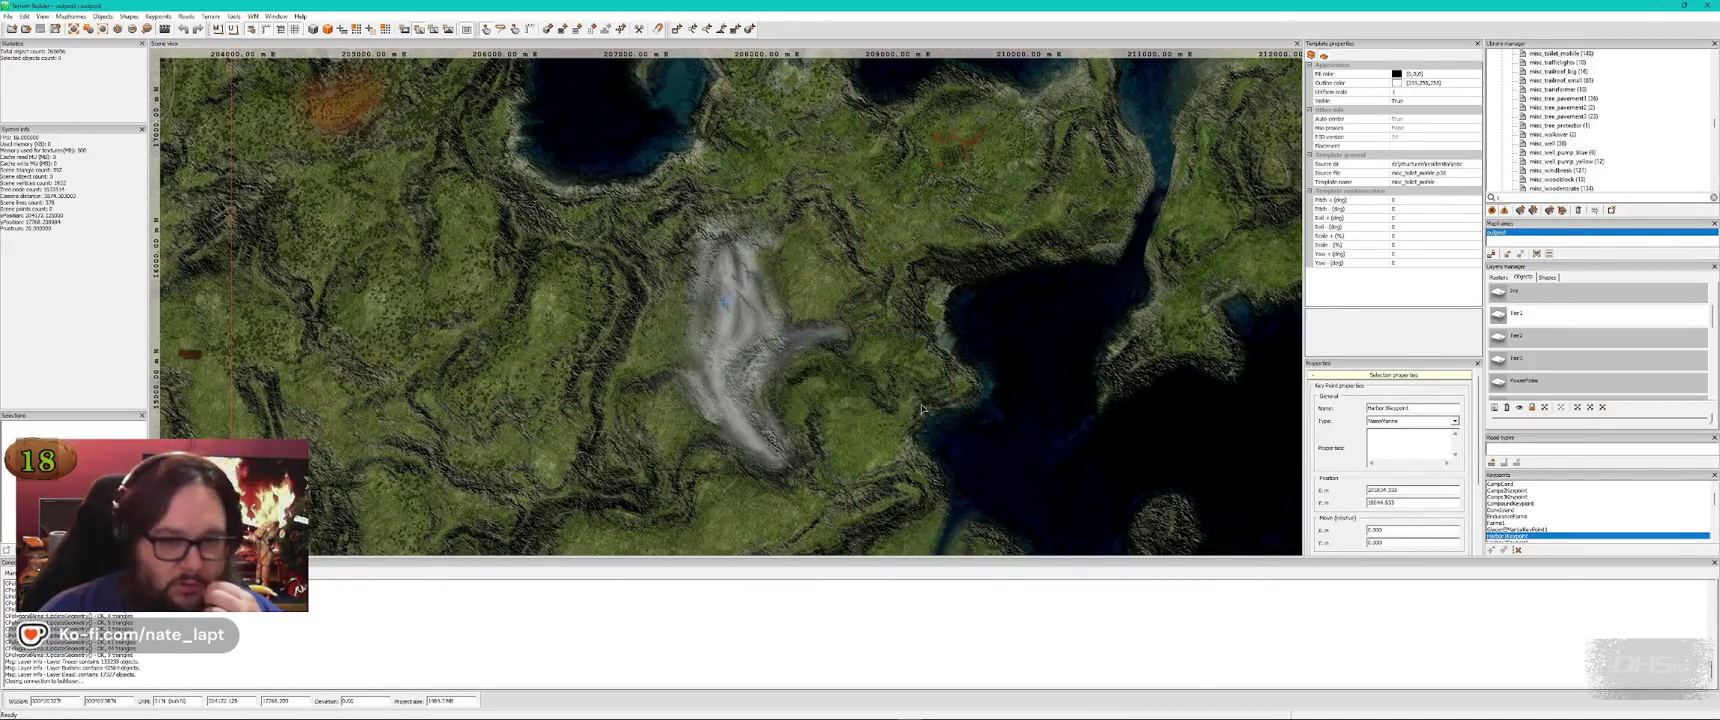
# Select the CP_Gravel layer in the Shapes list of the Layers manager.
pyautogui.click(1545, 279)
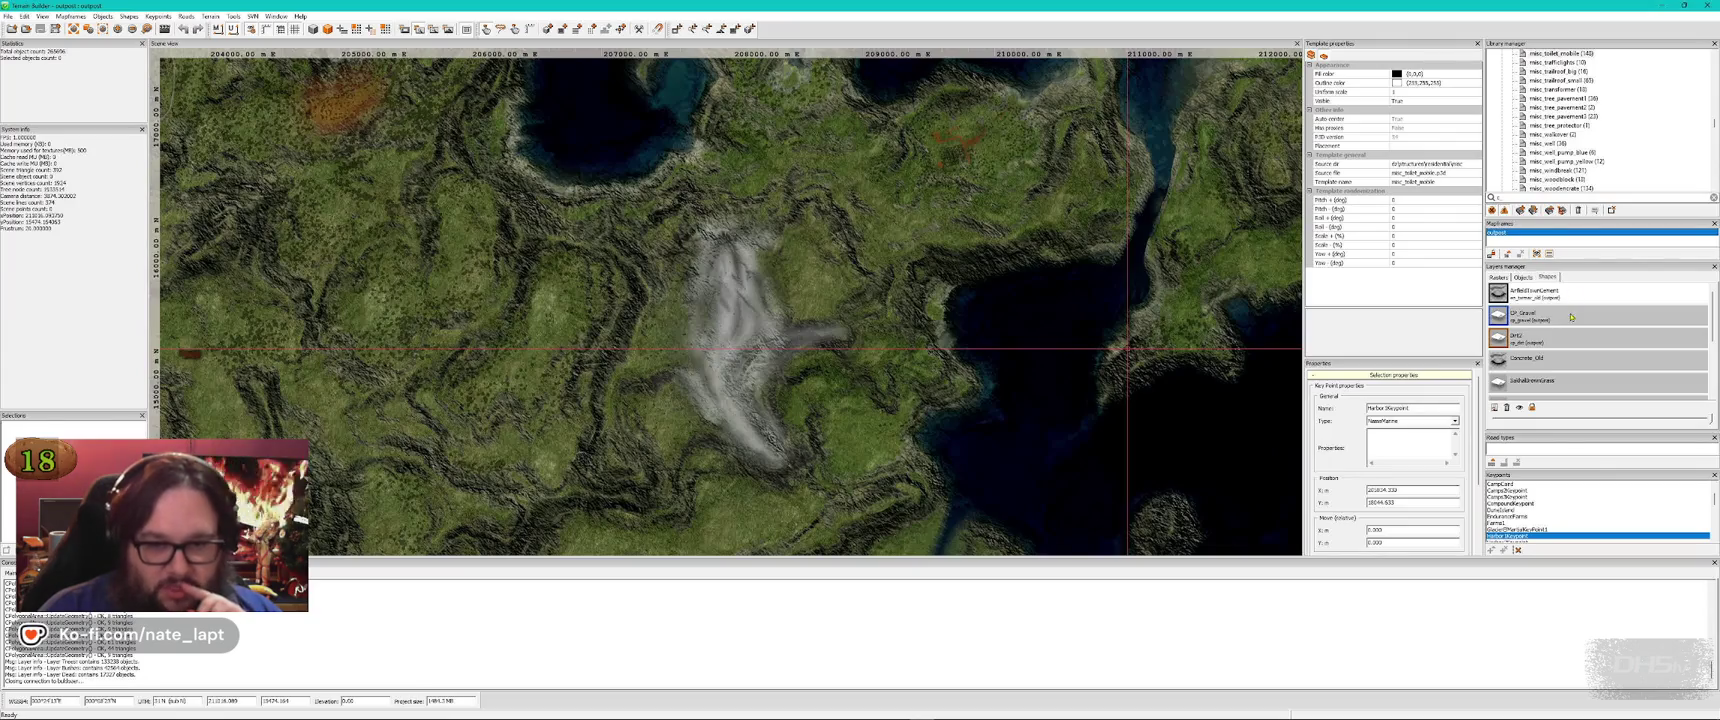
pyautogui.click(1571, 317)
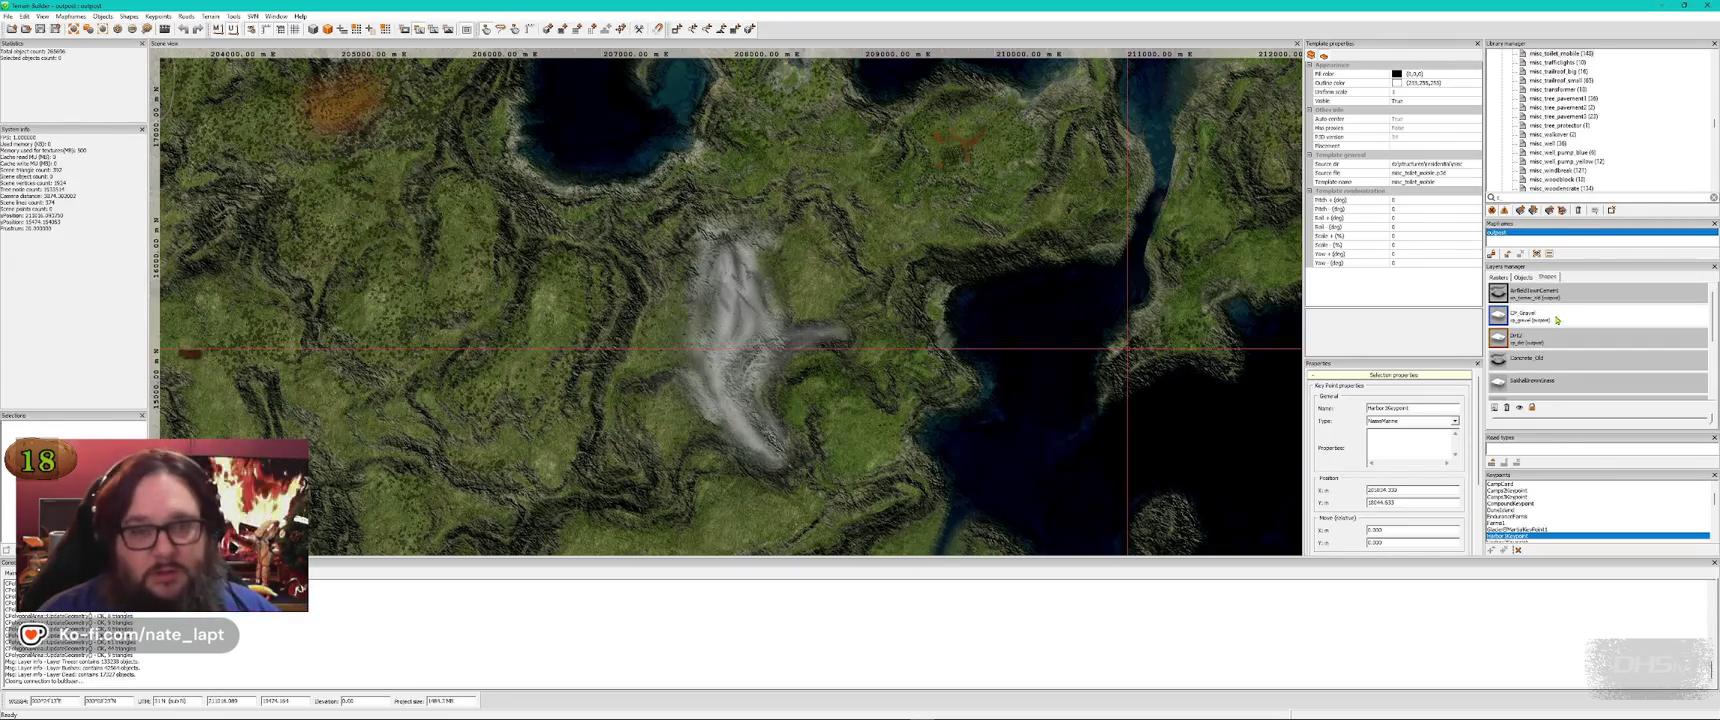
pyautogui.click(8, 17)
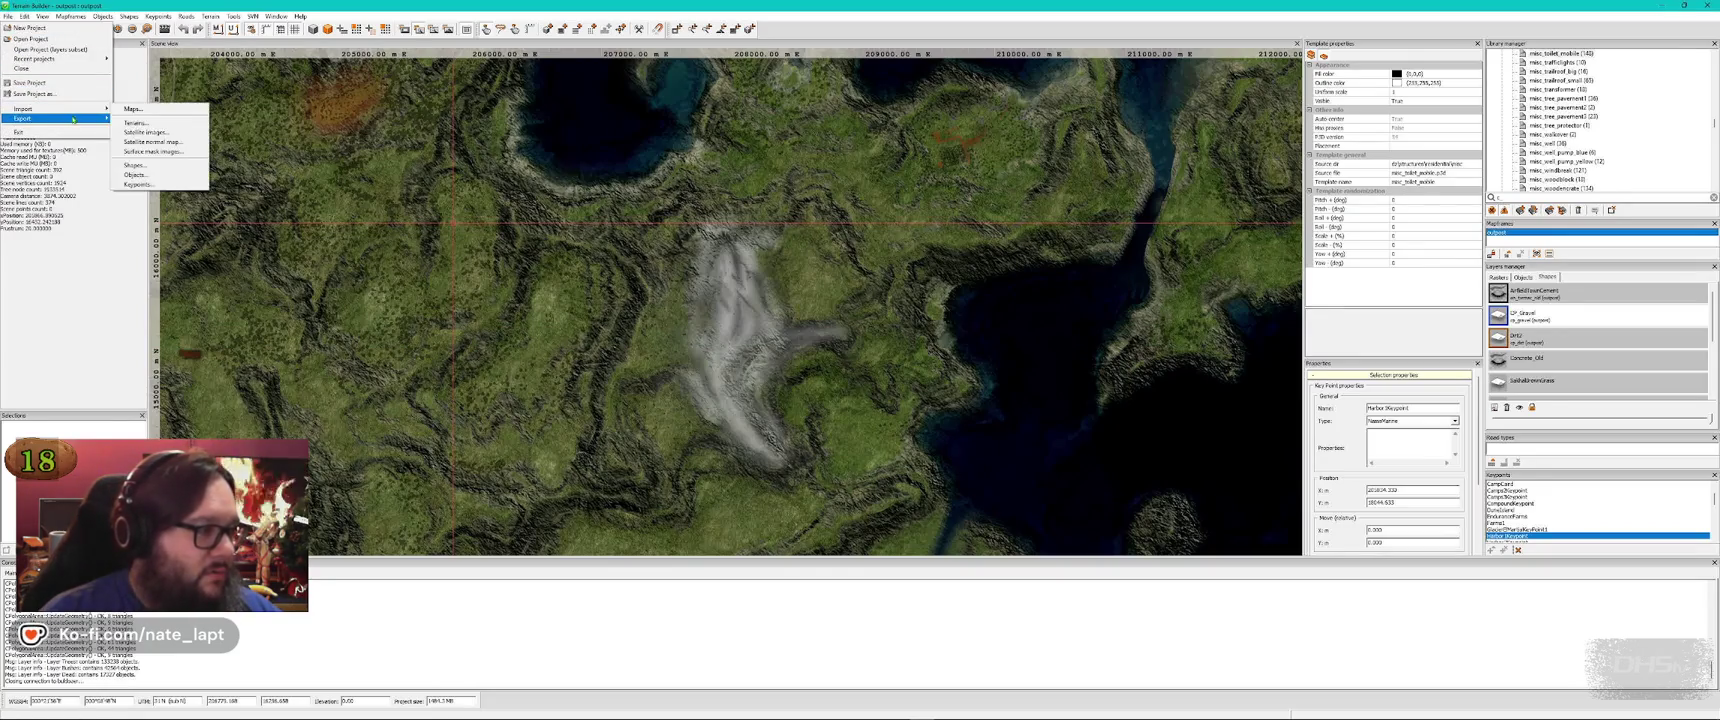
pyautogui.moveTo(40, 118)
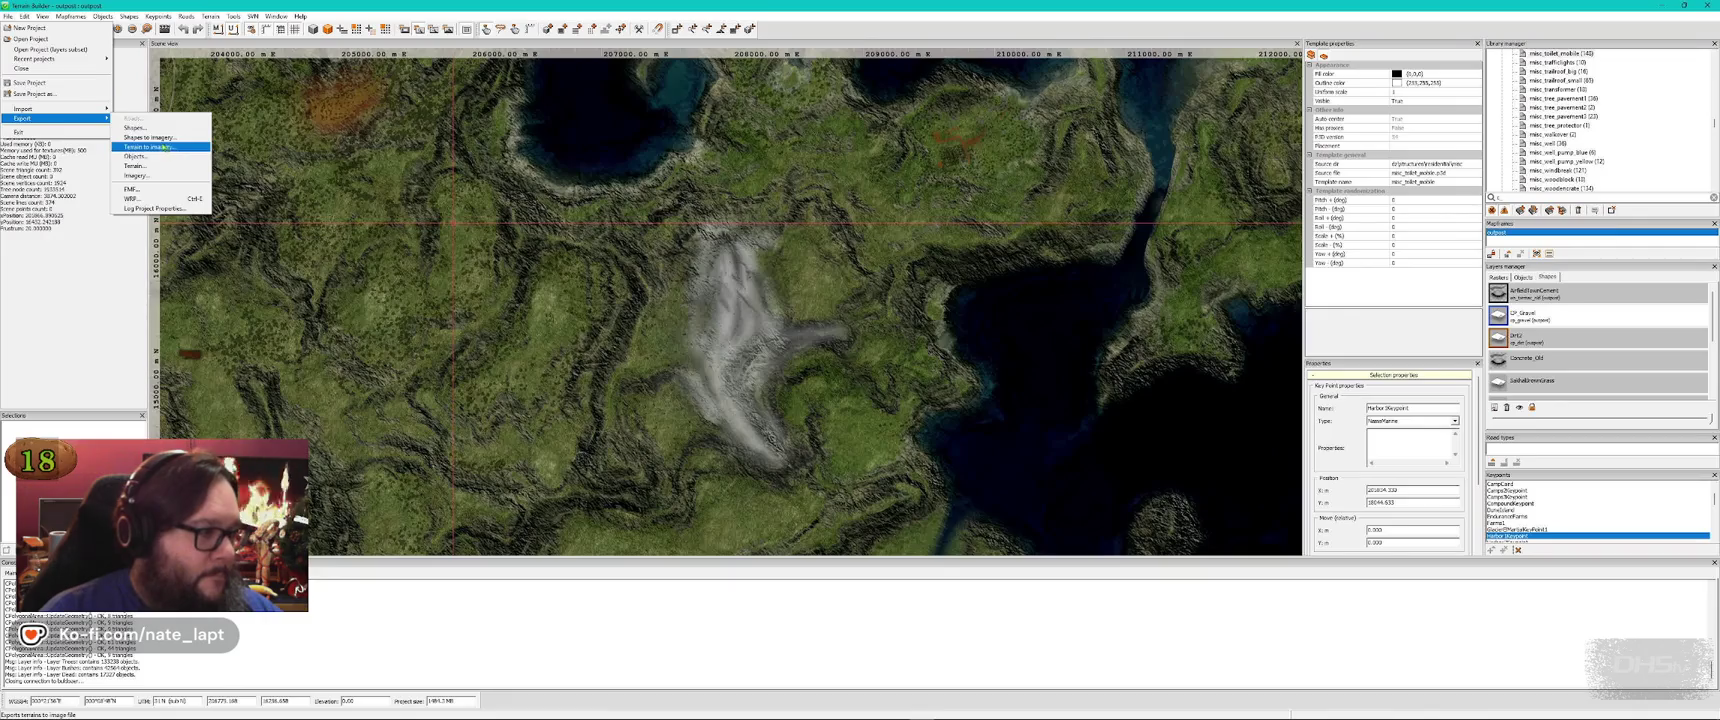
# Set the shapes-to-imagery output file to source\images\MASK\CP_Gravel_20260318.png.
pyautogui.click(150, 137)
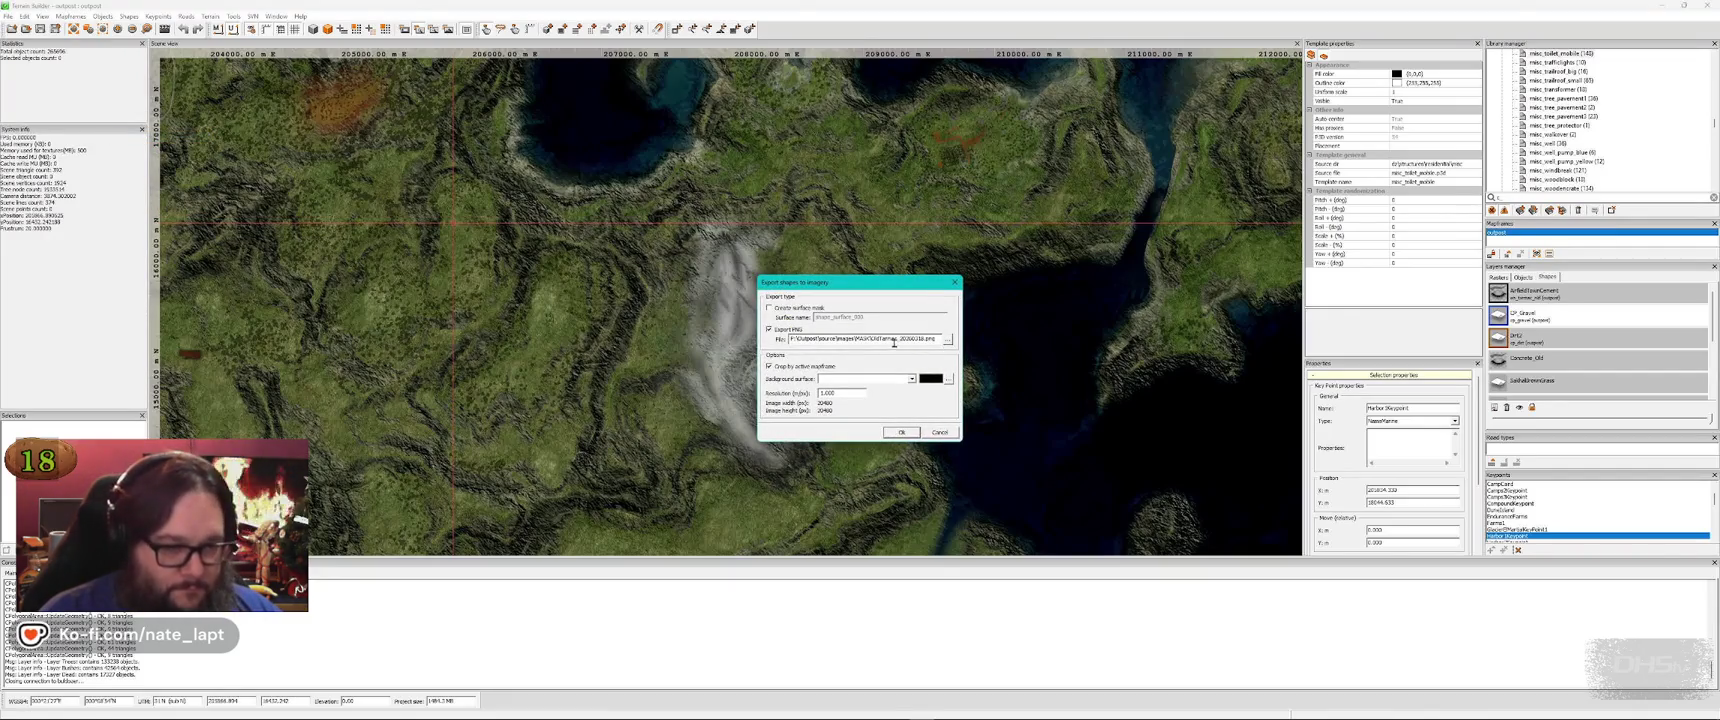
pyautogui.click(947, 340)
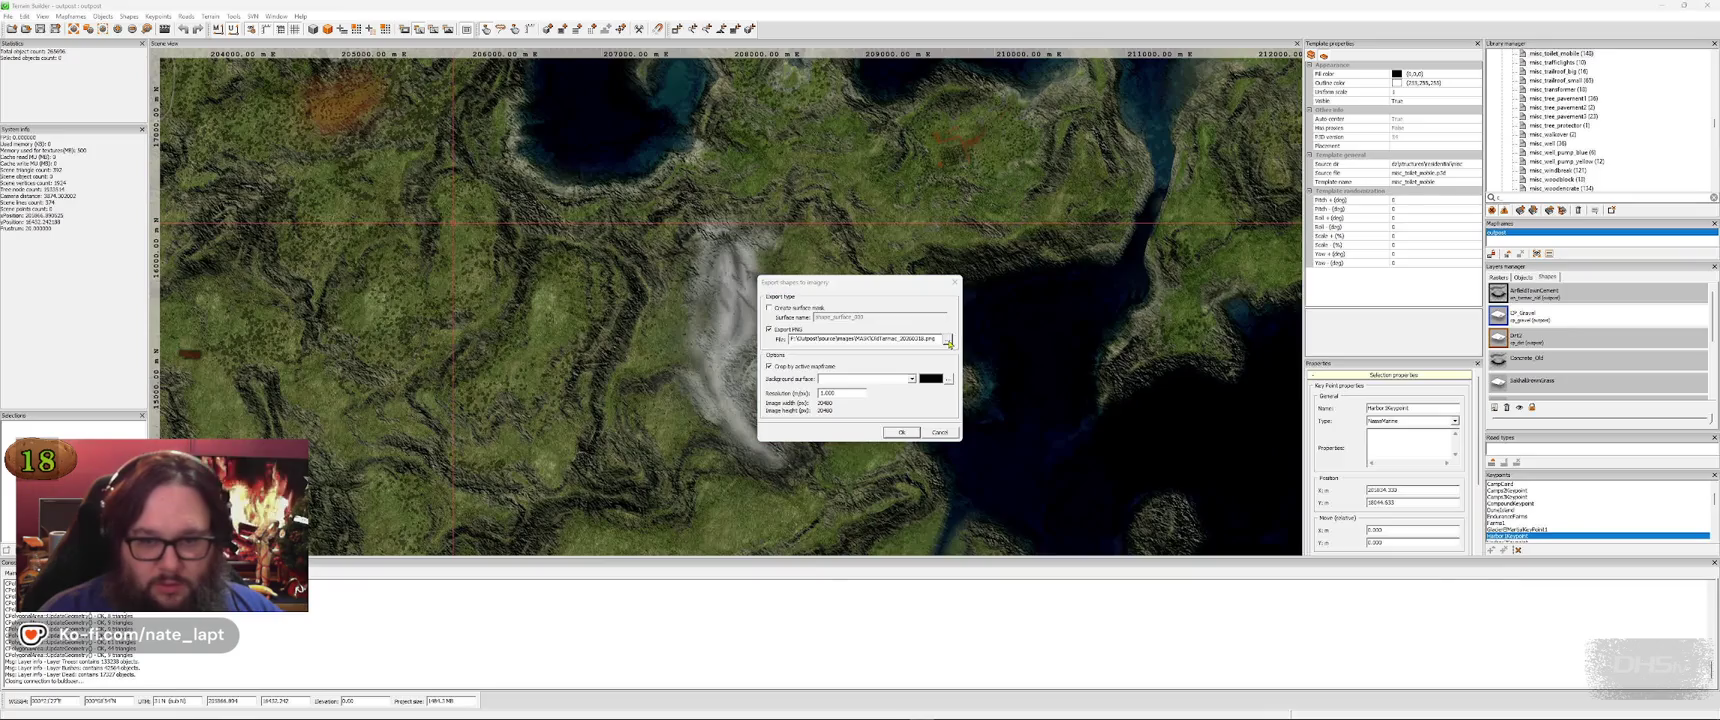
pyautogui.click(927, 292)
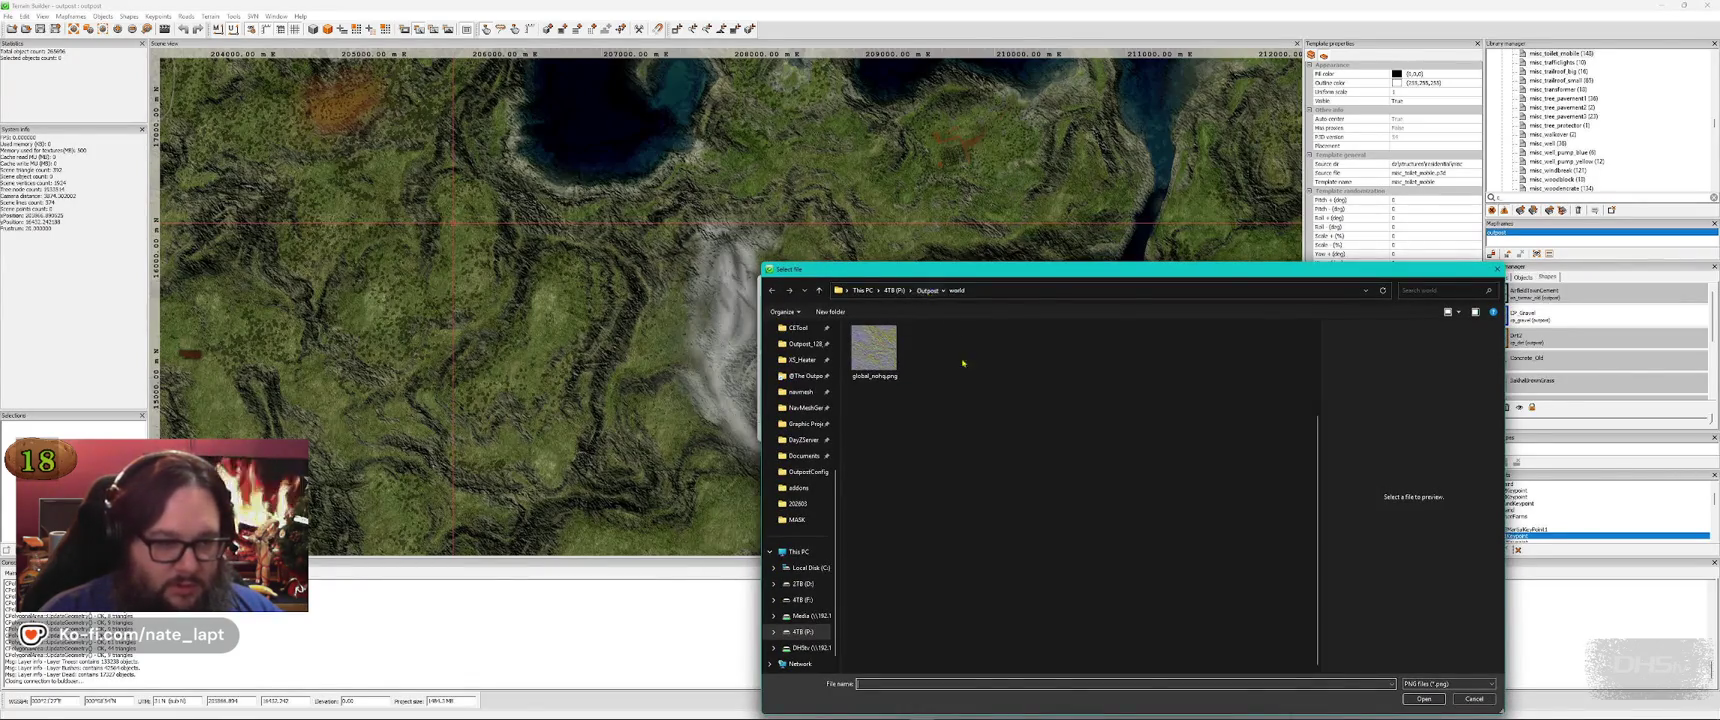
pyautogui.write('source')
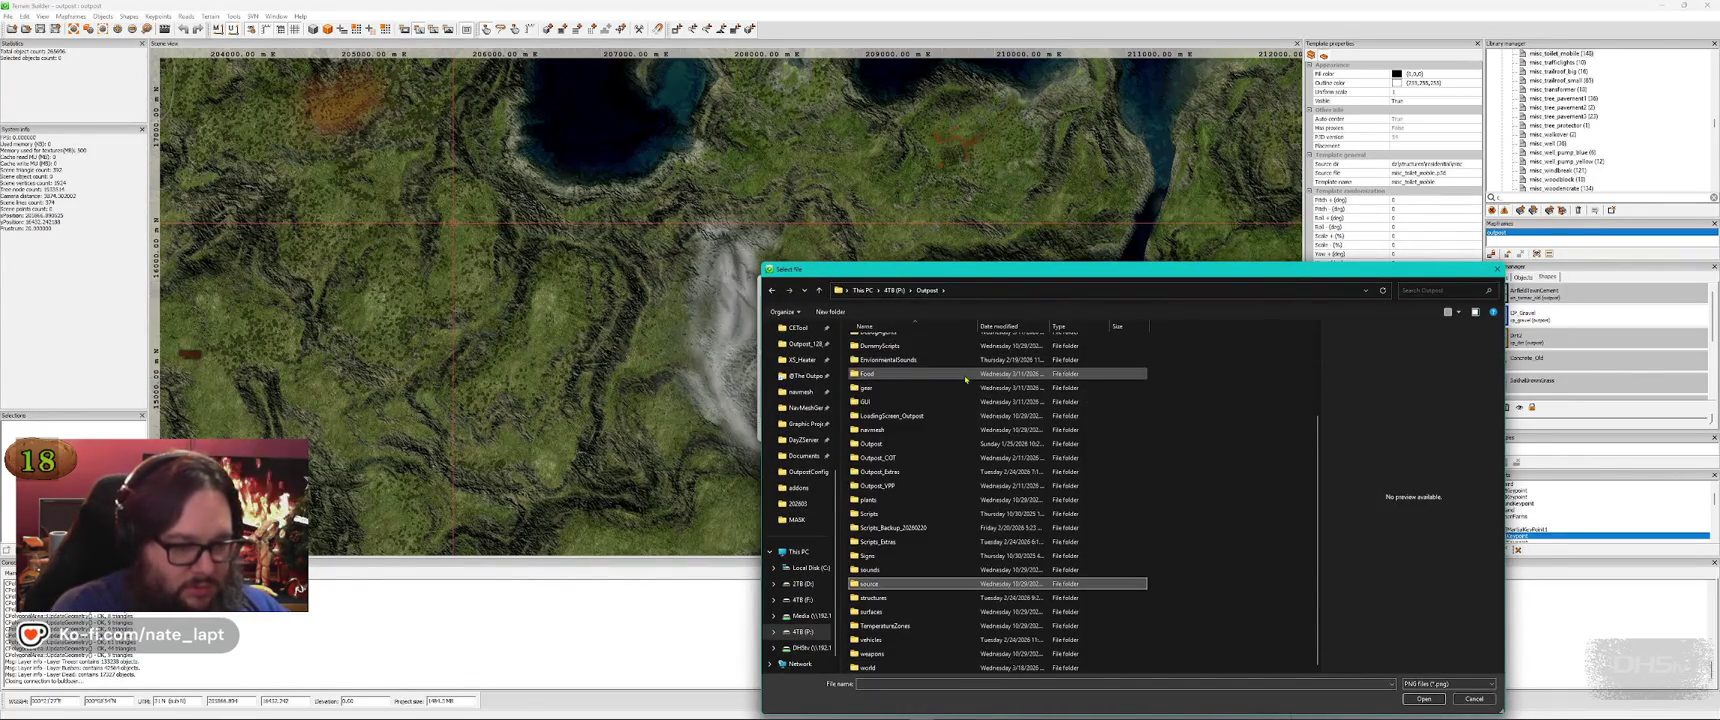
pyautogui.press('Return')
pyautogui.write('images')
pyautogui.press('Return')
pyautogui.write('mask')
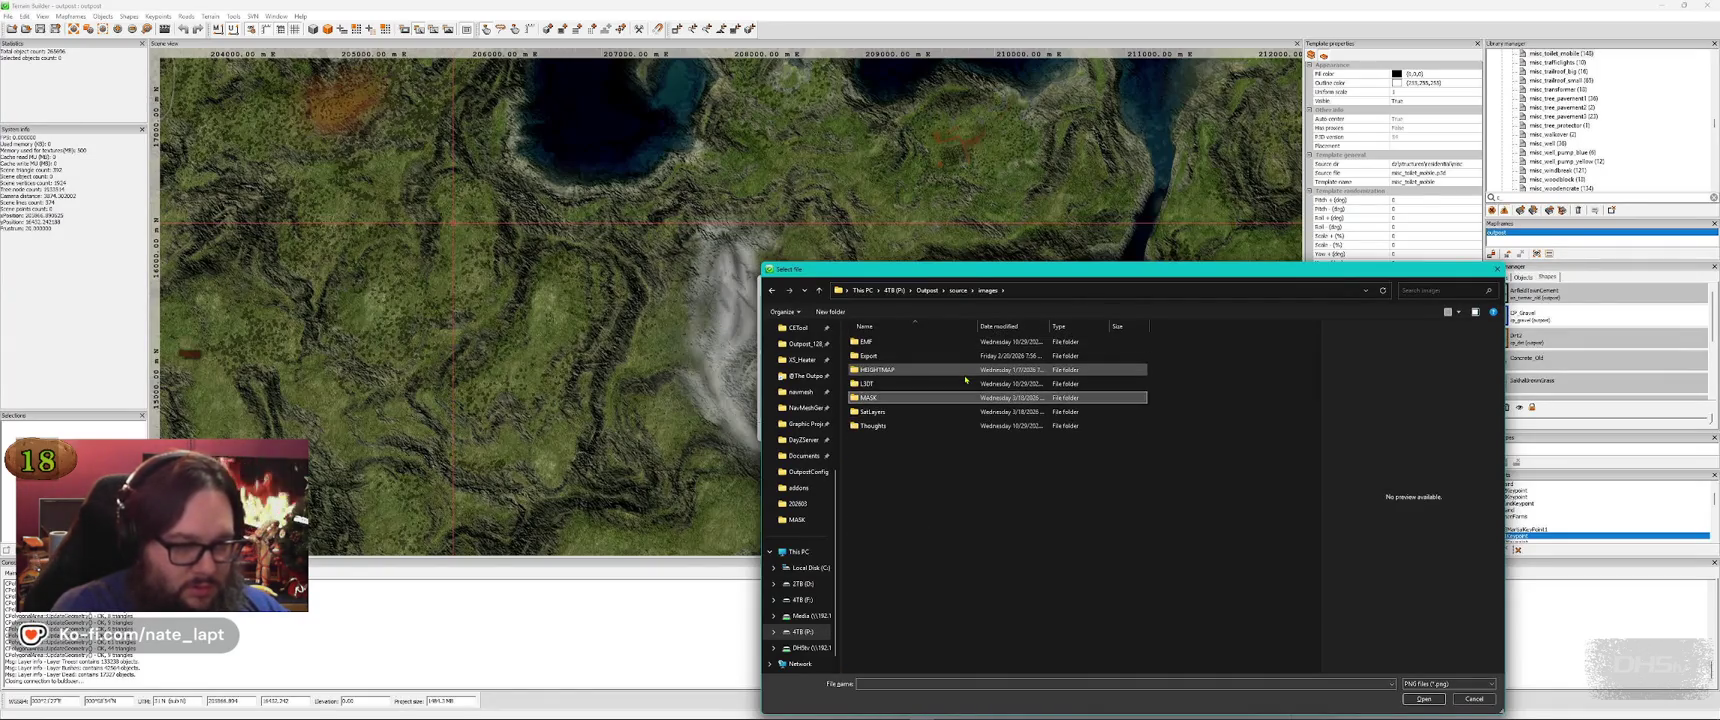
pyautogui.press('Return')
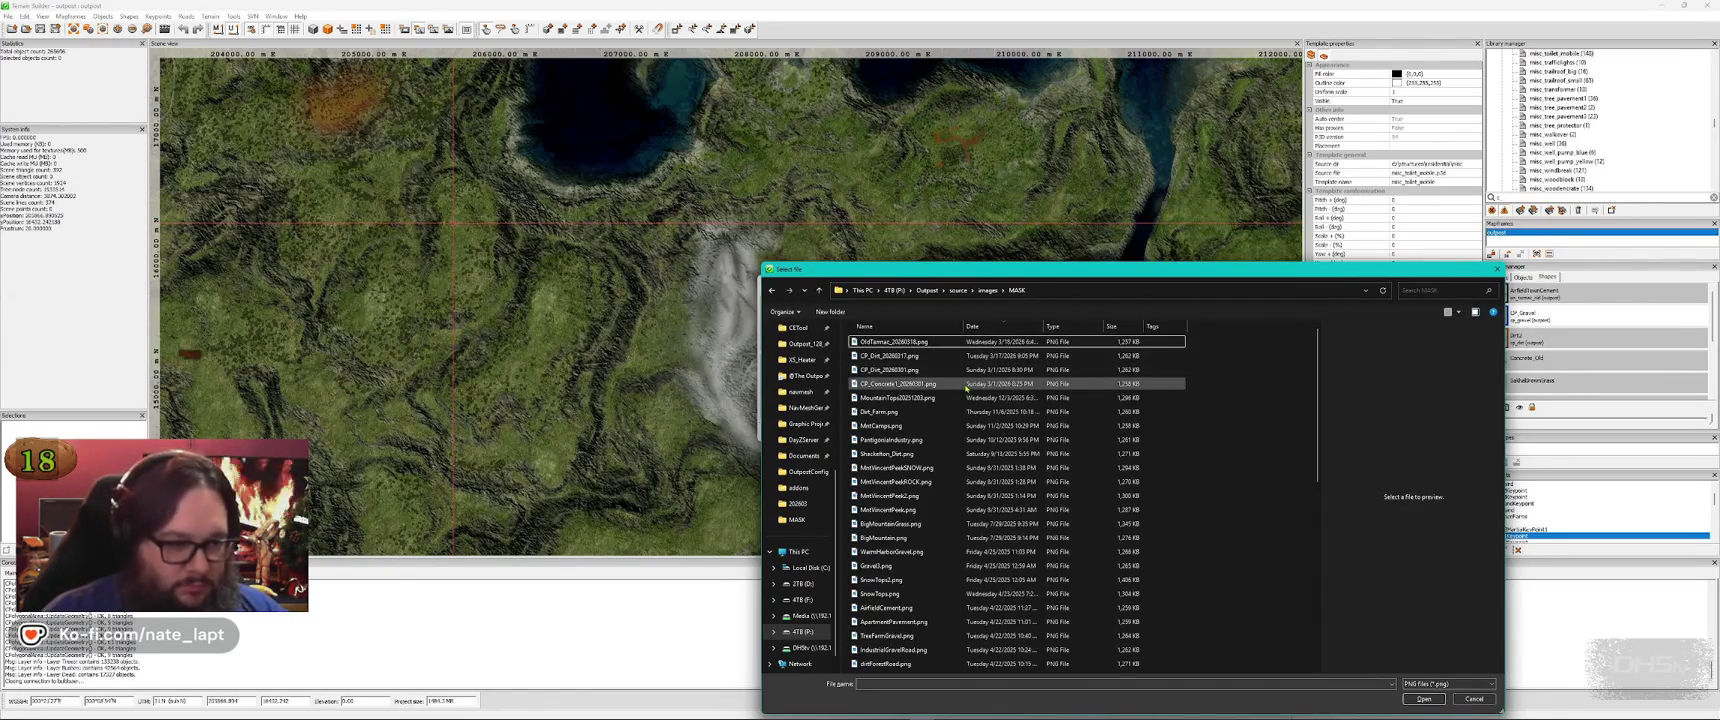
pyautogui.moveTo(1101, 277); pyautogui.dragTo(943, 137)
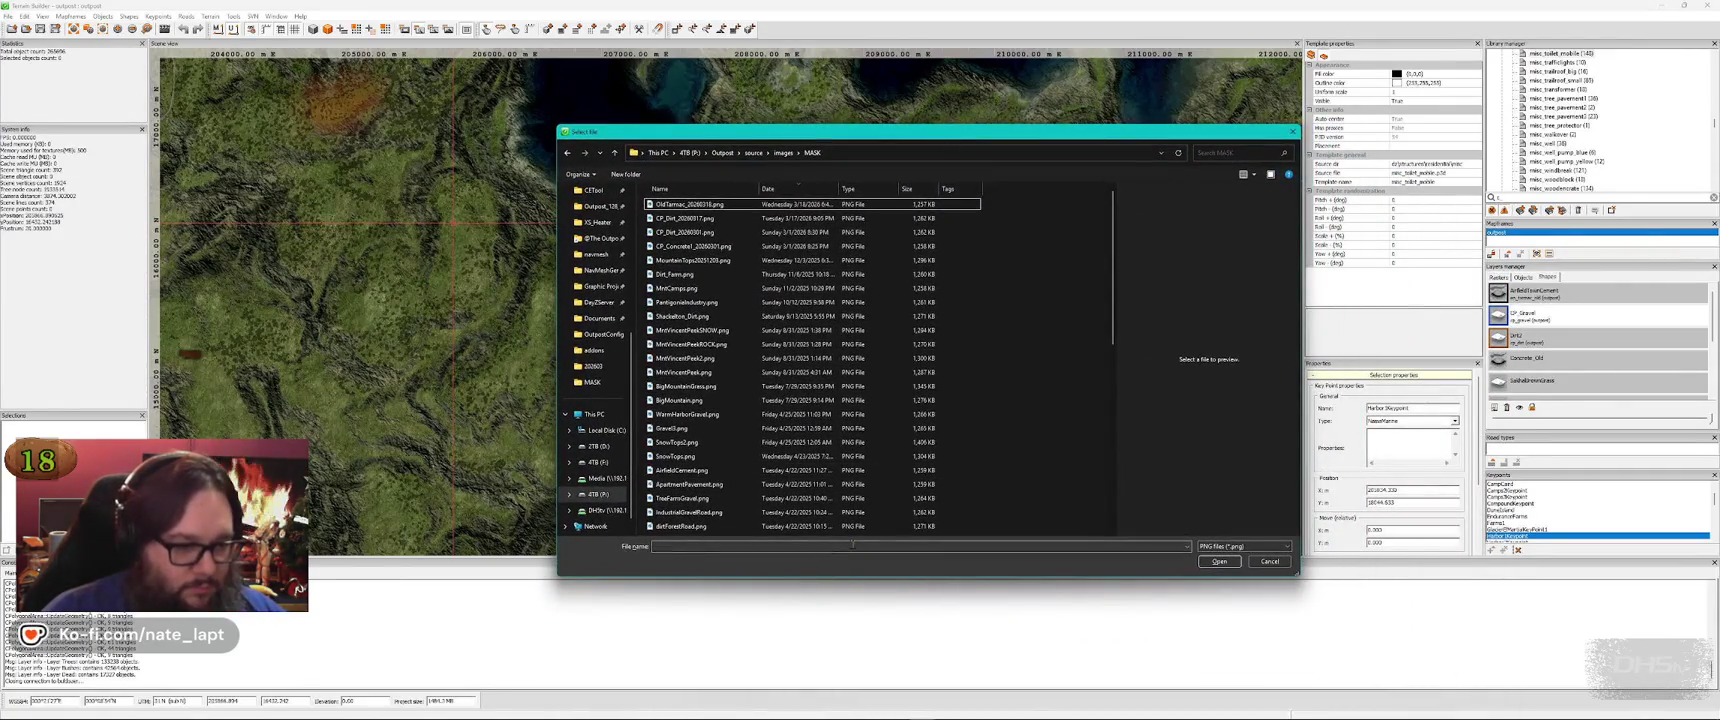
pyautogui.click(853, 545)
pyautogui.write('CP_')
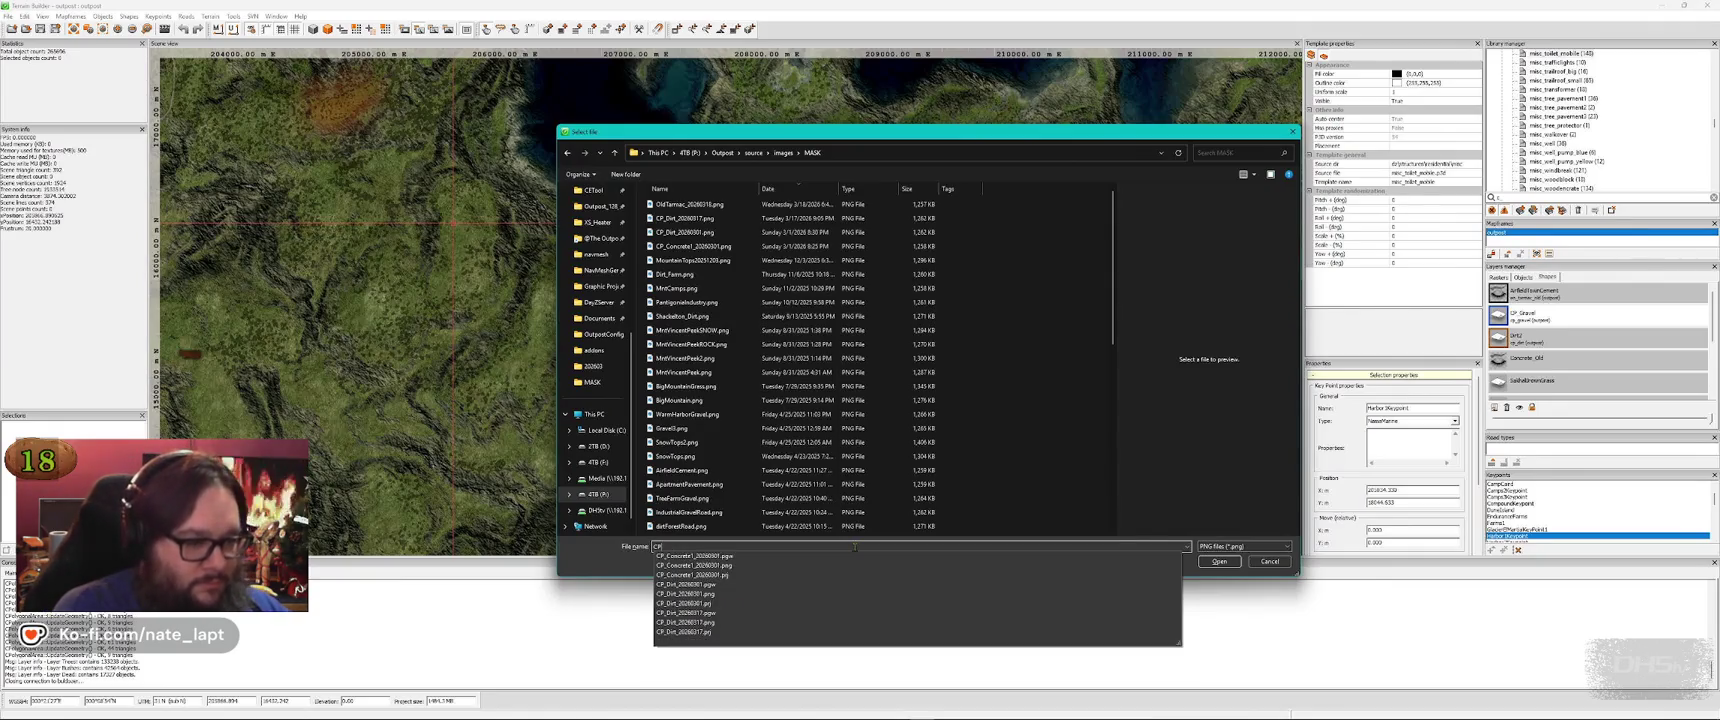
pyautogui.write('Gravel_2026')
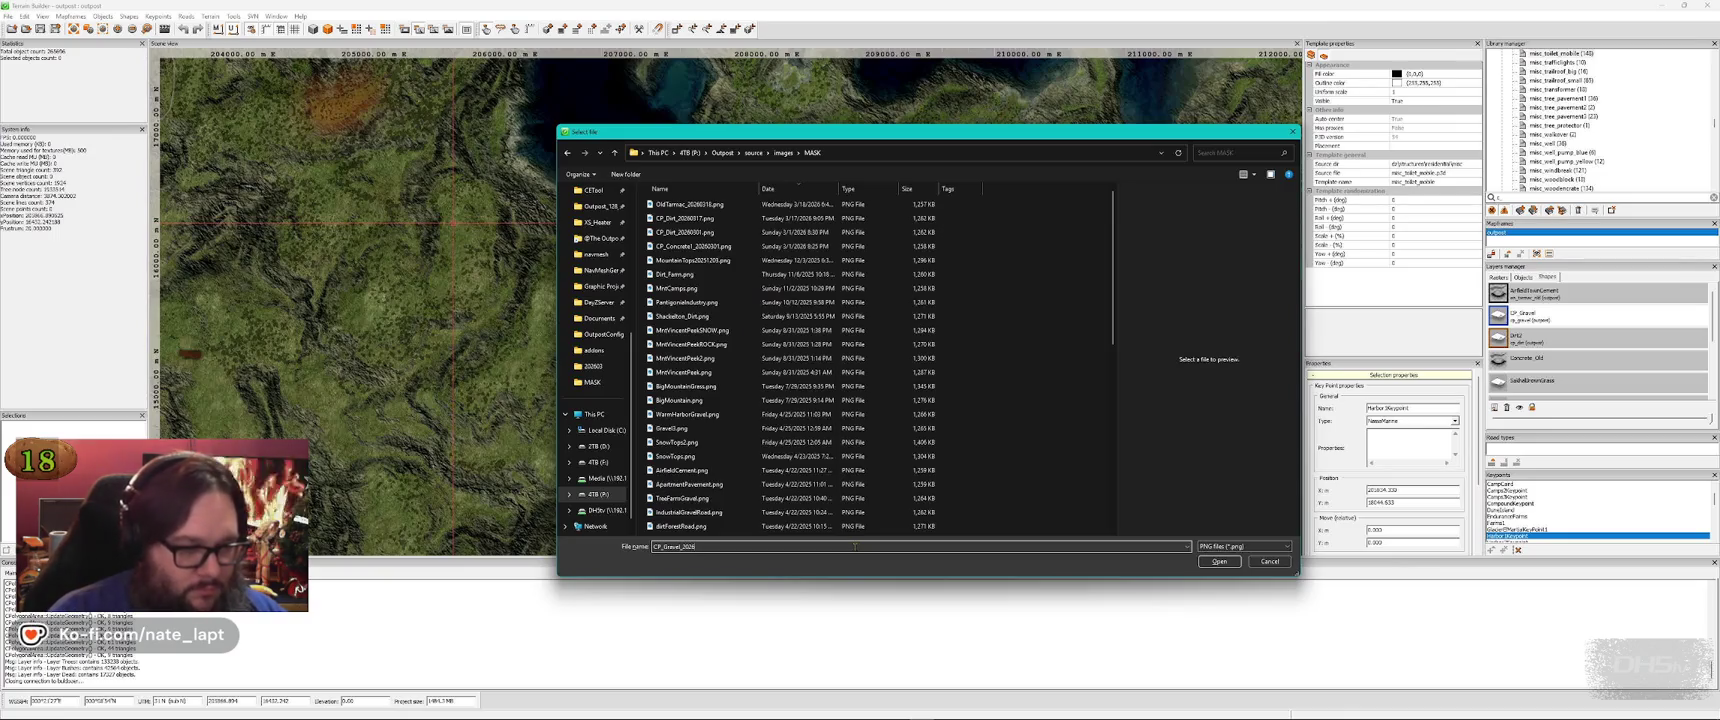
pyautogui.write('8')
pyautogui.press('Return')
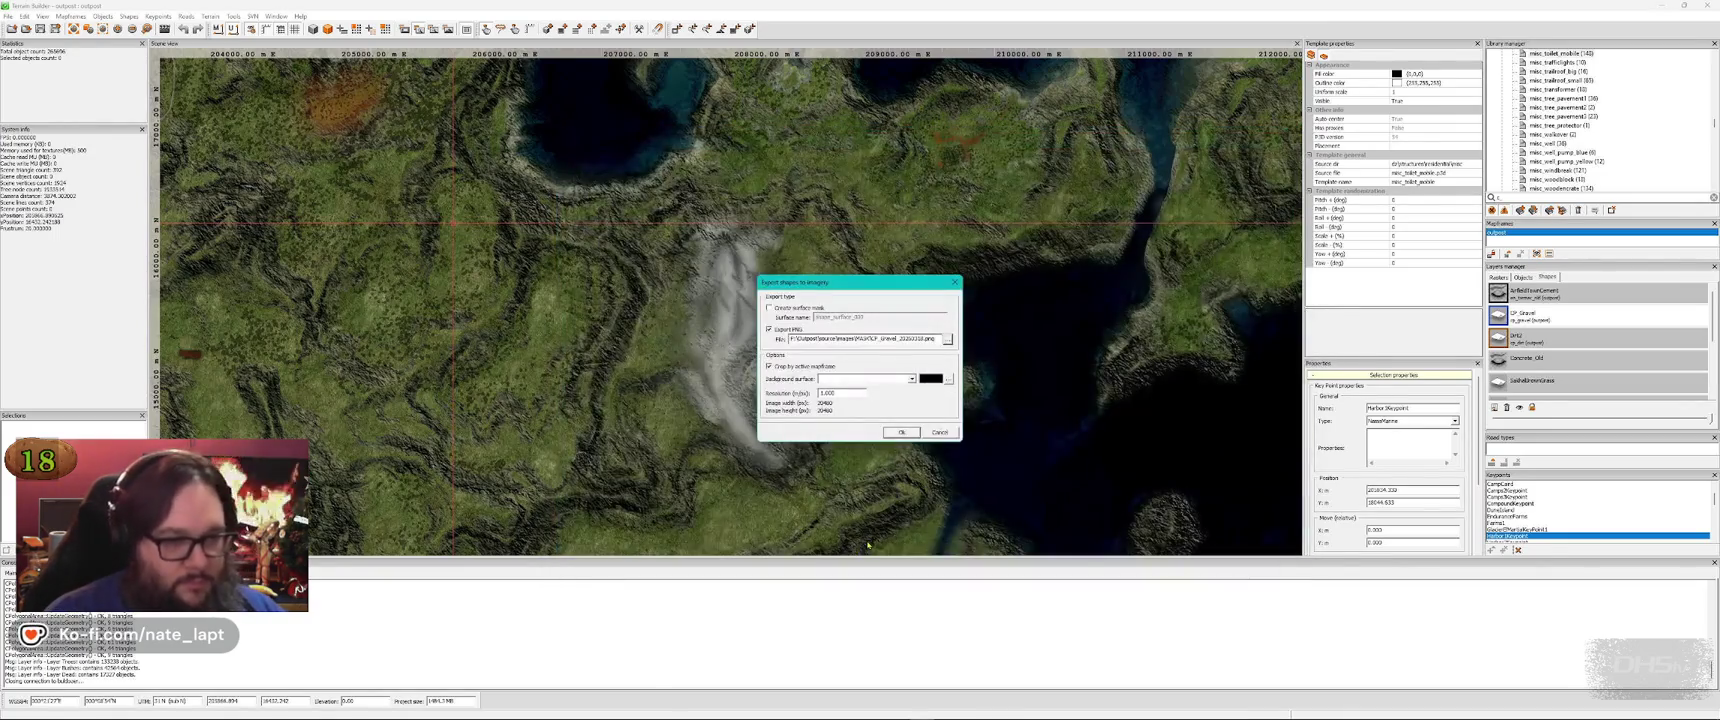
# Choose cp_grass as the background surface and generate the gravel mask image.
pyautogui.click(911, 379)
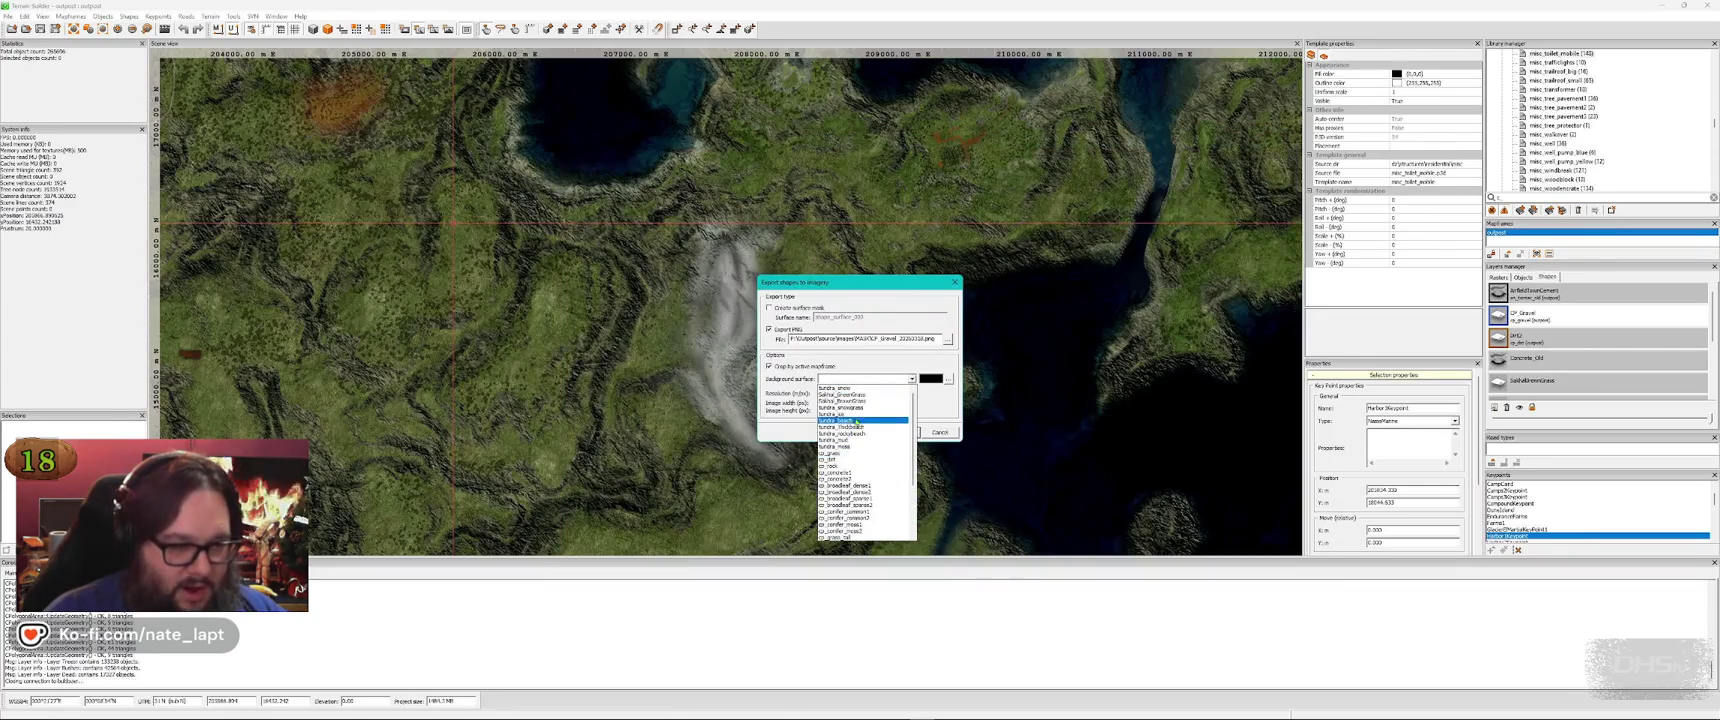
pyautogui.click(851, 453)
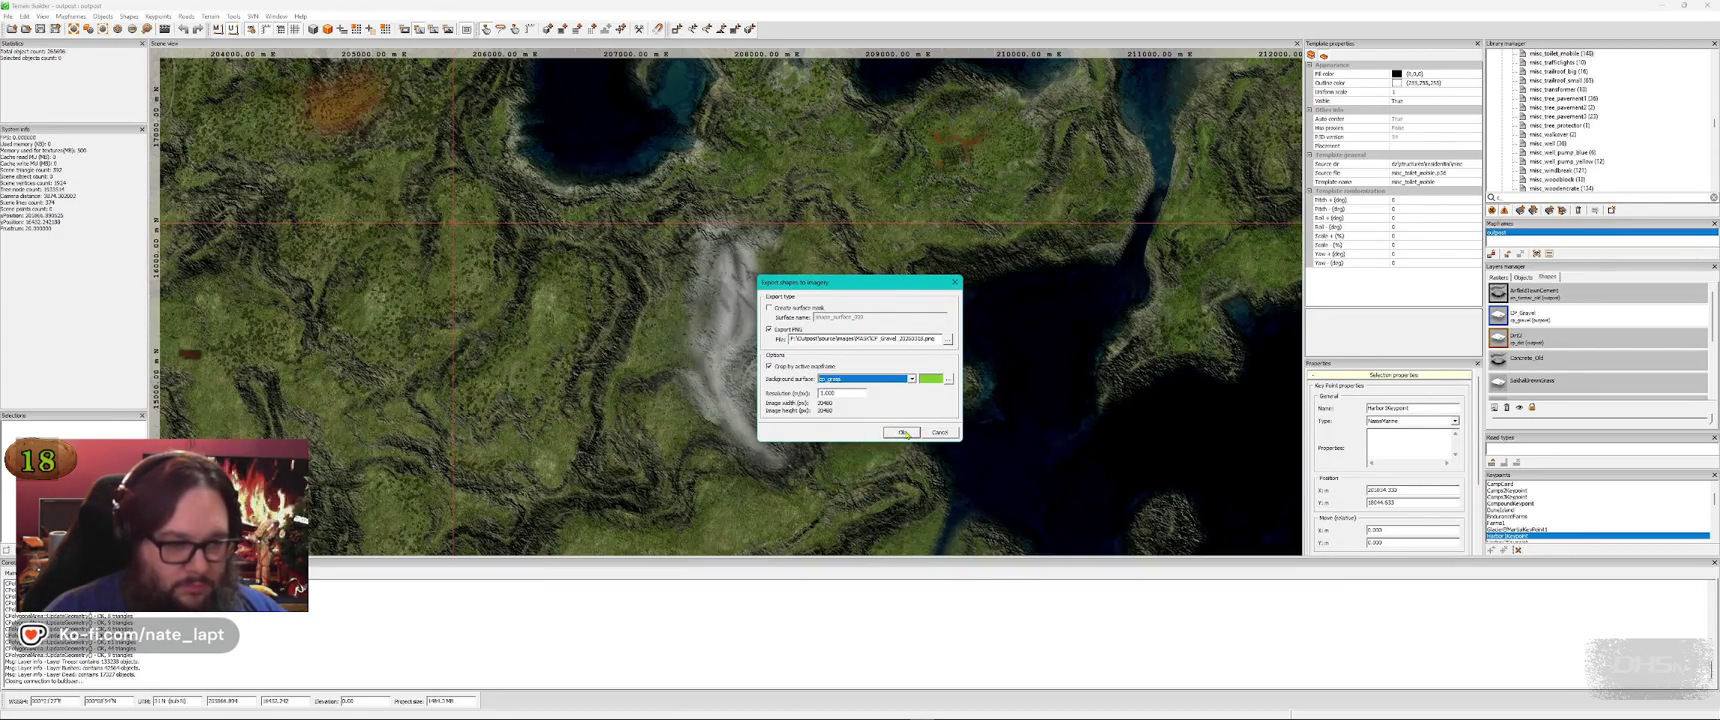
pyautogui.click(903, 432)
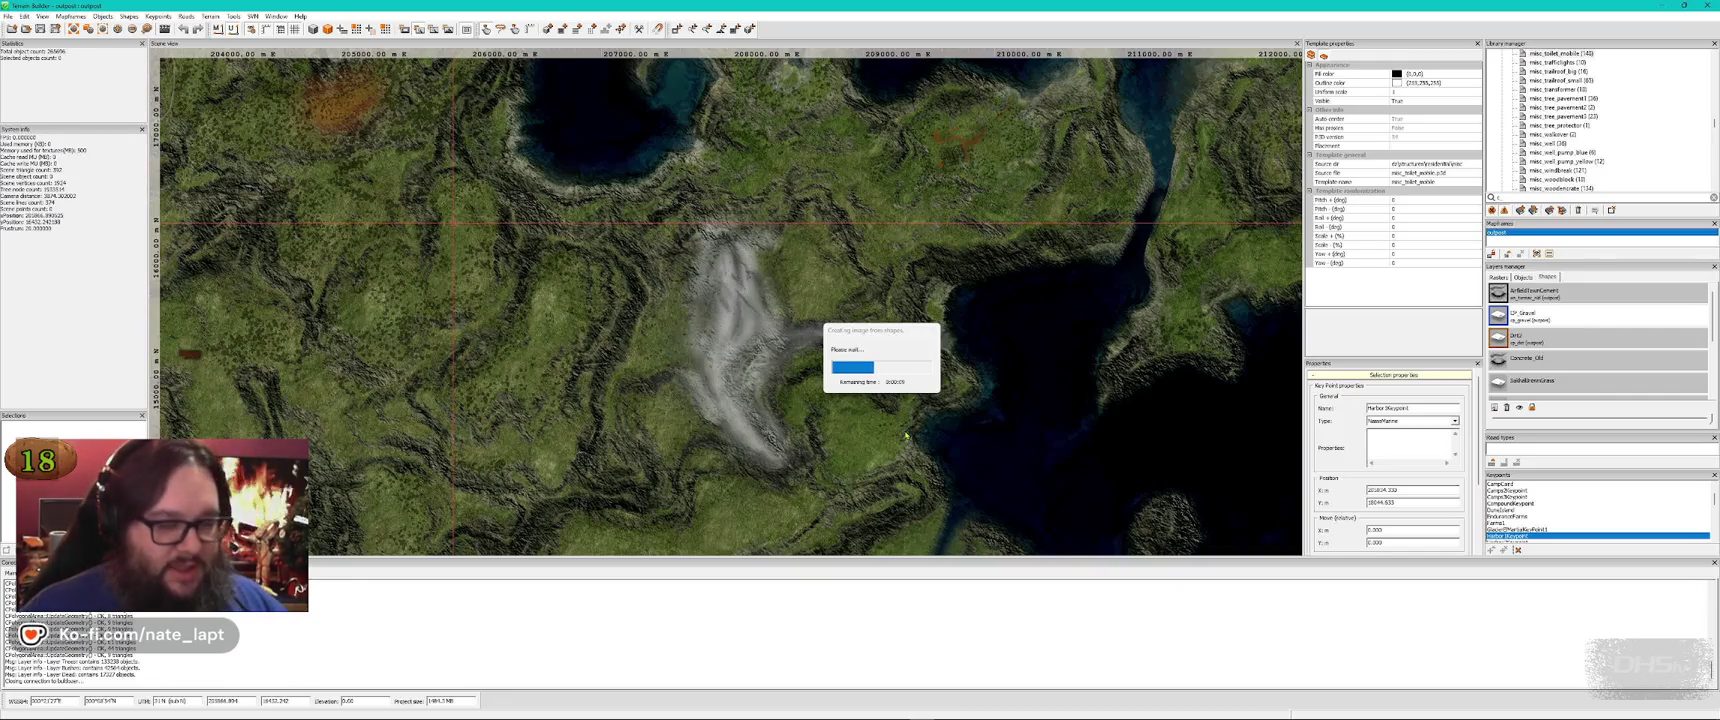
pyautogui.hotkey('alt', 'Tab')
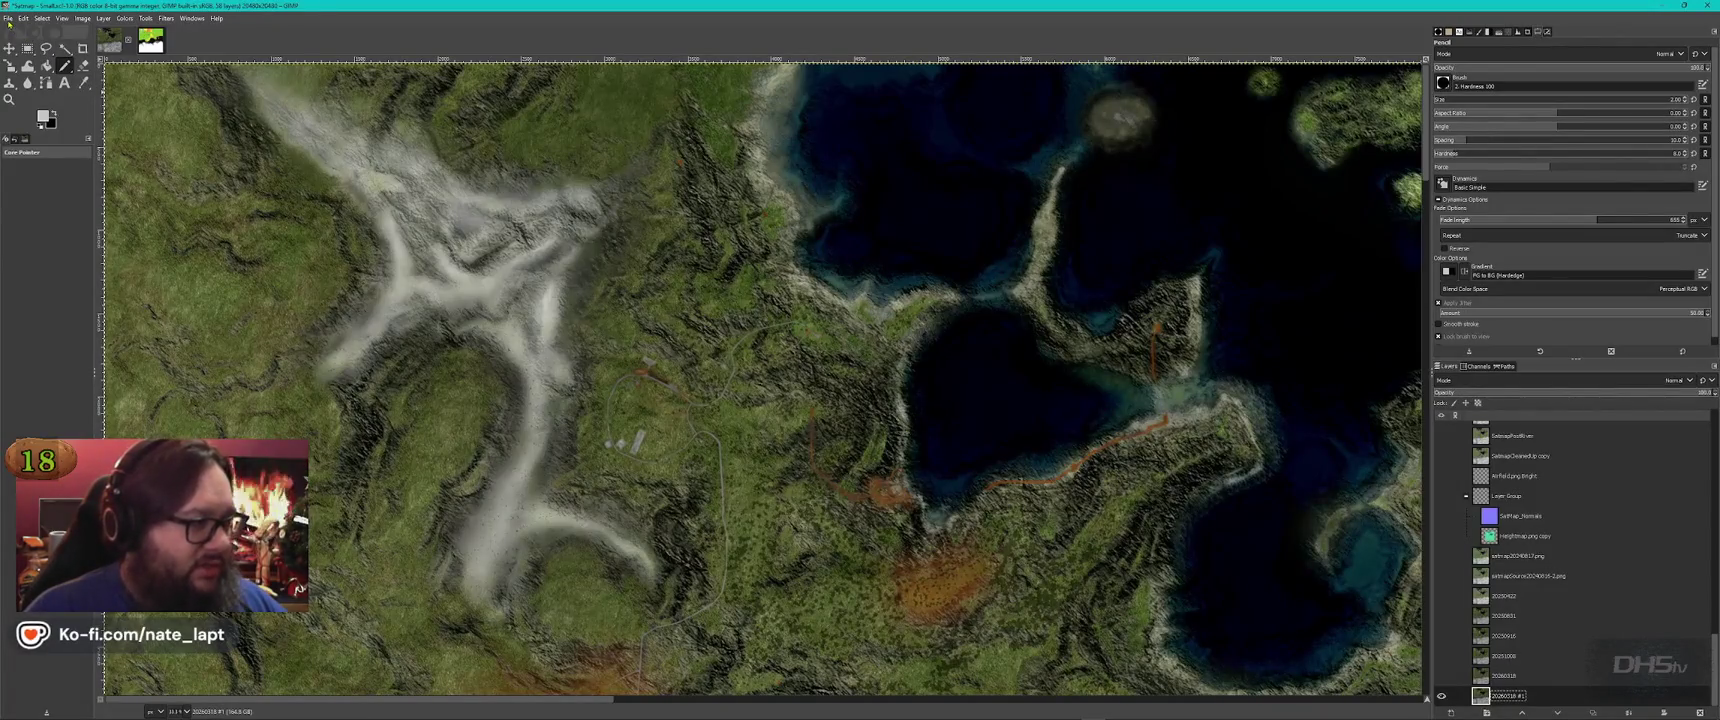
# Save the GIMP project as Satmap - Small.xcf, then select the Dirt2 shape layer in Terrain Builder.
pyautogui.hotkey('ctrl', 's')
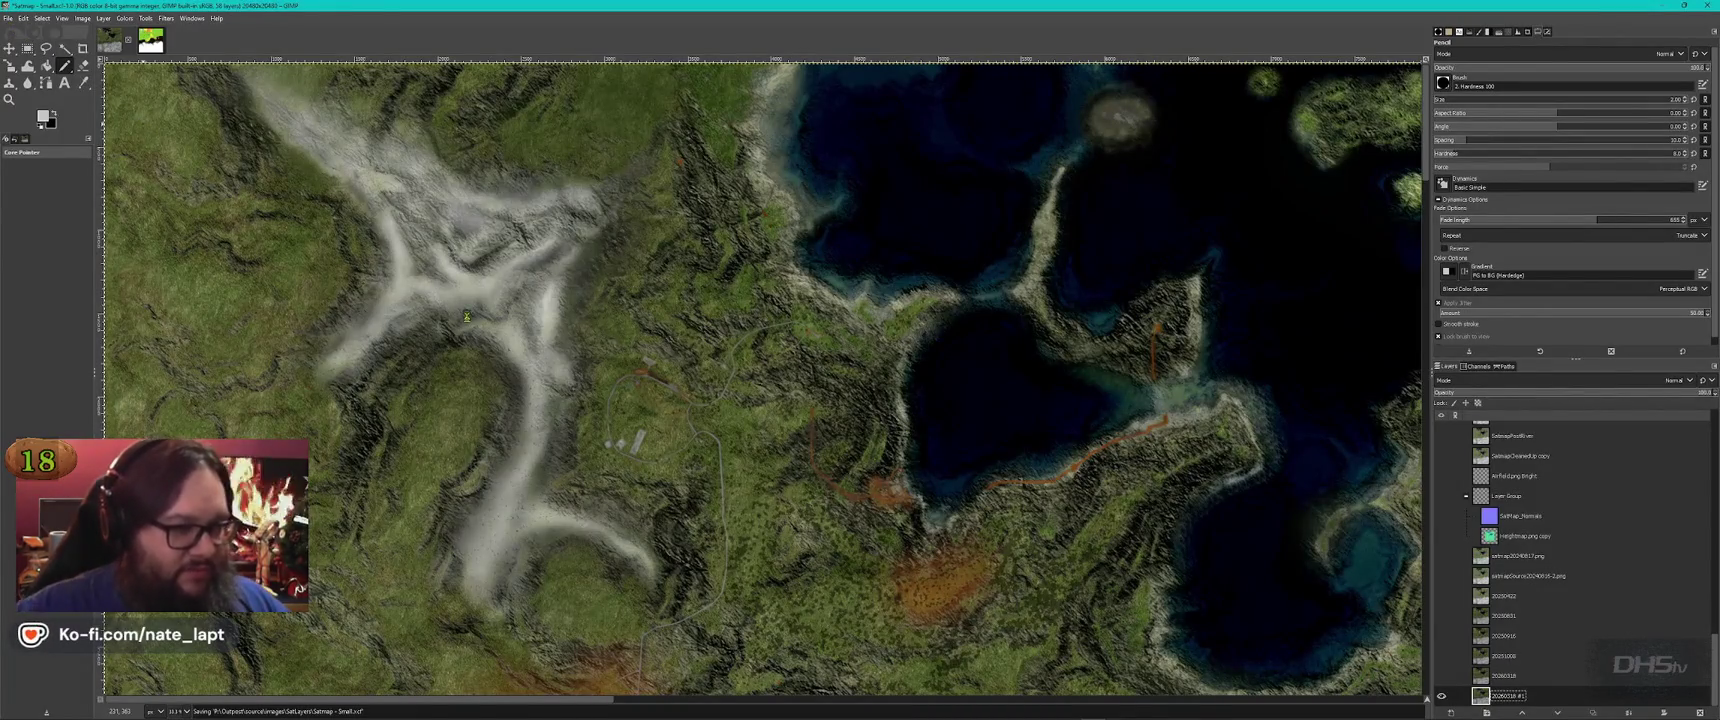
pyautogui.hotkey('alt', 'Tab')
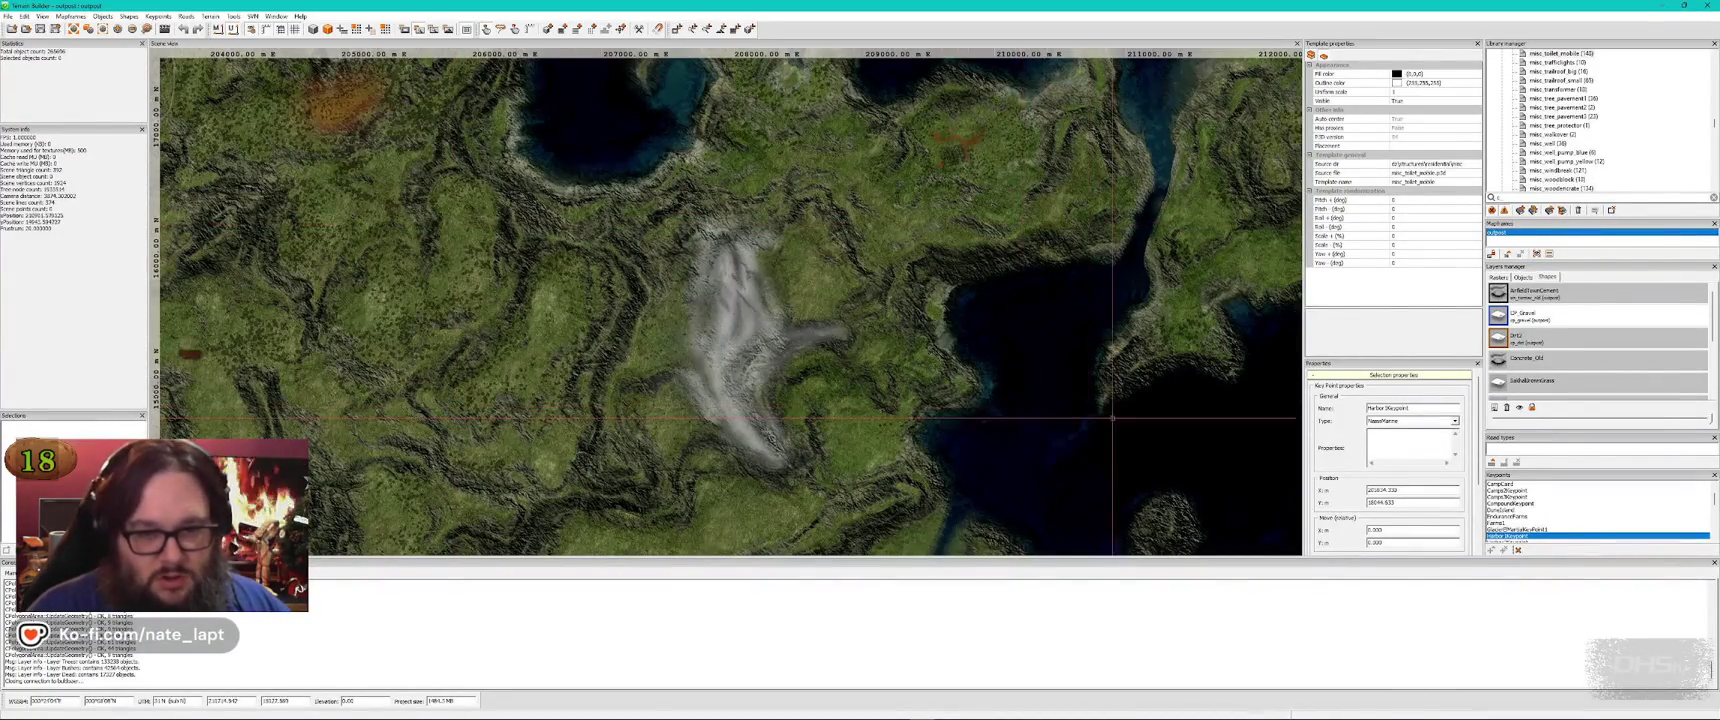
pyautogui.click(1579, 342)
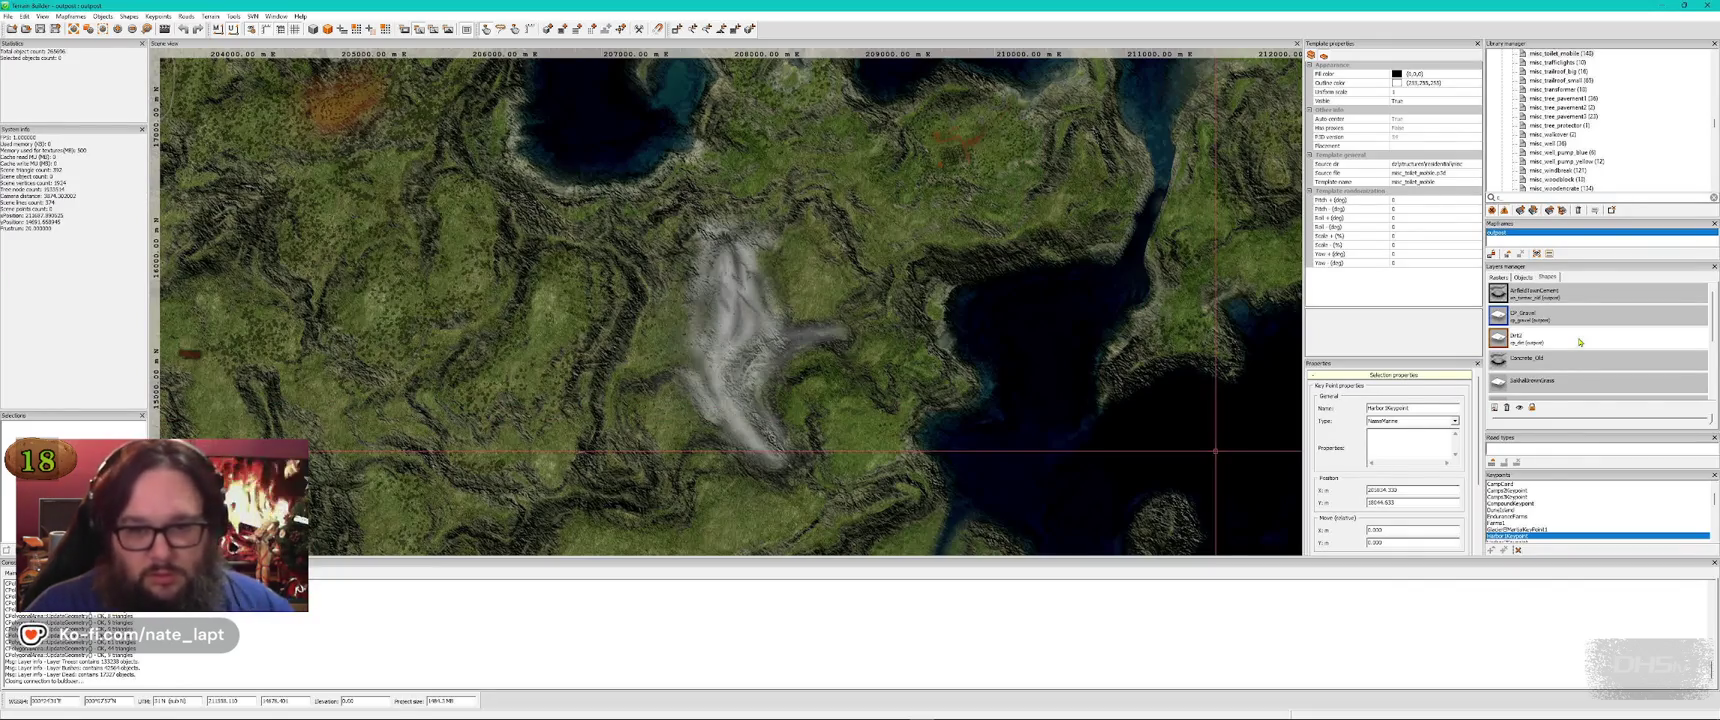
pyautogui.hotkey('alt', 'Tab')
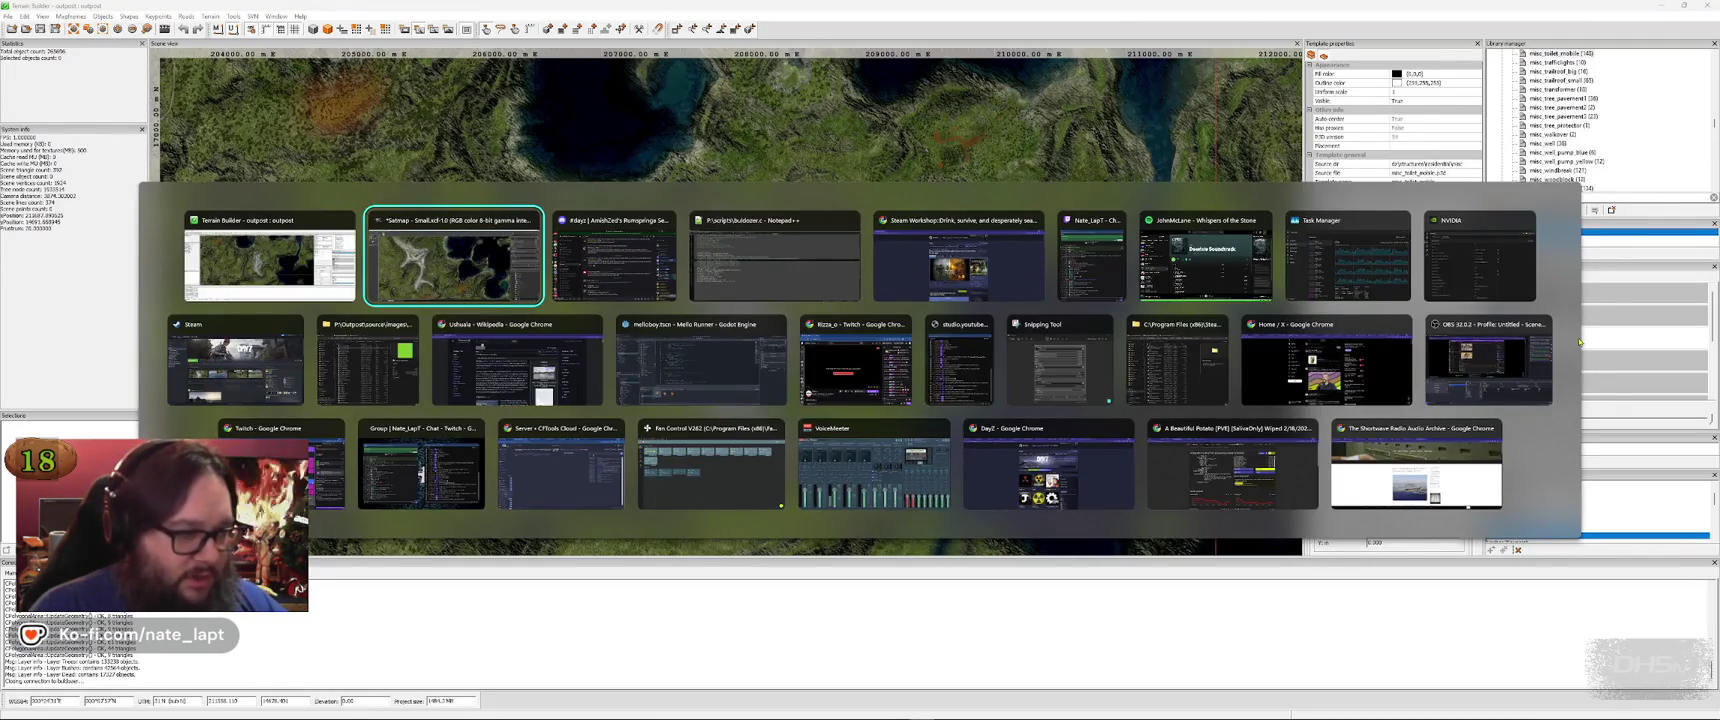
# Open CP_Gravel_20260318.png from the refreshed MASK folder and view it full screen.
pyautogui.press('Tab')
pyautogui.press('Tab')
pyautogui.press('Tab')
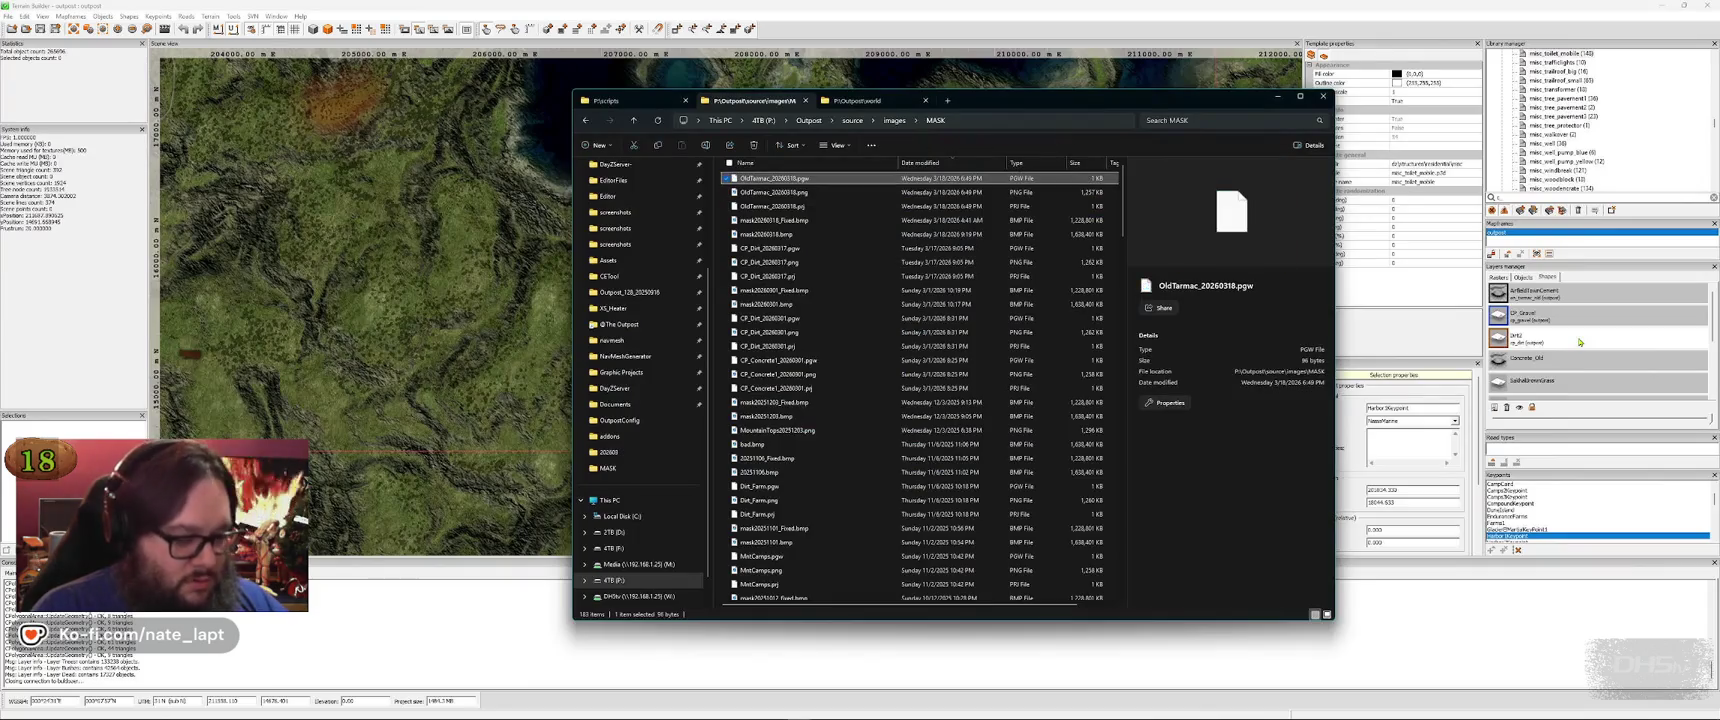
pyautogui.press('Down')
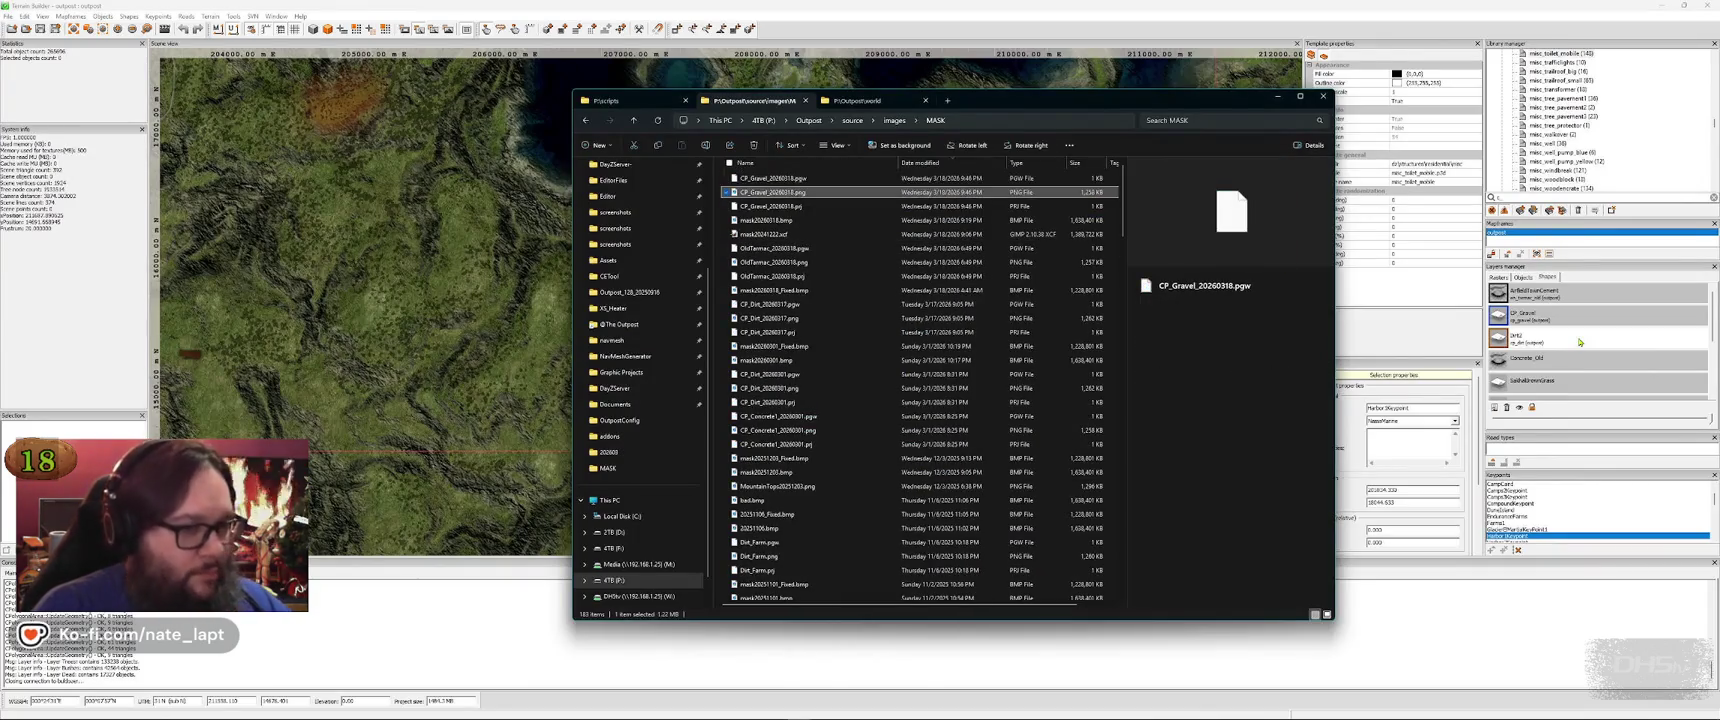
pyautogui.press('Return')
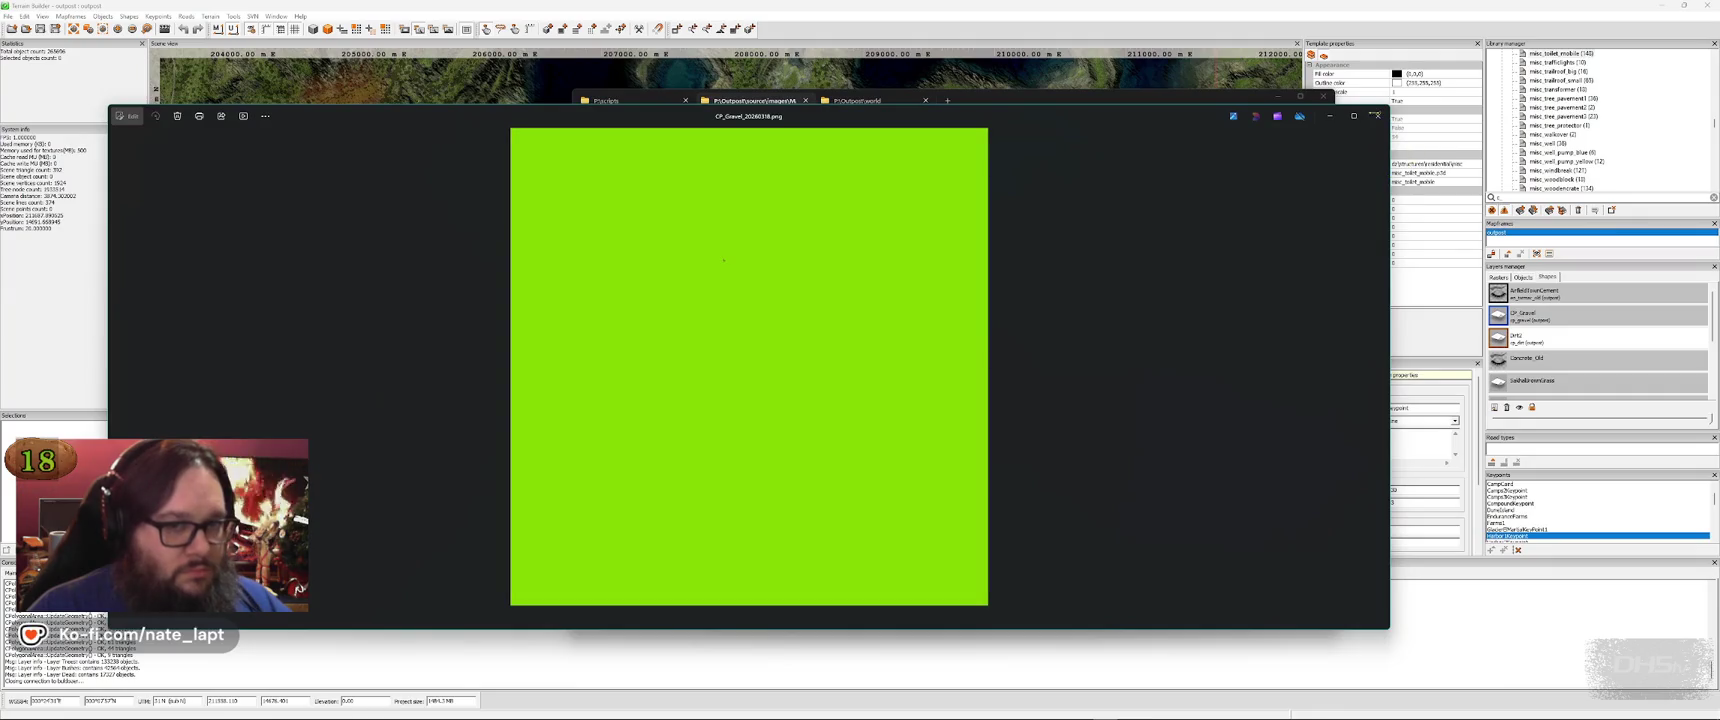
pyautogui.press('super+Up')
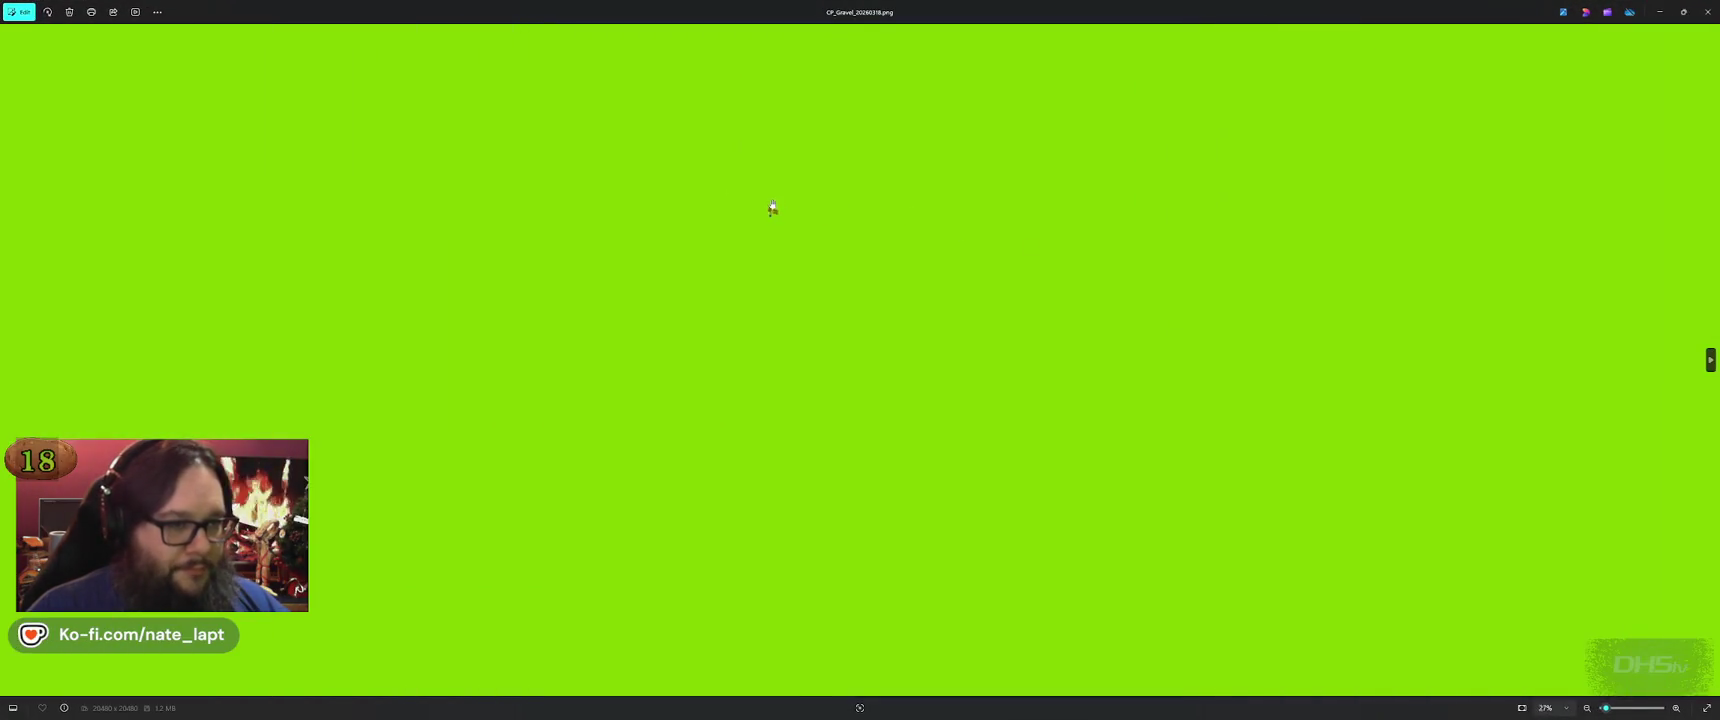
pyautogui.scroll(10, 772, 206)
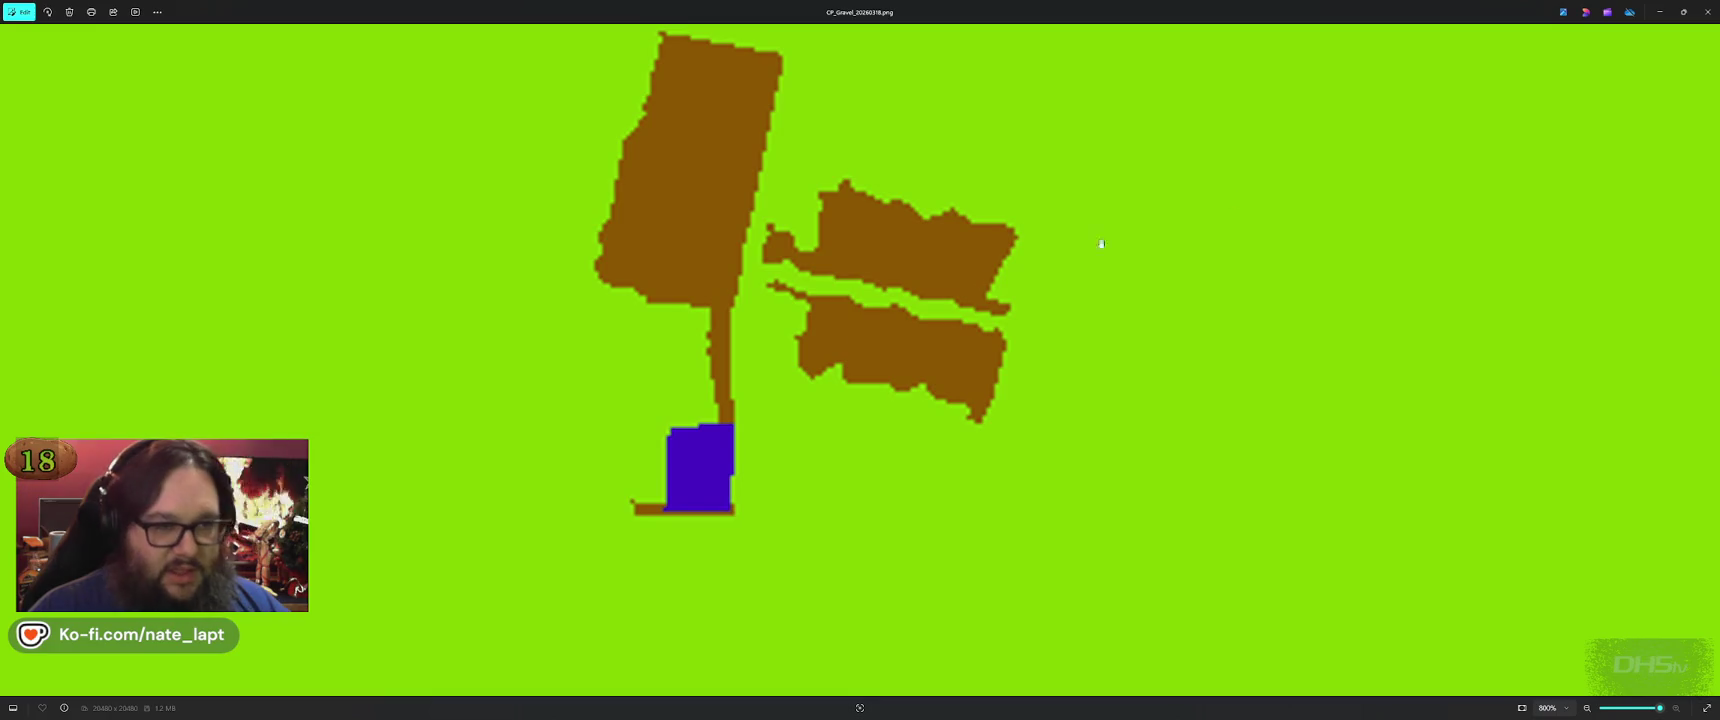
# Close the gravel mask preview and select Dirt2 in Terrain Builder's Layers manager.
pyautogui.click(1707, 13)
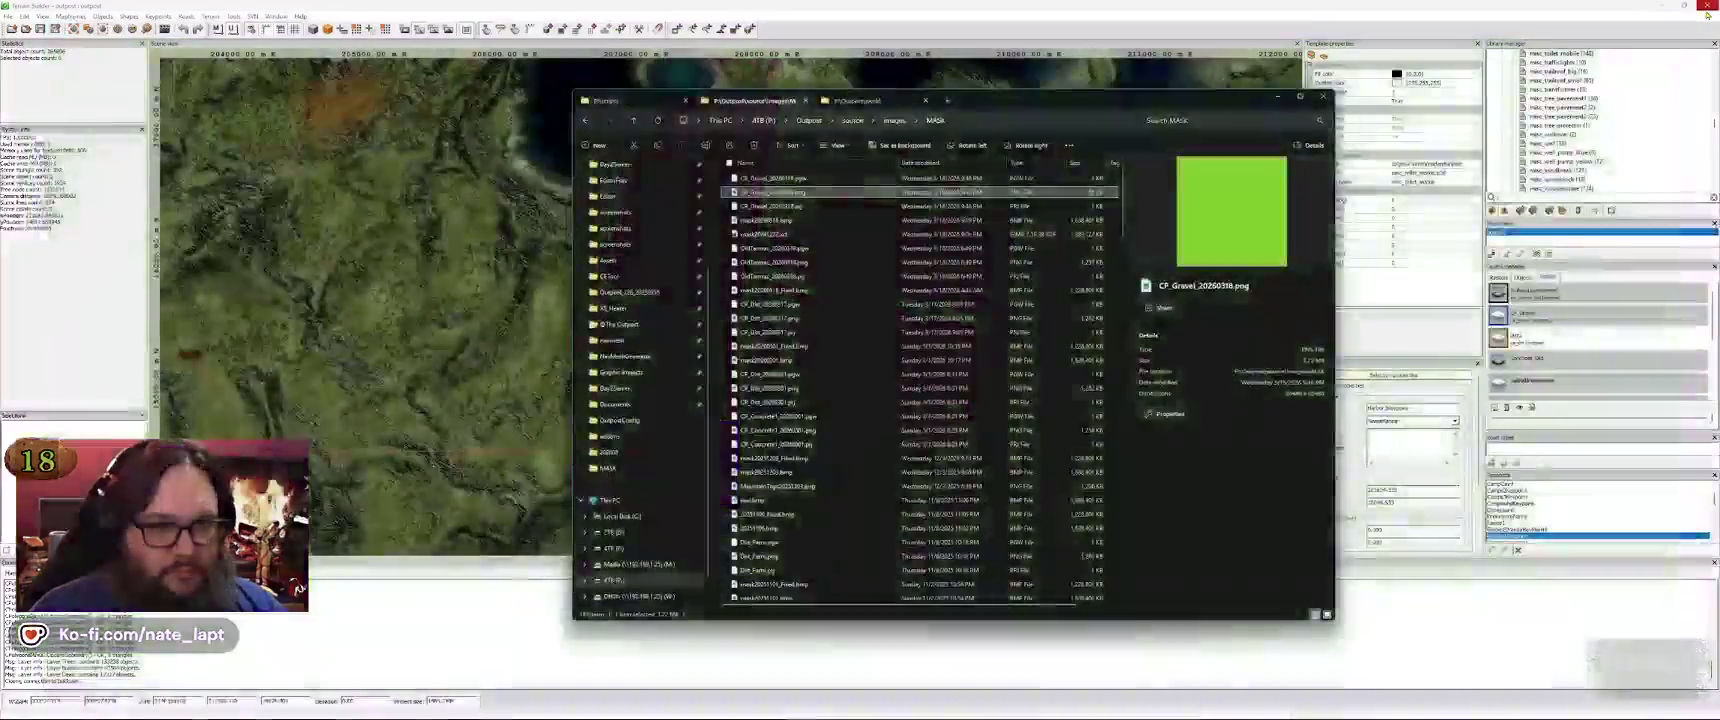
pyautogui.click(1568, 320)
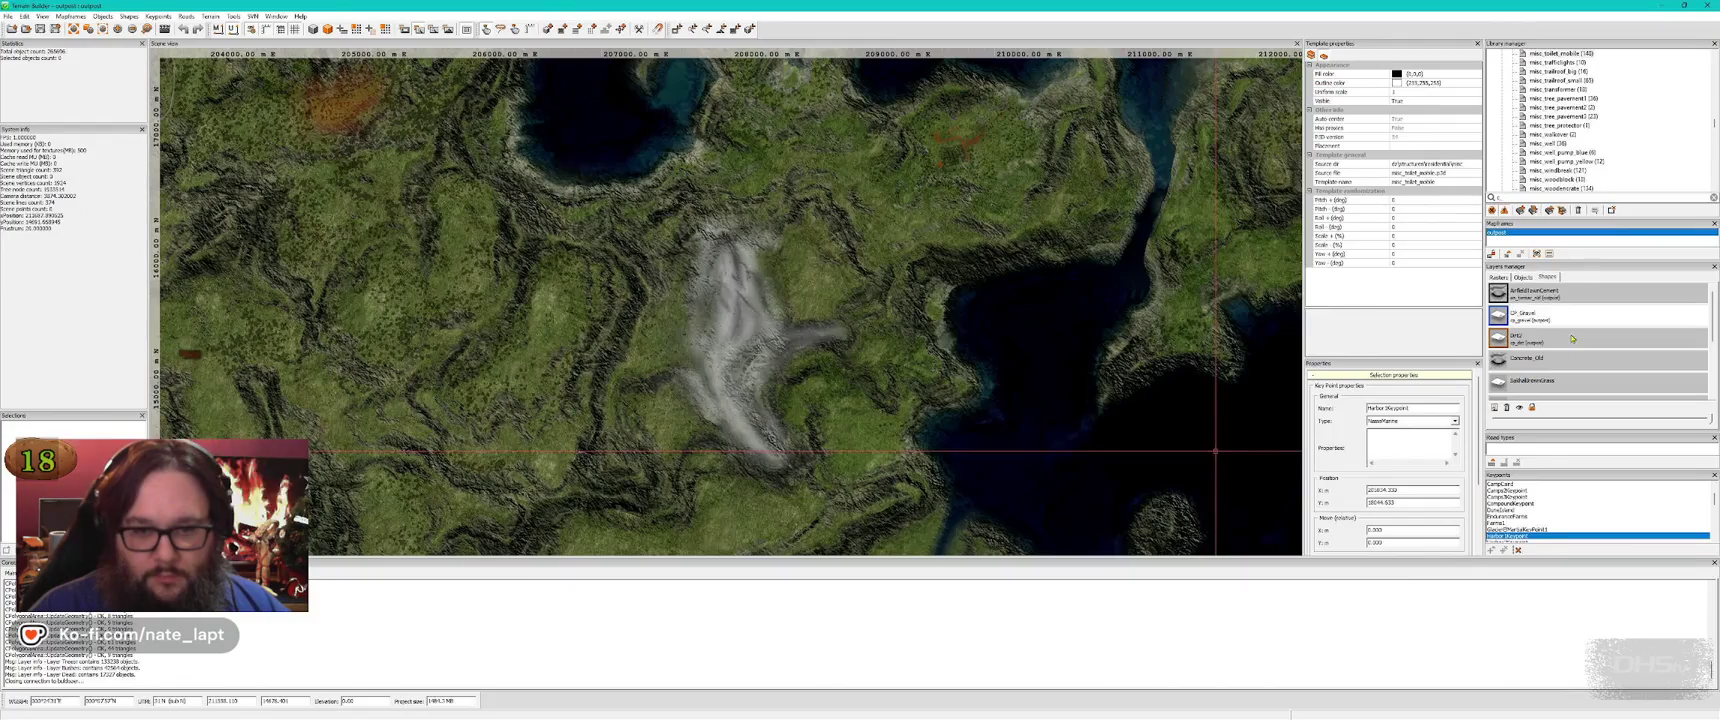
pyautogui.click(1572, 339)
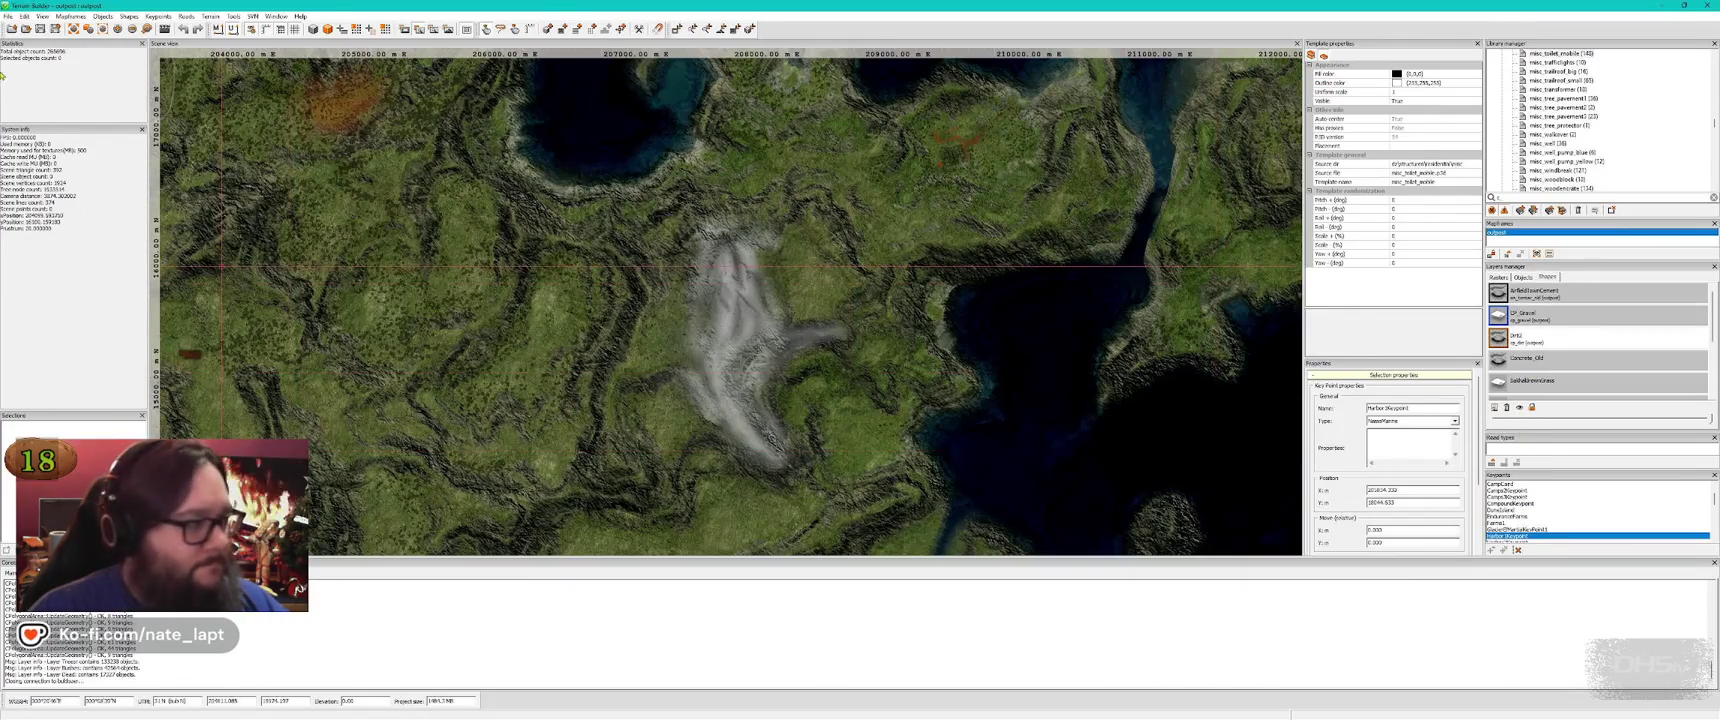
# Render the shapes to imagery with cp_gravel as the background surface.
pyautogui.click(9, 16)
pyautogui.moveTo(54, 118)
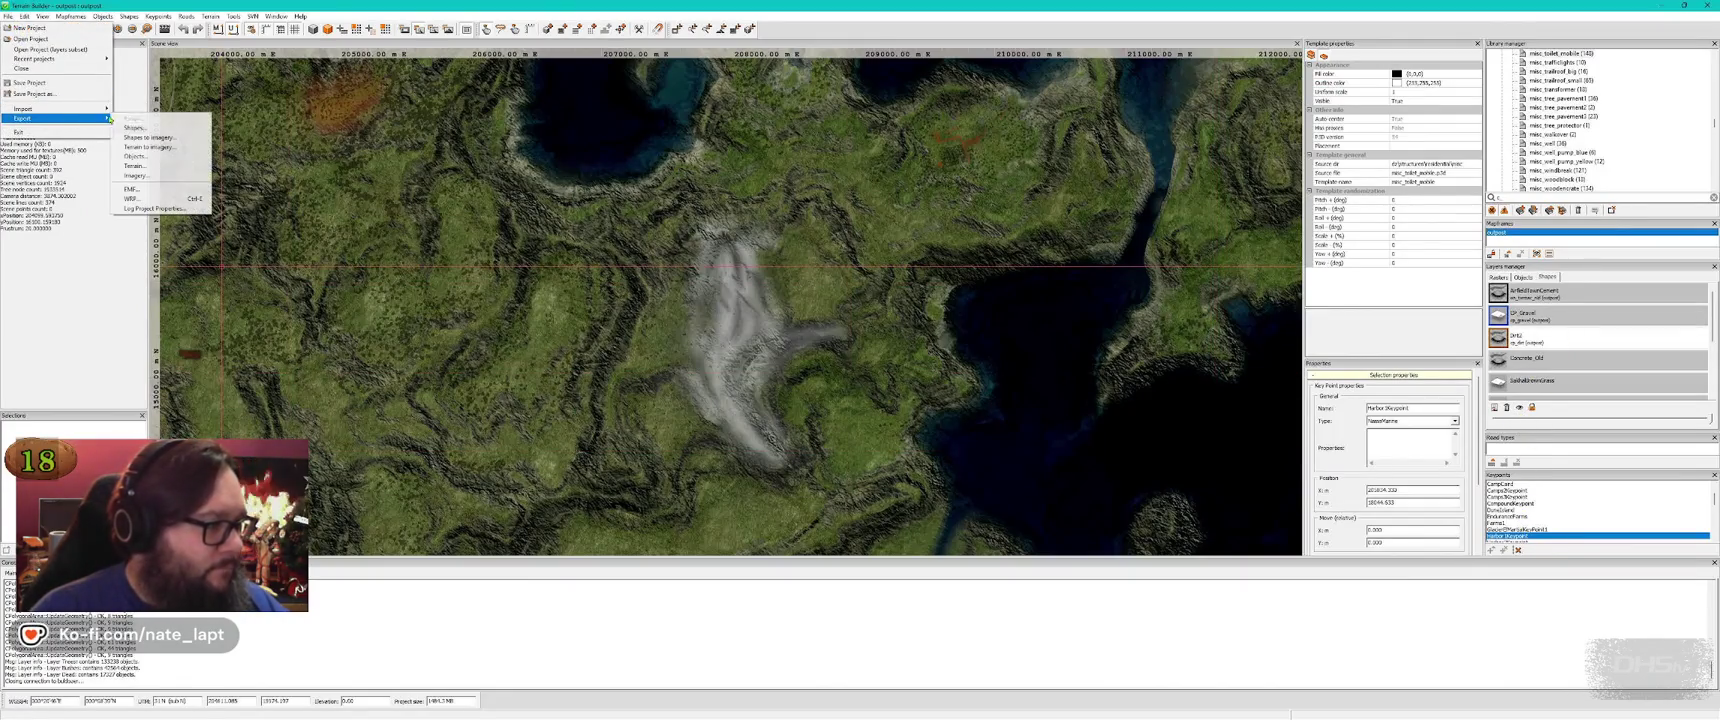
pyautogui.click(168, 143)
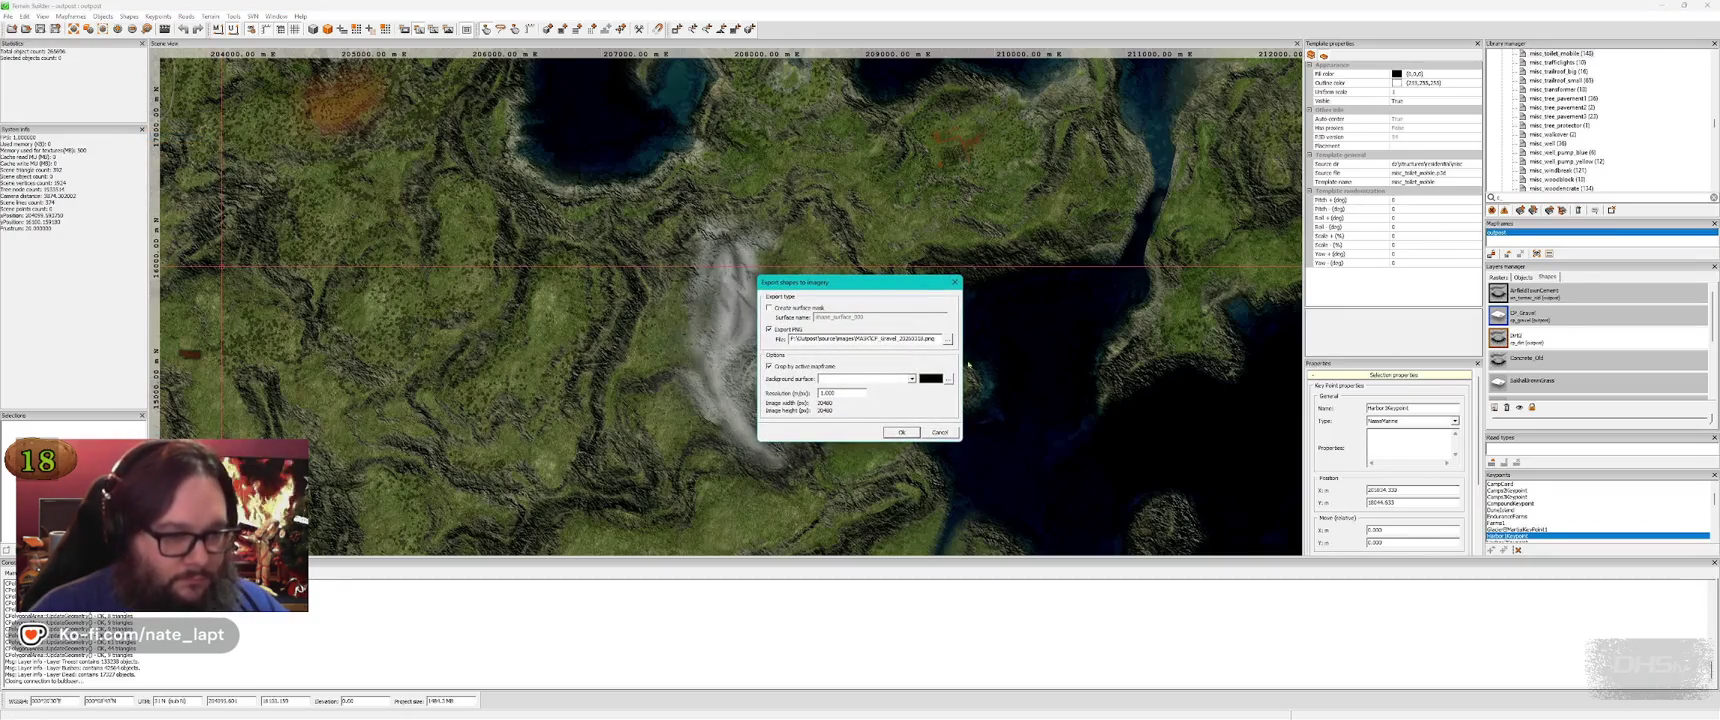
pyautogui.click(843, 382)
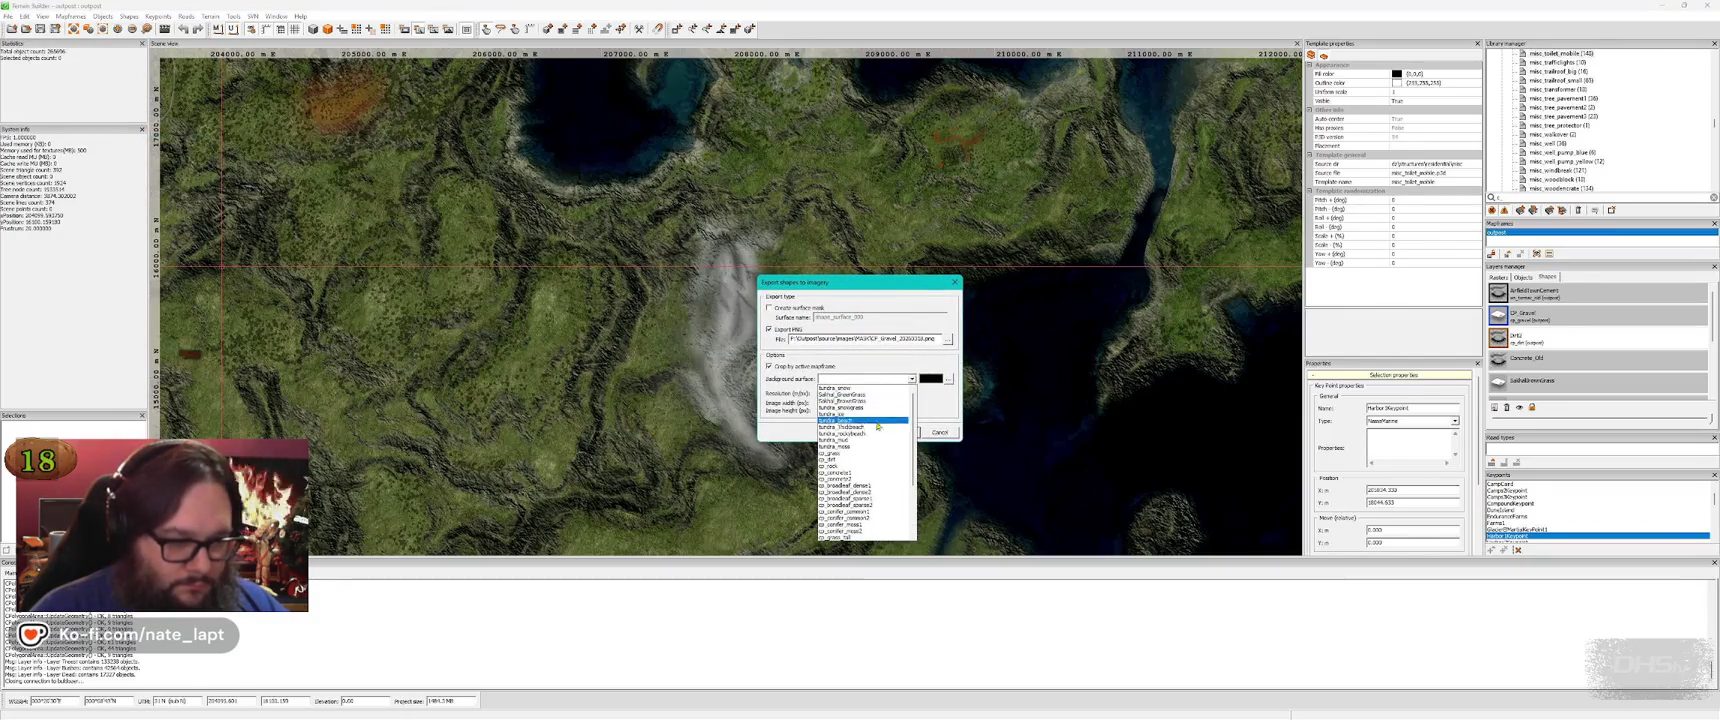
pyautogui.click(905, 447)
pyautogui.click(901, 432)
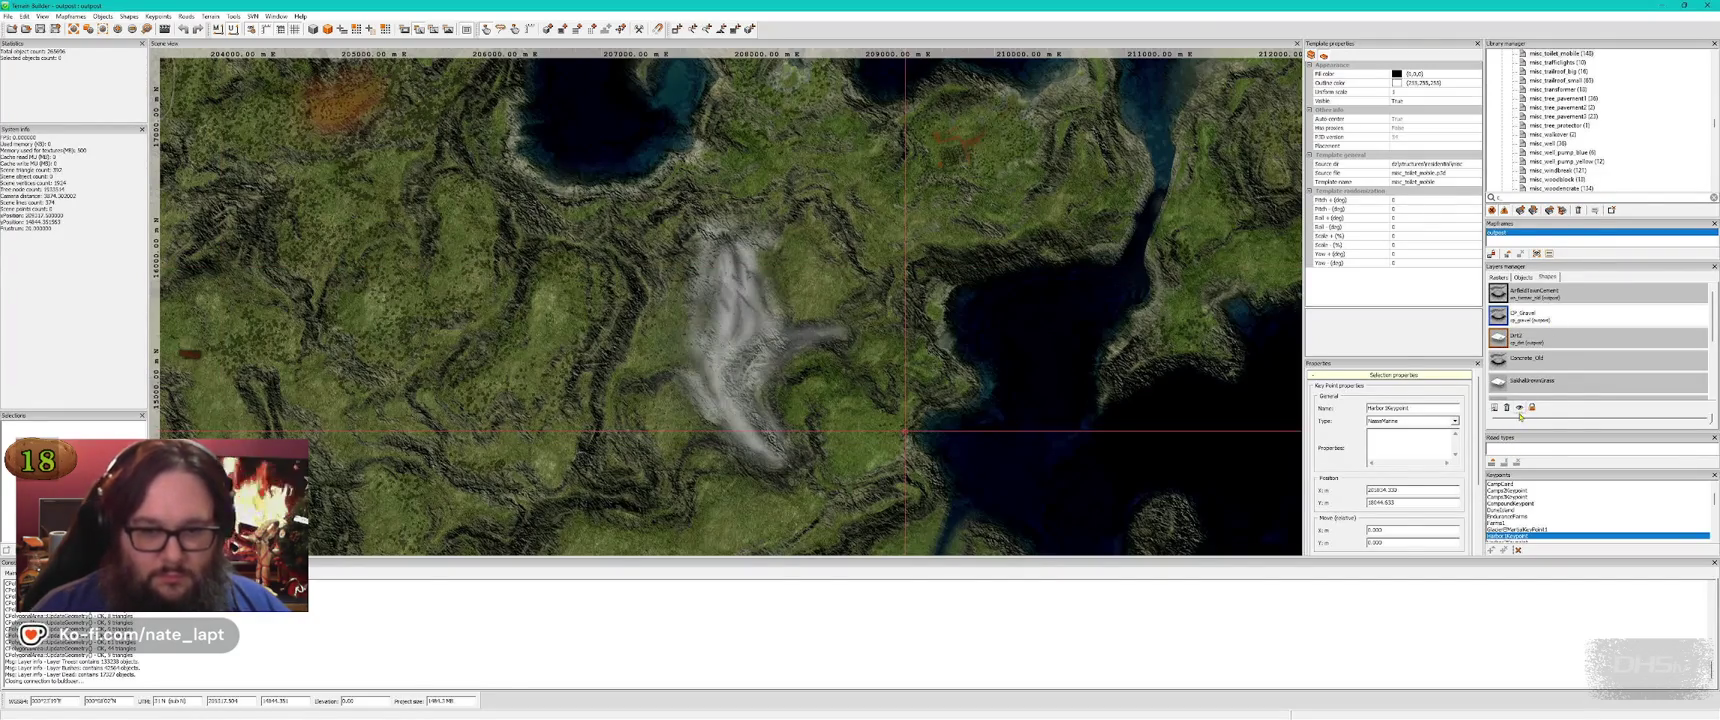
# Render the Dirt2 shapes to a CP_DIRT mask file over a cp_grass background.
pyautogui.click(8, 16)
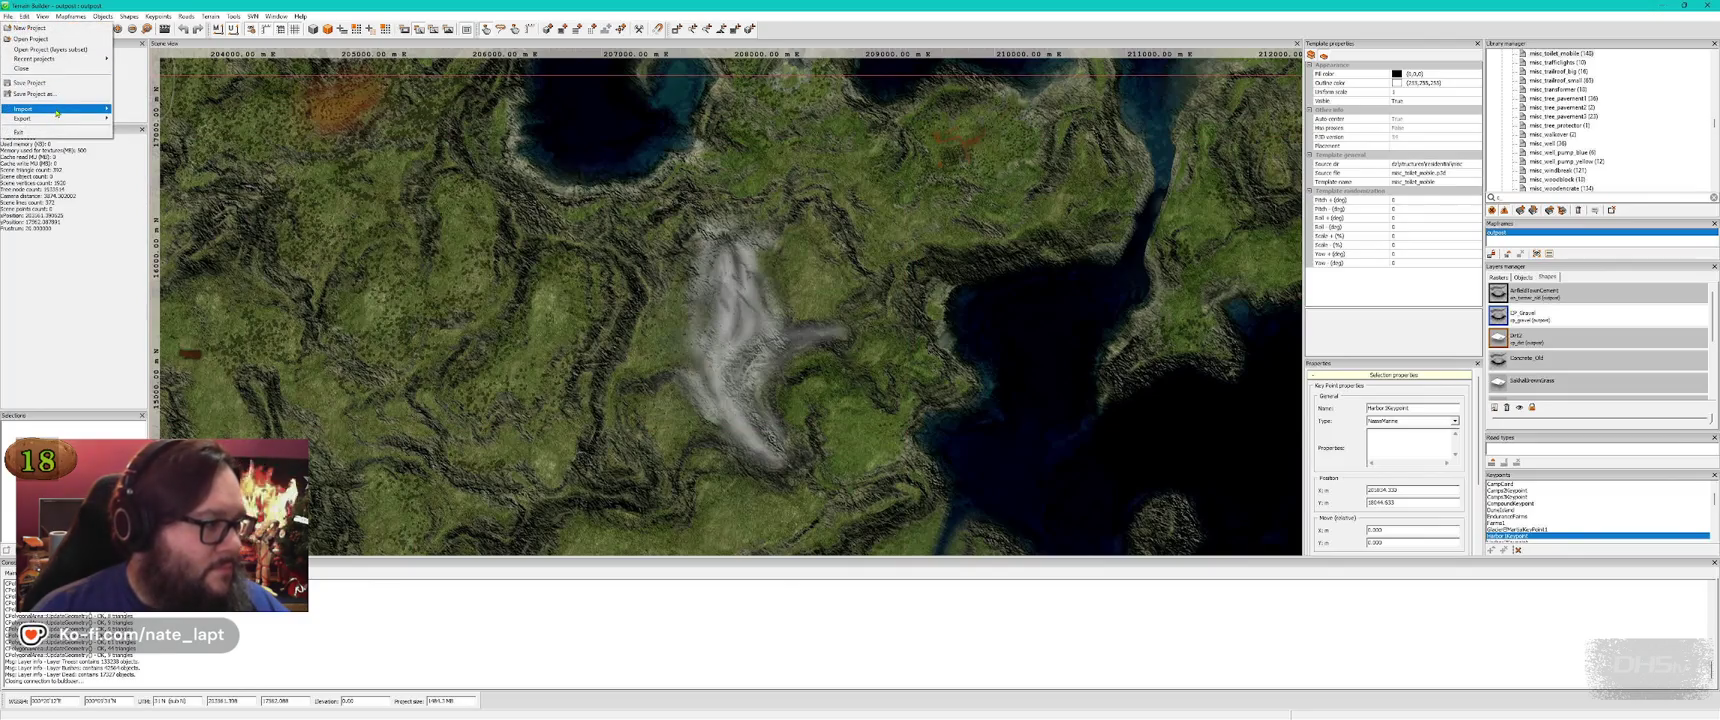
pyautogui.moveTo(40, 109)
pyautogui.click(178, 138)
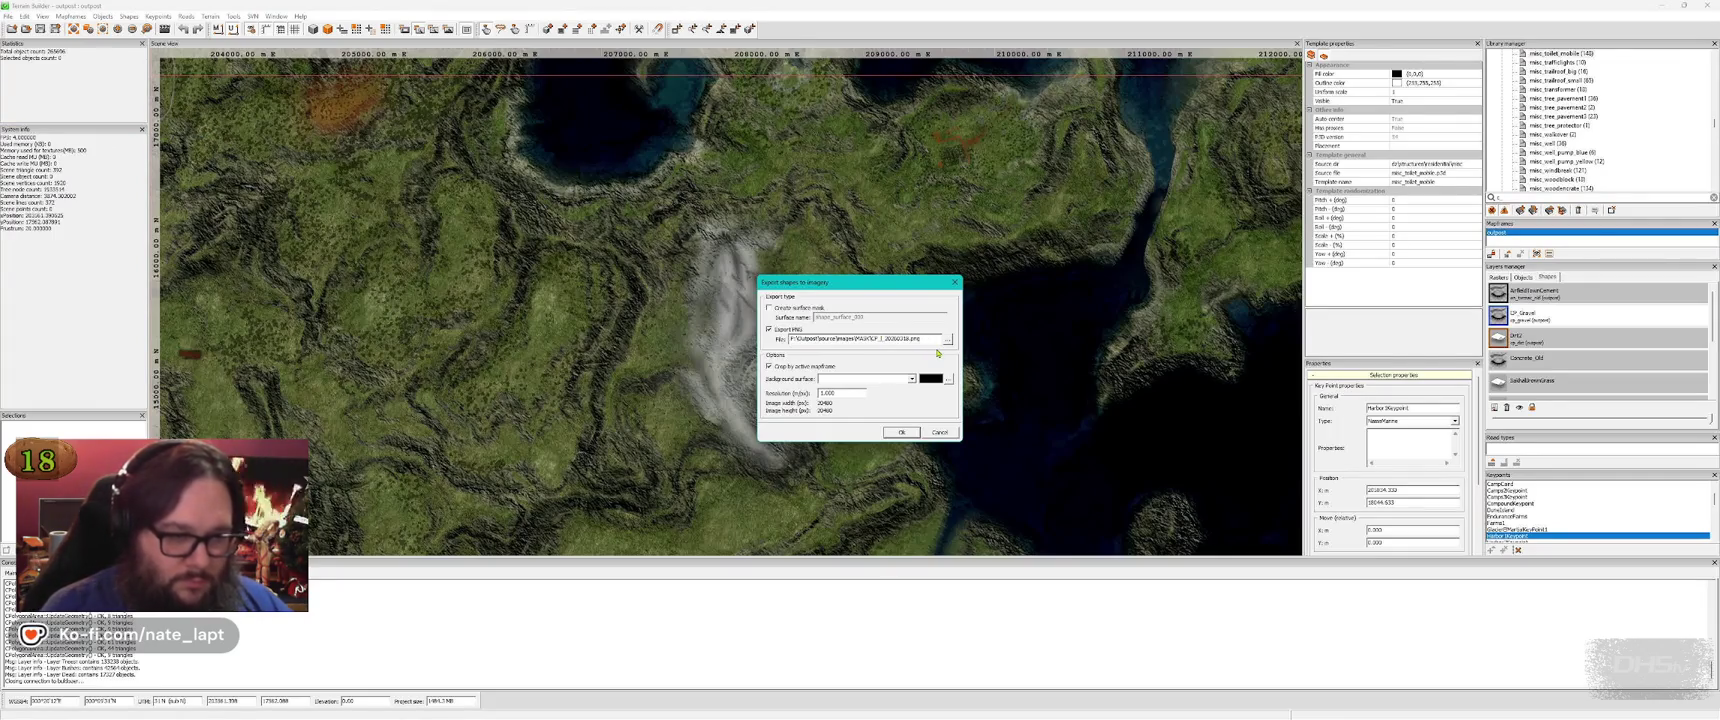
pyautogui.write('IRT')
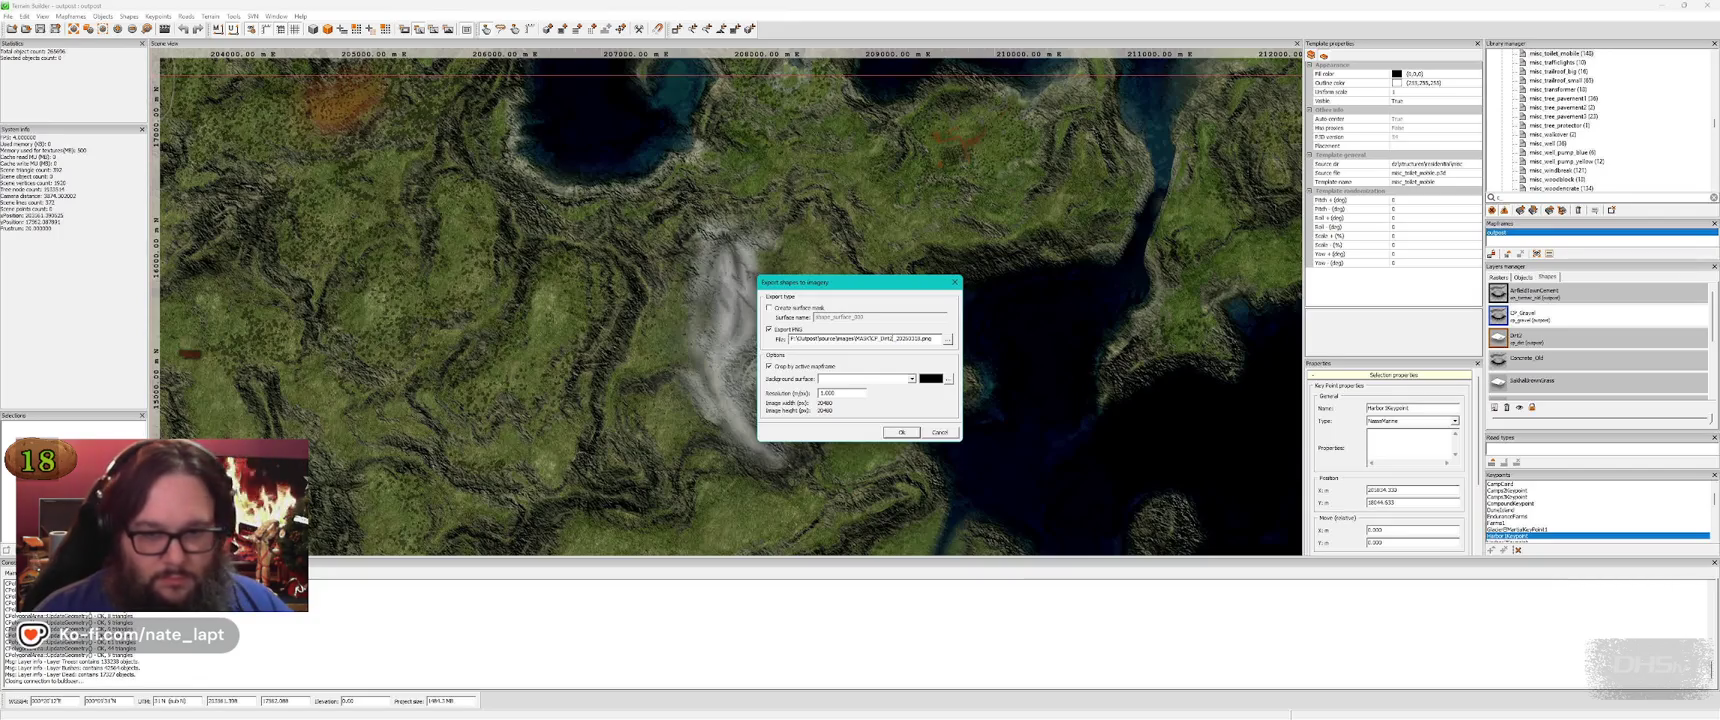
pyautogui.click(883, 376)
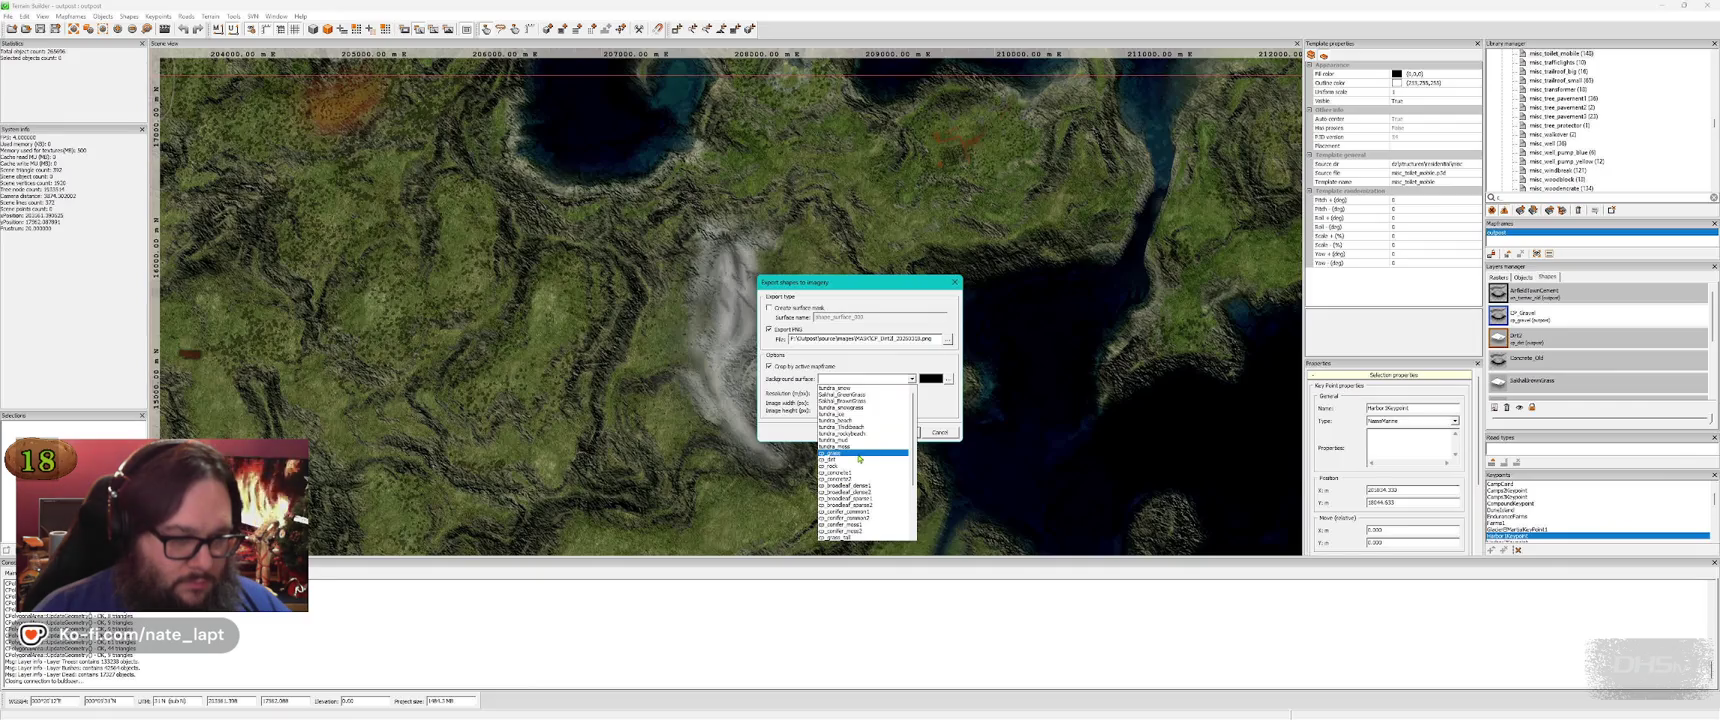
pyautogui.click(859, 454)
pyautogui.click(901, 433)
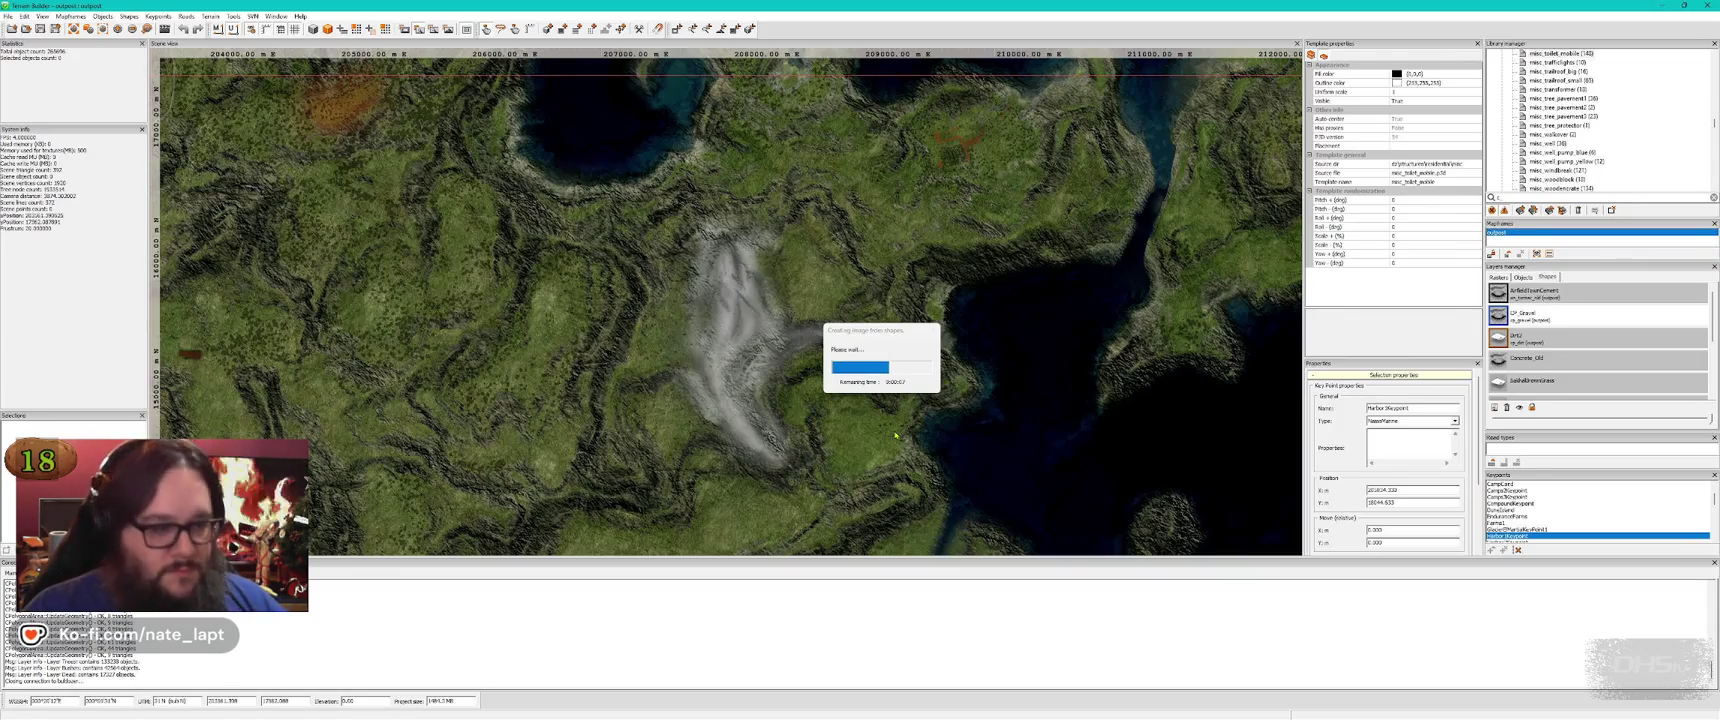
pyautogui.hotkey('alt', 'Tab')
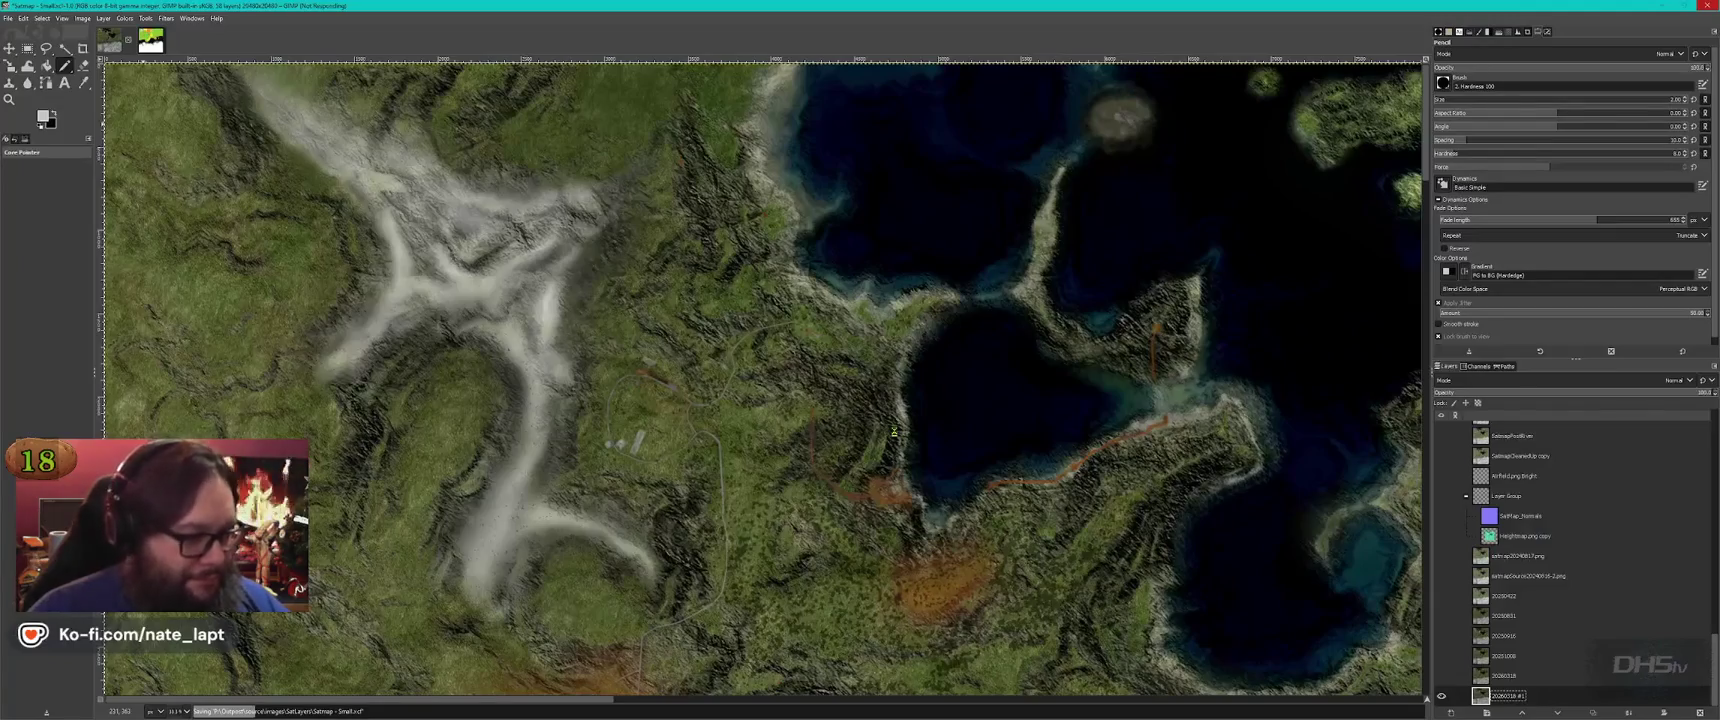
# Remove the third raster terrain layer from the project using Remove this Terrain.
pyautogui.hotkey('alt', 'Tab')
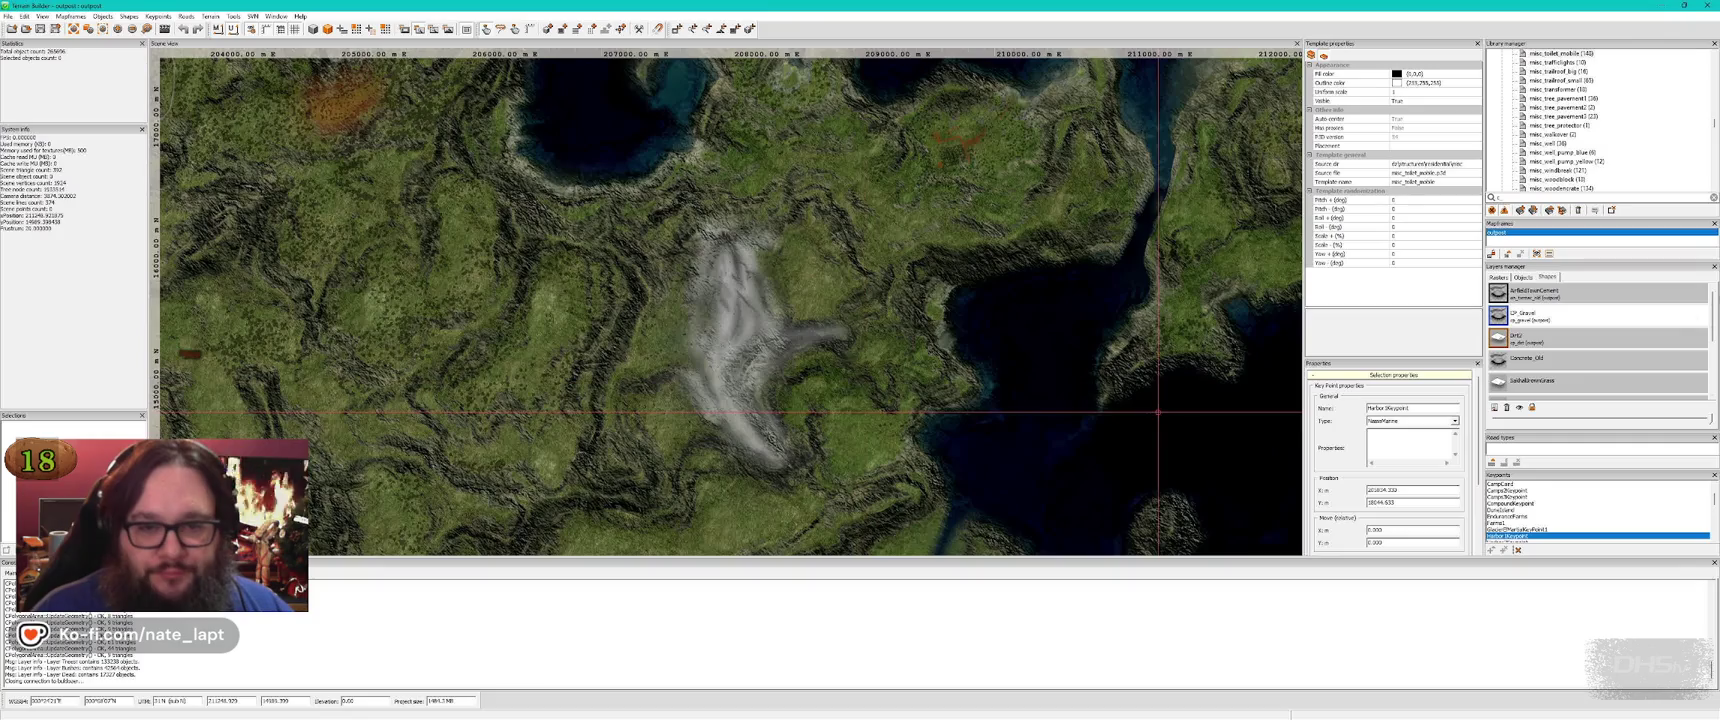
pyautogui.click(1502, 277)
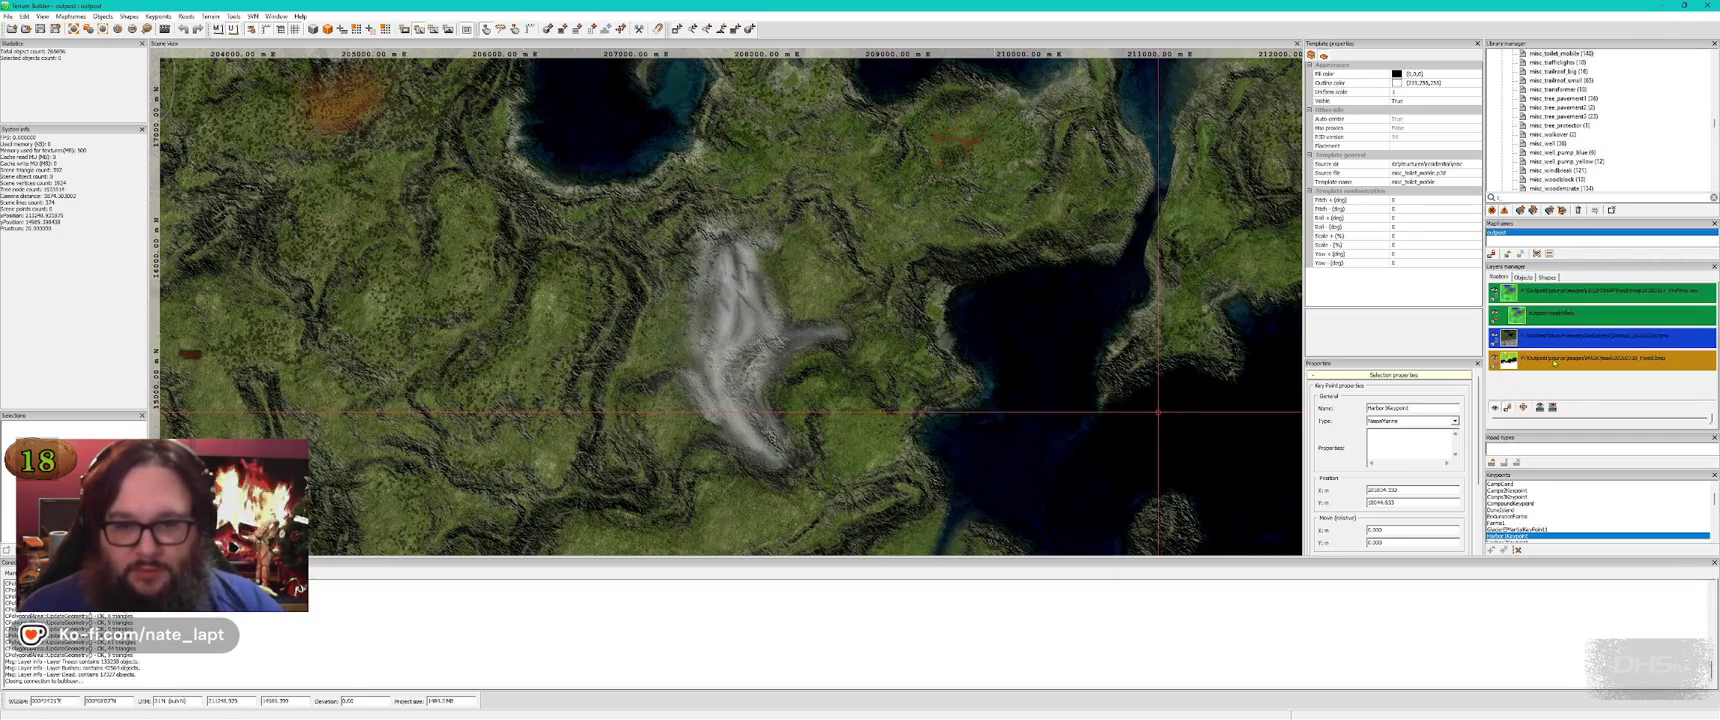
pyautogui.click(1590, 337)
pyautogui.rightClick(1590, 337)
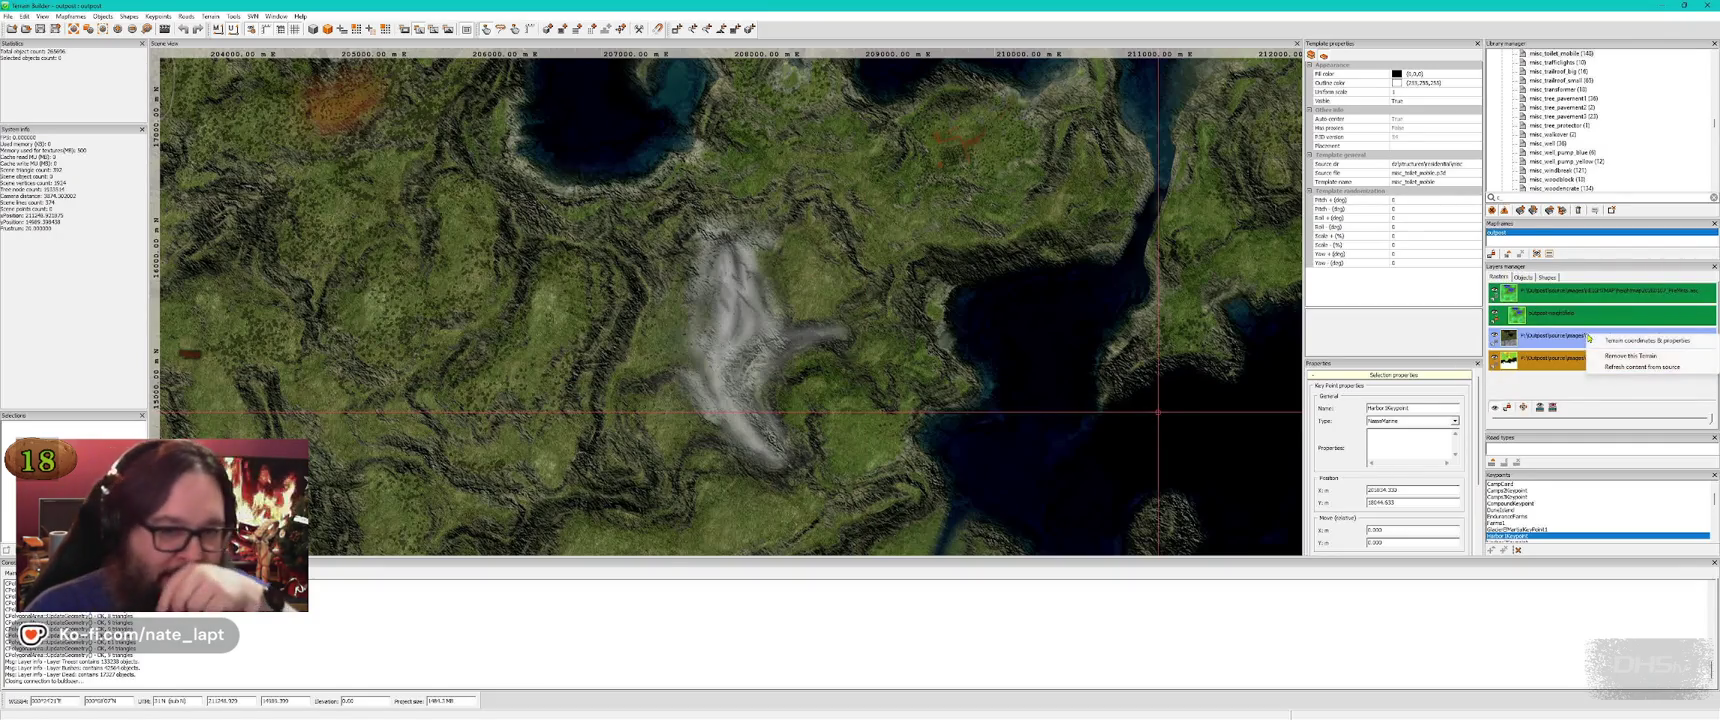
pyautogui.click(1630, 356)
pyautogui.click(897, 412)
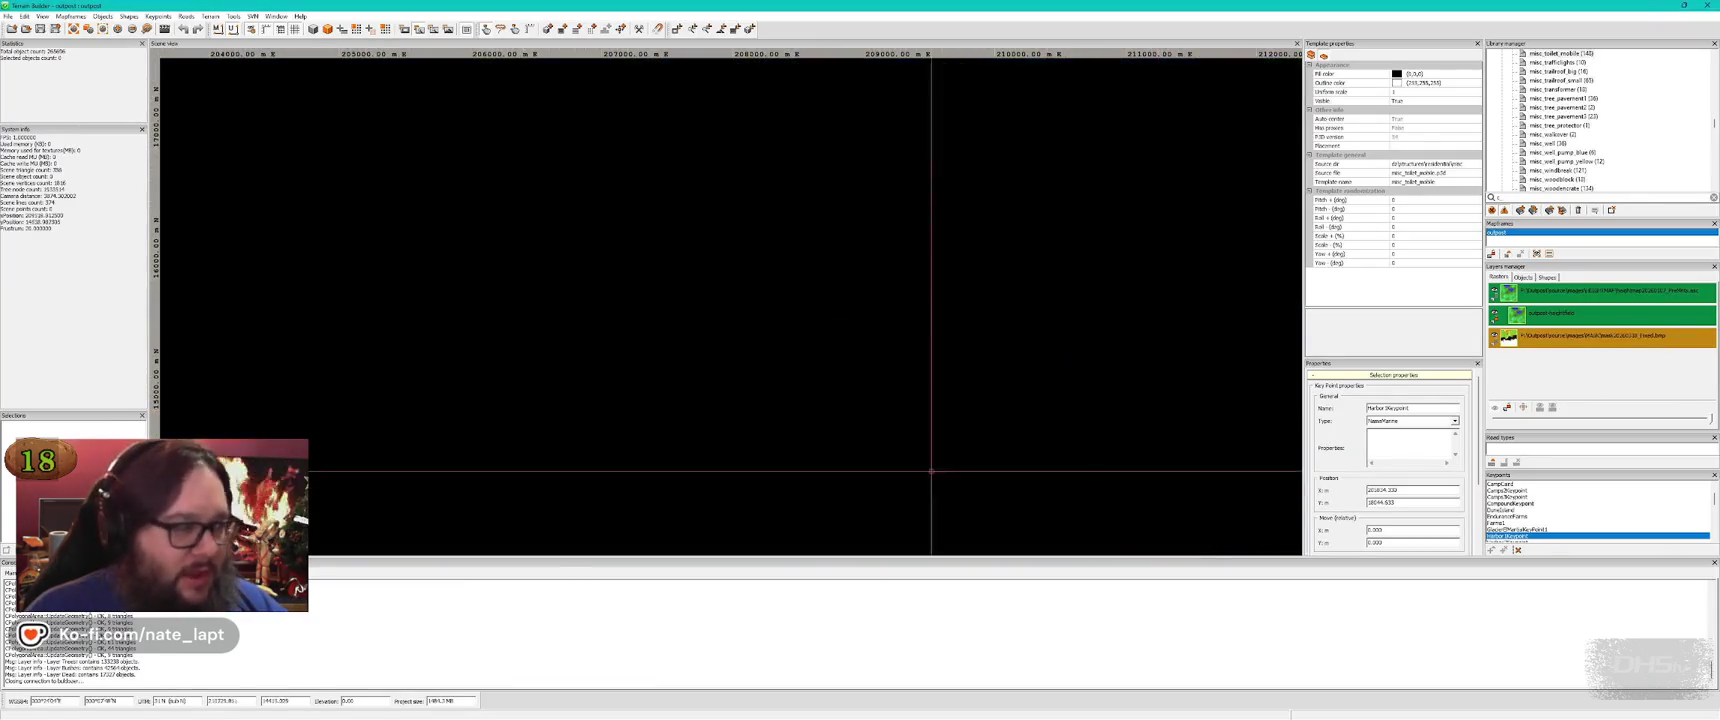
# Return to Terrain Builder and bring up the File import options.
pyautogui.hotkey('alt', 'Tab')
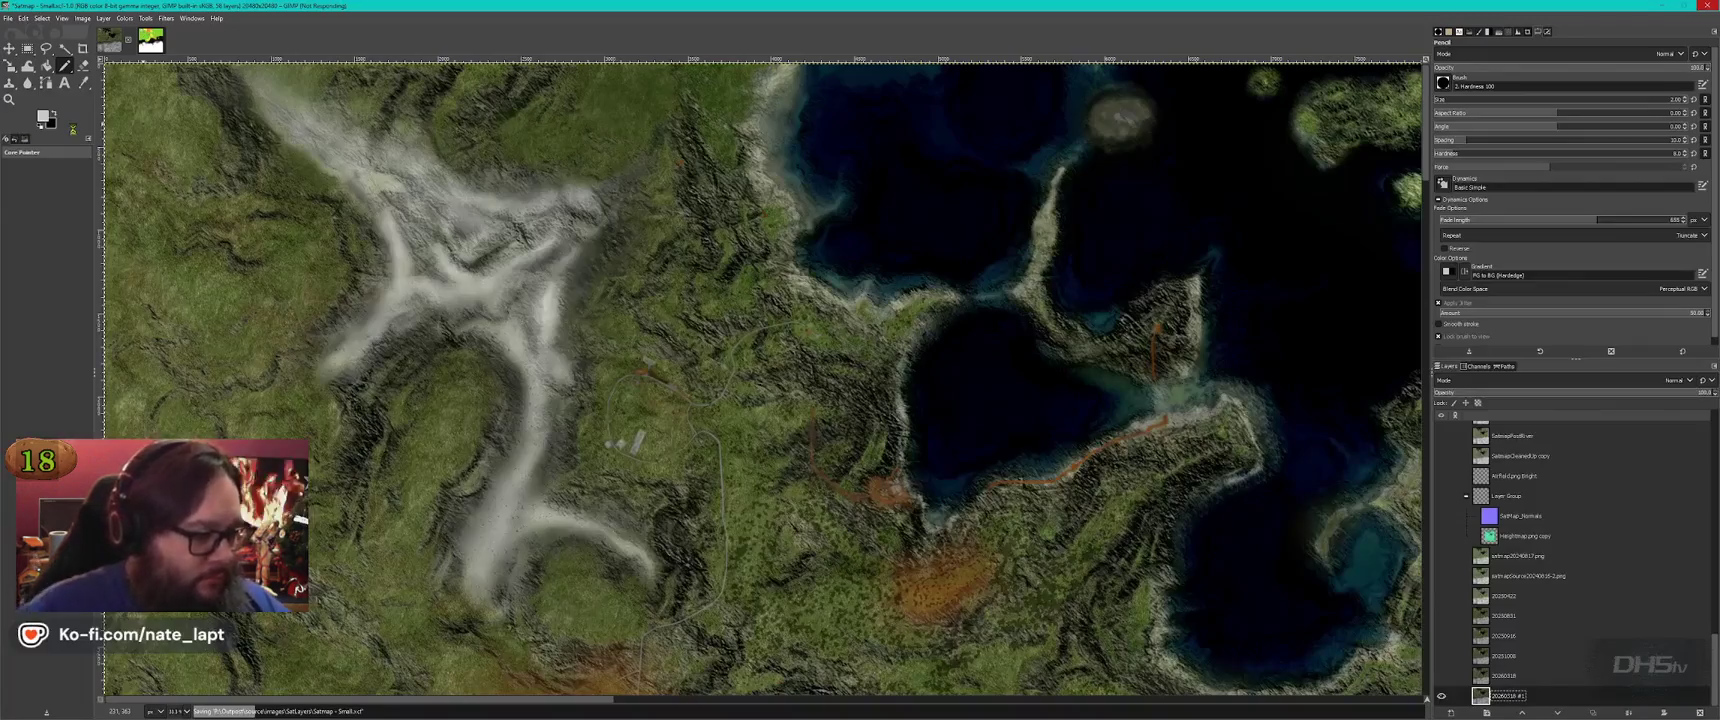
pyautogui.hotkey('alt', 'Tab')
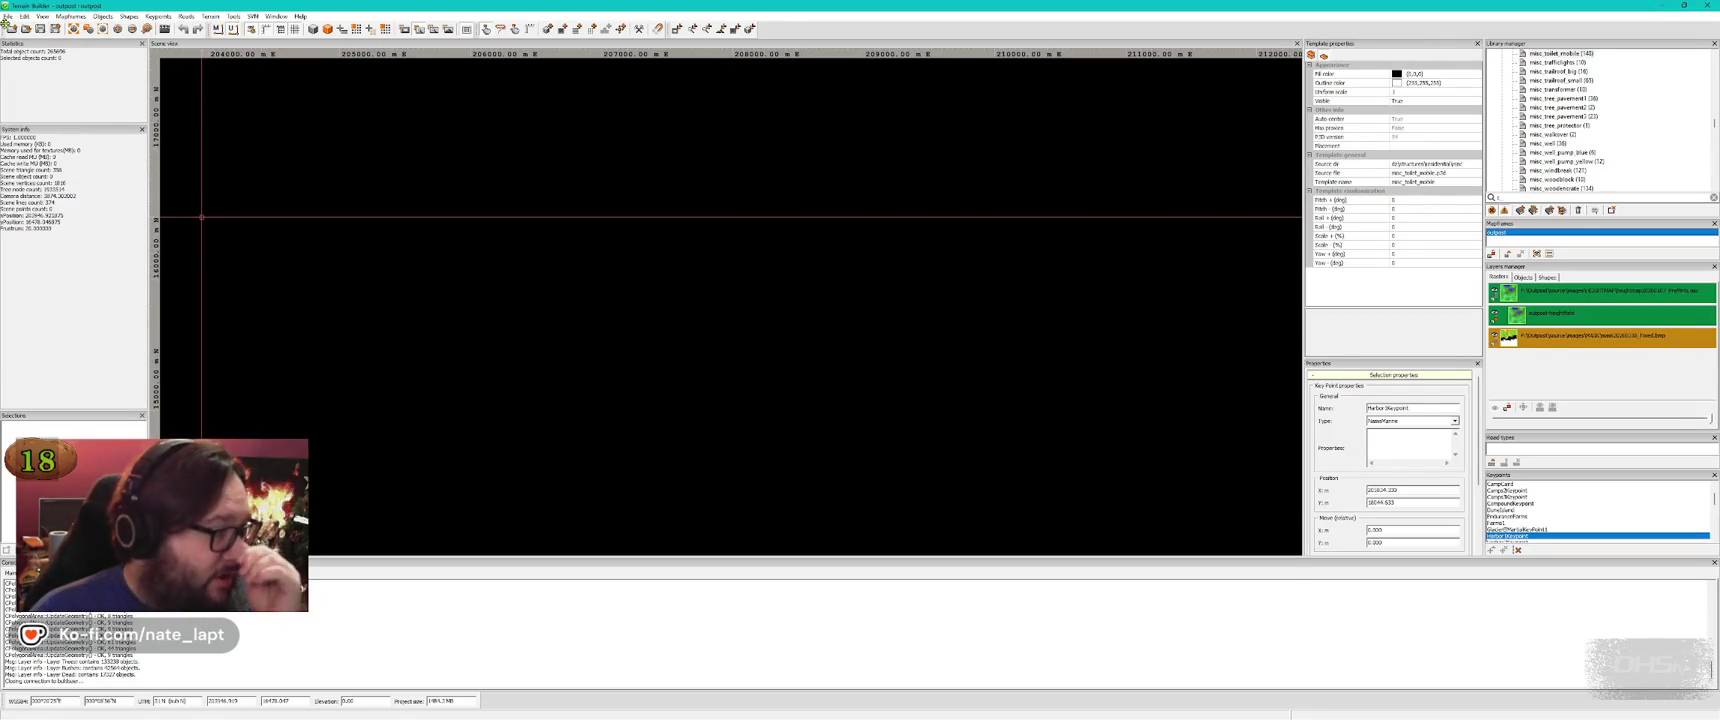
pyautogui.click(9, 18)
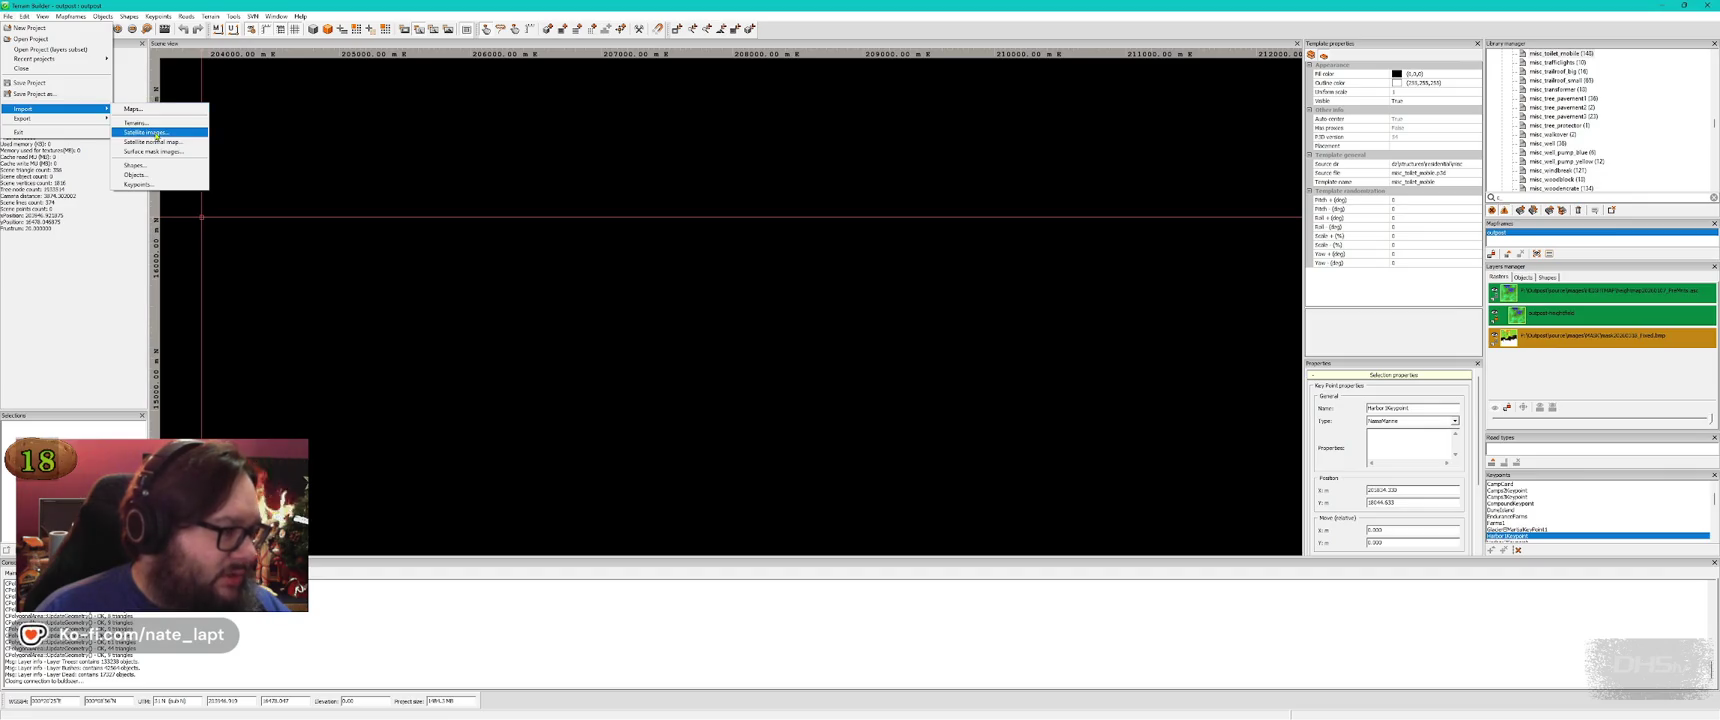
# Start a satellite image import and browse the import dialog to images\SatLayers.
pyautogui.click(156, 134)
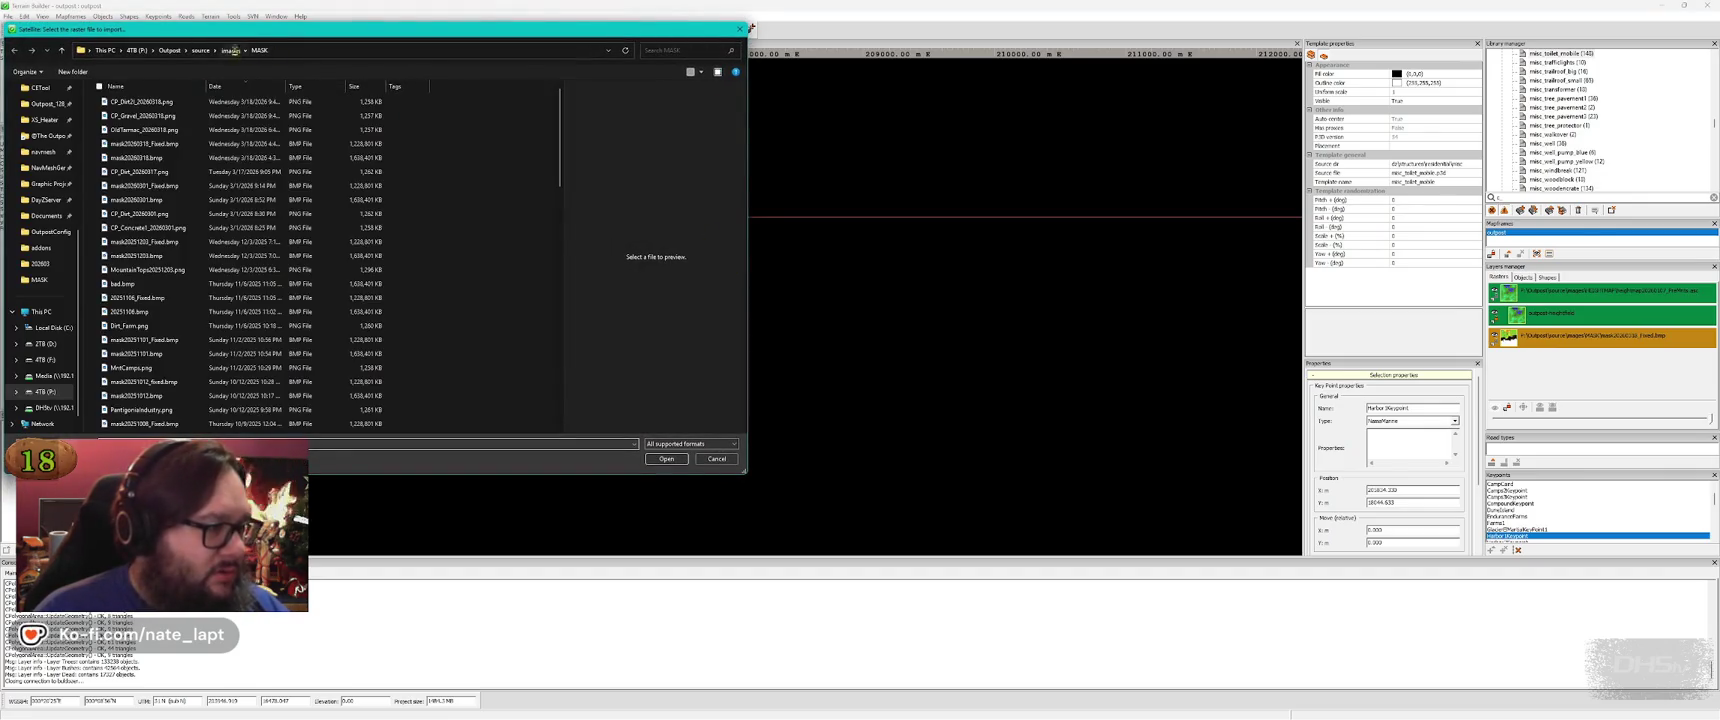
pyautogui.click(230, 50)
pyautogui.doubleClick(124, 172)
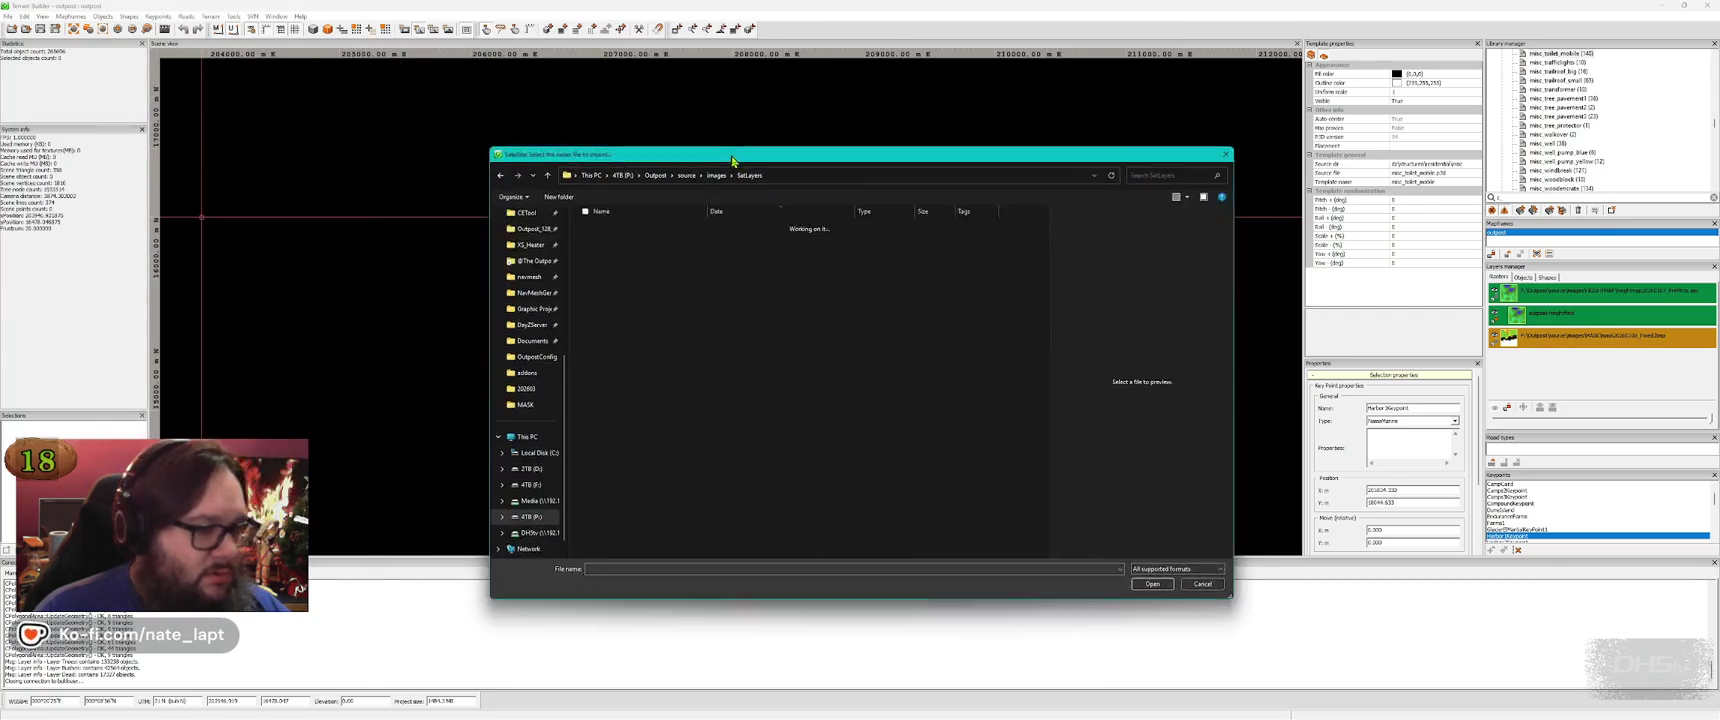
pyautogui.moveTo(250, 37); pyautogui.dragTo(735, 170)
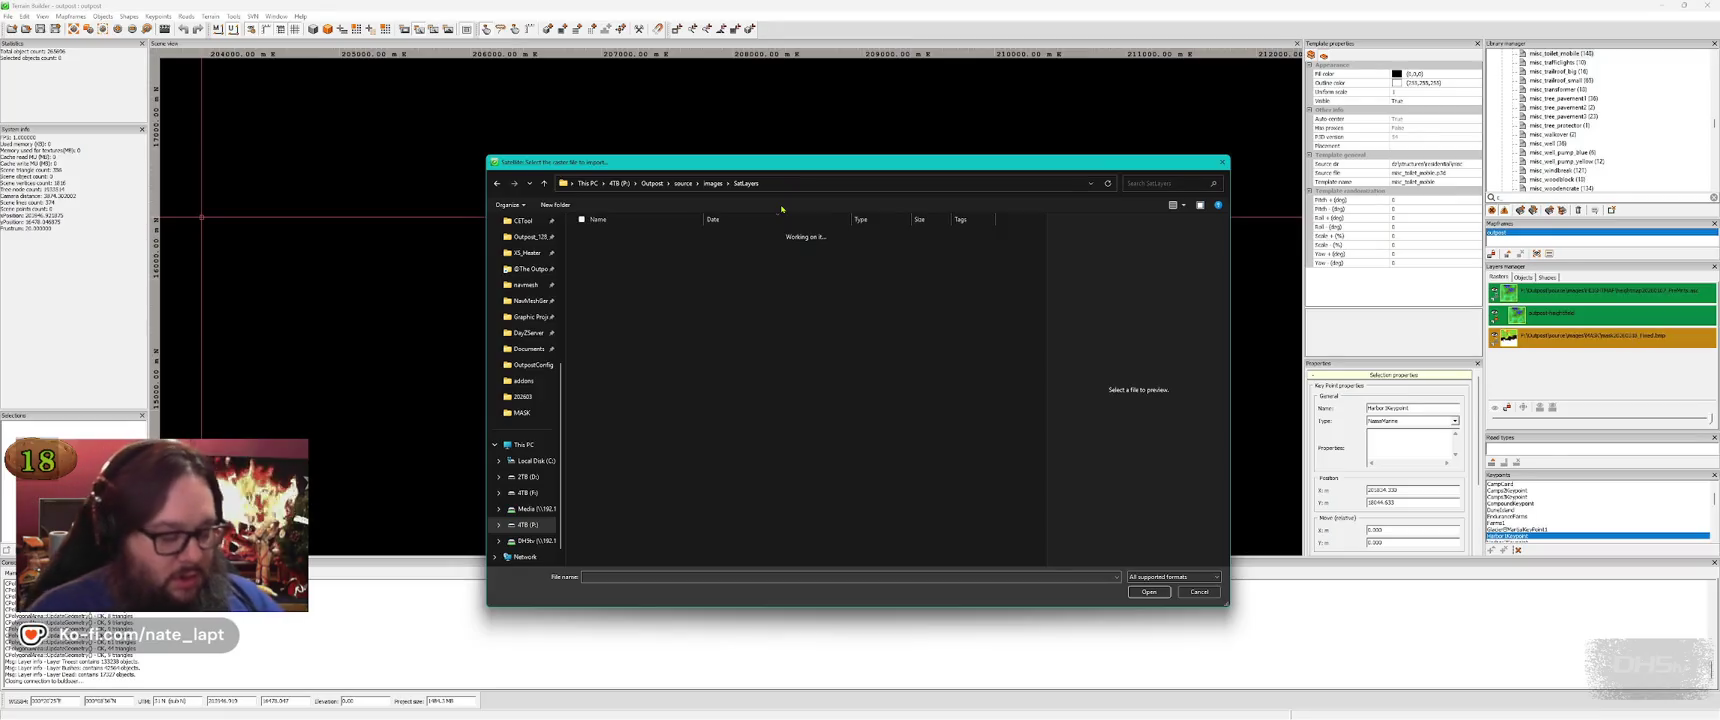
# In File Explorer, sort the mask files by size and open the images\SatLayers folder.
pyautogui.hotkey('alt', 'Tab')
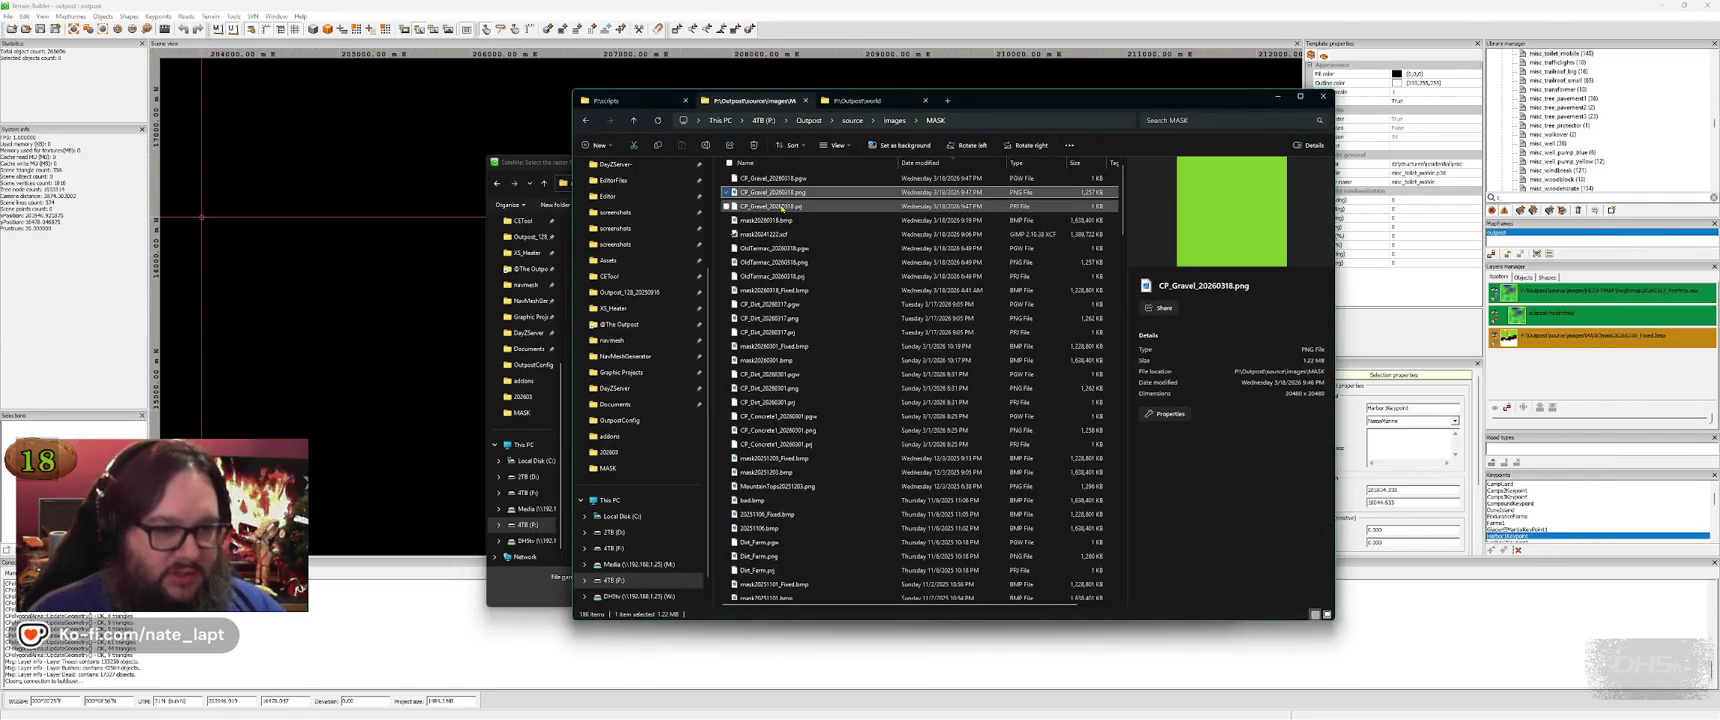
pyautogui.click(1083, 163)
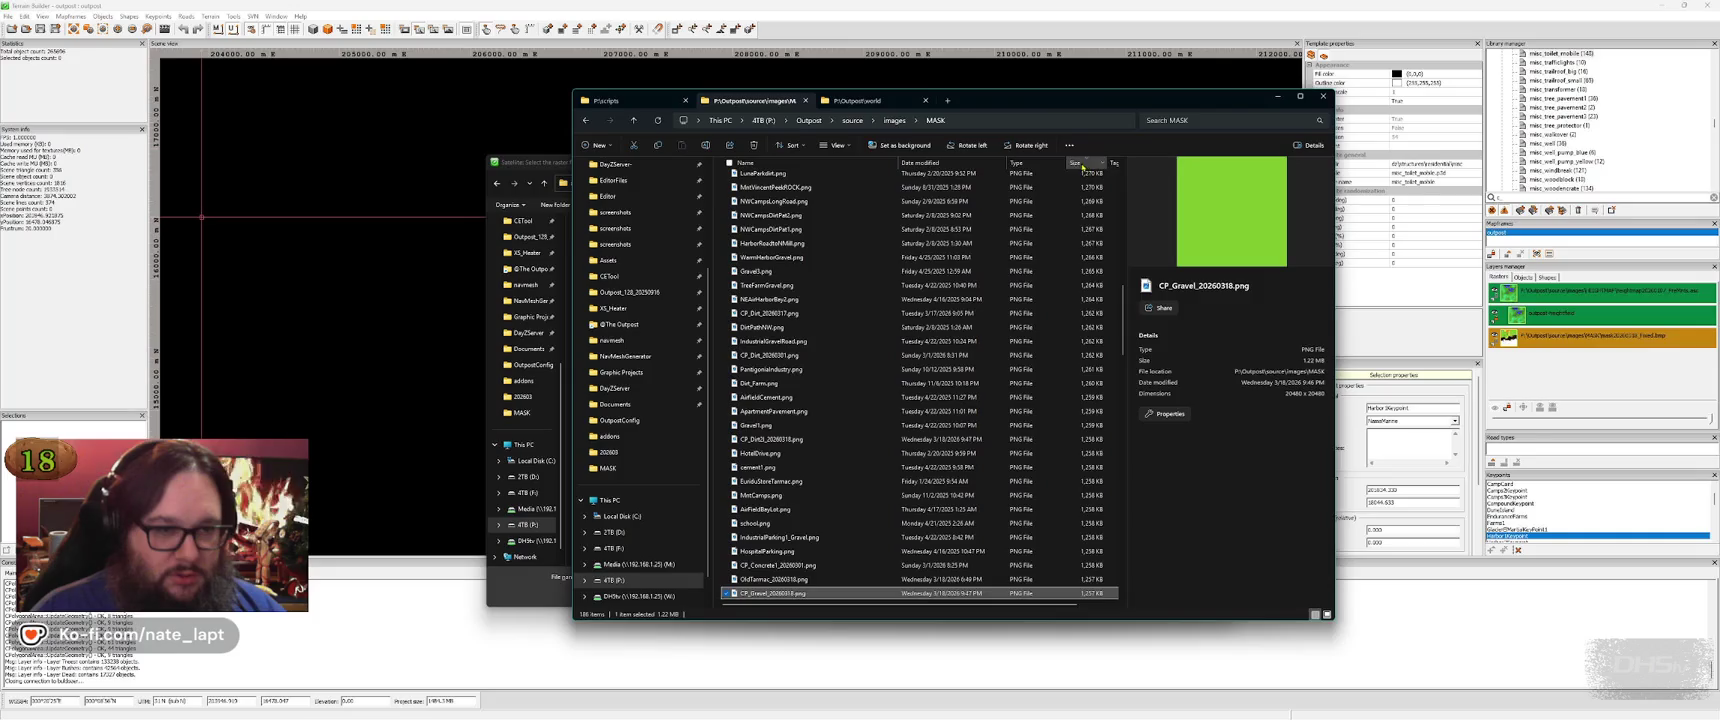
pyautogui.scroll(-15, 988, 267)
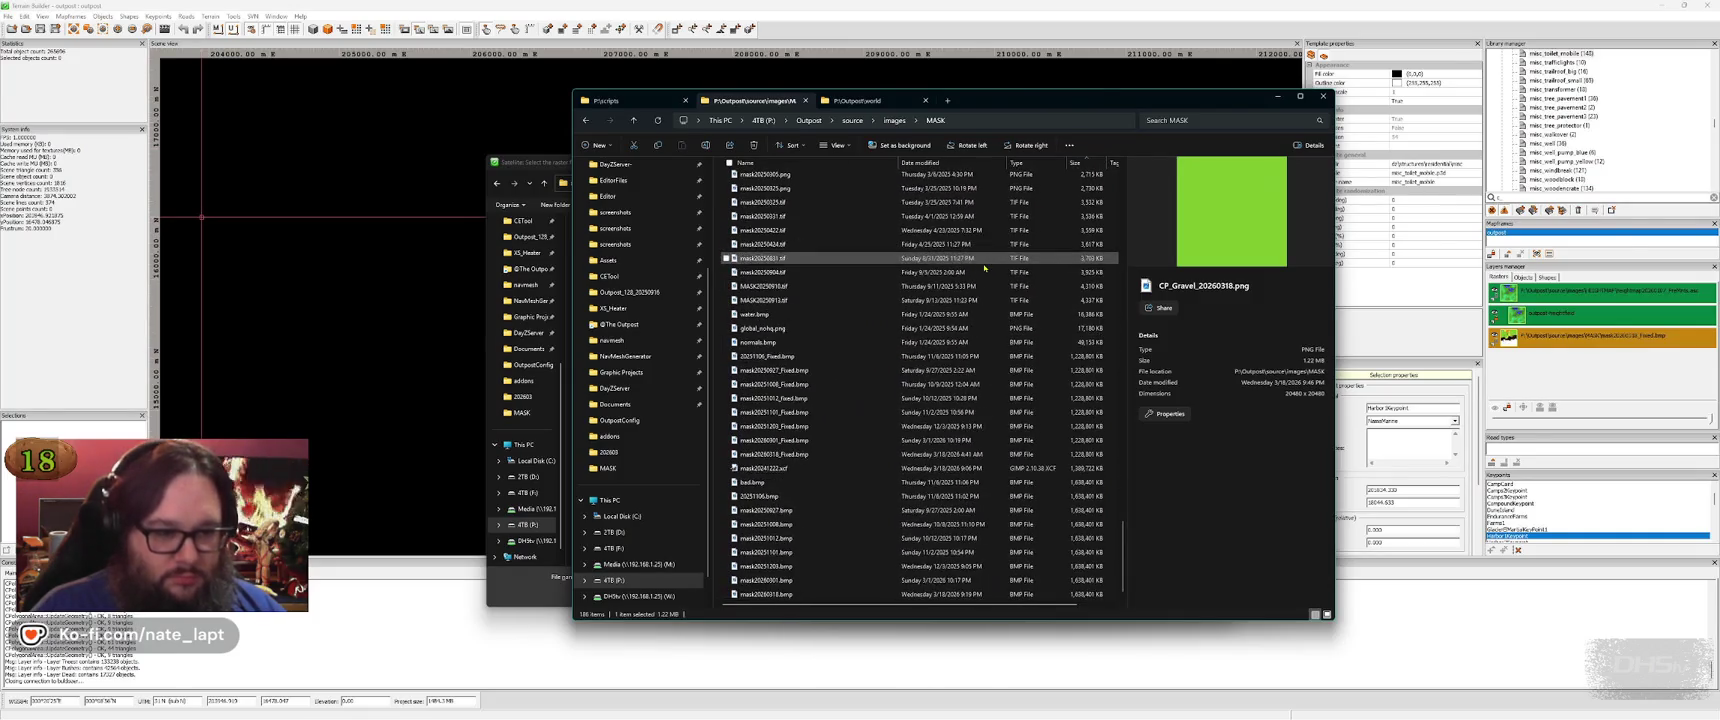
pyautogui.click(892, 121)
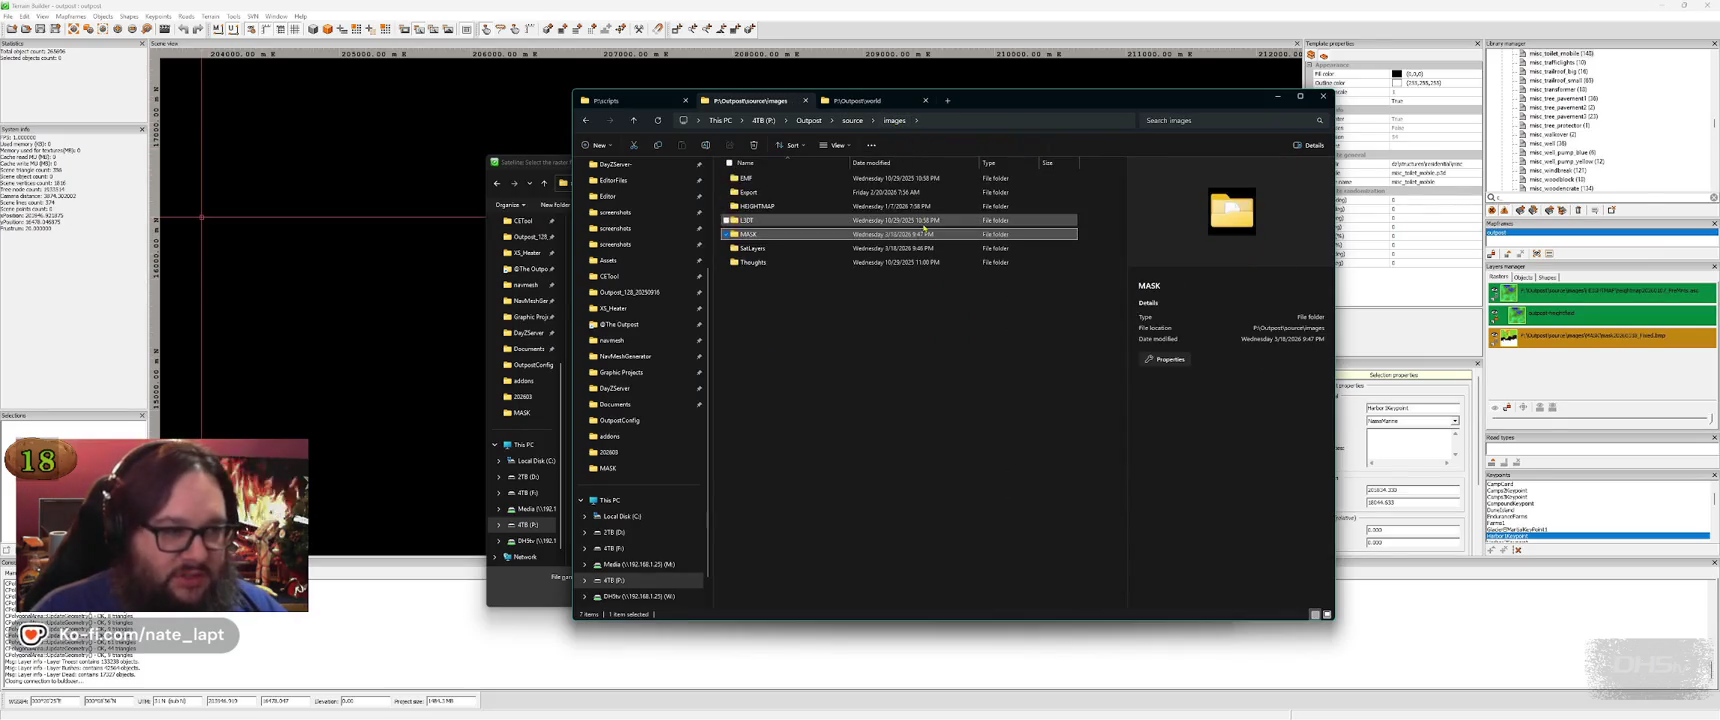
pyautogui.doubleClick(761, 248)
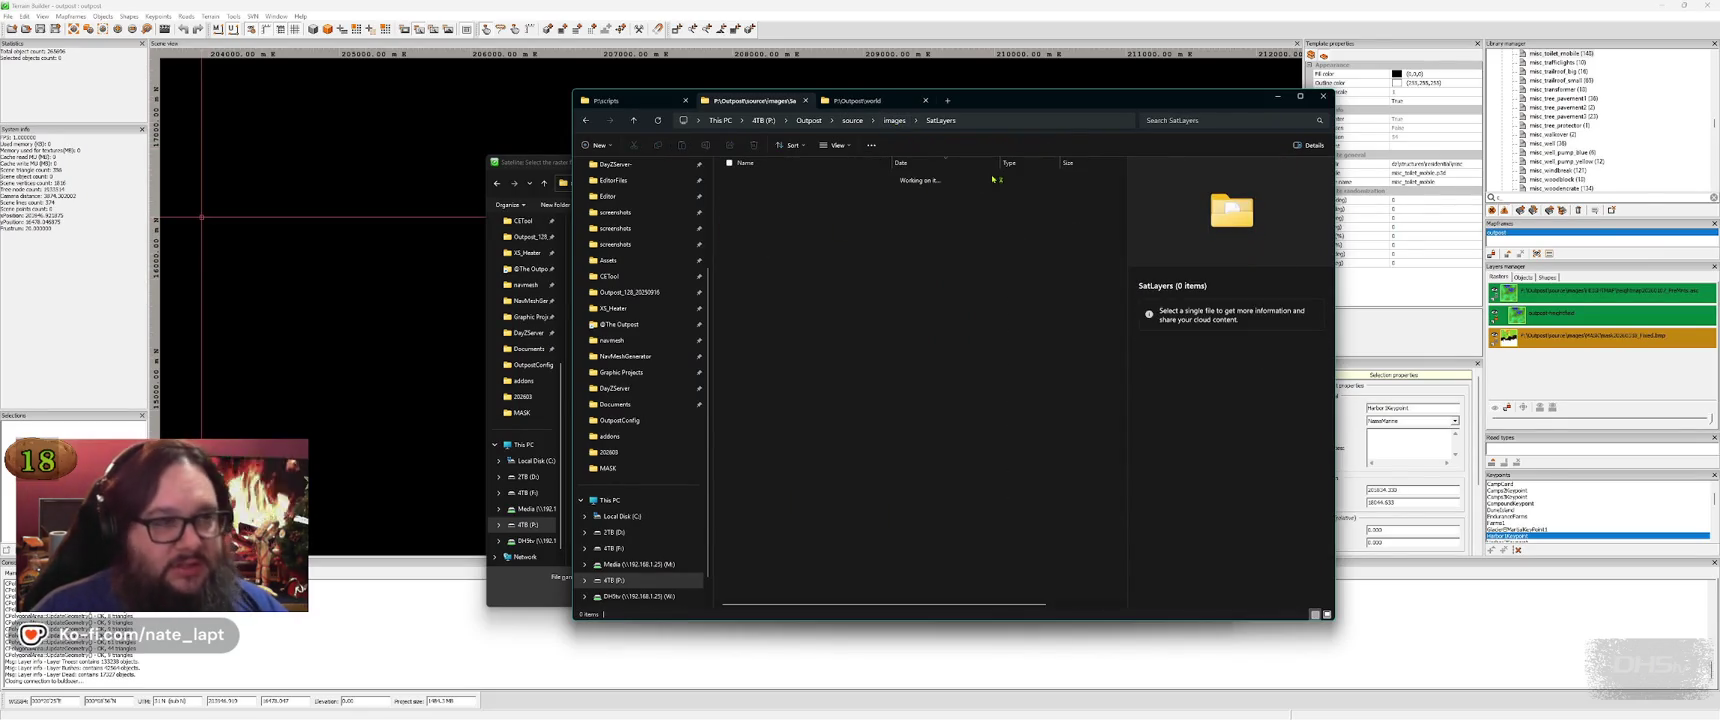
# Arrange the import browser and Explorer side by side, then bring GIMP back to front.
pyautogui.hotkey('alt', 'Tab')
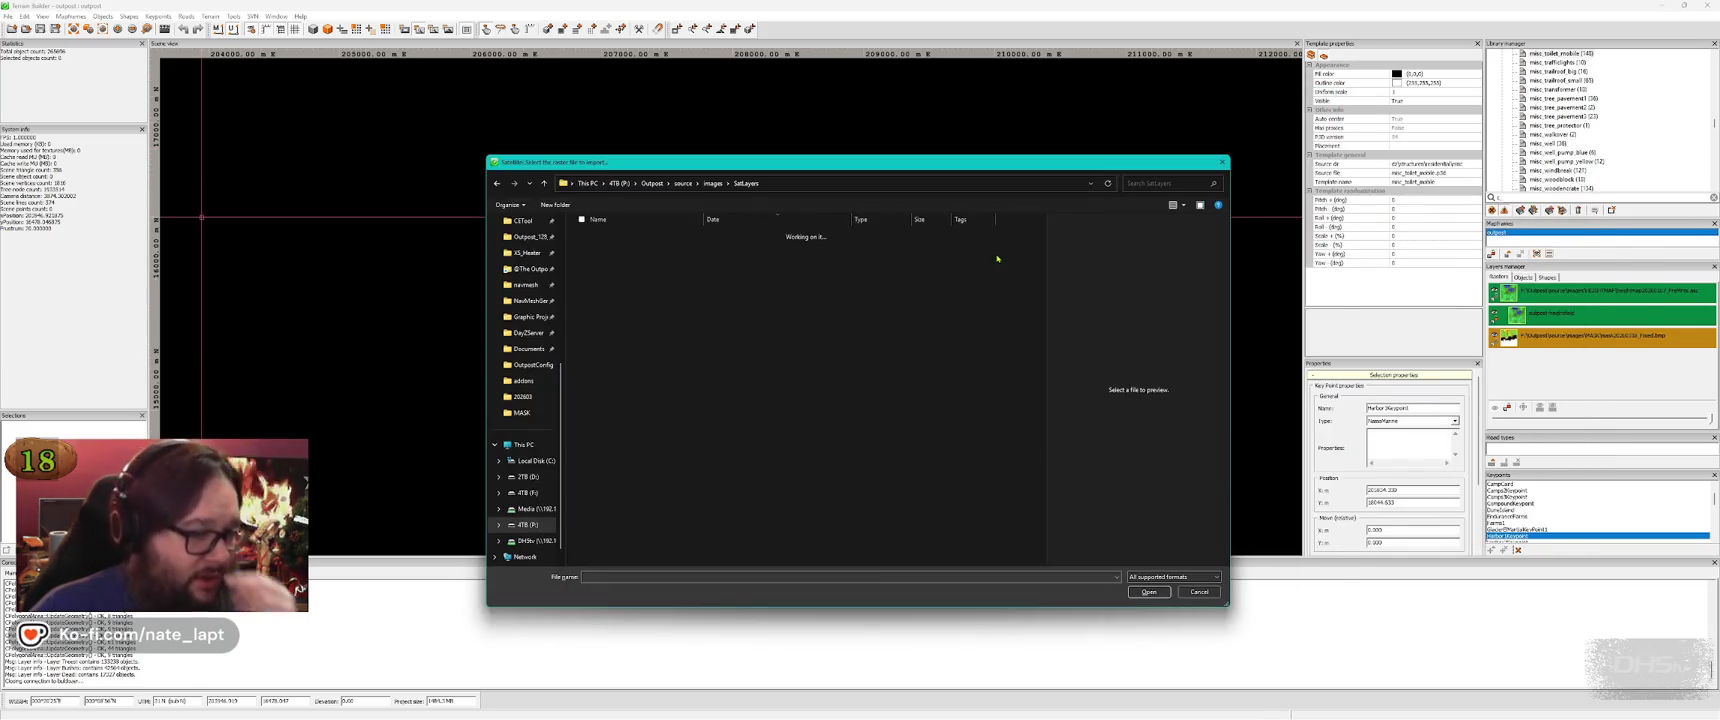
pyautogui.moveTo(872, 168)
pyautogui.mouseDown()
pyautogui.moveTo(1128, 206)
pyautogui.moveTo(1147, 230)
pyautogui.mouseUp()
pyautogui.hotkey('alt', 'Tab')
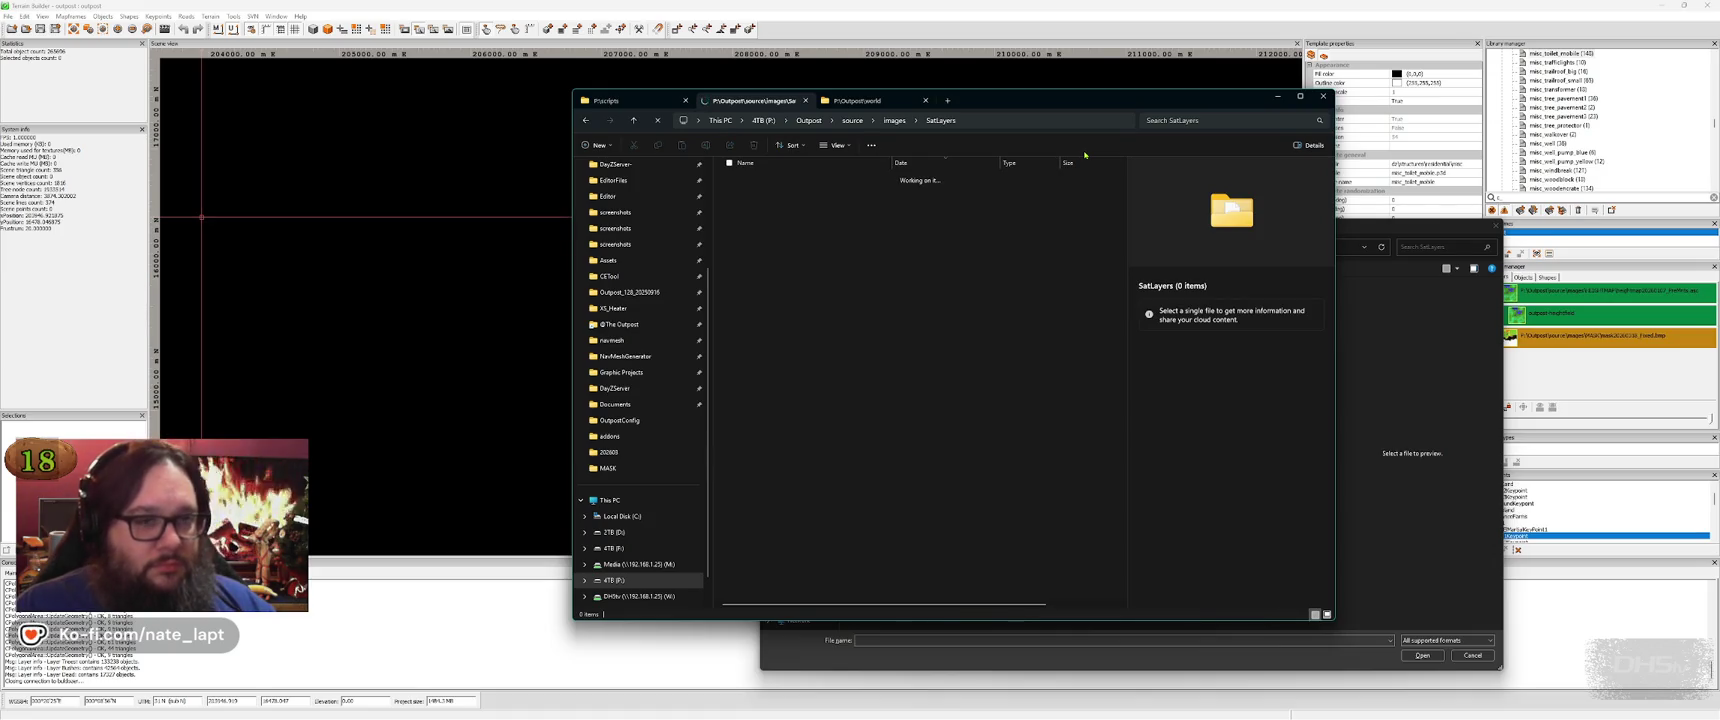
pyautogui.moveTo(1055, 108); pyautogui.dragTo(695, 65)
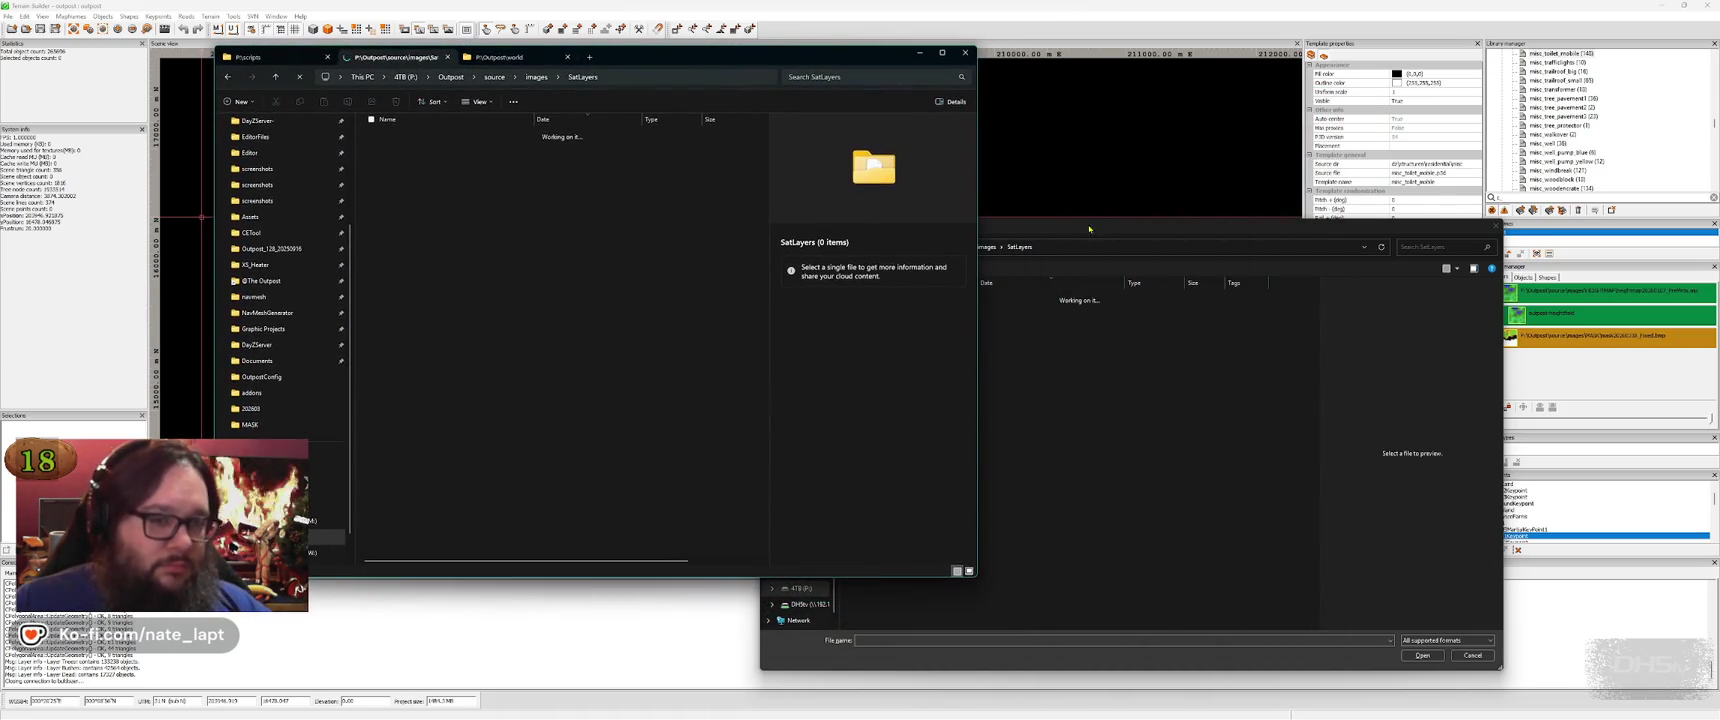
pyautogui.click(1096, 230)
pyautogui.hotkey('alt', 'Tab')
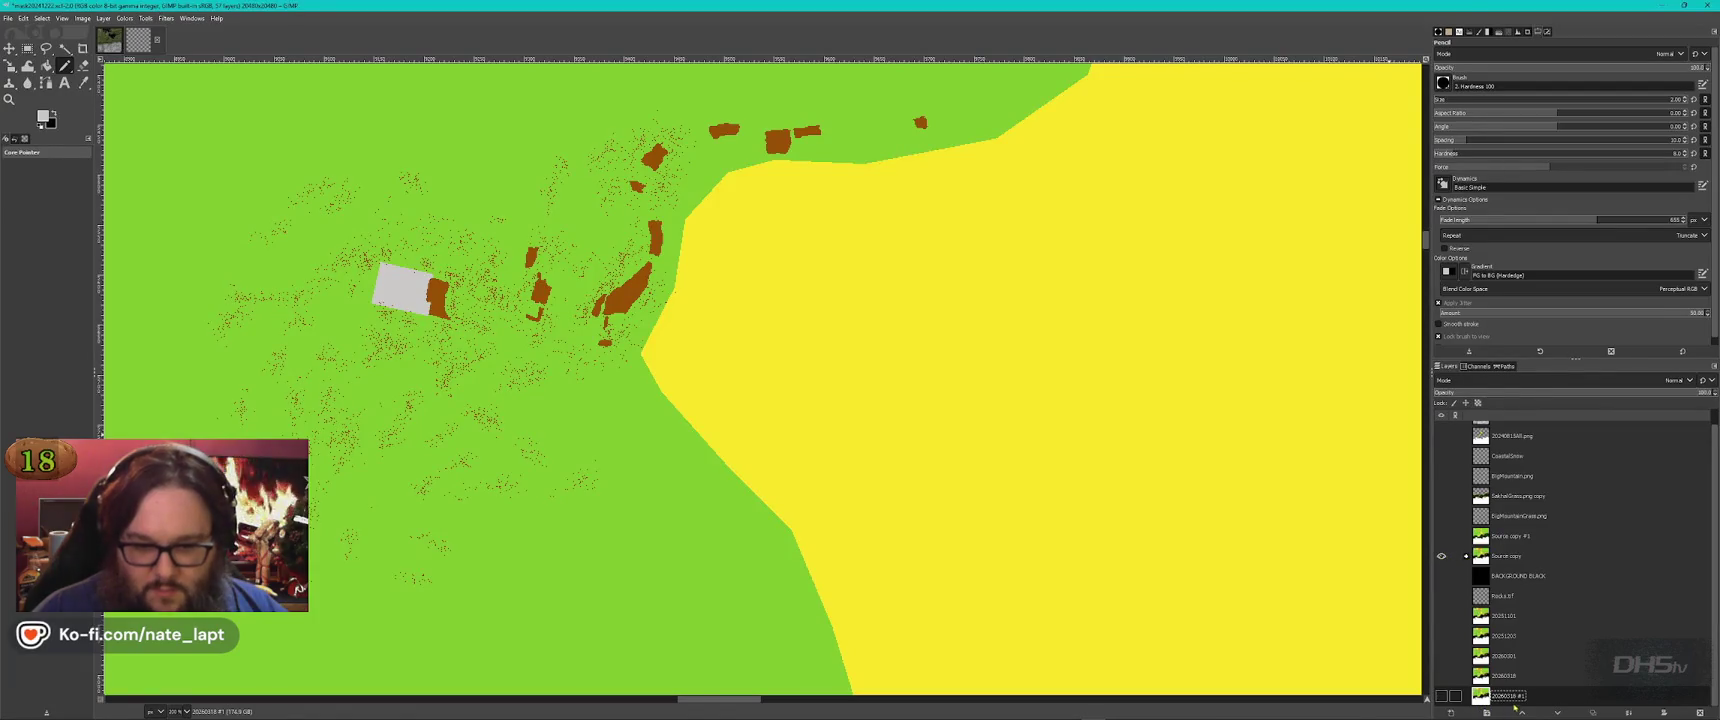
# Delete the bottom layer 20260318 #1 from the mask image.
pyautogui.click(1535, 695)
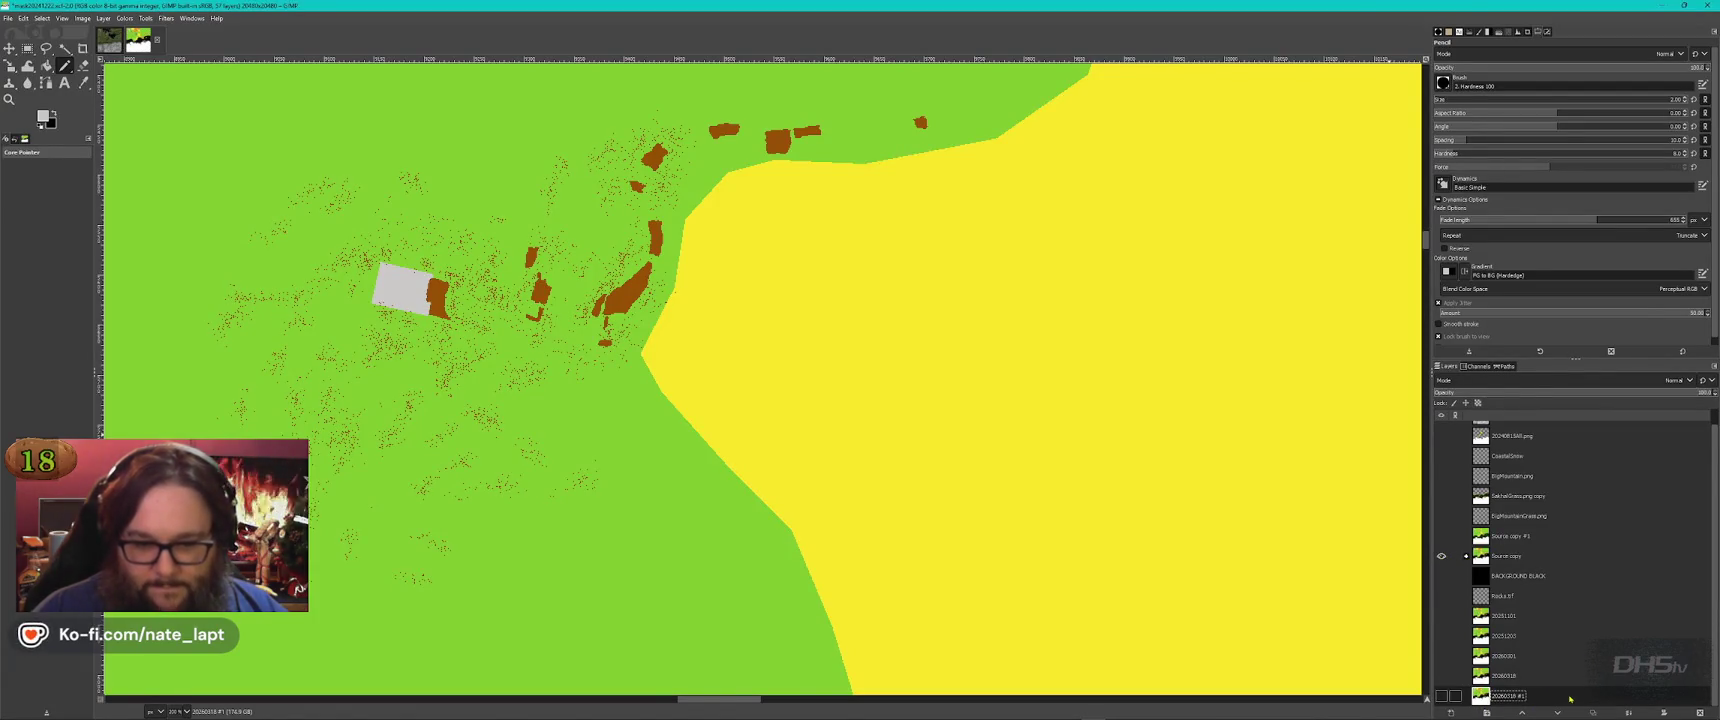
pyautogui.rightClick(1549, 698)
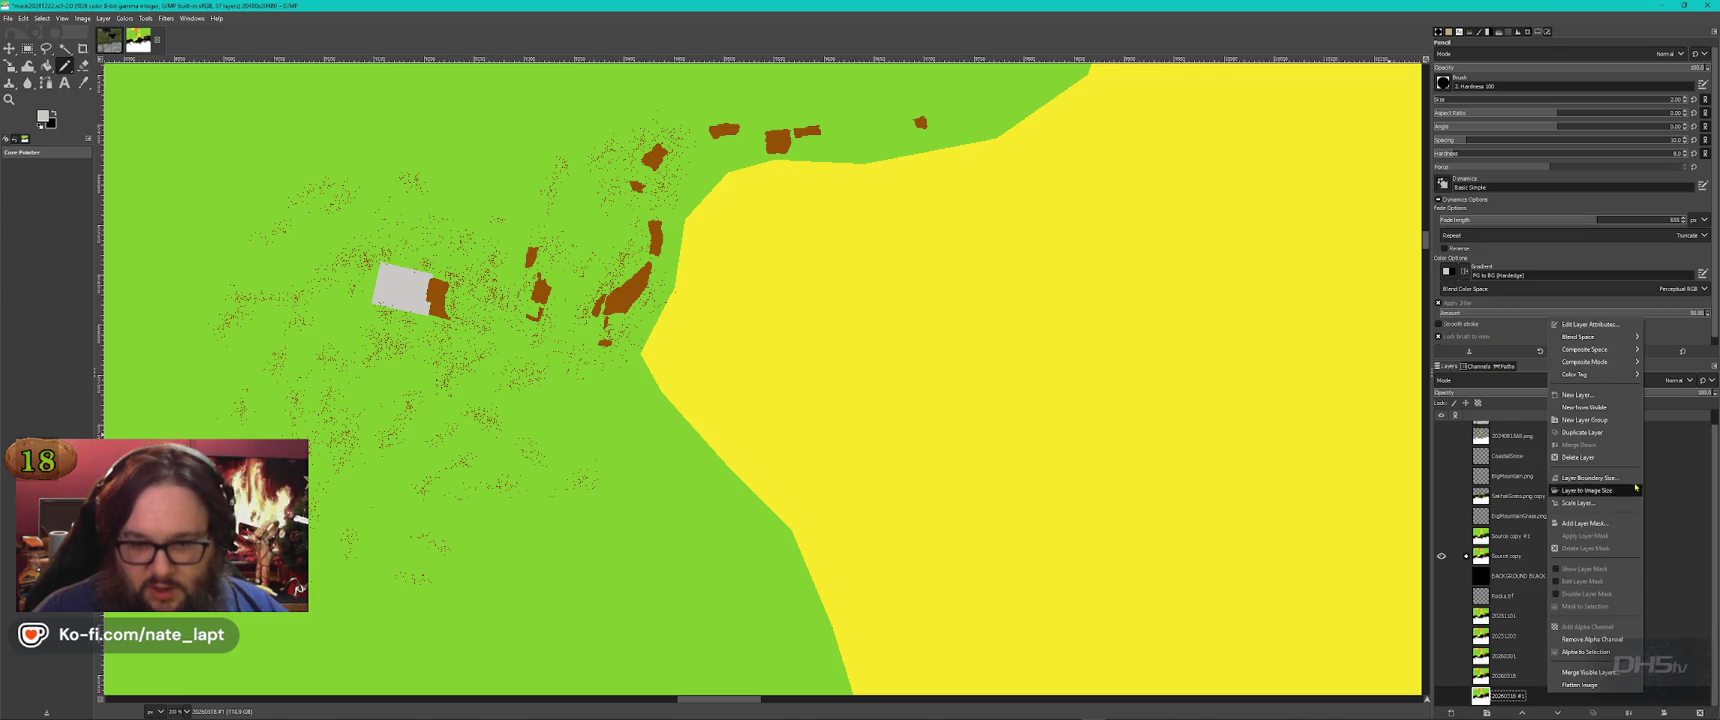
pyautogui.click(1565, 457)
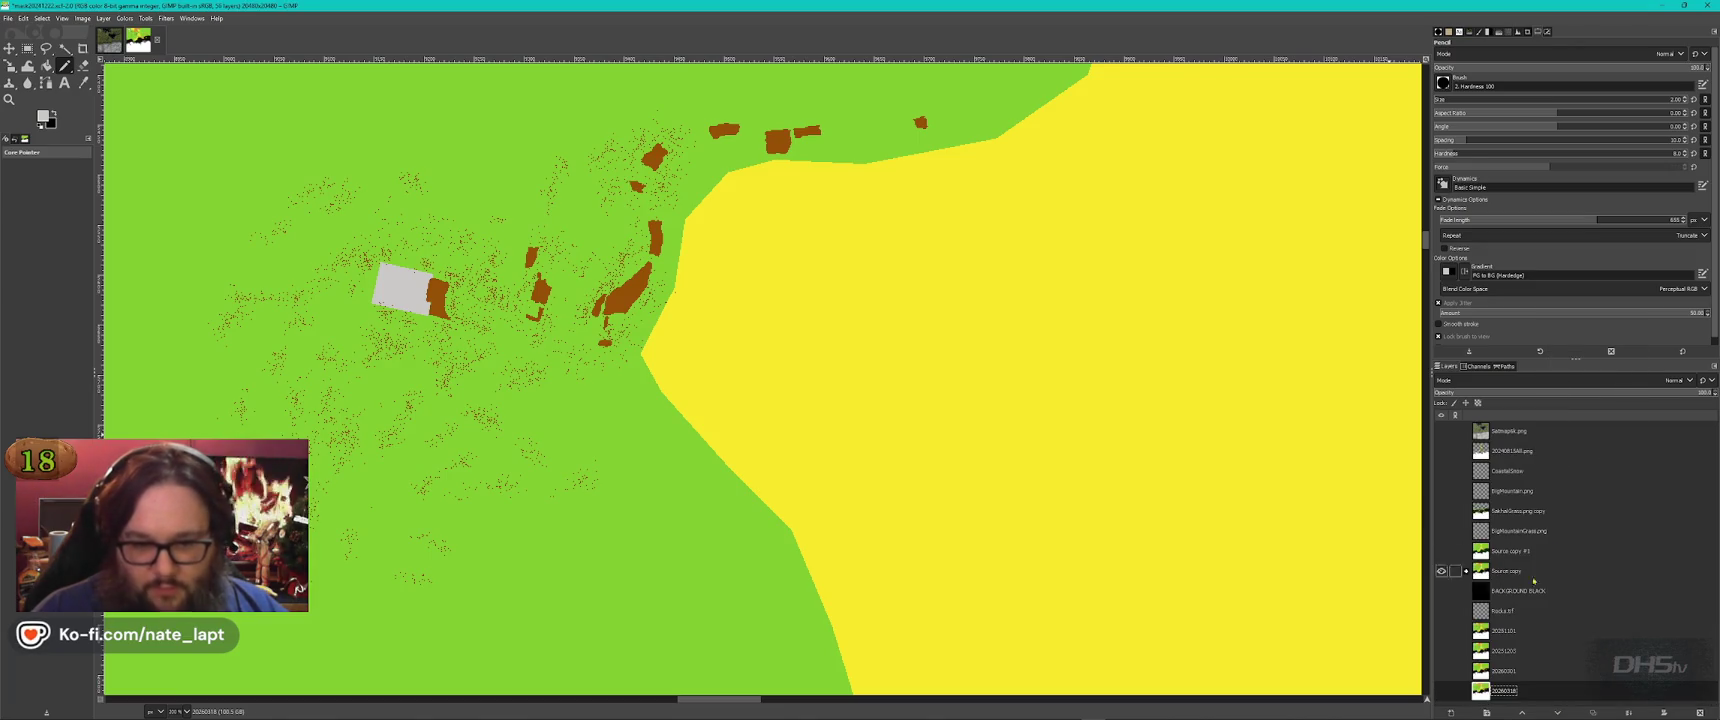
# Expand the Source copy layer group to show its child layers.
pyautogui.click(1510, 571)
pyautogui.click(1466, 571)
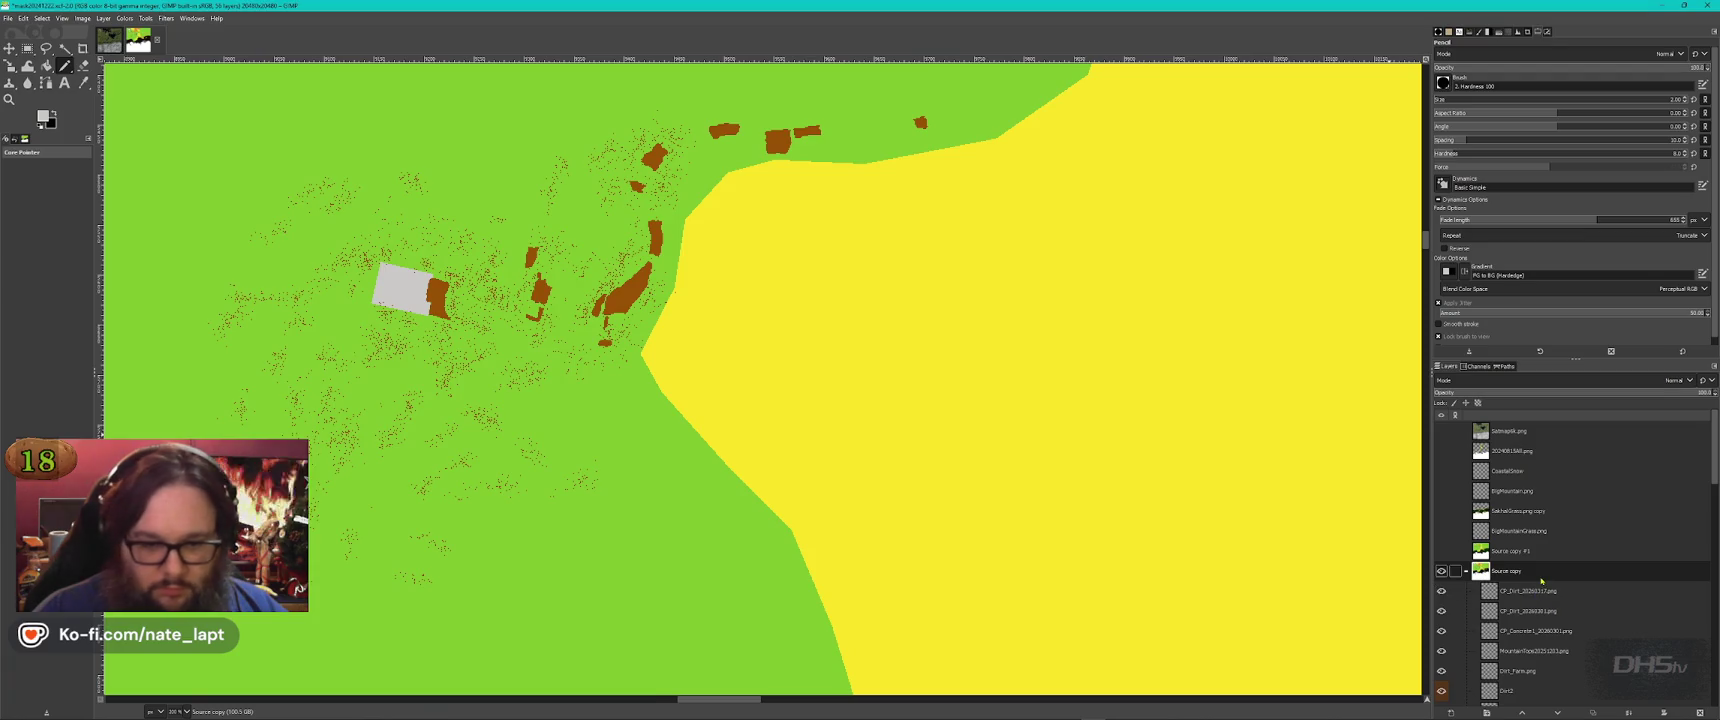
pyautogui.scroll(-3, 806, 403)
pyautogui.scroll(-3, 806, 403)
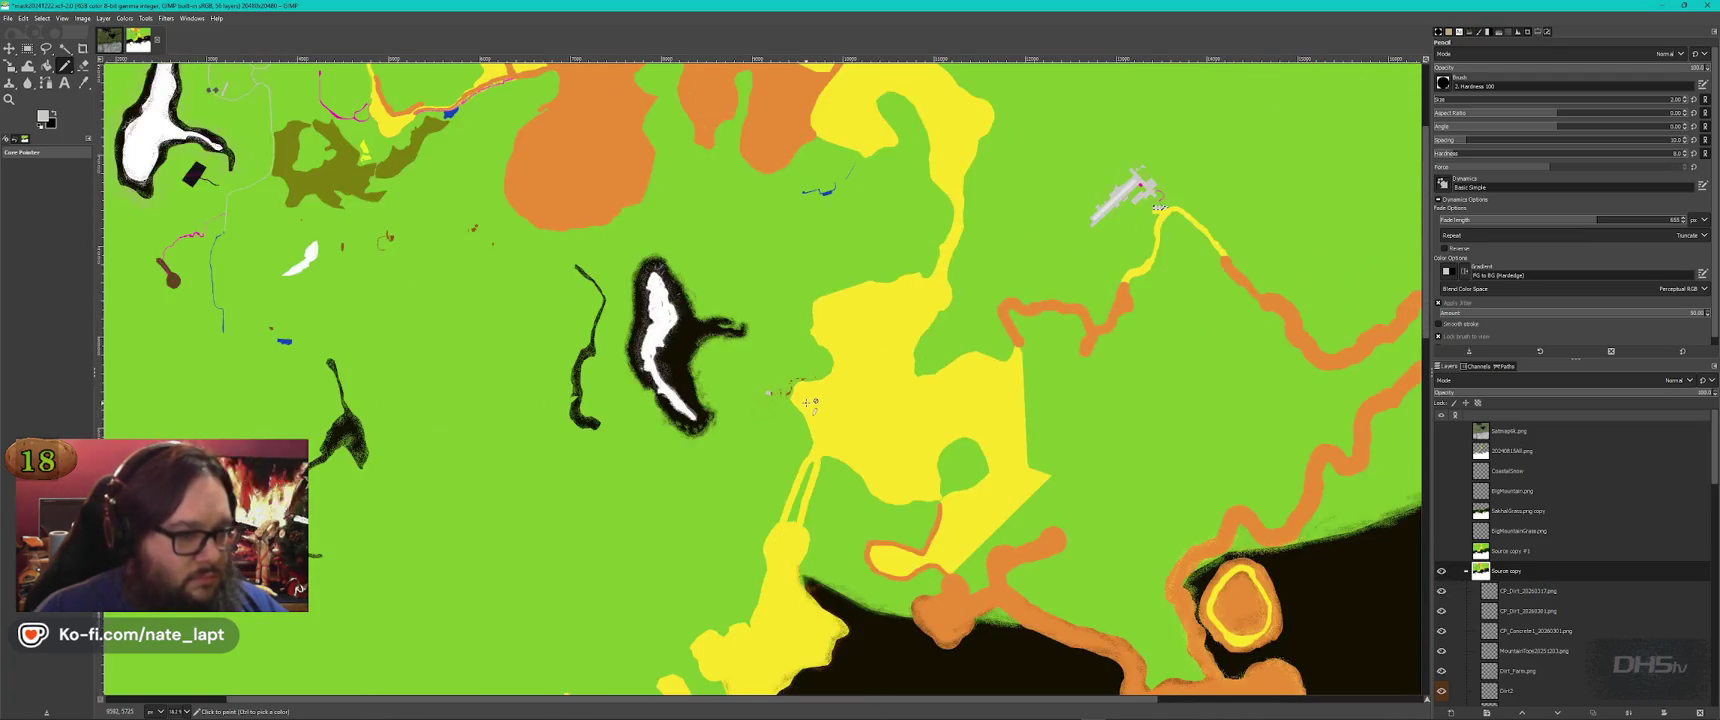
pyautogui.hotkey('alt', 'Tab')
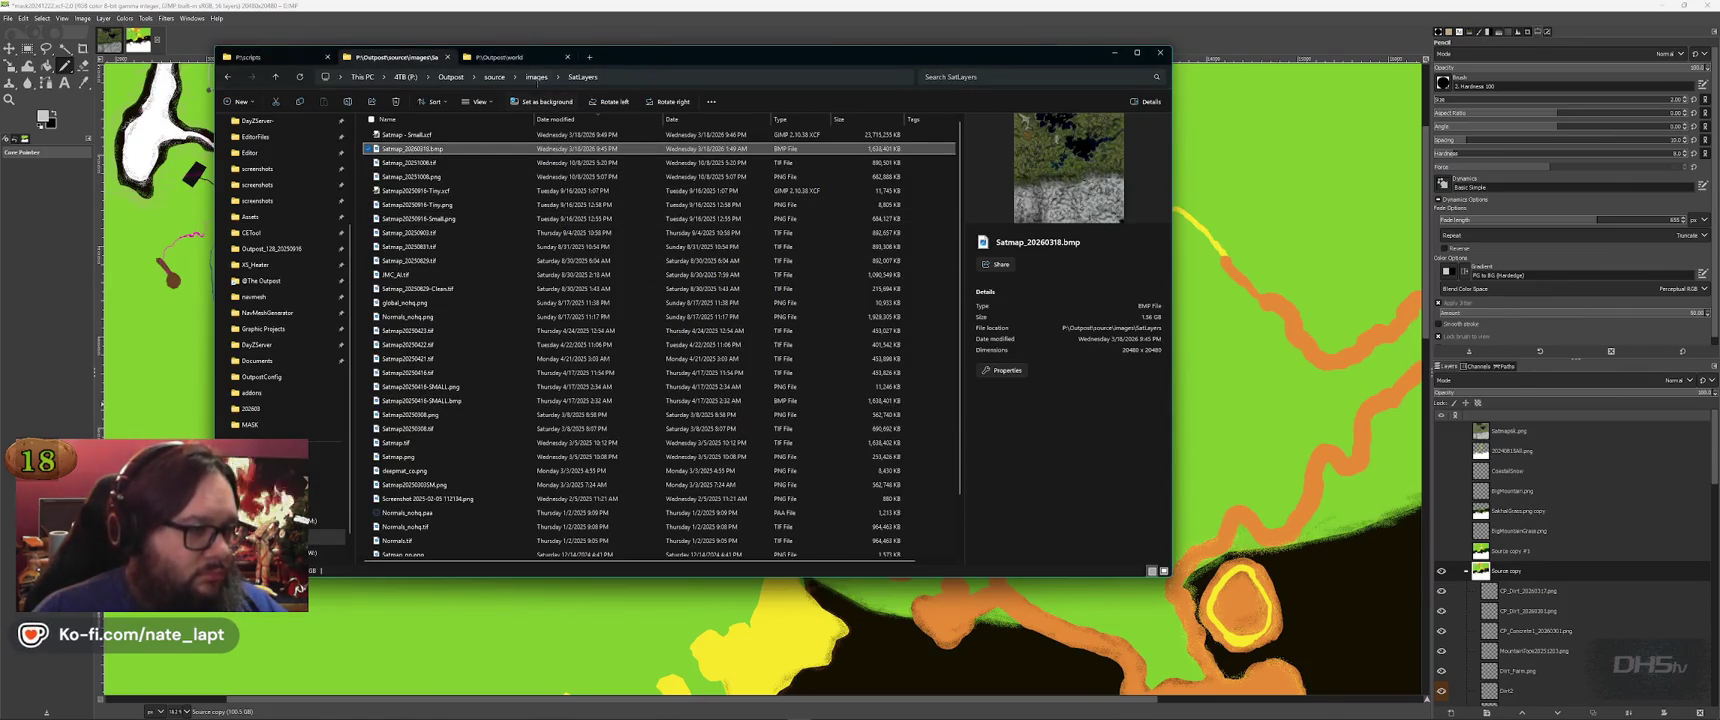
# Drag CP_Dirt2_20260318.png and CP_Gravel_20260318.png from the MASK folder into GIMP's Layers panel.
pyautogui.click(537, 77)
pyautogui.doubleClick(392, 191)
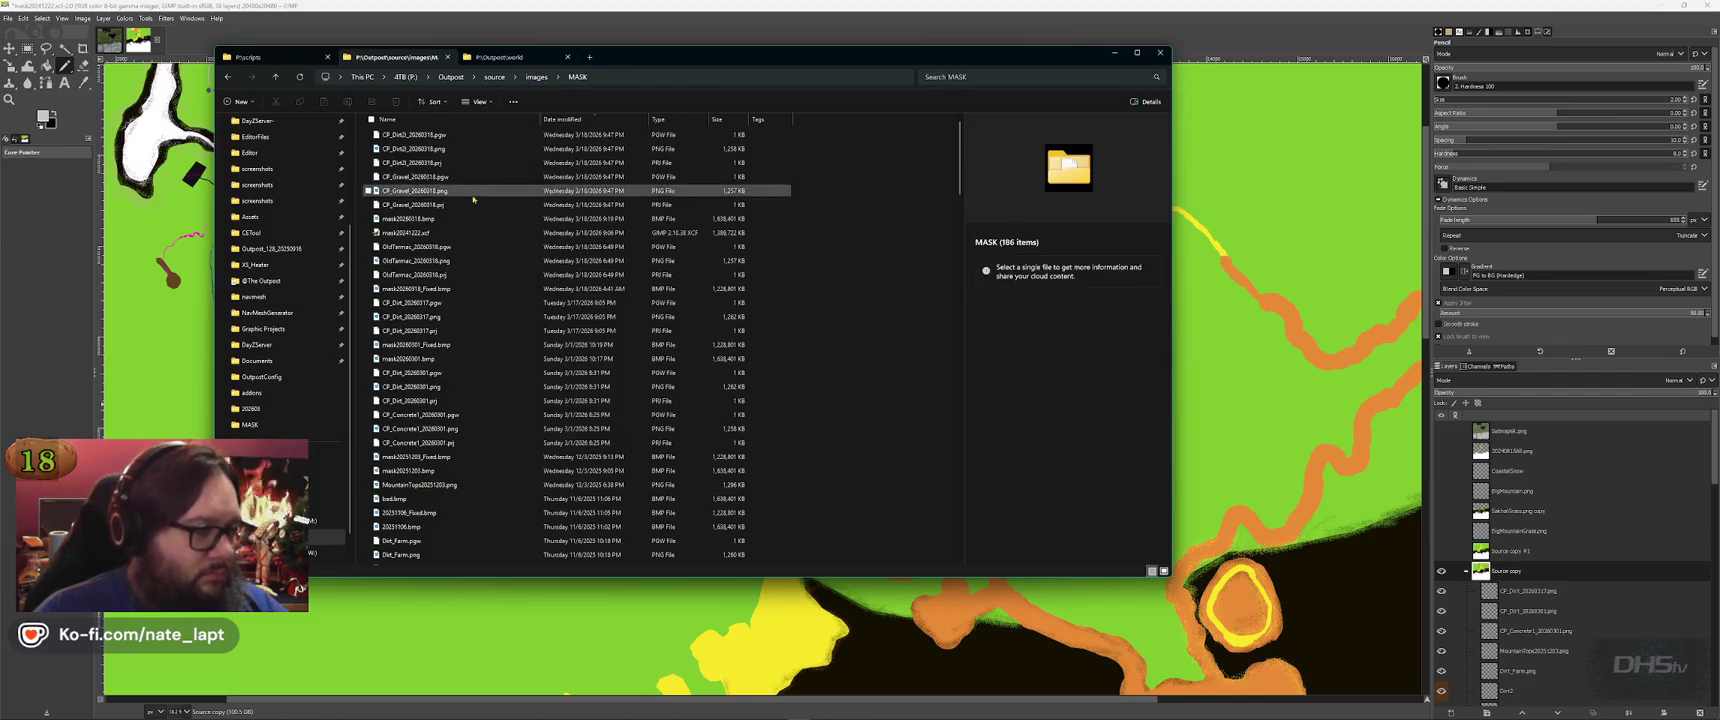
pyautogui.click(417, 150)
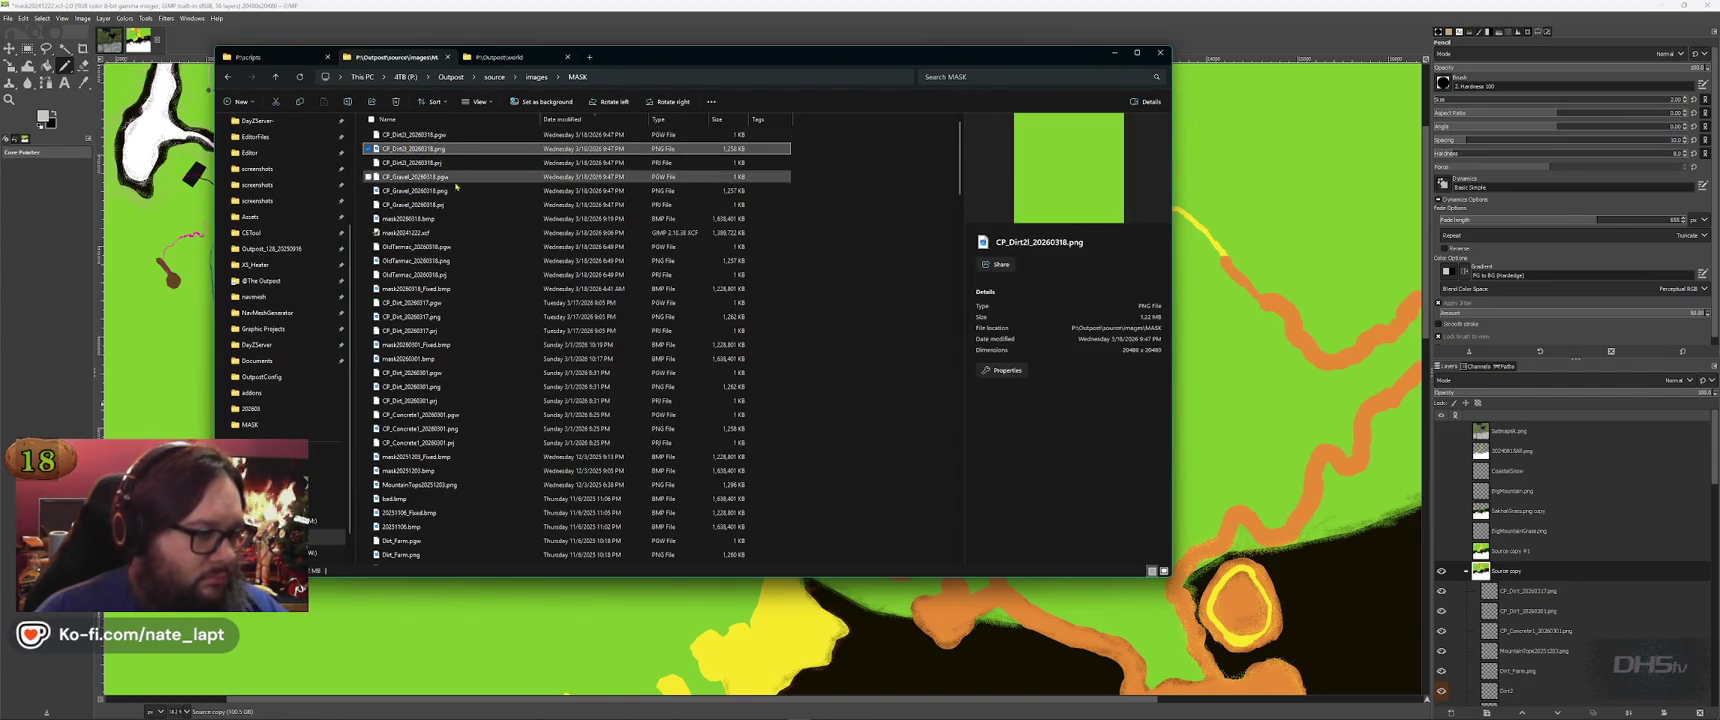
pyautogui.keyDown('ctrl'); pyautogui.click(410, 190); pyautogui.keyUp('ctrl')
pyautogui.moveTo(410, 192); pyautogui.dragTo(1548, 590)
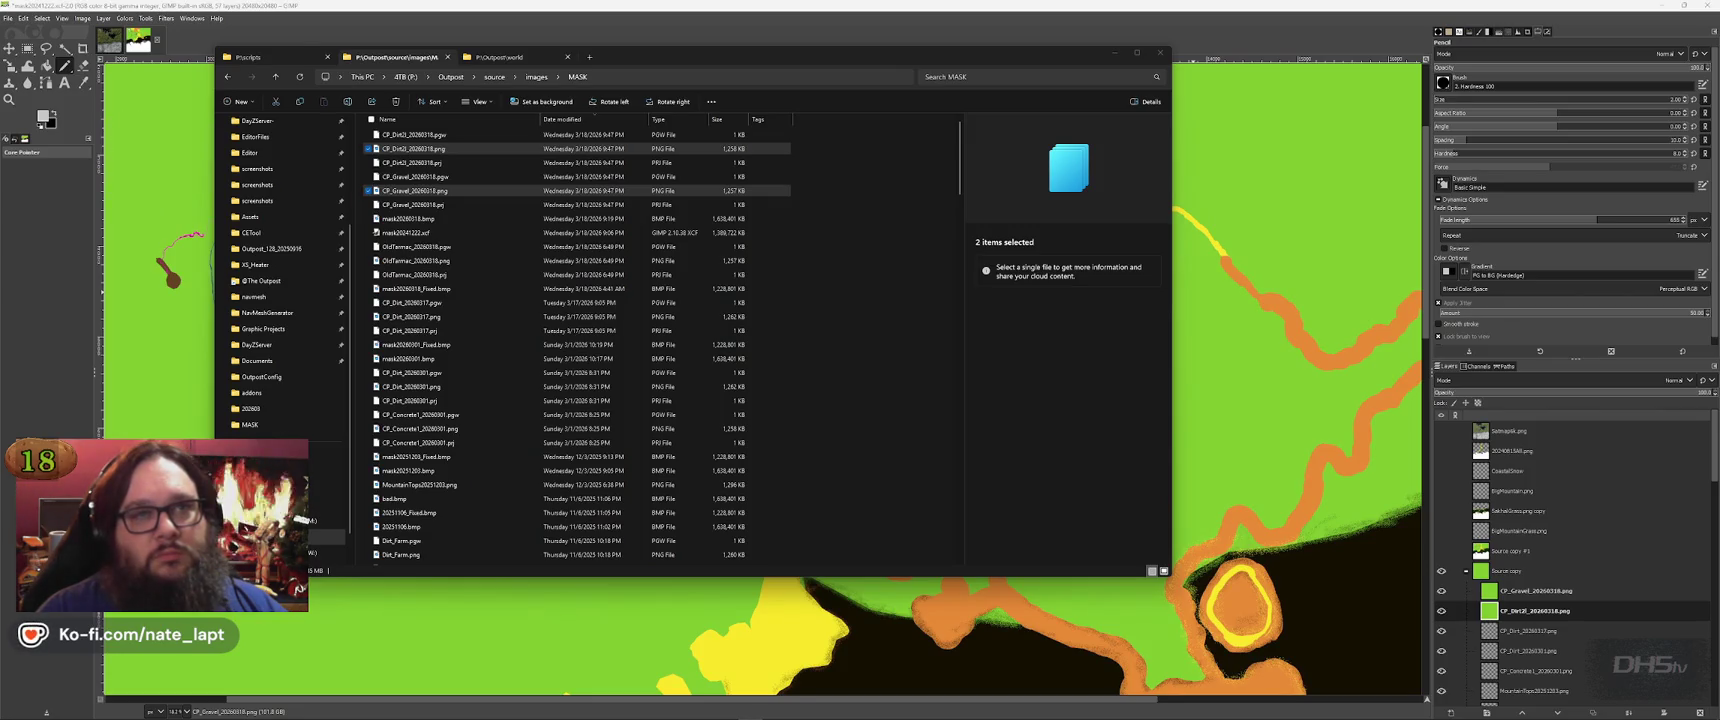
pyautogui.click(867, 16)
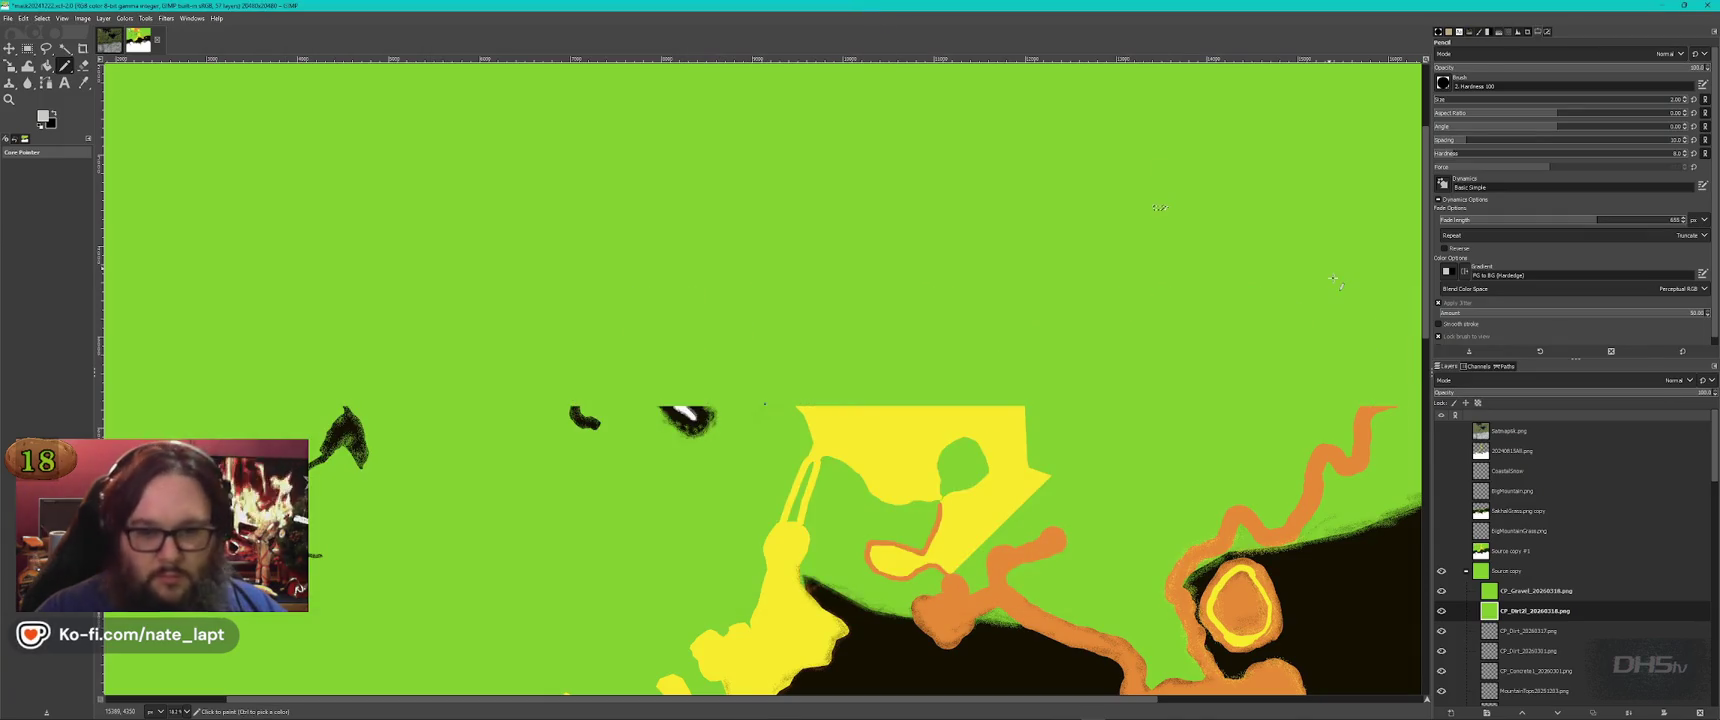
# Add an alpha channel to the CP_Gravel layer and make it active.
pyautogui.rightClick(1536, 590)
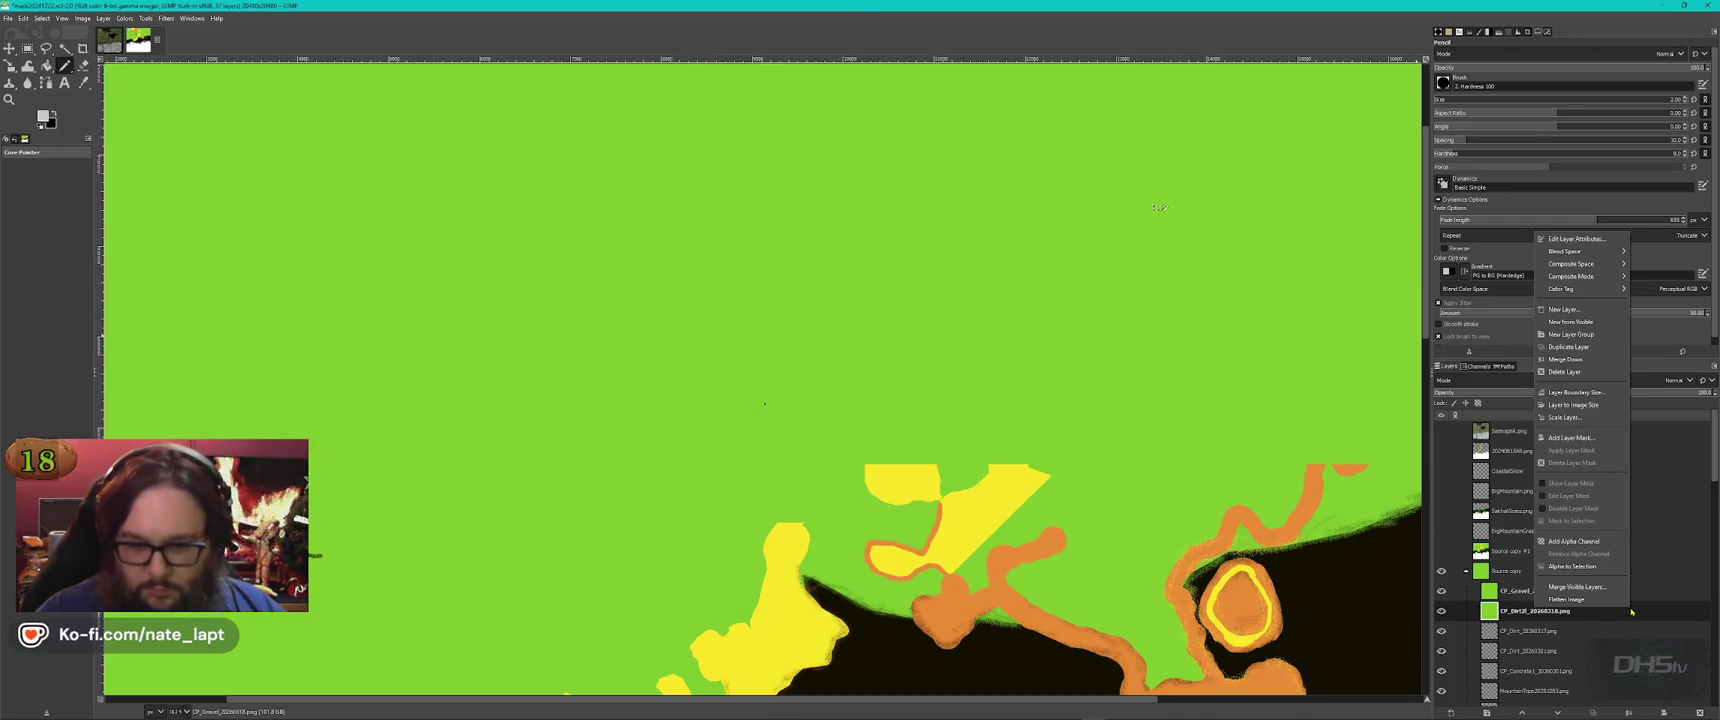
pyautogui.click(1591, 545)
pyautogui.click(1580, 592)
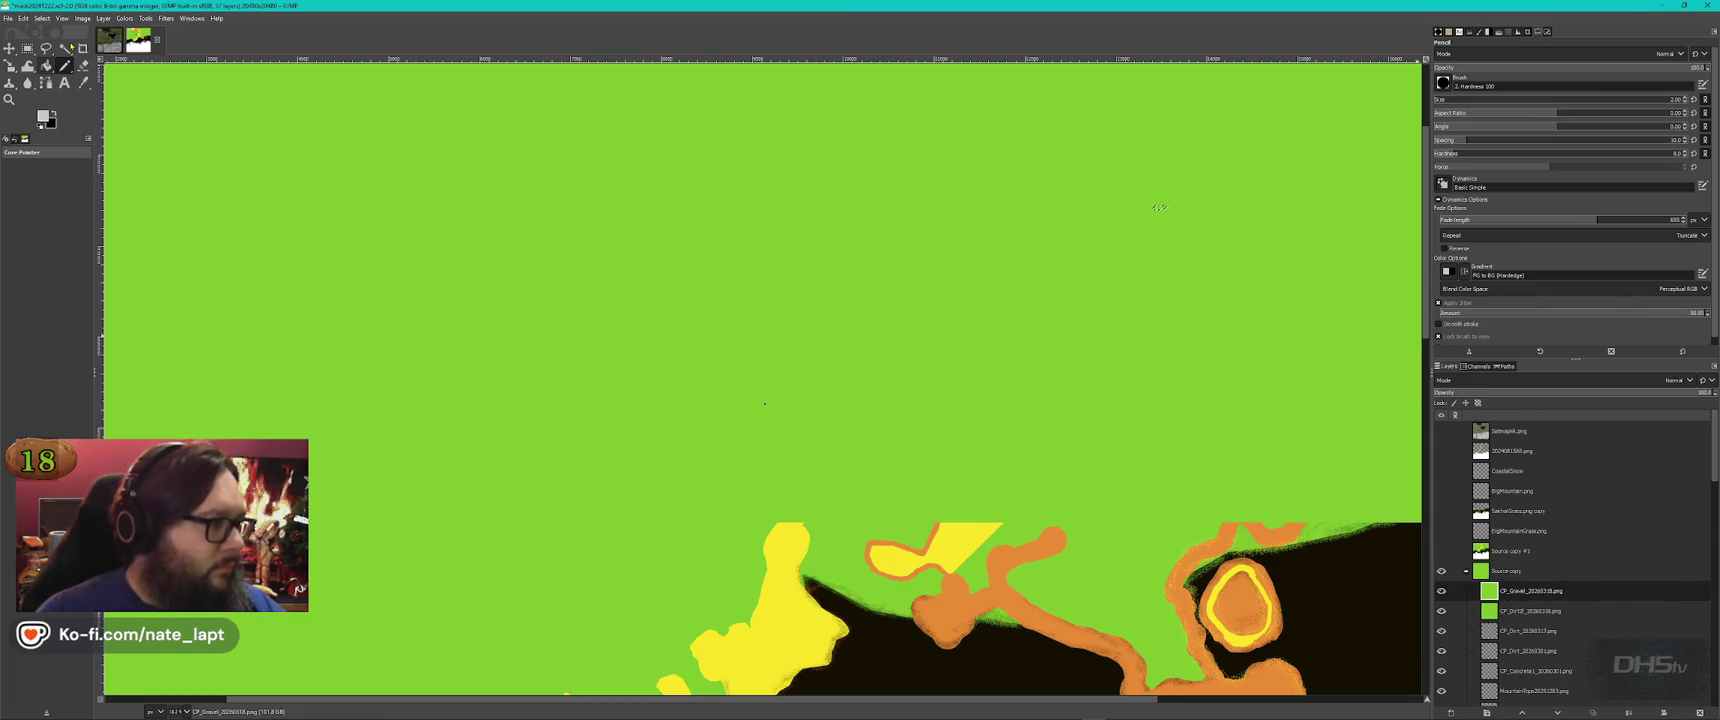
# Pick the Select by Color tool, keeping CP_Gravel as the active layer.
pyautogui.moveTo(64, 47)
pyautogui.click(122, 64)
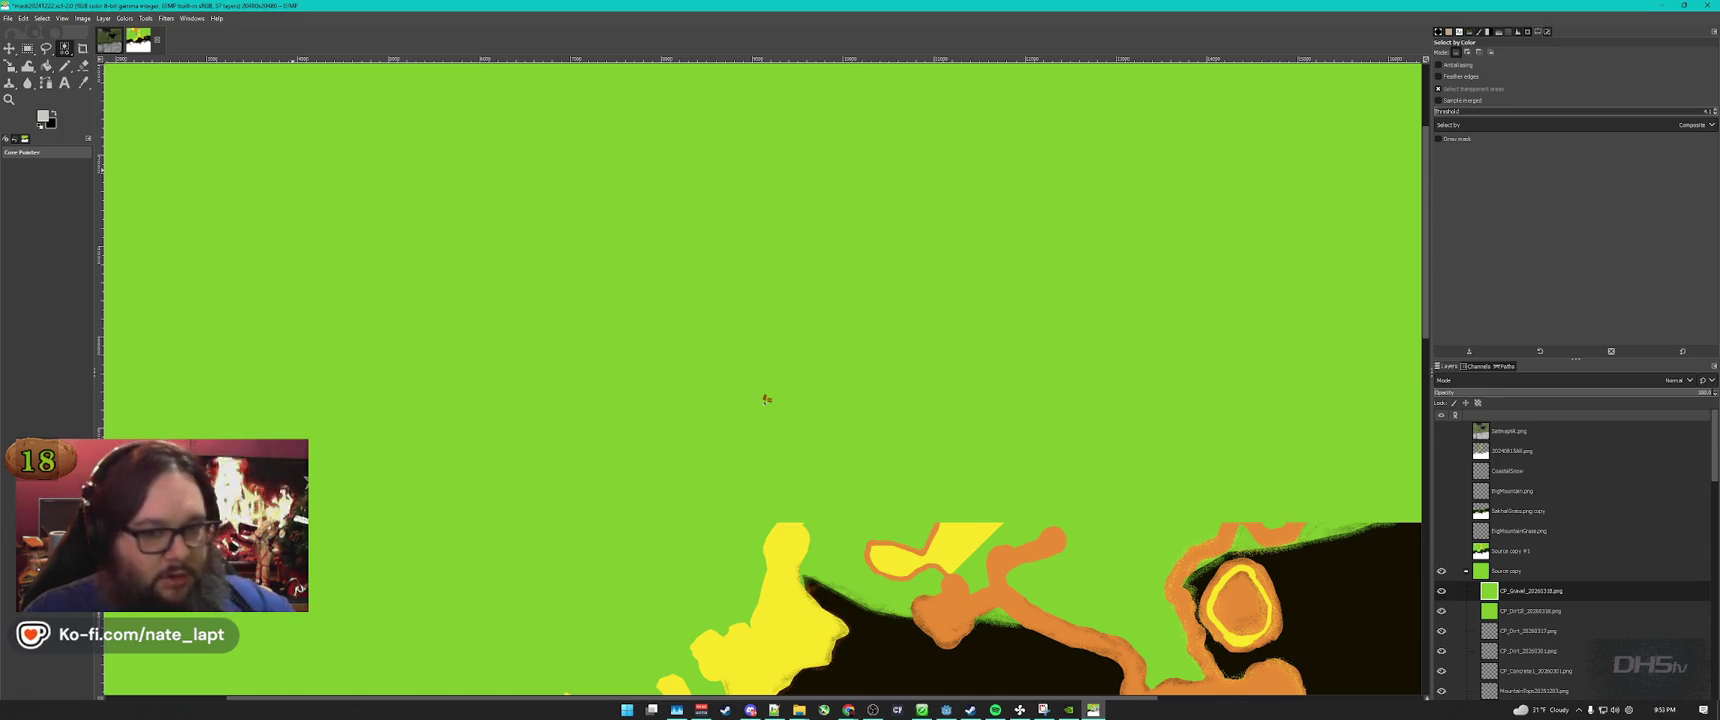
pyautogui.click(1530, 610)
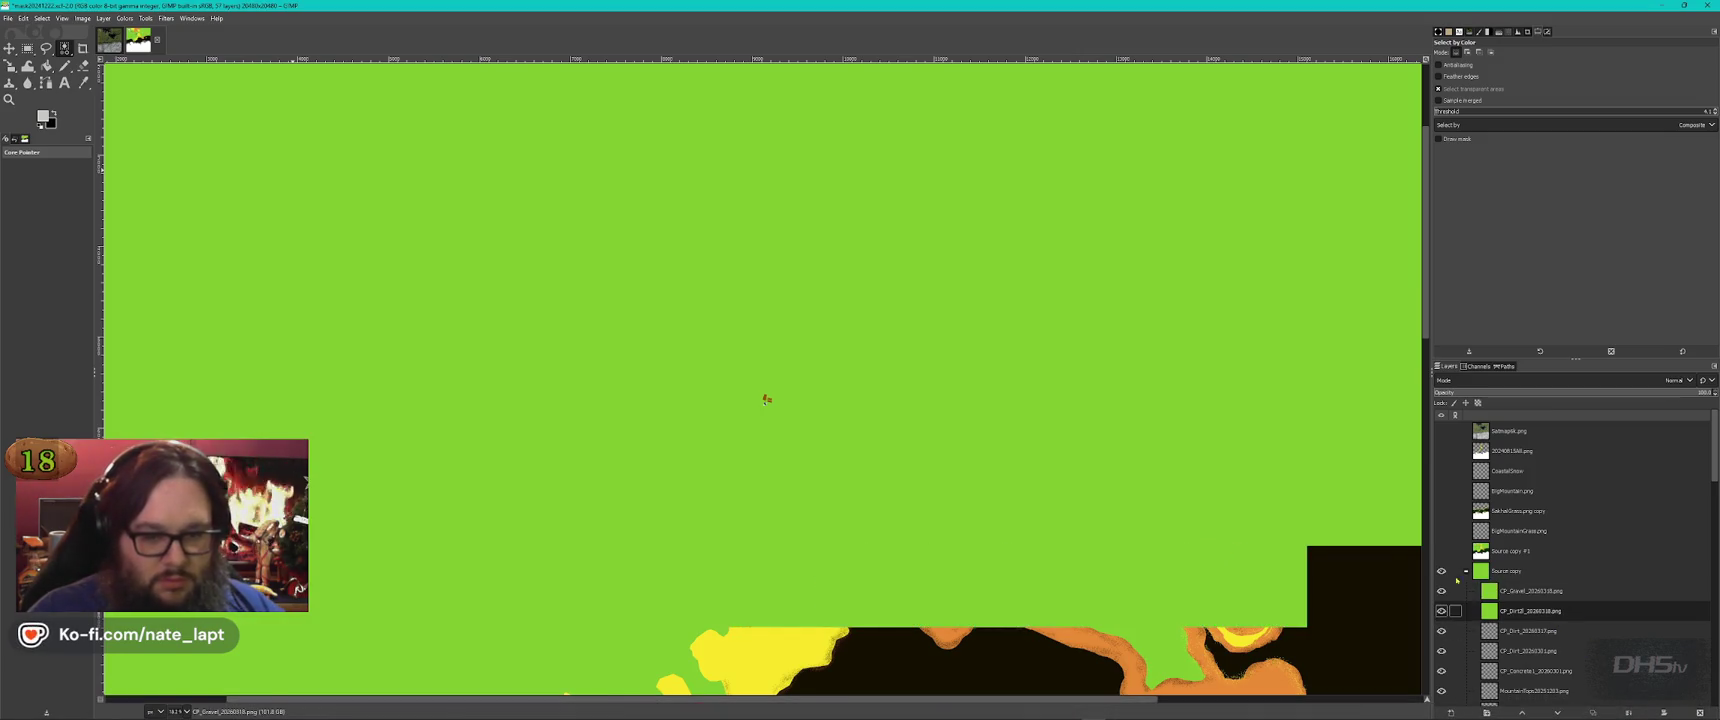
pyautogui.scroll(-3, 593, 226)
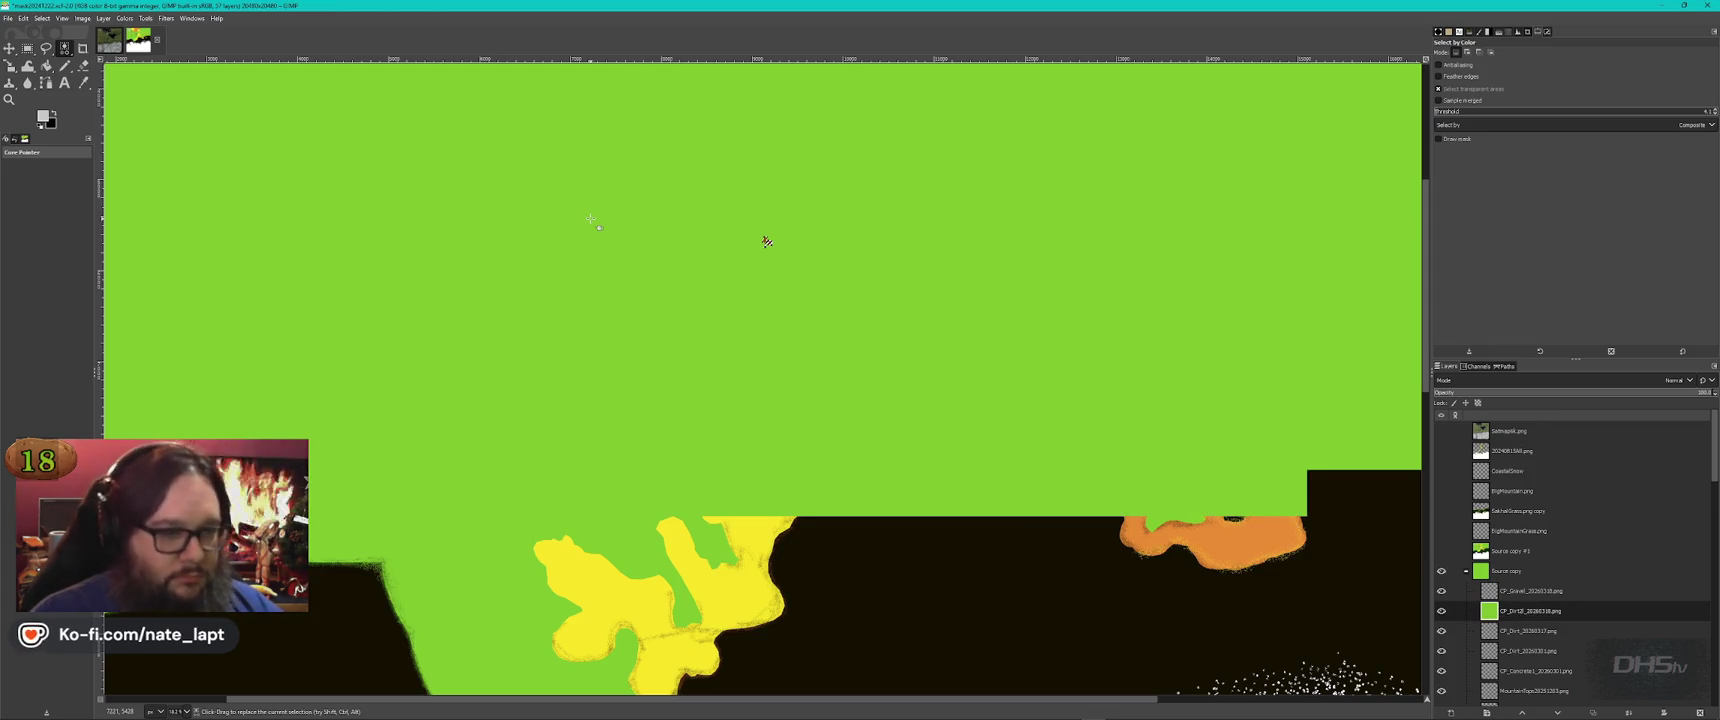
pyautogui.click(1572, 597)
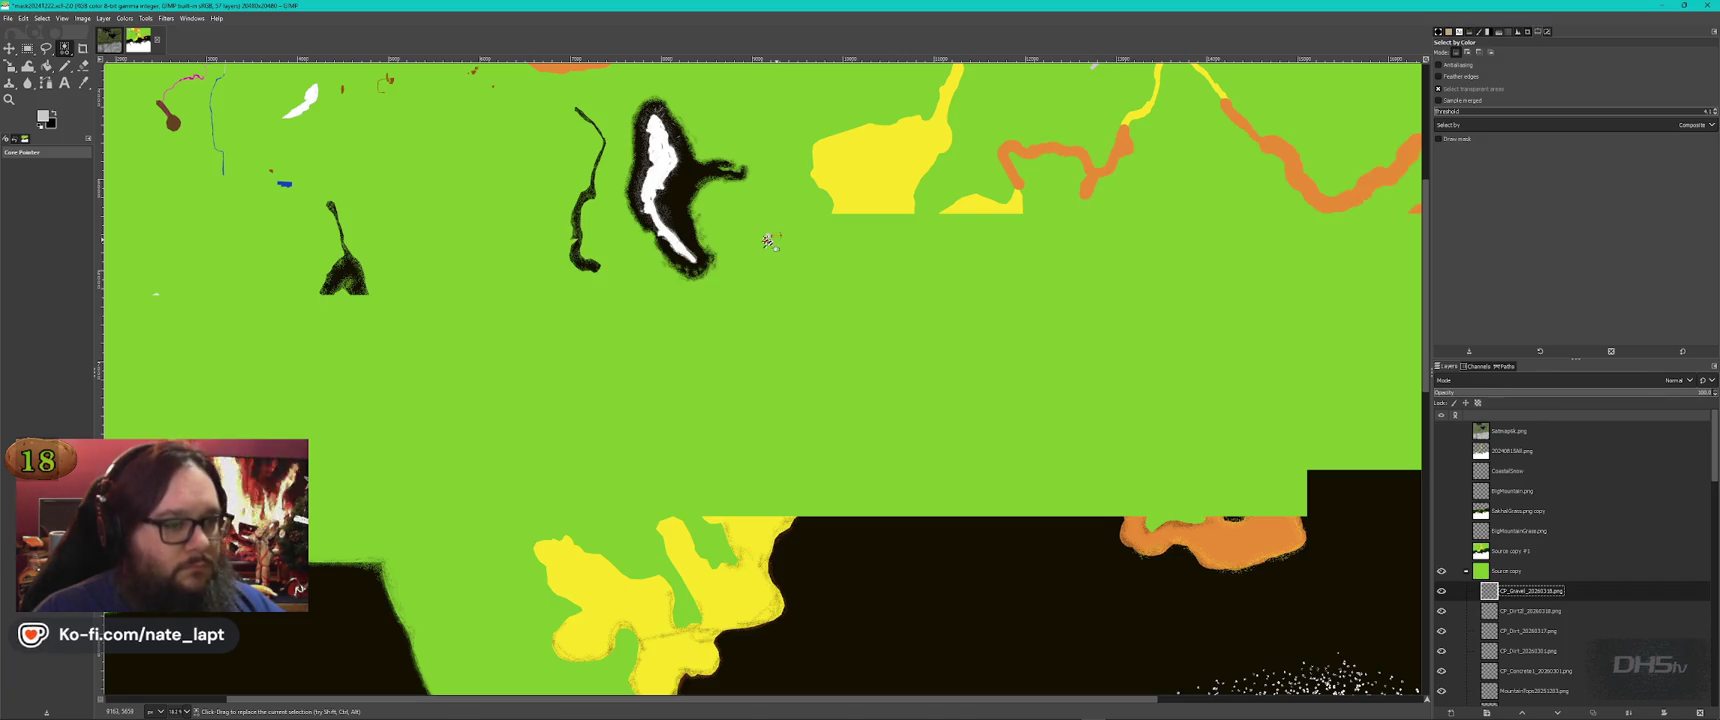
# Zoom in and select the blue gravel patch by its colour.
pyautogui.keyDown('ctrl'); pyautogui.scroll(6, 767, 242); pyautogui.keyUp('ctrl')
pyautogui.keyDown('ctrl'); pyautogui.scroll(3, 767, 242); pyautogui.keyUp('ctrl')
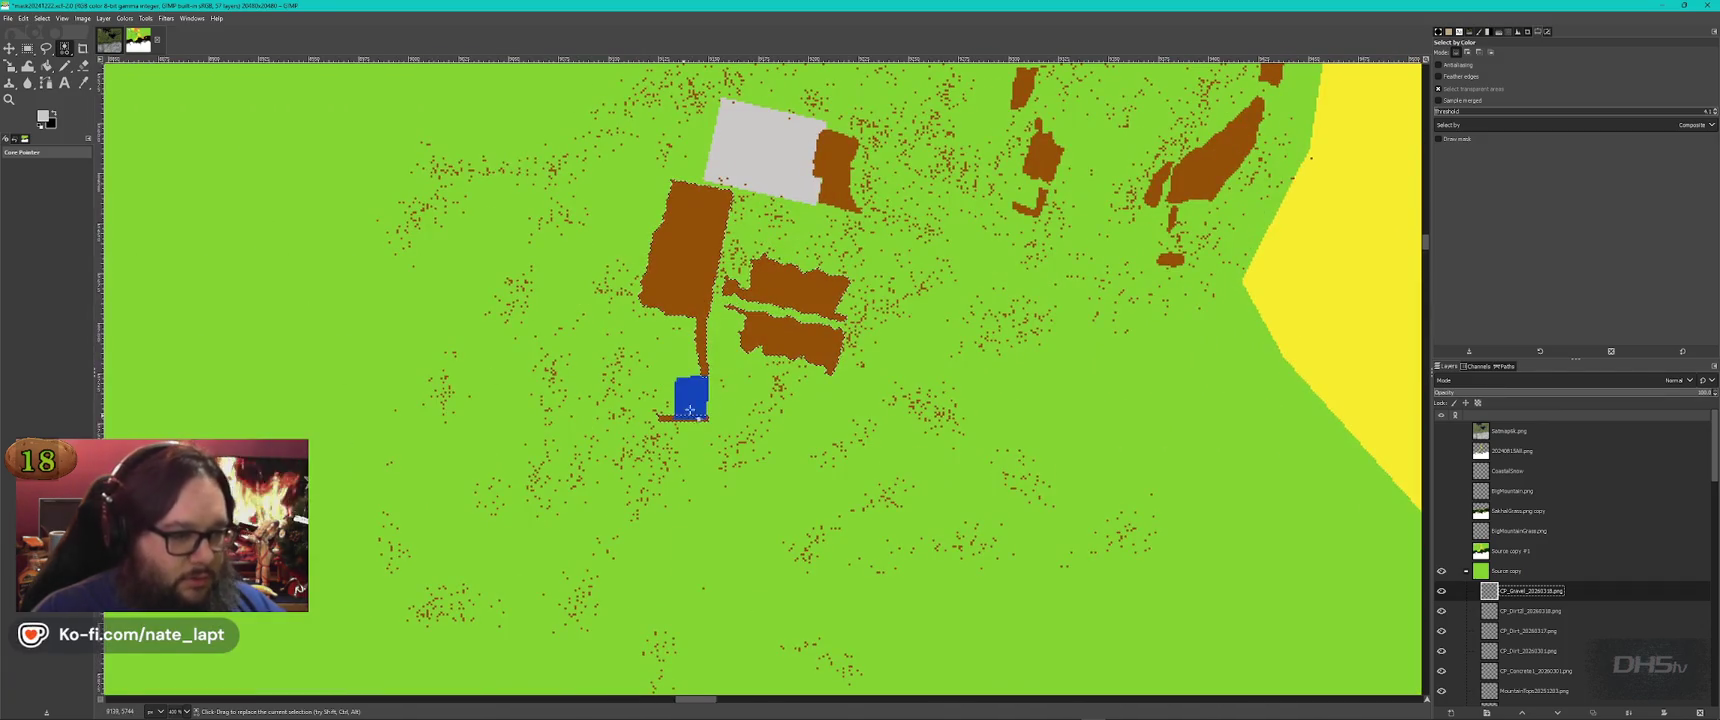
pyautogui.keyDown('ctrl'); pyautogui.scroll(2, 688, 411); pyautogui.keyUp('ctrl')
pyautogui.keyDown('ctrl'); pyautogui.scroll(1, 688, 411); pyautogui.keyUp('ctrl')
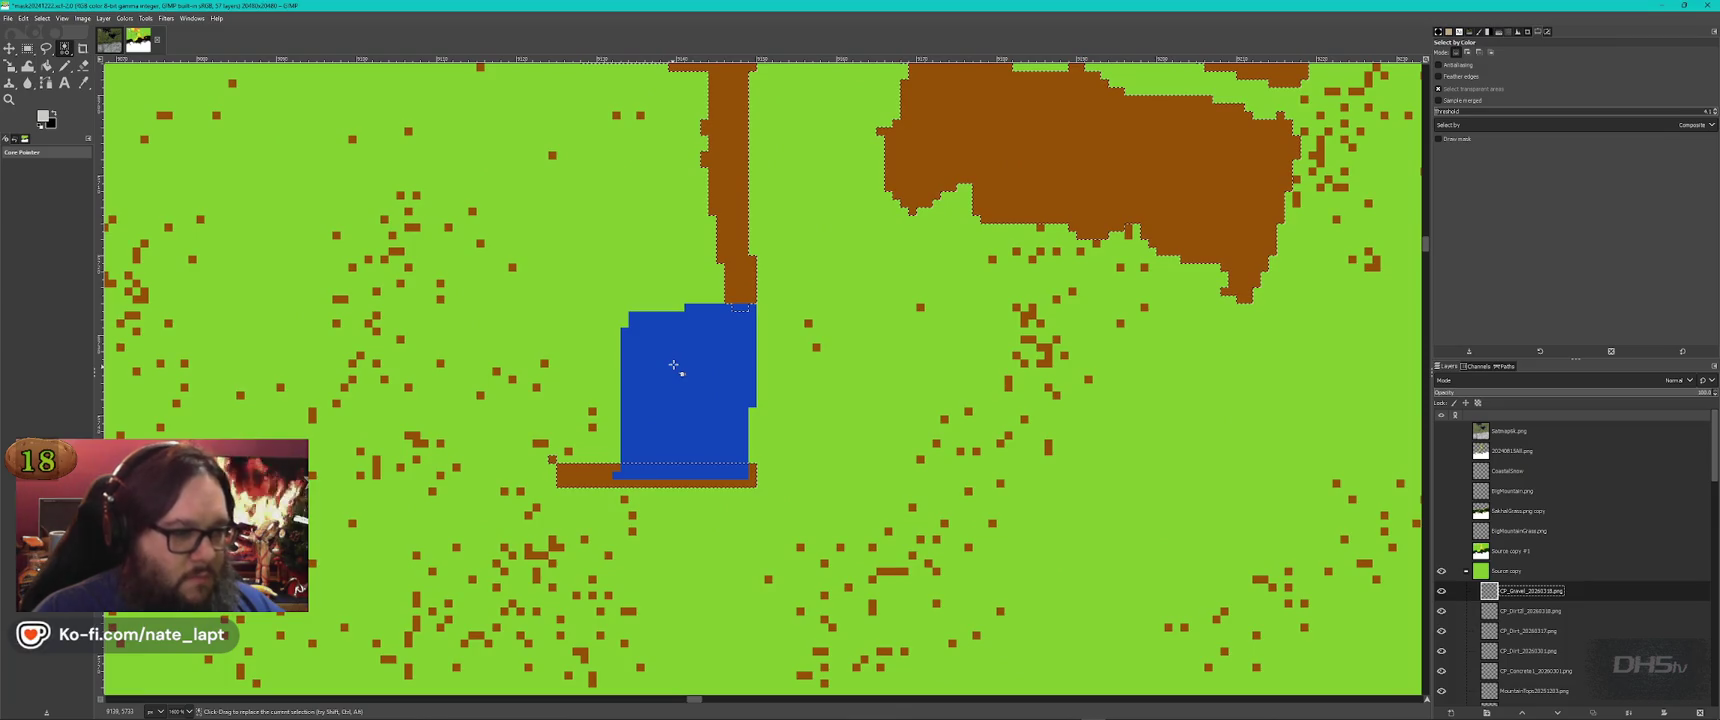
pyautogui.click(674, 366)
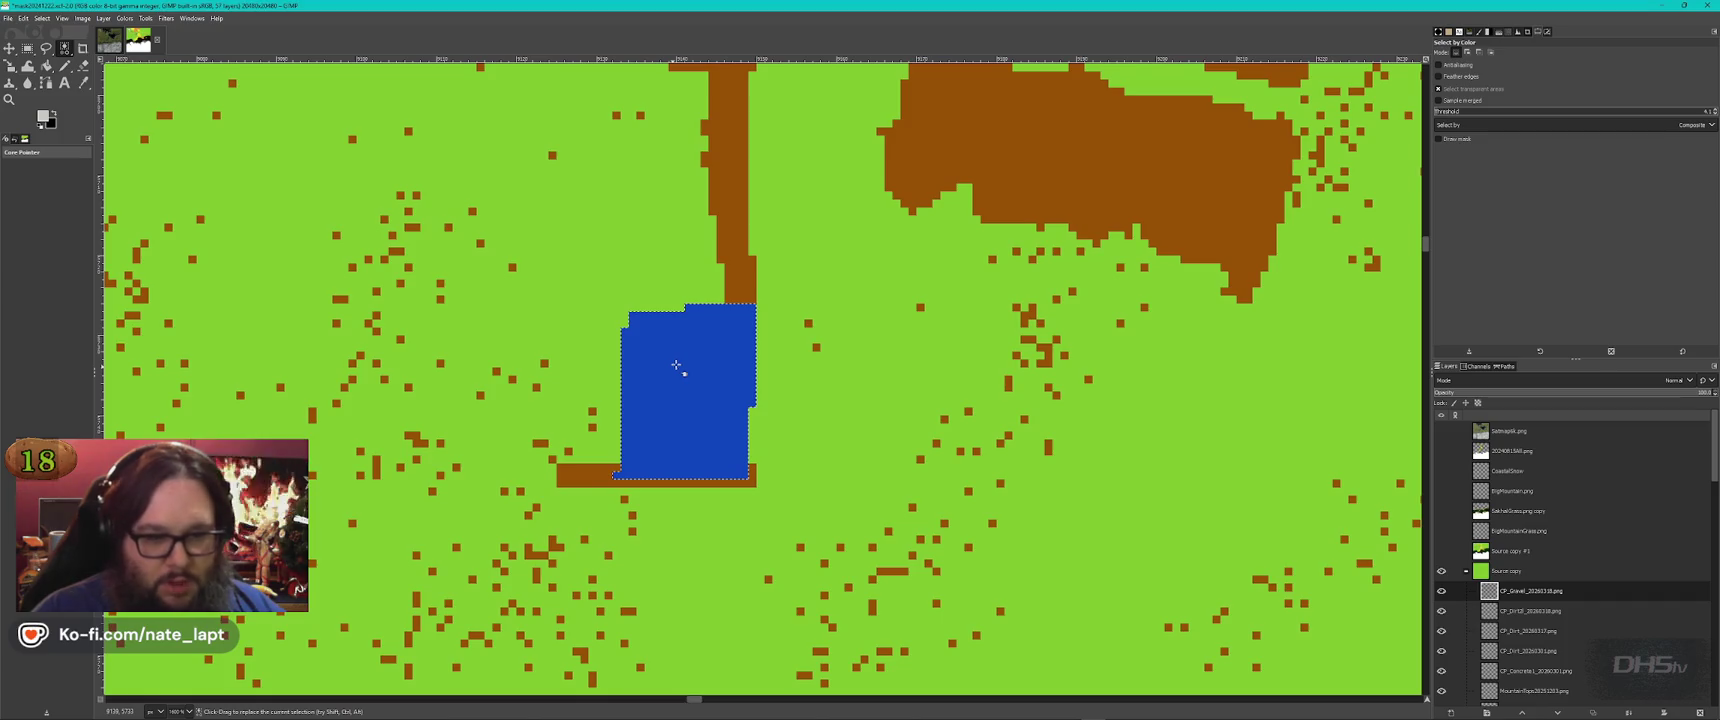
# Switch to the CP_Dirt layer and toggle its visibility to compare against the blue selection.
pyautogui.click(1530, 610)
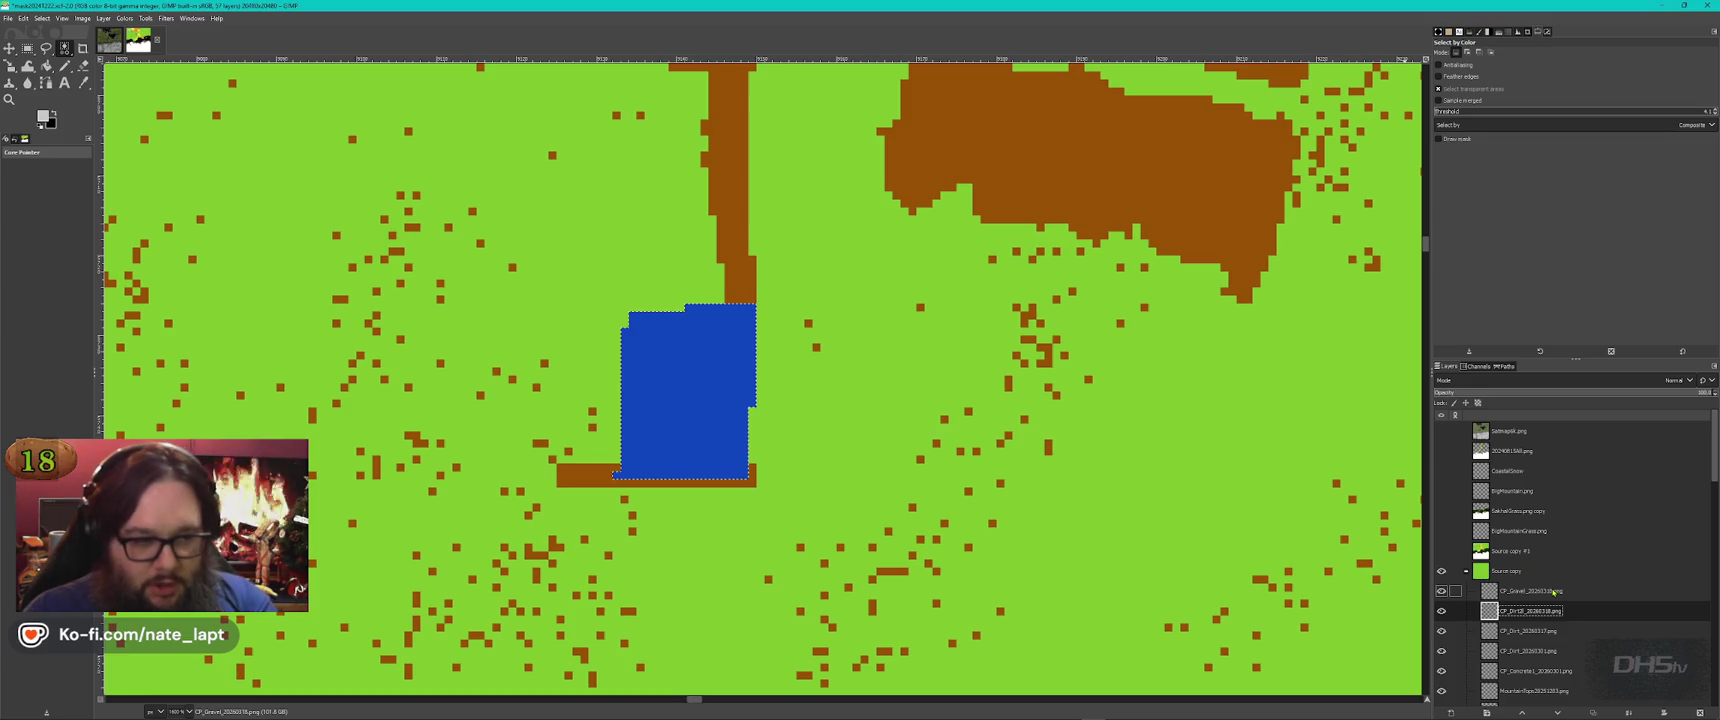
pyautogui.scroll(2, 581, 472)
pyautogui.scroll(-2, 581, 472)
pyautogui.keyDown('ctrl'); pyautogui.scroll(2, 620, 470); pyautogui.keyUp('ctrl')
pyautogui.keyDown('ctrl'); pyautogui.scroll(3, 700, 500); pyautogui.keyUp('ctrl')
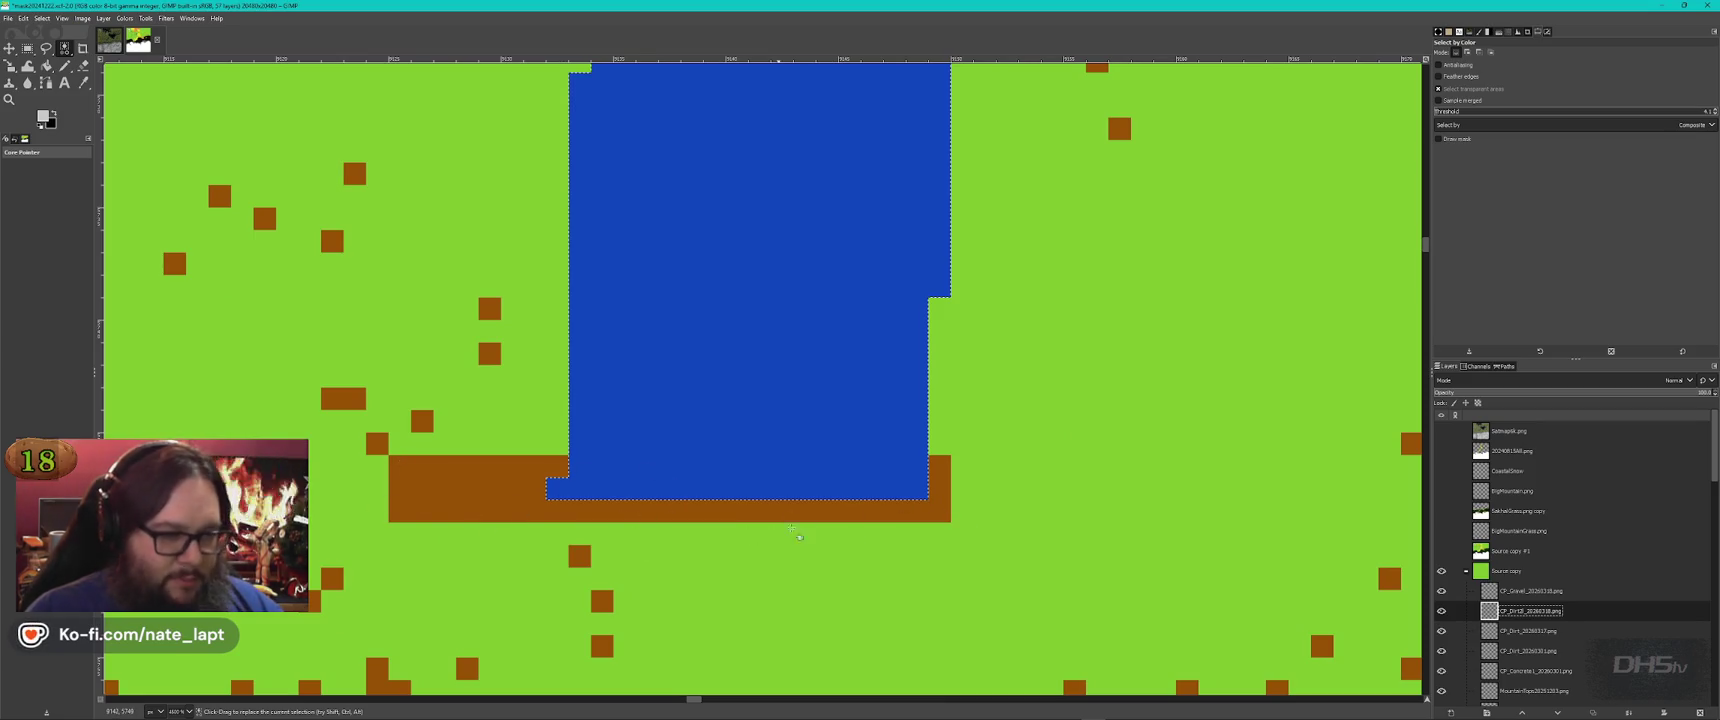
pyautogui.scroll(-1, 820, 530)
pyautogui.scroll(-1, 850, 522)
pyautogui.scroll(-1, 845, 518)
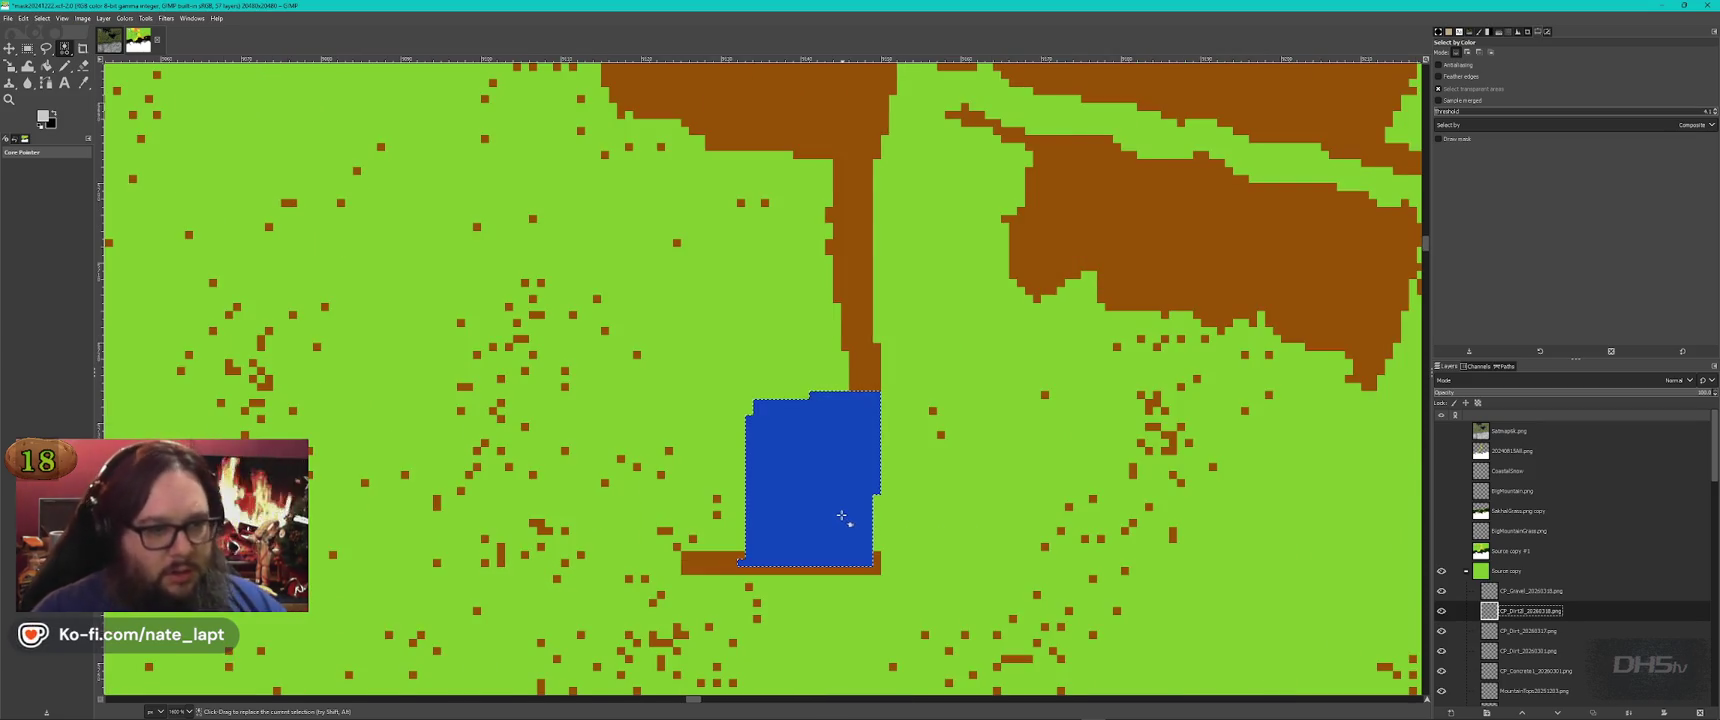
pyautogui.scroll(-1, 842, 516)
pyautogui.scroll(1, 1148, 343)
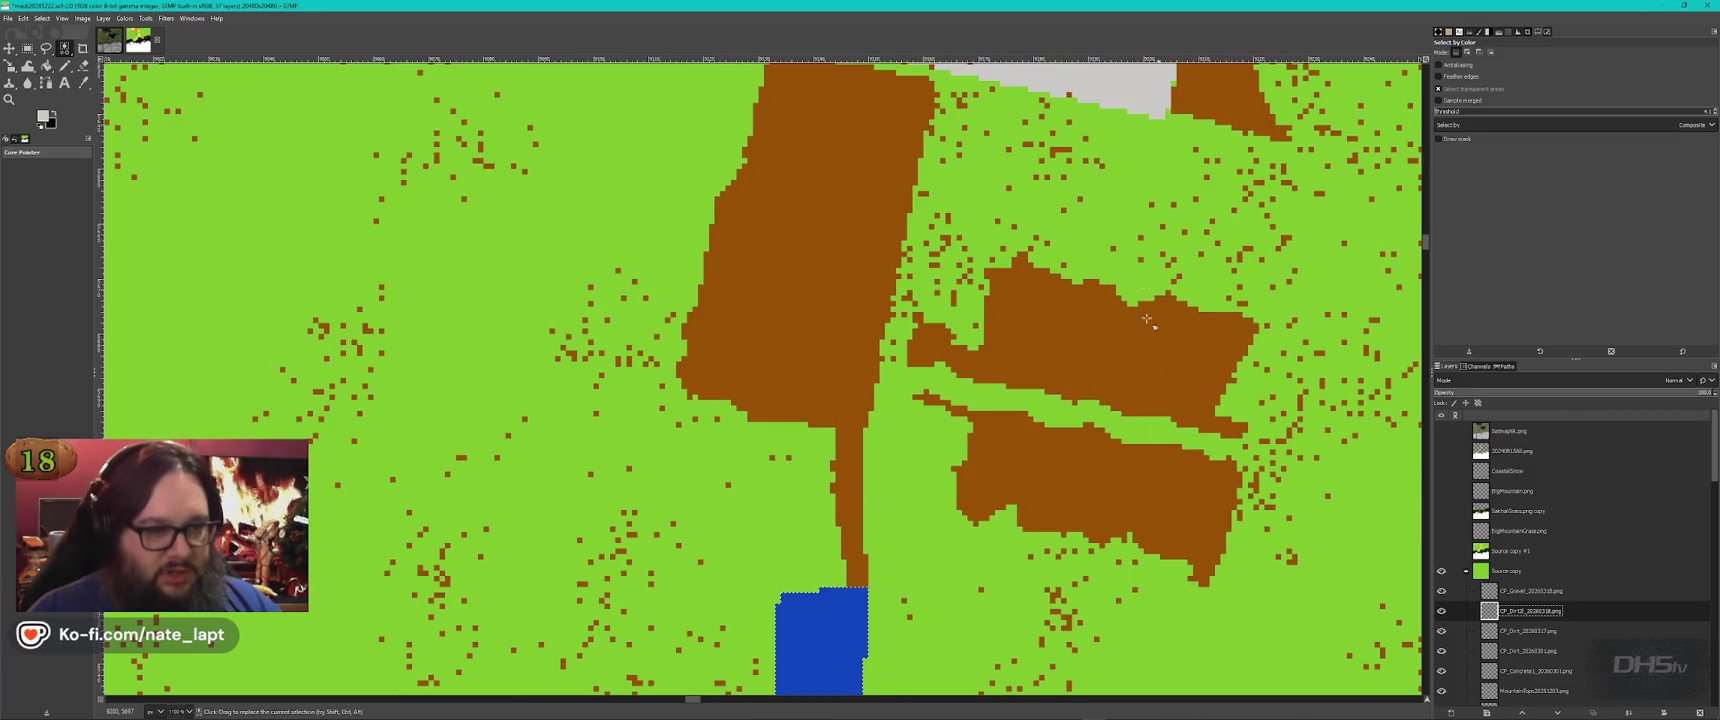
pyautogui.scroll(2, 1100, 400)
pyautogui.scroll(1, 1070, 450)
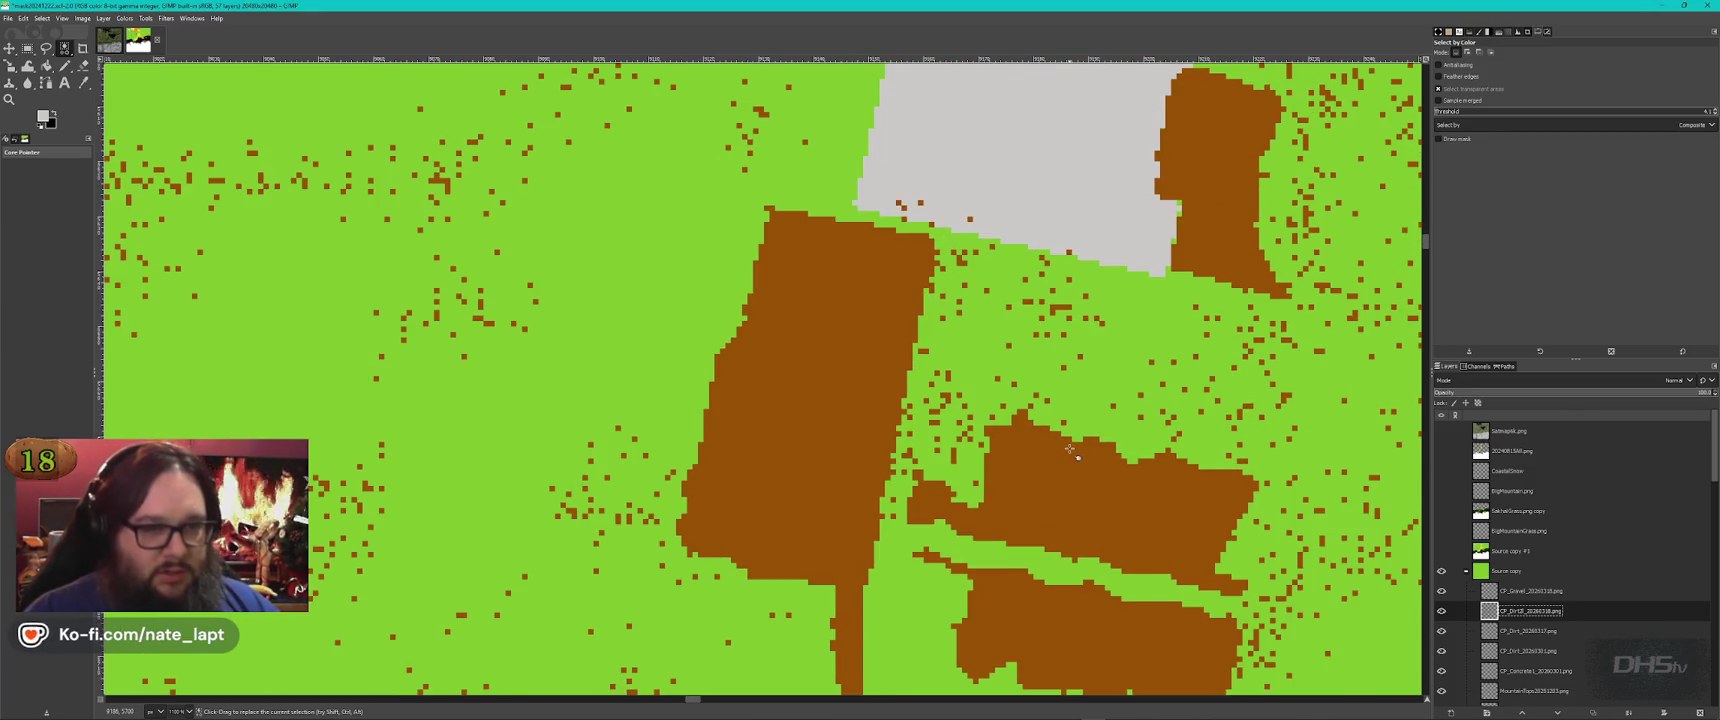
pyautogui.scroll(3, 1070, 450)
pyautogui.scroll(-9, 1070, 450)
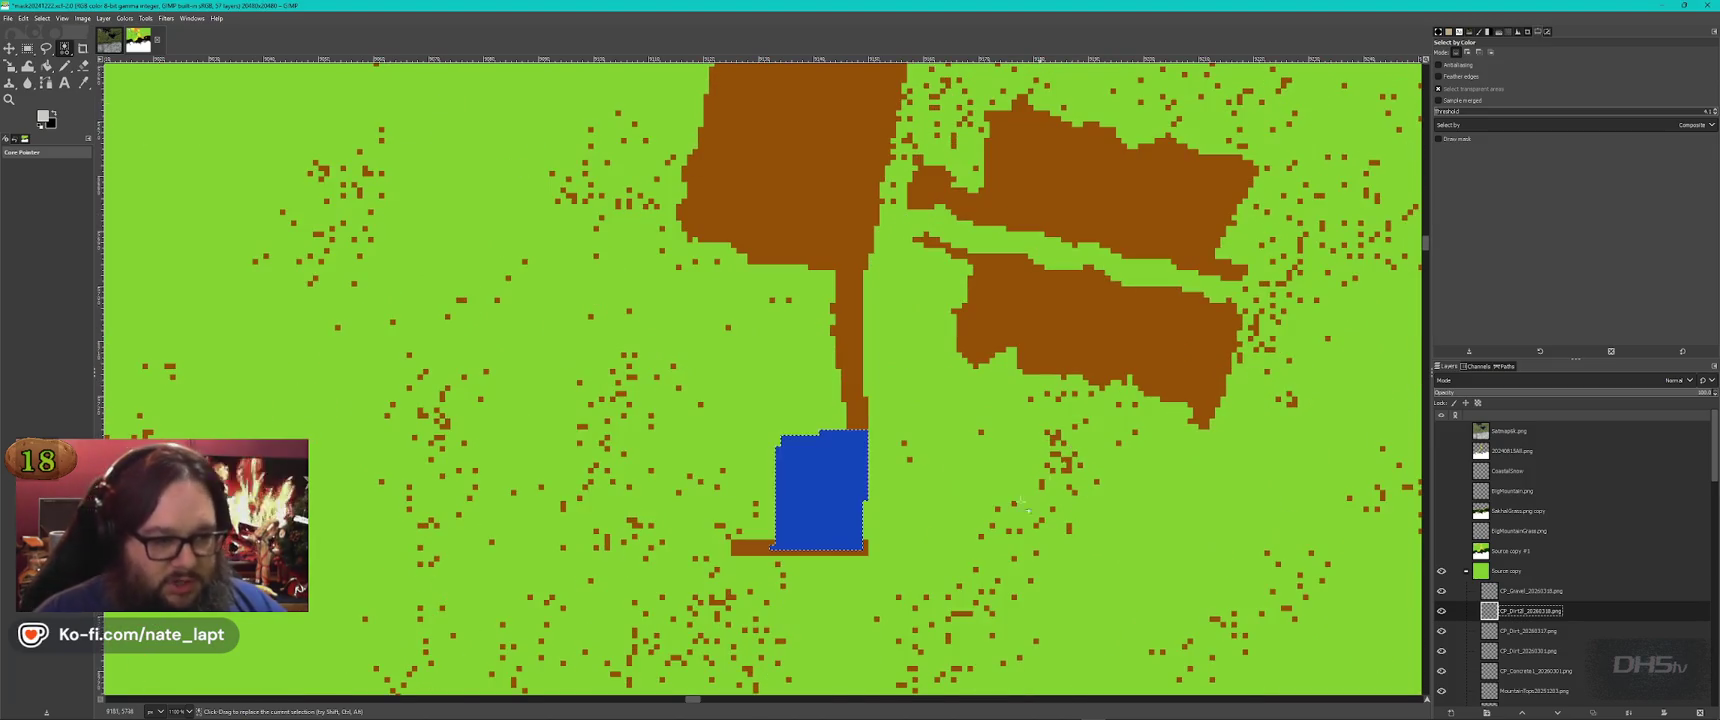
pyautogui.scroll(-4, 815, 507)
pyautogui.scroll(2, 815, 507)
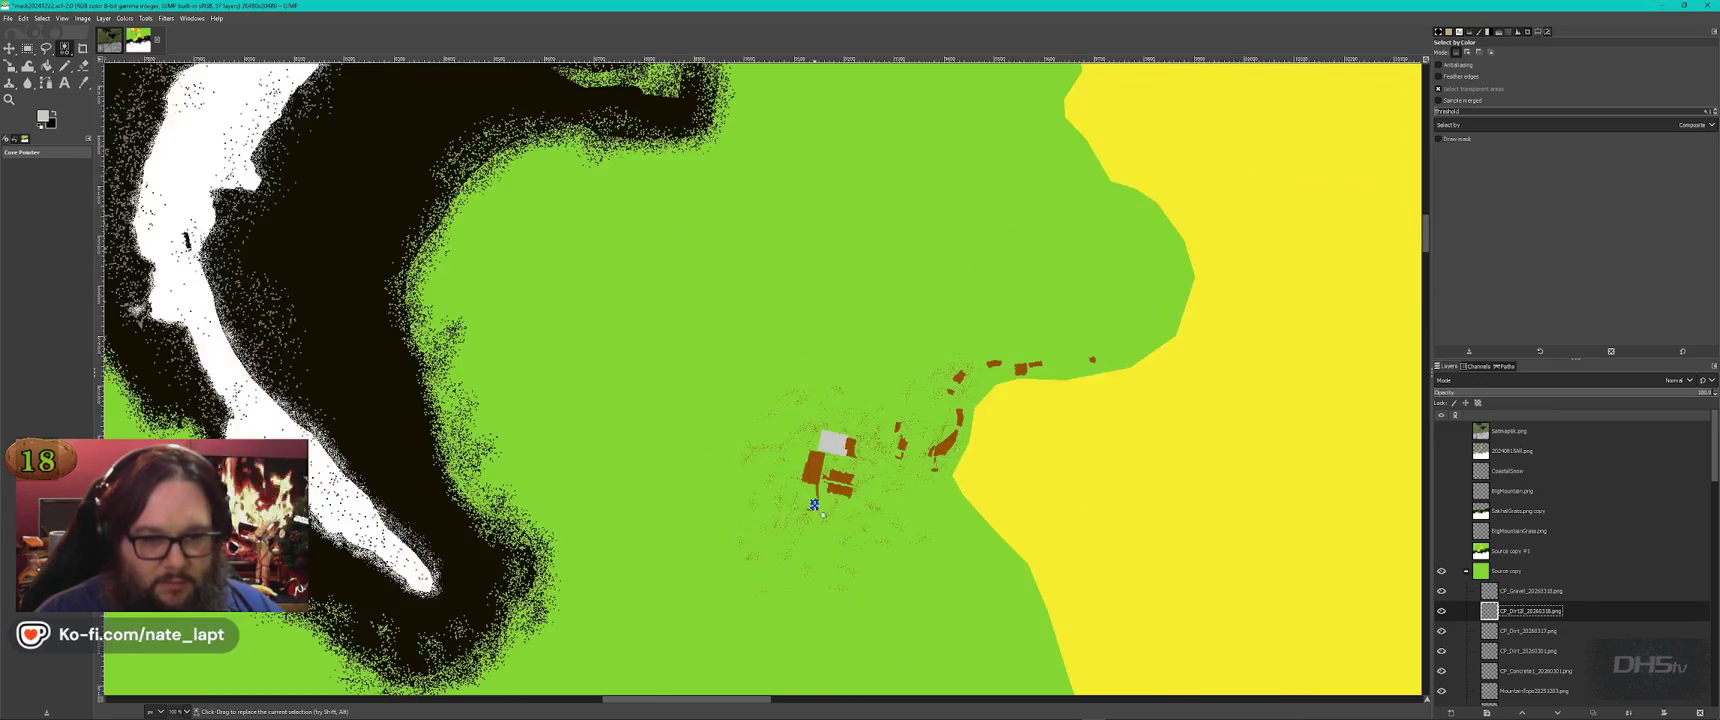
pyautogui.scroll(2, 815, 507)
pyautogui.click(1441, 611)
pyautogui.click(1441, 611)
pyautogui.scroll(-3, 1560, 640)
pyautogui.scroll(-2, 1569, 643)
pyautogui.scroll(-3, 1569, 643)
pyautogui.scroll(-3, 1575, 638)
pyautogui.scroll(-2, 1581, 632)
pyautogui.scroll(-3, 1575, 628)
pyautogui.scroll(-3, 1555, 615)
pyautogui.scroll(-3, 1535, 600)
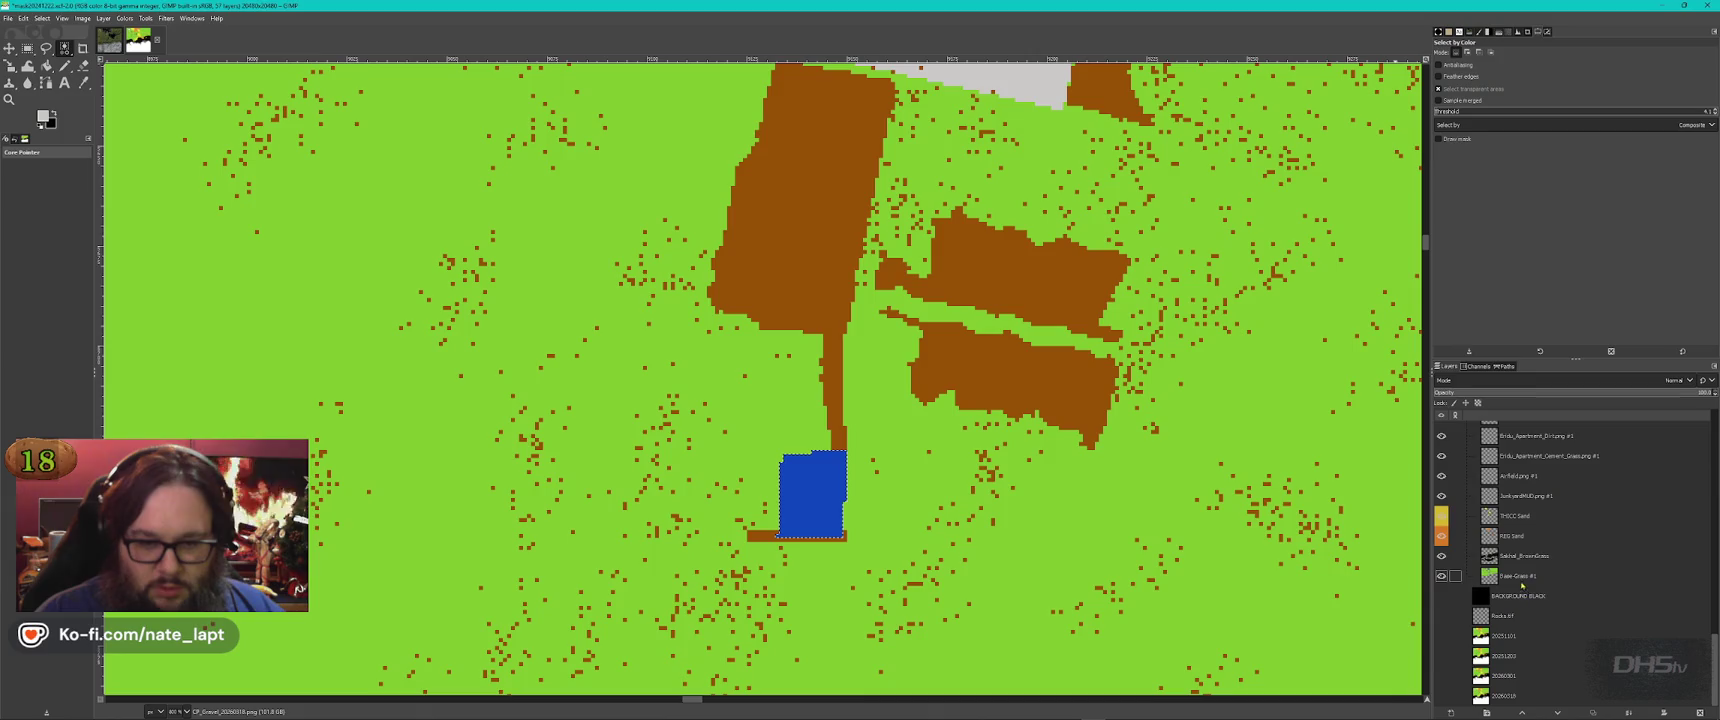
pyautogui.click(1520, 580)
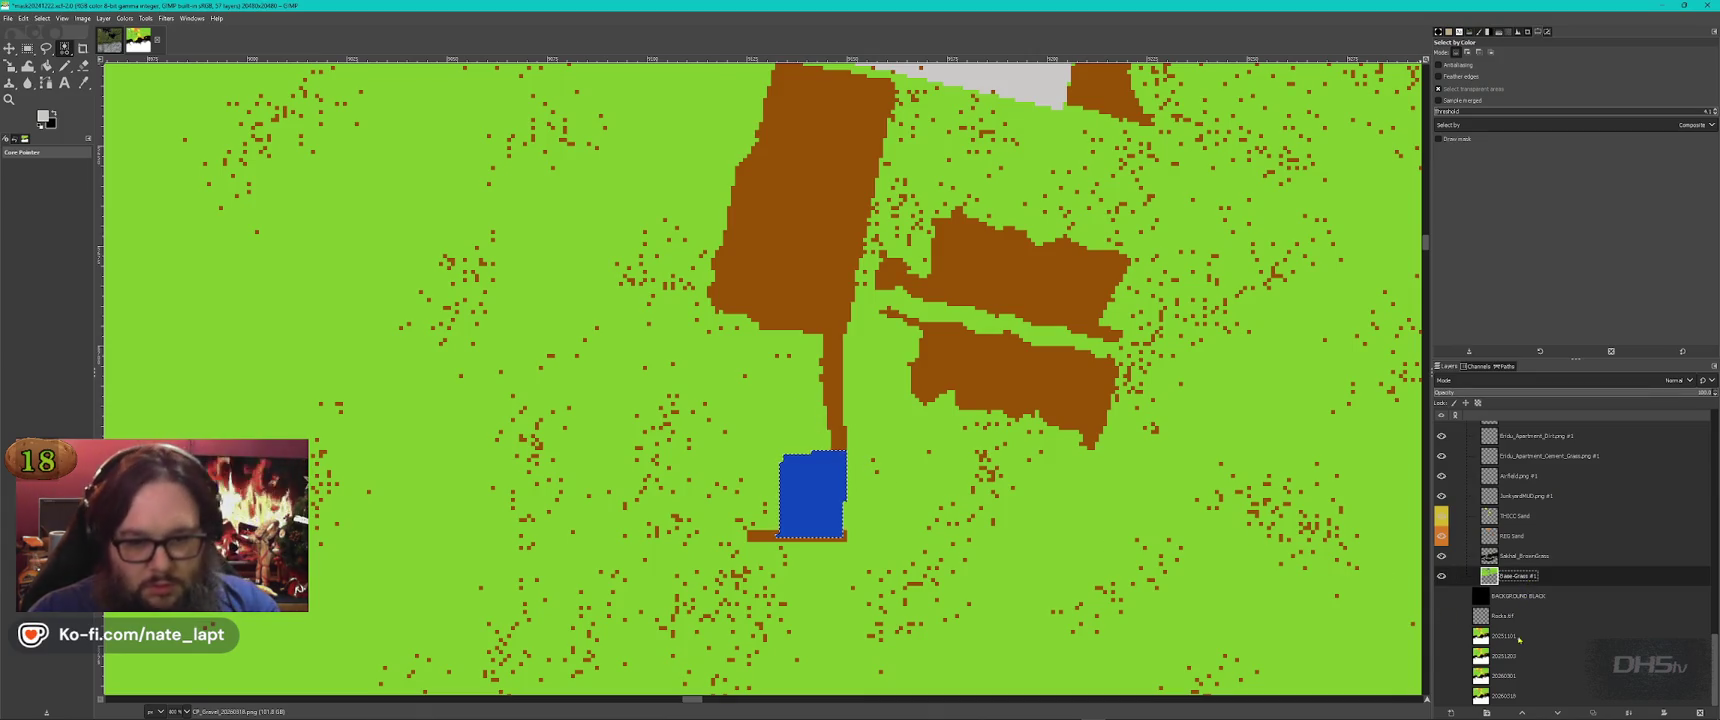
pyautogui.scroll(3, 1524, 575)
pyautogui.scroll(3, 1526, 570)
pyautogui.scroll(3, 1526, 568)
pyautogui.scroll(3, 1526, 568)
pyautogui.scroll(3, 1526, 568)
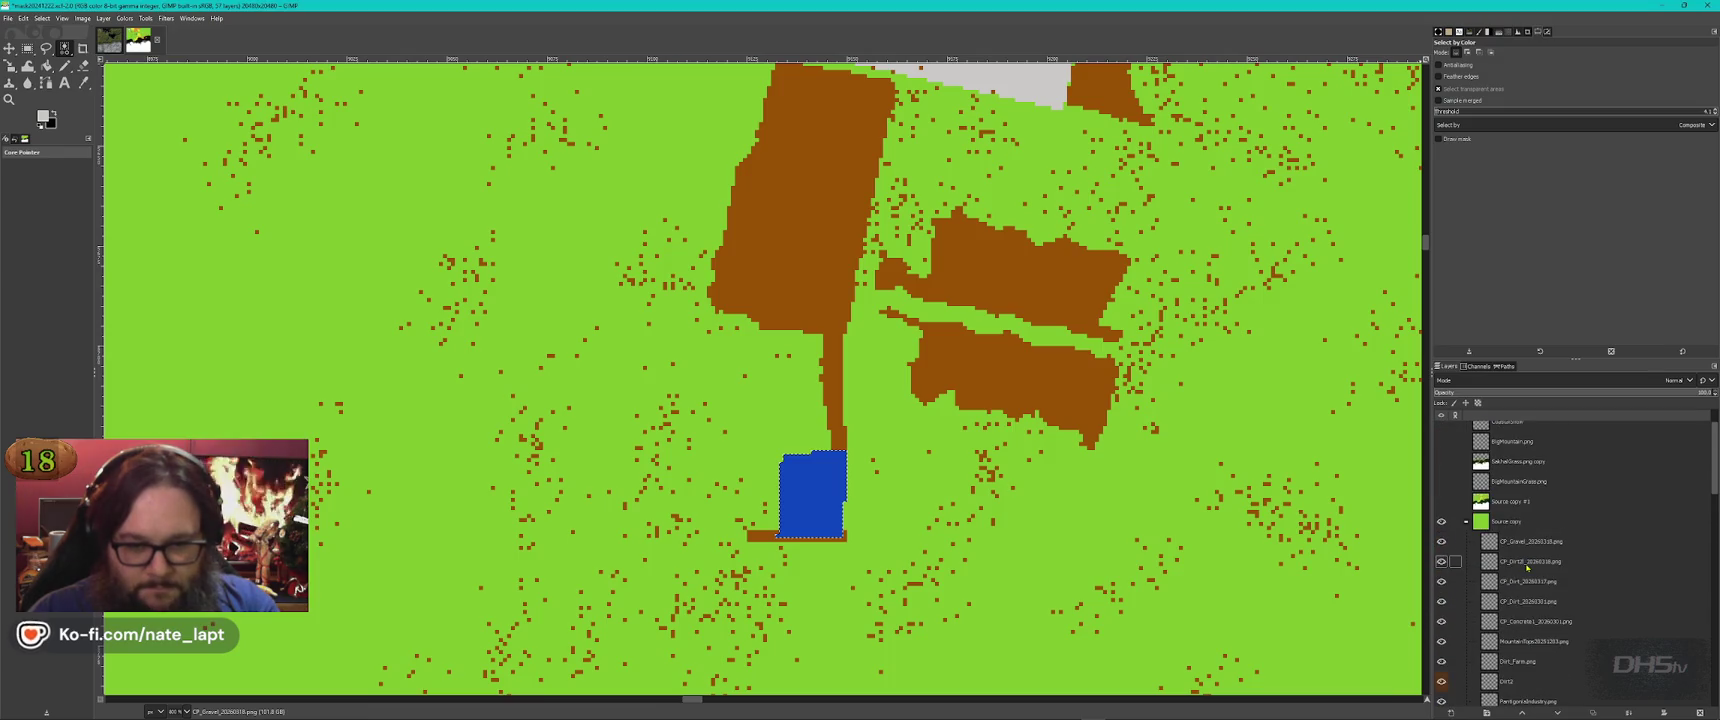
pyautogui.click(1443, 562)
pyautogui.click(1443, 562)
pyautogui.click(1442, 543)
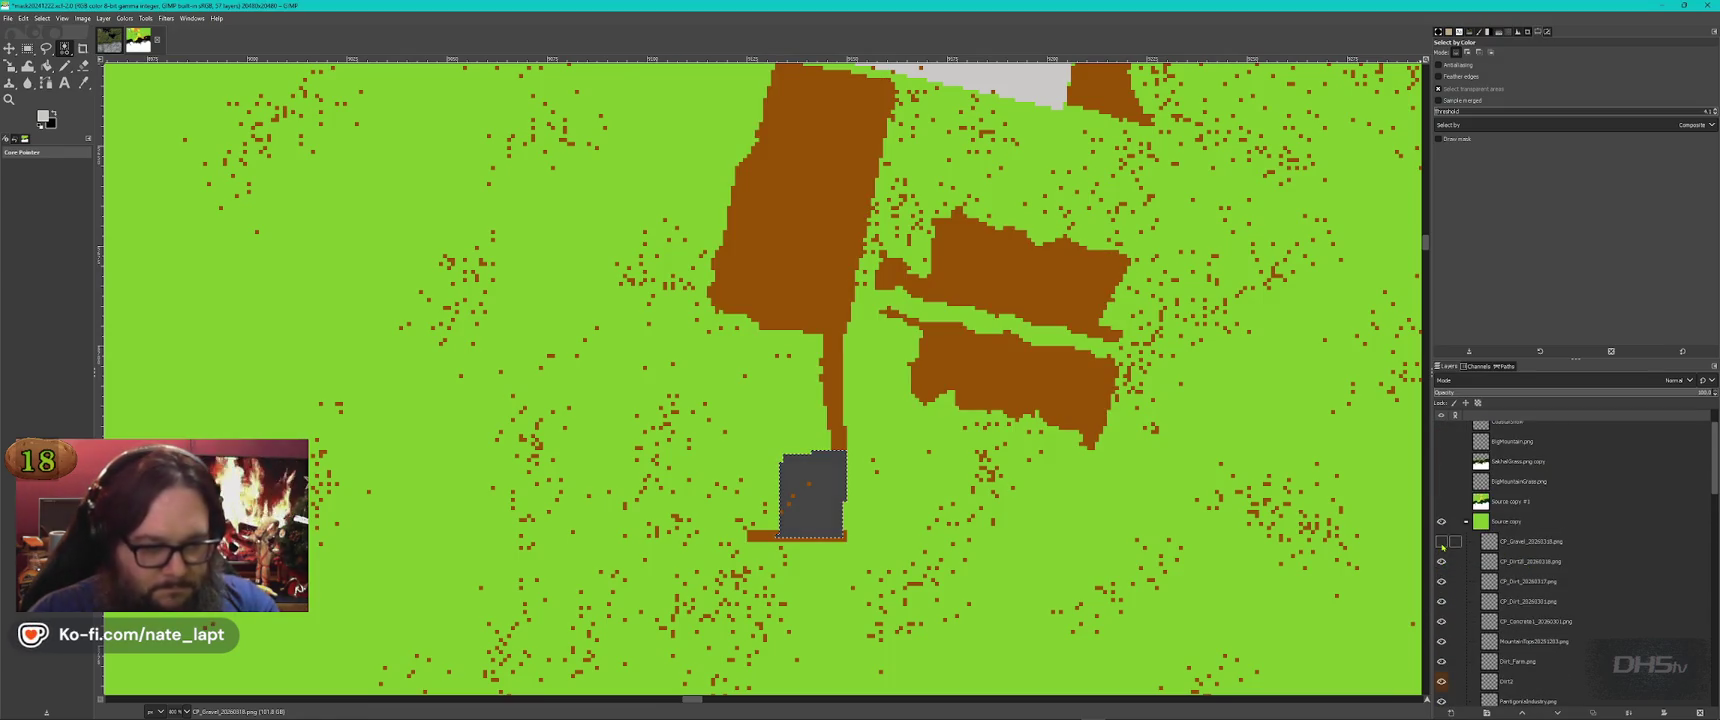
pyautogui.click(1442, 543)
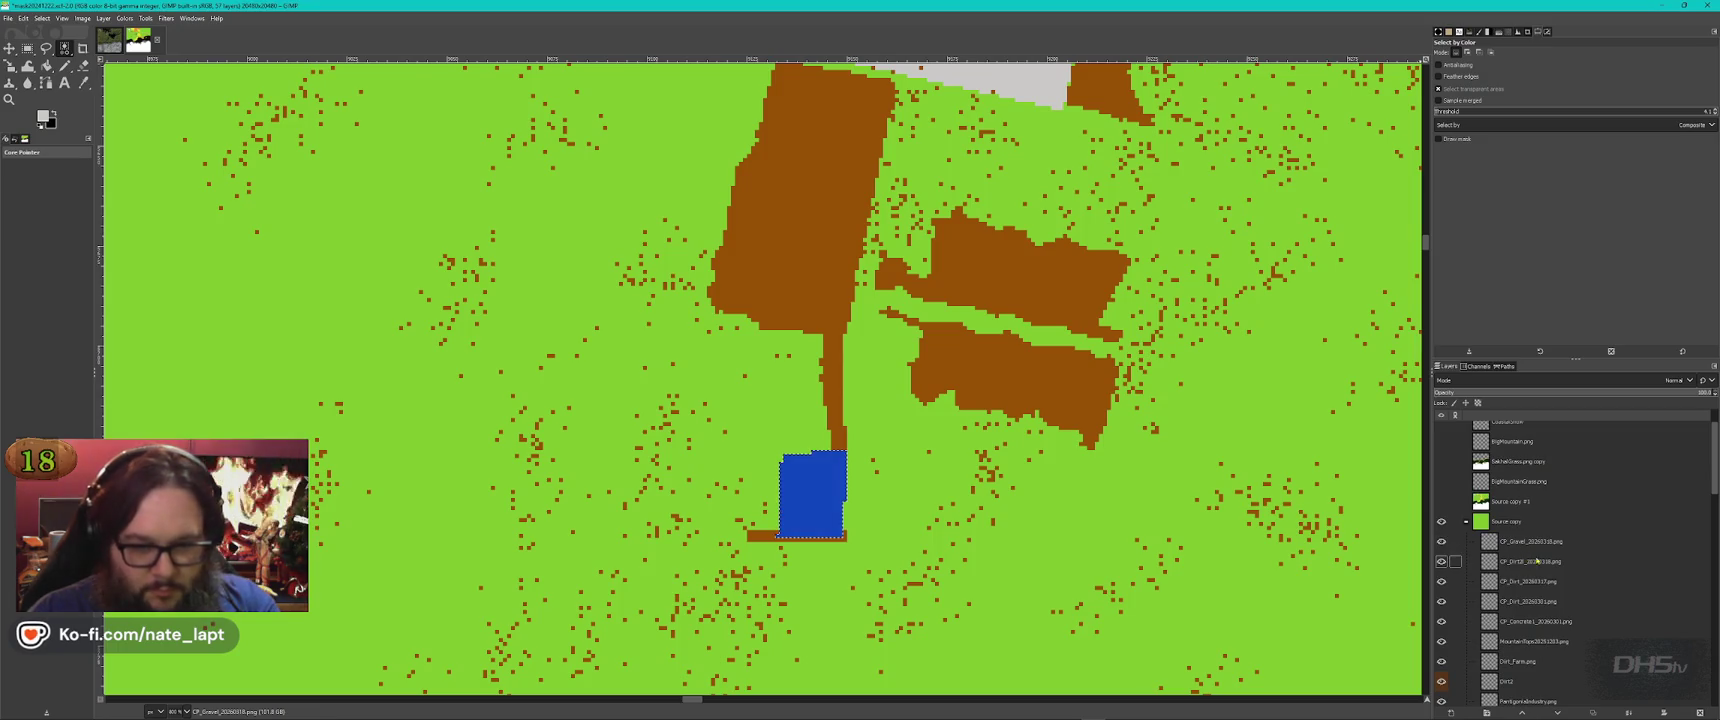
pyautogui.click(1441, 562)
pyautogui.click(1441, 563)
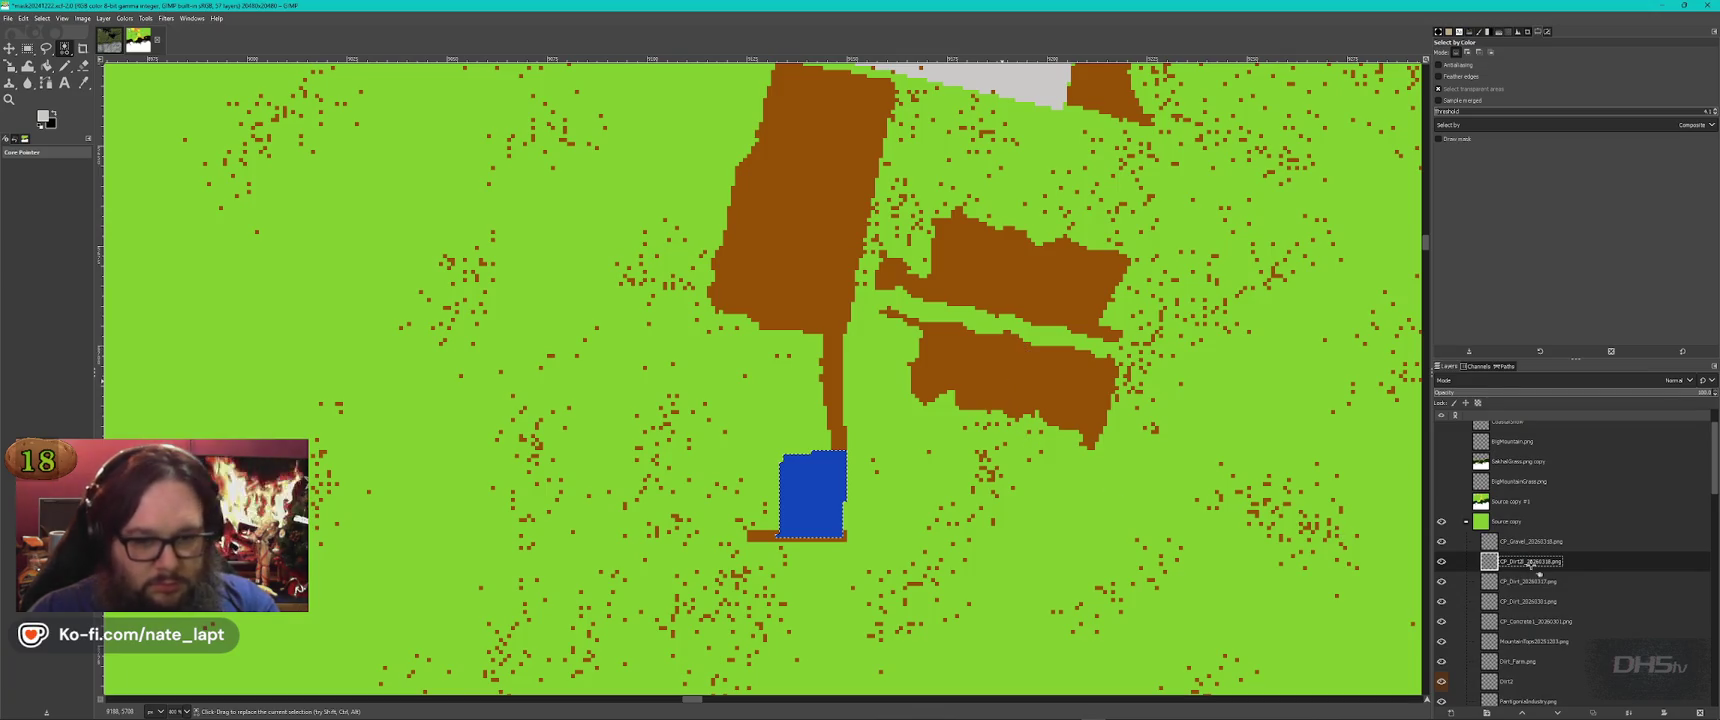
pyautogui.scroll(-5, 1545, 632)
pyautogui.scroll(-5, 1545, 635)
pyautogui.scroll(-5, 1545, 645)
pyautogui.click(1545, 650)
pyautogui.click(1148, 538)
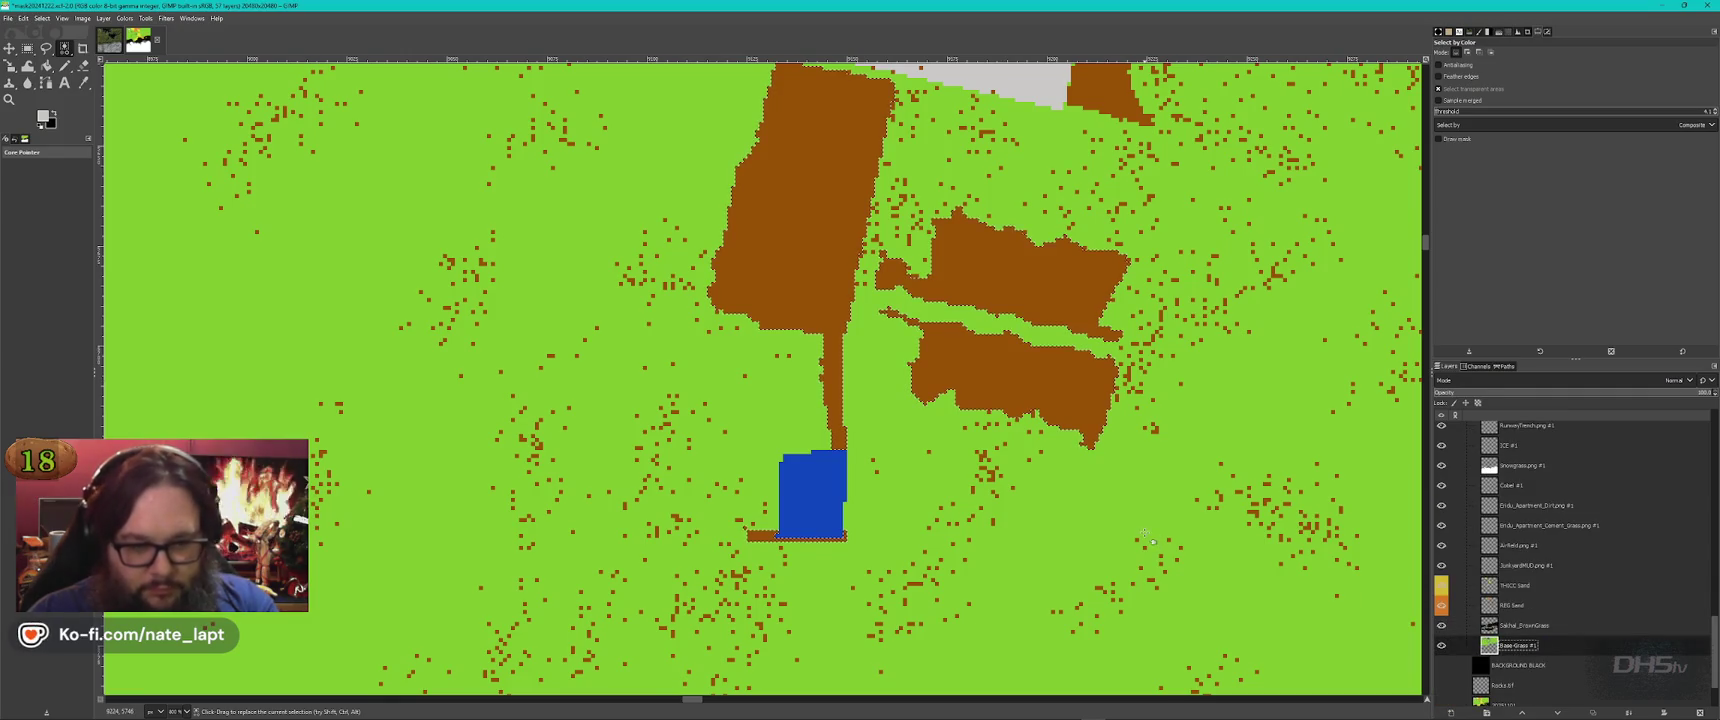
pyautogui.scroll(2, 1540, 573)
pyautogui.scroll(4, 1540, 573)
pyautogui.scroll(4, 1540, 573)
pyautogui.scroll(1, 1540, 573)
pyautogui.scroll(4, 1540, 573)
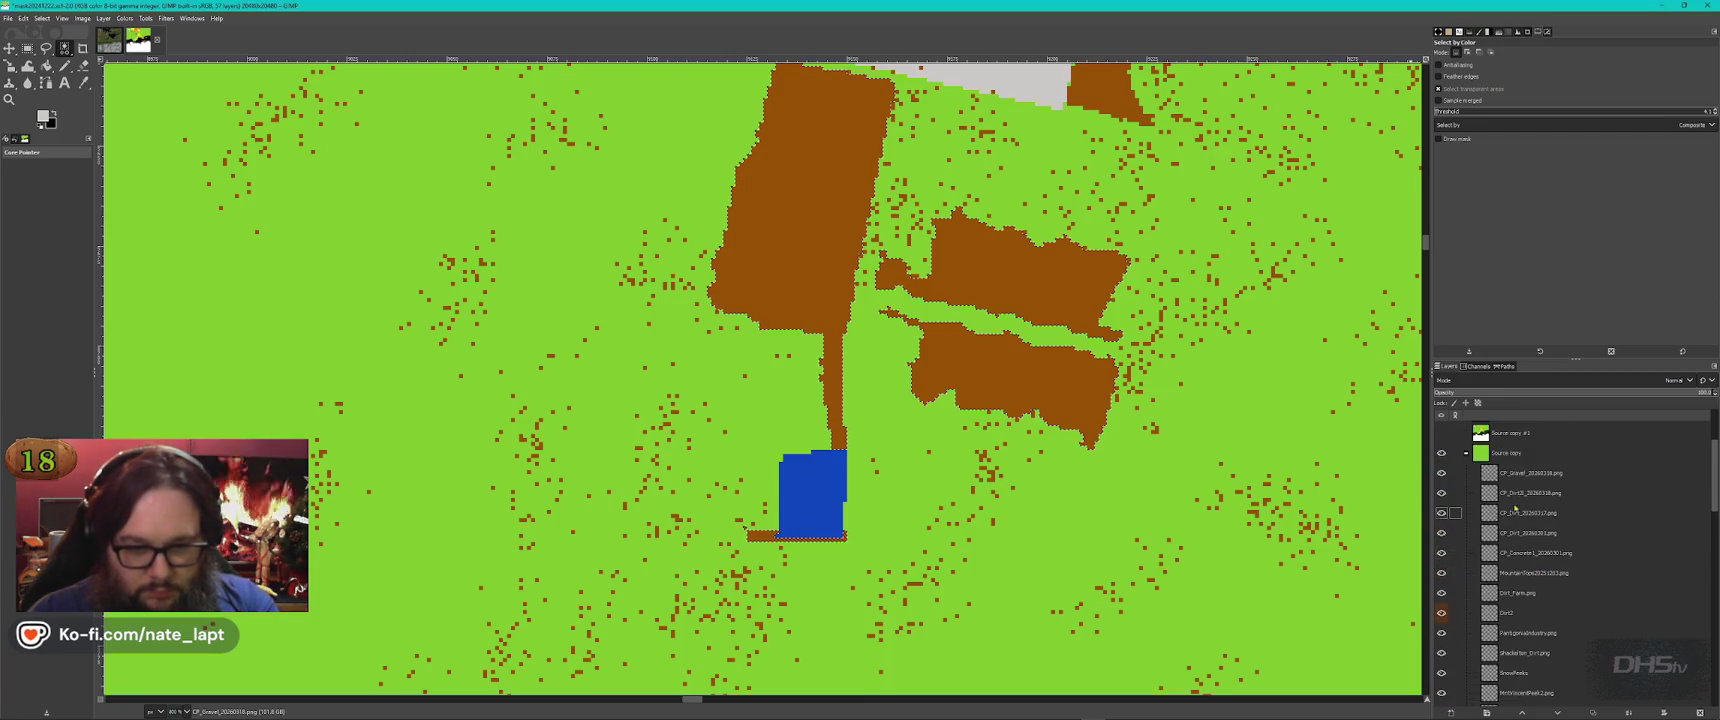
pyautogui.click(1441, 473)
pyautogui.click(1441, 473)
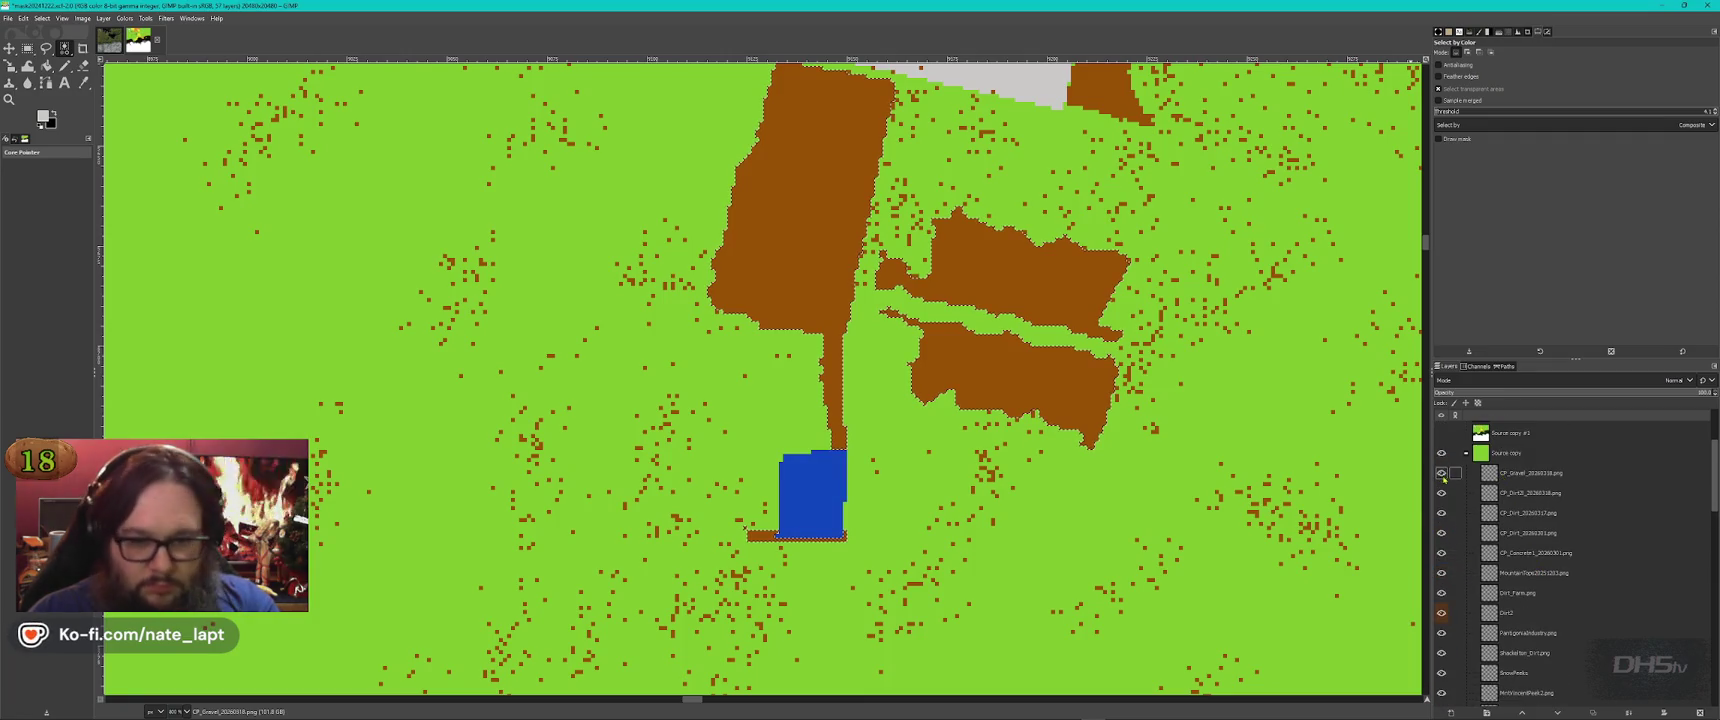
pyautogui.click(1441, 493)
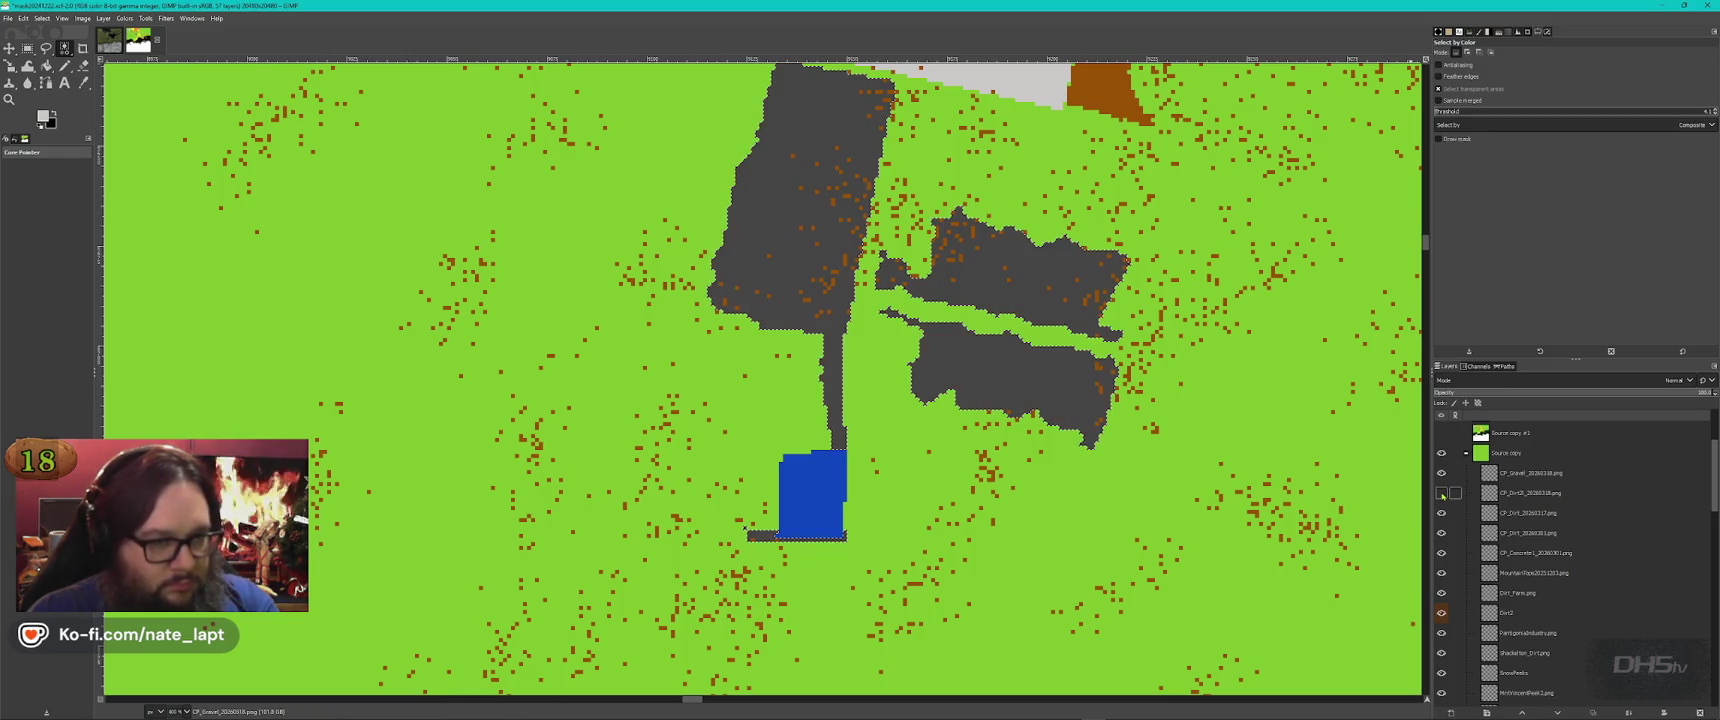
pyautogui.click(1441, 493)
pyautogui.click(1441, 493)
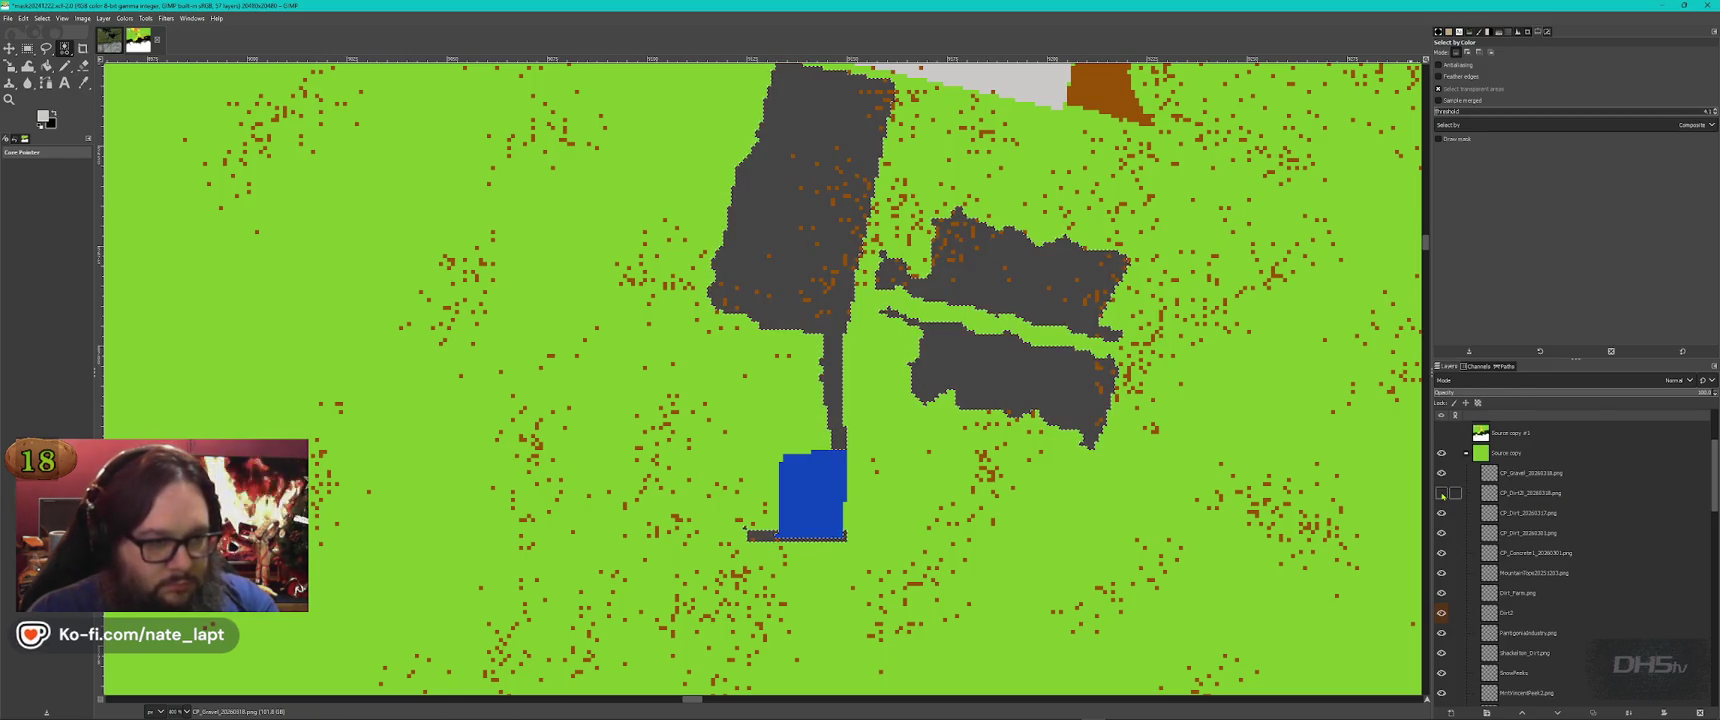
pyautogui.click(1441, 493)
pyautogui.click(1441, 493)
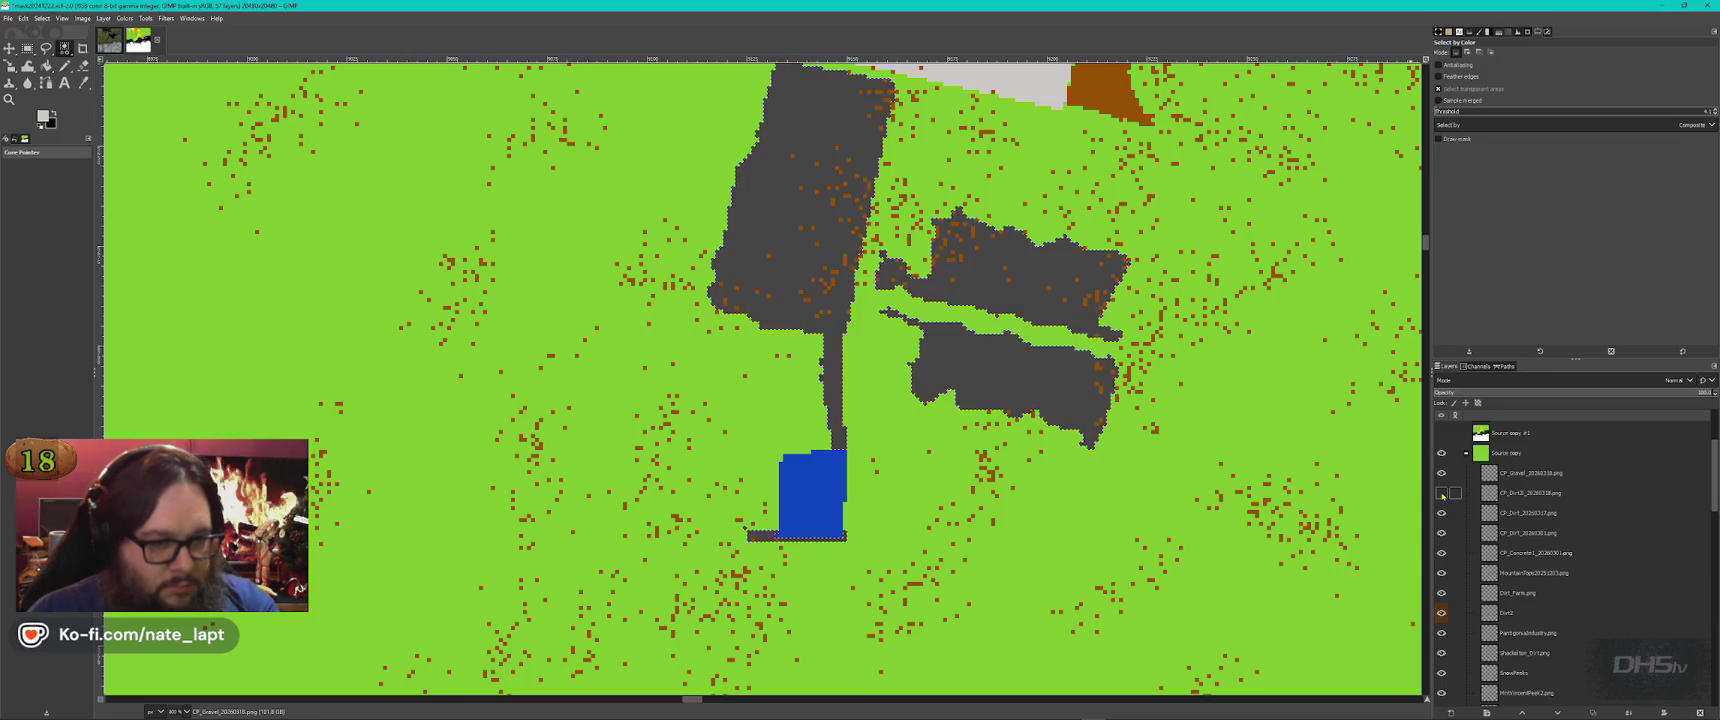
pyautogui.click(1441, 493)
pyautogui.click(1441, 493)
pyautogui.click(1441, 493)
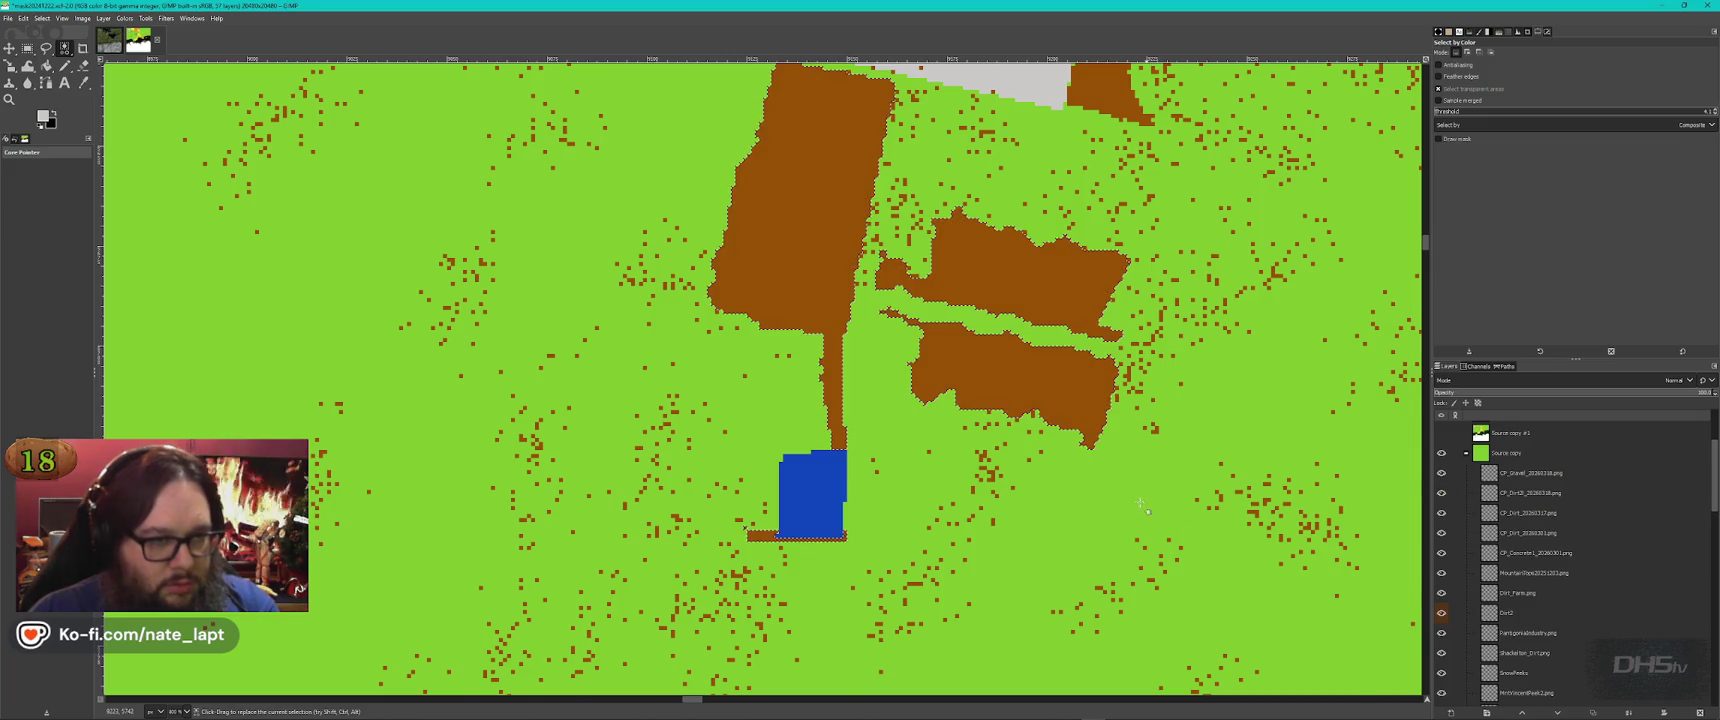
pyautogui.scroll(5, 760, 380)
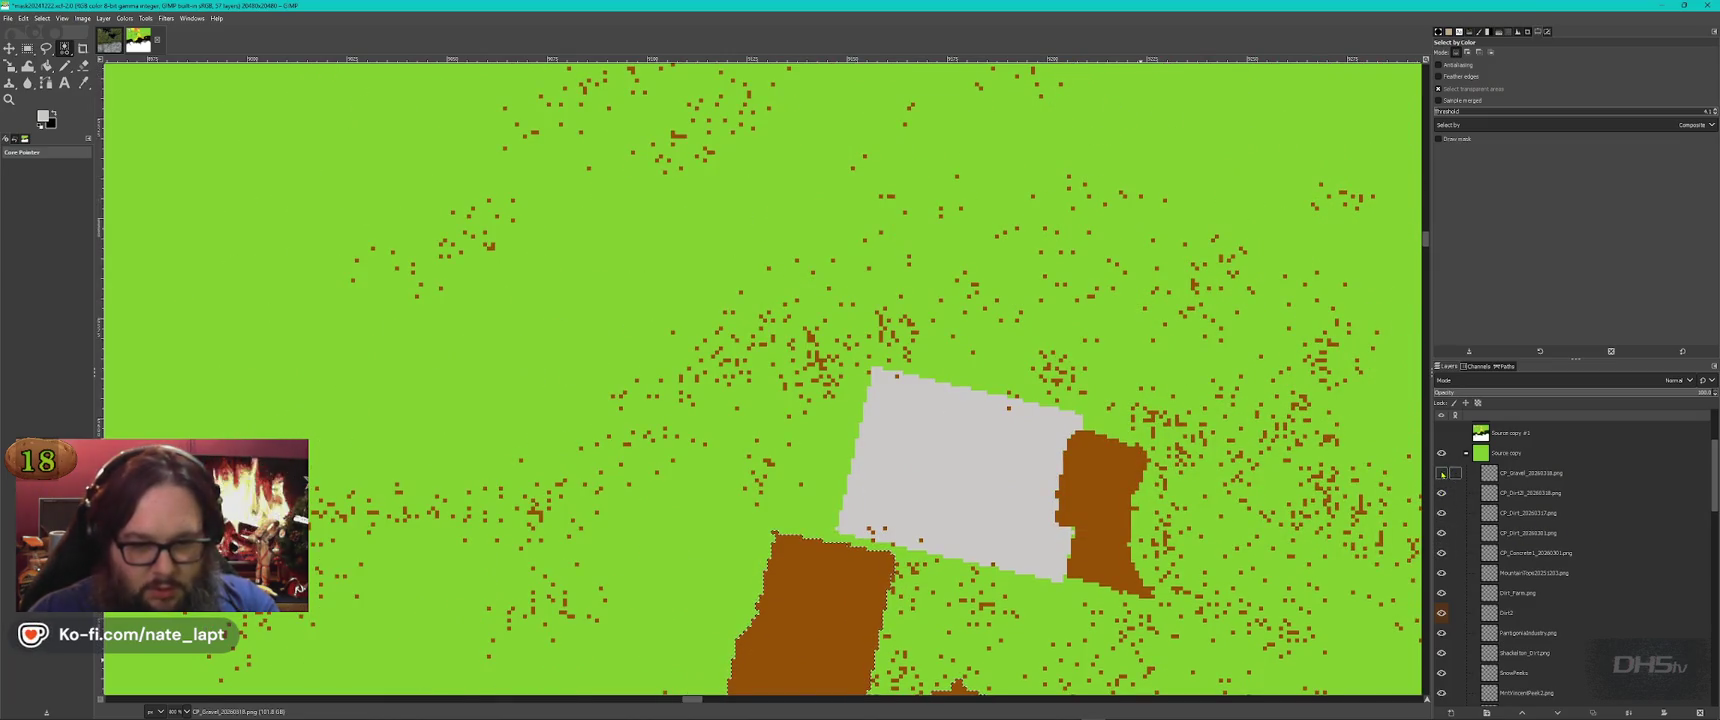
pyautogui.click(1441, 473)
pyautogui.click(1441, 473)
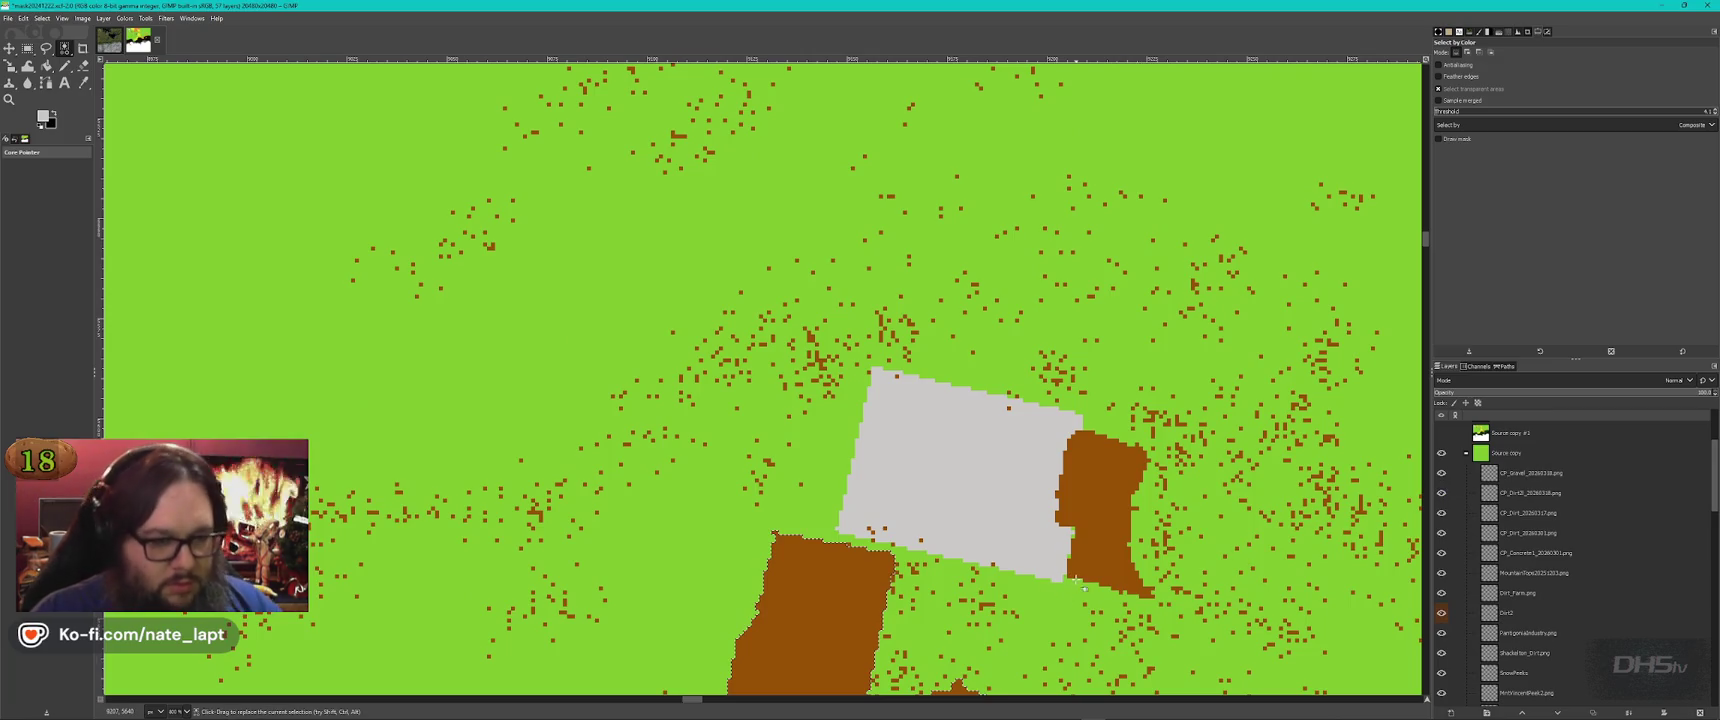
pyautogui.scroll(-2, 1083, 587)
pyautogui.scroll(-2, 1083, 587)
pyautogui.scroll(2, 1085, 583)
pyautogui.hscroll(3, 1087, 580)
pyautogui.hscroll(-6, 1252, 432)
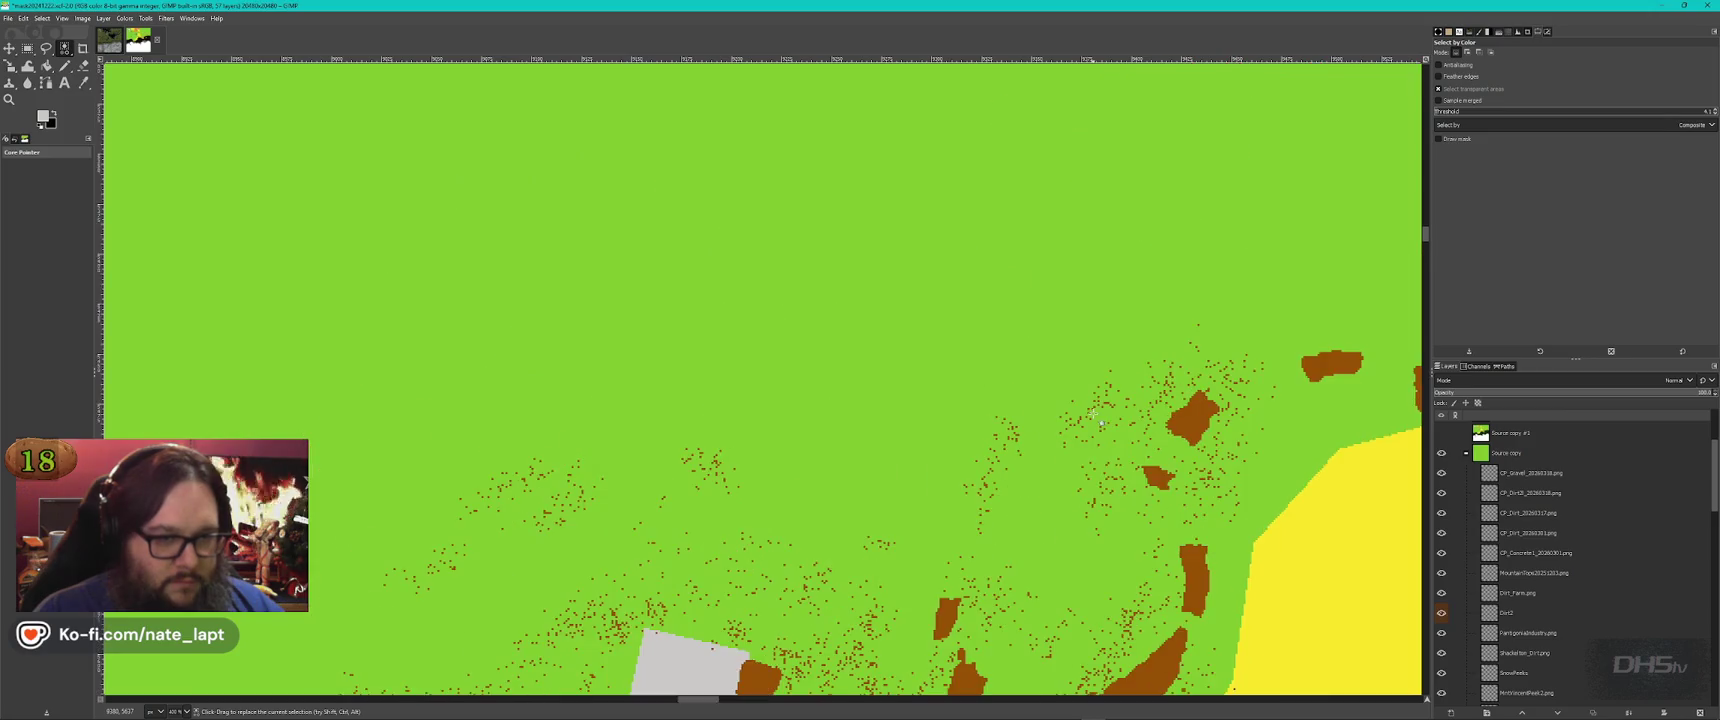
pyautogui.scroll(3, 1093, 413)
pyautogui.scroll(-6, 1093, 413)
pyautogui.scroll(-3, 1093, 413)
pyautogui.scroll(-1, 1093, 413)
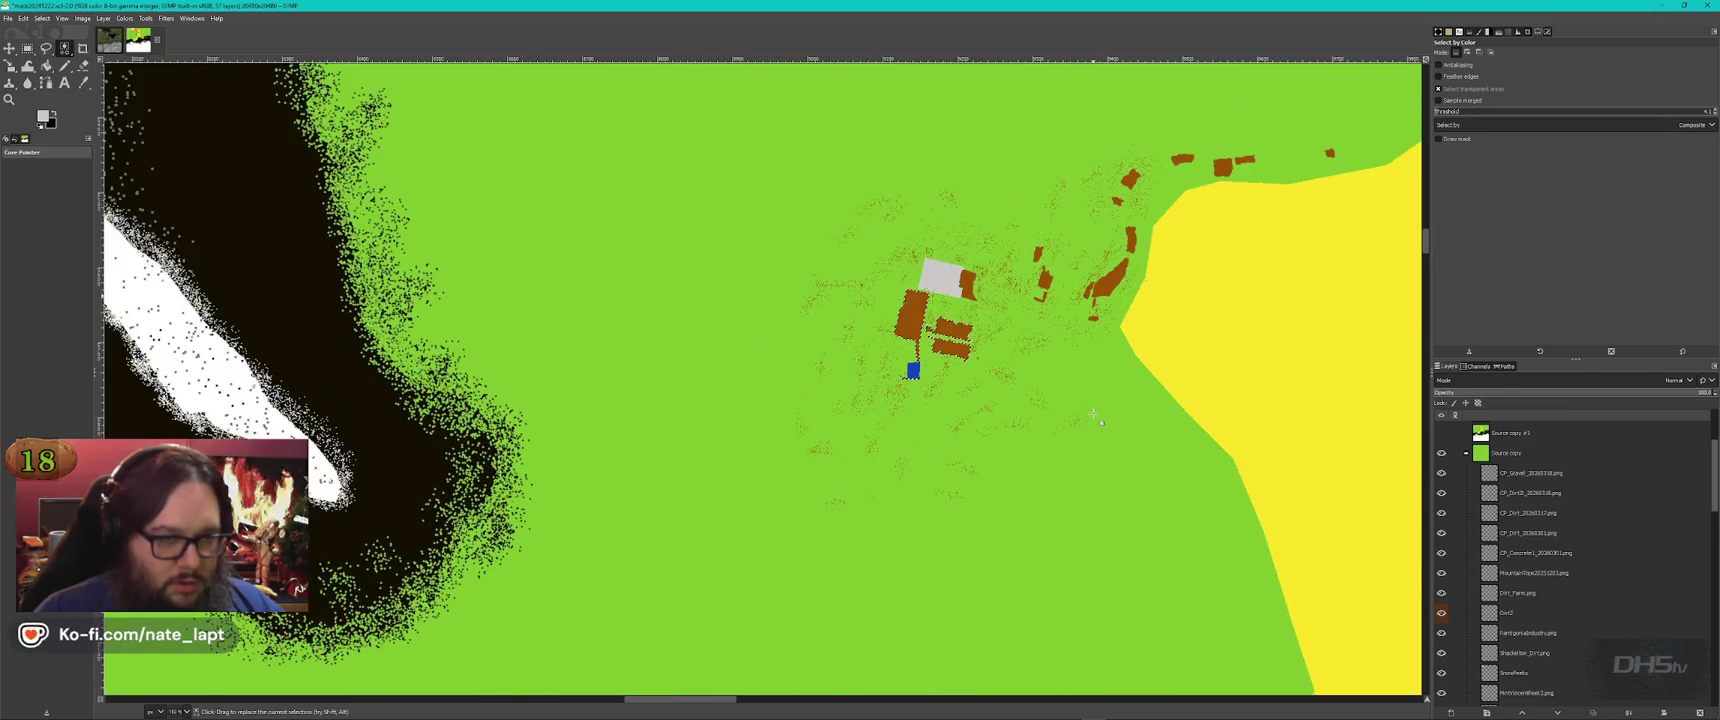
# Collapse the Source copy group, duplicate it as Source copy #2, and hide the original.
pyautogui.scroll(3, 1093, 413)
pyautogui.scroll(2, 1093, 413)
pyautogui.scroll(8, 1011, 387)
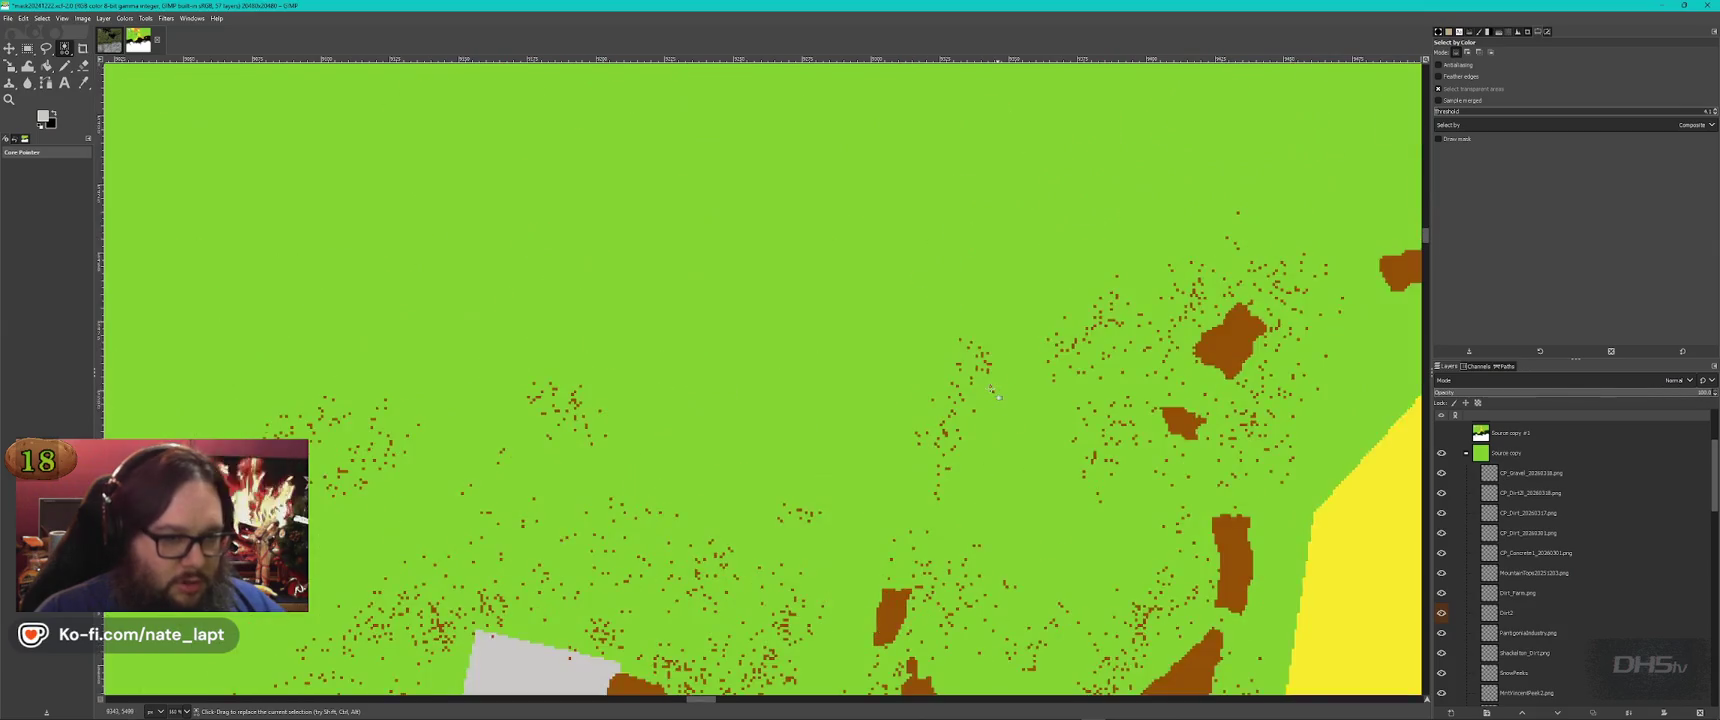
pyautogui.scroll(-5, 1011, 387)
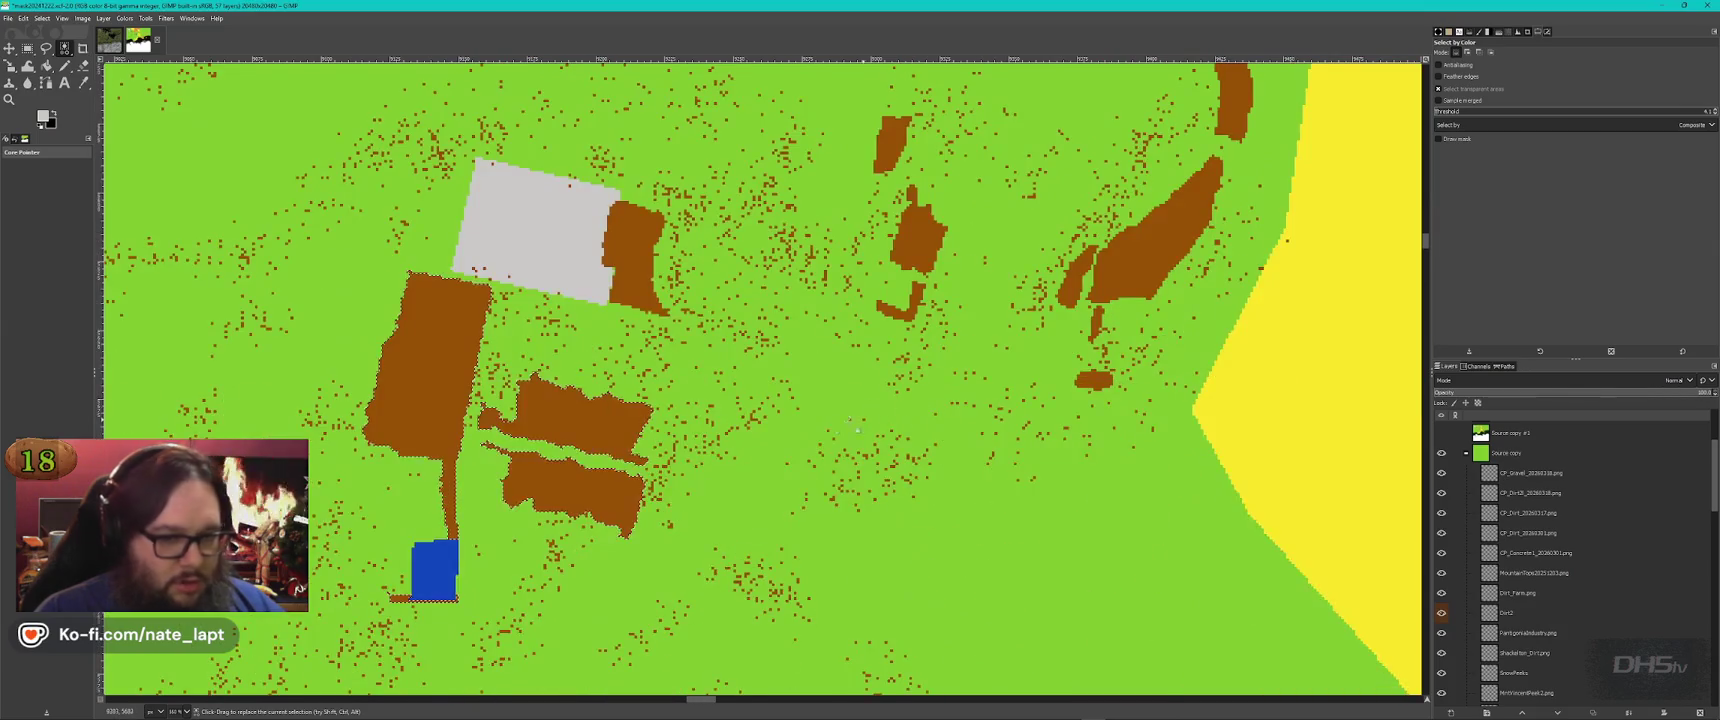
pyautogui.click(1465, 455)
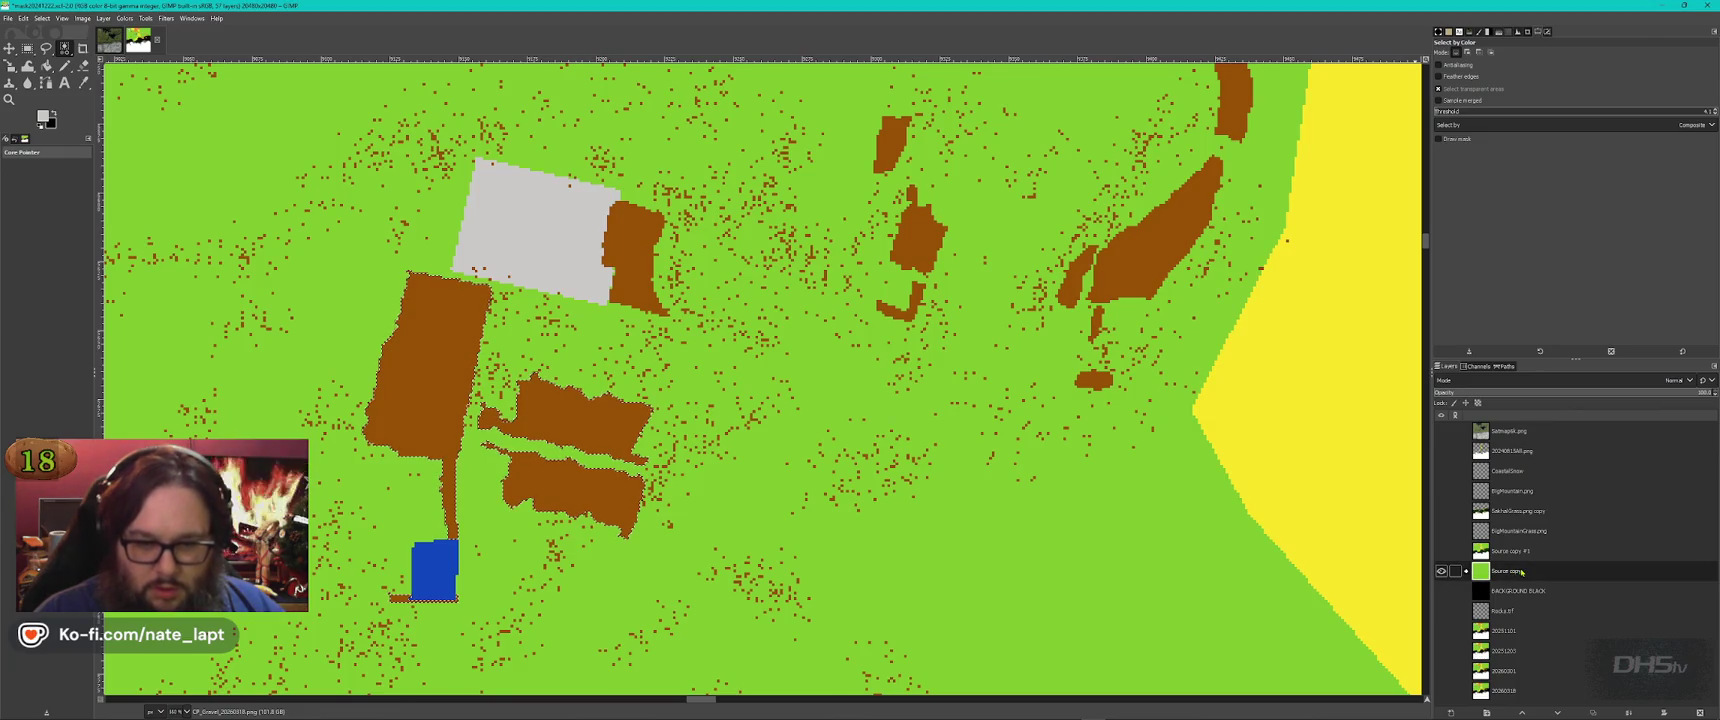
pyautogui.rightClick(1521, 571)
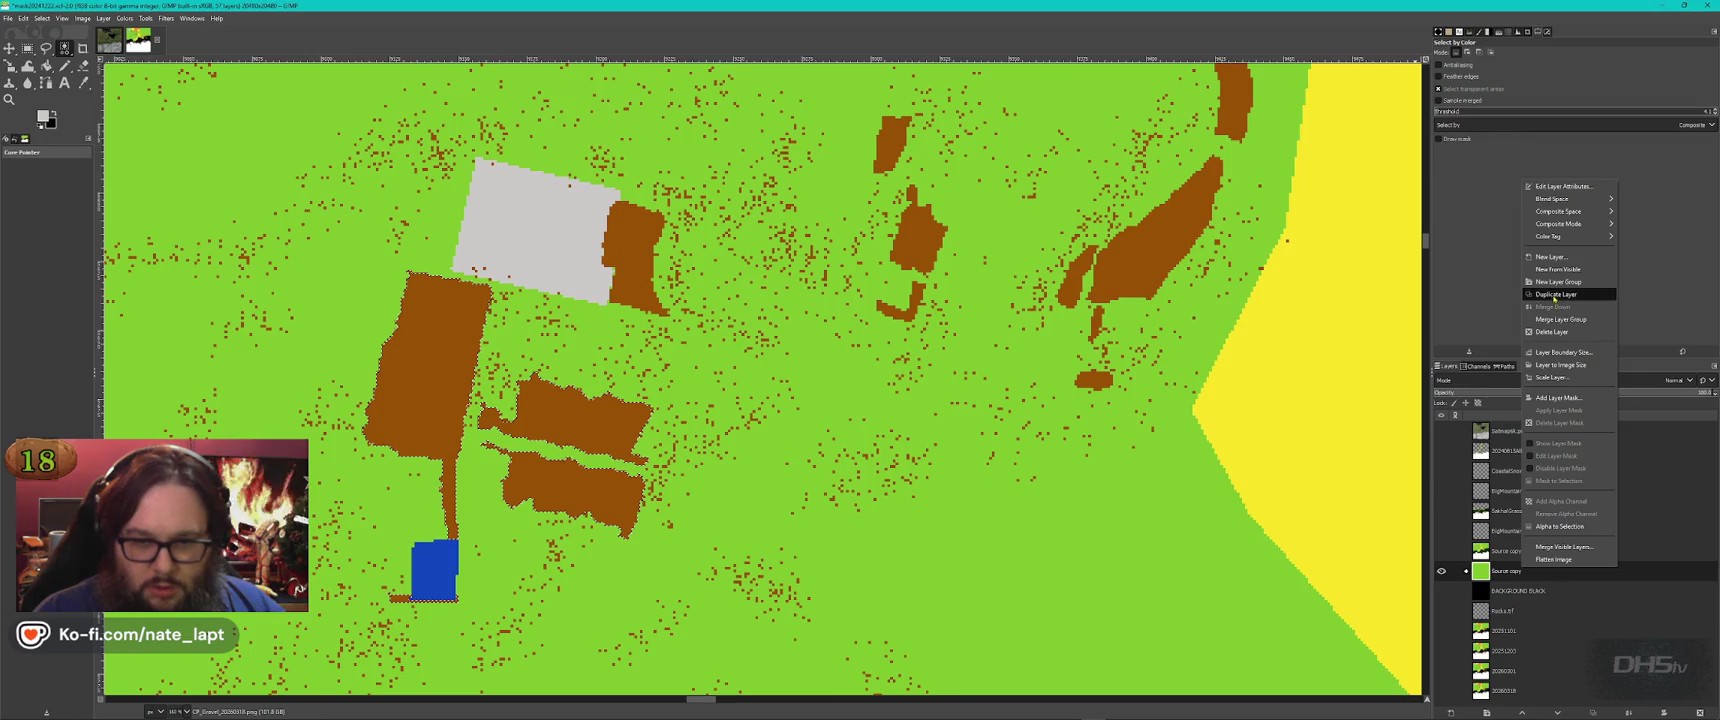
pyautogui.press('Escape')
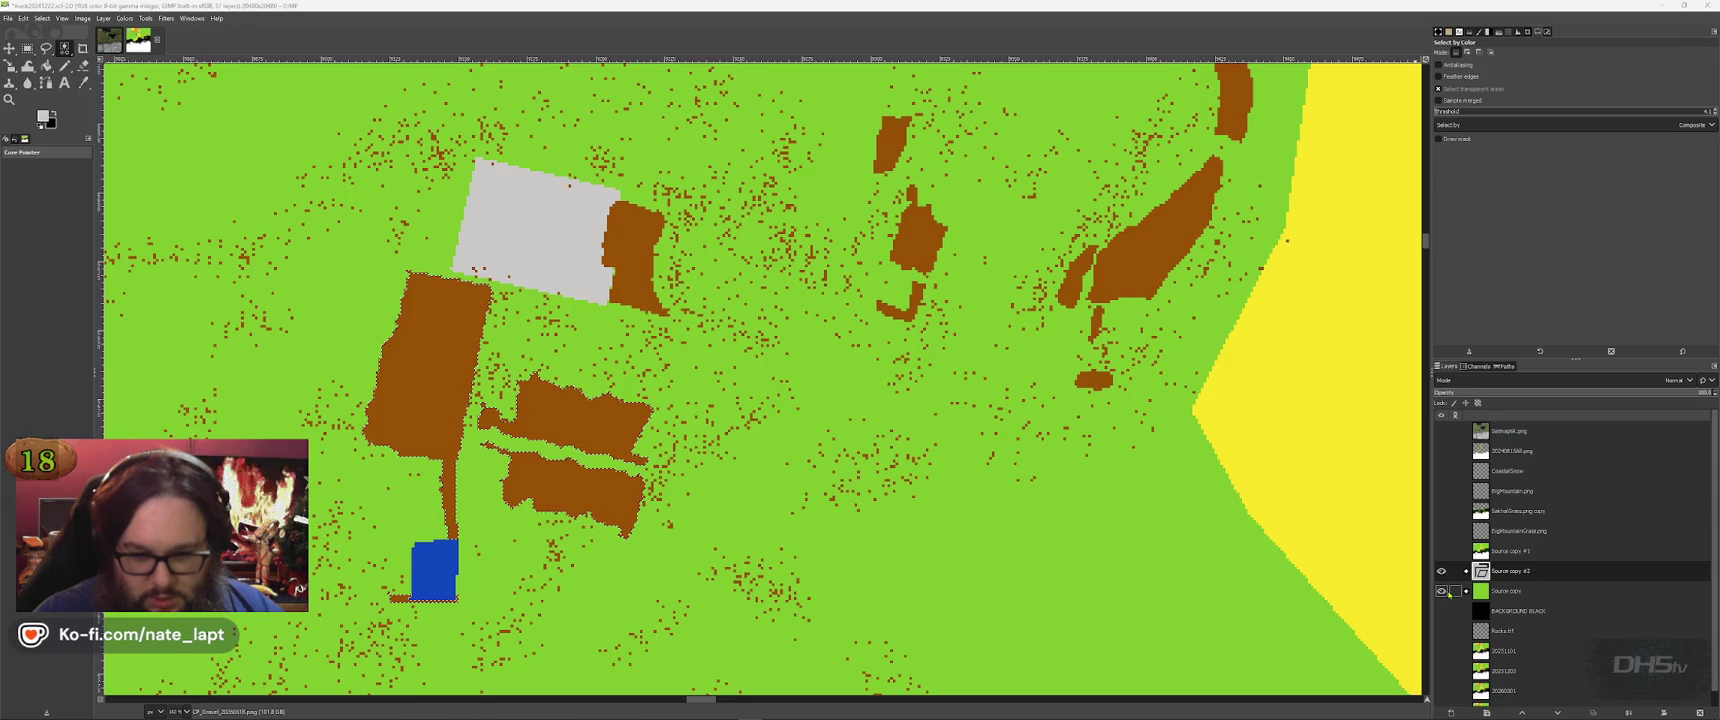
pyautogui.click(1442, 591)
# Merge the visible layers of Source copy #2 into one flattened layer.
pyautogui.rightClick(1548, 573)
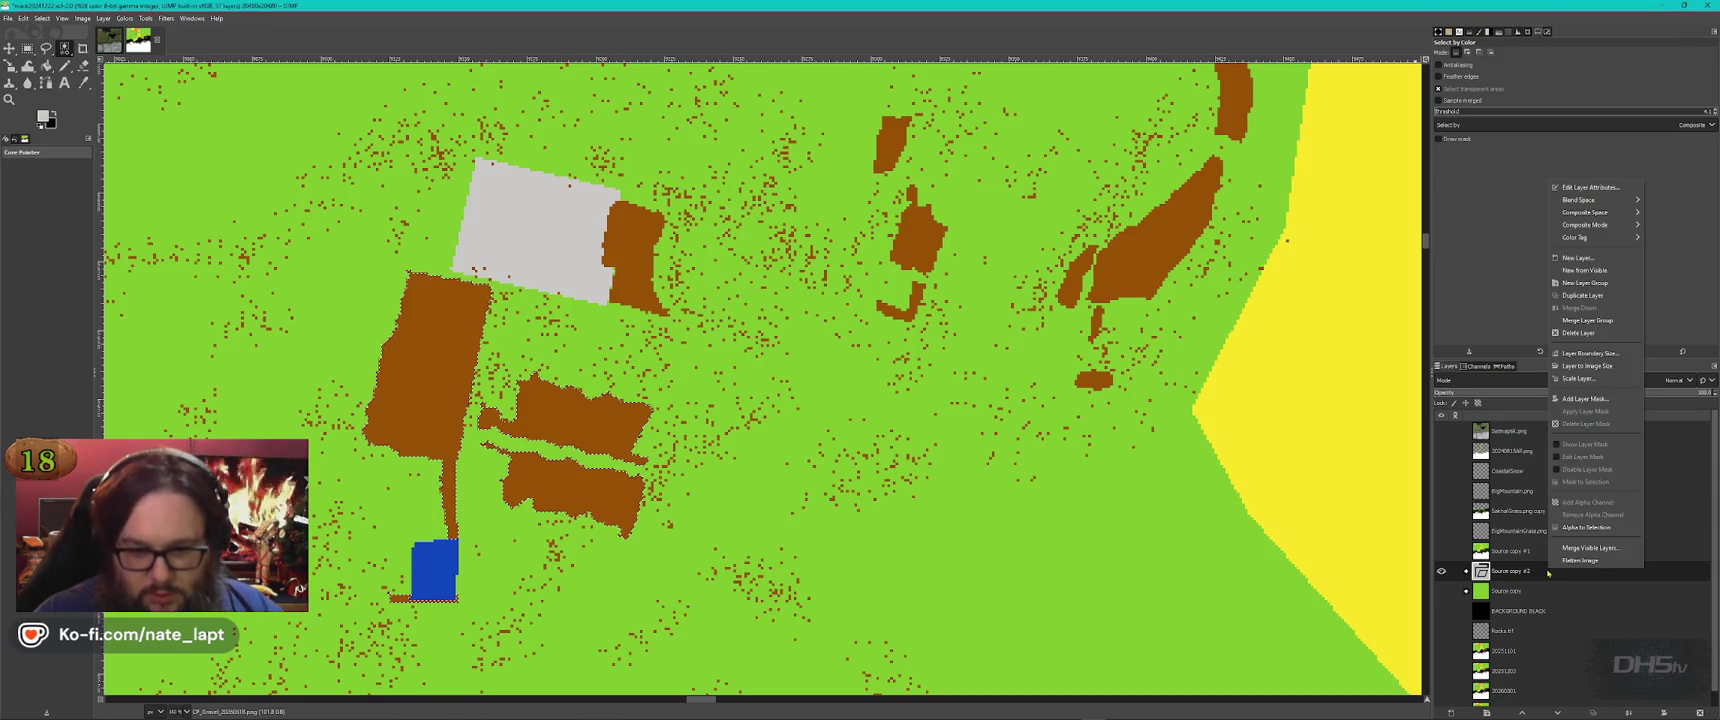
pyautogui.click(1572, 548)
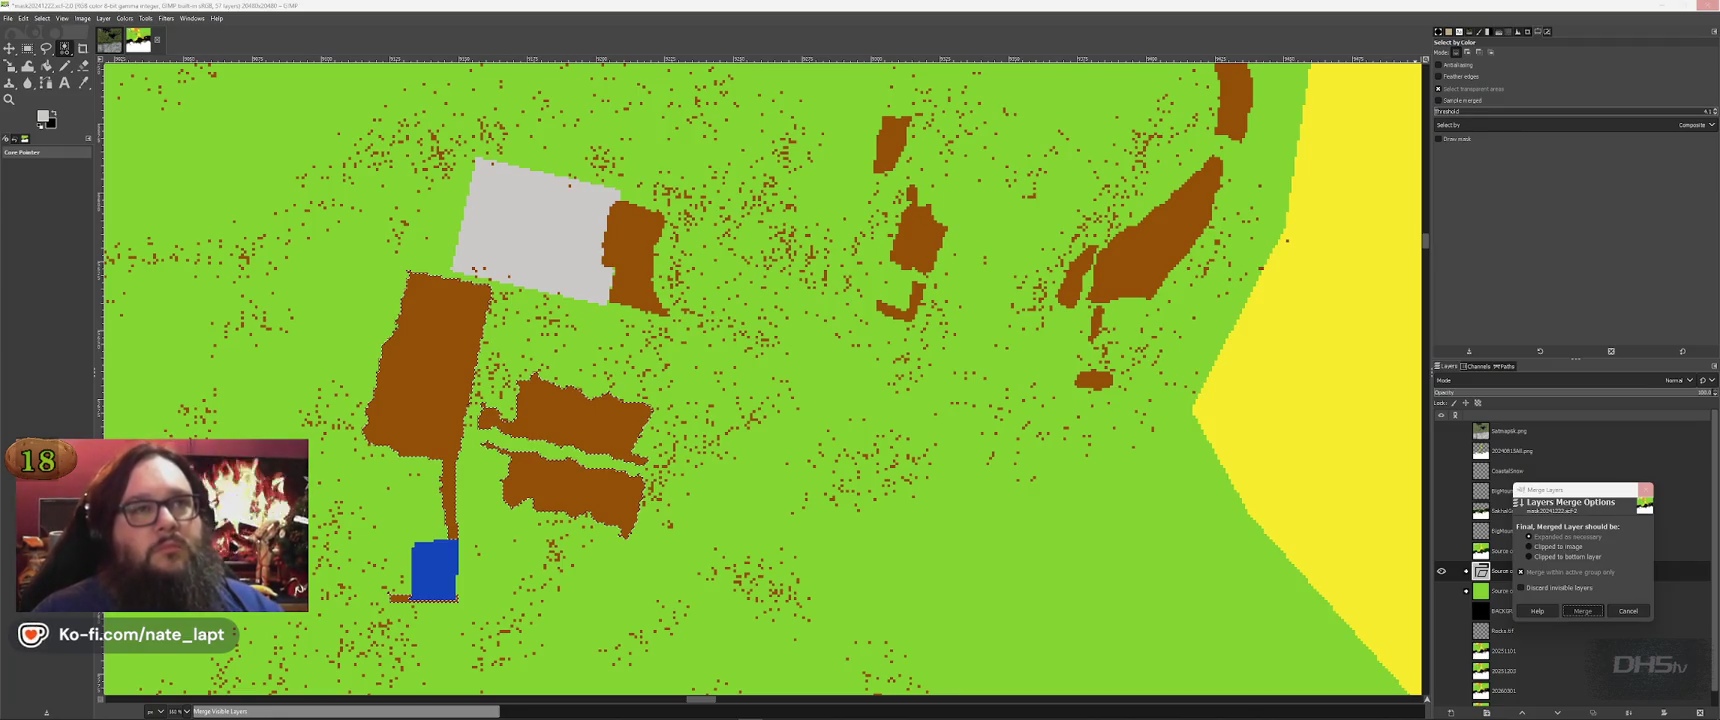
pyautogui.press('Return')
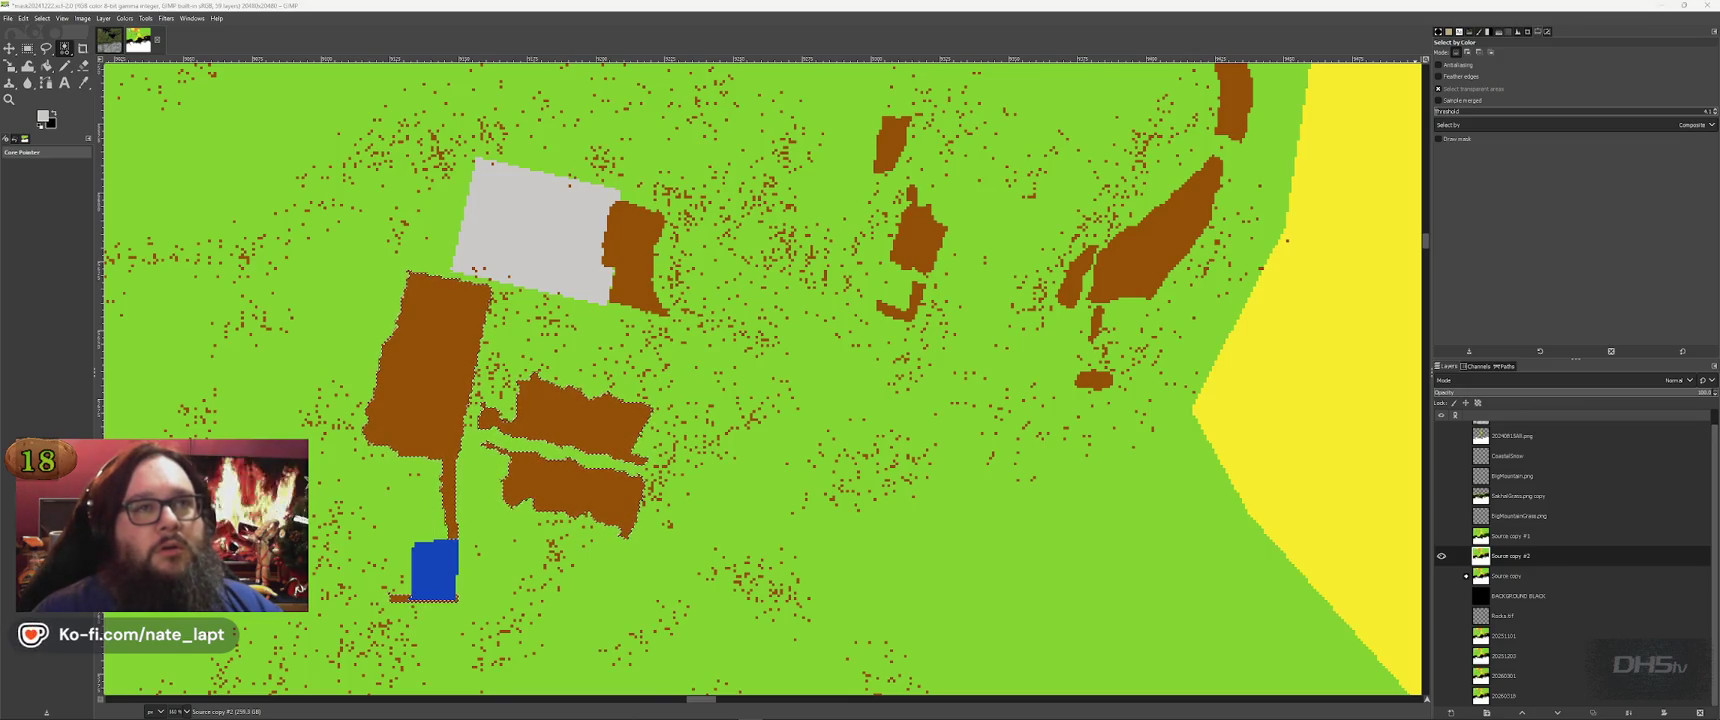
# Rename the merged layer 20260318 #1, move it to the bottom, and export mask20260318.bmp.
pyautogui.doubleClick(1510, 556)
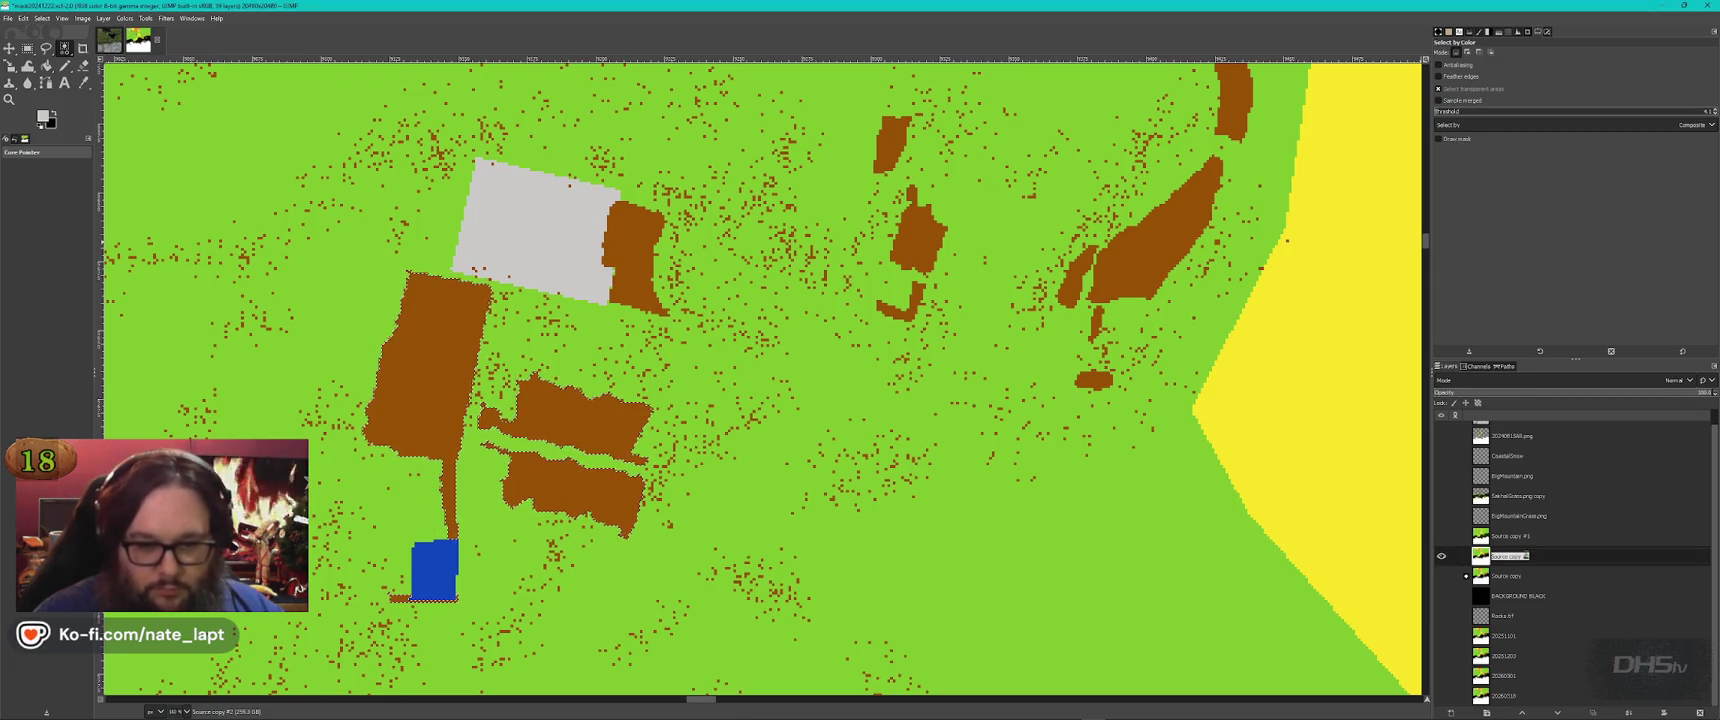
pyautogui.write('d02')
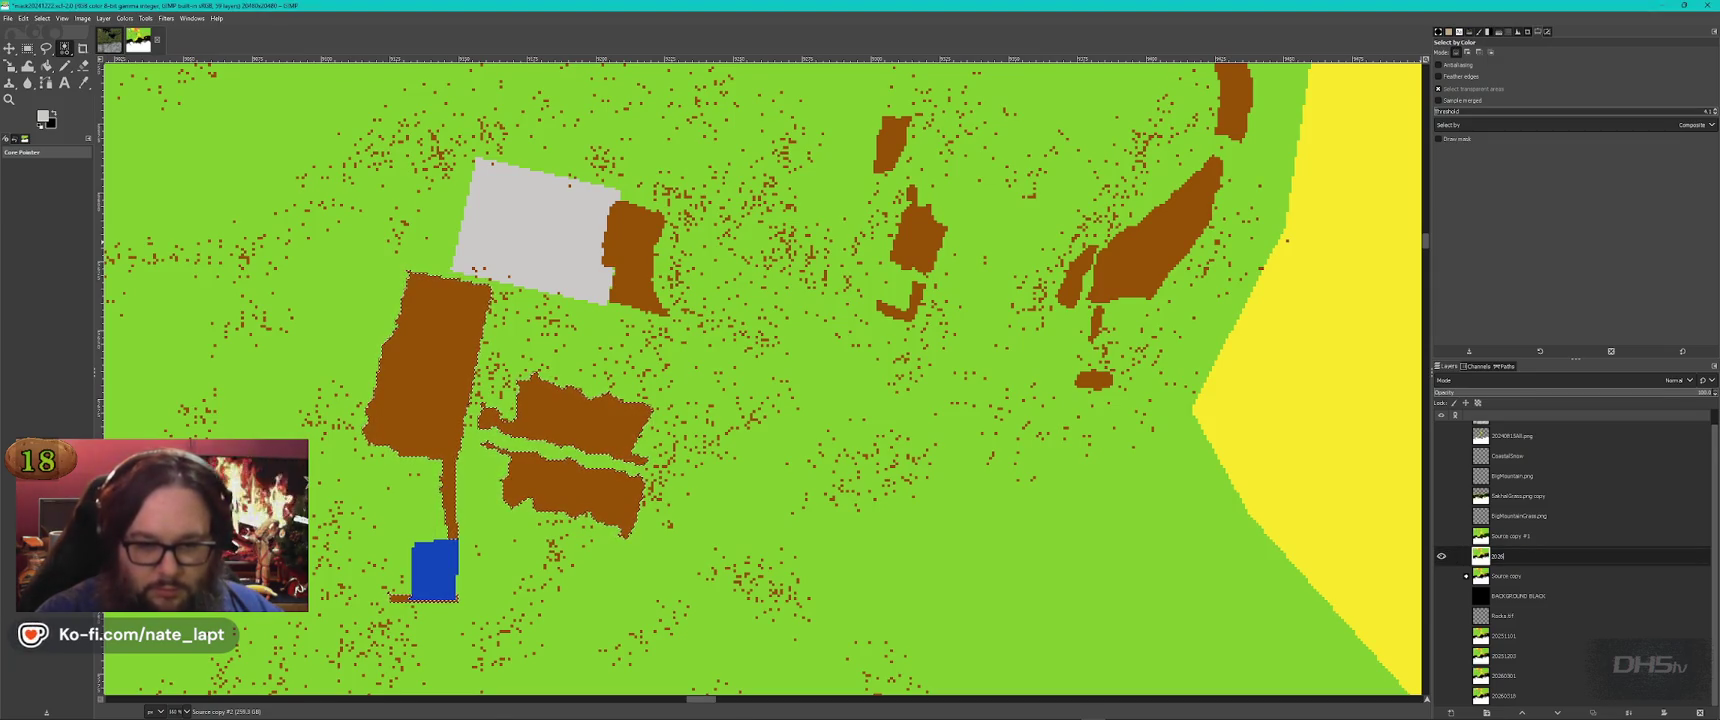
pyautogui.write('18')
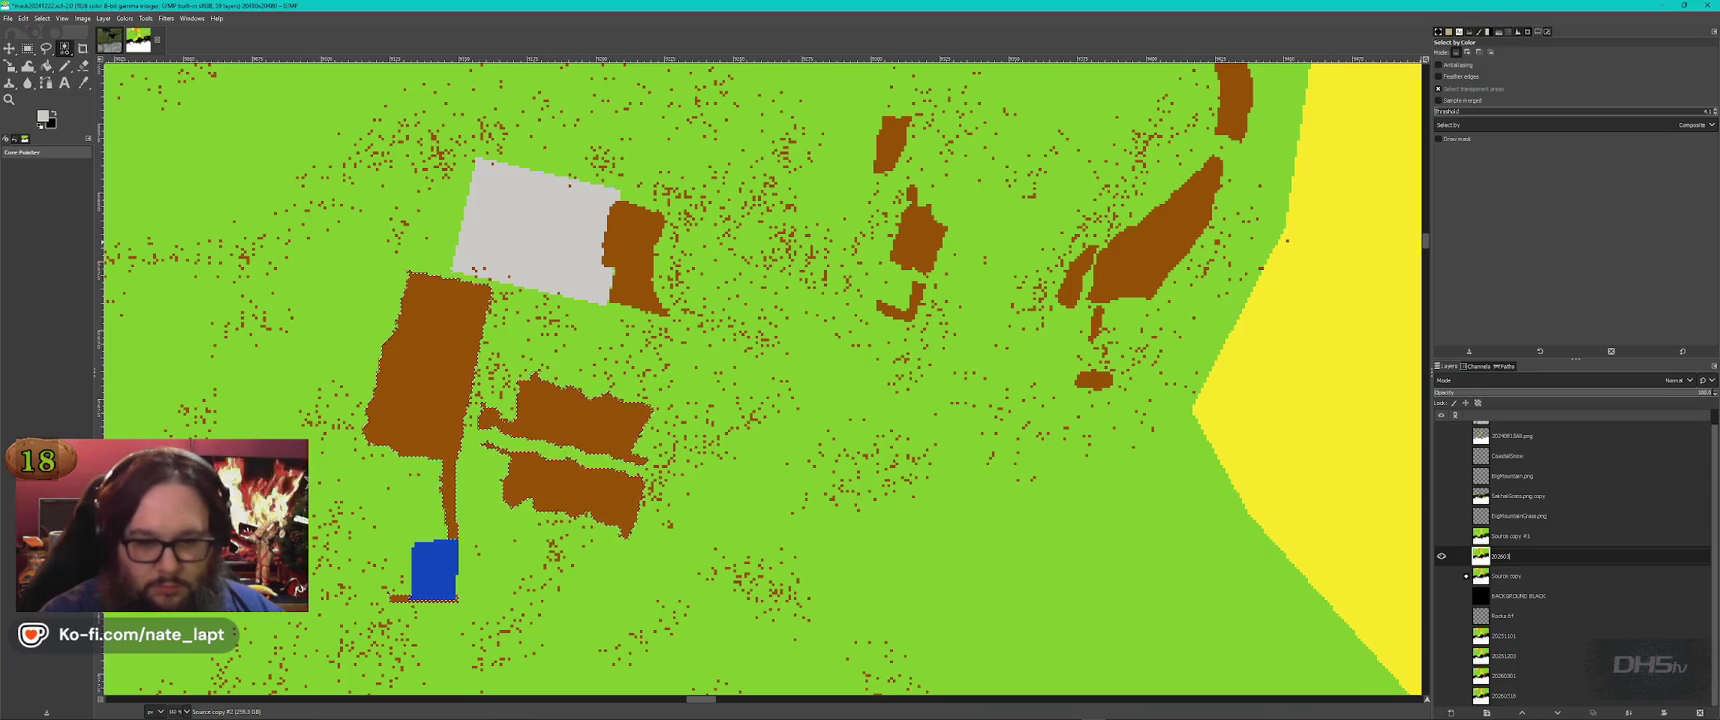
pyautogui.press('Return')
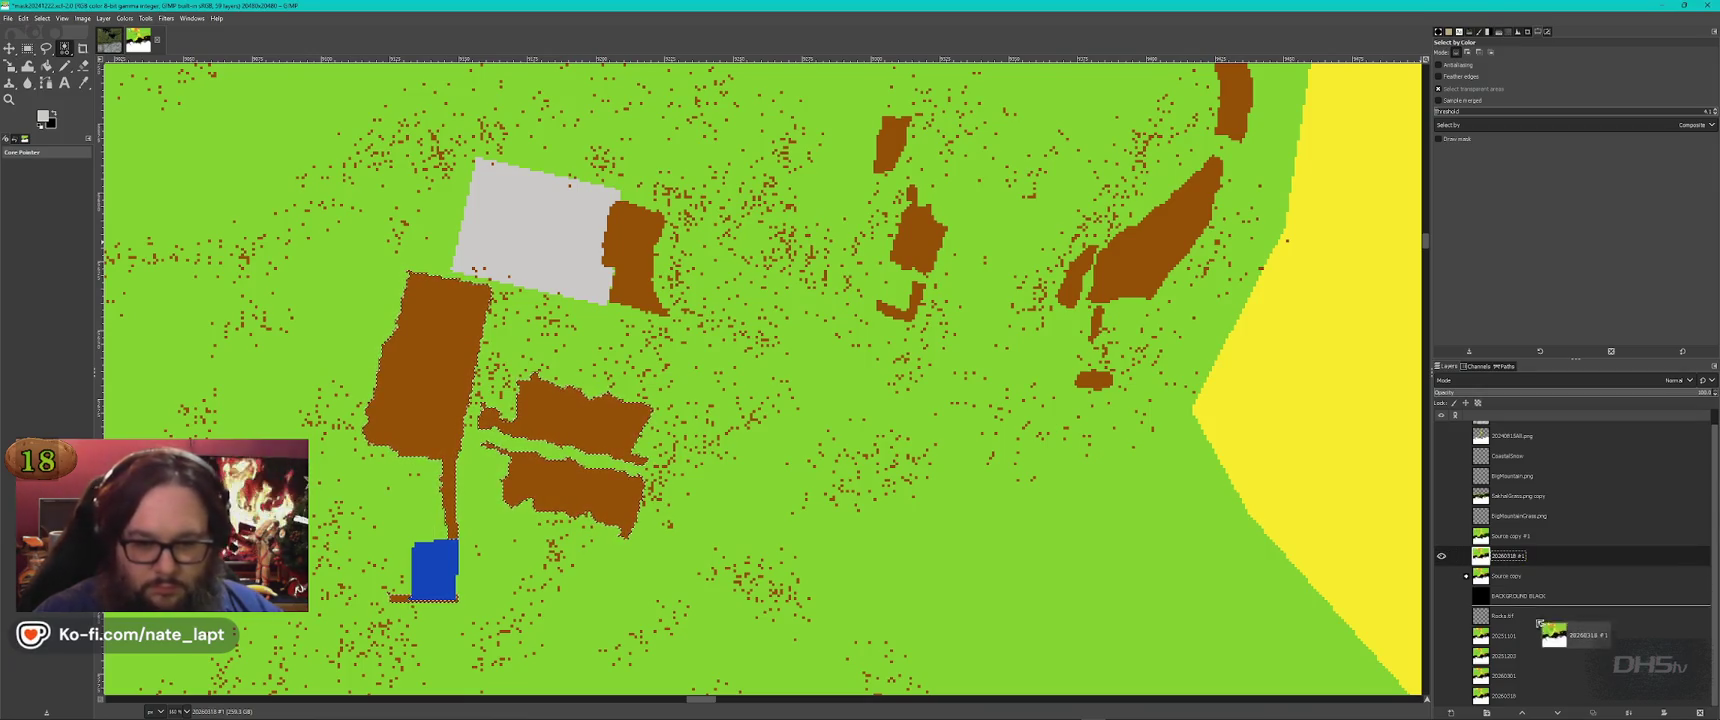
pyautogui.moveTo(1527, 557); pyautogui.dragTo(1560, 690)
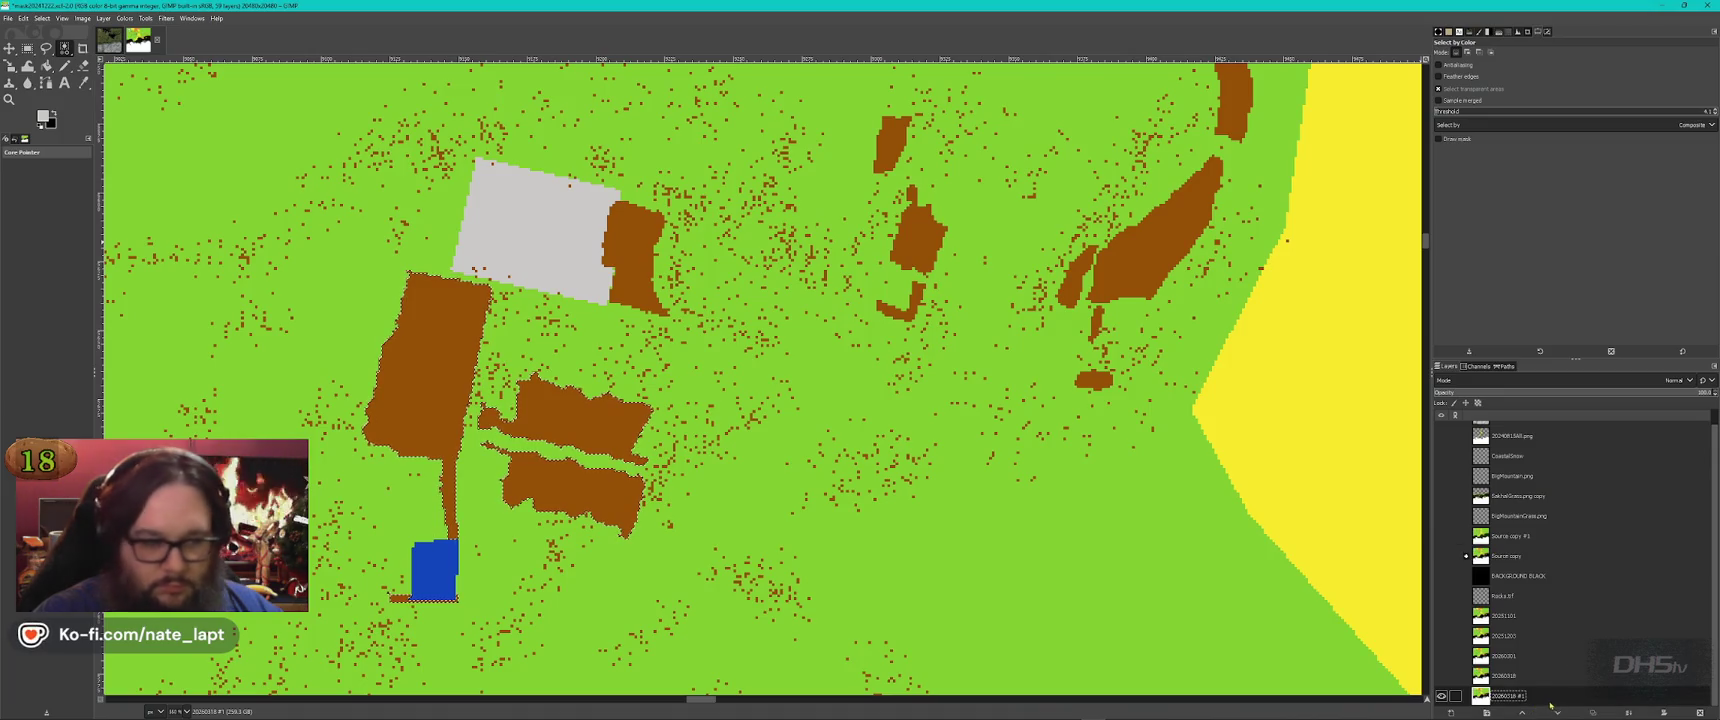
pyautogui.click(8, 19)
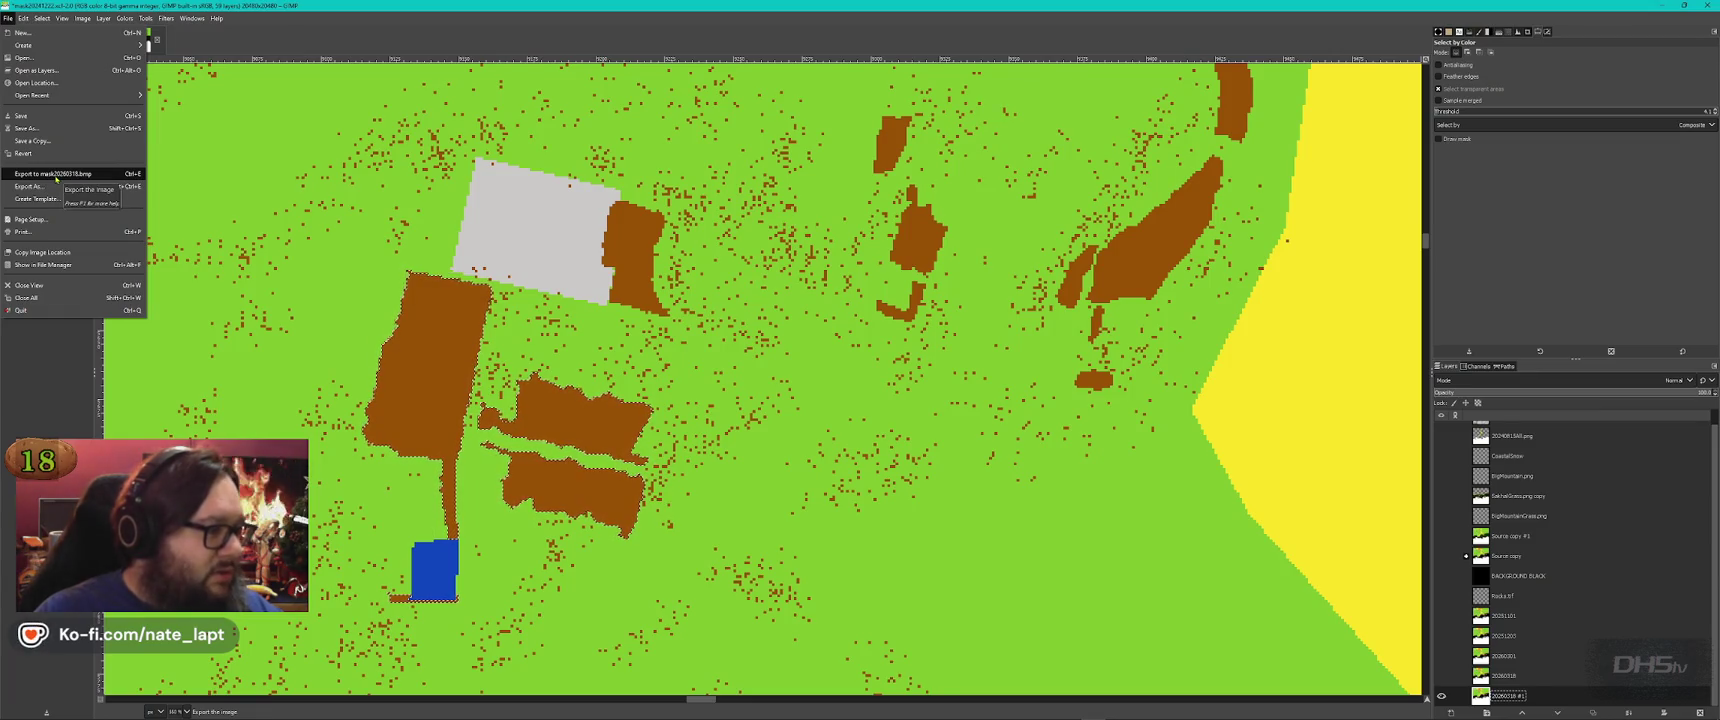
pyautogui.click(56, 175)
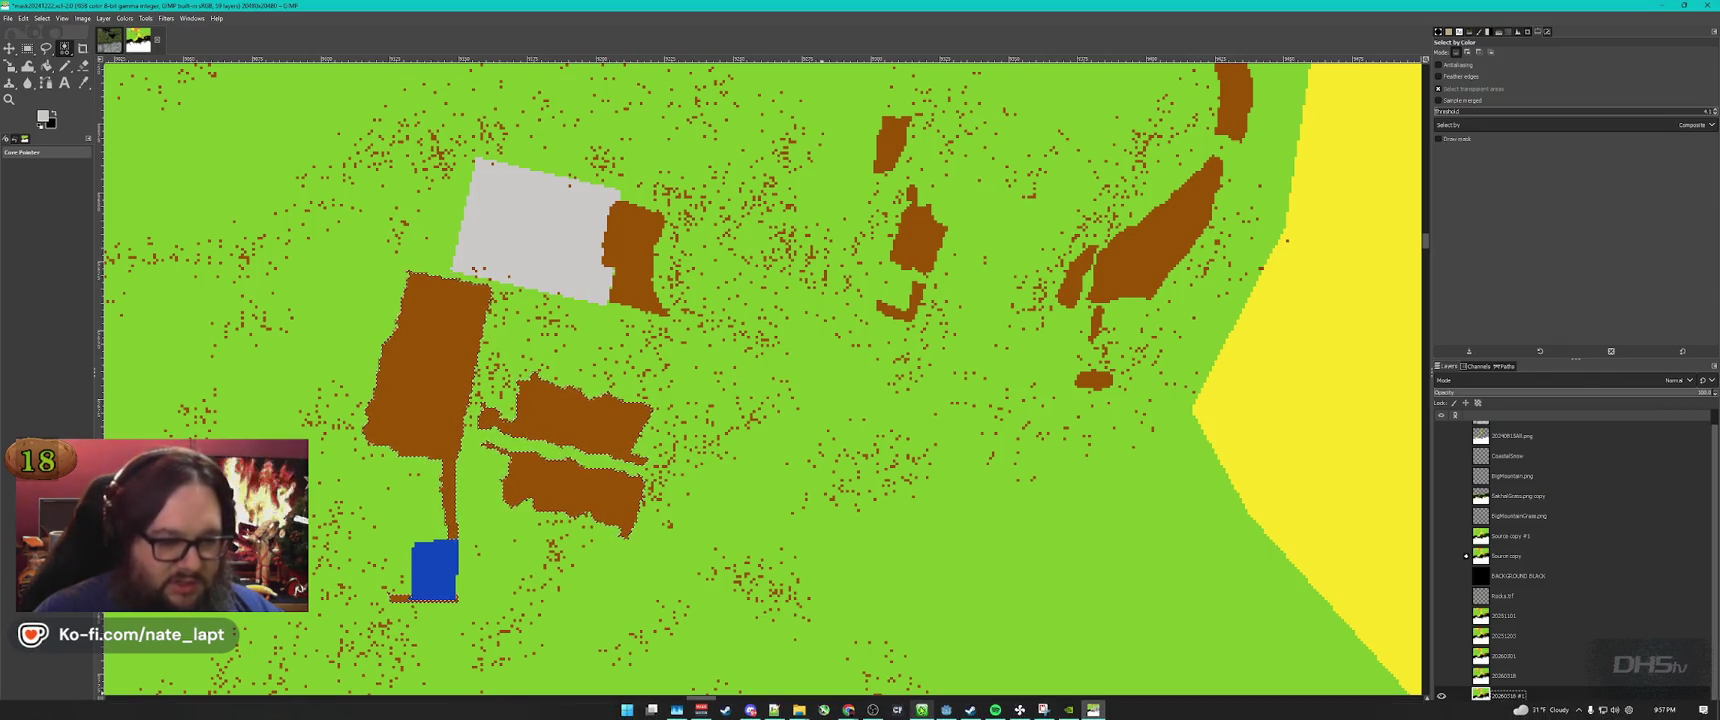
# Bring Terrain Builder forward and zoom around the terrain map.
pyautogui.click(921, 709)
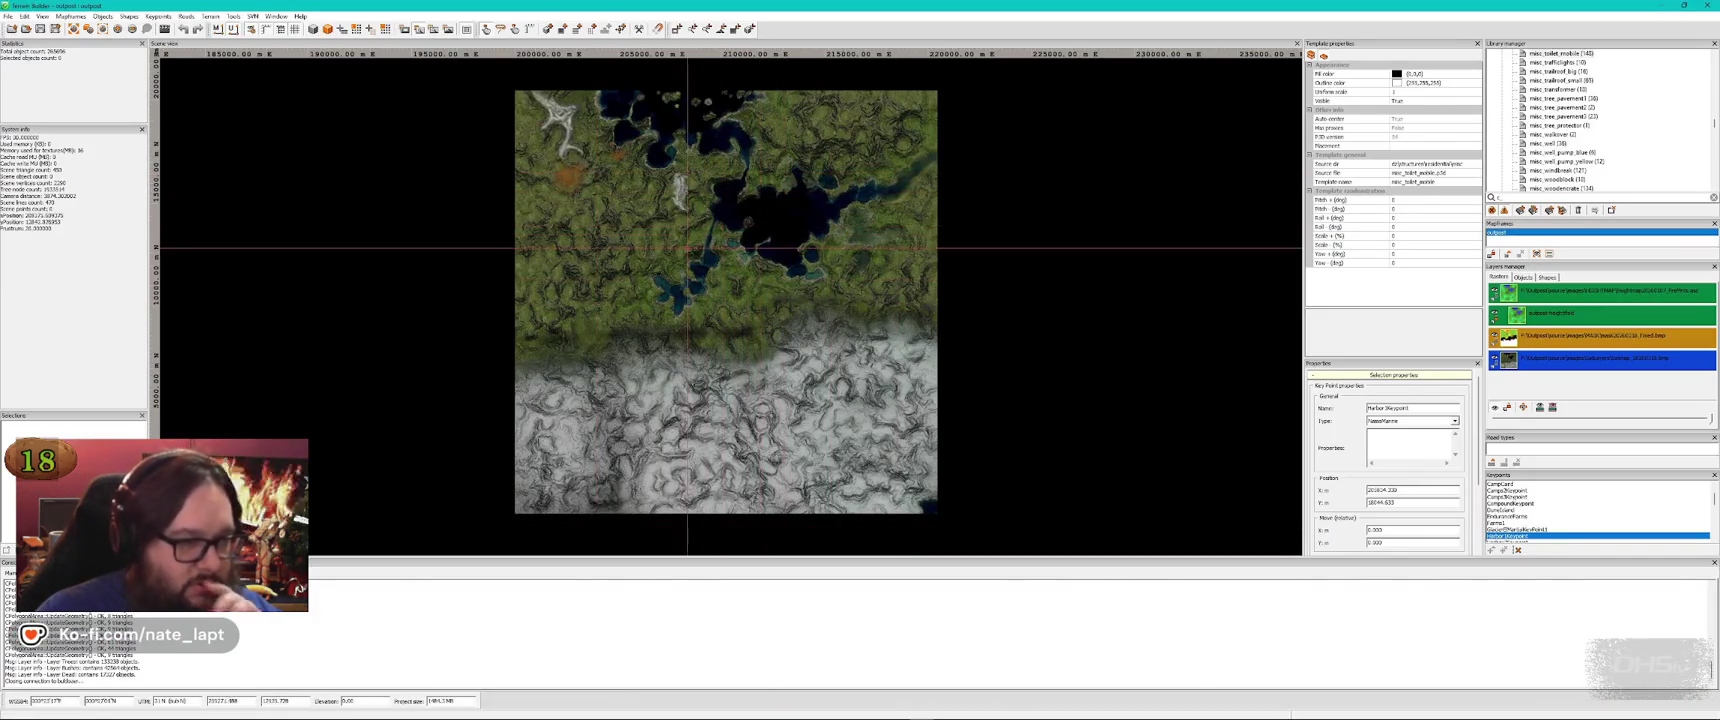
pyautogui.scroll(5, 667, 197)
pyautogui.scroll(3, 985, 150)
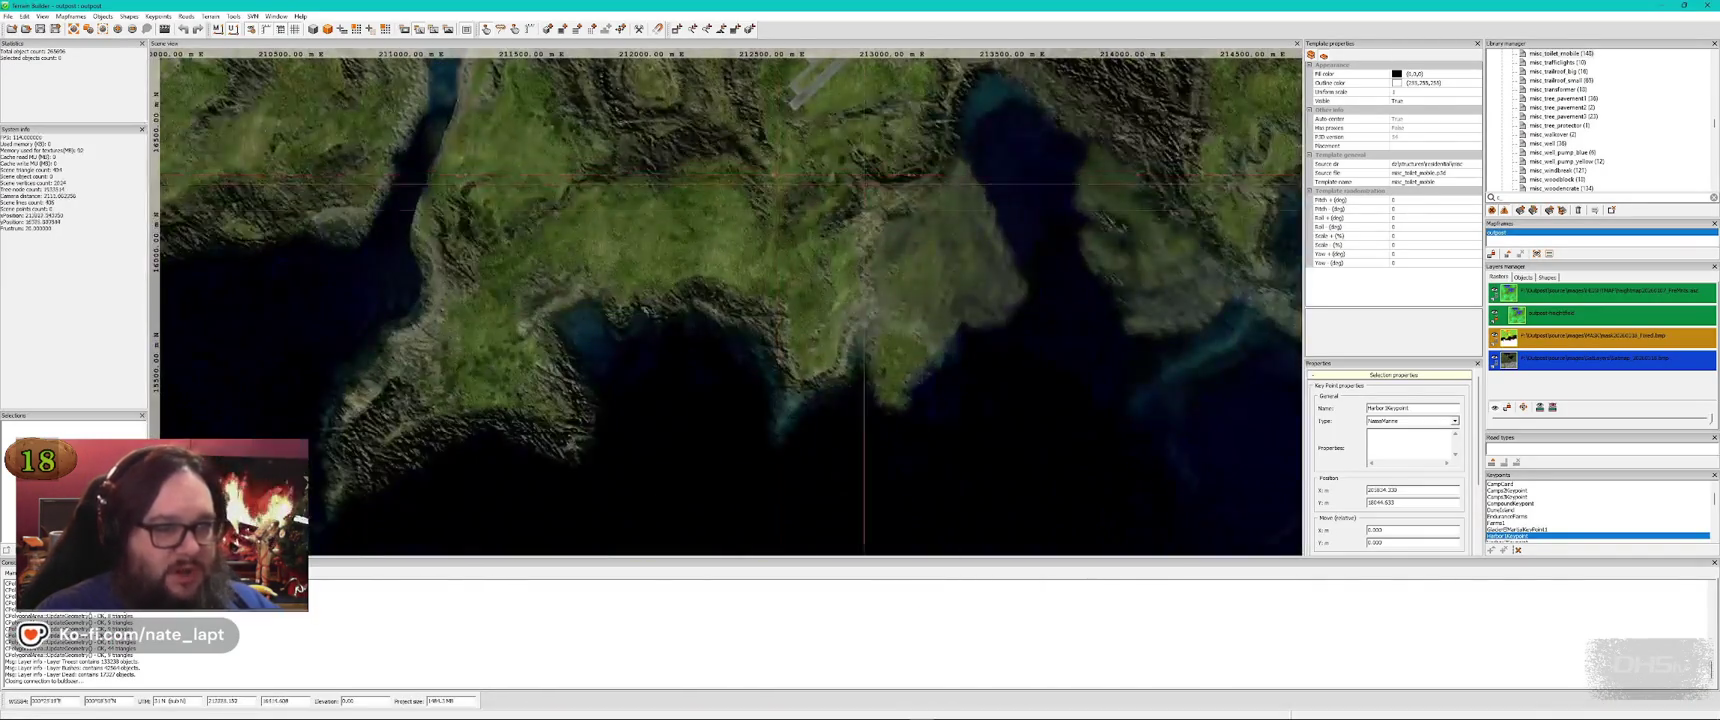
pyautogui.scroll(3, 853, 325)
pyautogui.scroll(3, 853, 325)
pyautogui.scroll(-2, 853, 325)
pyautogui.scroll(-2, 853, 325)
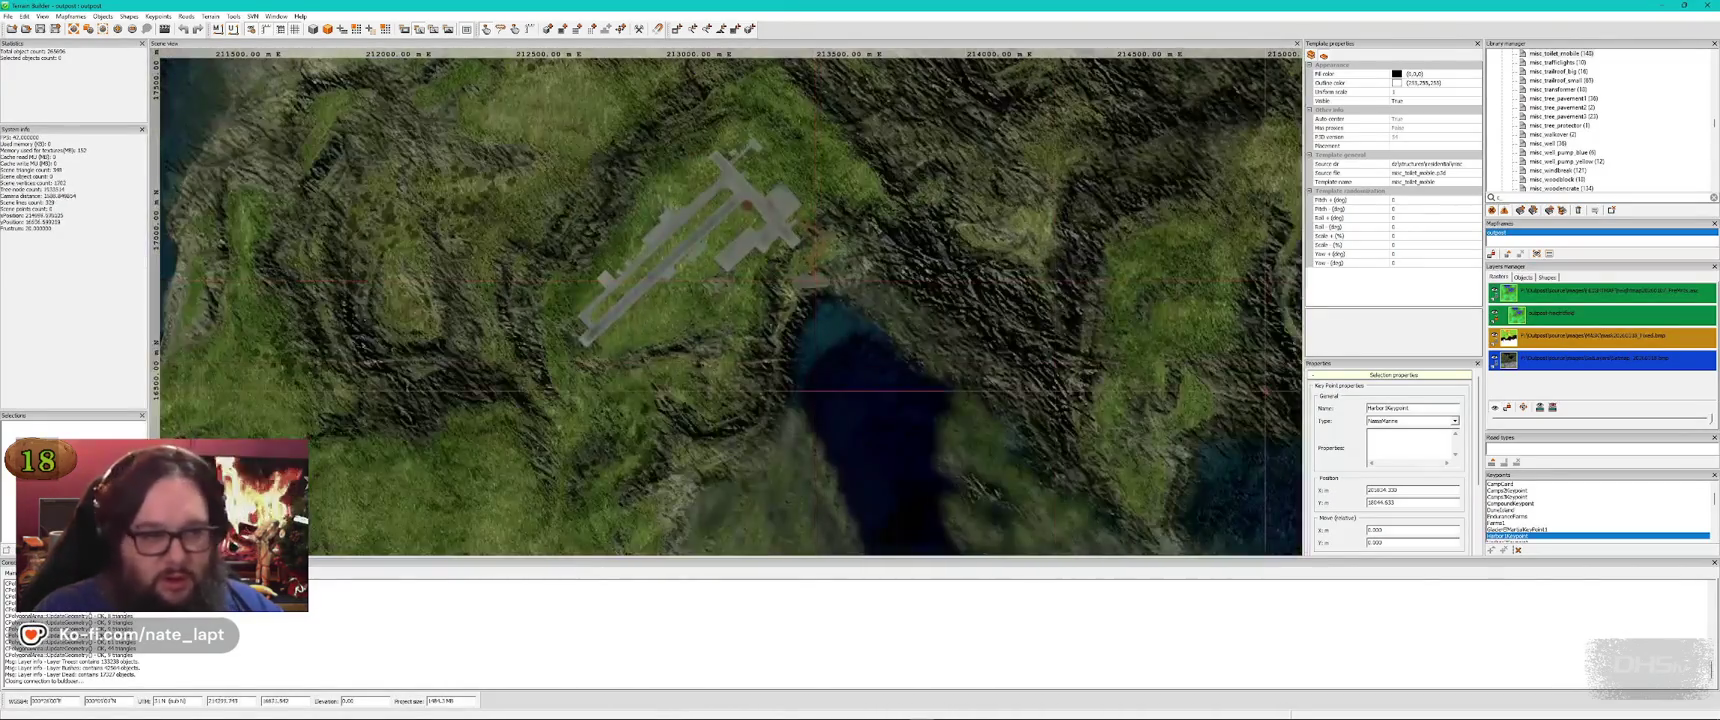
pyautogui.scroll(-2, 853, 325)
pyautogui.scroll(-2, 538, 368)
pyautogui.scroll(2, 538, 368)
pyautogui.scroll(2, 550, 330)
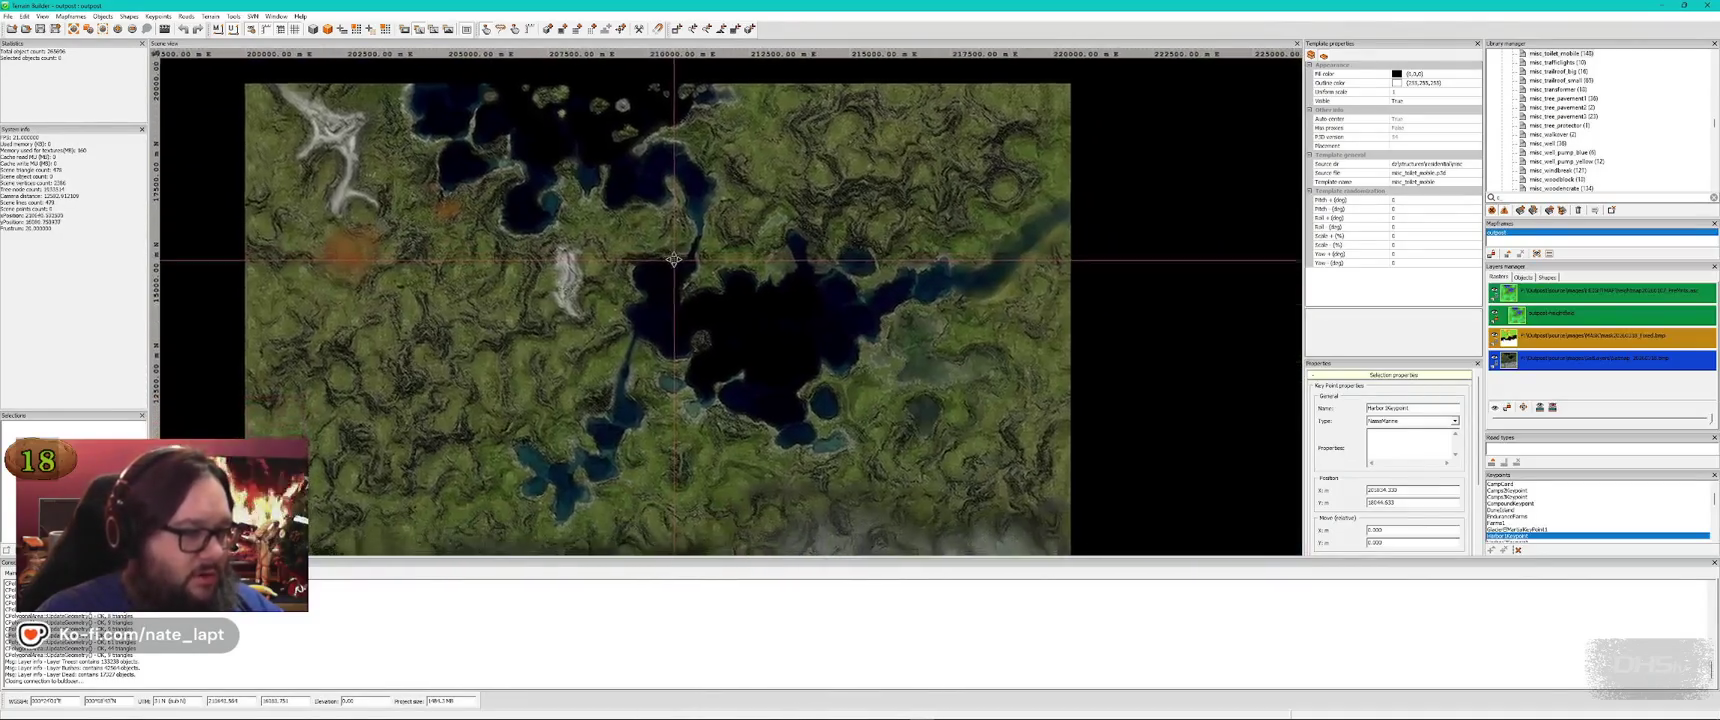
pyautogui.scroll(2, 565, 290)
pyautogui.scroll(2, 583, 243)
pyautogui.scroll(-3, 583, 243)
pyautogui.scroll(1, 560, 284)
pyautogui.scroll(1, 545, 261)
pyautogui.scroll(-2, 537, 266)
# Back in GIMP, clear the selection and save the mask as mask20241222.xcf.
pyautogui.hotkey('alt', 'Tab')
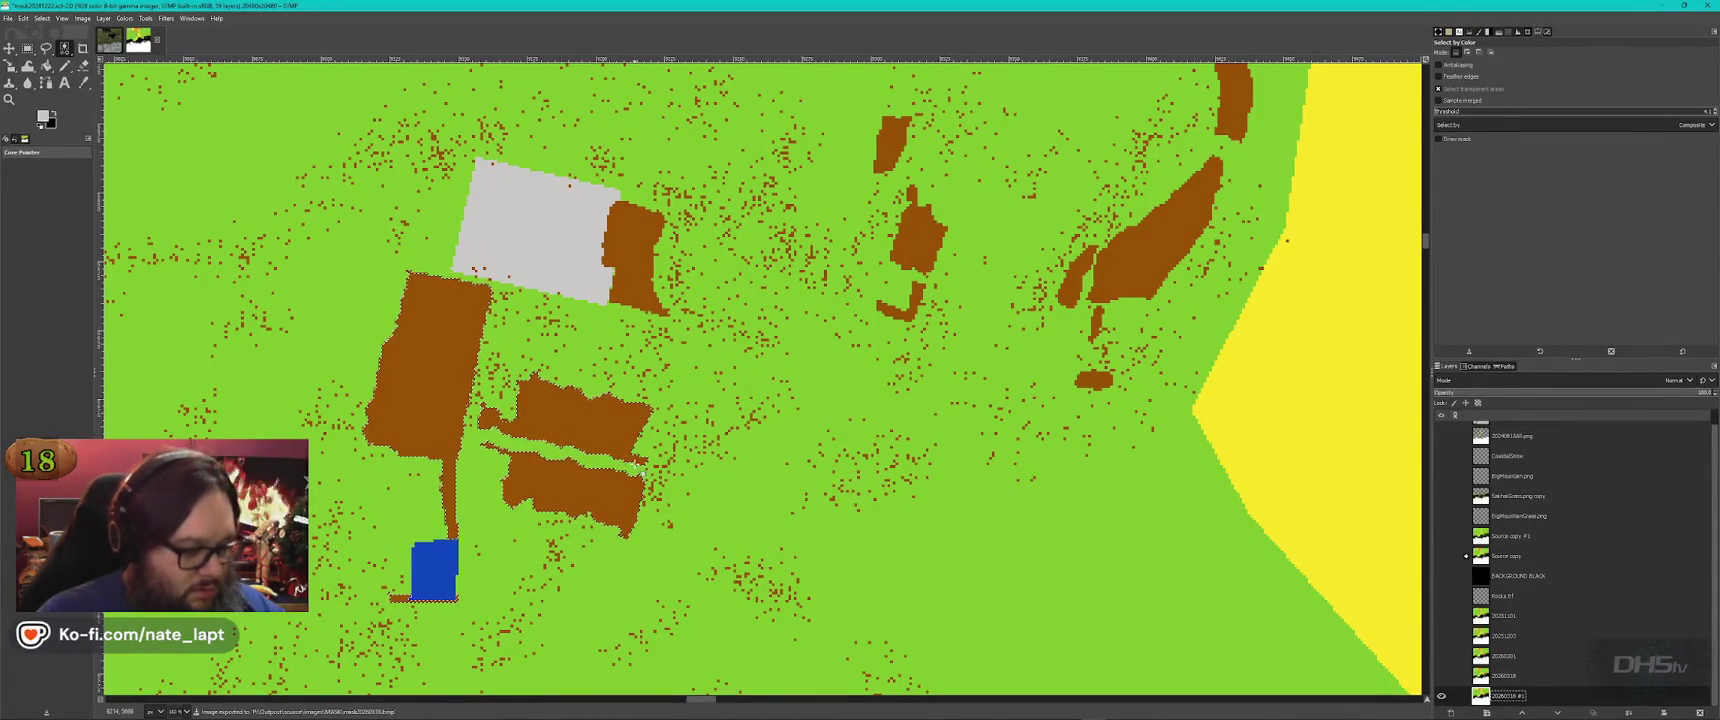
pyautogui.hotkey('ctrl', 'shift', 'a')
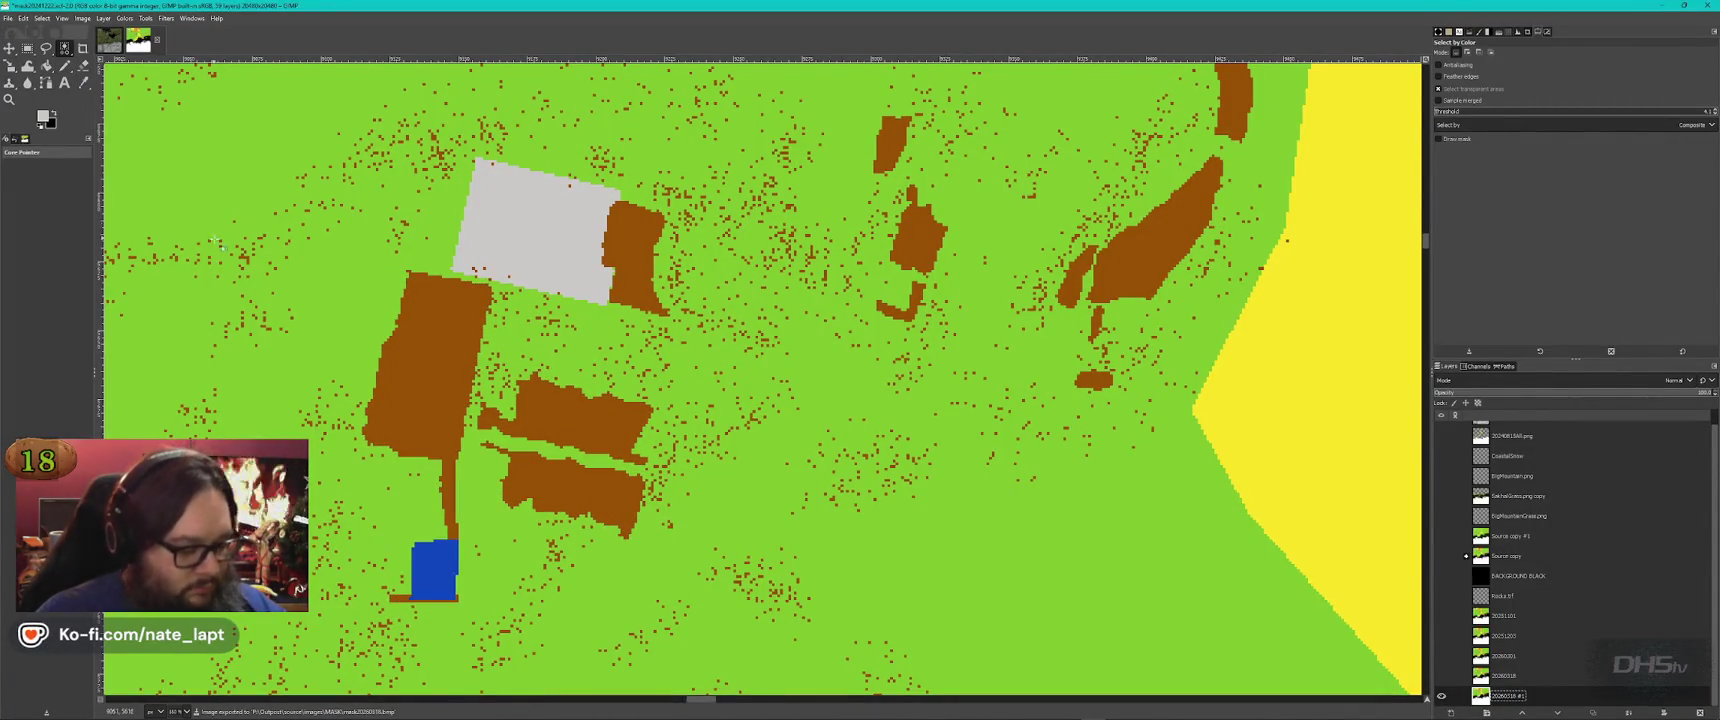
pyautogui.hotkey('ctrl', 's')
# Launch the Mask Color Checker tool from the Start menu.
pyautogui.hotkey('alt', 'Tab')
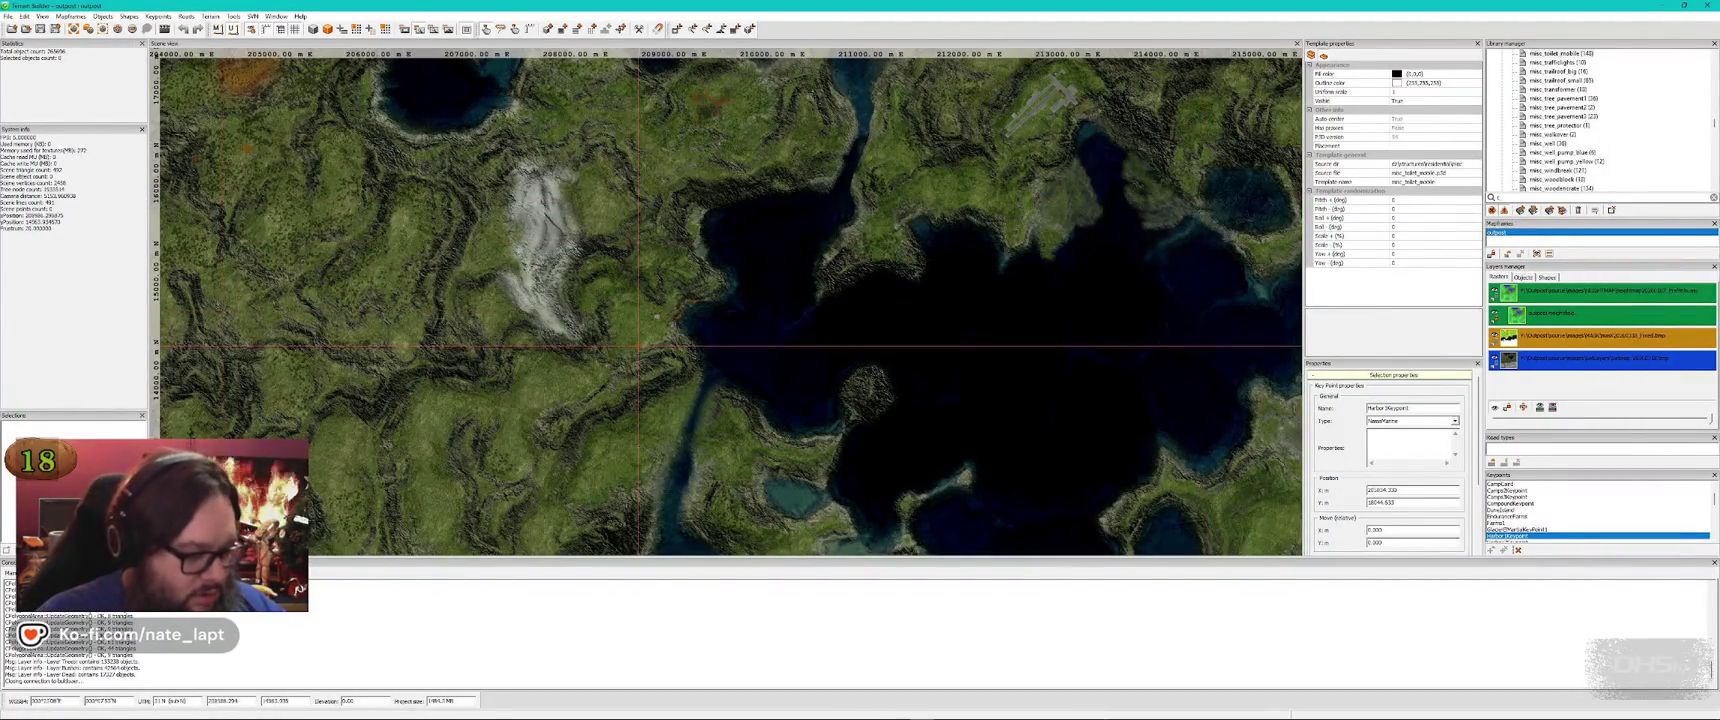
pyautogui.press('super')
pyautogui.click(780, 390)
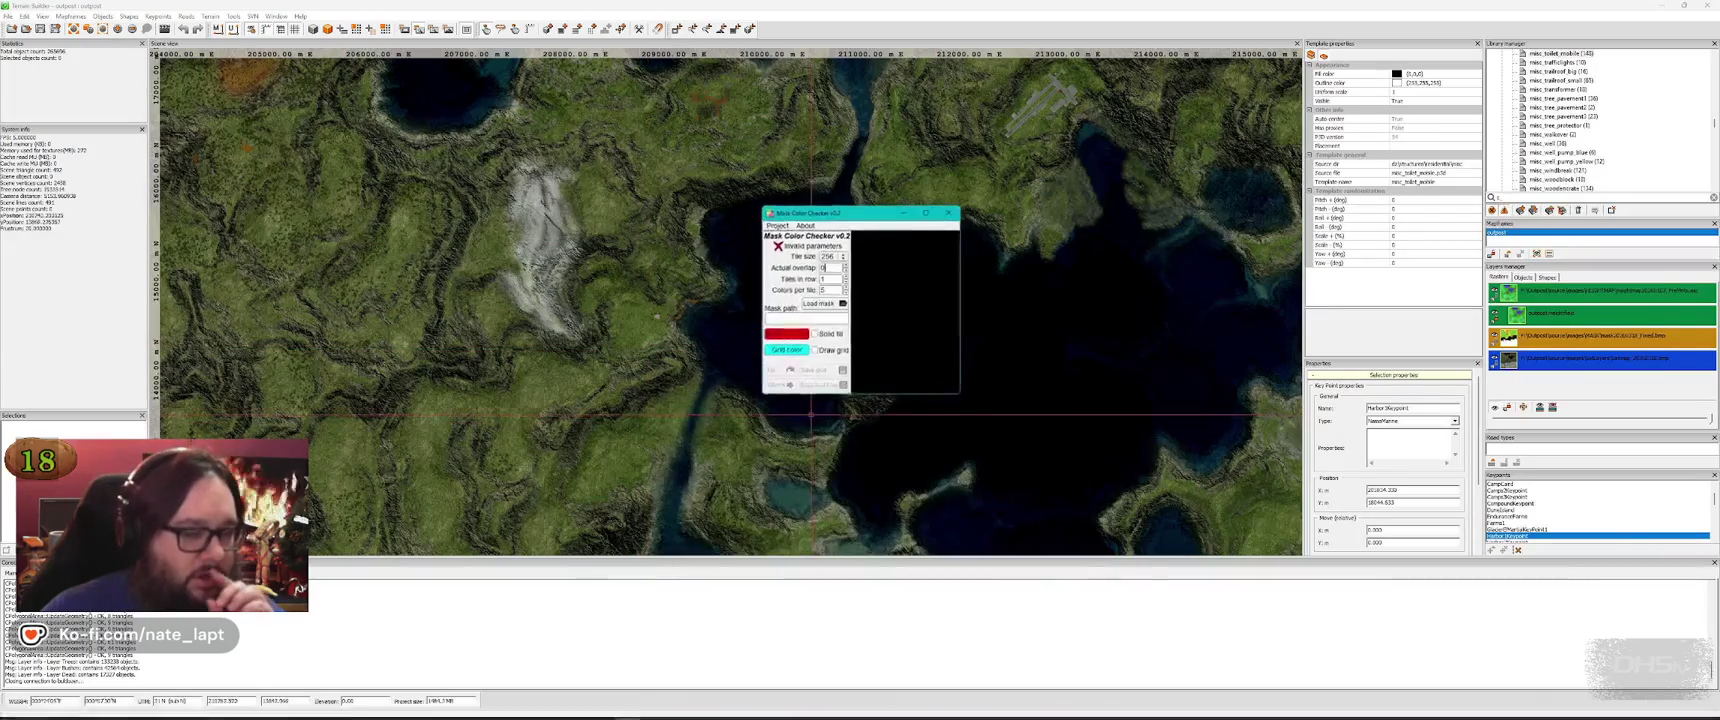
# Load the newly exported mask BMP into Mask Color Checker at tile size 512.
pyautogui.scroll(1, 835, 259)
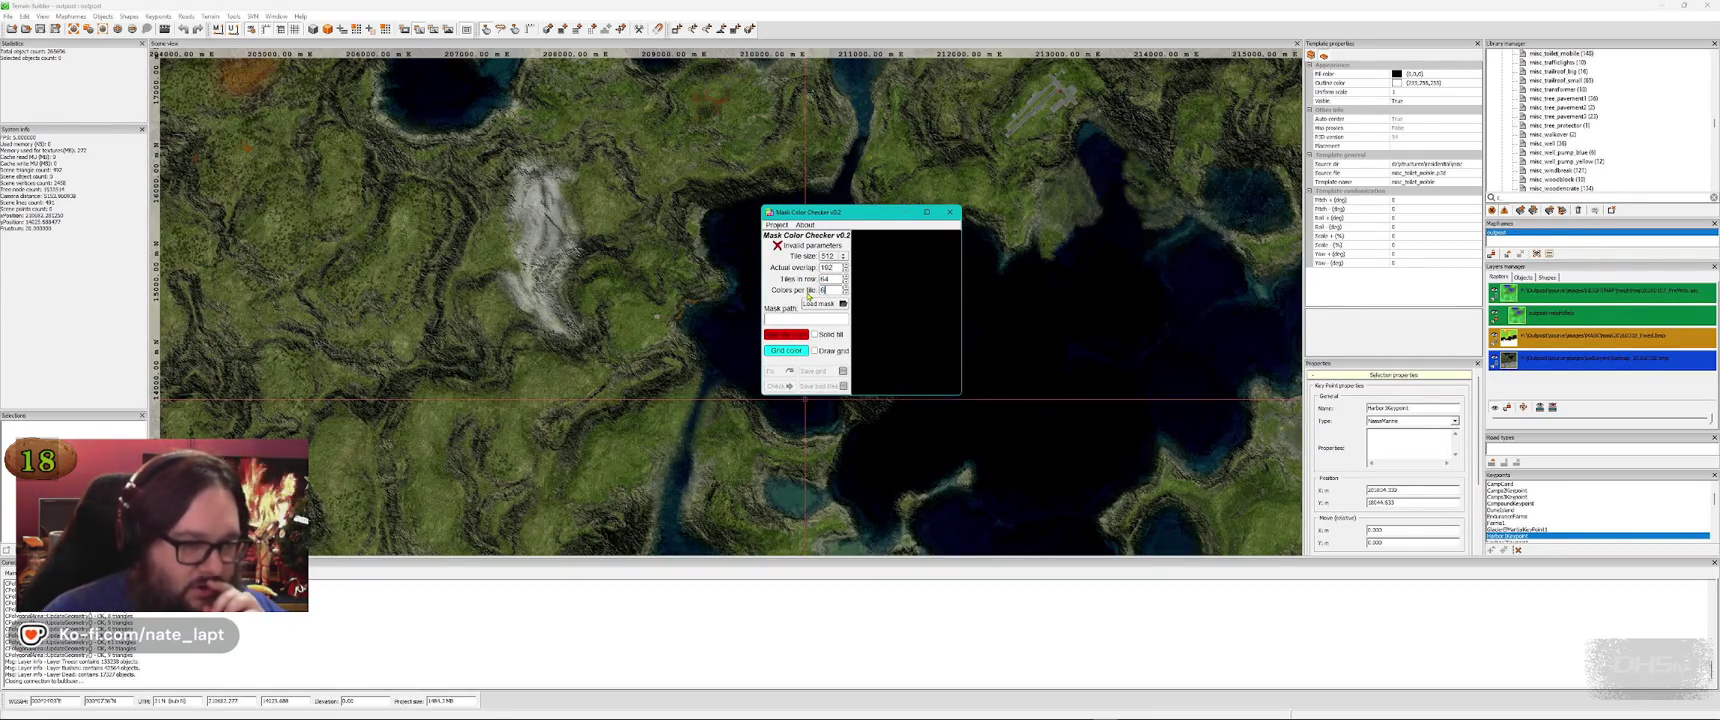
pyautogui.click(826, 304)
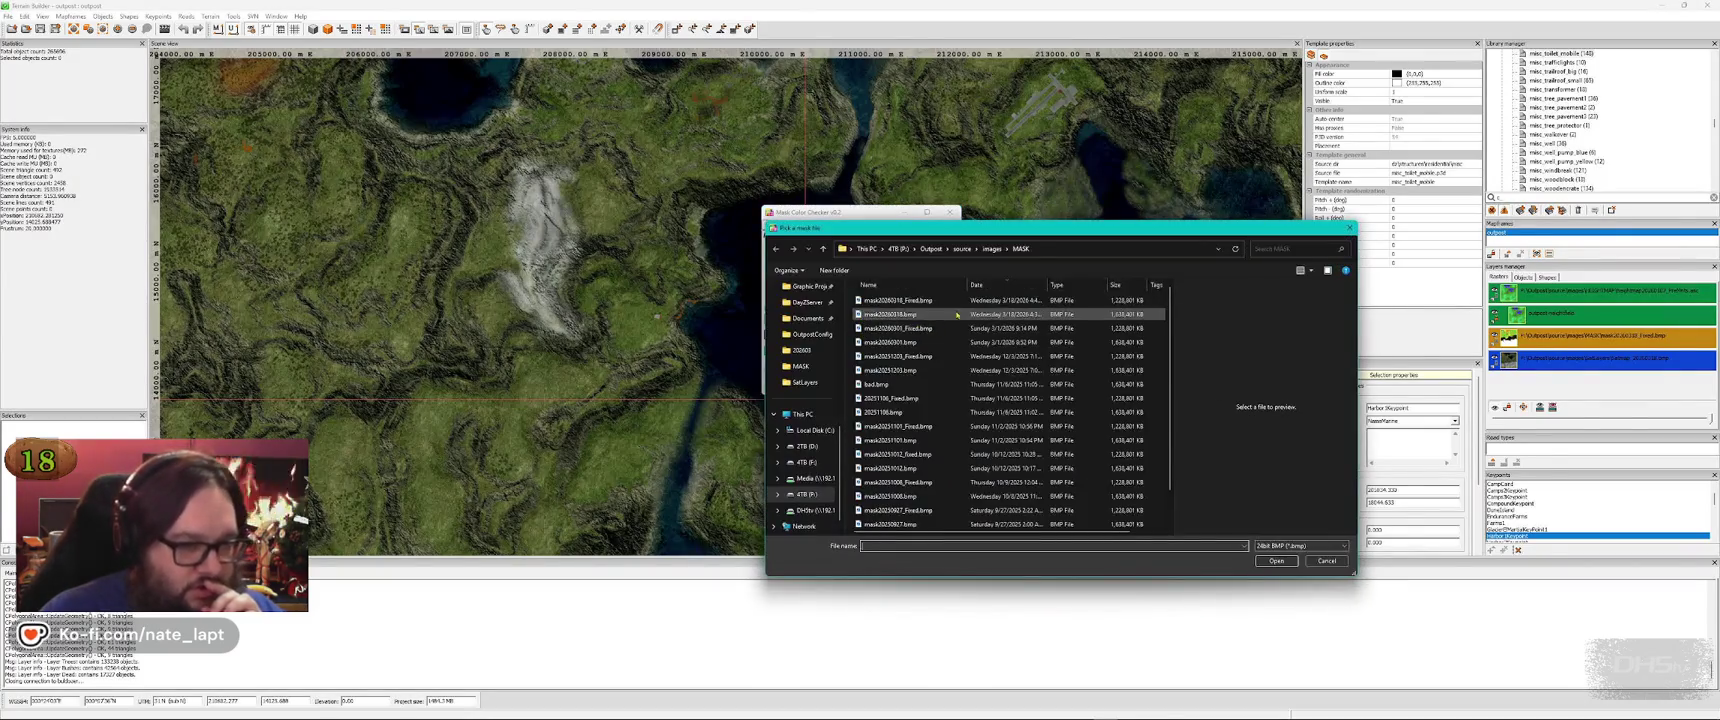
pyautogui.click(900, 314)
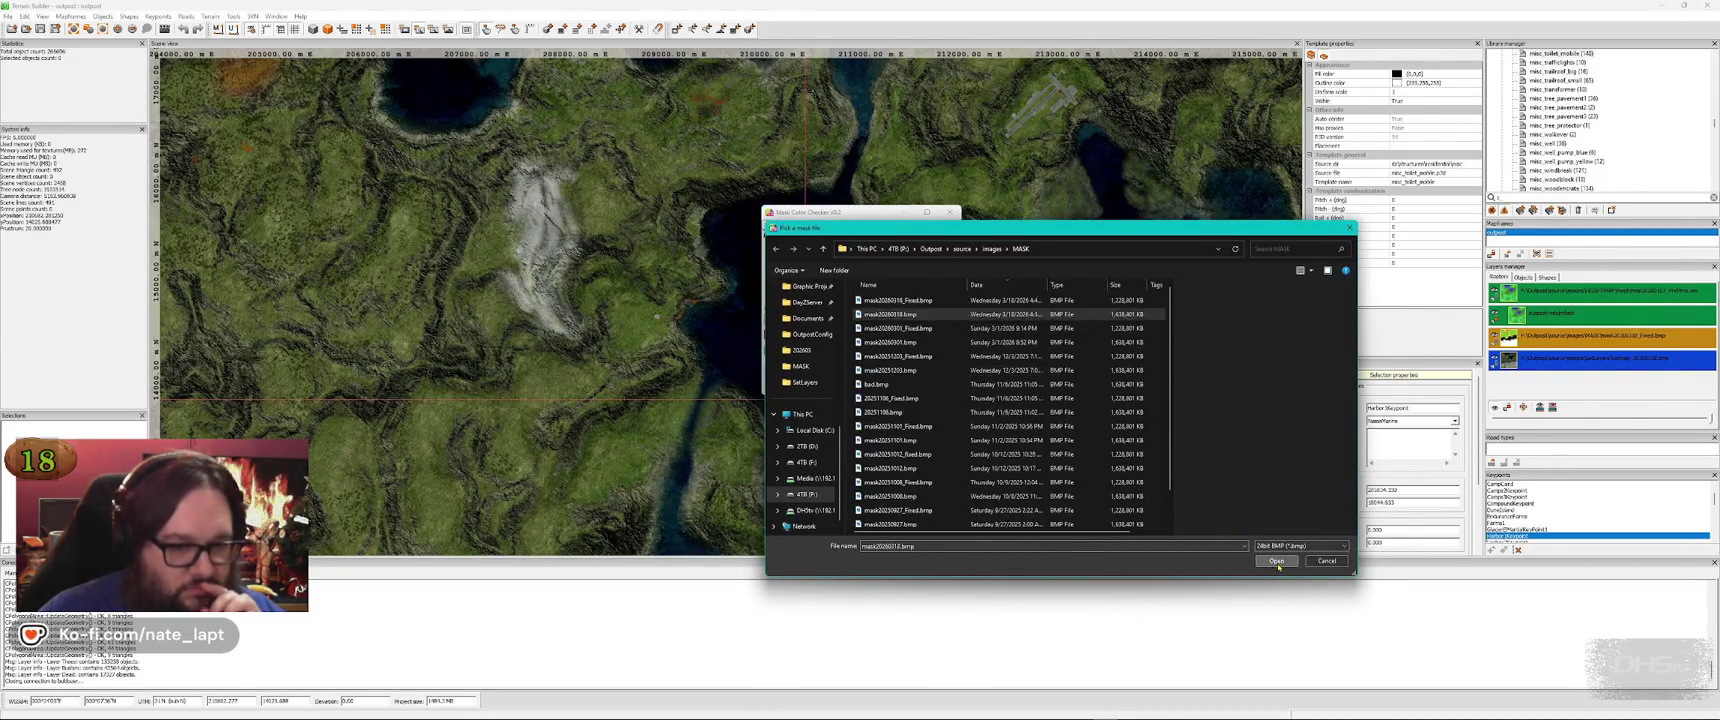
pyautogui.click(1277, 561)
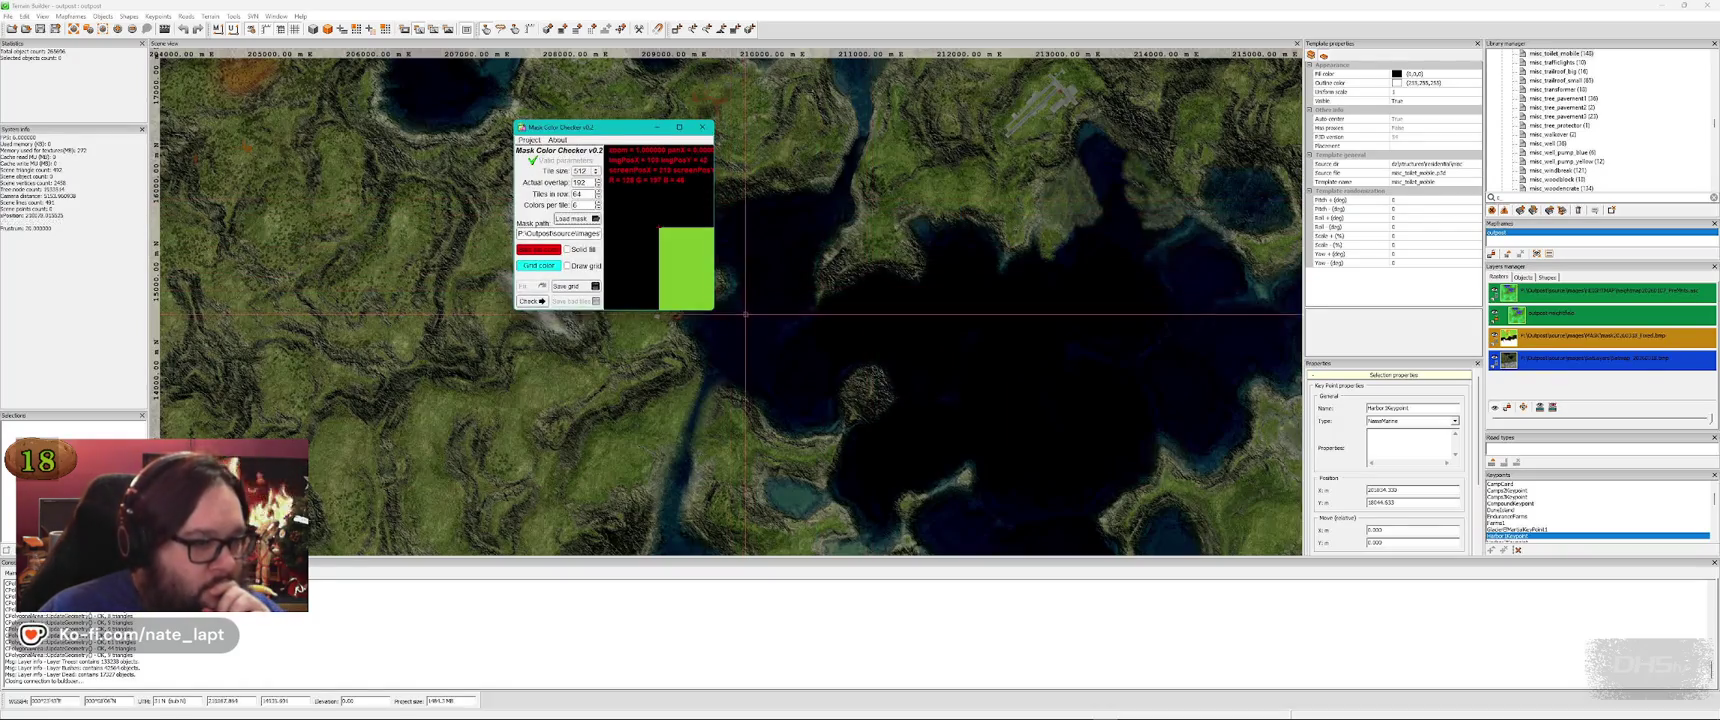
# Enlarge the preview, confirm zero problematic tiles, and close the checker.
pyautogui.moveTo(713, 312); pyautogui.dragTo(1155, 538)
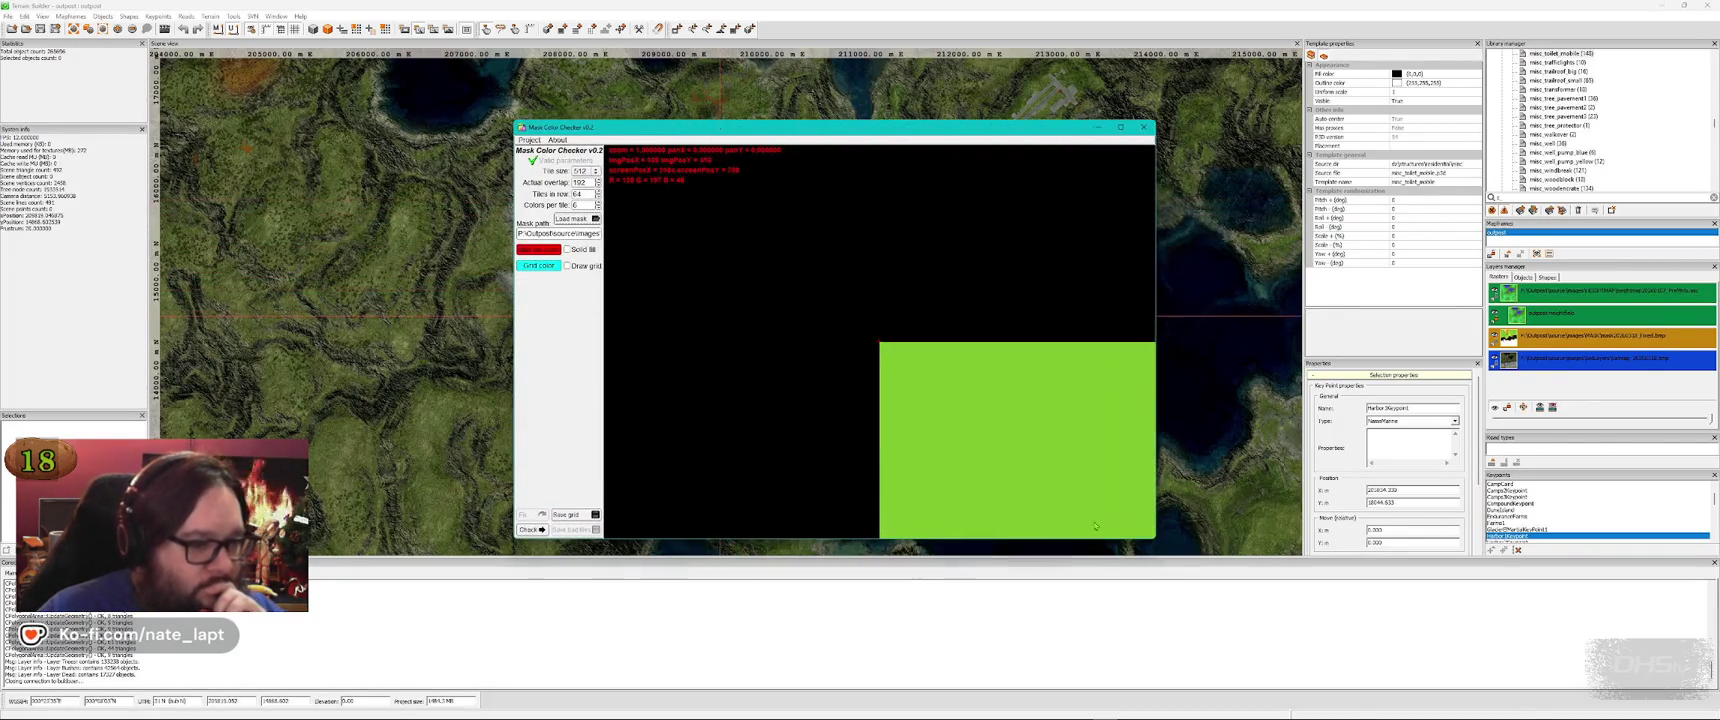
pyautogui.scroll(-3, 795, 360)
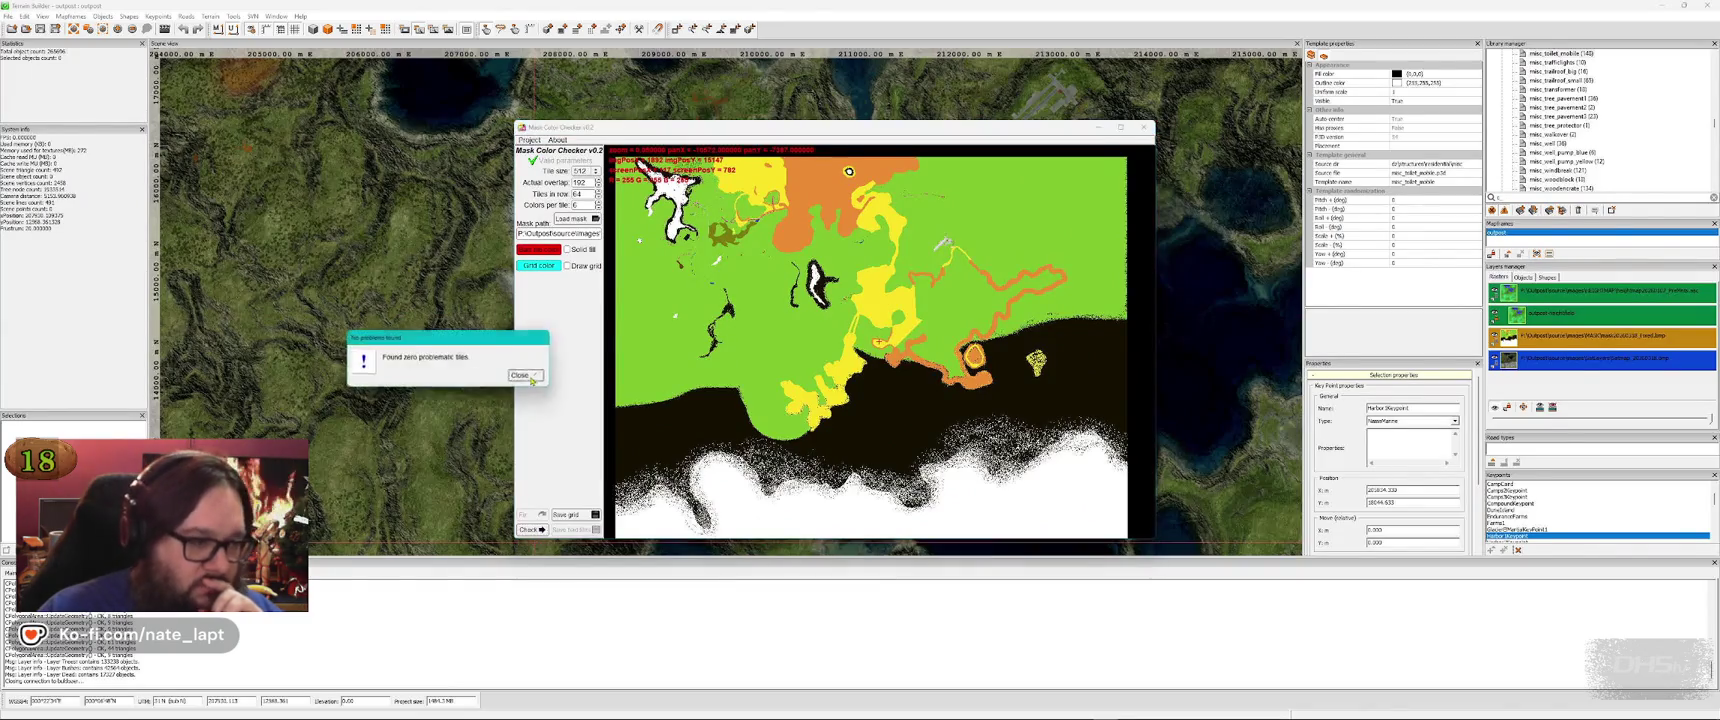
pyautogui.click(527, 377)
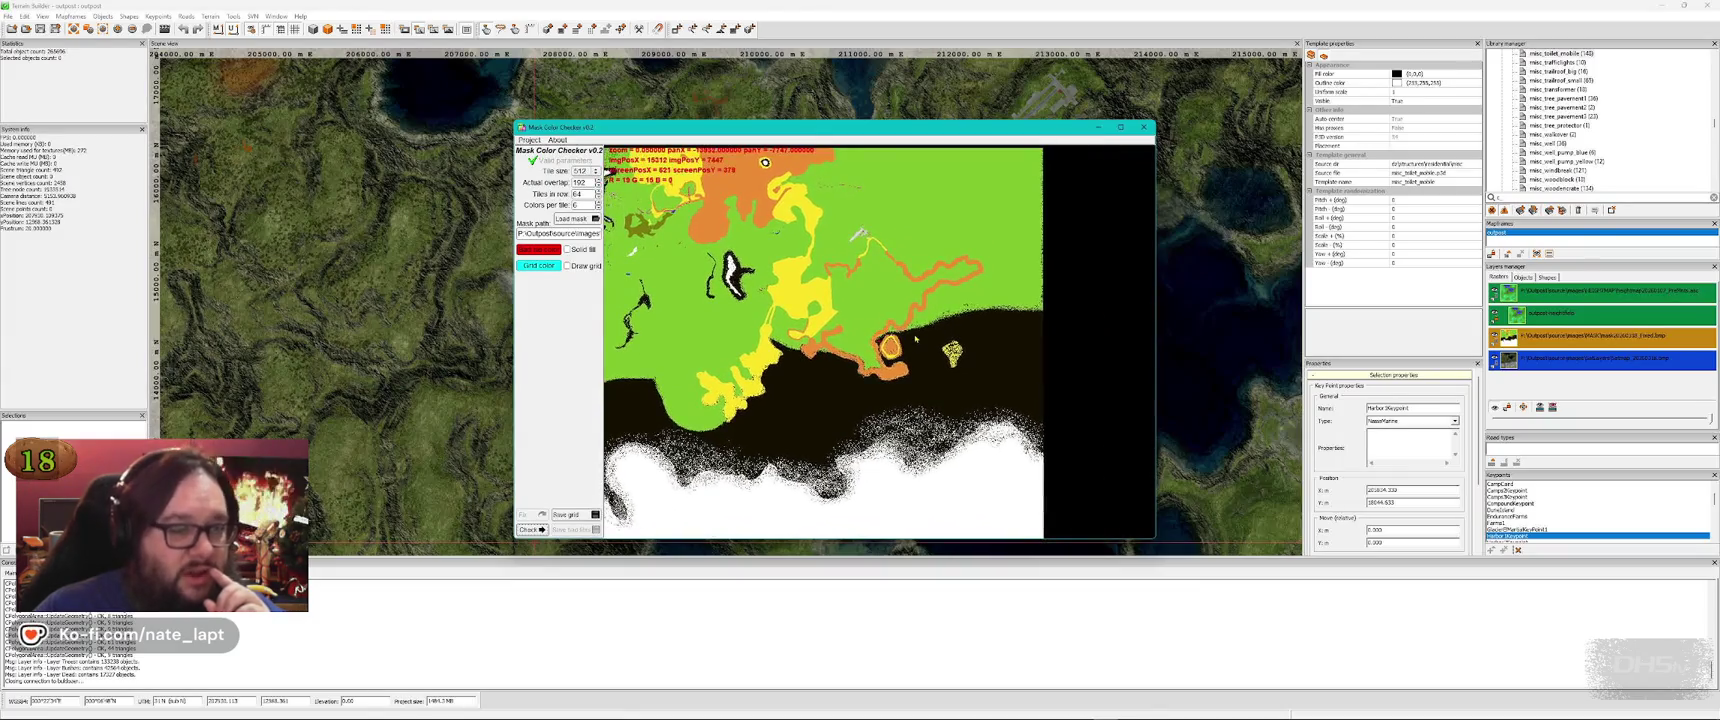
pyautogui.moveTo(833, 213); pyautogui.dragTo(922, 239)
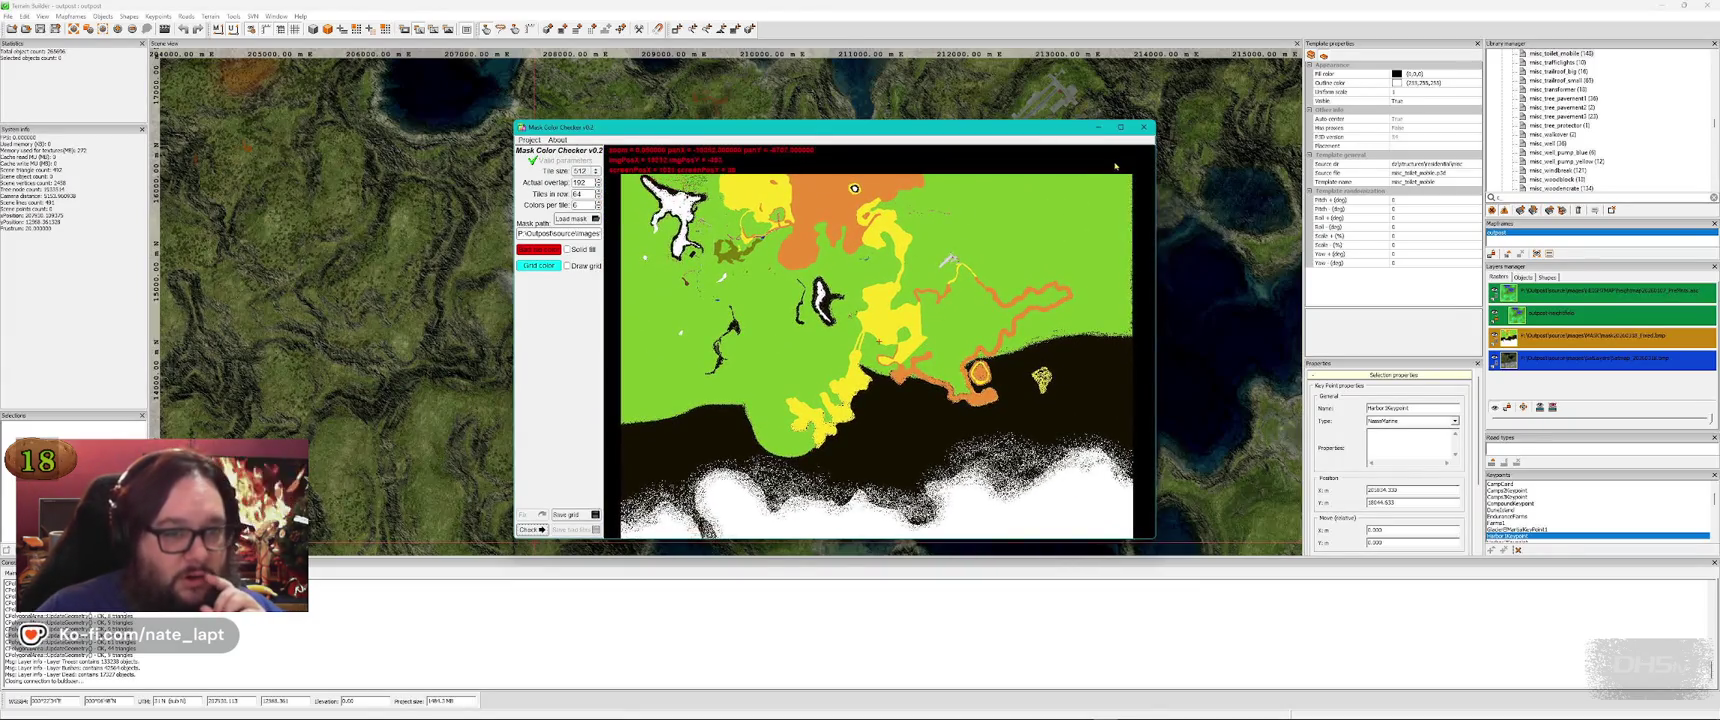
pyautogui.click(1144, 127)
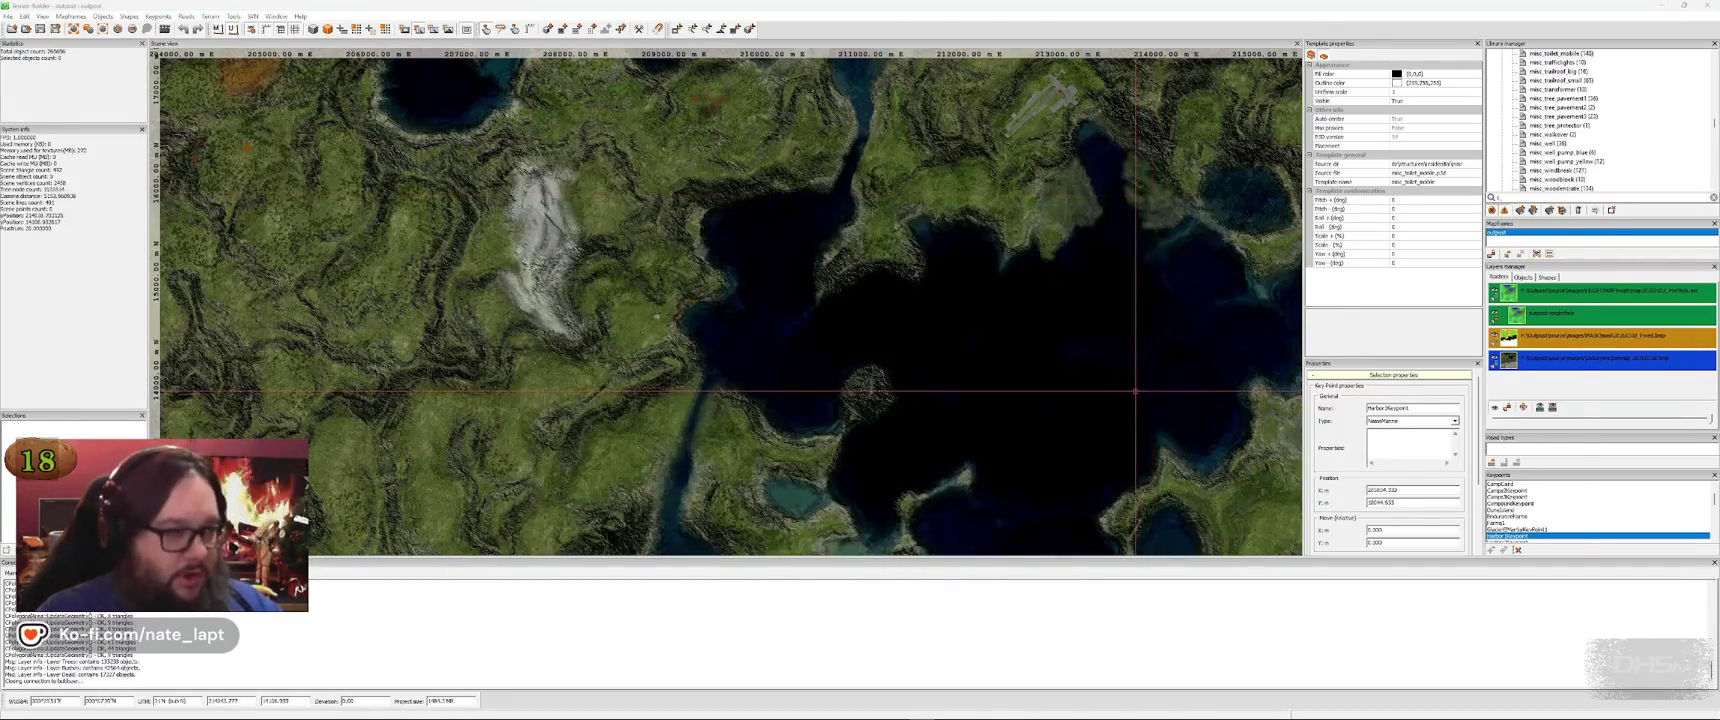
# Delete the old orange surface mask layer and confirm, leaving three layers.
pyautogui.hotkey('alt', 'Tab')
pyautogui.press('Escape')
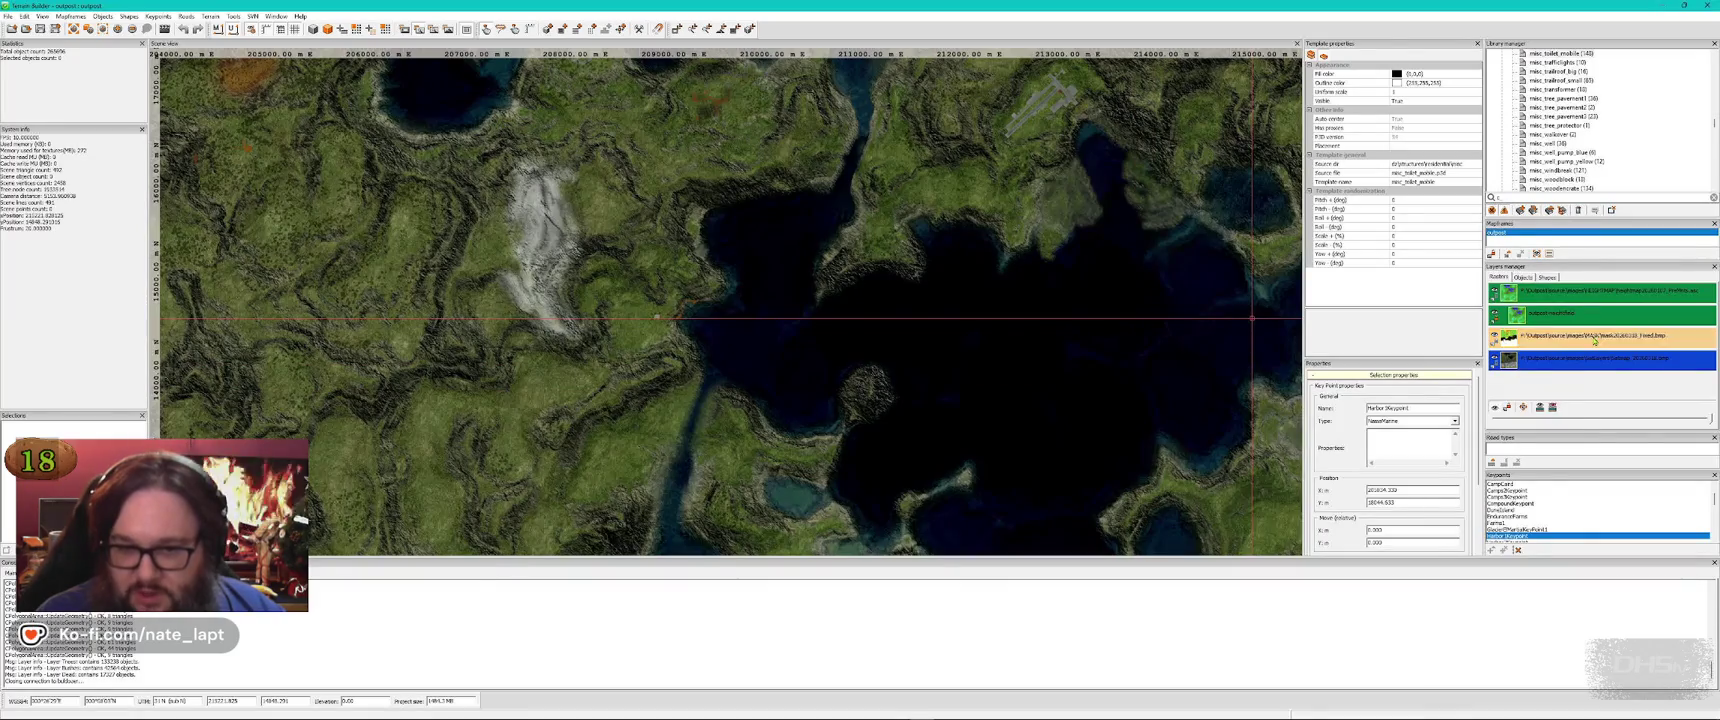
pyautogui.press('Delete')
pyautogui.click(897, 408)
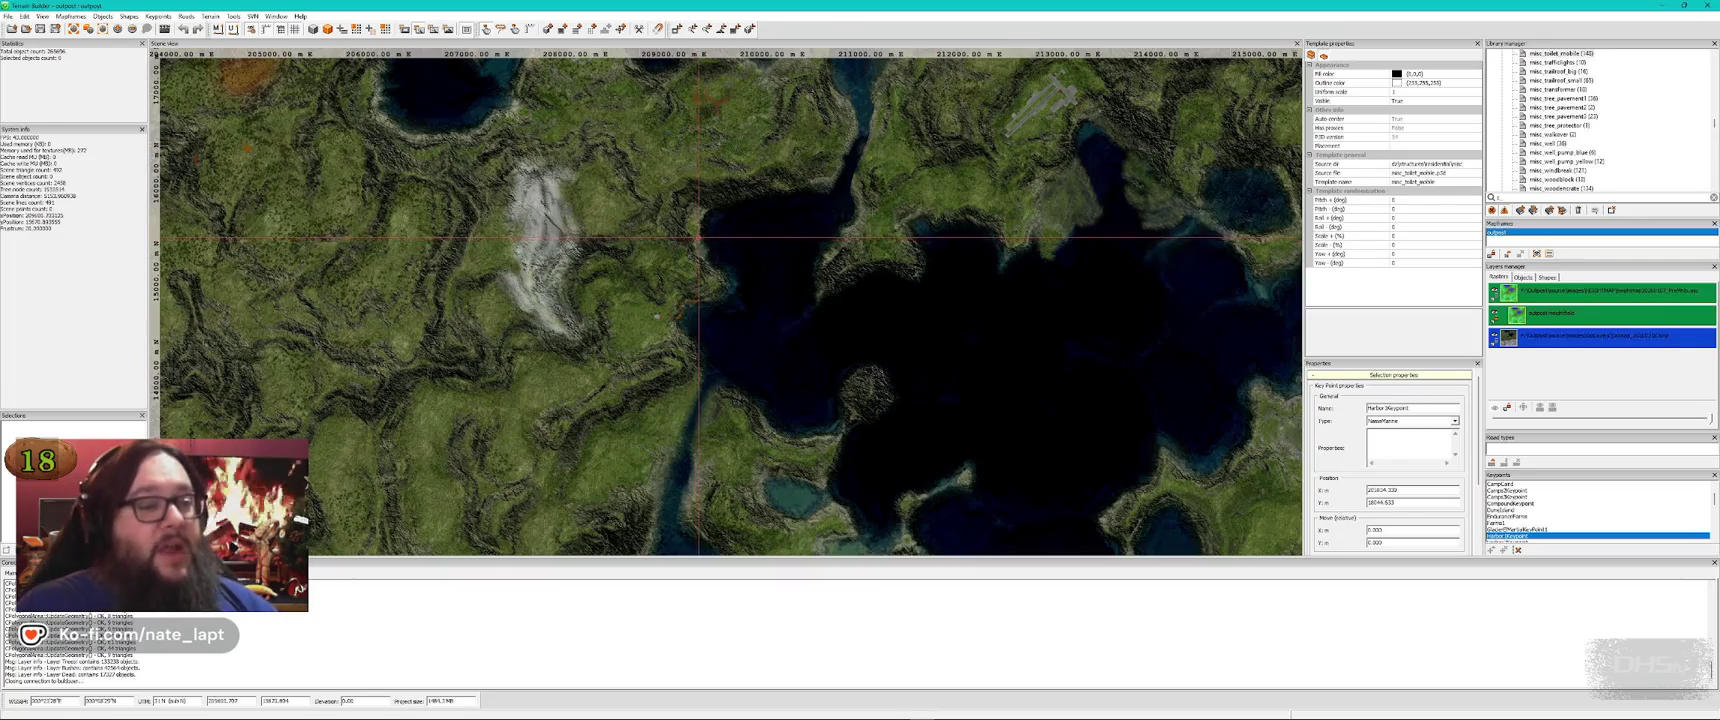
# Zoom the terrain map and bring up the File menu for importing.
pyautogui.scroll(-2, 695, 240)
pyautogui.scroll(3, 820, 210)
pyautogui.scroll(3, 947, 178)
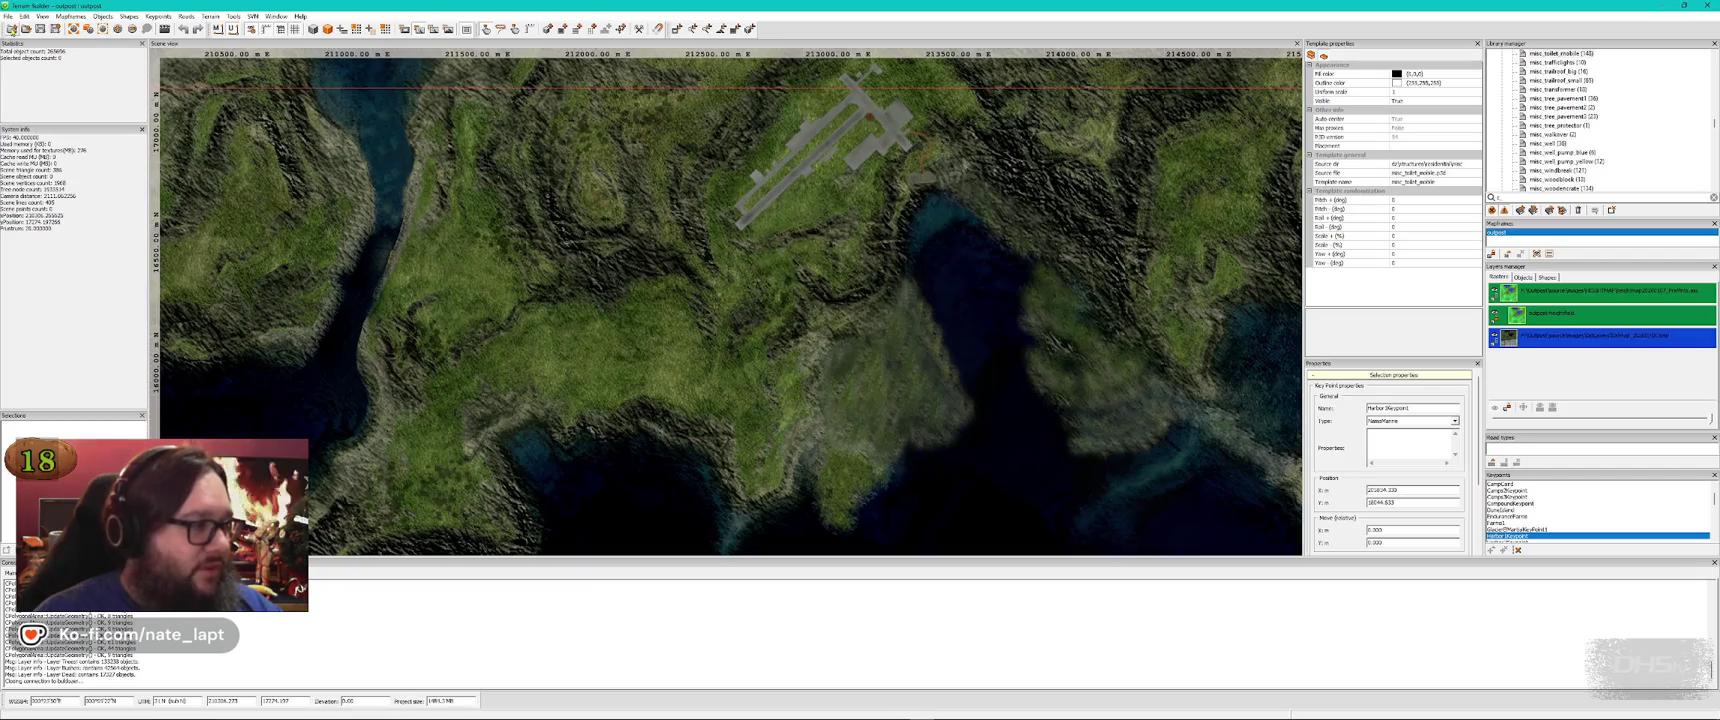
pyautogui.click(8, 17)
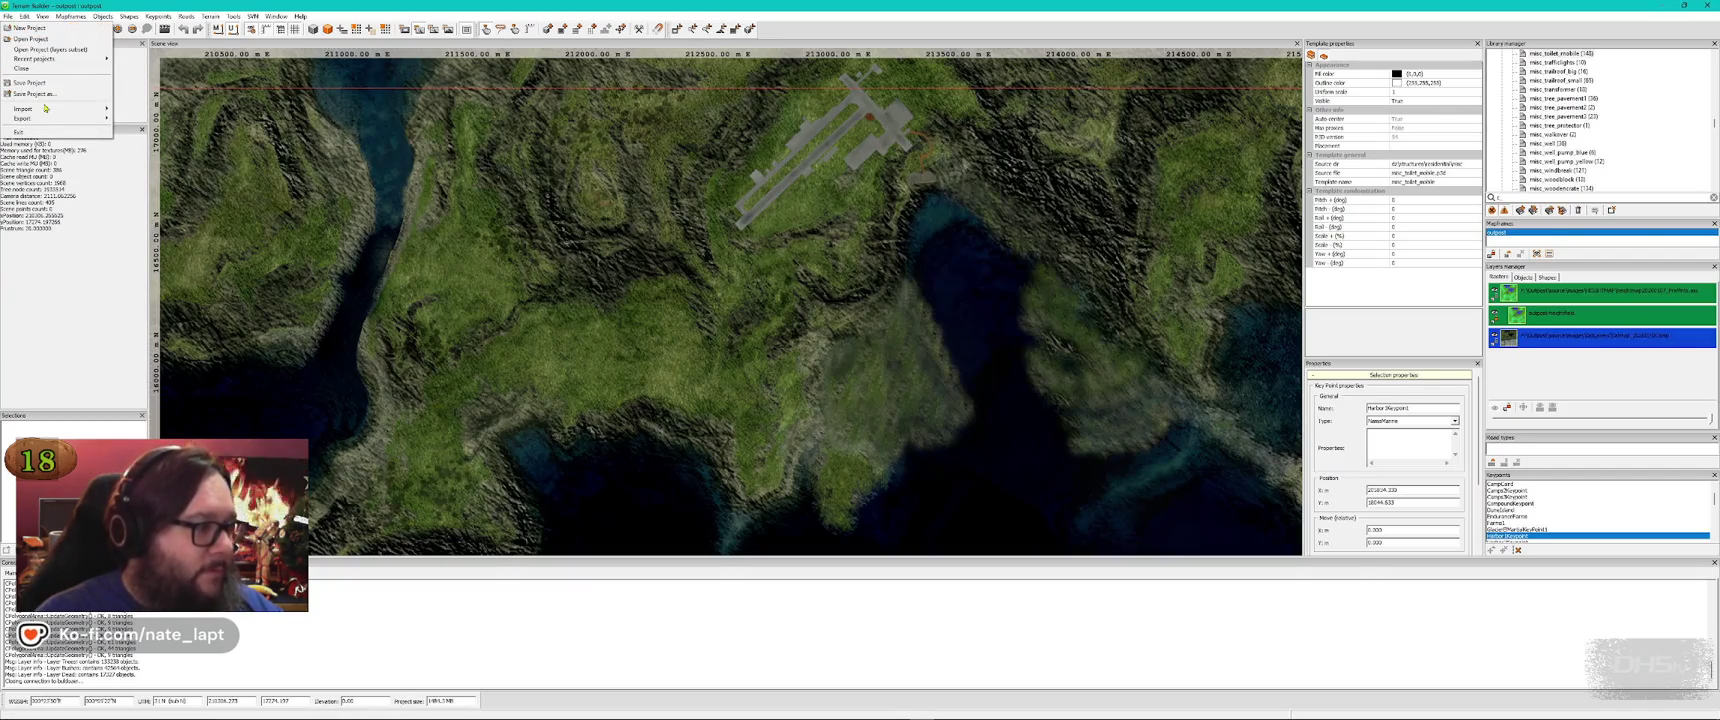
pyautogui.moveTo(24, 108)
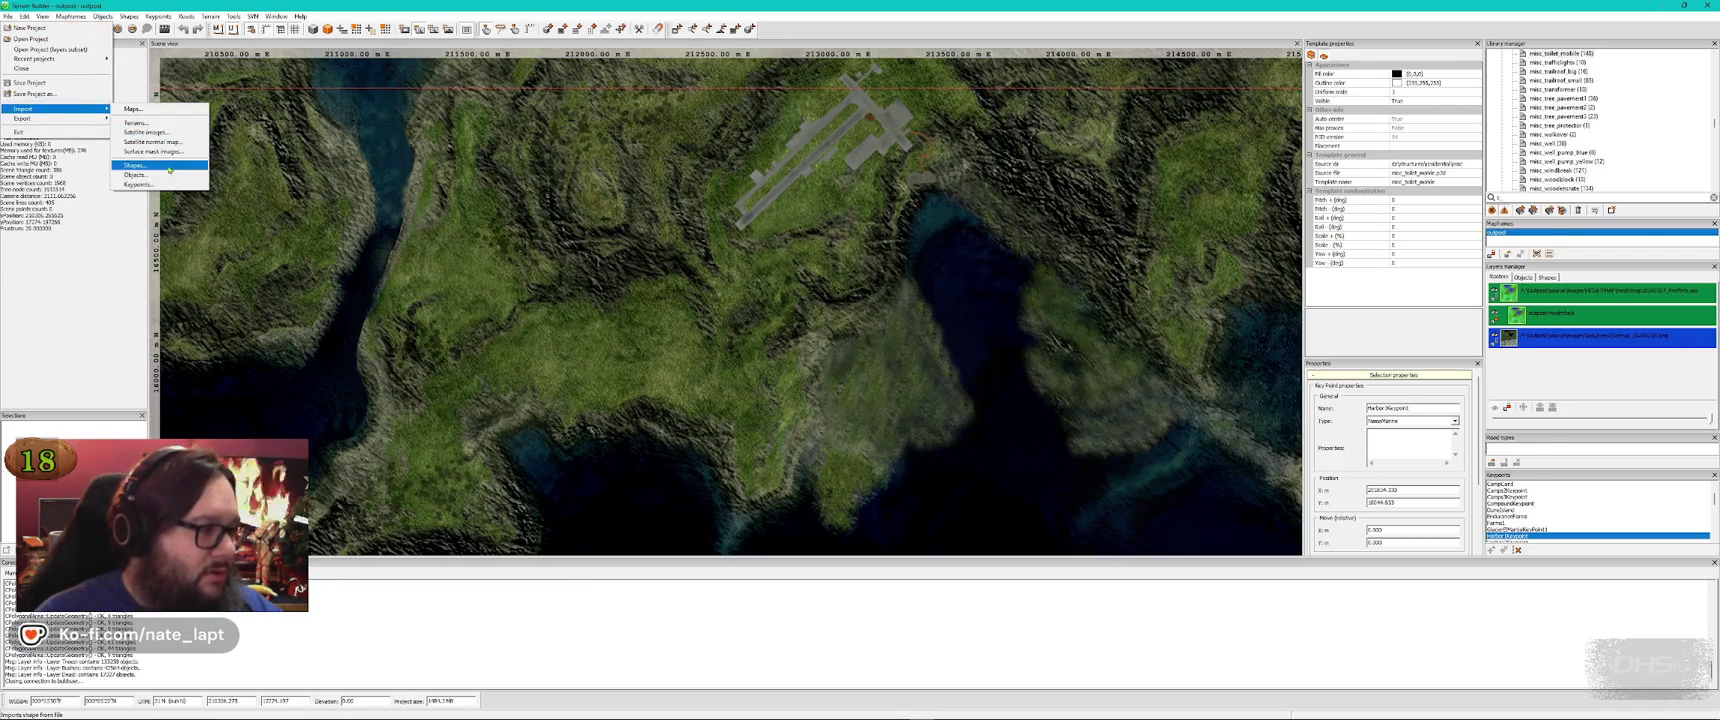
# Start a Surface mask import and select mask20260318.bmp in the MASK folder.
pyautogui.click(155, 151)
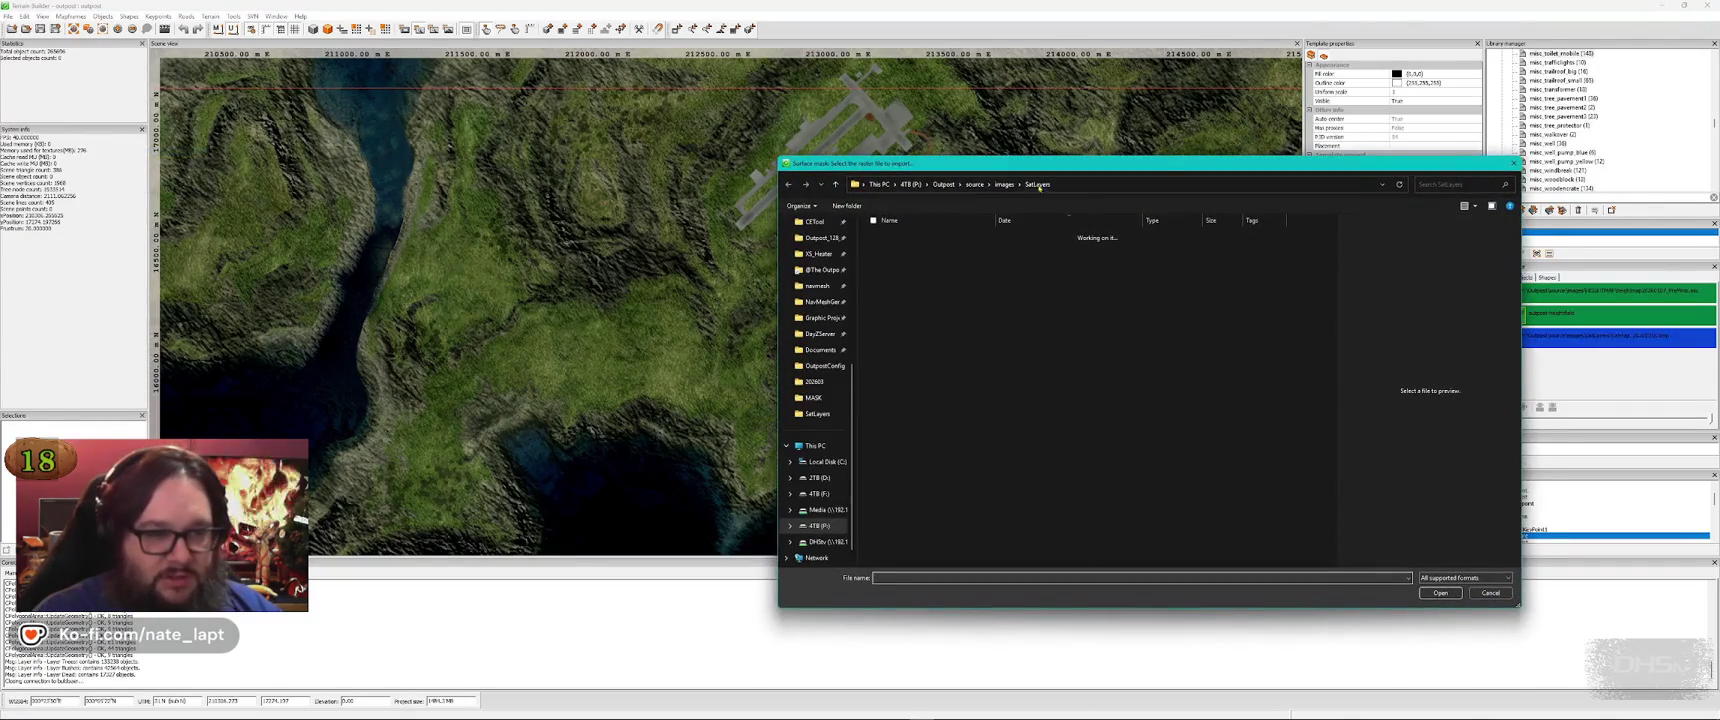
pyautogui.doubleClick(910, 295)
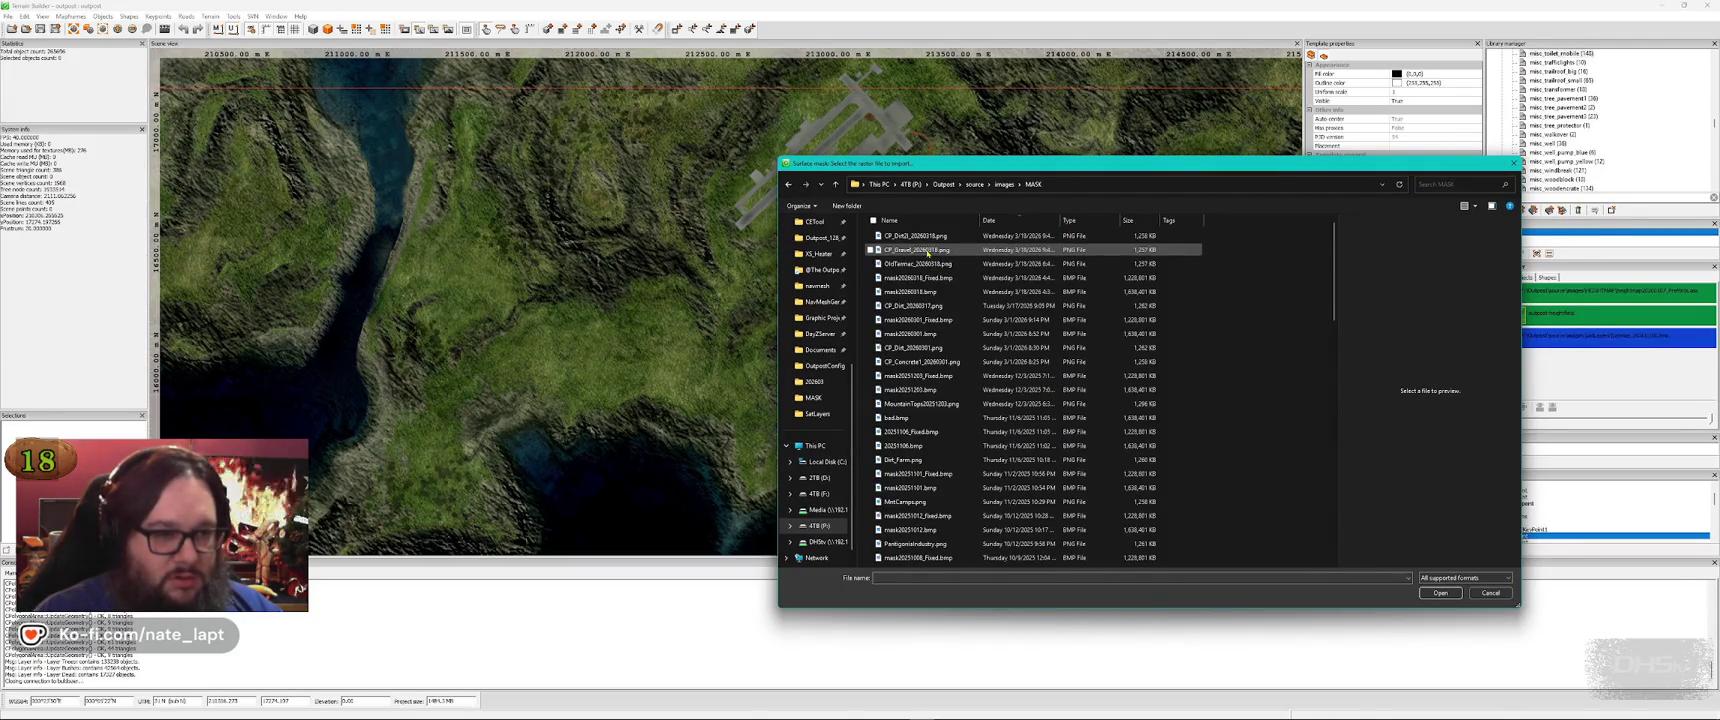
pyautogui.click(910, 291)
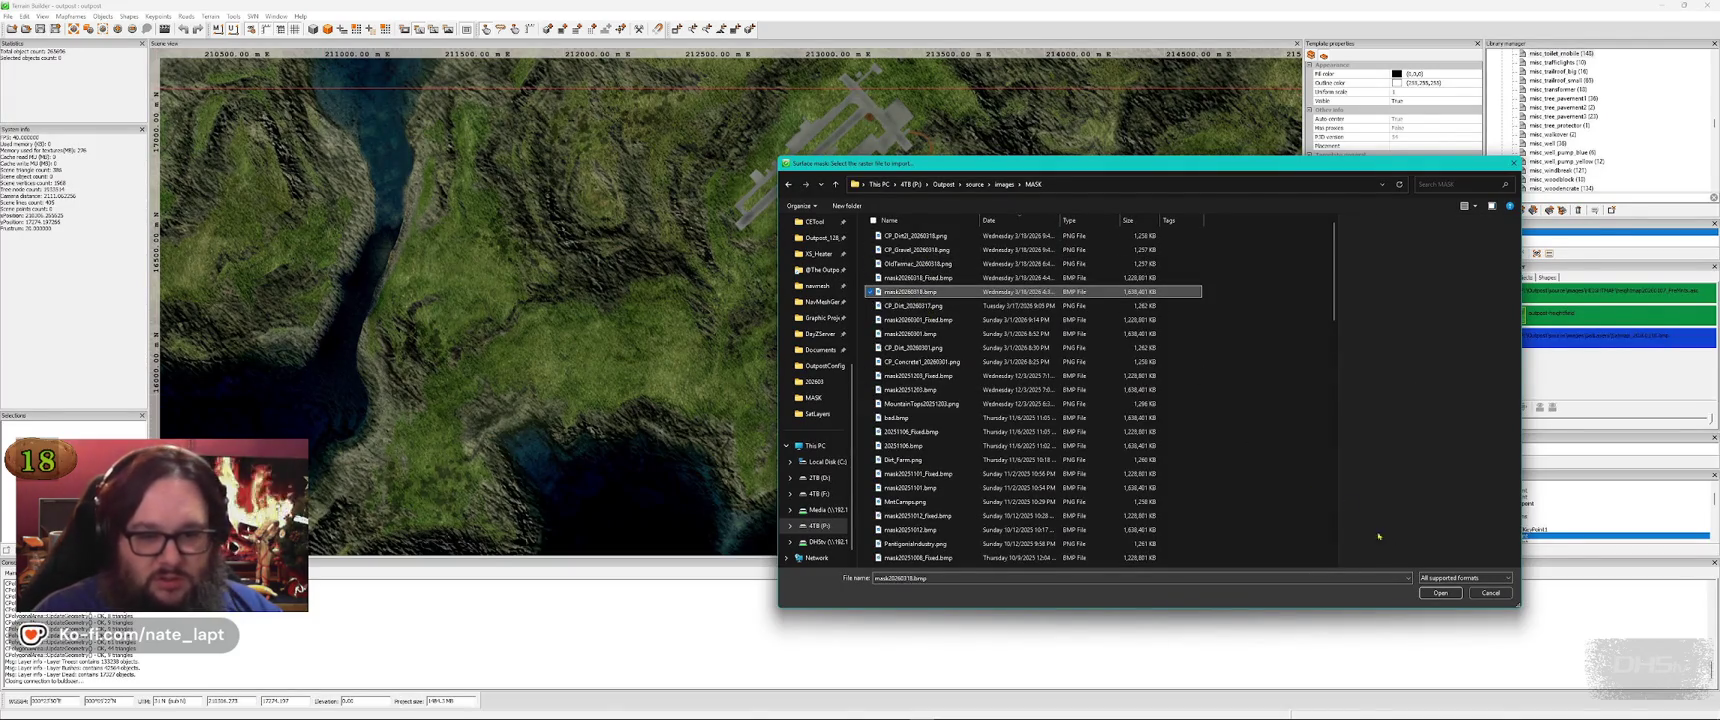
# Add a date column to the file list and sort it newest first.
pyautogui.rightClick(1040, 221)
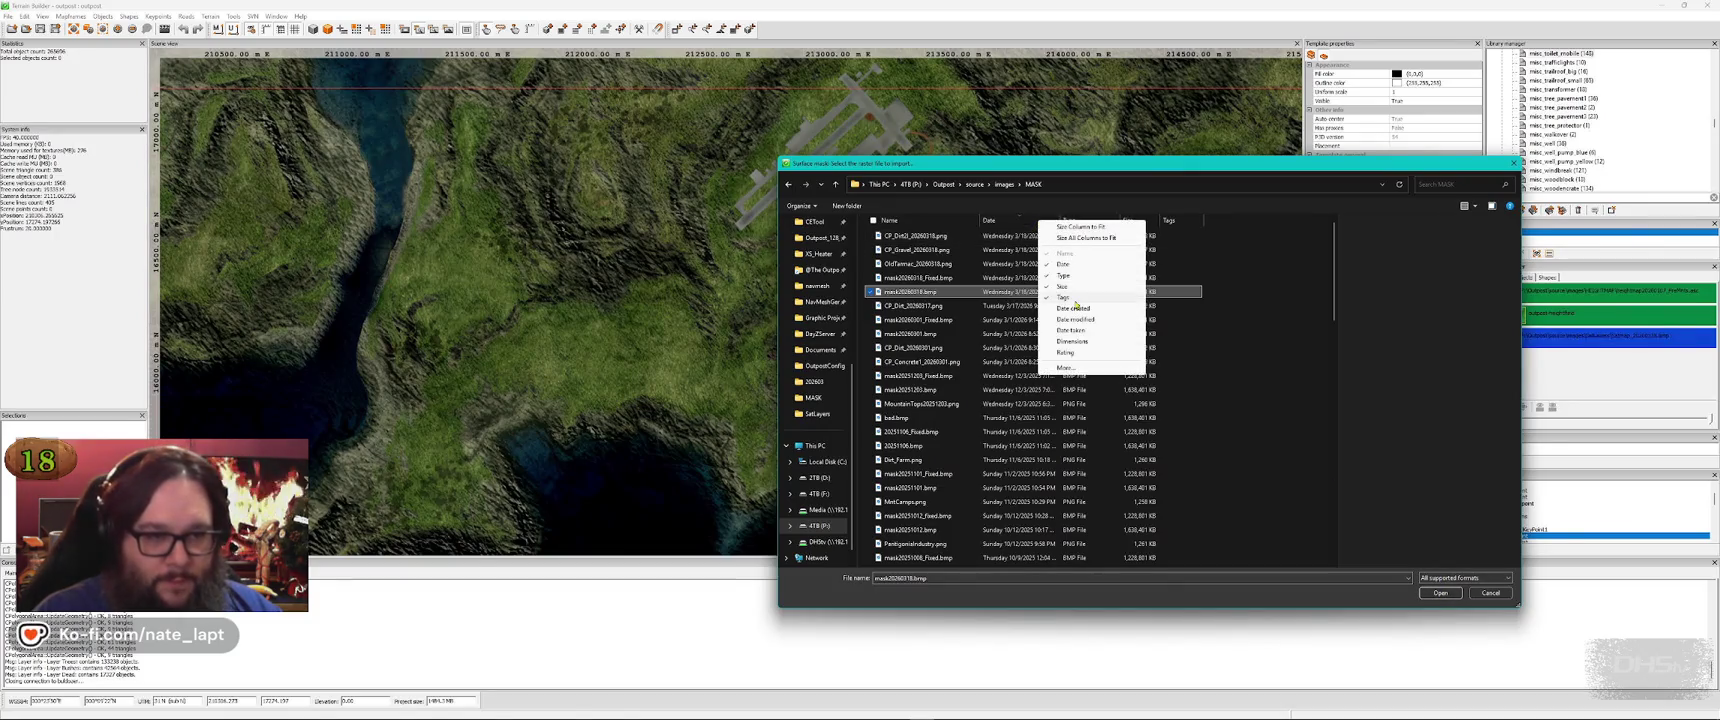
pyautogui.click(1071, 330)
pyautogui.moveTo(1238, 220); pyautogui.dragTo(1001, 221)
pyautogui.click(1025, 221)
pyautogui.click(1025, 221)
pyautogui.click(1025, 221)
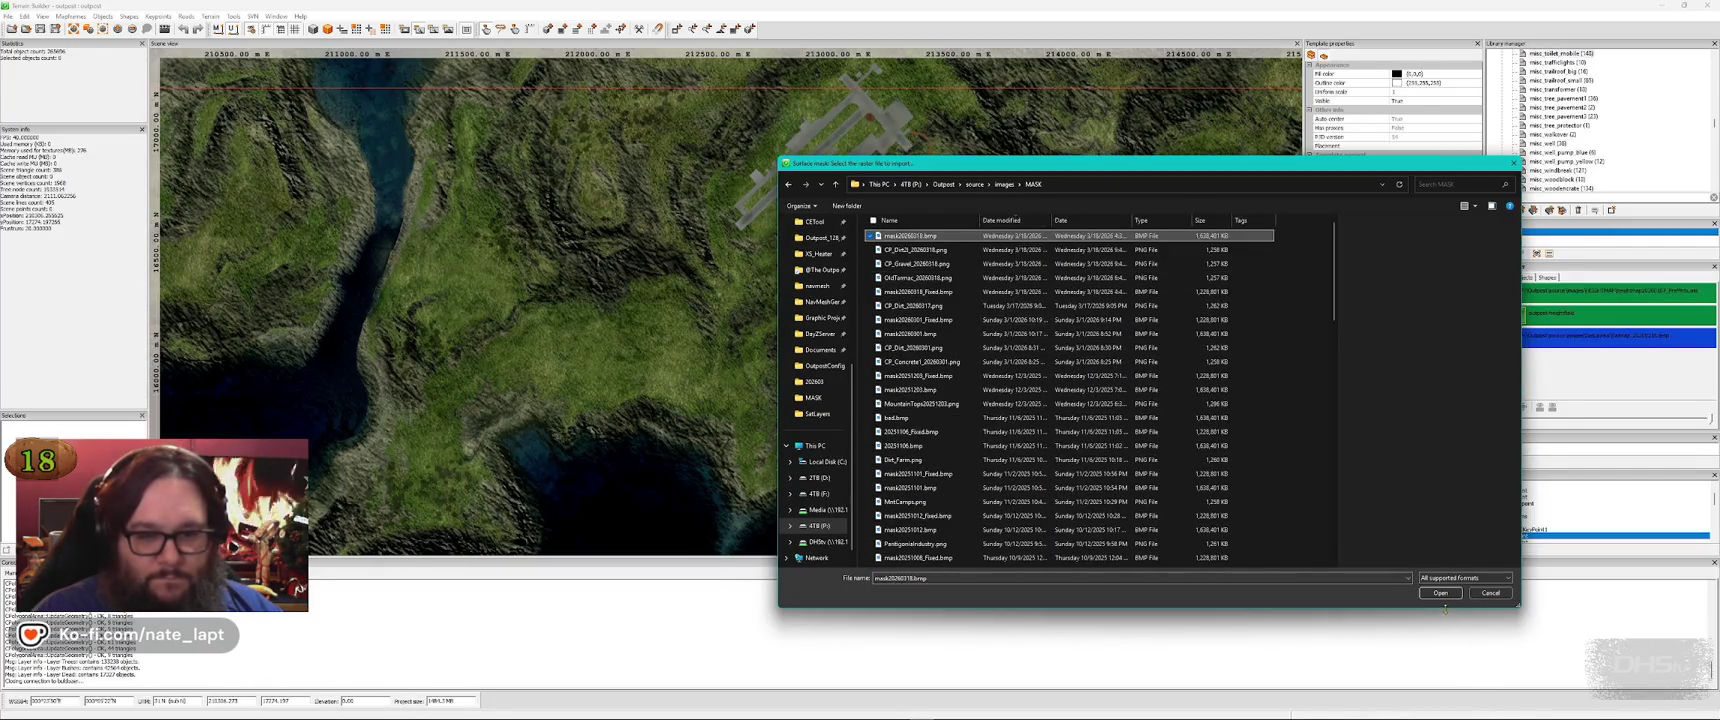
# Open mask20260318.bmp, accept the Projection settings, and return to GIMP.
pyautogui.click(1440, 593)
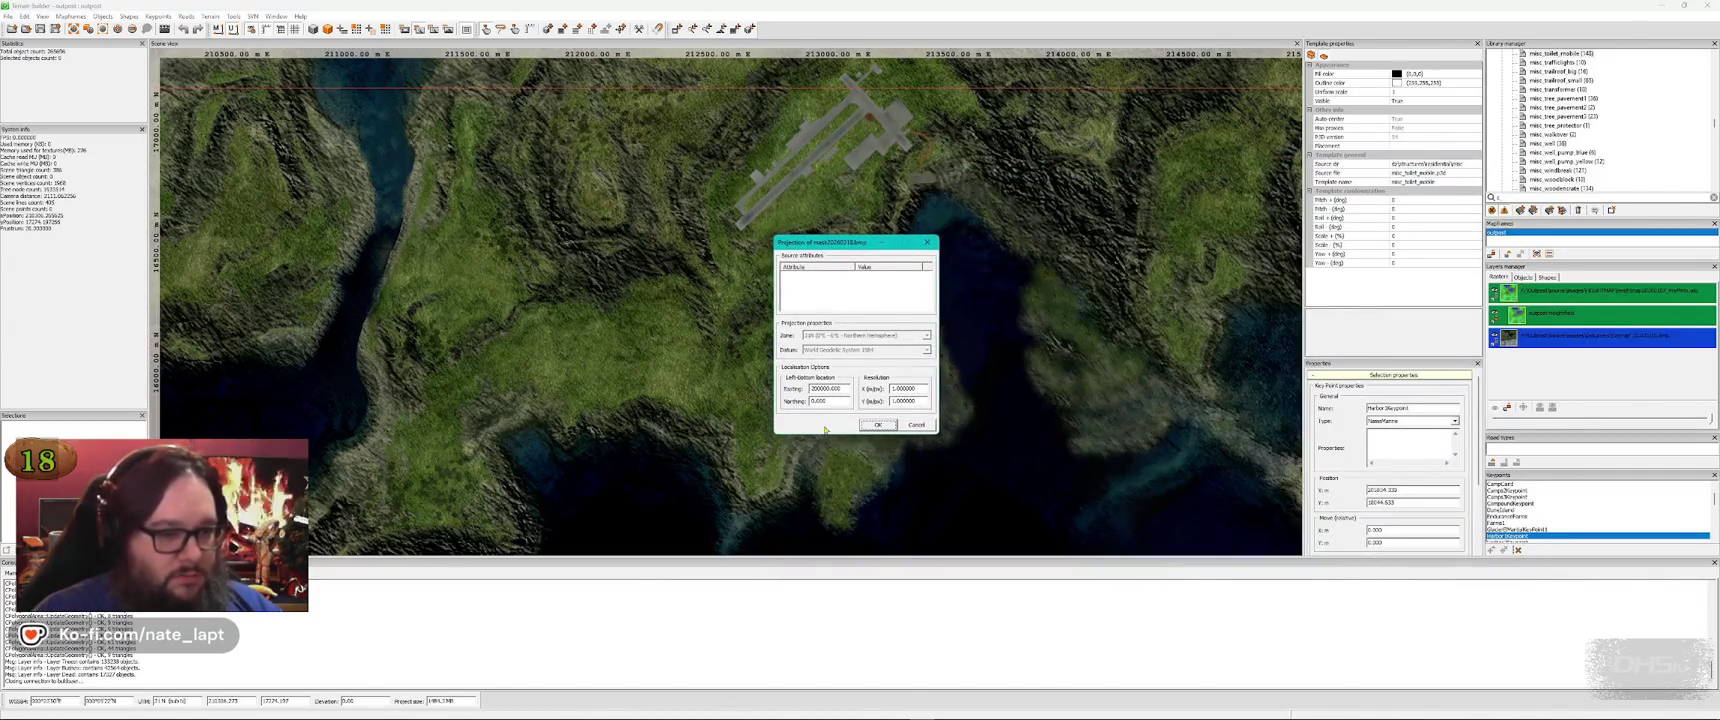
pyautogui.click(877, 425)
pyautogui.hotkey('alt', 'Tab')
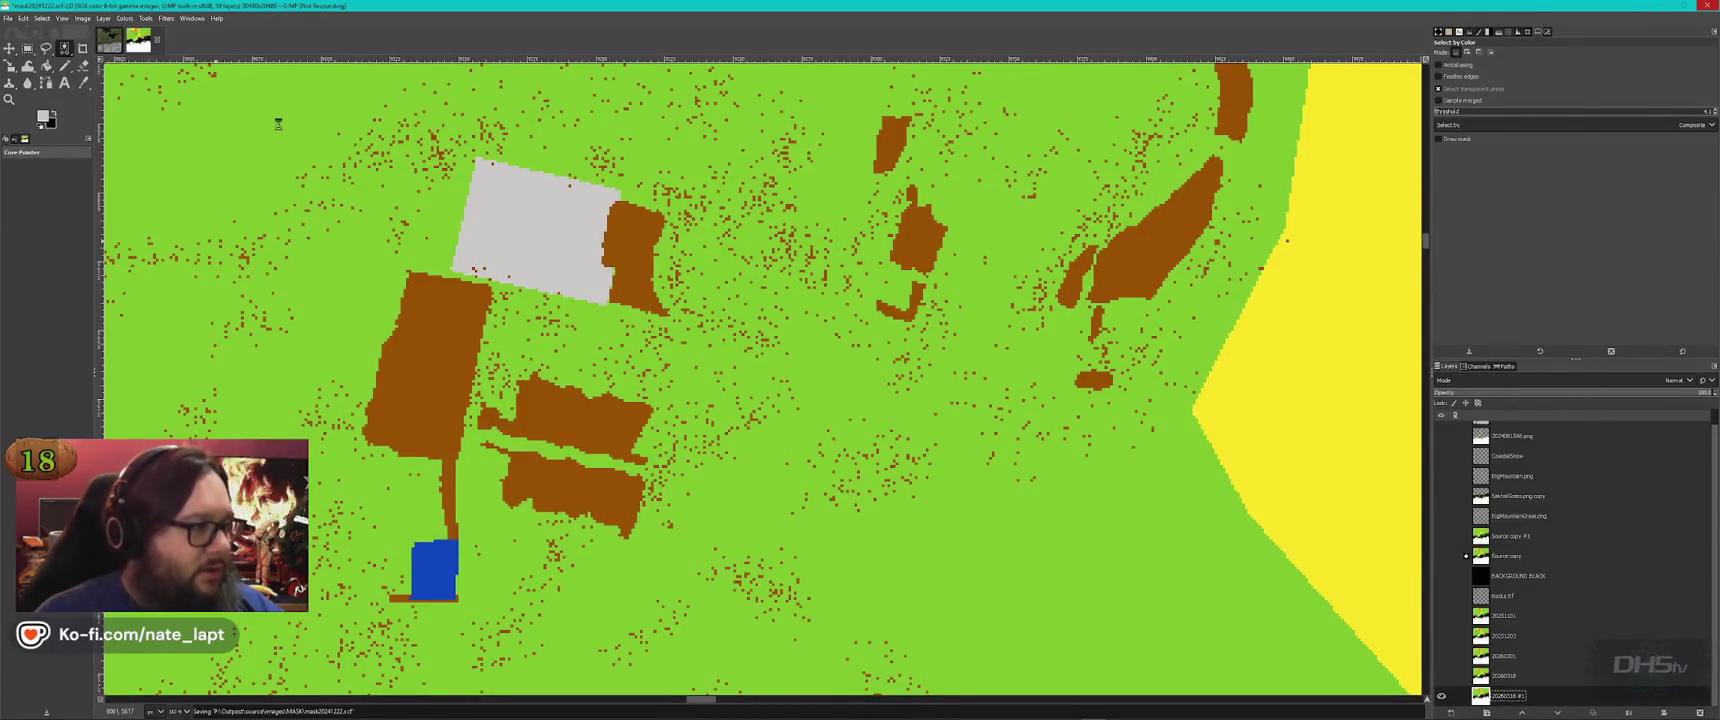
pyautogui.hotkey('alt', 'Tab')
pyautogui.press('Tab')
pyautogui.press('Escape')
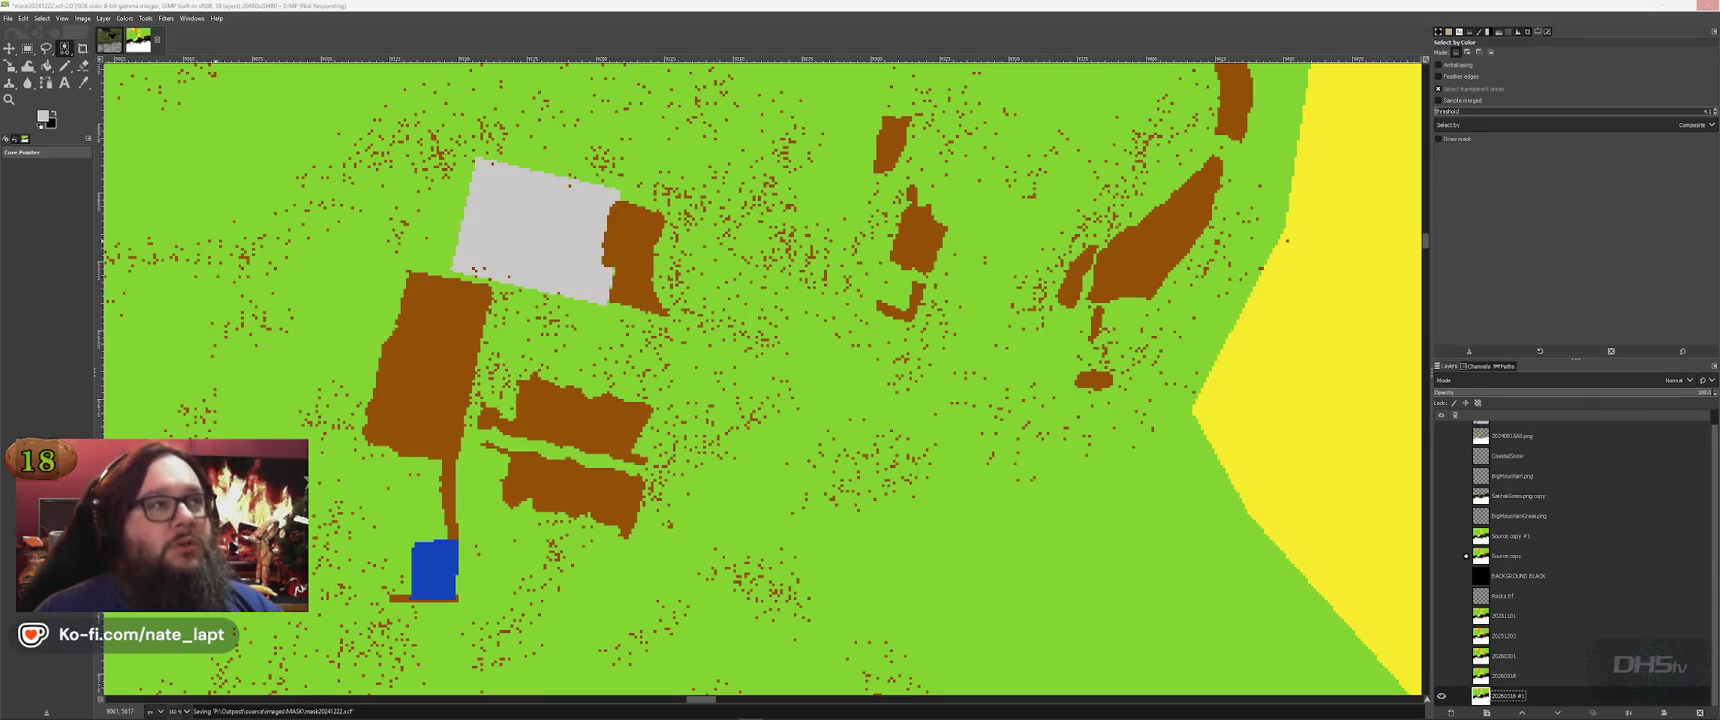
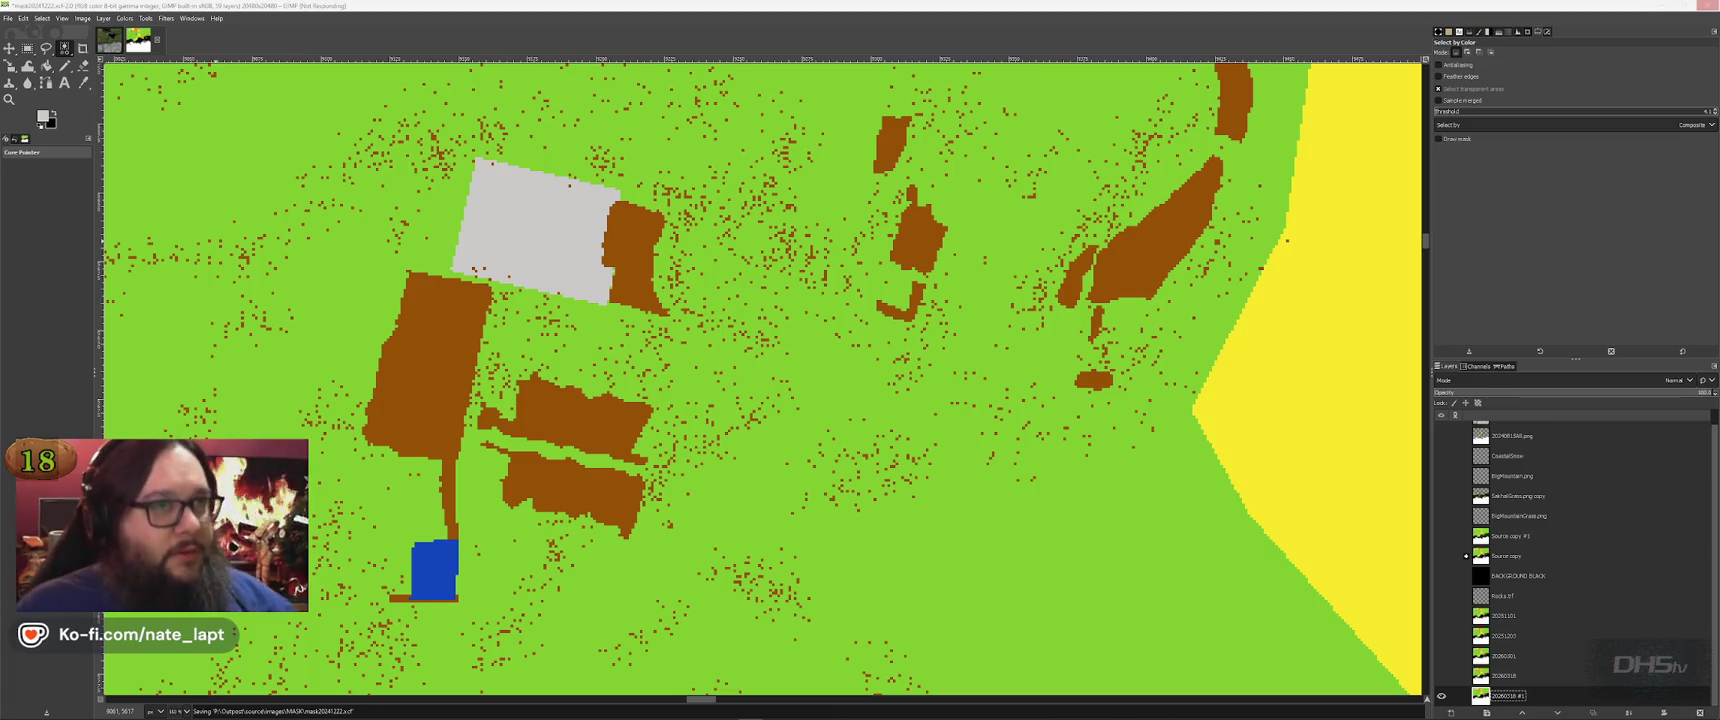
# Switch from GIMP to the Terrain Builder project window.
pyautogui.hotkey('alt', 'Tab')
pyautogui.press('Tab')
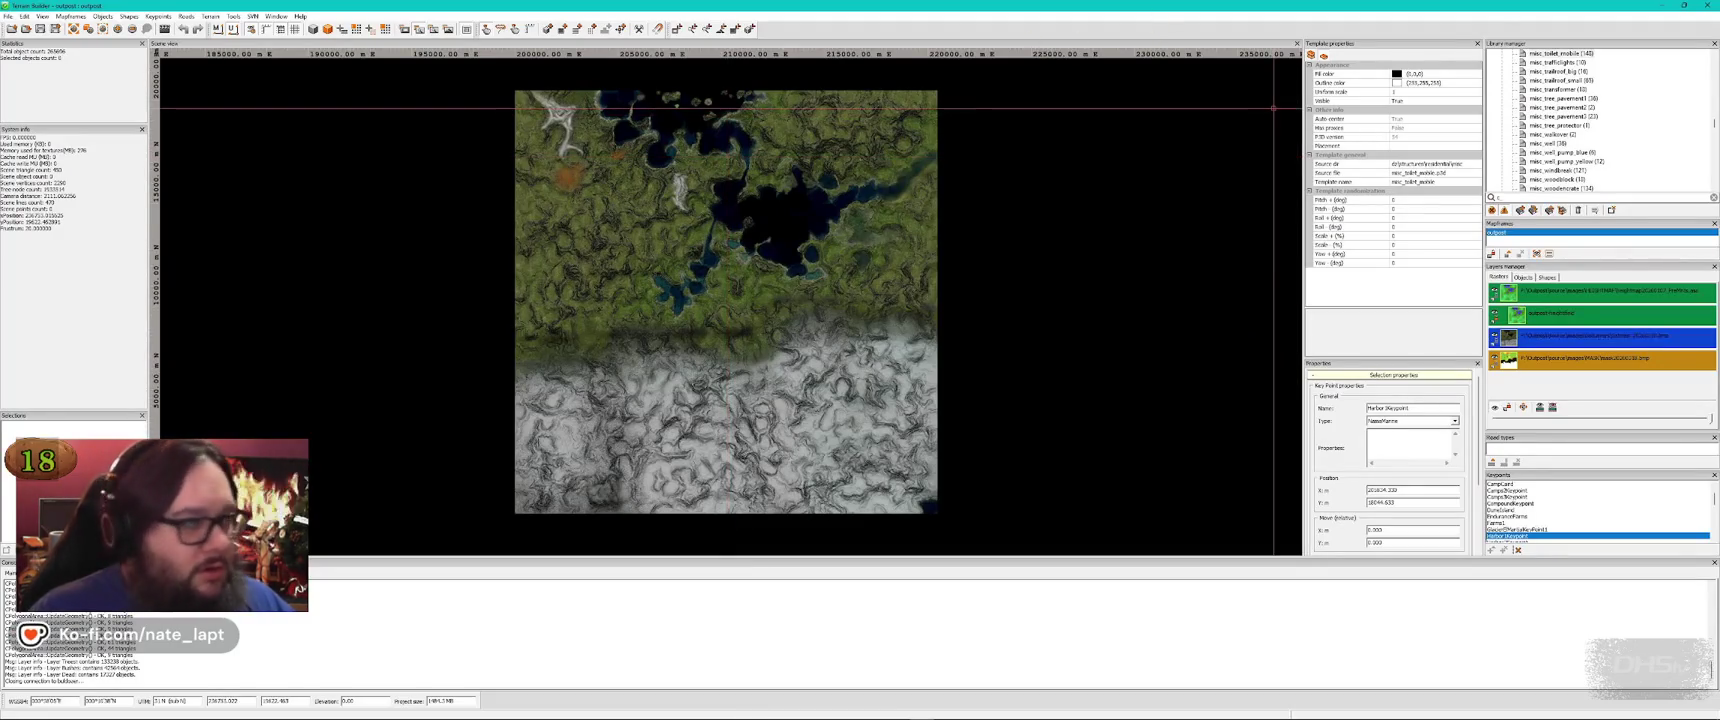
# Compare the surface mask with the textured terrain, then save the Terrain Builder project.
pyautogui.click(449, 33)
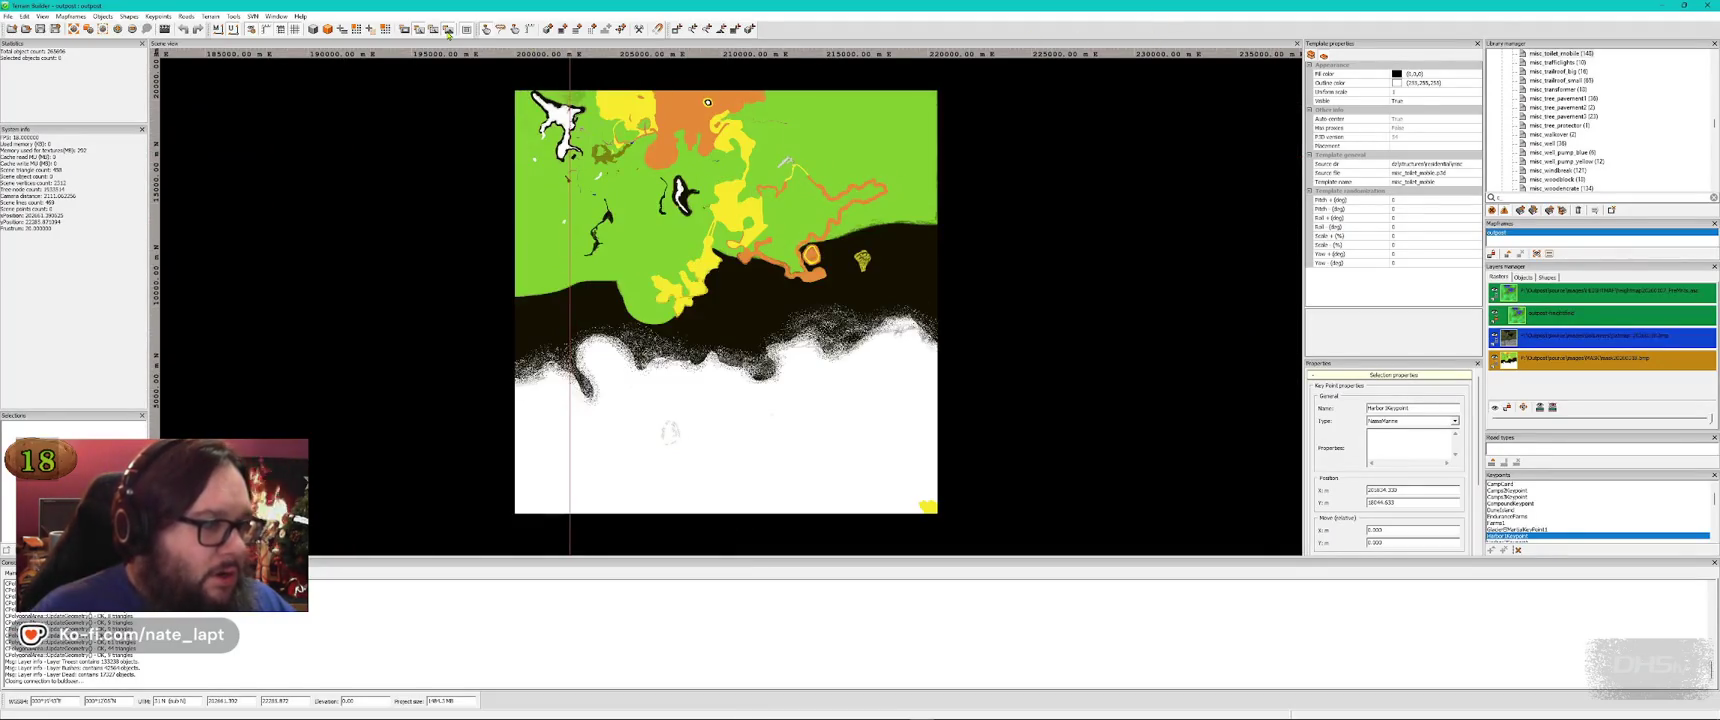
pyautogui.click(449, 33)
pyautogui.click(449, 33)
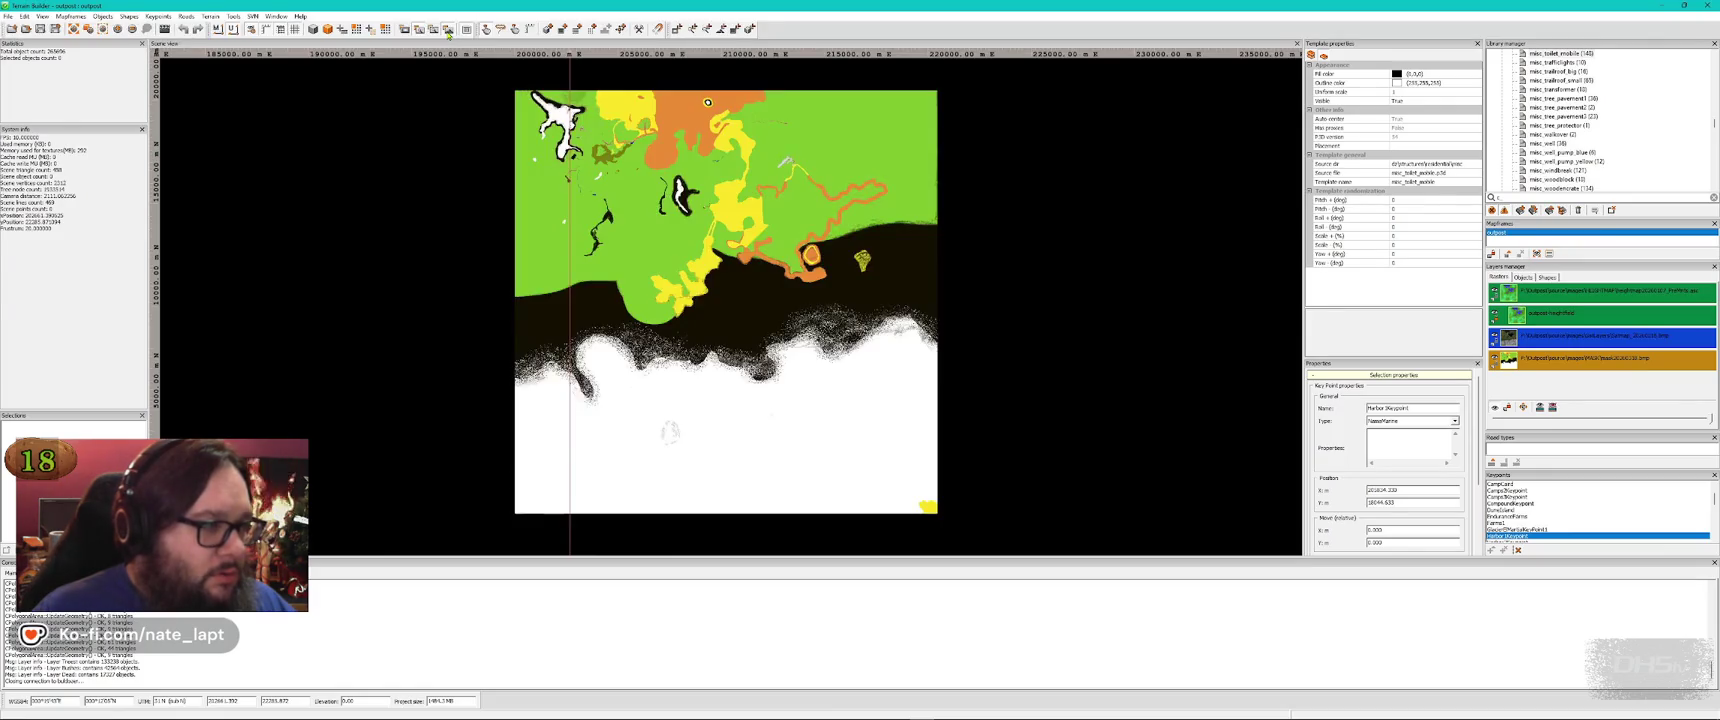
pyautogui.click(449, 33)
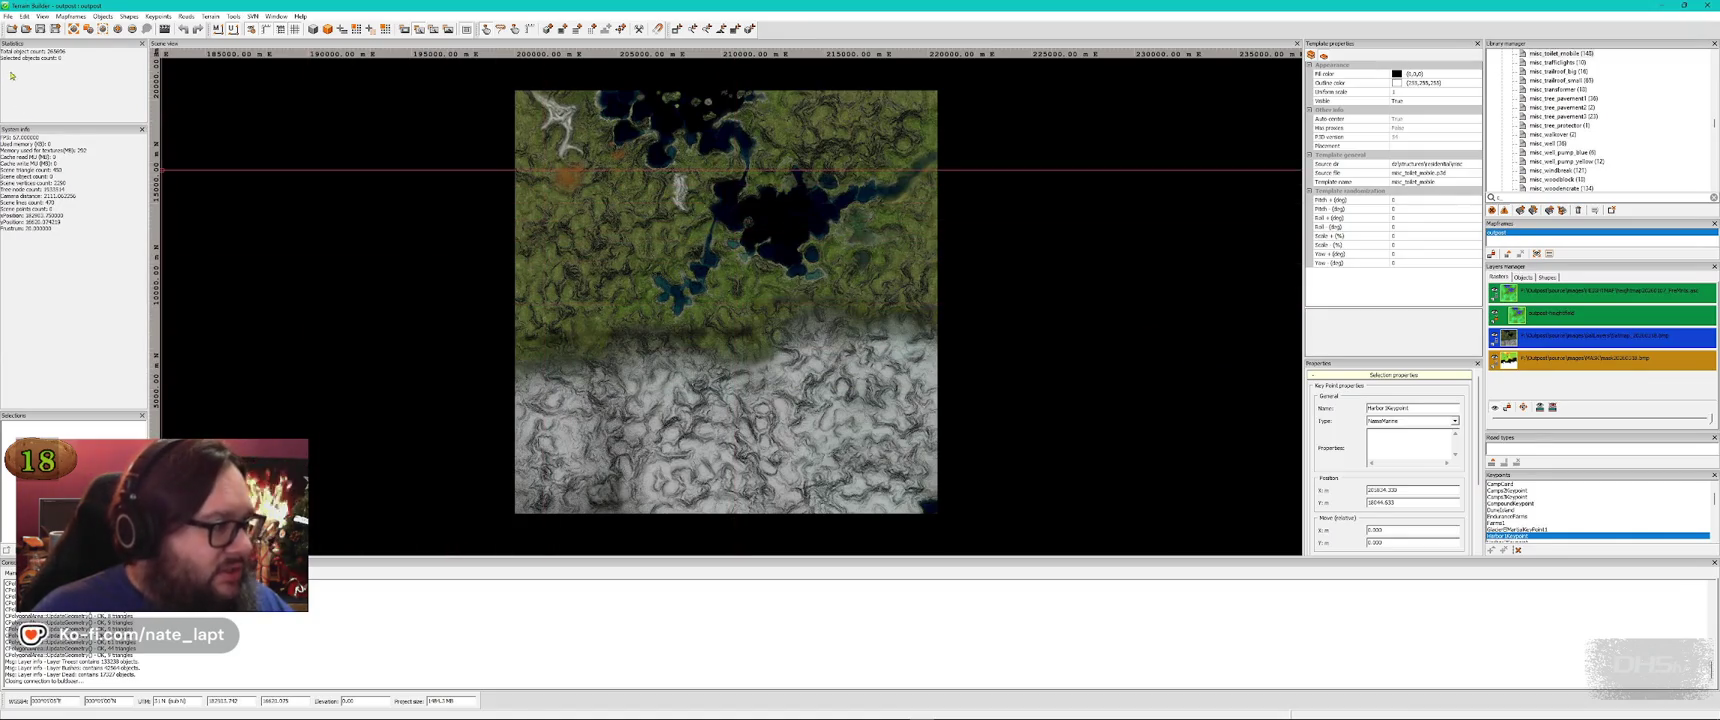
pyautogui.click(40, 28)
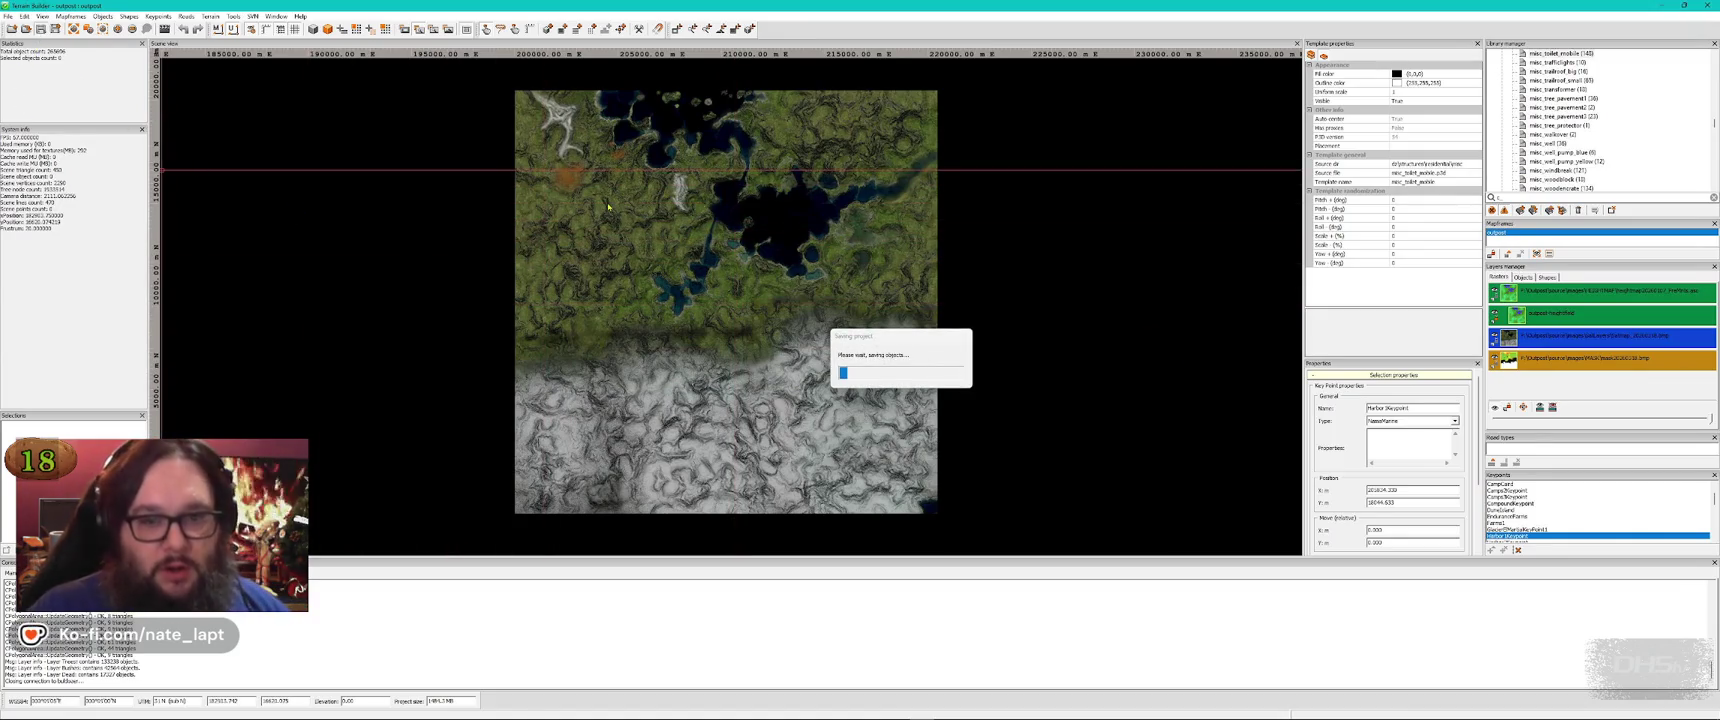
# Browse the object layers list, then switch to the MASK images folder window.
pyautogui.click(1522, 277)
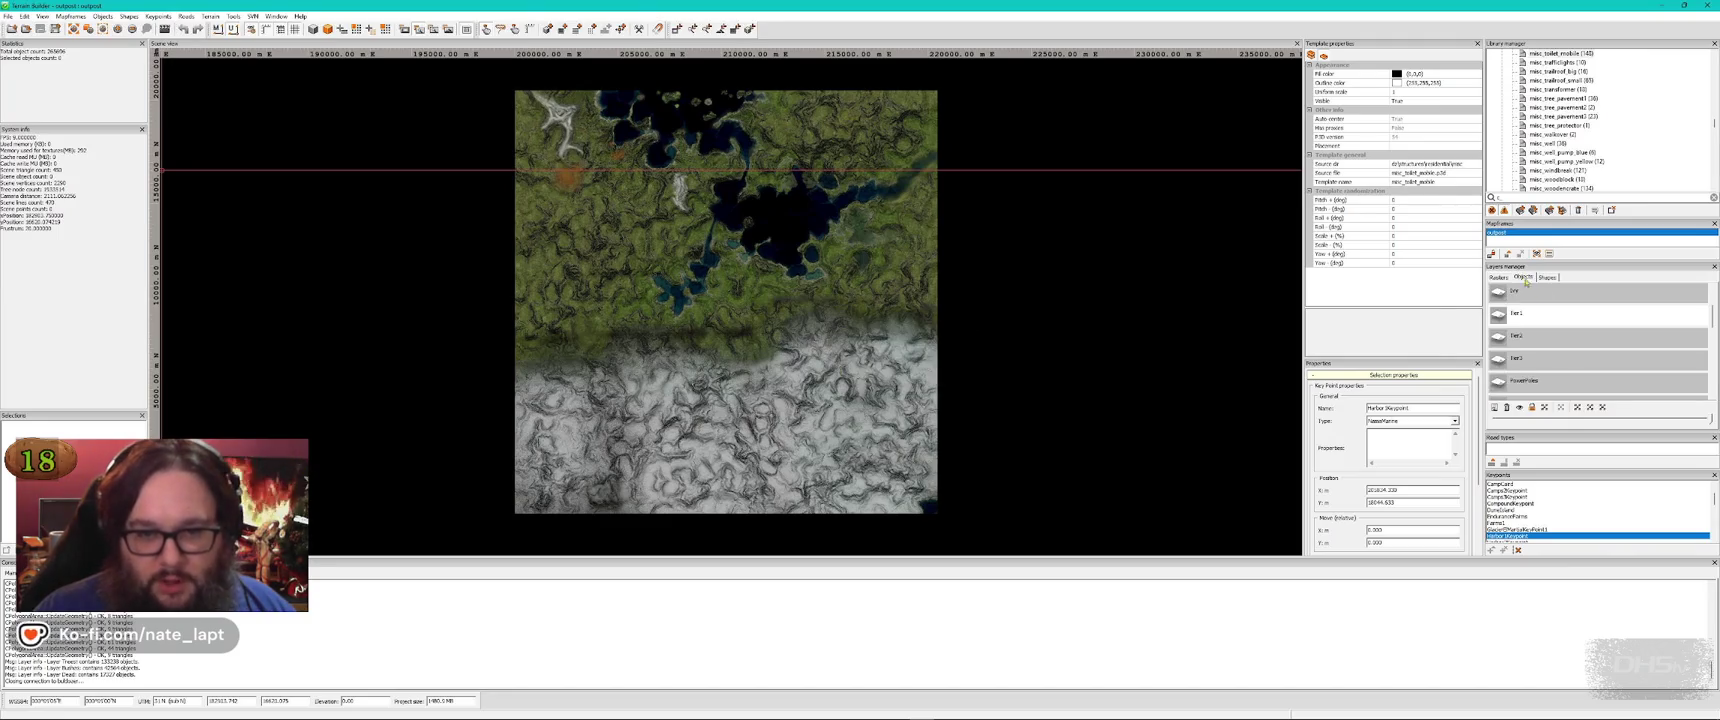
pyautogui.scroll(-3, 1600, 364)
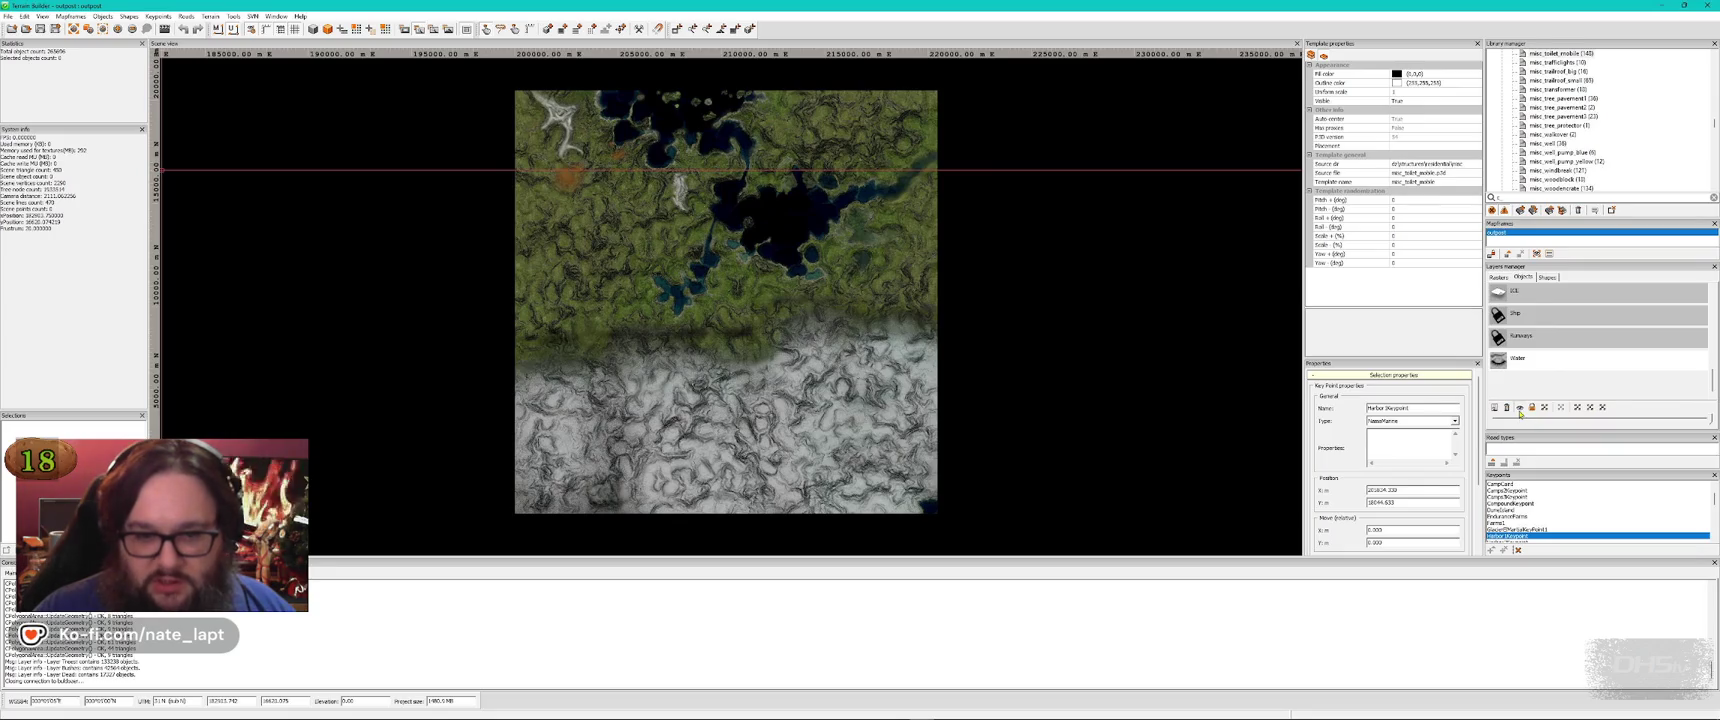
pyautogui.scroll(2, 1557, 346)
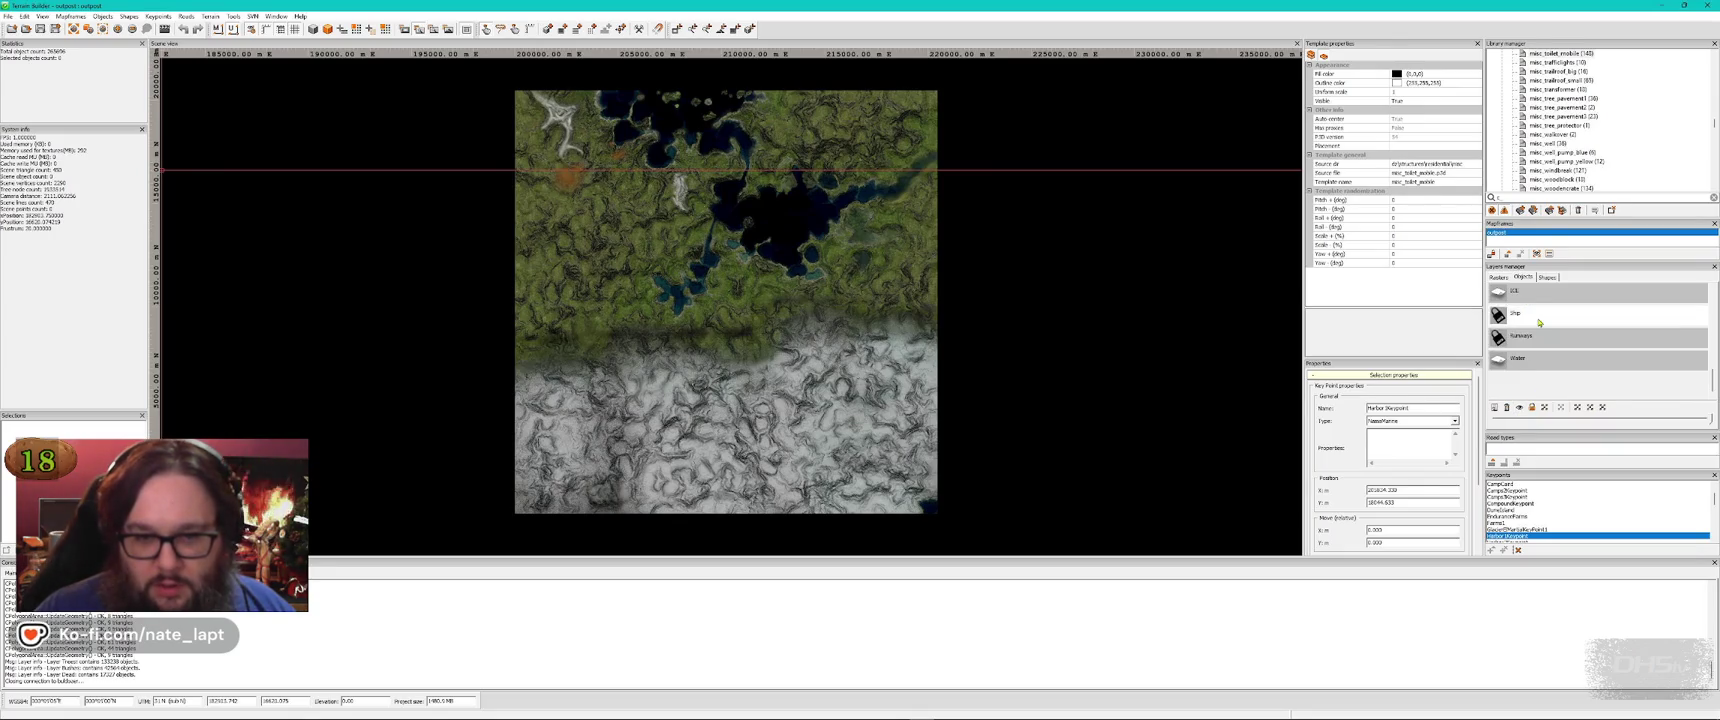
pyautogui.scroll(1, 1589, 346)
pyautogui.scroll(2, 1589, 346)
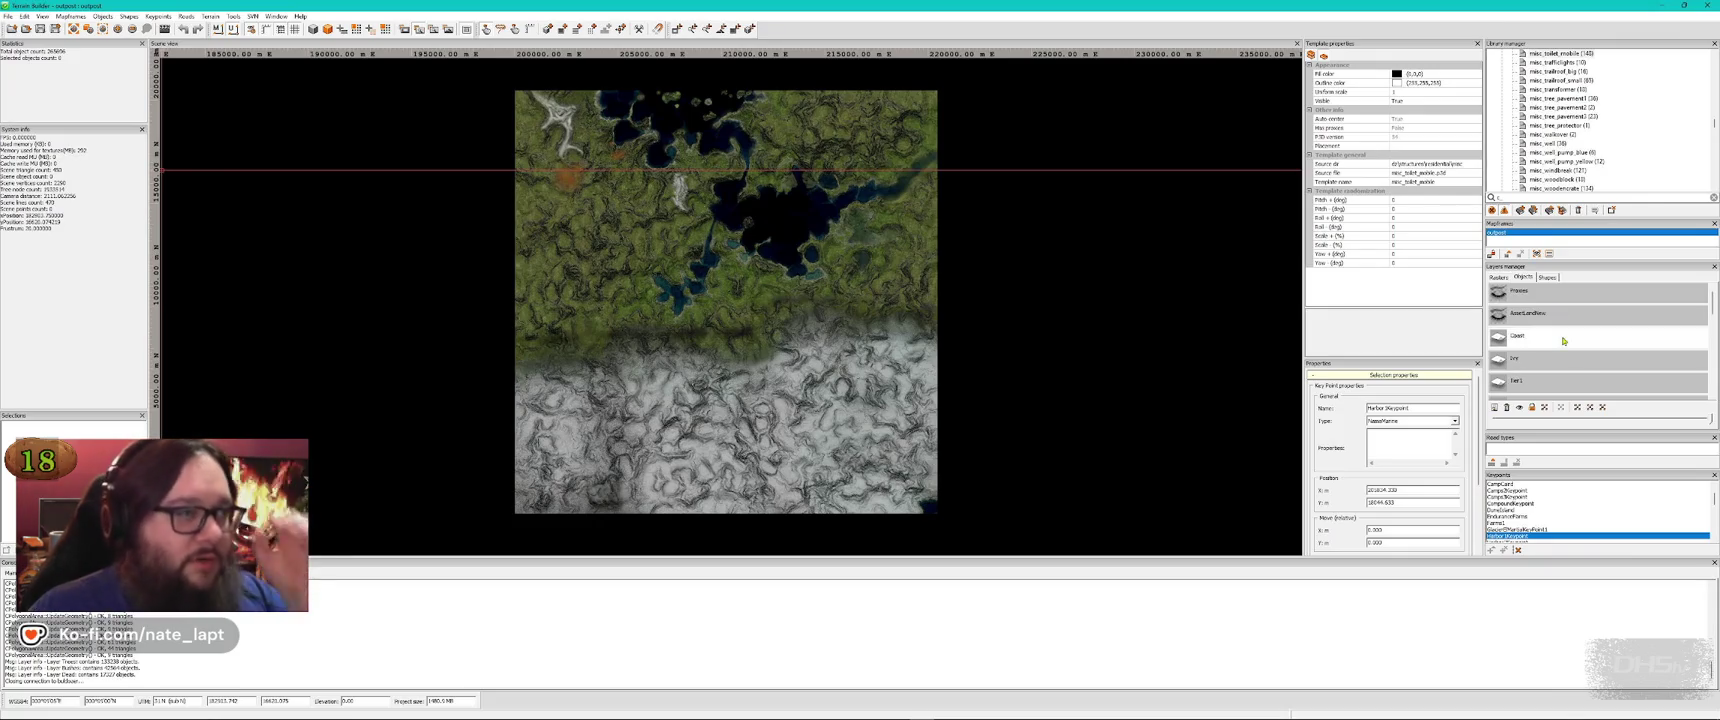
pyautogui.press('super+Tab')
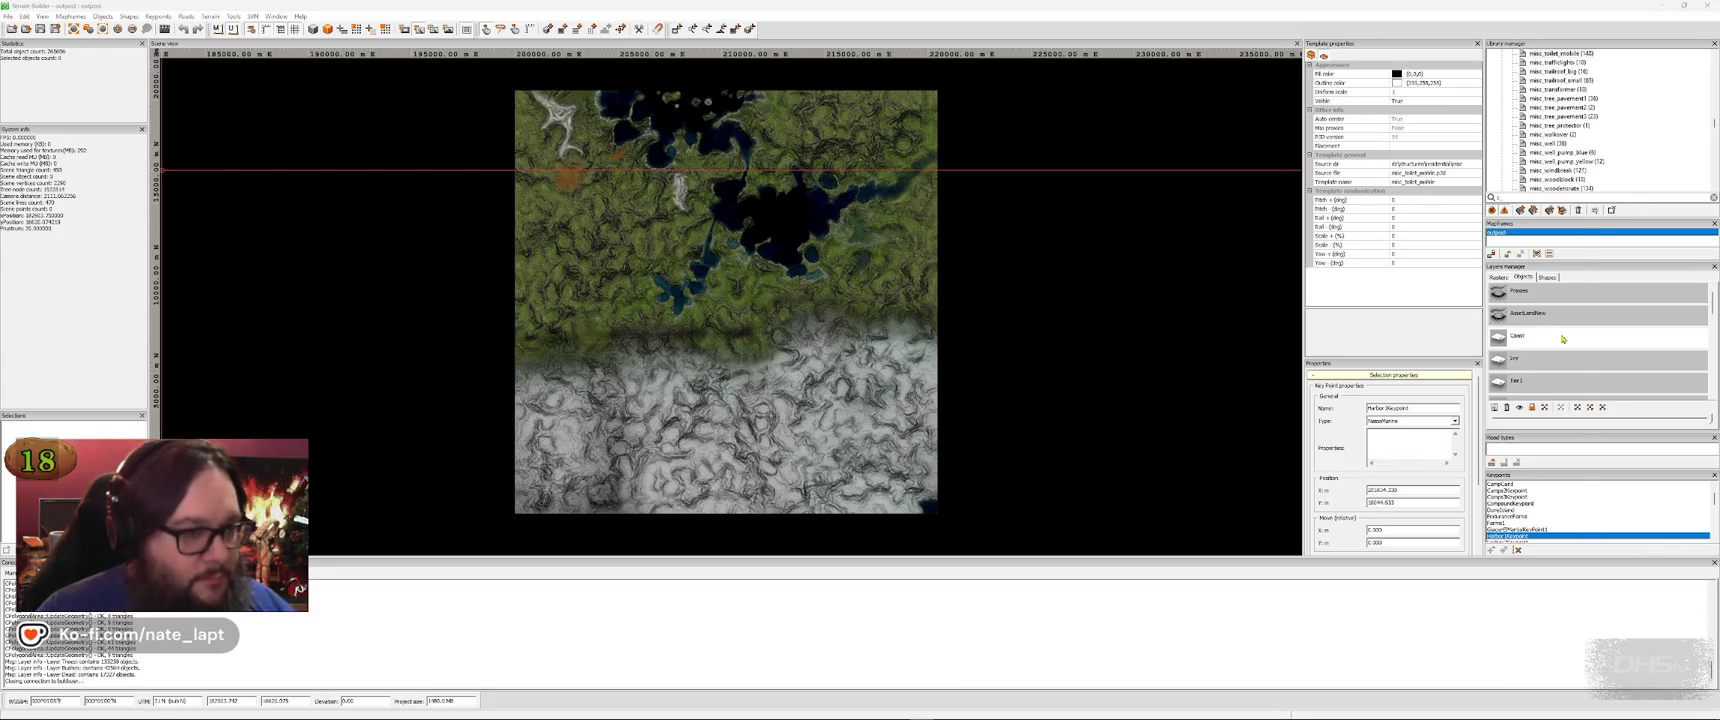
pyautogui.press('Return')
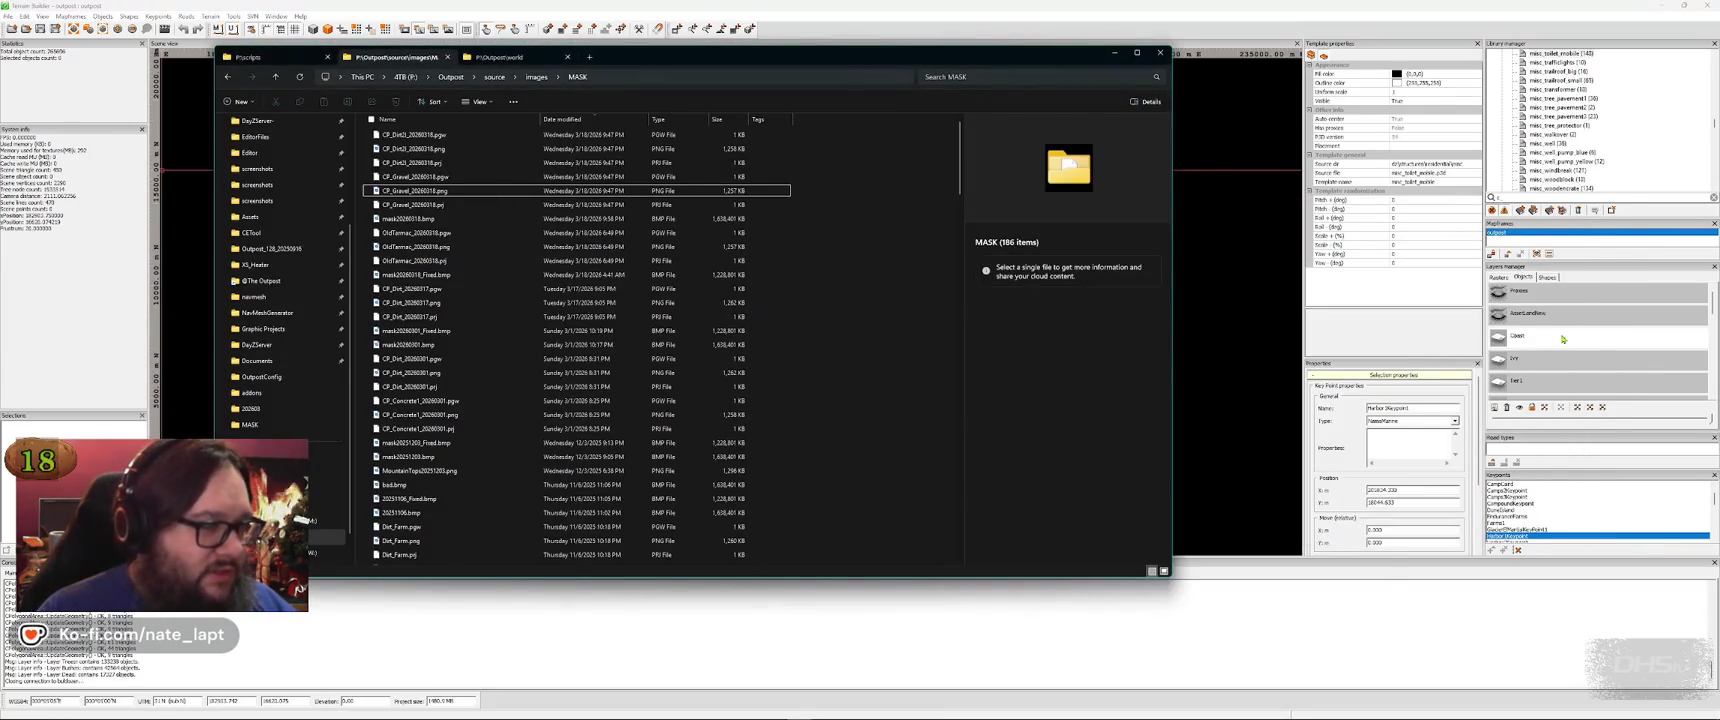
# Navigate to the P:\Outpost\data\layers folder.
pyautogui.hotkey('ctrl', 'Tab')
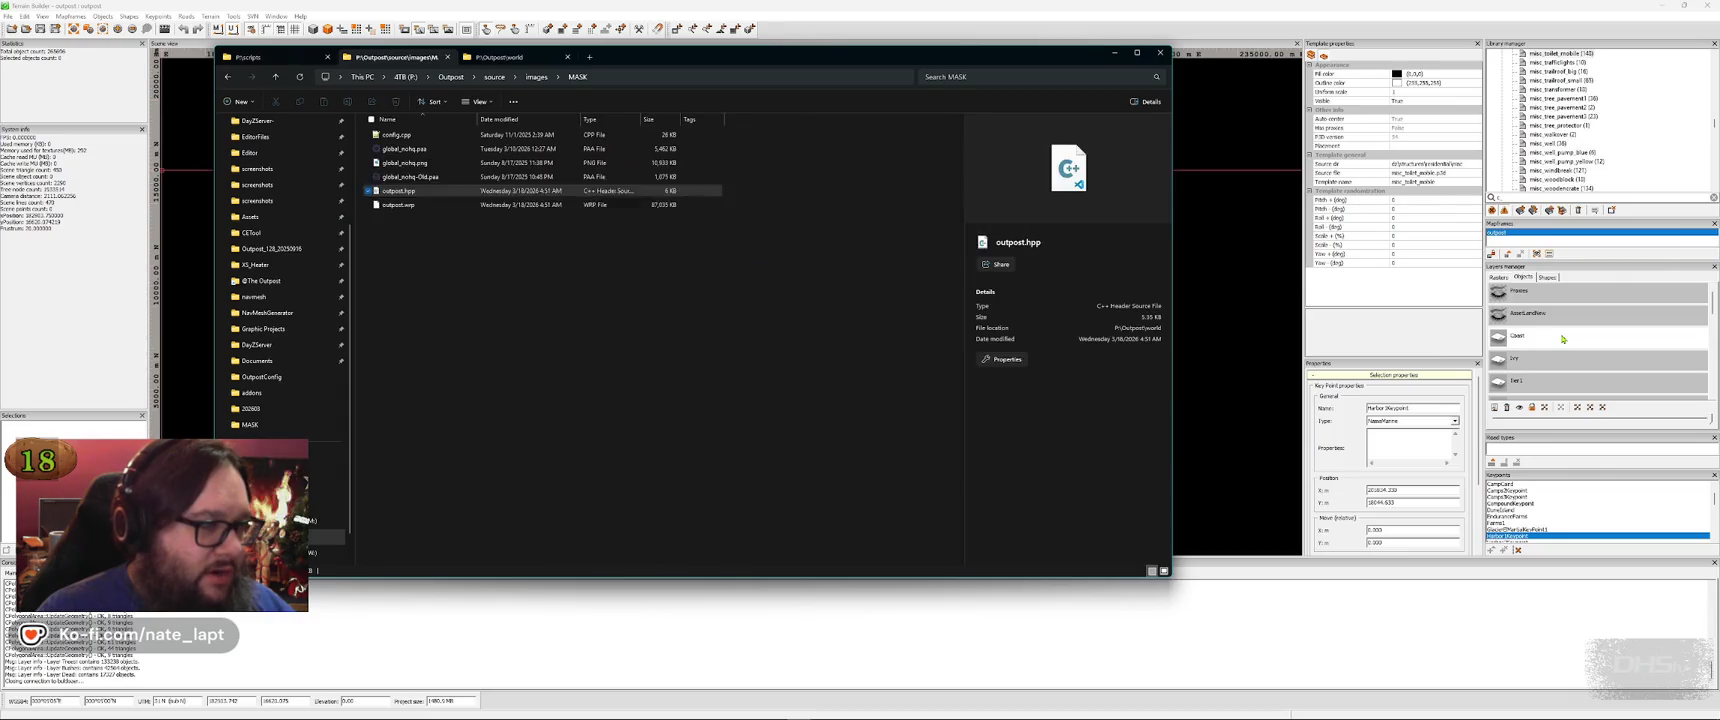
pyautogui.hotkey('alt', 'Up')
pyautogui.press('d')
pyautogui.press('Return')
pyautogui.press('l')
pyautogui.press('Return')
# Delete all files in the layers folder and minimize Explorer to show the map.
pyautogui.hotkey('ctrl', 'a')
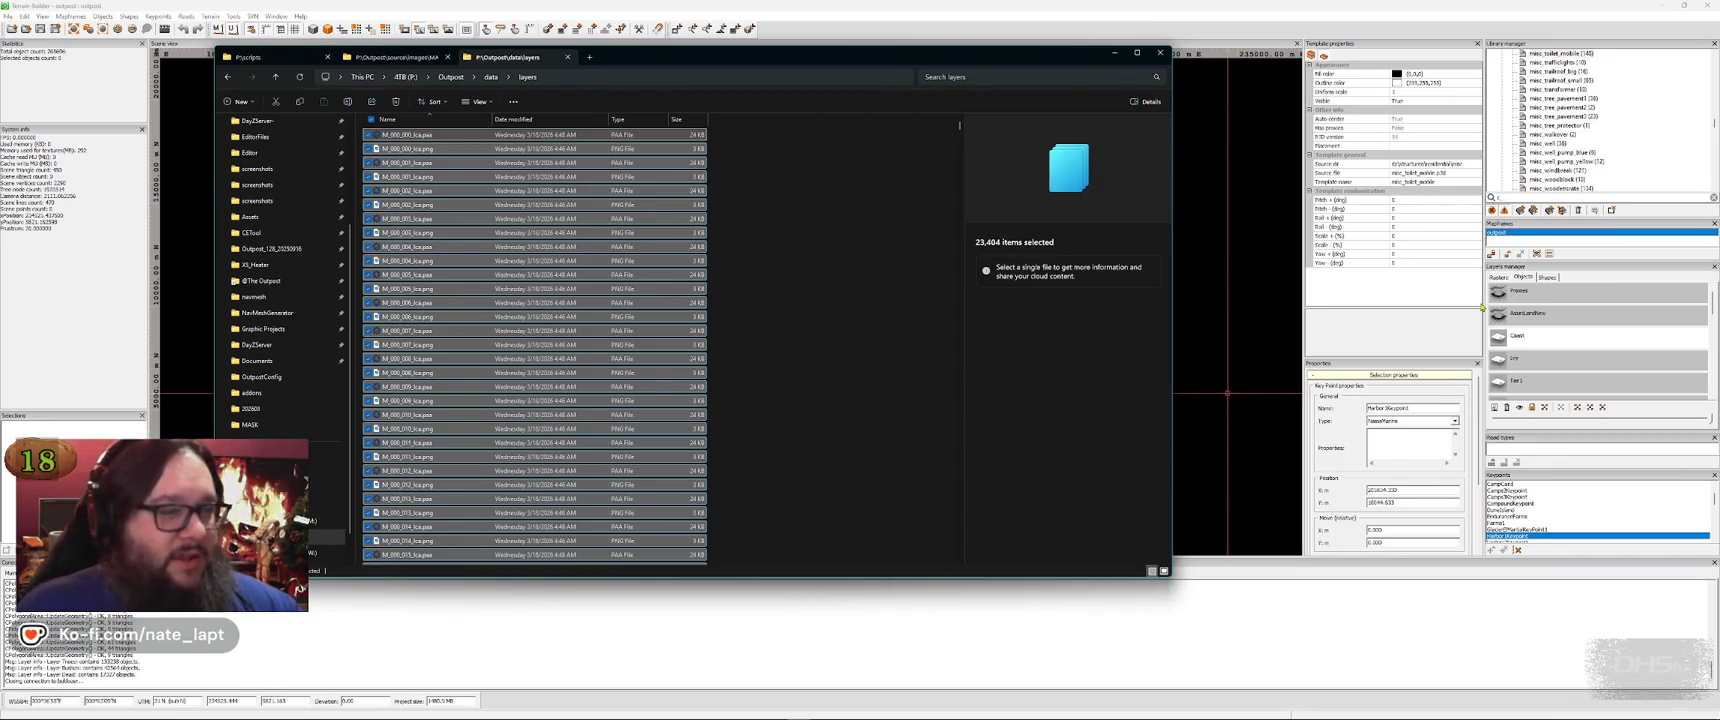
pyautogui.press('Delete')
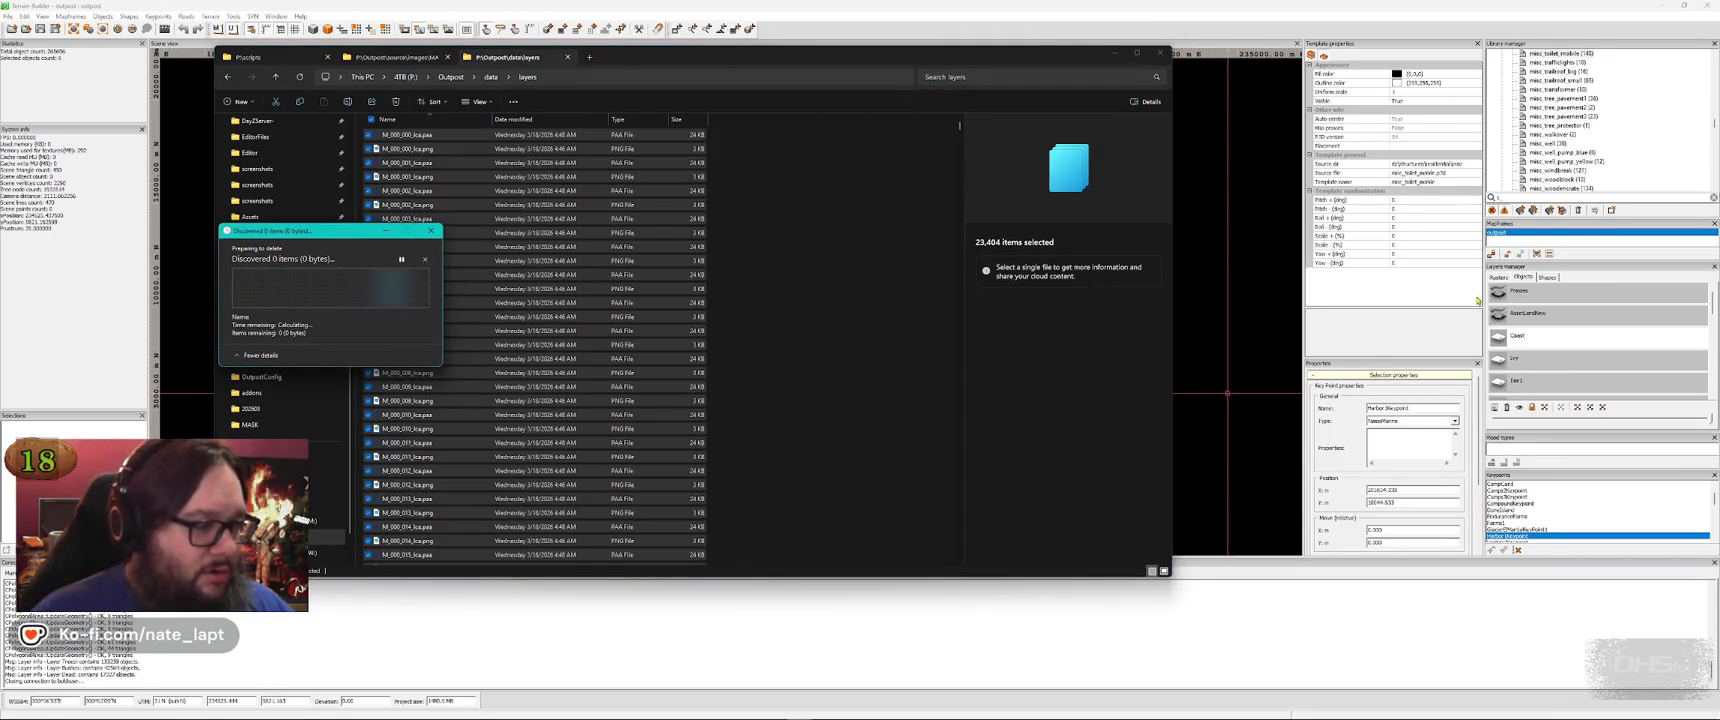
pyautogui.press('Return')
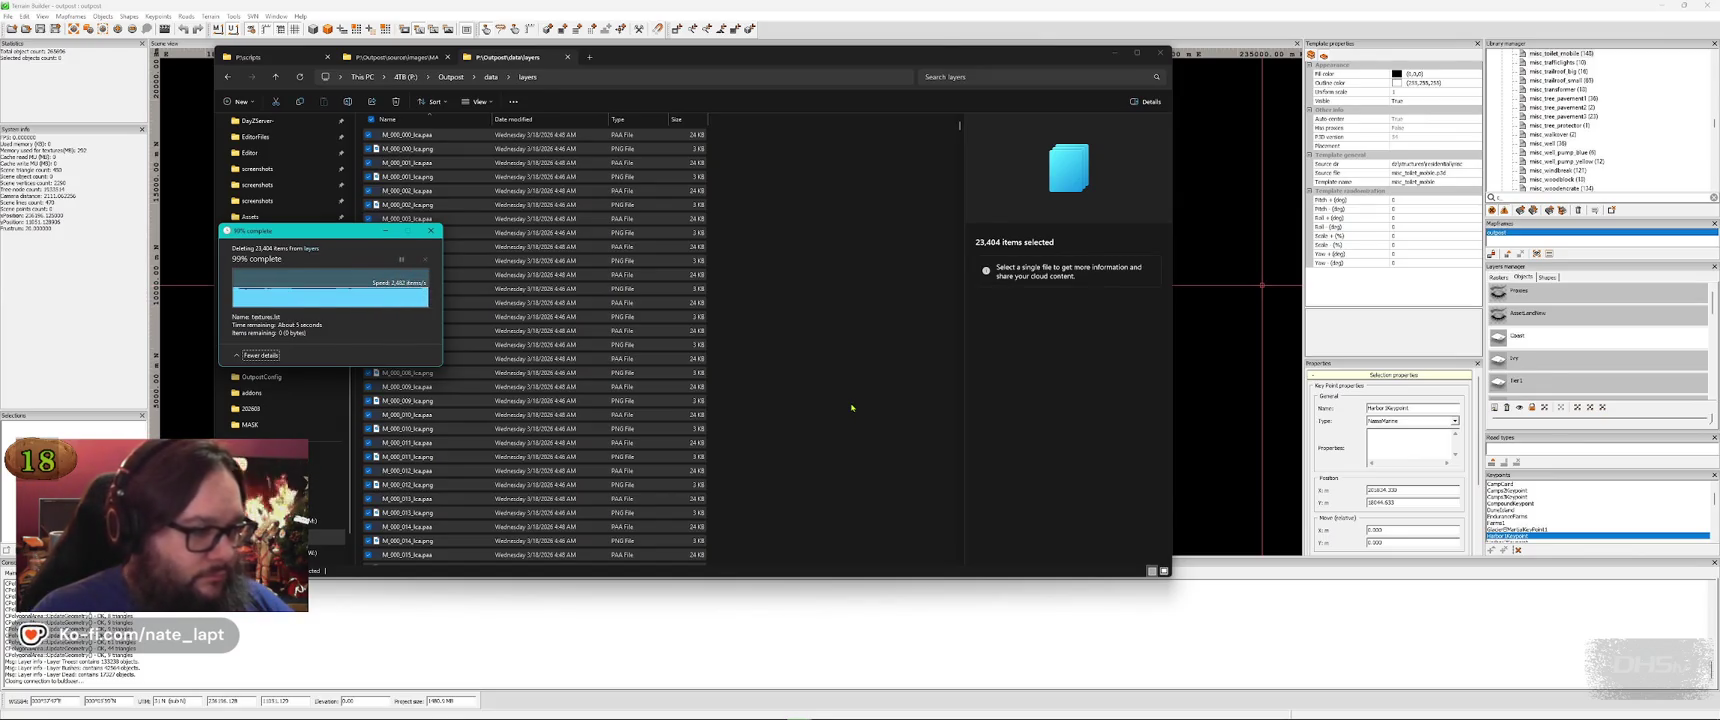
pyautogui.click(1114, 52)
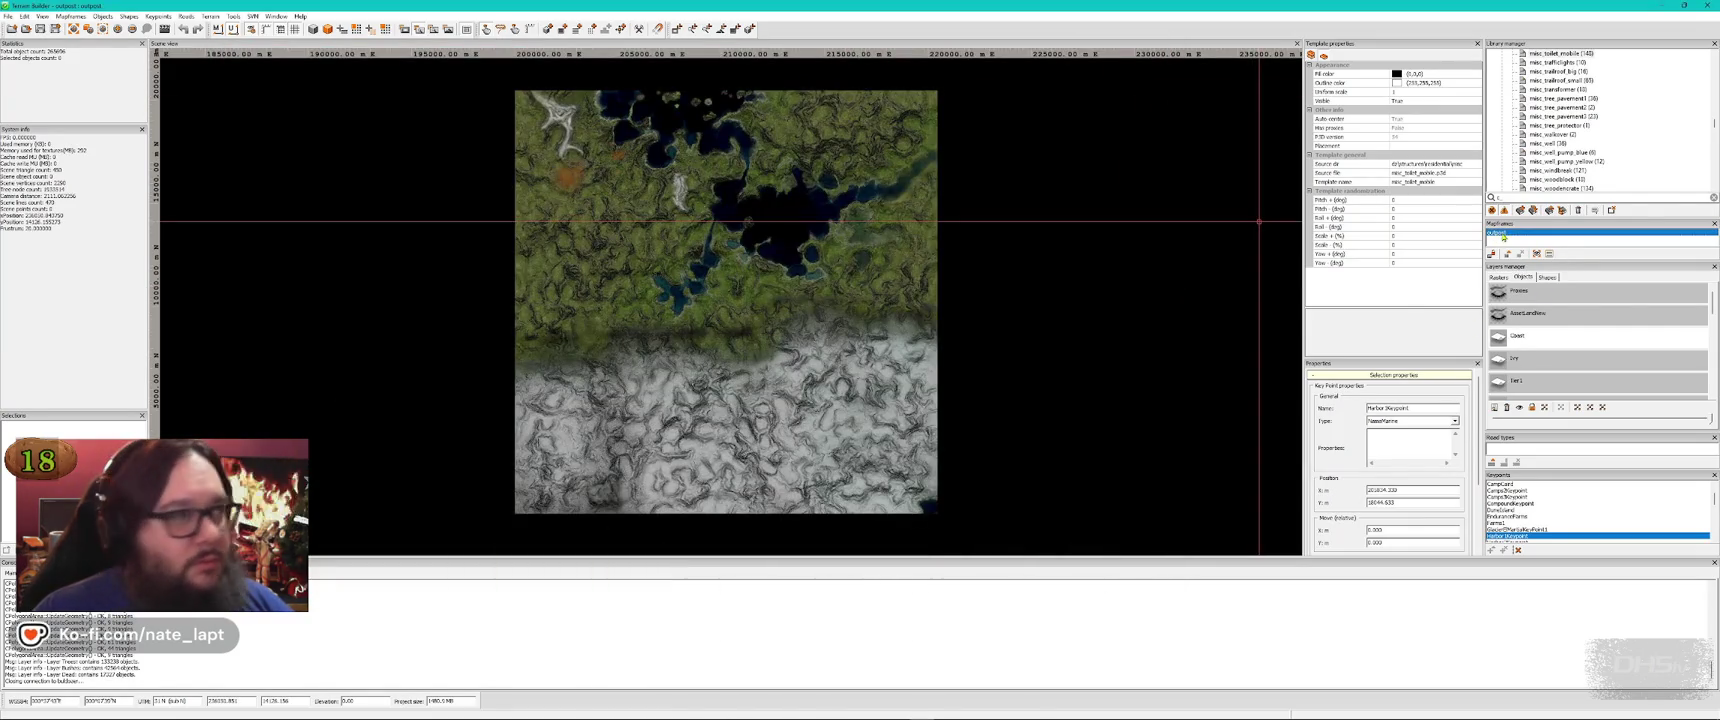
# Set the outpost mapframe overlap to 32, enable surface mask export and .paa conversion, and generate layers.
pyautogui.doubleClick(1500, 233)
pyautogui.click(722, 213)
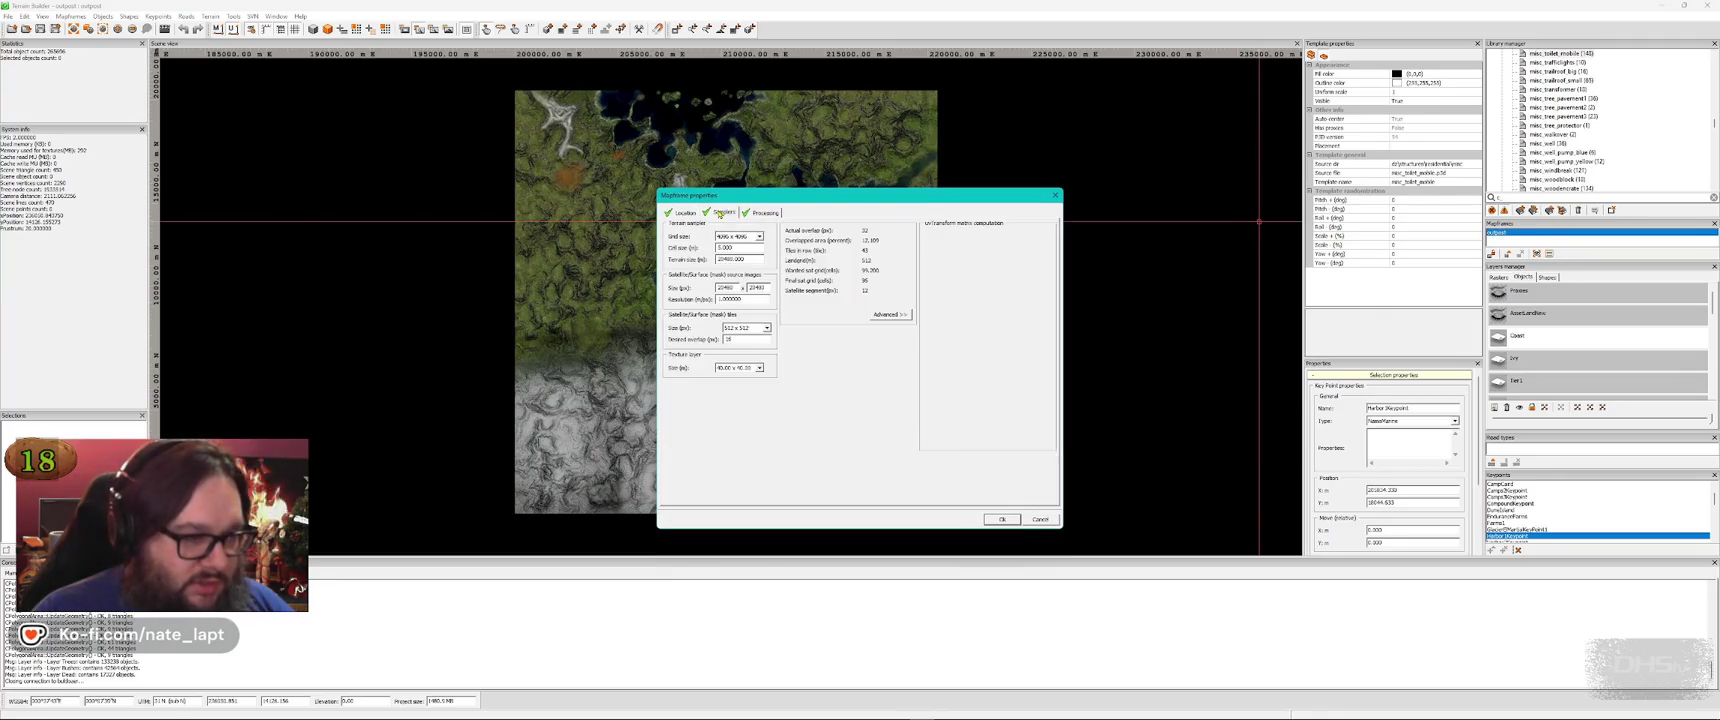
pyautogui.write('32')
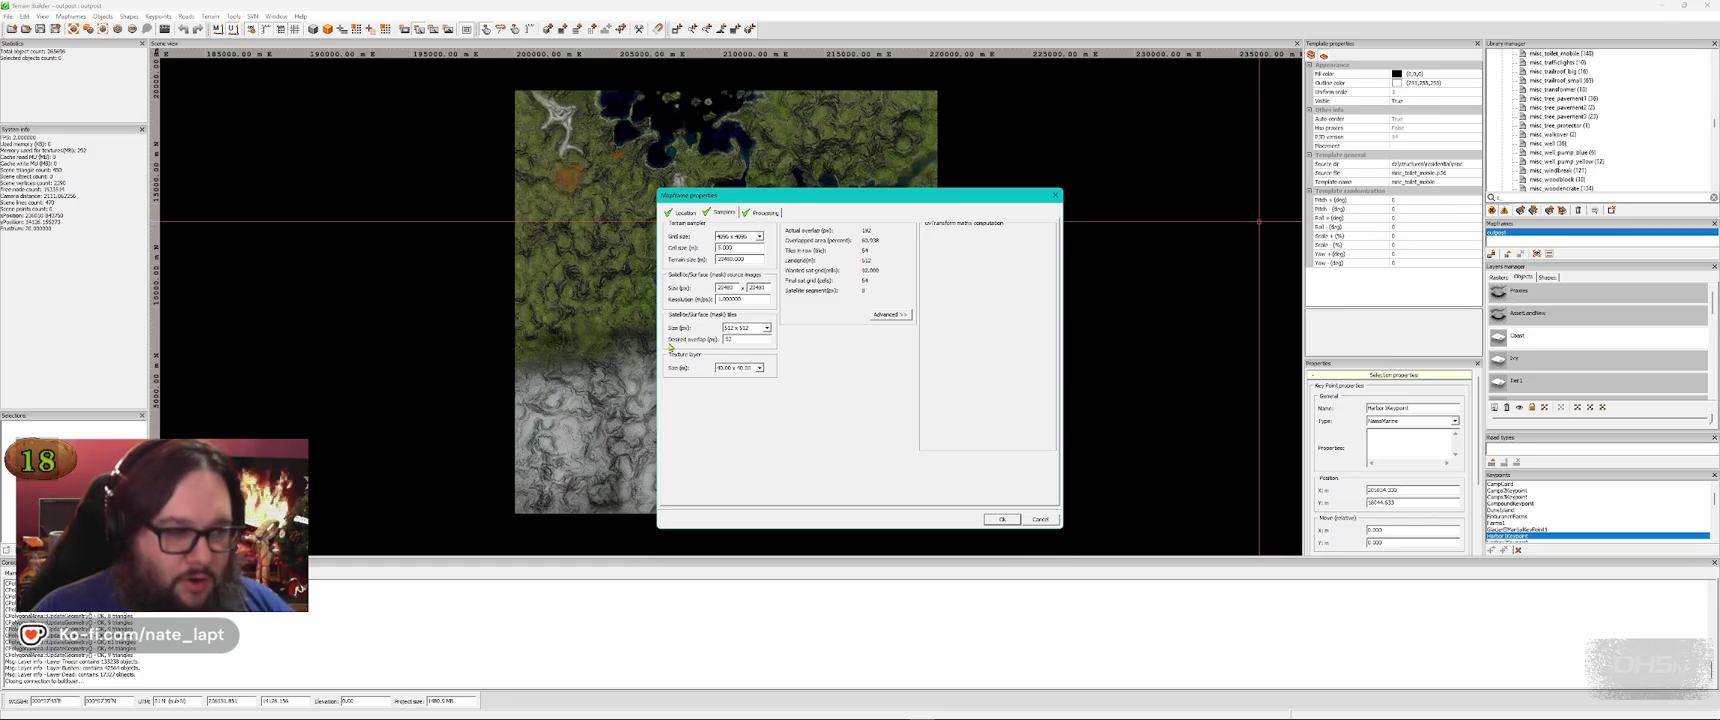
pyautogui.click(766, 213)
pyautogui.click(786, 347)
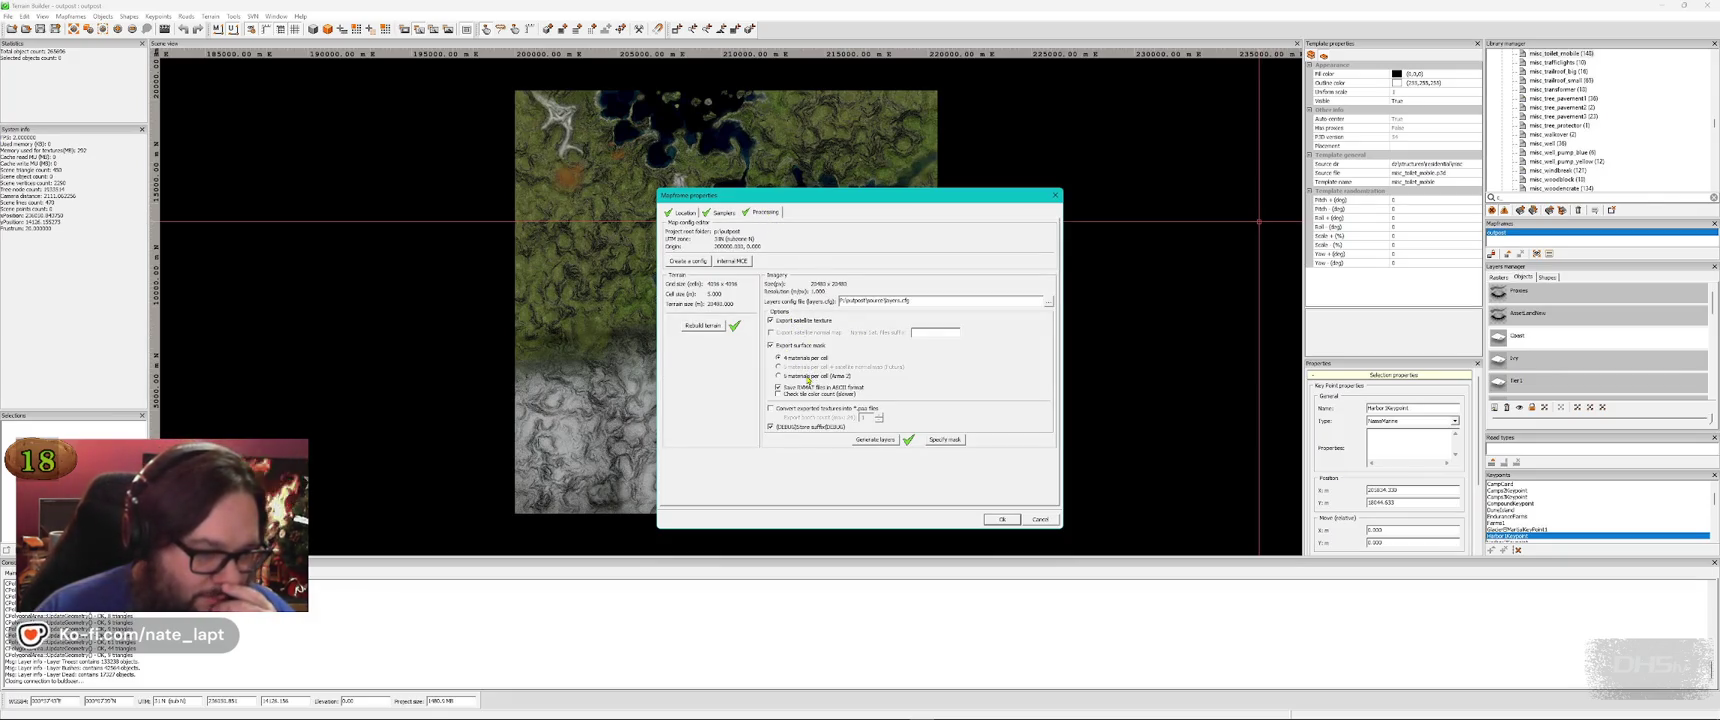
pyautogui.click(771, 408)
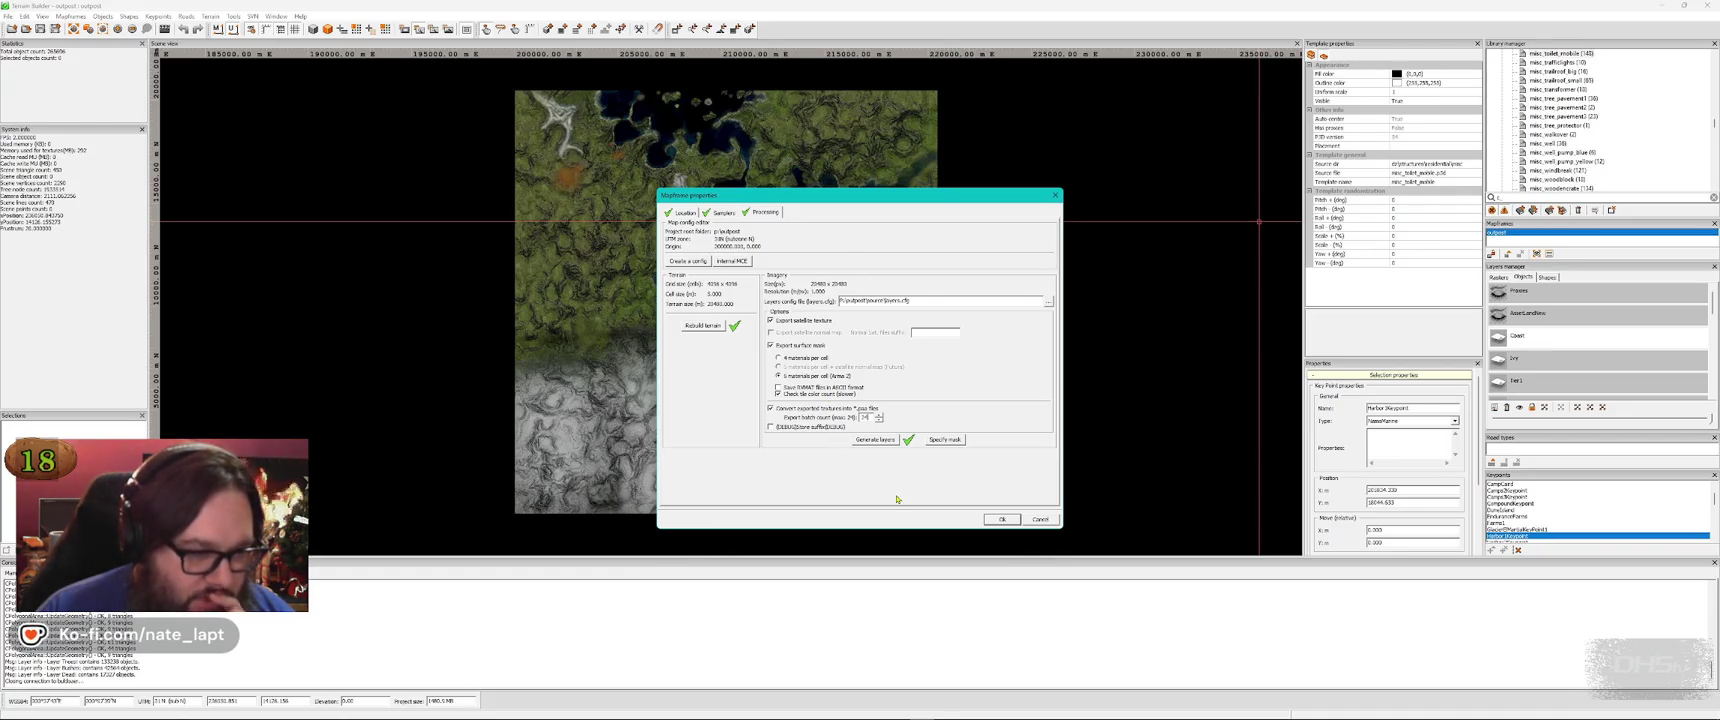
pyautogui.click(877, 441)
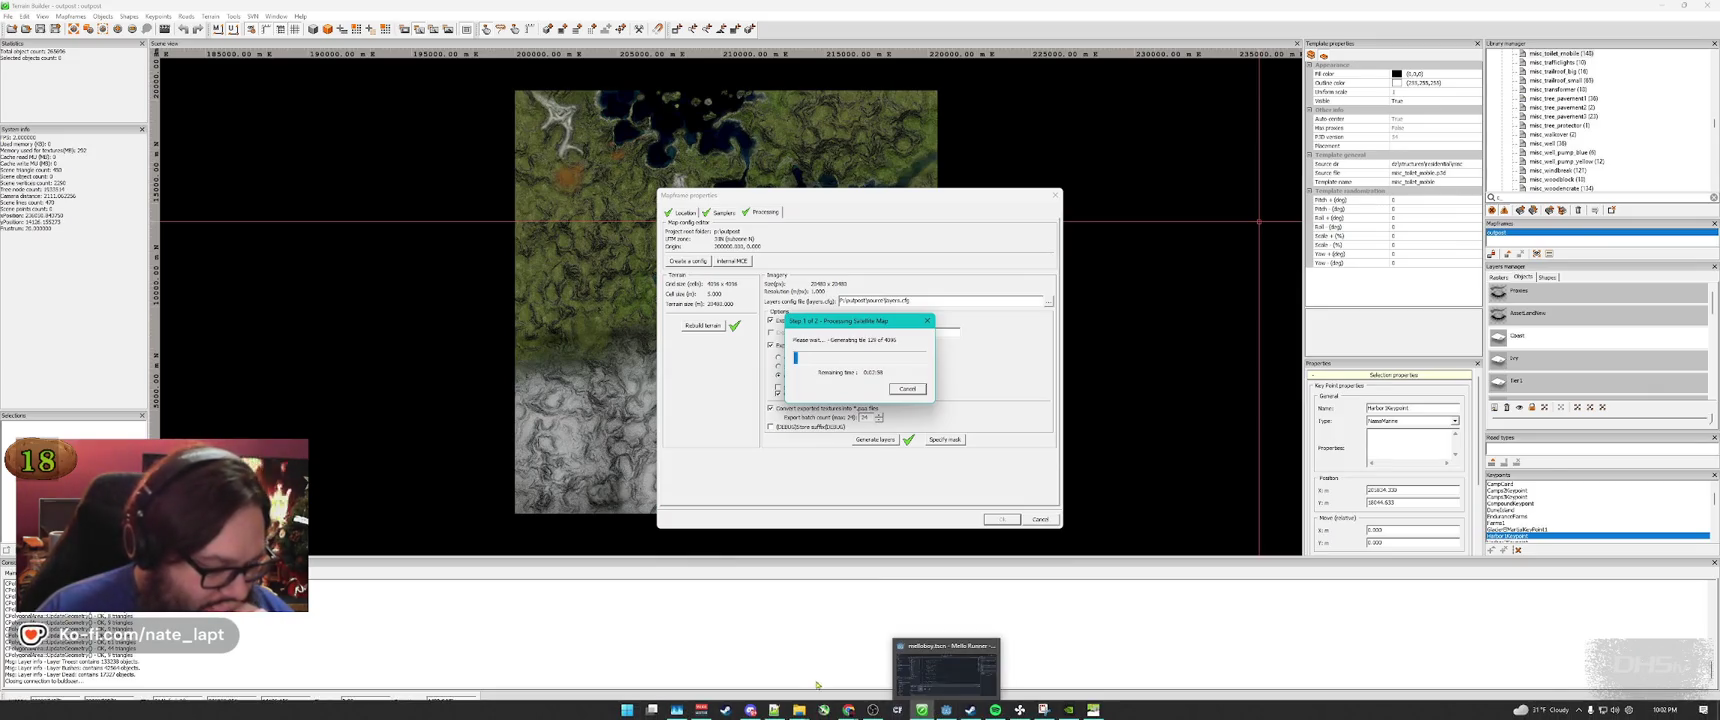
# Bring the Steam addons folder window forward and switch it to the DayZ !Workshop folder.
pyautogui.click(799, 709)
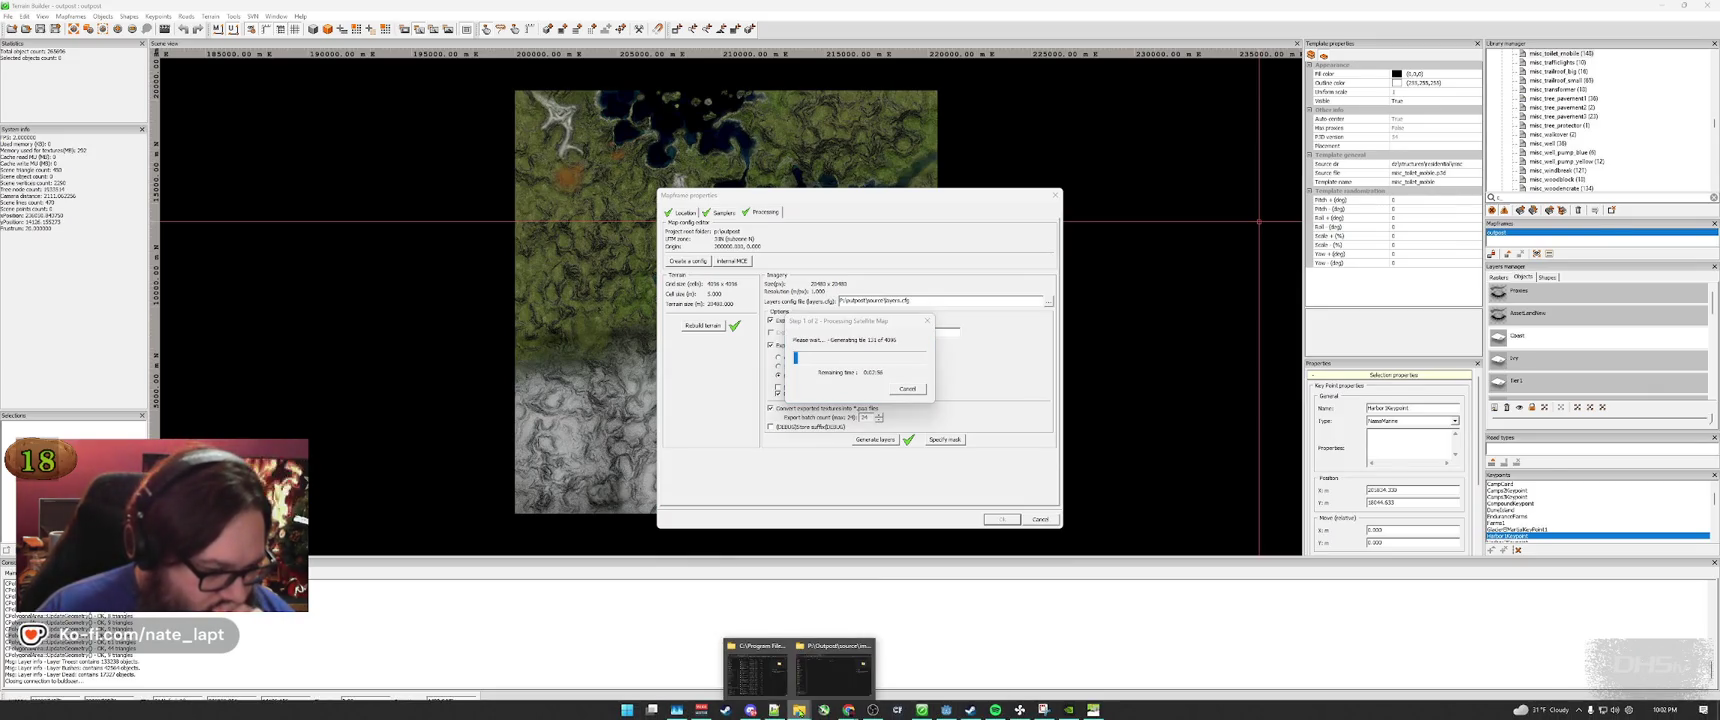
pyautogui.click(757, 670)
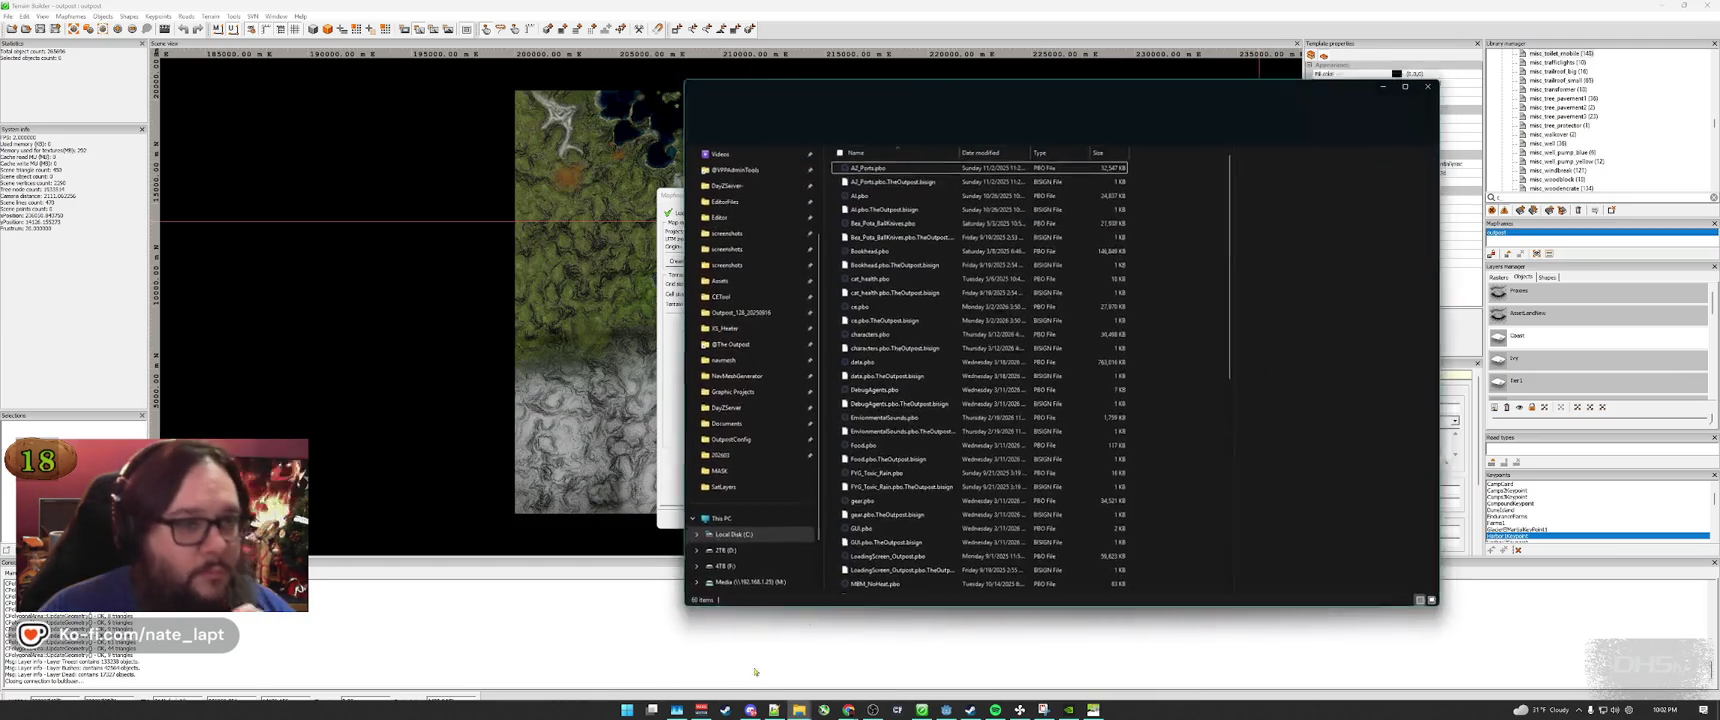
pyautogui.click(969, 87)
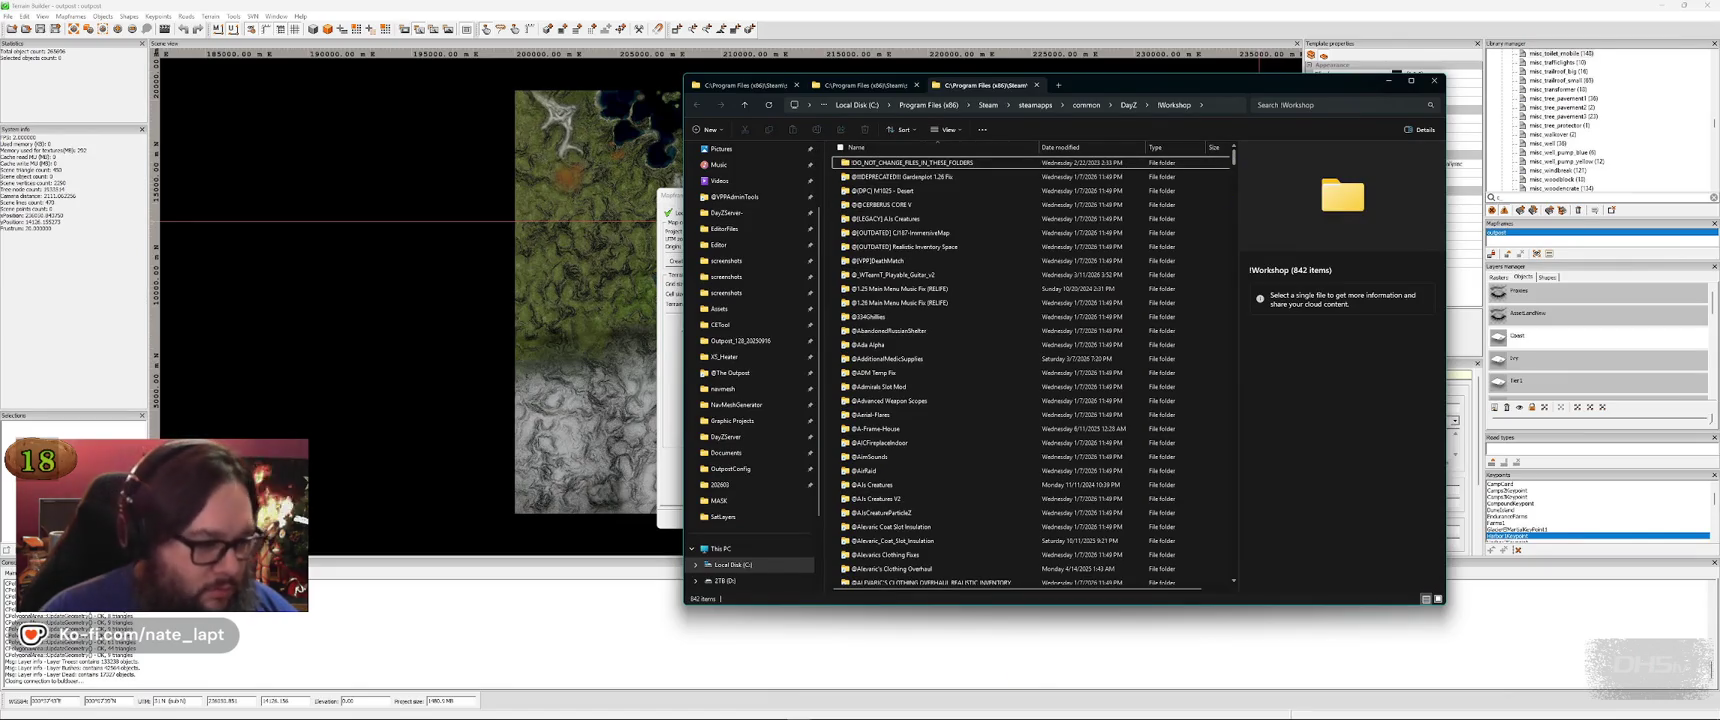
pyautogui.click(725, 709)
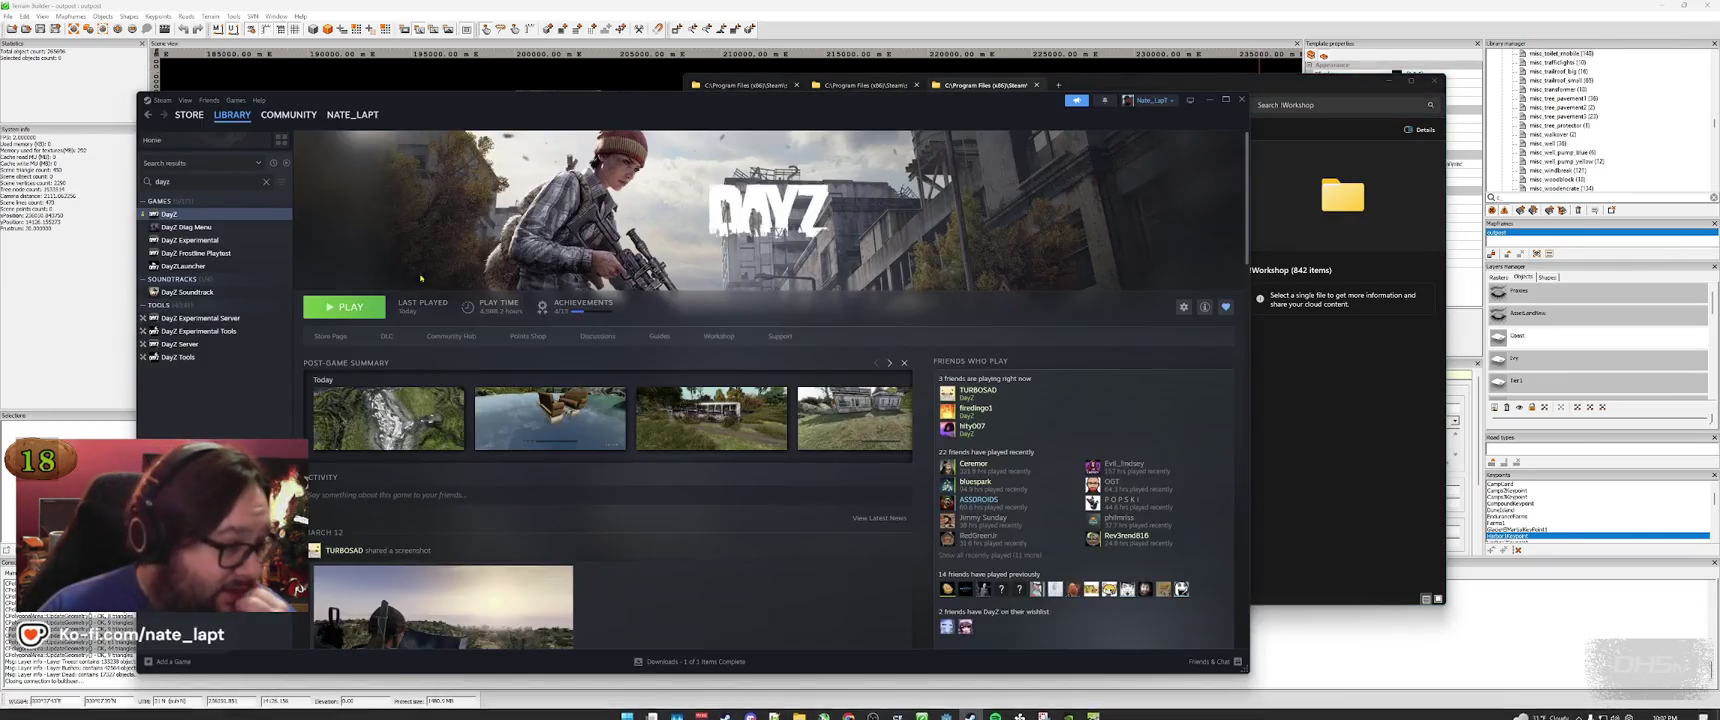
# Launch DayZ from its Steam library page and open the launcher's Mods list.
pyautogui.click(342, 306)
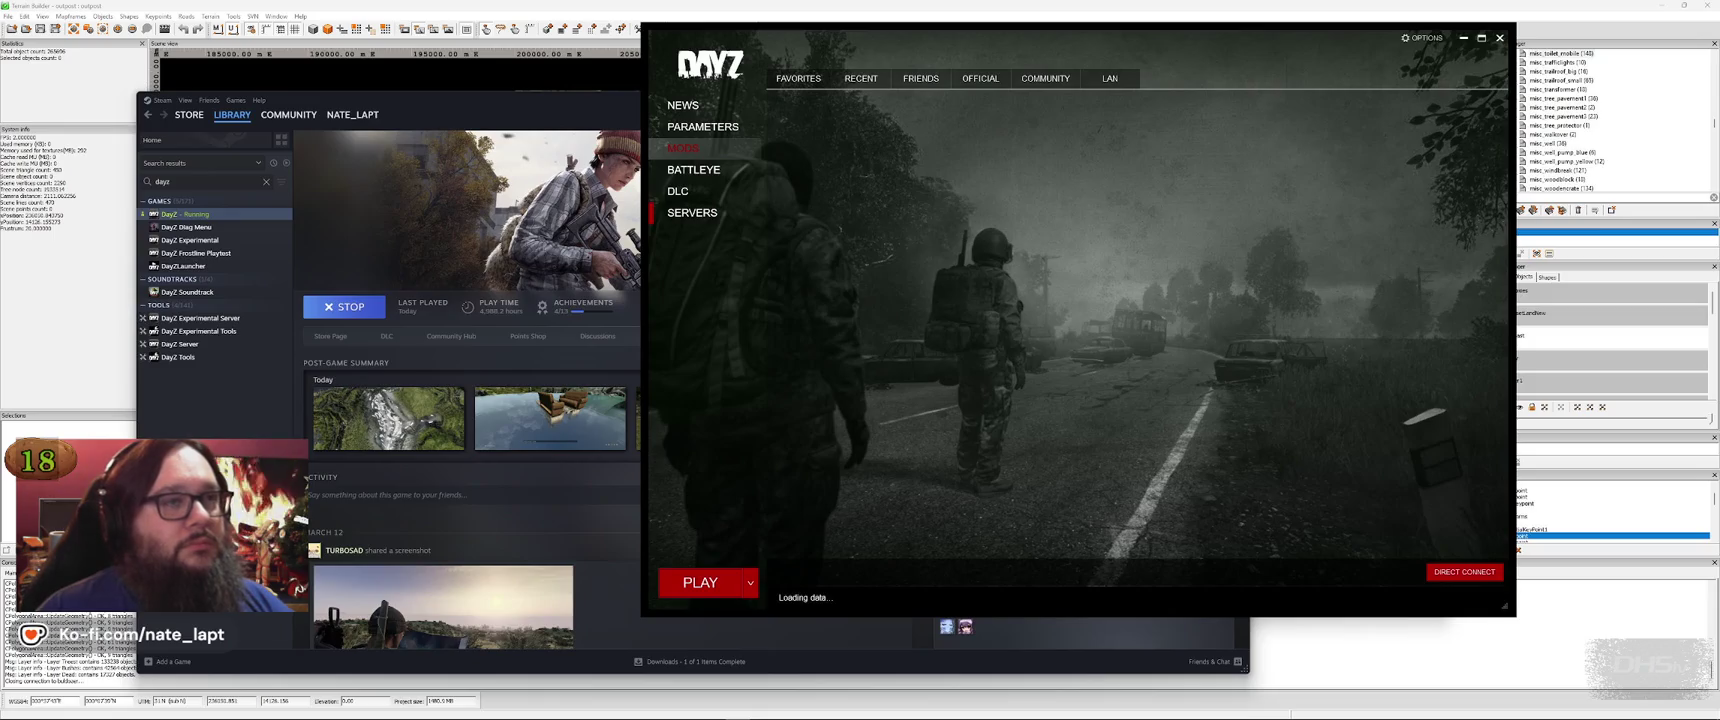
pyautogui.click(683, 147)
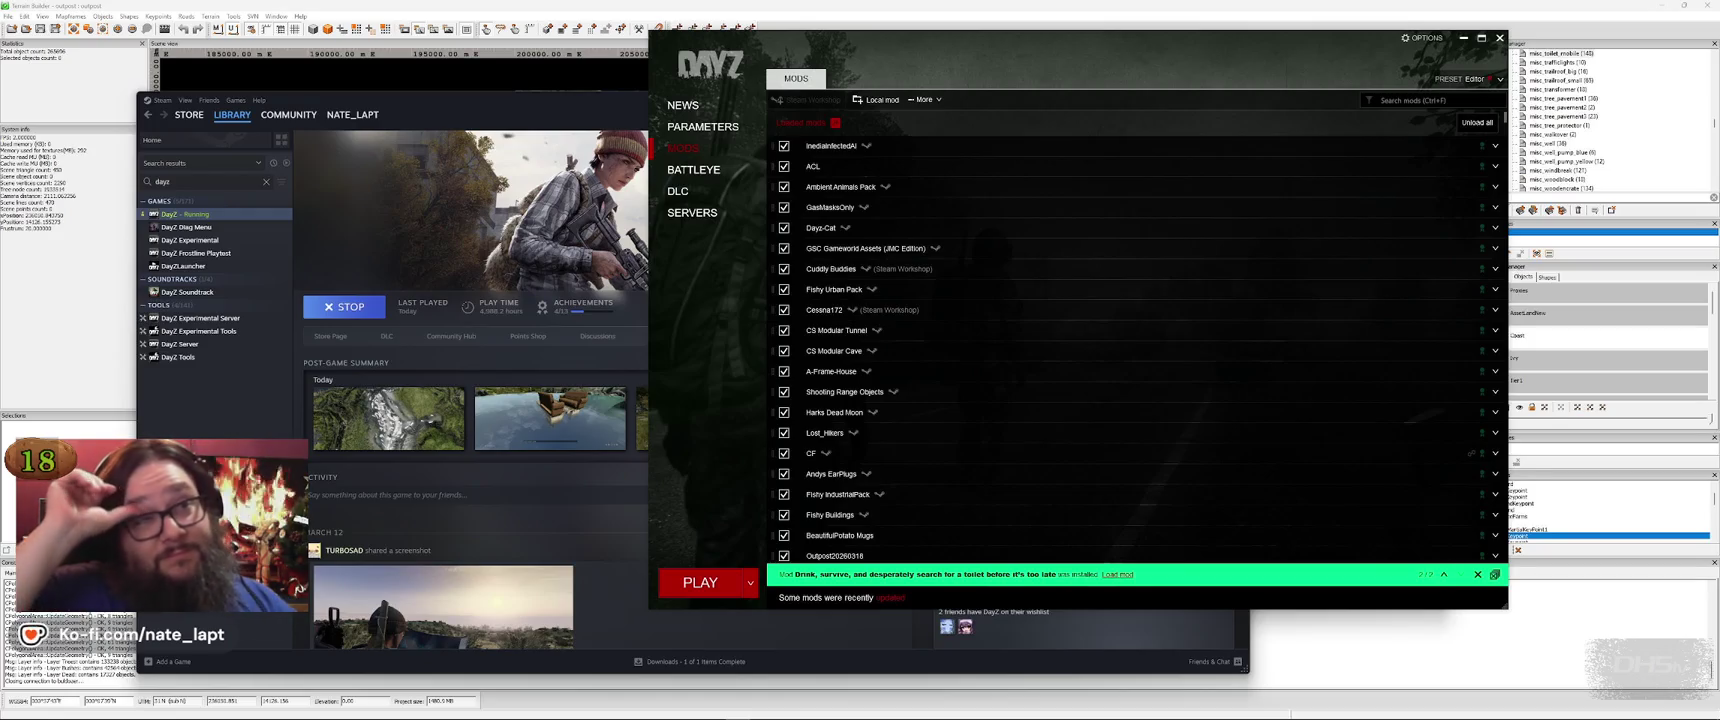
pyautogui.moveTo(955, 235)
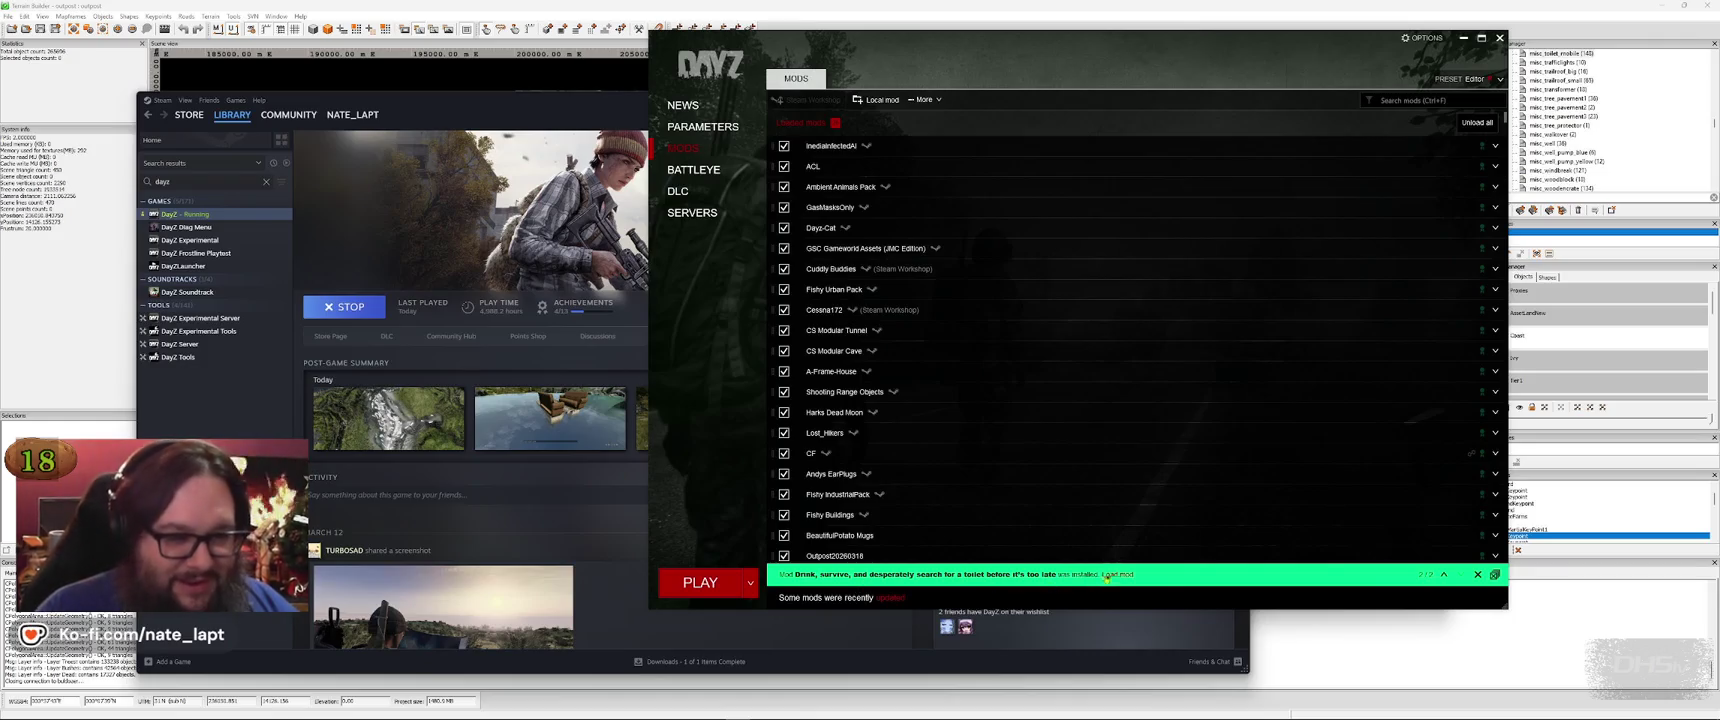
# Load the recently updated mods and compare the list against the toilet mod's Workshop page title.
pyautogui.click(1114, 575)
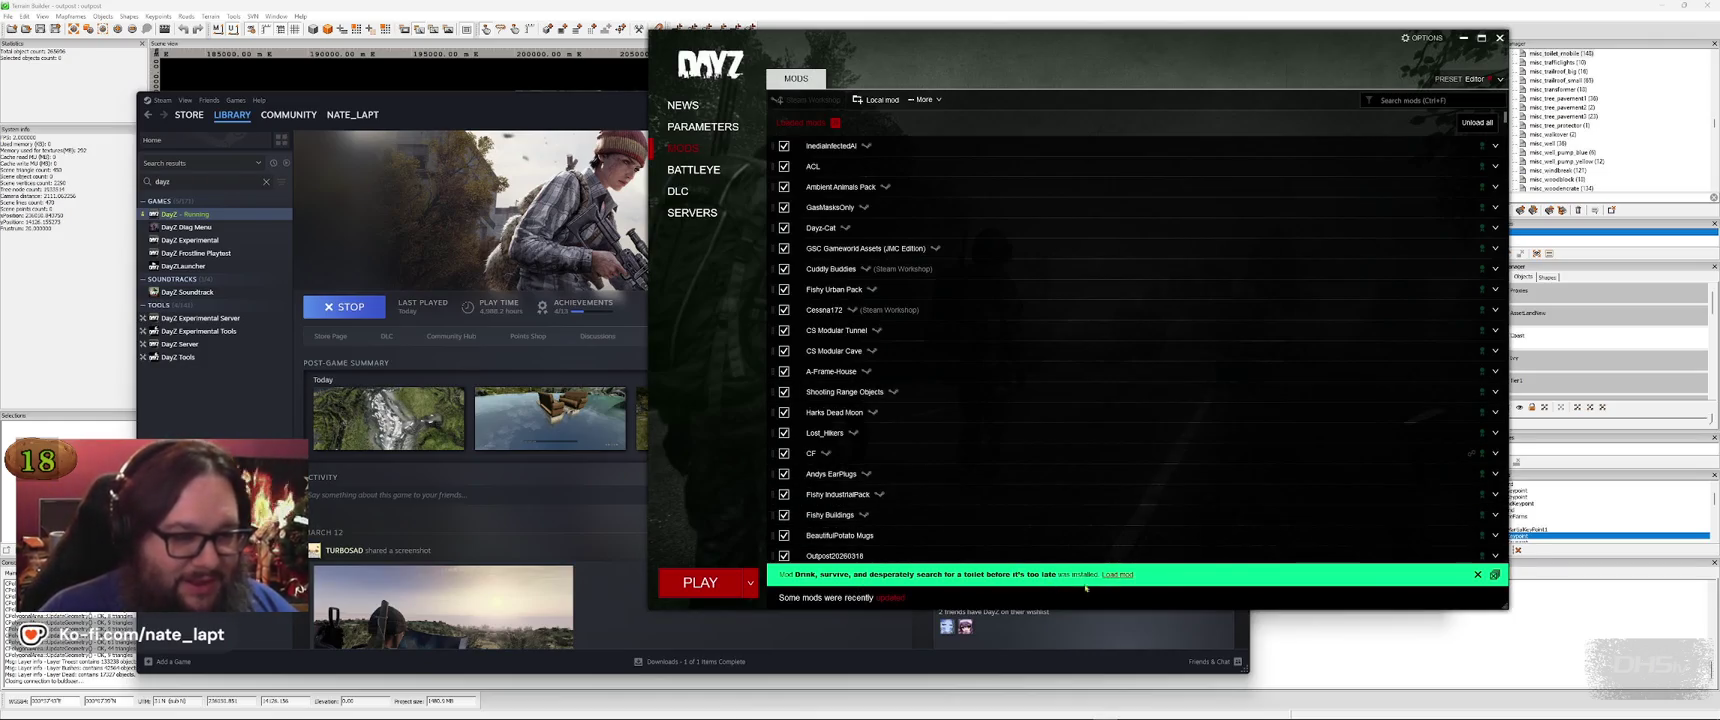
pyautogui.scroll(-5, 1048, 502)
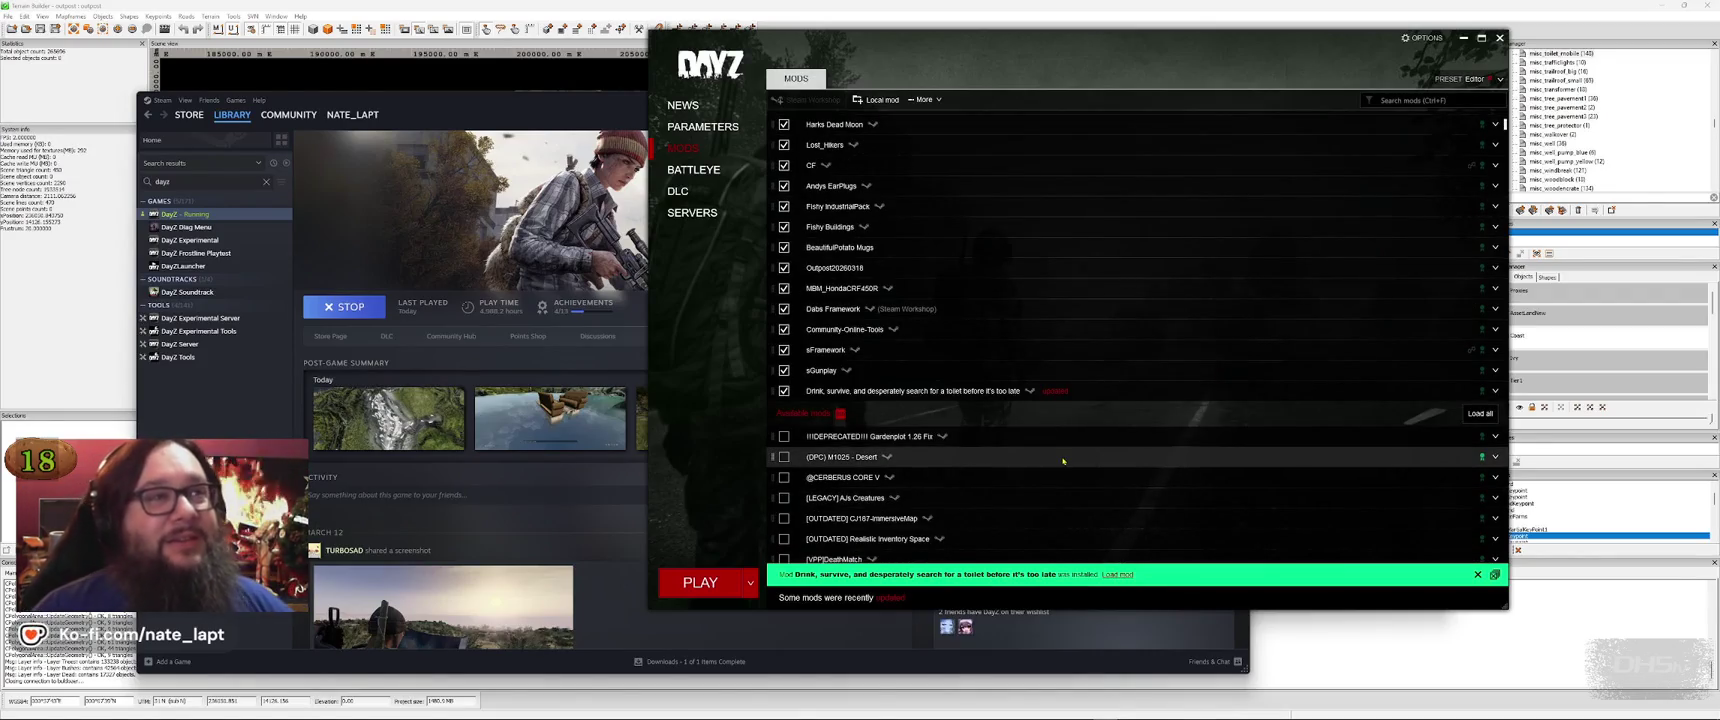
pyautogui.hotkey('alt', 'Tab')
pyautogui.press('Down')
pyautogui.press('Left')
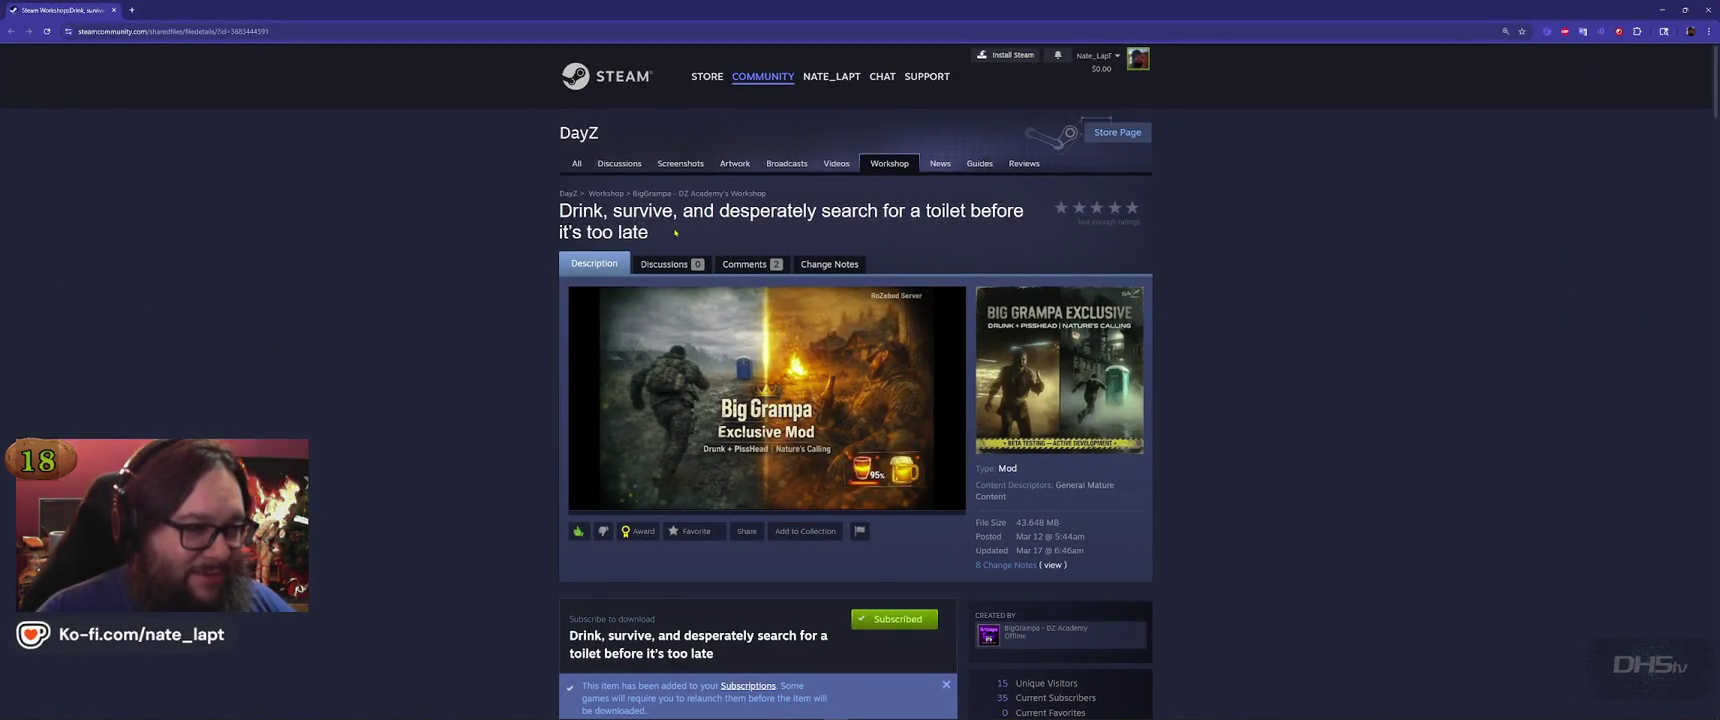
pyautogui.moveTo(675, 232); pyautogui.dragTo(810, 233)
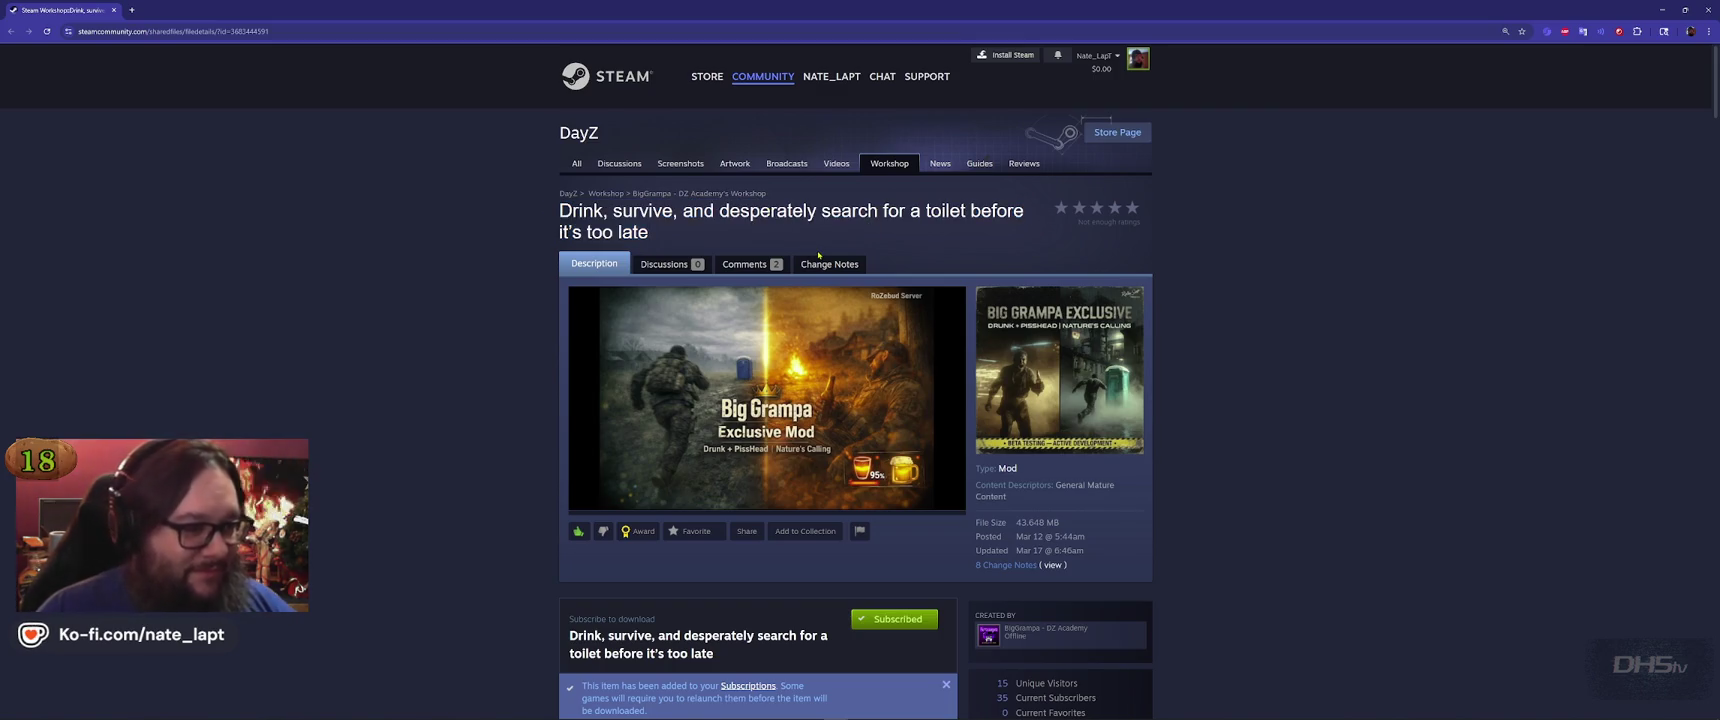
pyautogui.hotkey('alt', 'Tab')
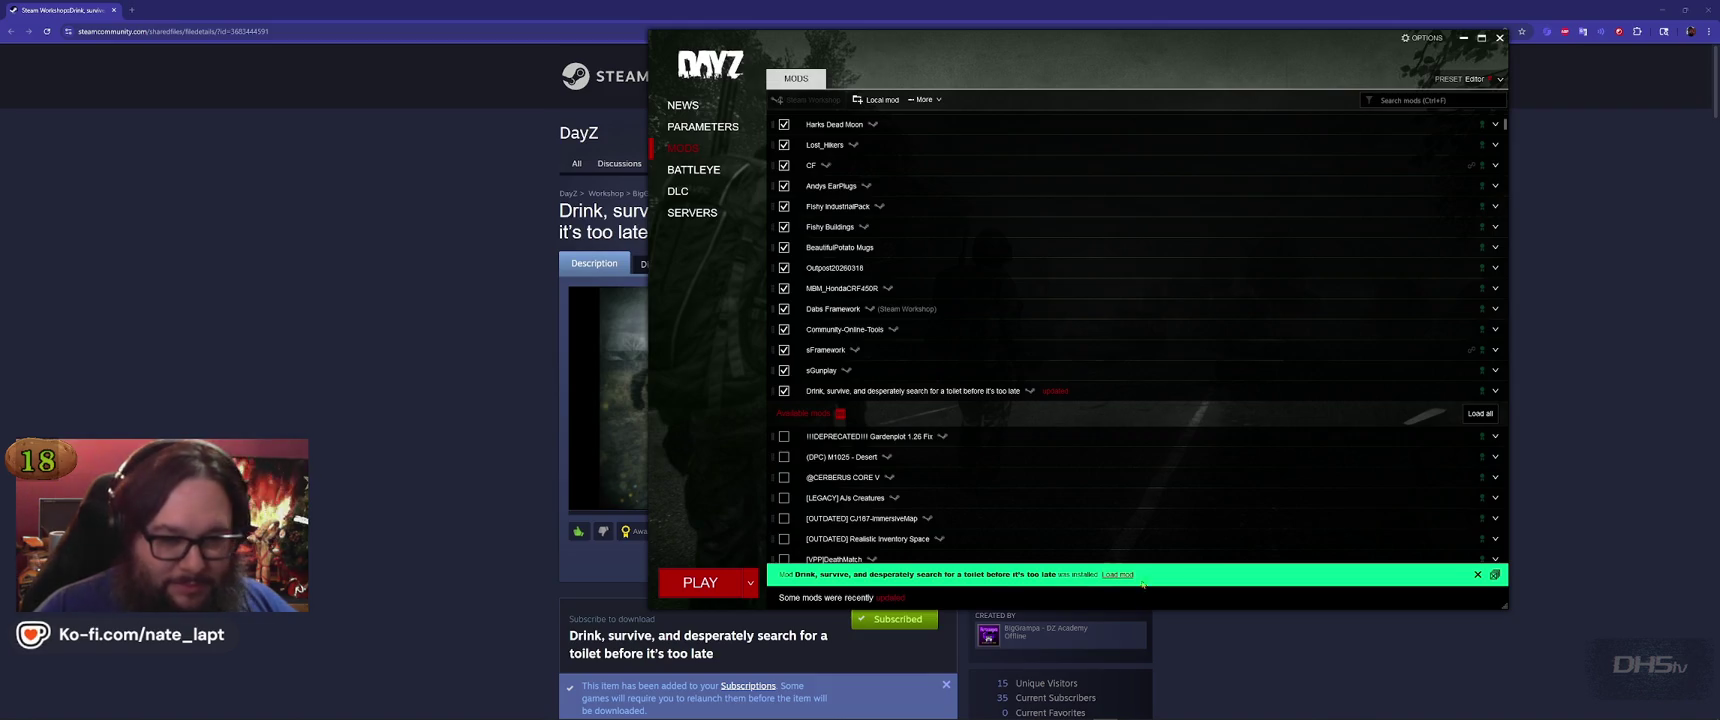
# Repair the toilet mod, dismiss the Workshop-cache warning, and return to the !Workshop folder window.
pyautogui.rightClick(1104, 390)
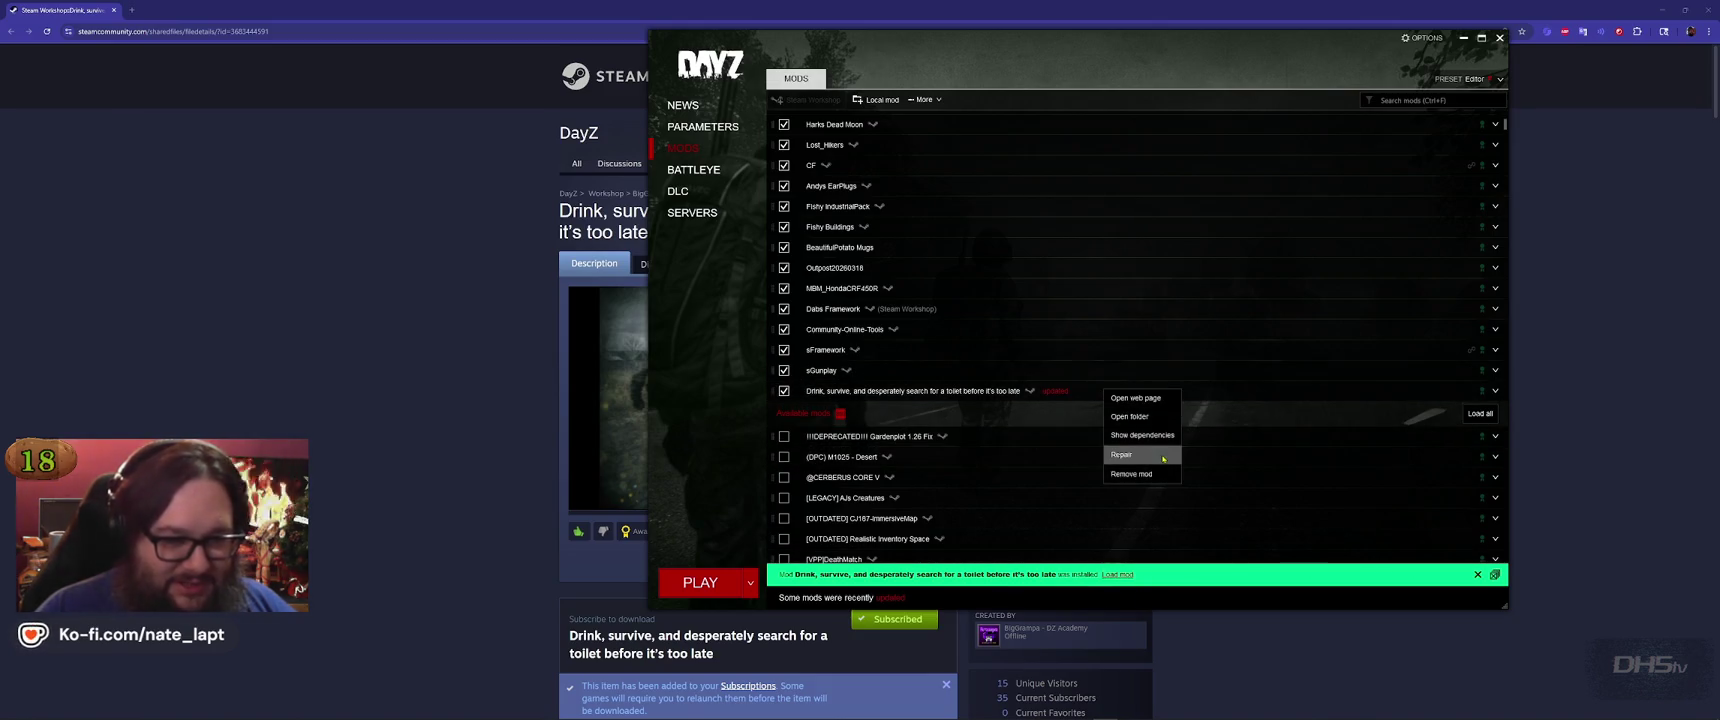
pyautogui.click(1129, 416)
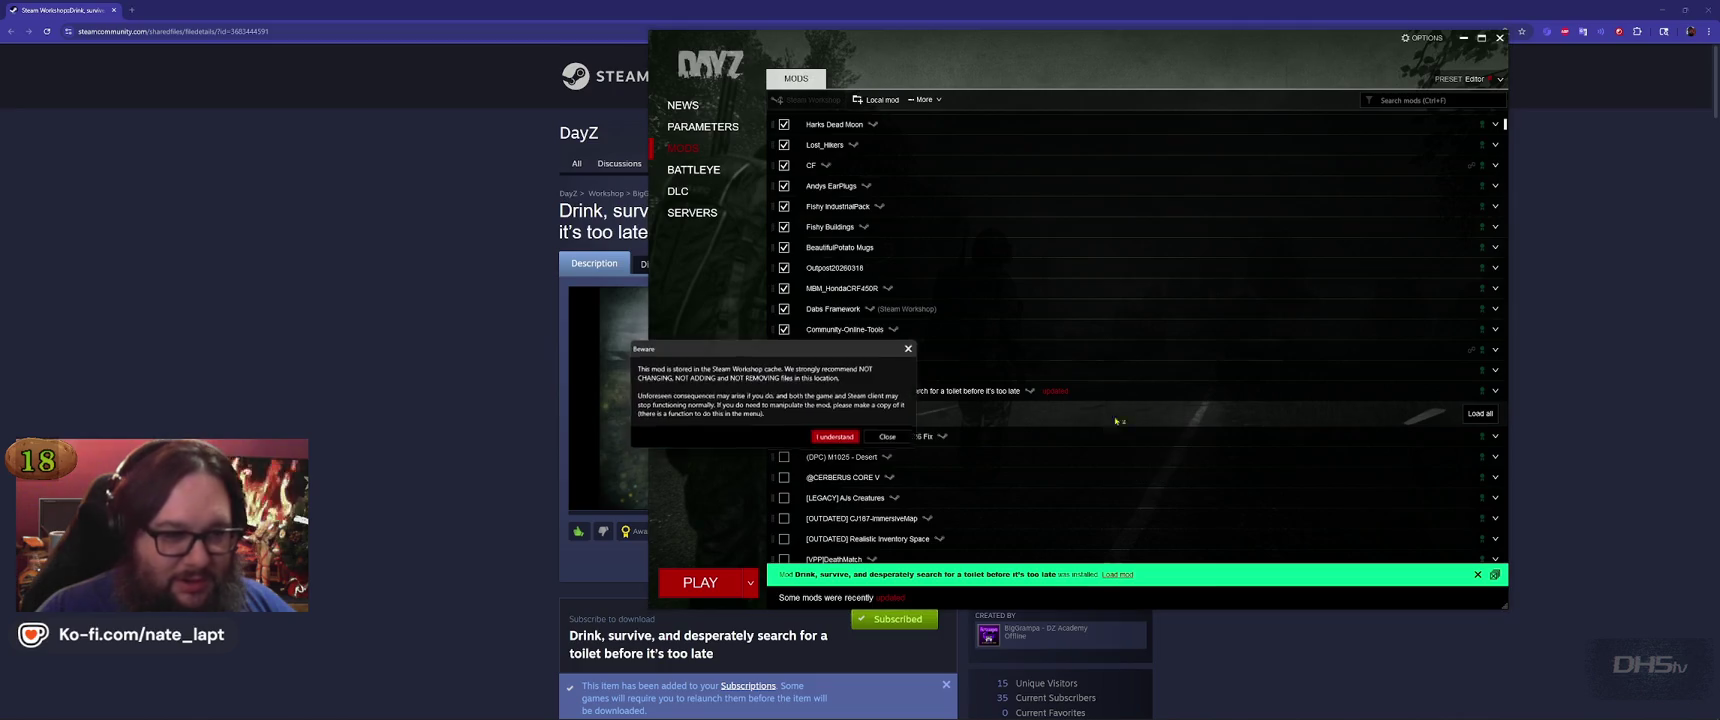
pyautogui.click(838, 439)
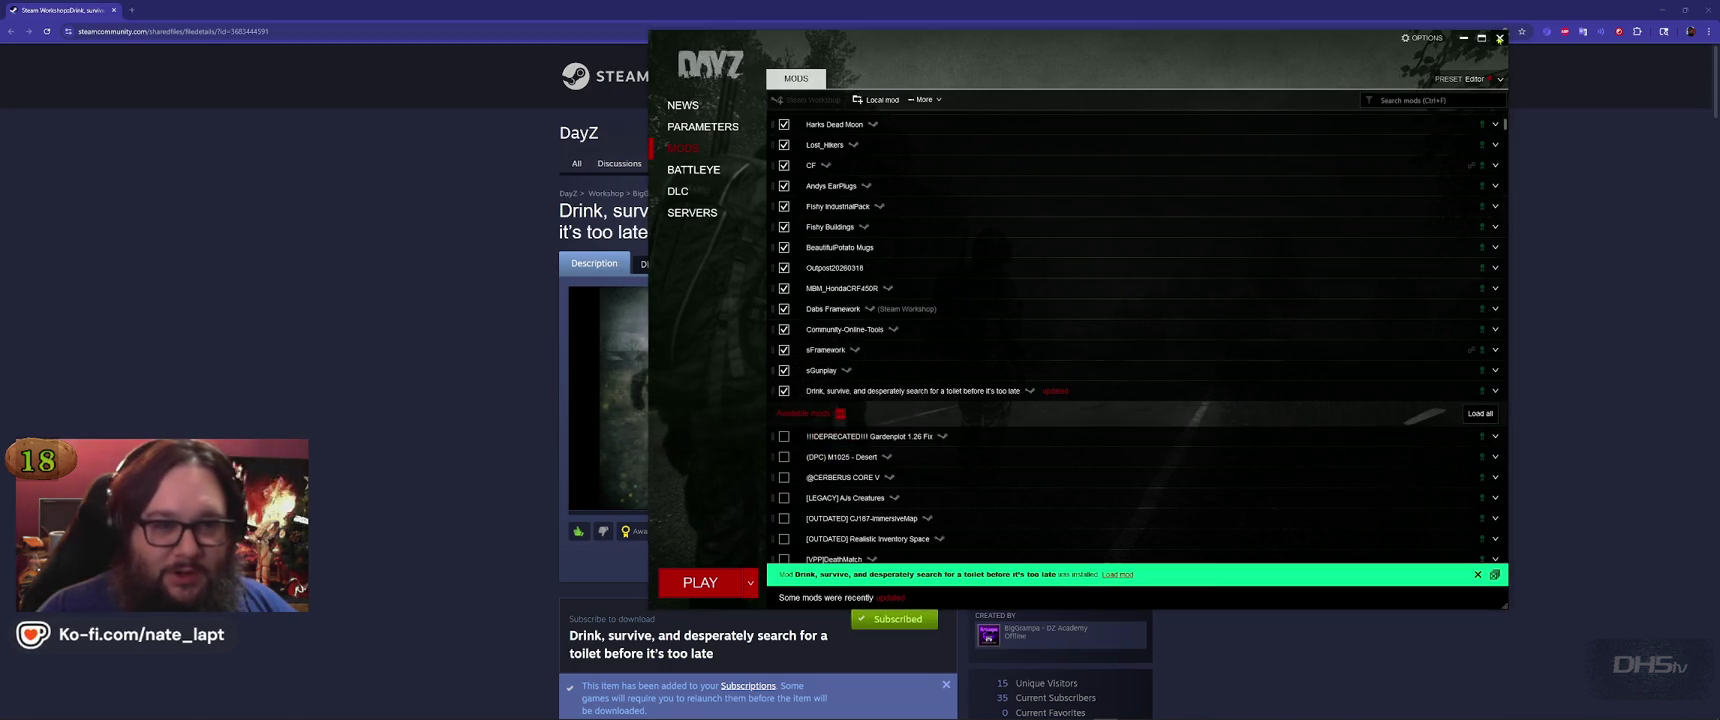
pyautogui.hotkey('alt', 'Tab')
pyautogui.moveTo(766, 398)
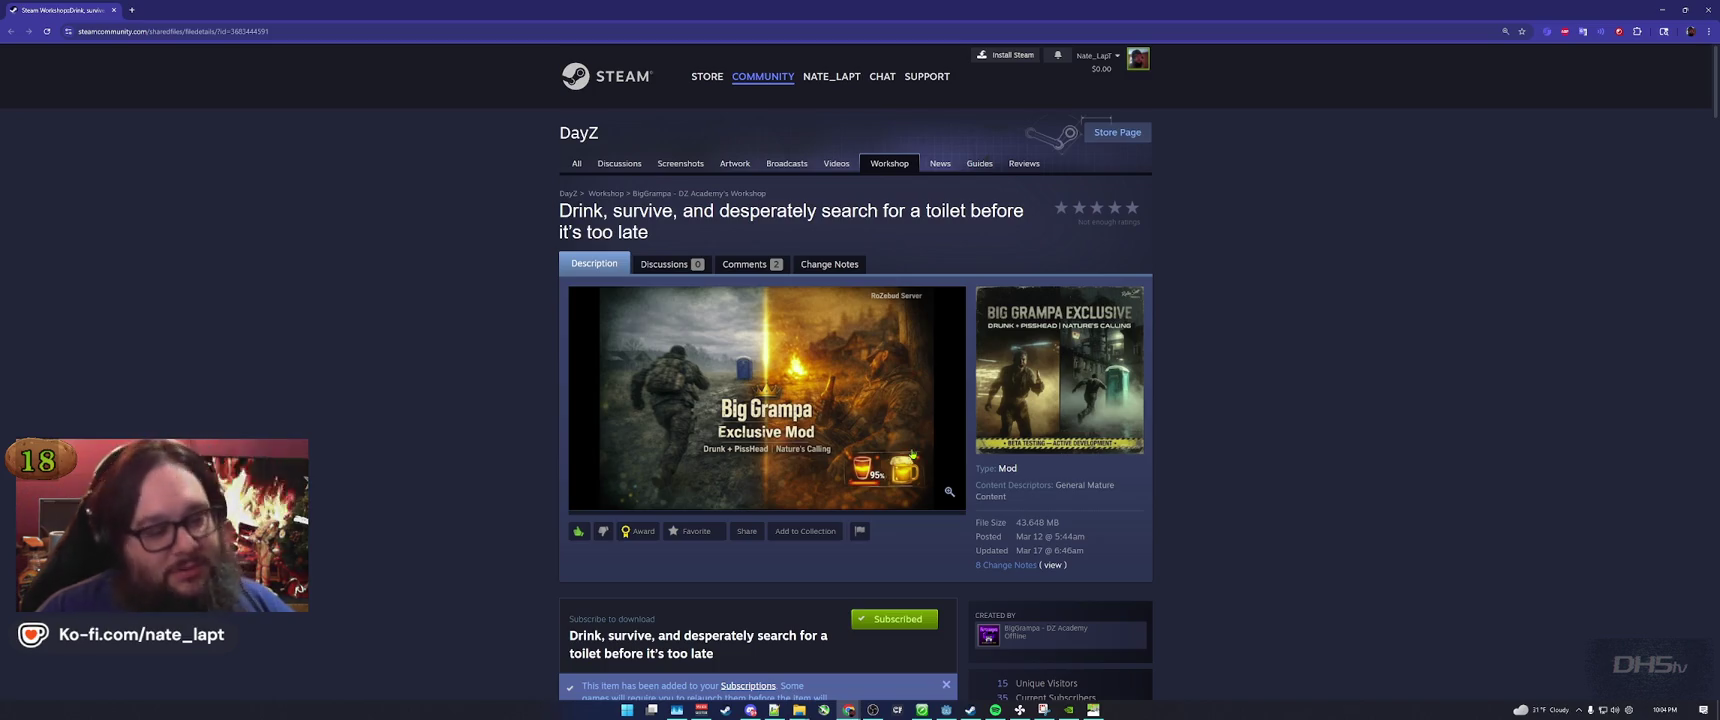
pyautogui.moveTo(800, 710)
pyautogui.click(875, 672)
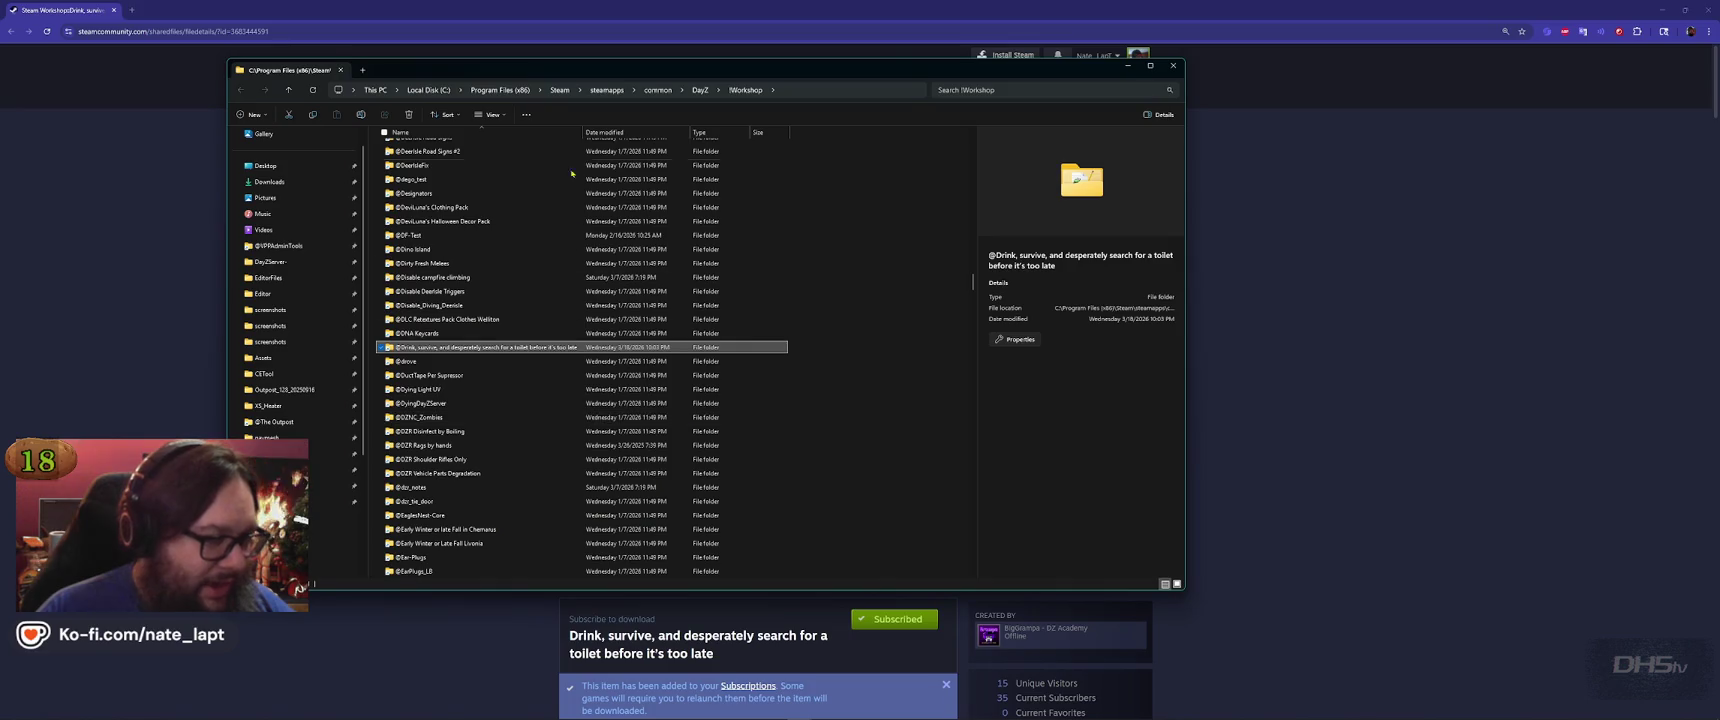
# Widen the Name column, move the Explorer window right, and scroll the !Workshop folder list.
pyautogui.moveTo(582, 132); pyautogui.dragTo(640, 132)
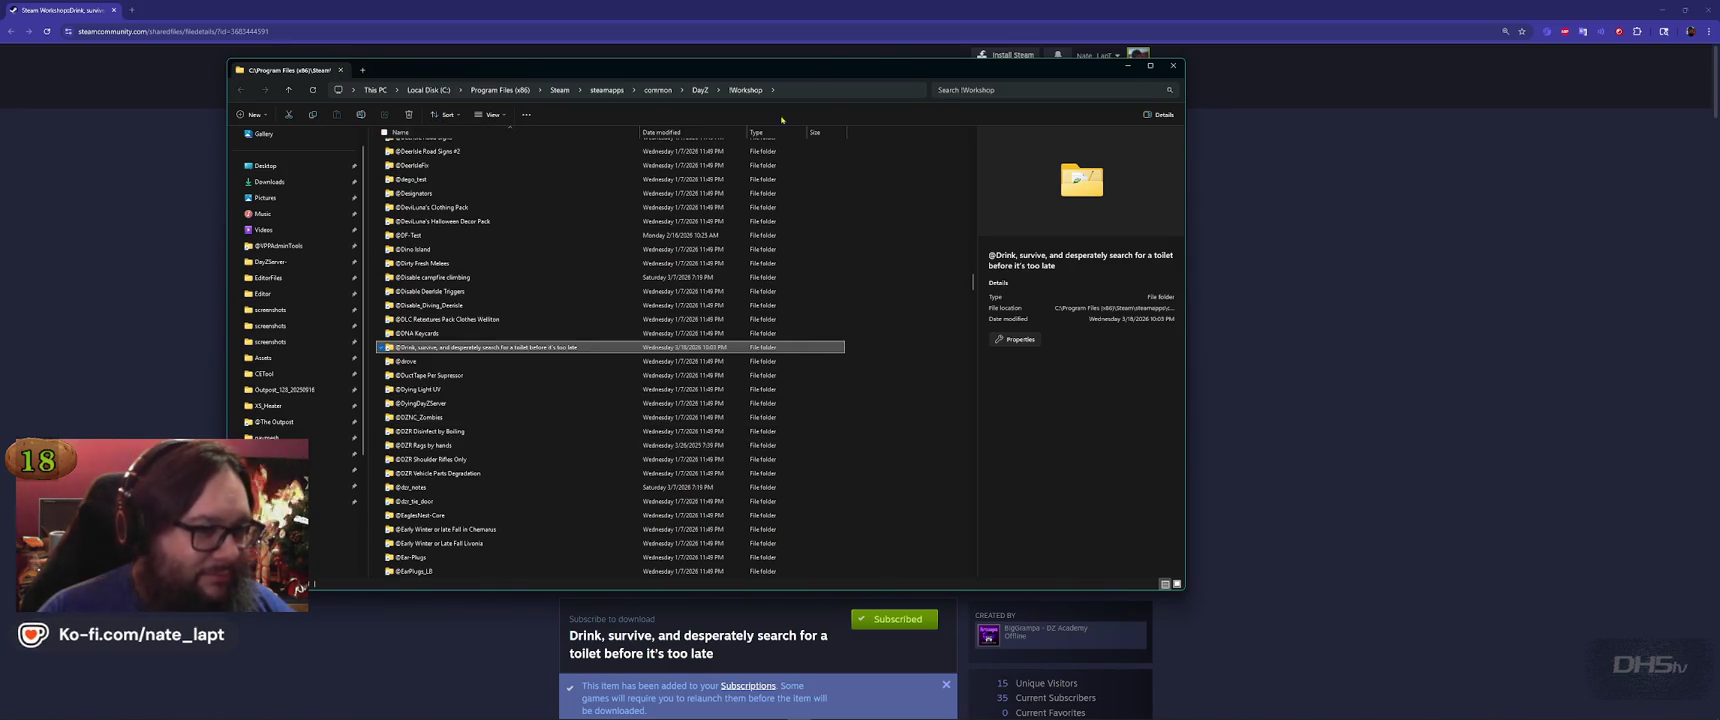
pyautogui.moveTo(819, 75); pyautogui.dragTo(1115, 82)
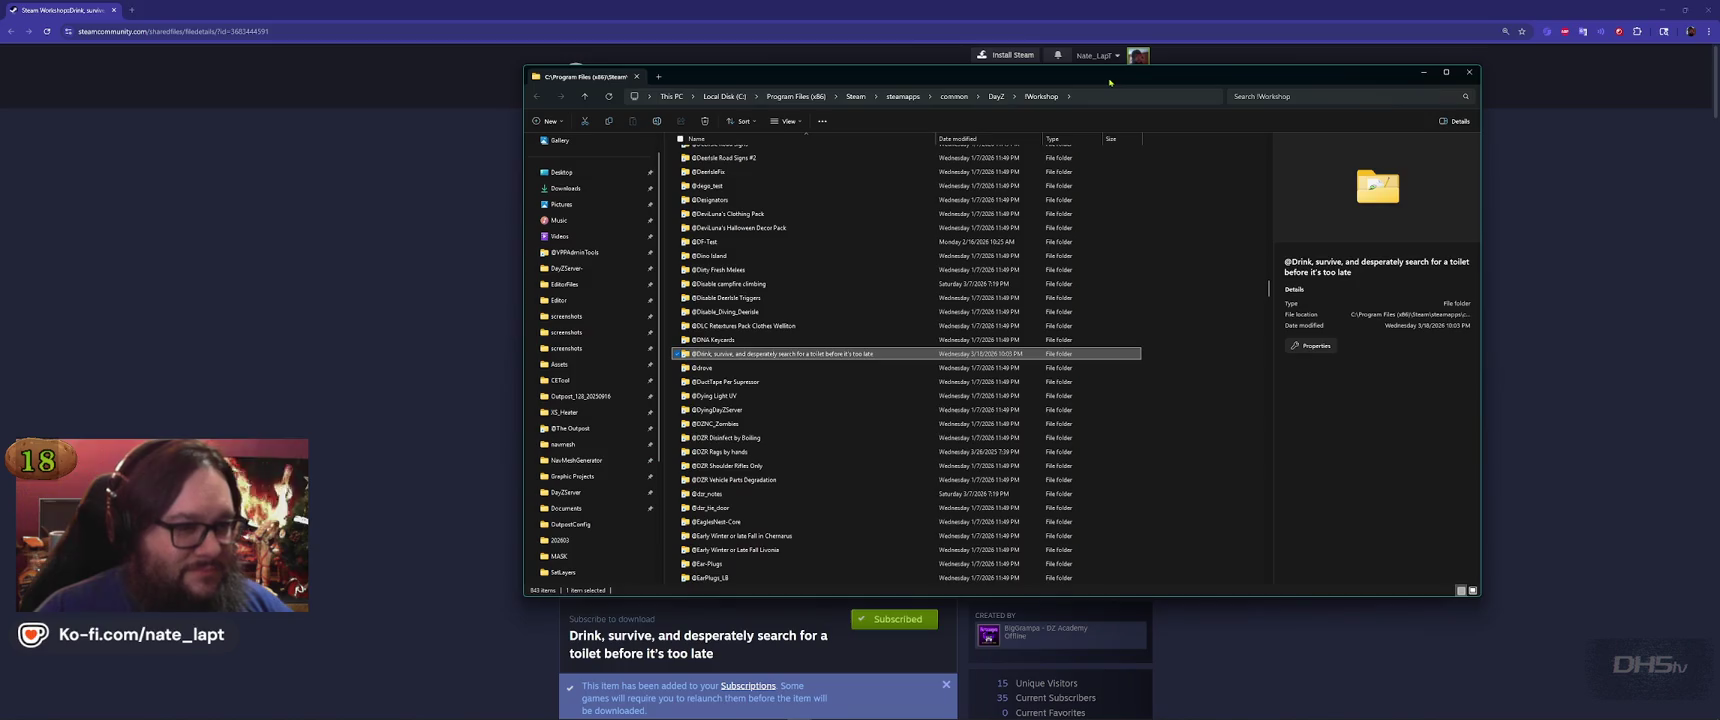
pyautogui.scroll(1, 1065, 460)
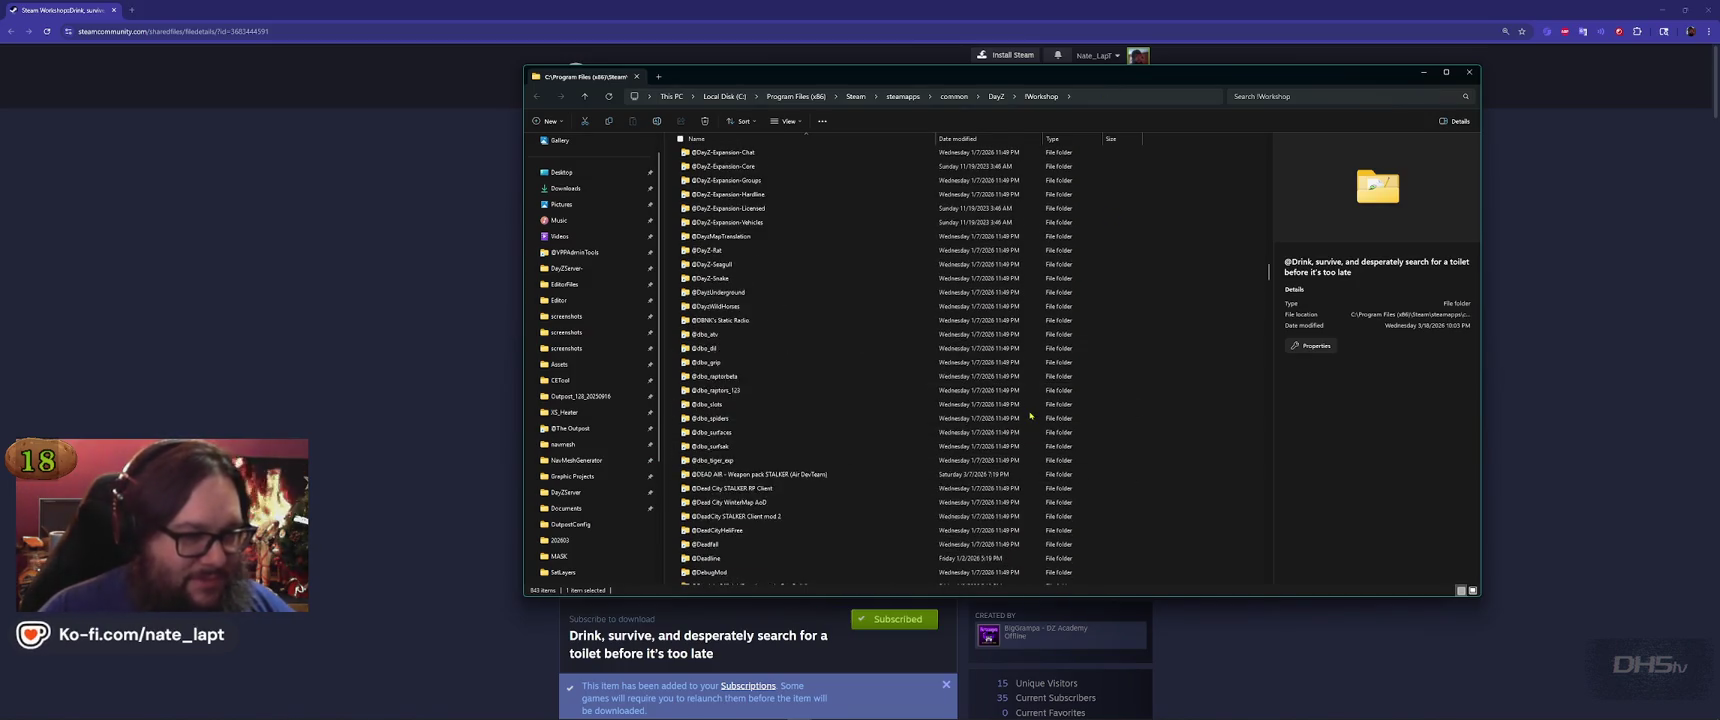
pyautogui.scroll(1, 1052, 420)
pyautogui.moveTo(1268, 287); pyautogui.dragTo(1268, 424)
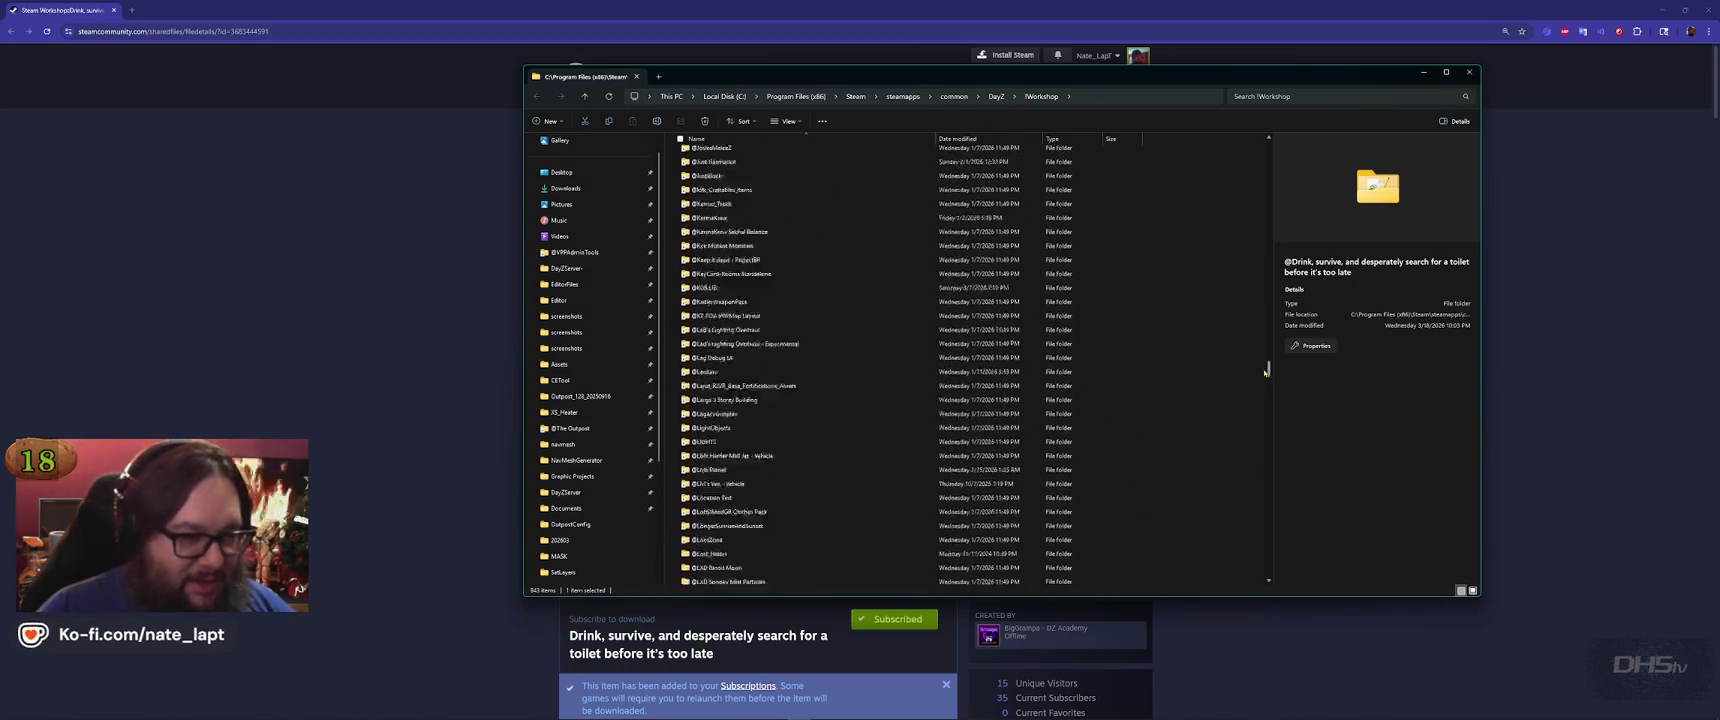
pyautogui.moveTo(1268, 424)
pyautogui.mouseDown()
pyautogui.moveTo(1264, 246)
pyautogui.moveTo(1267, 293)
pyautogui.mouseUp()
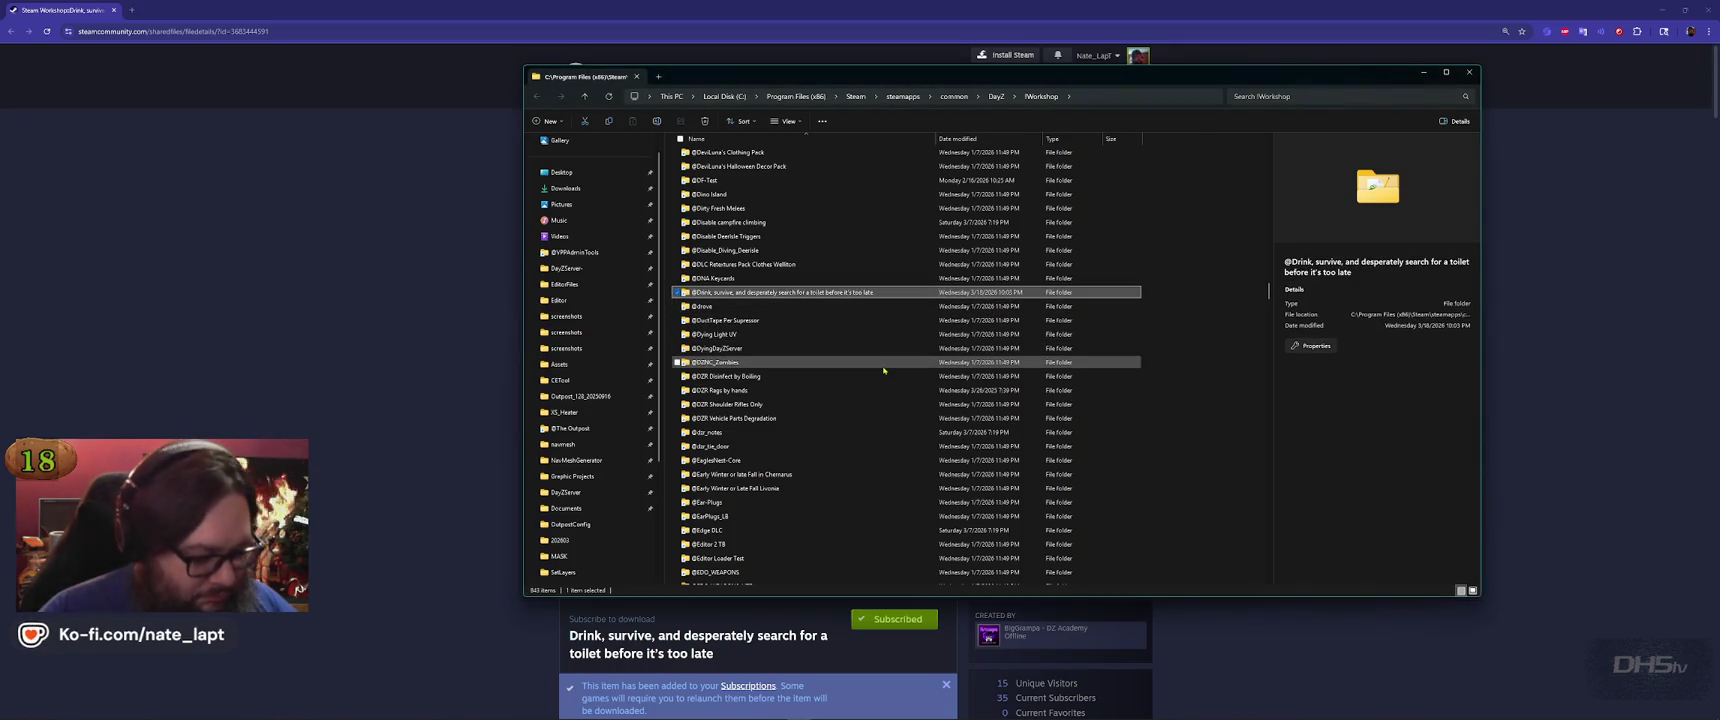
# Copy the toilet mod folder name in DayZServer and open start-Outpost_WithMods.bat in Notepad++.
pyautogui.hotkey('alt', 'Tab')
pyautogui.hotkey('alt', 'Tab')
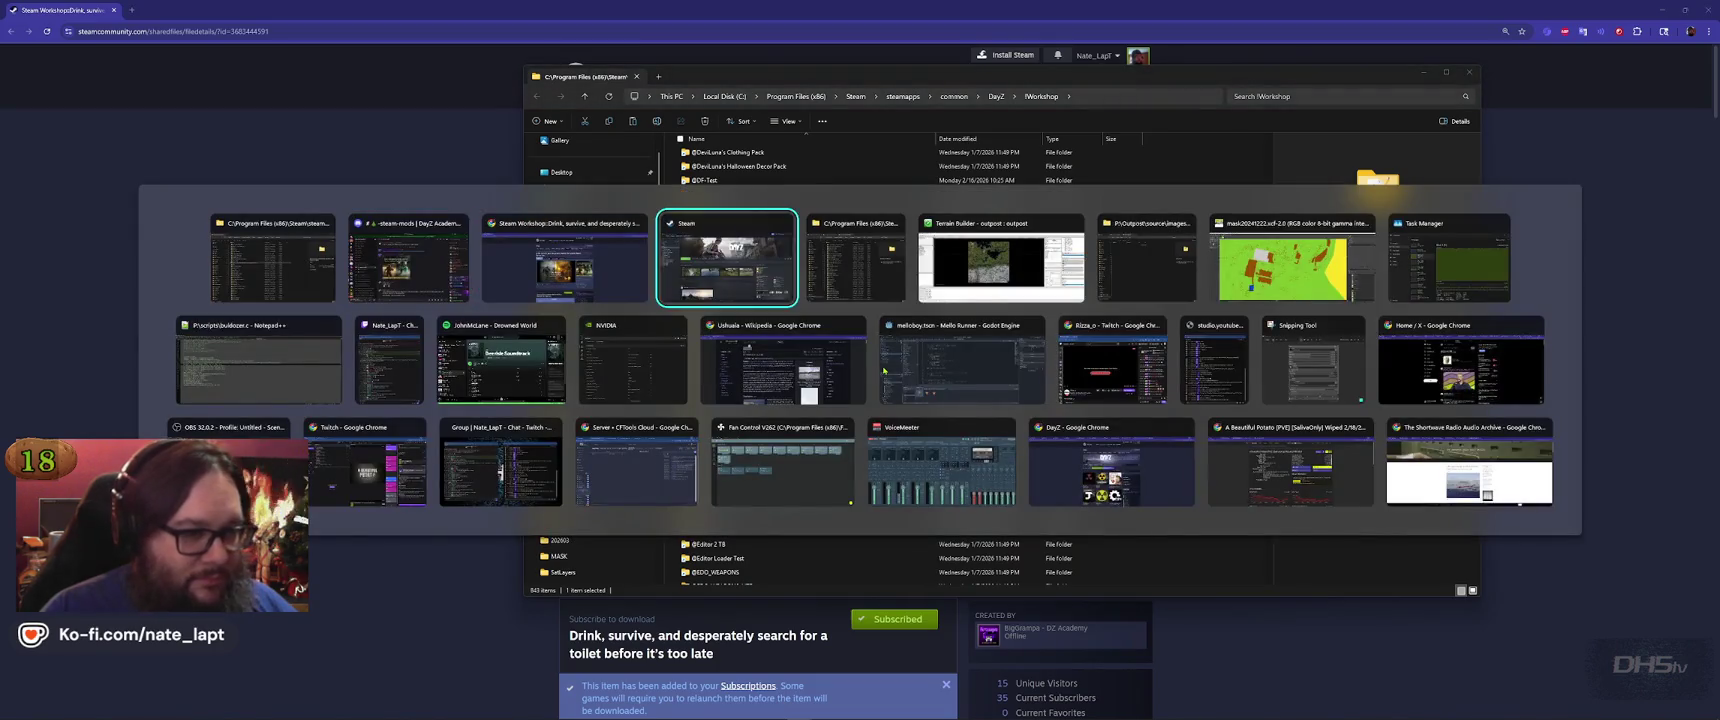
pyautogui.hotkey('ctrl', 'Tab')
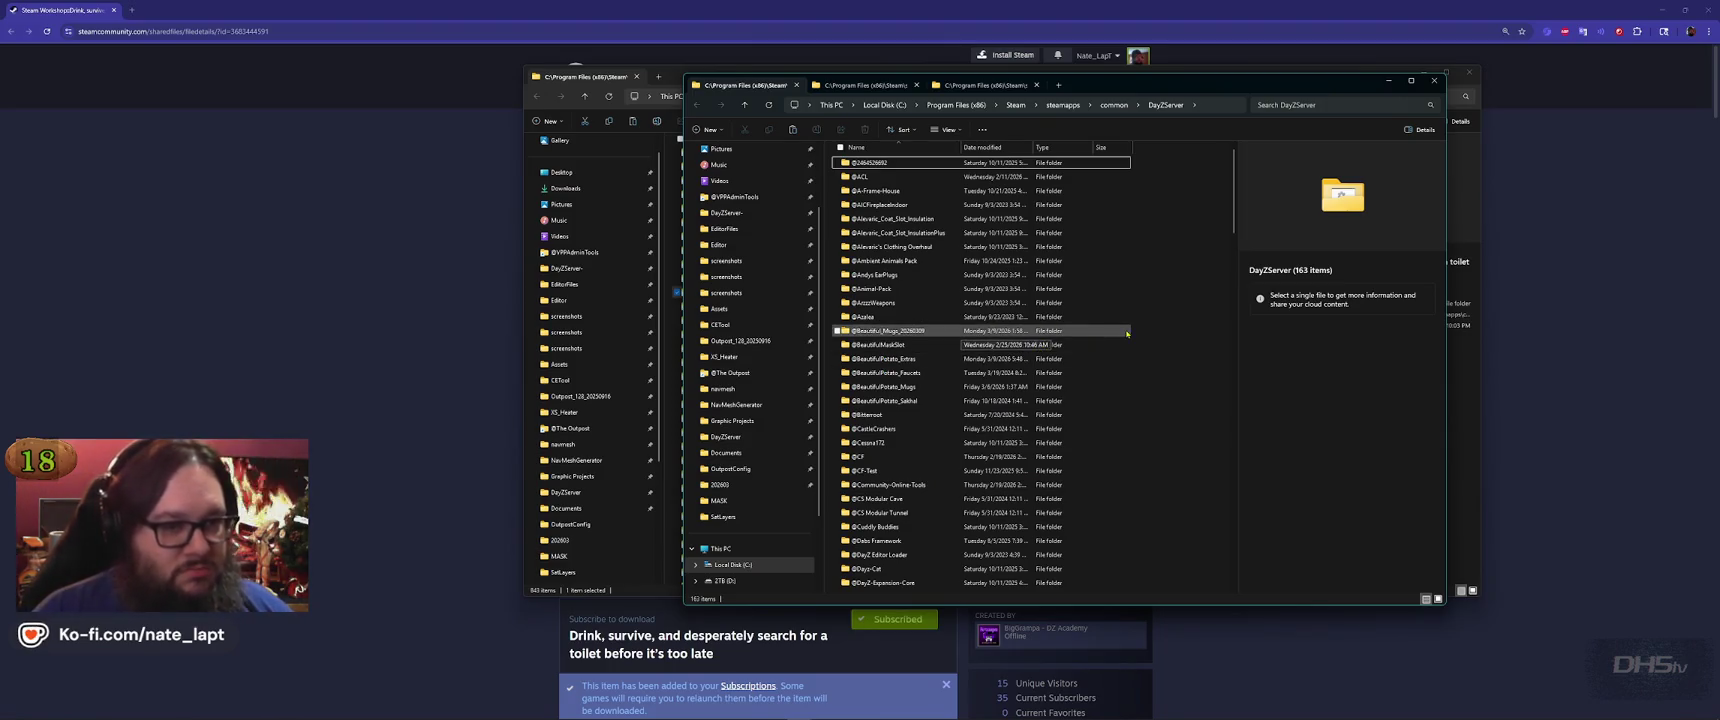
pyautogui.scroll(-8, 1091, 395)
pyautogui.scroll(-15, 1091, 395)
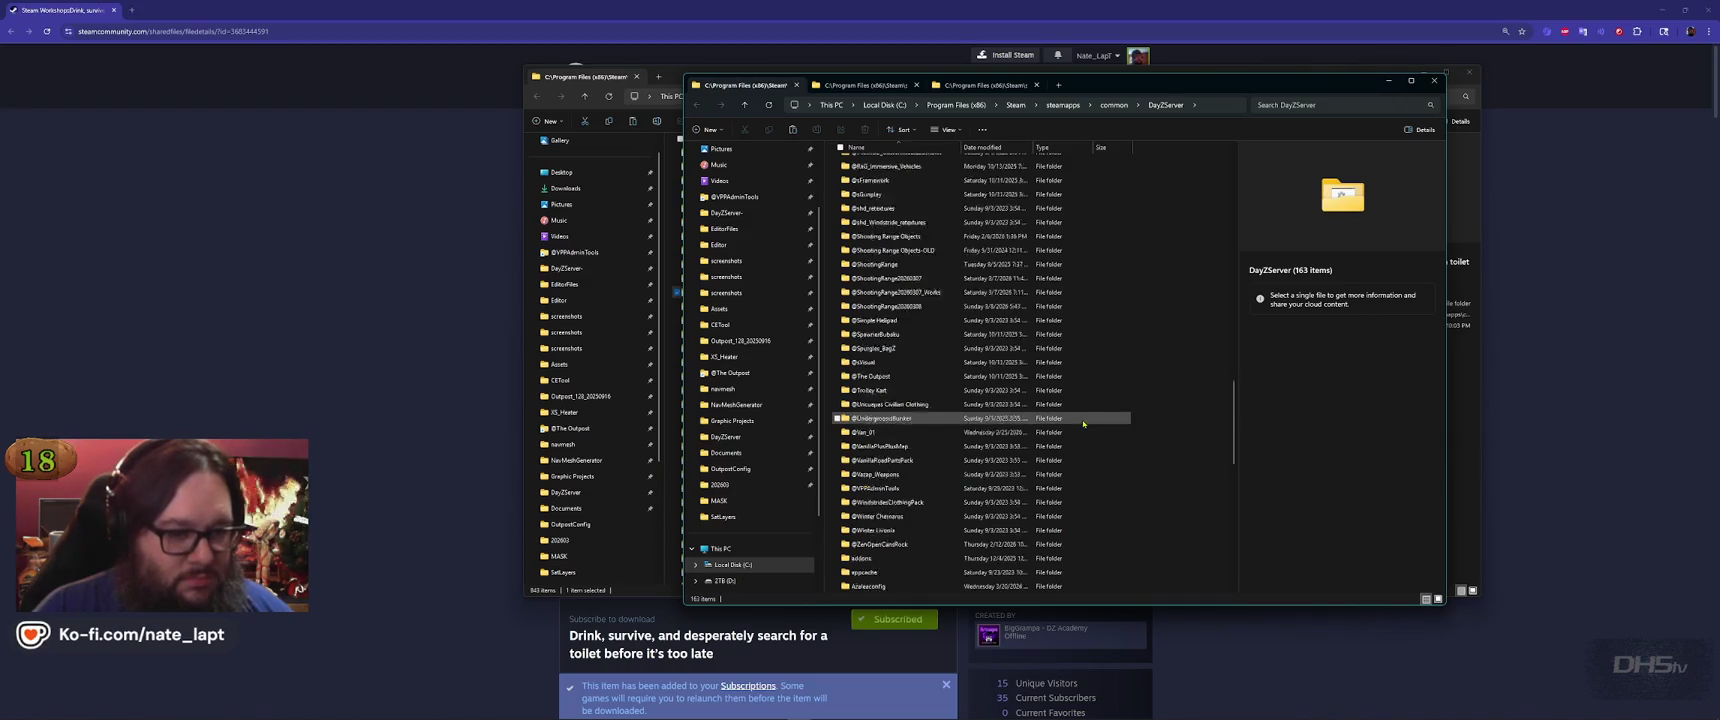
pyautogui.press('End')
pyautogui.press('F2')
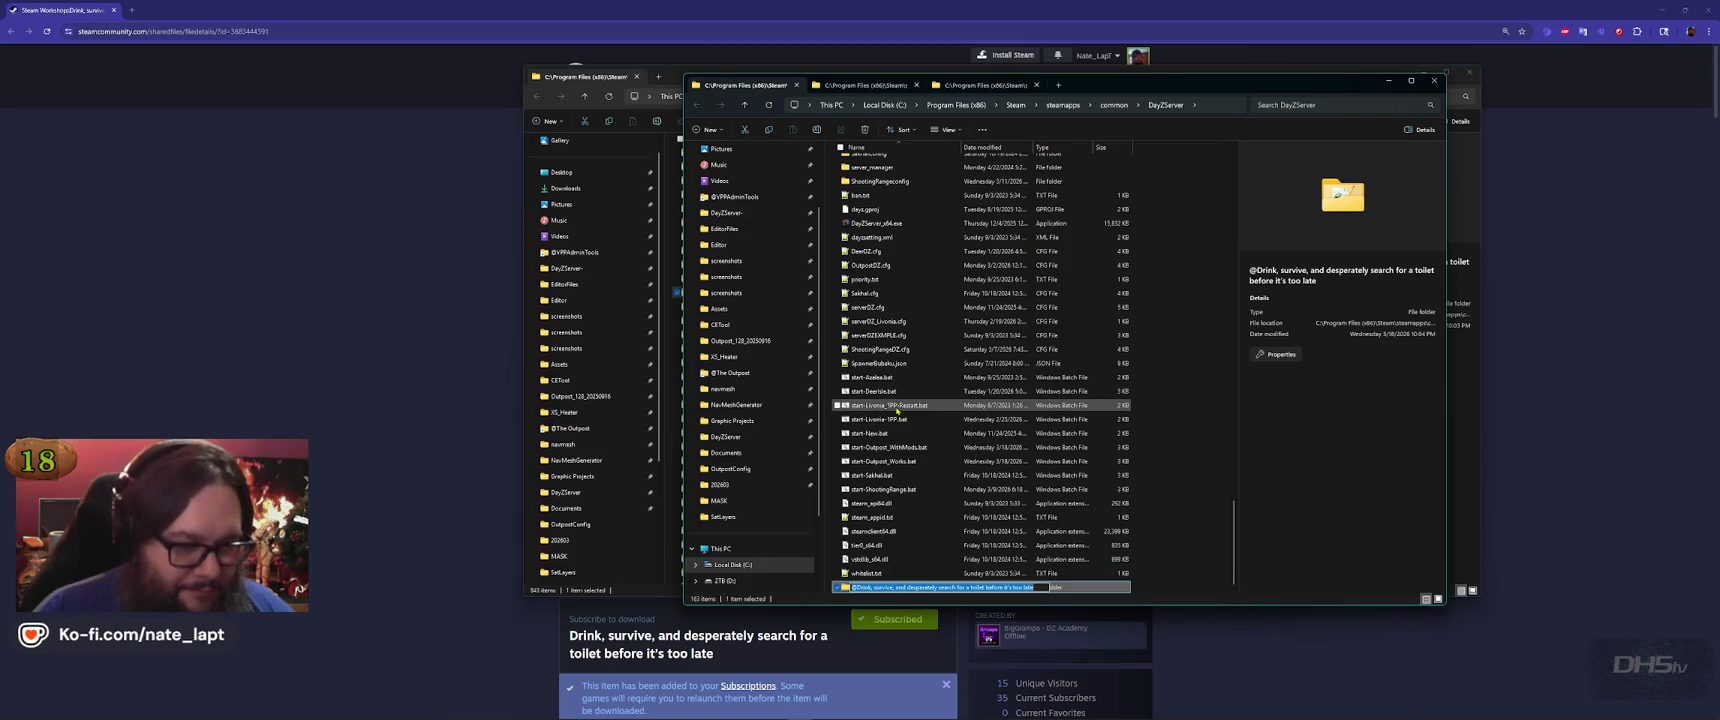
pyautogui.click(905, 451)
pyautogui.rightClick(899, 450)
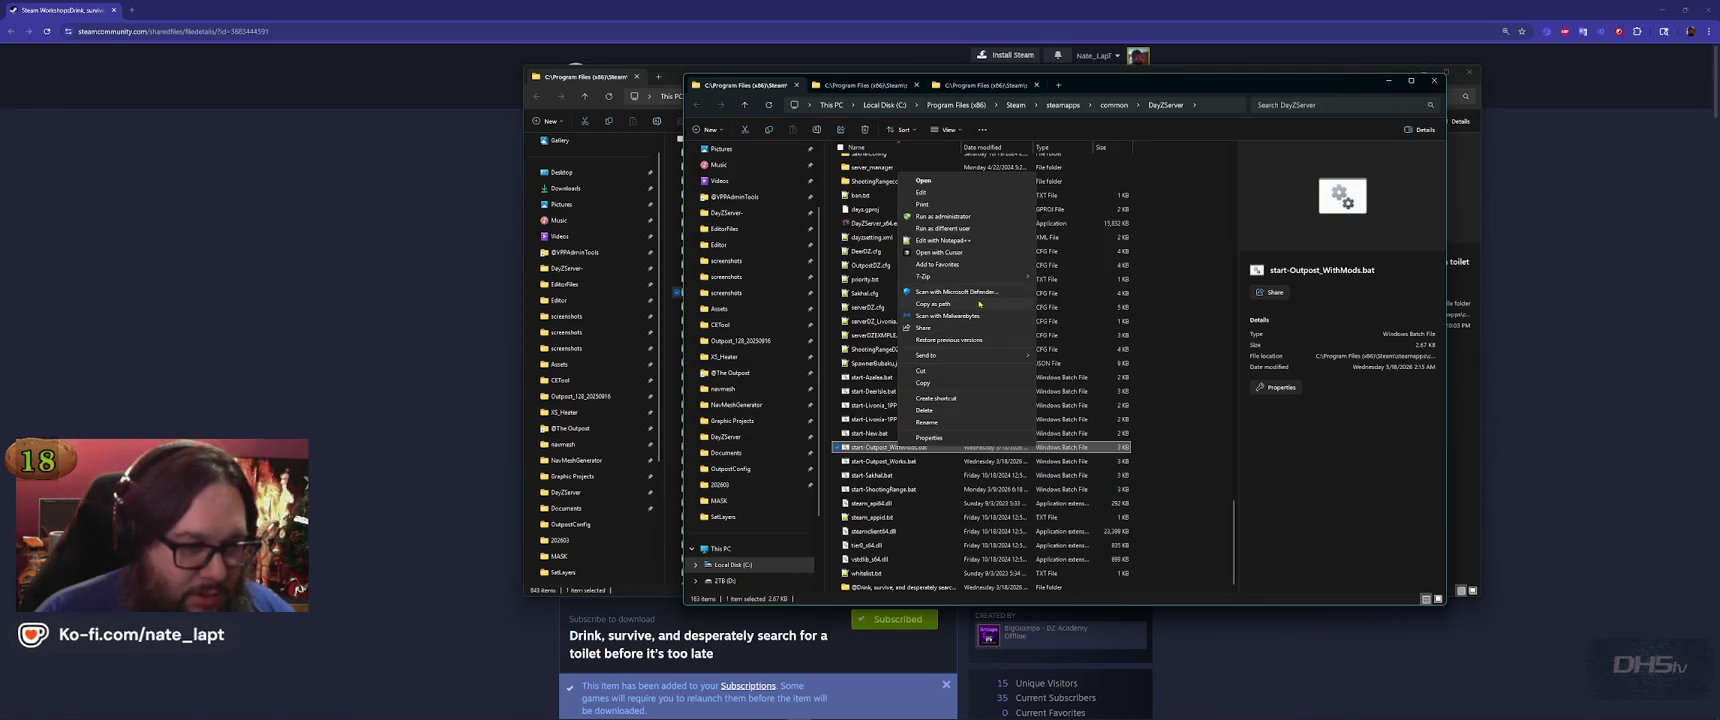
pyautogui.click(945, 240)
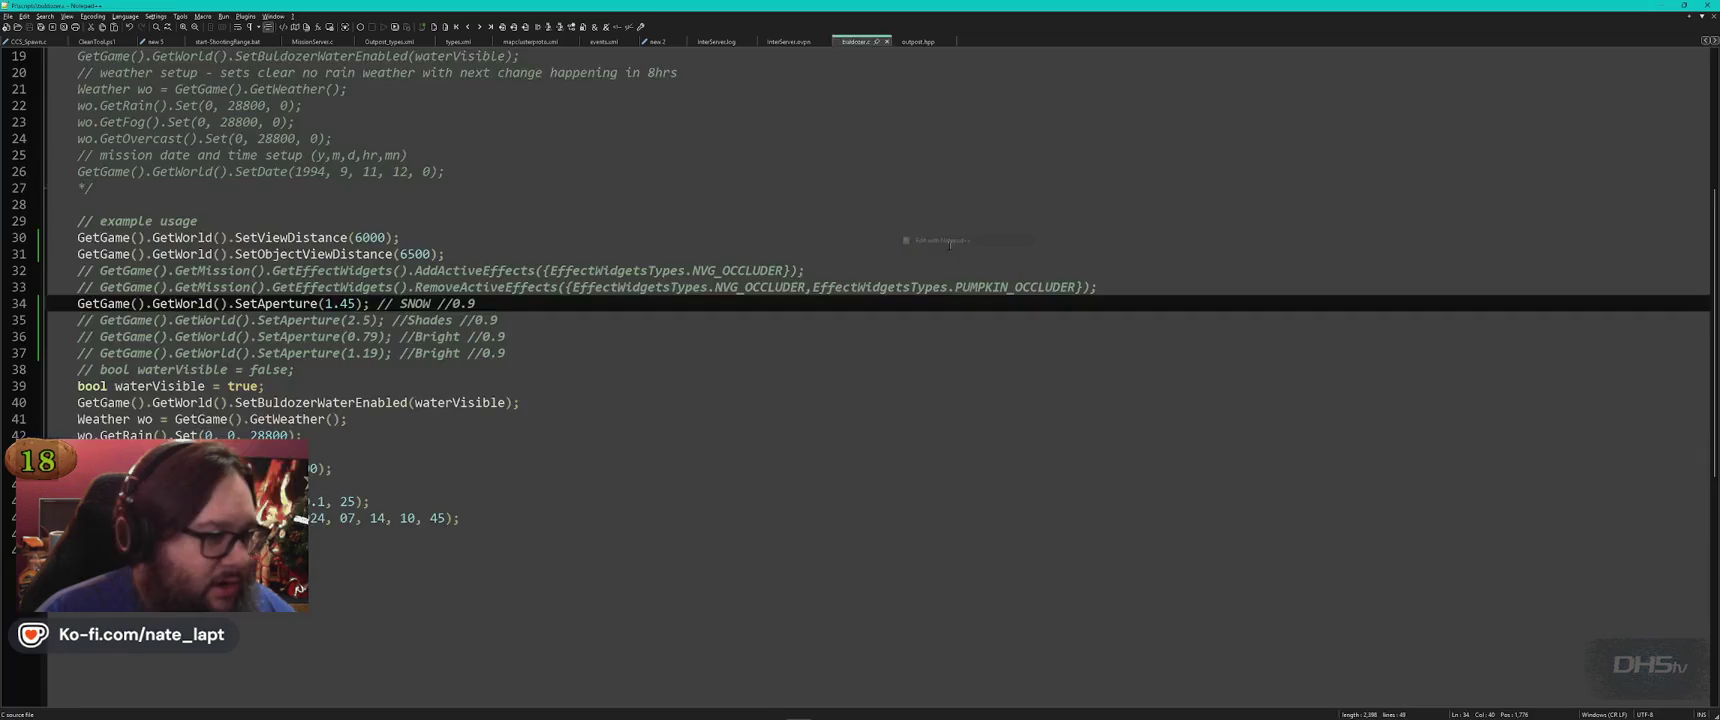
# Append the toilet mod folder name to line 24's mod list and run start-Outpost_WithMods.bat.
pyautogui.click(745, 436)
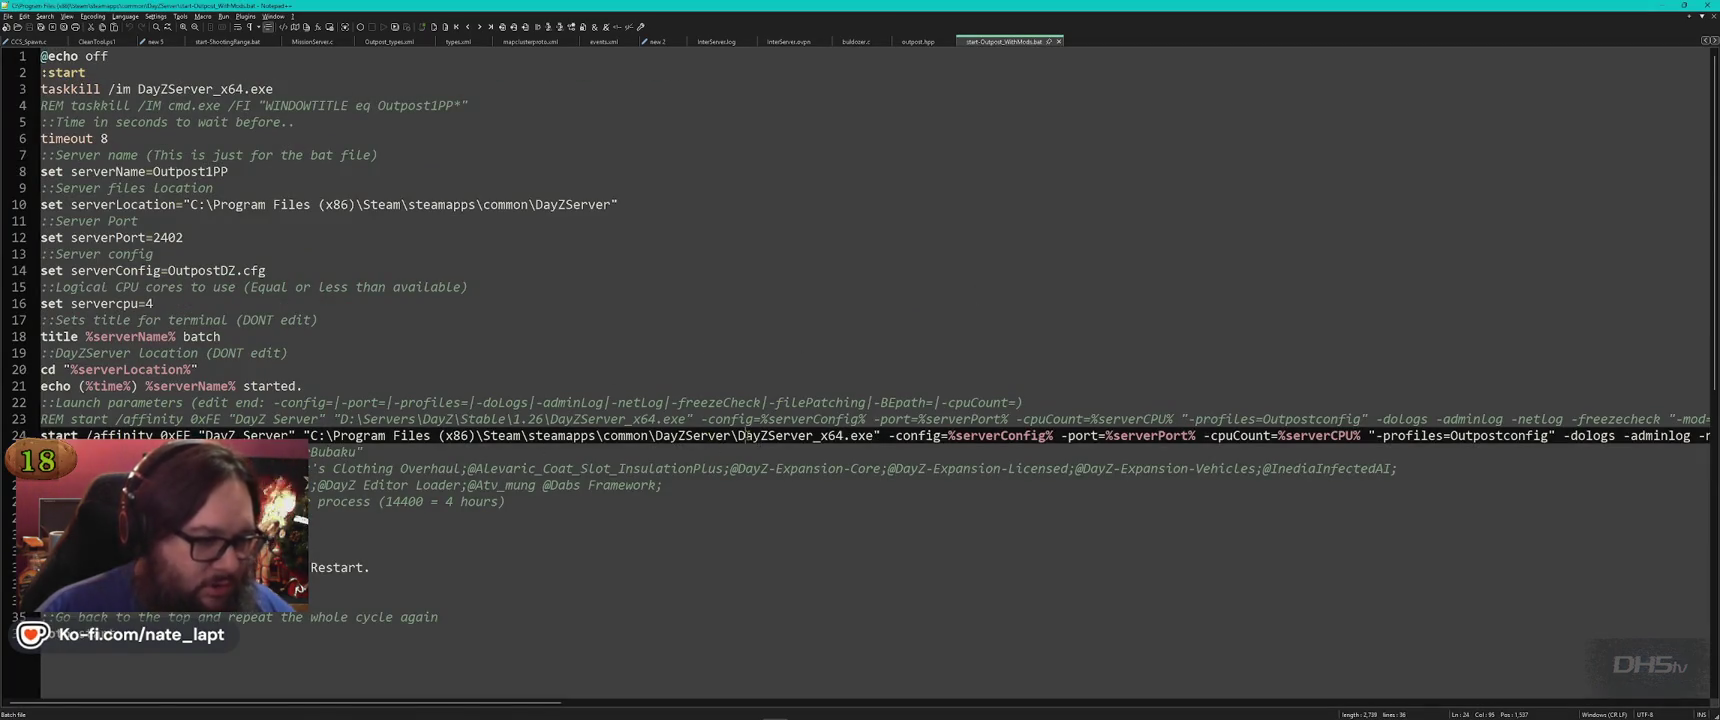
pyautogui.press('End')
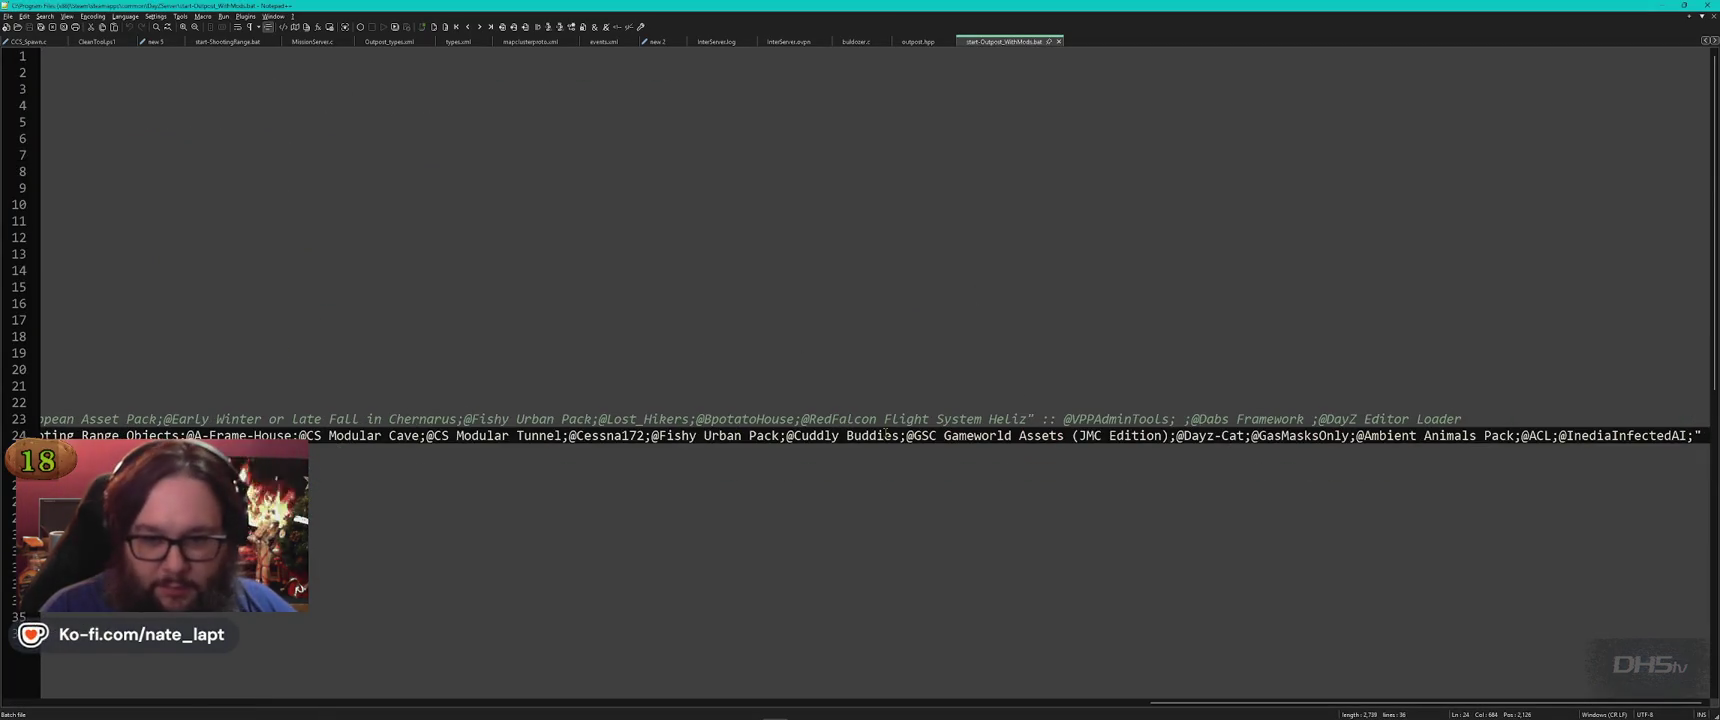
pyautogui.write('@Drink, survive, and desperately search for a toilet before it’s too late')
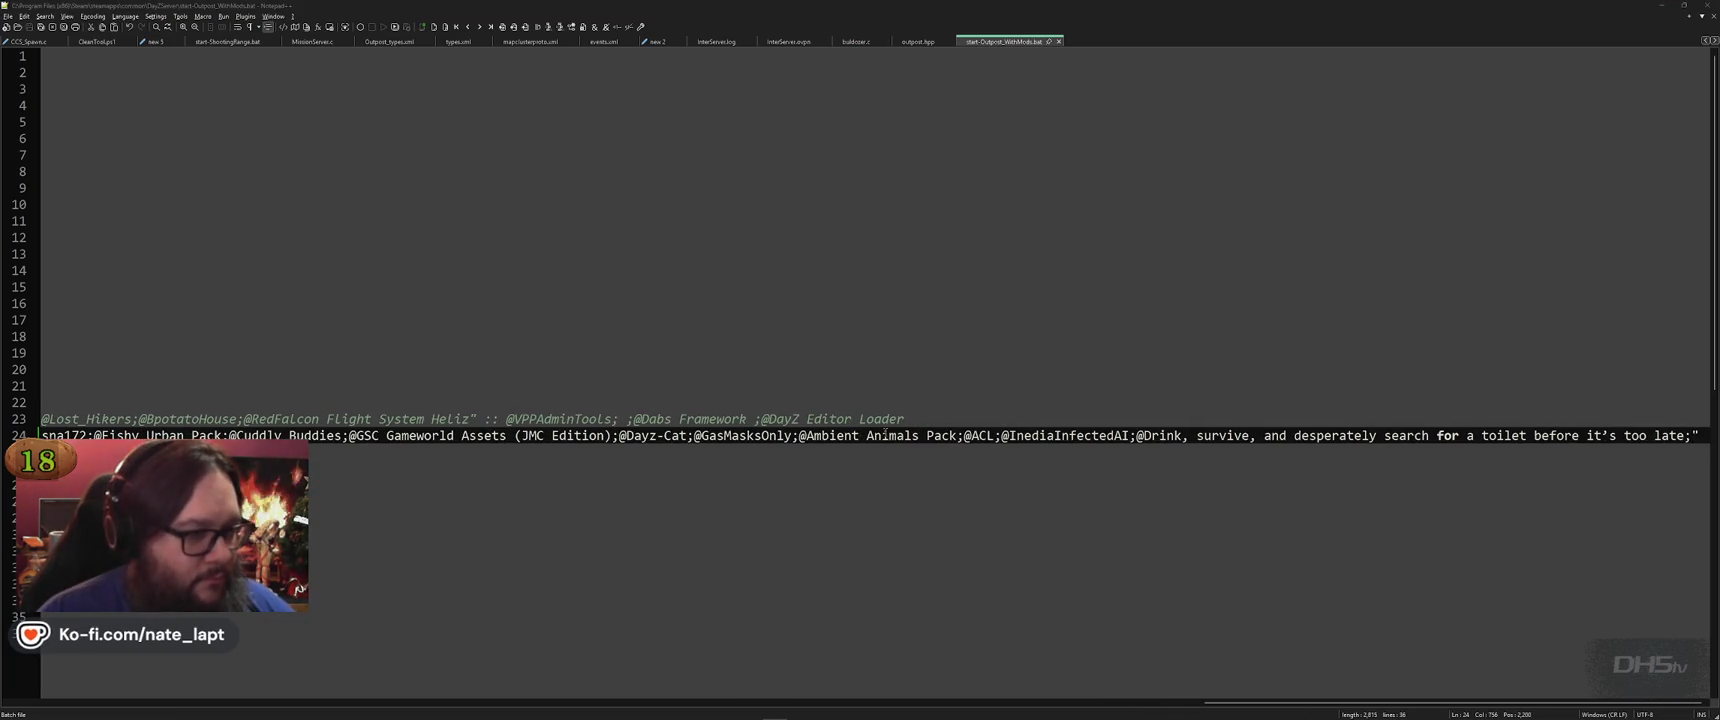
pyautogui.hotkey('alt', 'Tab')
pyautogui.press('Return')
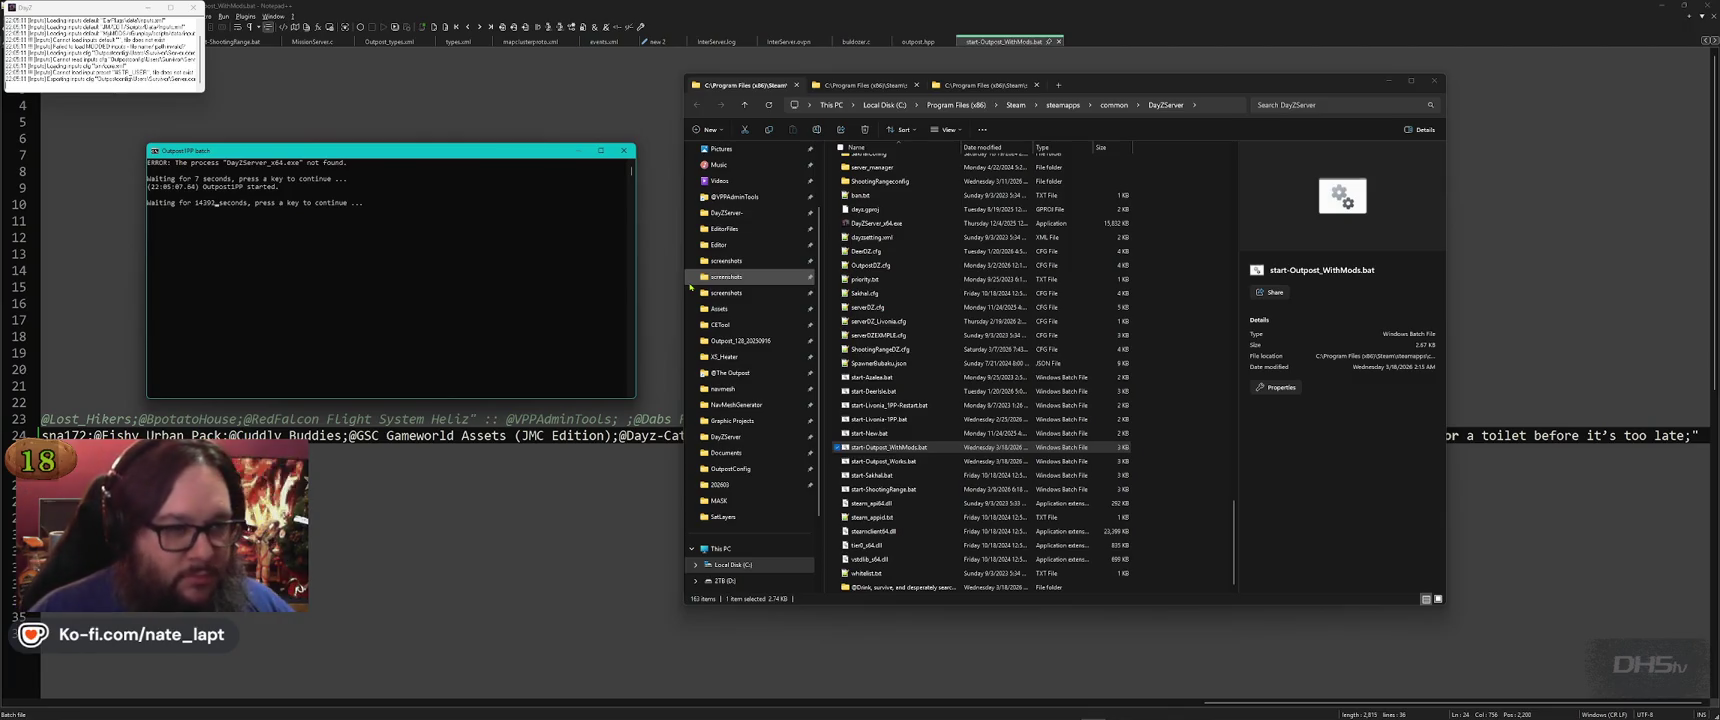
# Open OutpostConfig in its own narrower Explorer window, moved right so the tabbed DayZServer window stays visible.
pyautogui.click(1159, 398)
pyautogui.hotkey('ctrl', 'Tab')
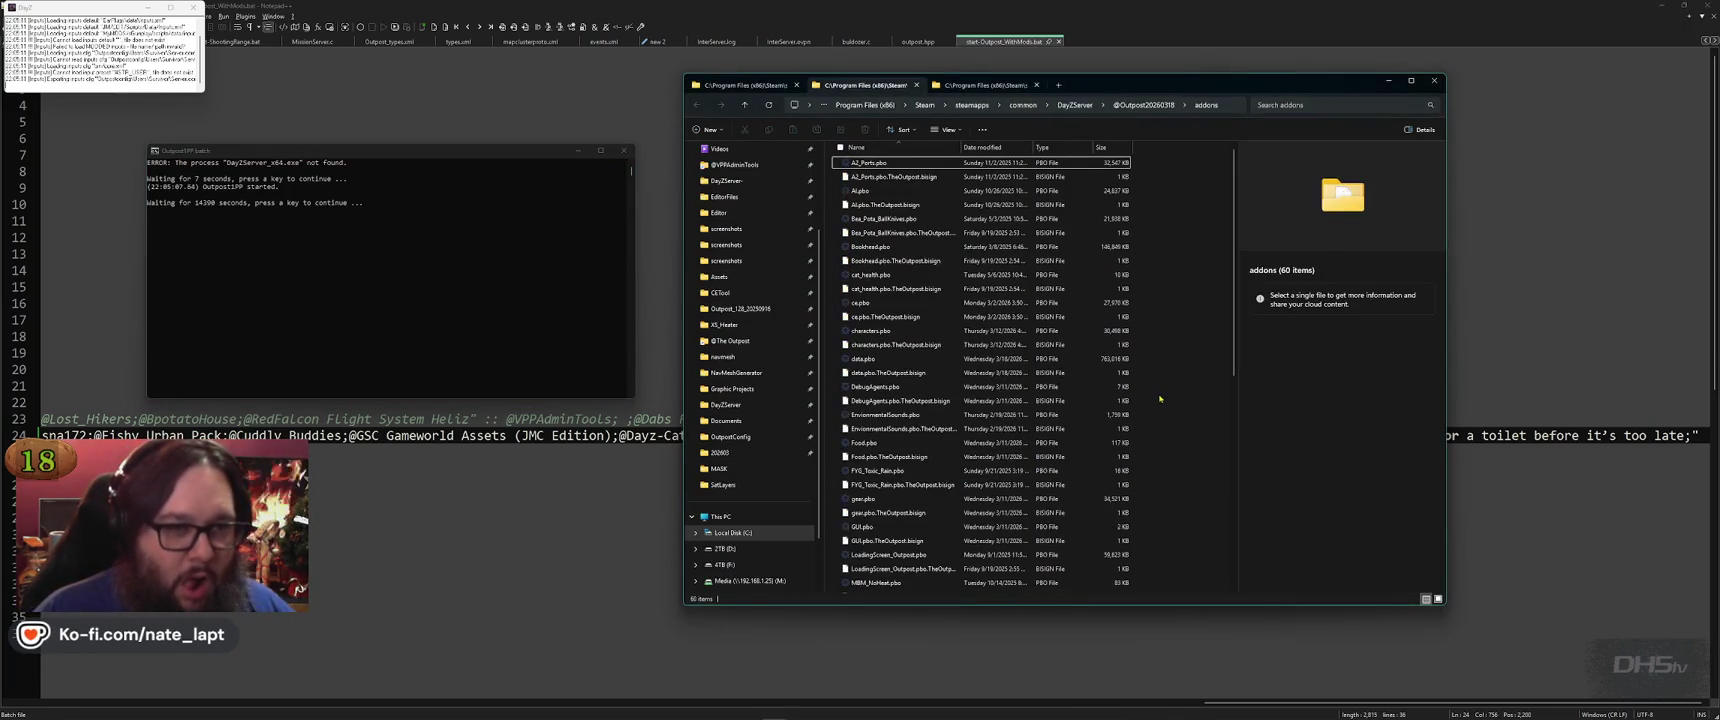
pyautogui.hotkey('ctrl', 'Tab')
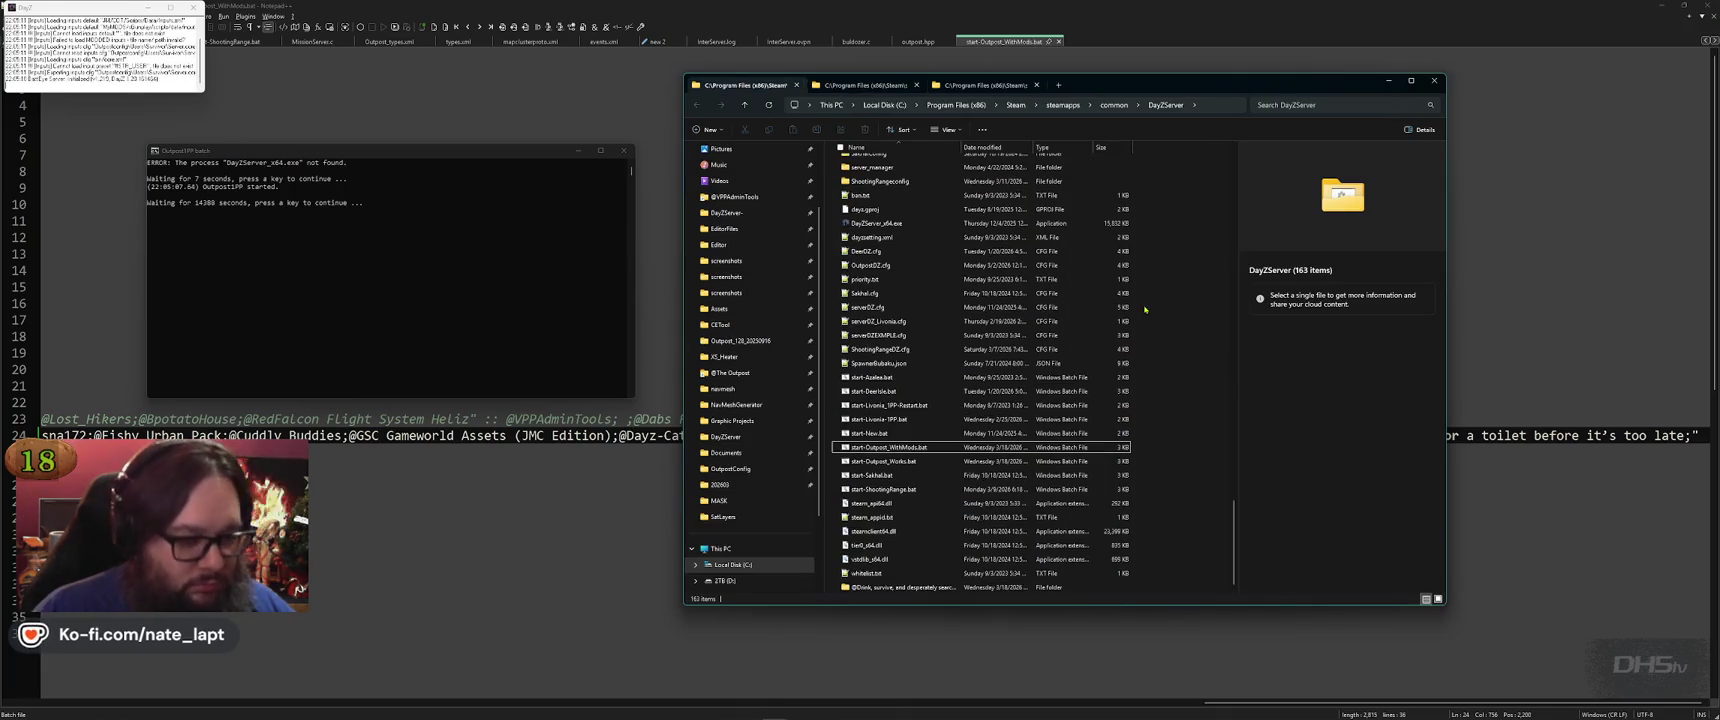
pyautogui.hotkey('ctrl', 'Tab')
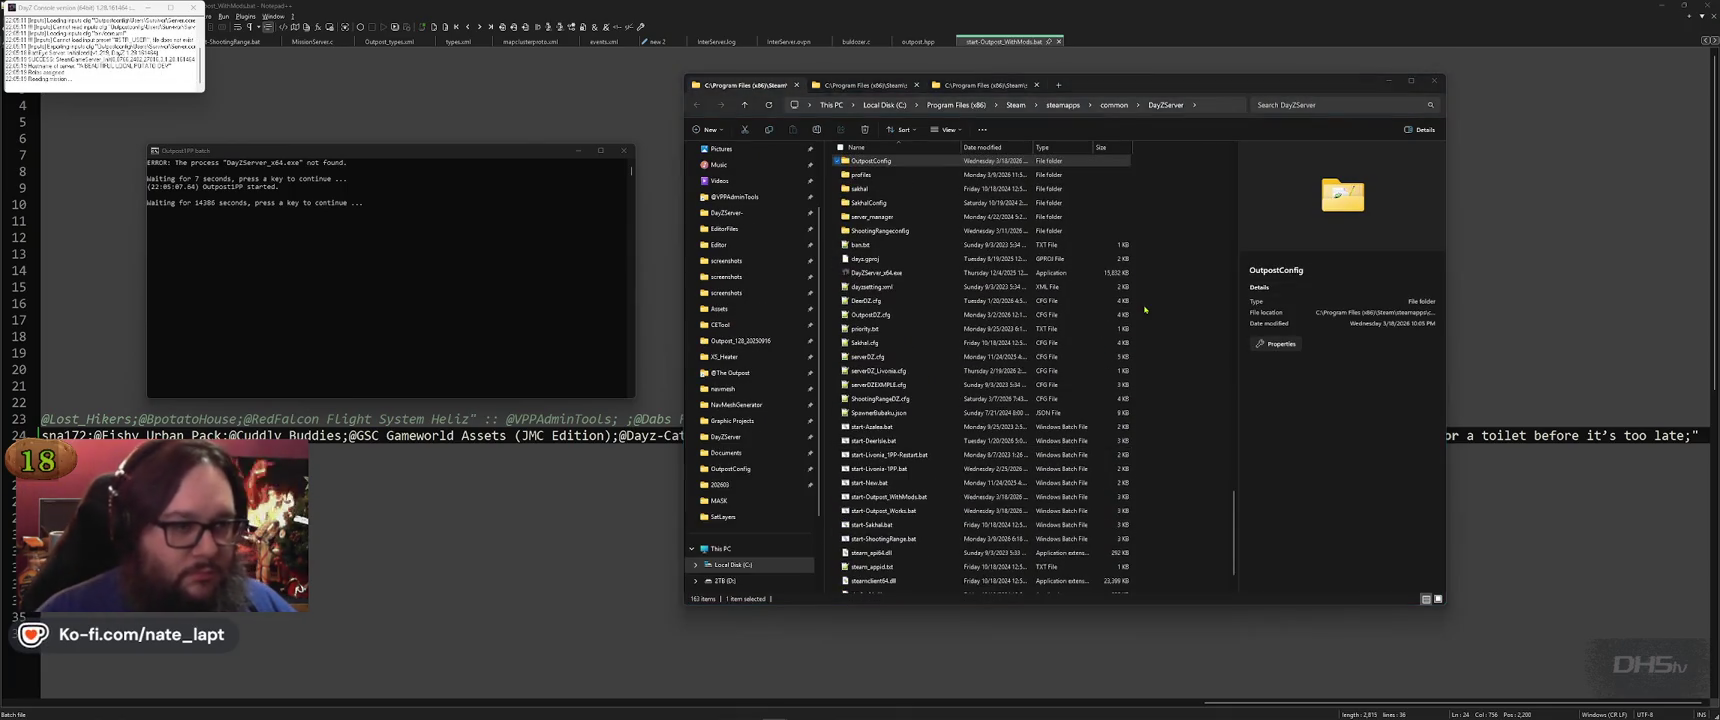
pyautogui.hotkey('ctrl', 'Return')
pyautogui.moveTo(878, 62)
pyautogui.mouseDown()
pyautogui.moveTo(940, 91)
pyautogui.moveTo(1340, 79)
pyautogui.mouseUp()
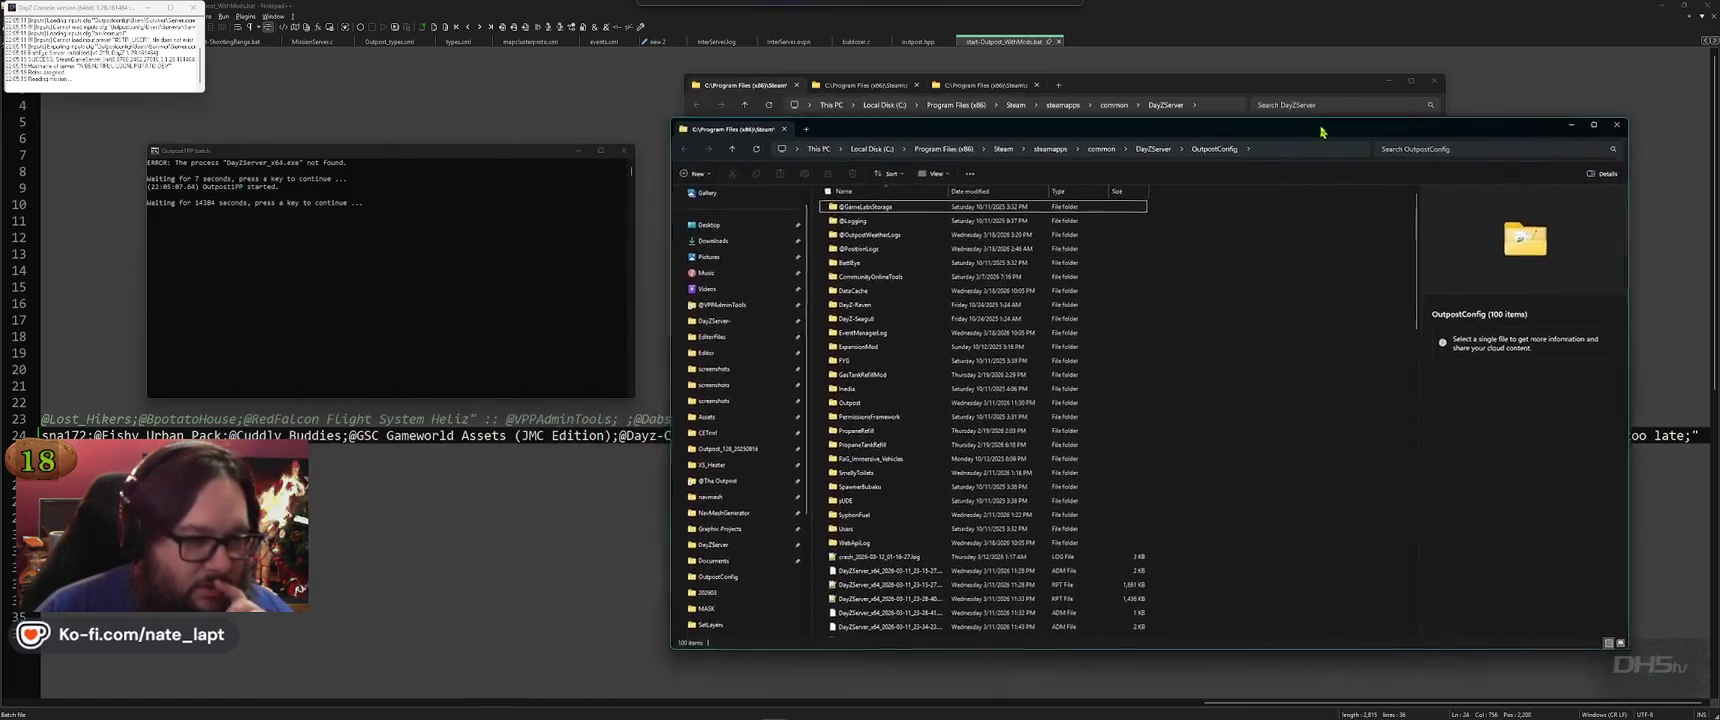
pyautogui.moveTo(1645, 374); pyautogui.dragTo(1520, 376)
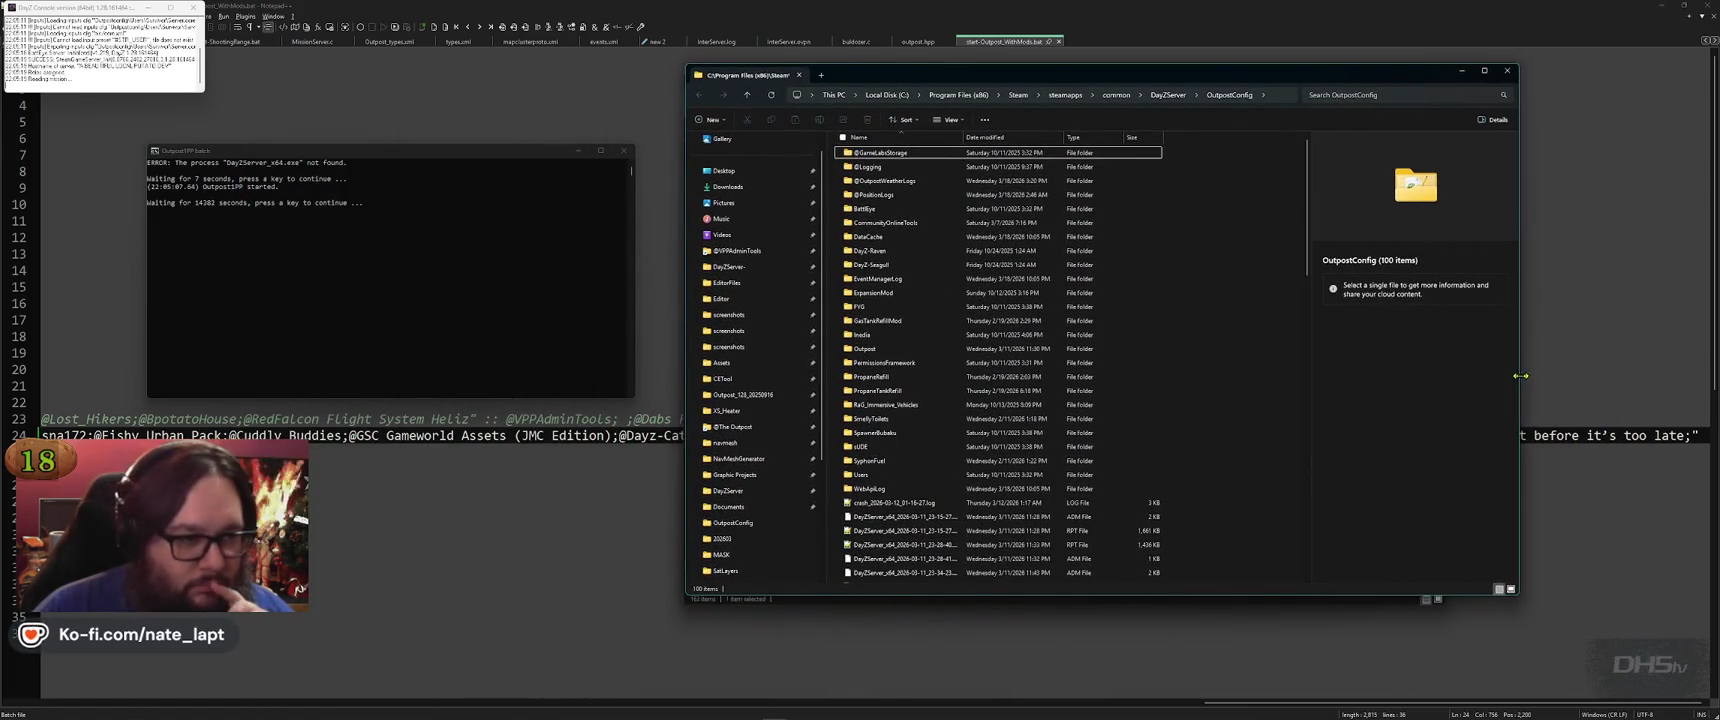
pyautogui.moveTo(1088, 76); pyautogui.dragTo(1217, 134)
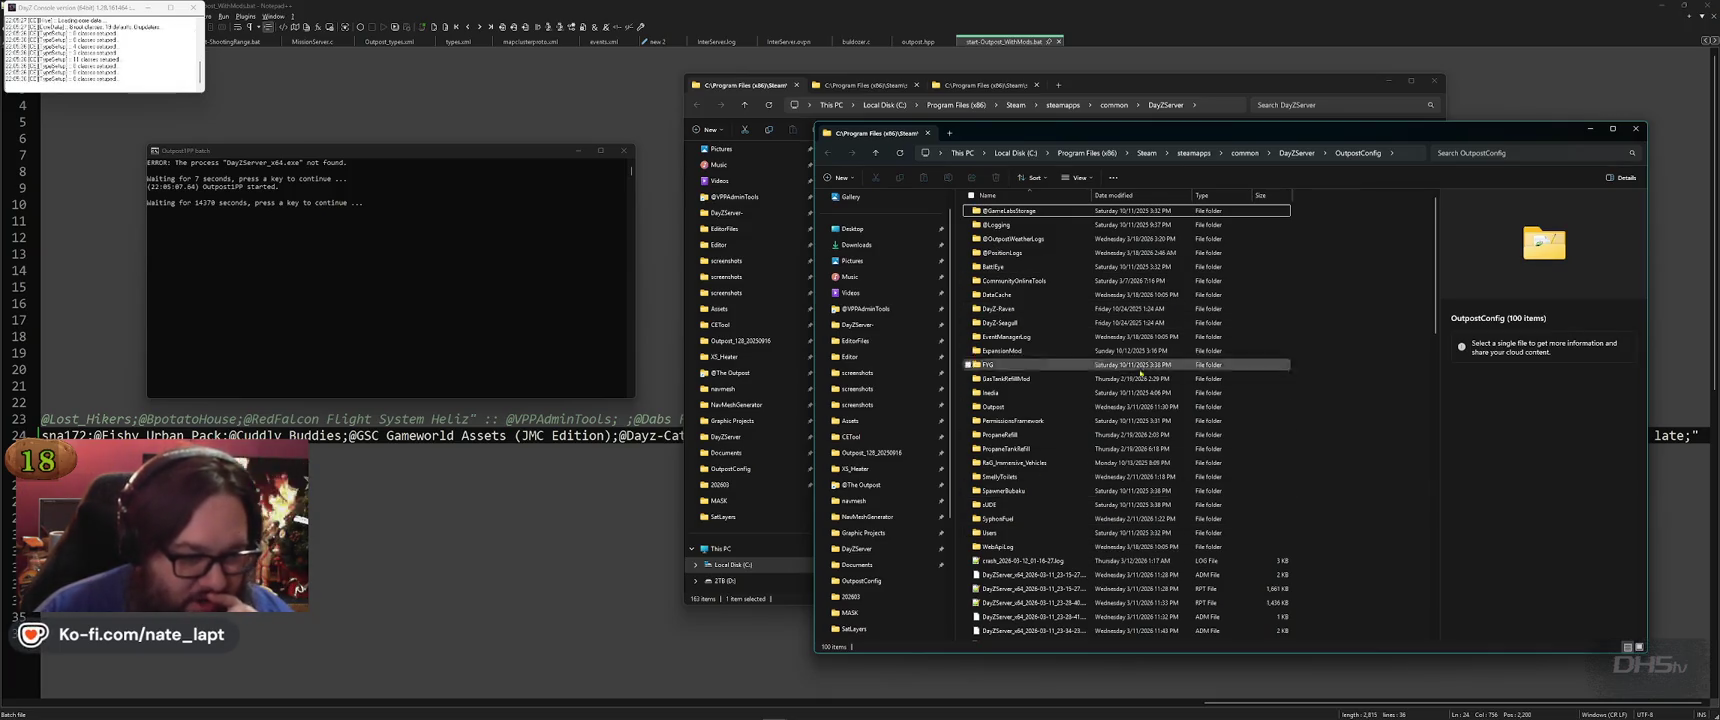
# Permanently delete the 23 old script logs from OutpostConfig.
pyautogui.scroll(-15, 1150, 450)
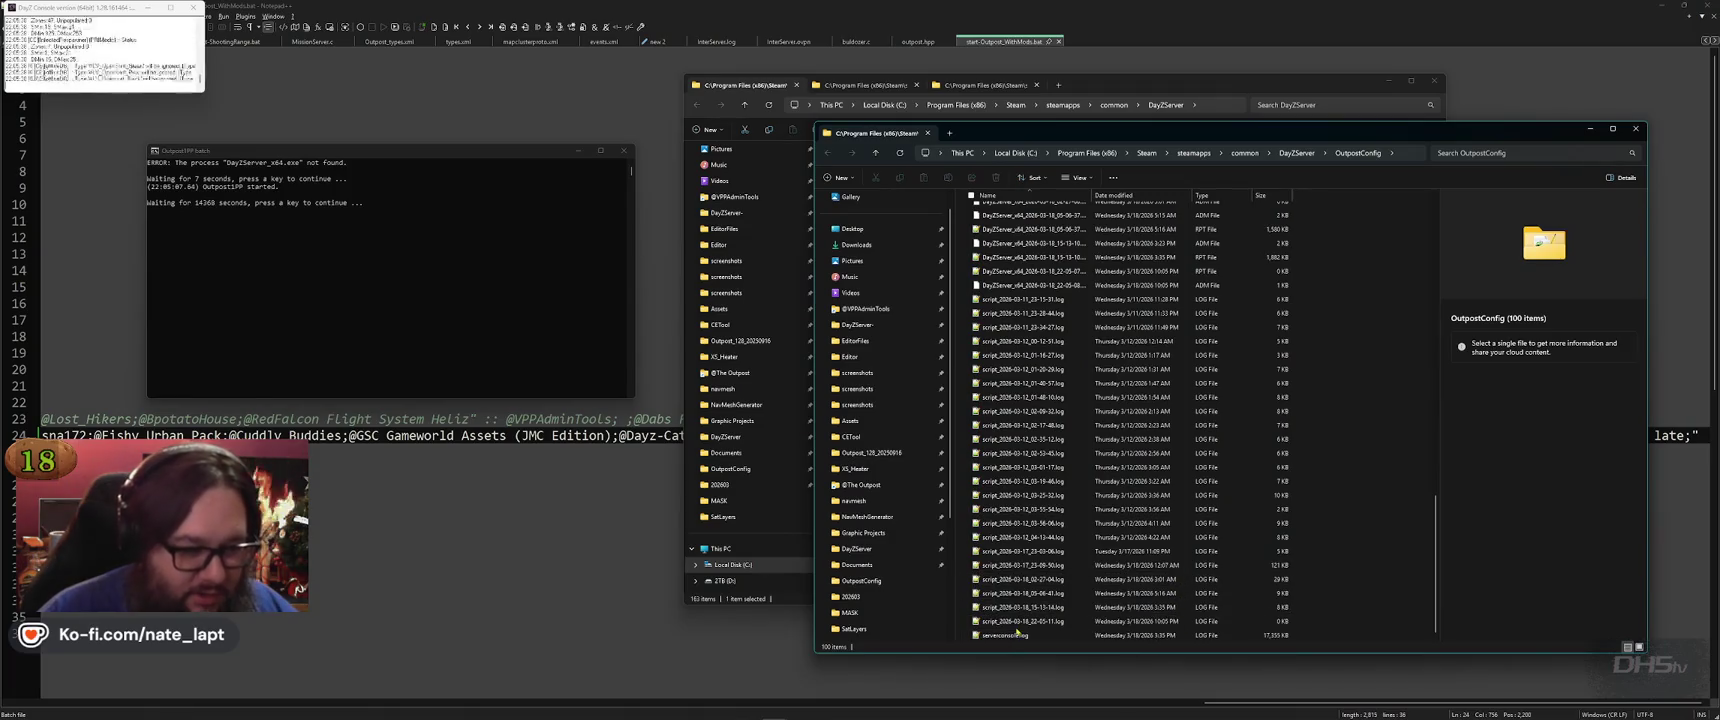
pyautogui.click(1080, 607)
pyautogui.scroll(1, 1072, 591)
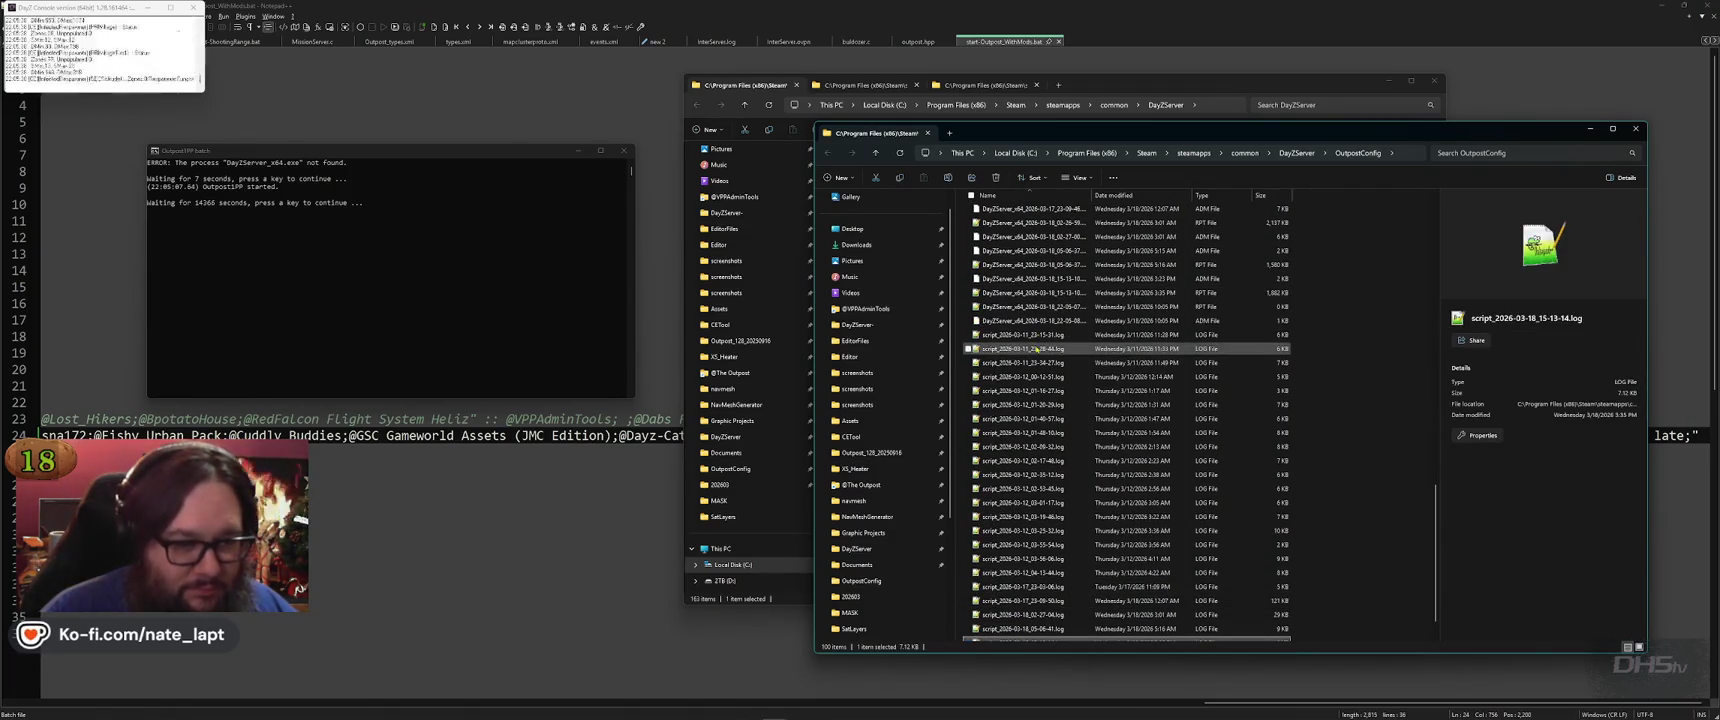
pyautogui.keyDown('shift'); pyautogui.click(1028, 335); pyautogui.keyUp('shift')
pyautogui.hotkey('shift', 'Delete')
pyautogui.press('Return')
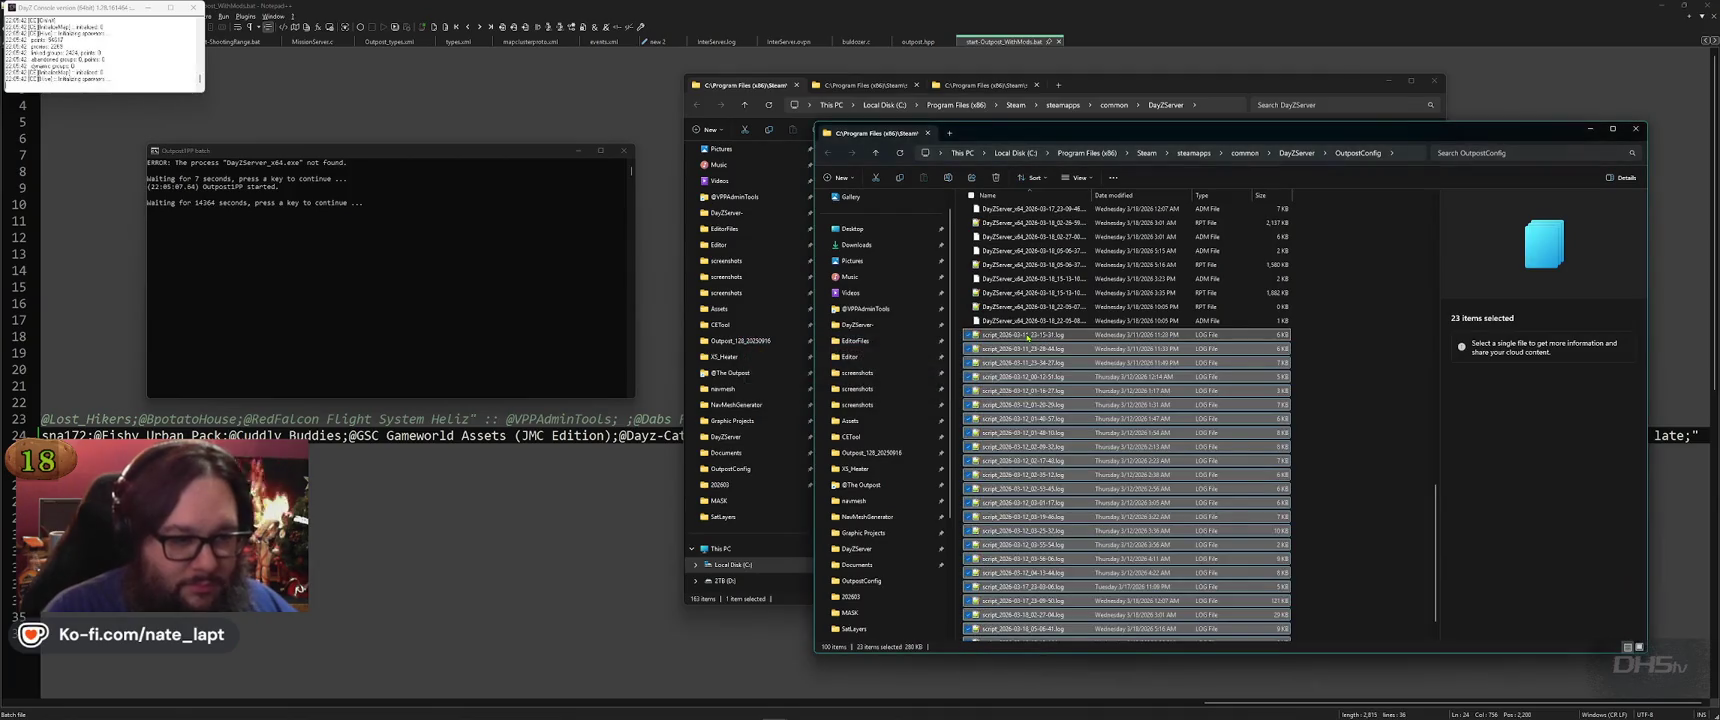
# Permanently delete the 48 crash, RPT and ADM logs, then select the newest script log.
pyautogui.click(1035, 579)
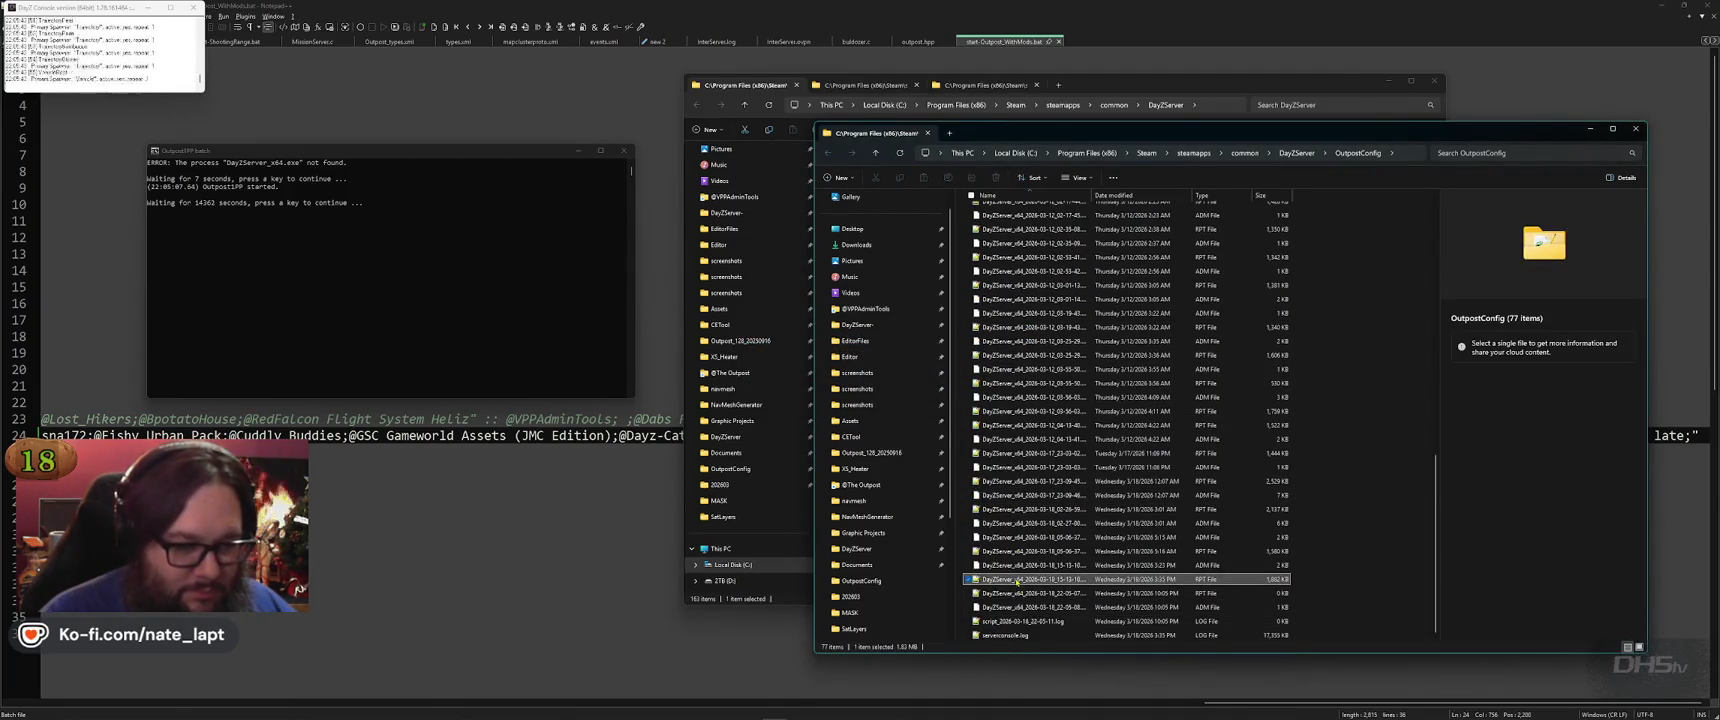
pyautogui.scroll(10, 1045, 490)
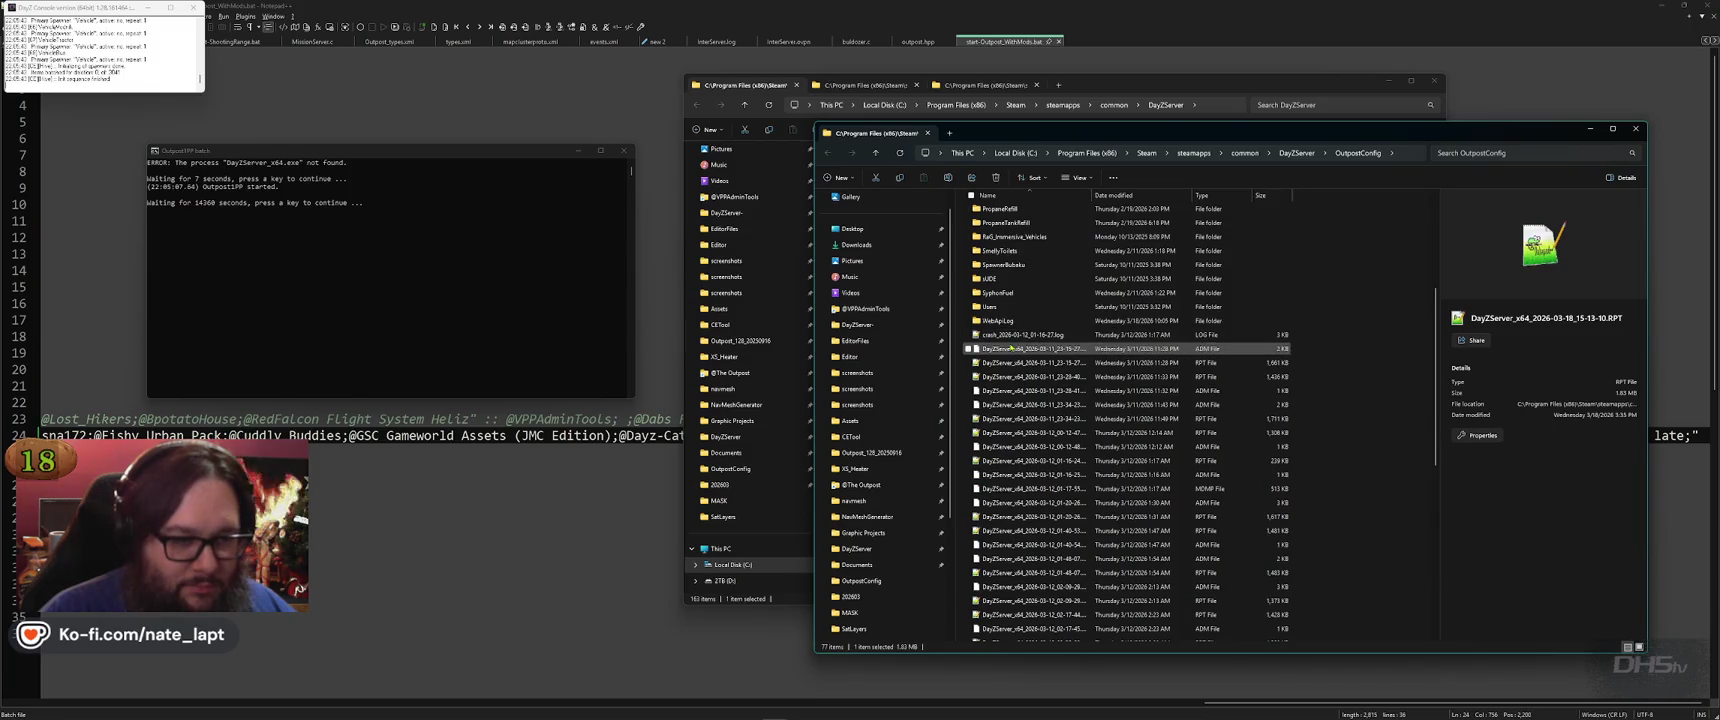
pyautogui.click(1012, 334)
pyautogui.hotkey('shift', 'End')
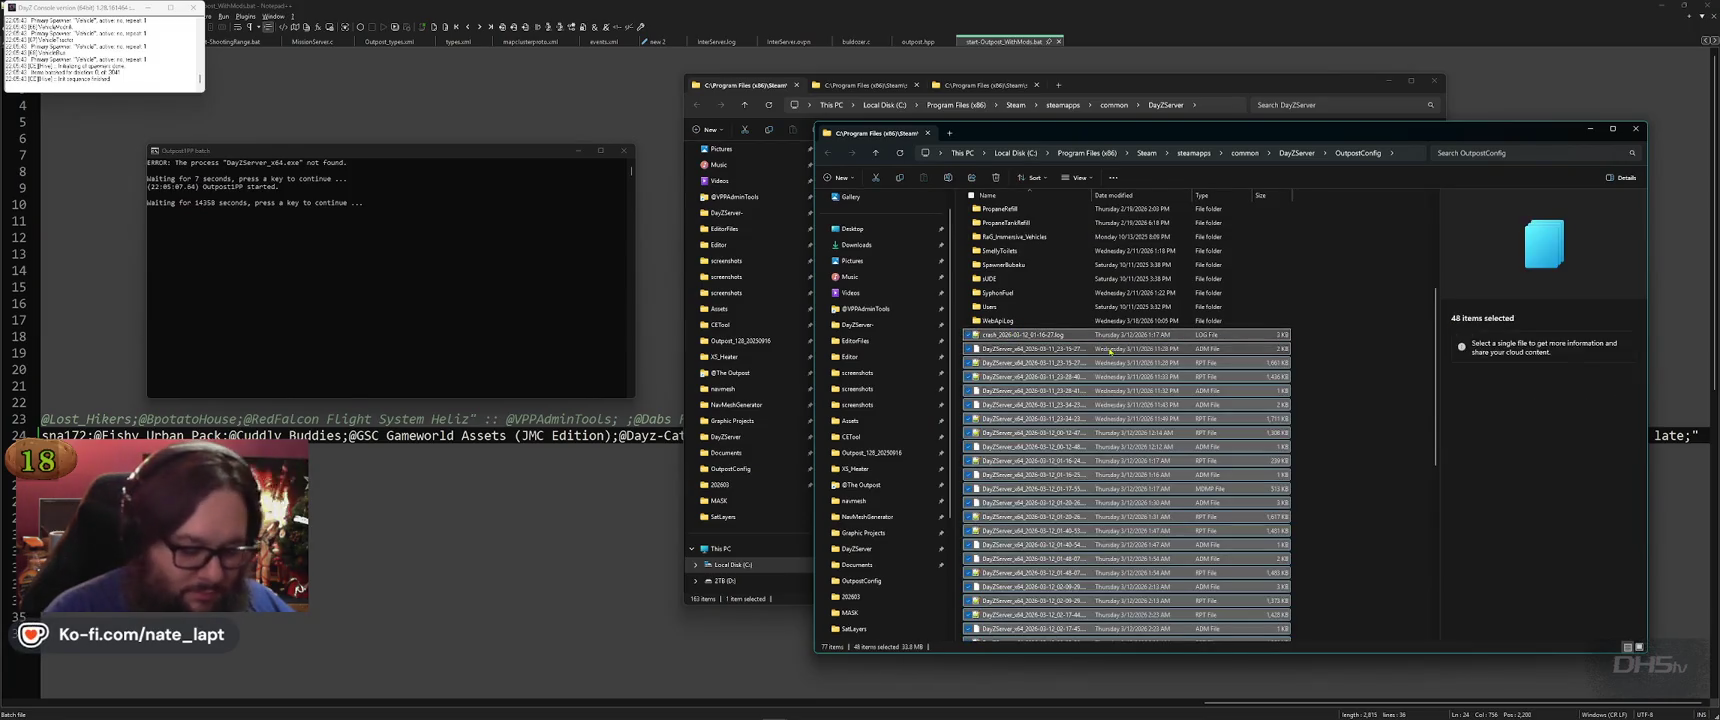
pyautogui.hotkey('shift', 'Delete')
pyautogui.press('Return')
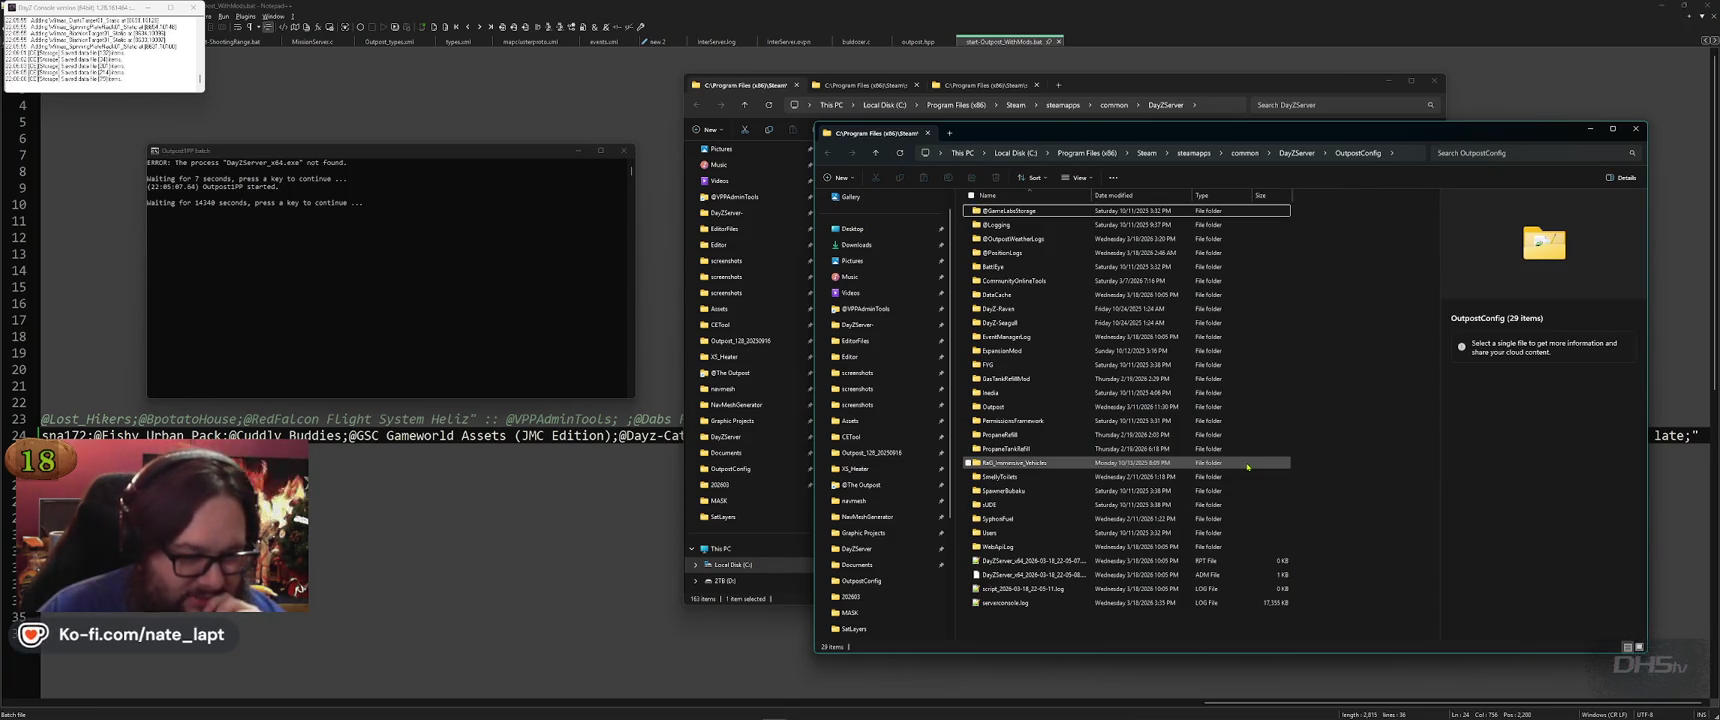
pyautogui.click(1038, 590)
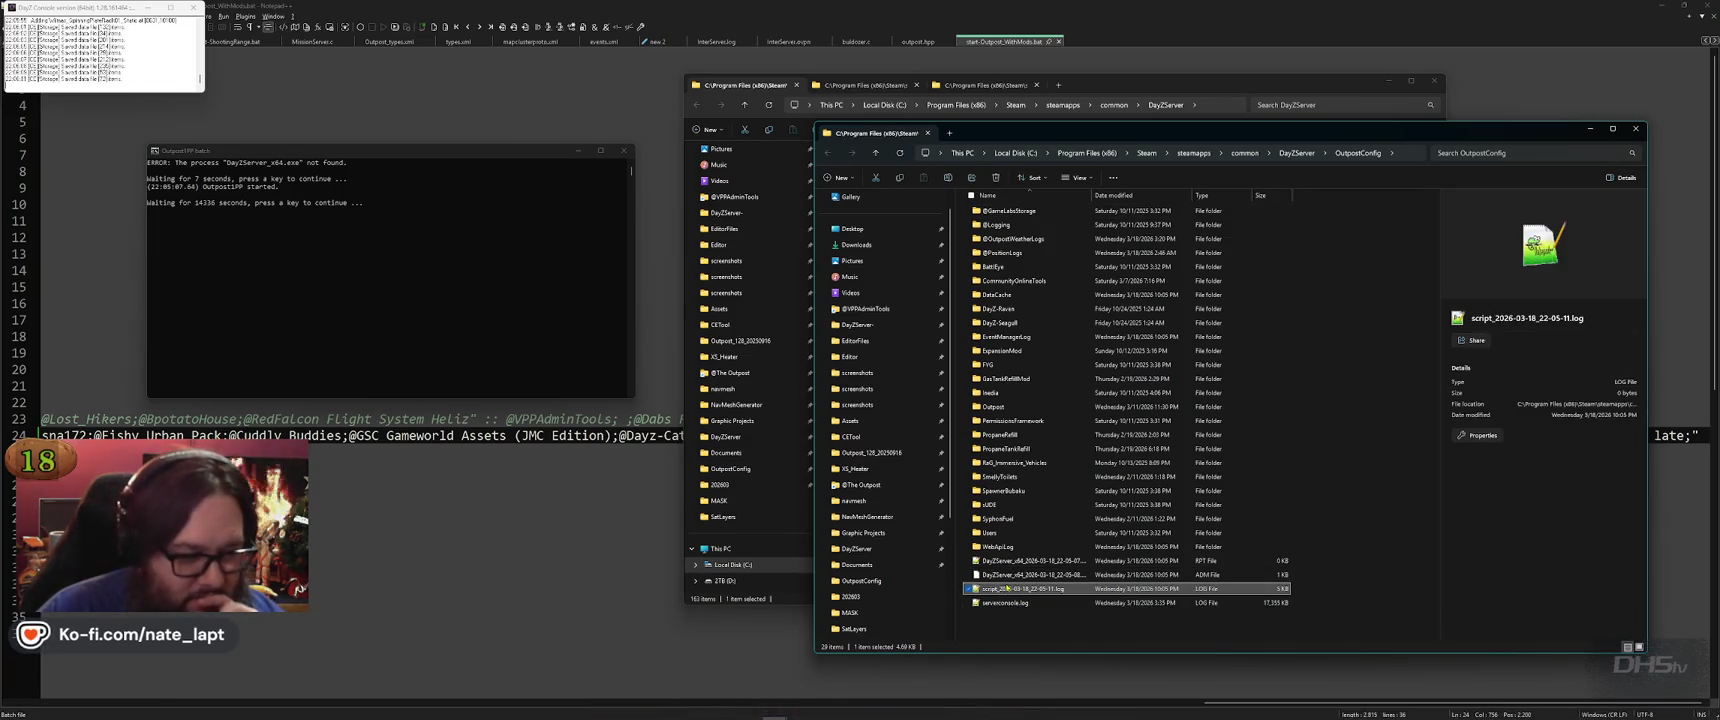
pyautogui.doubleClick(1020, 592)
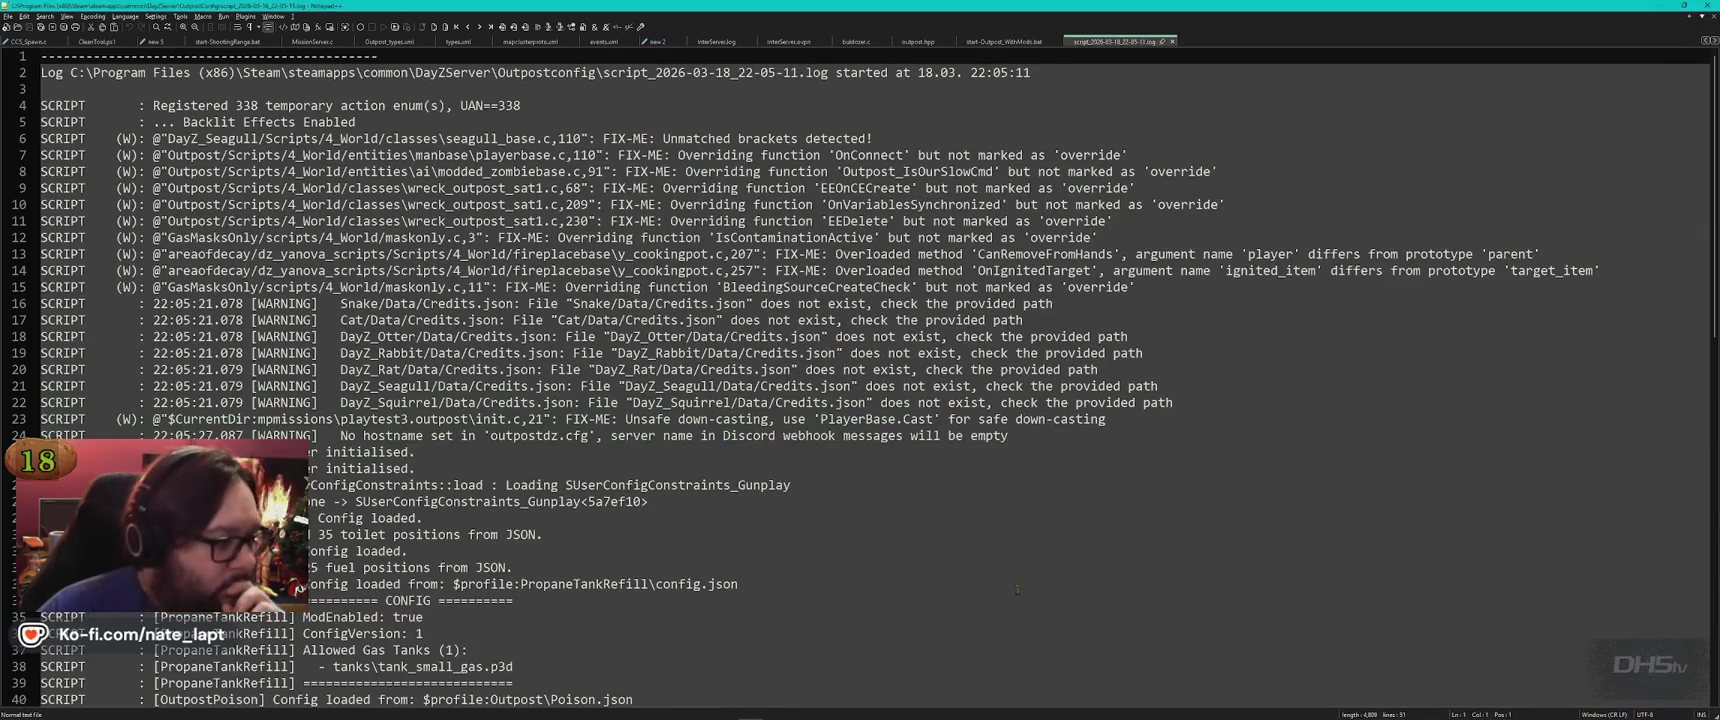
pyautogui.scroll(-9, 1019, 588)
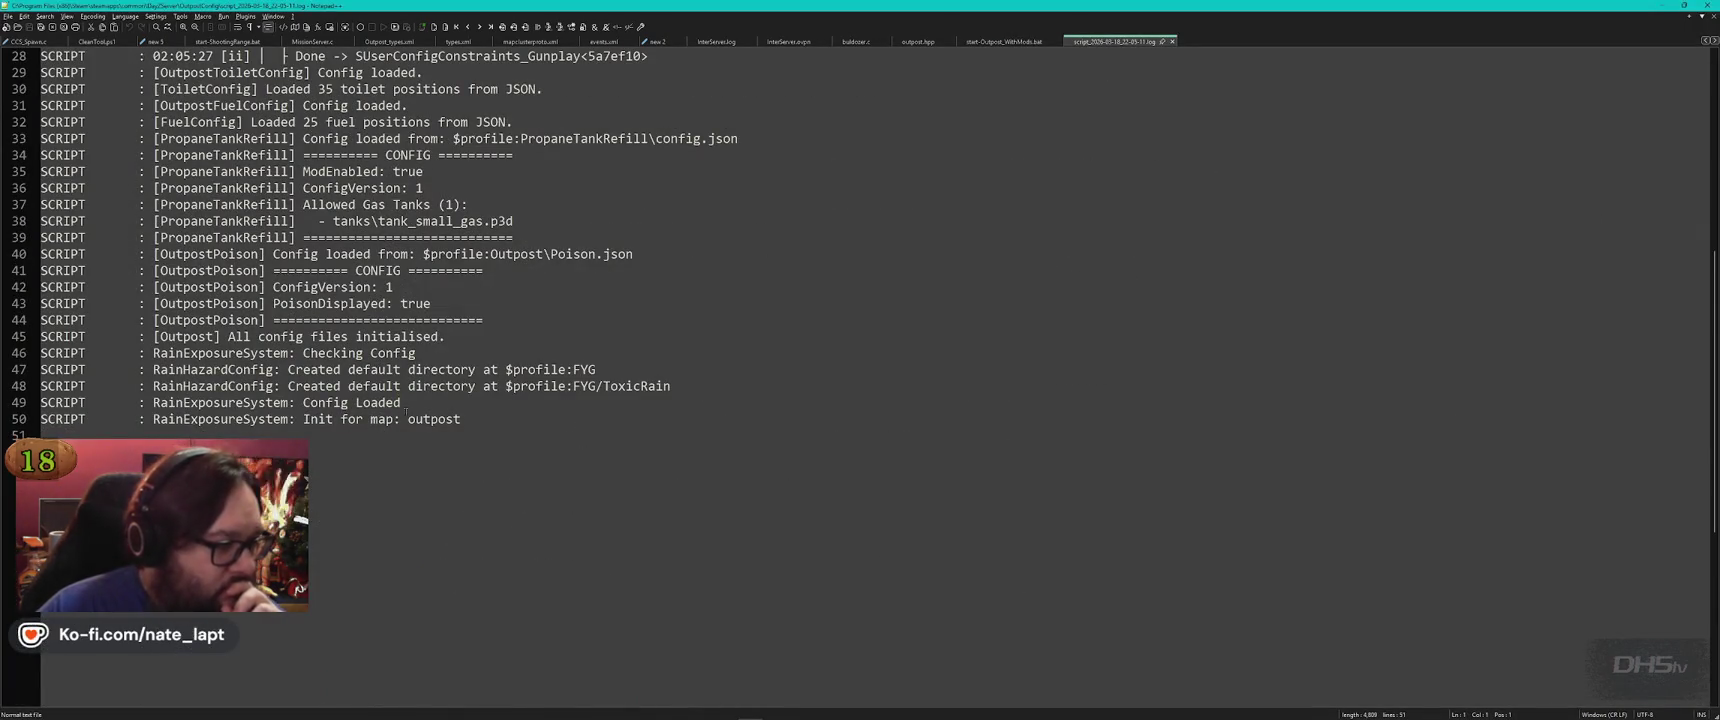
pyautogui.scroll(5, 429, 483)
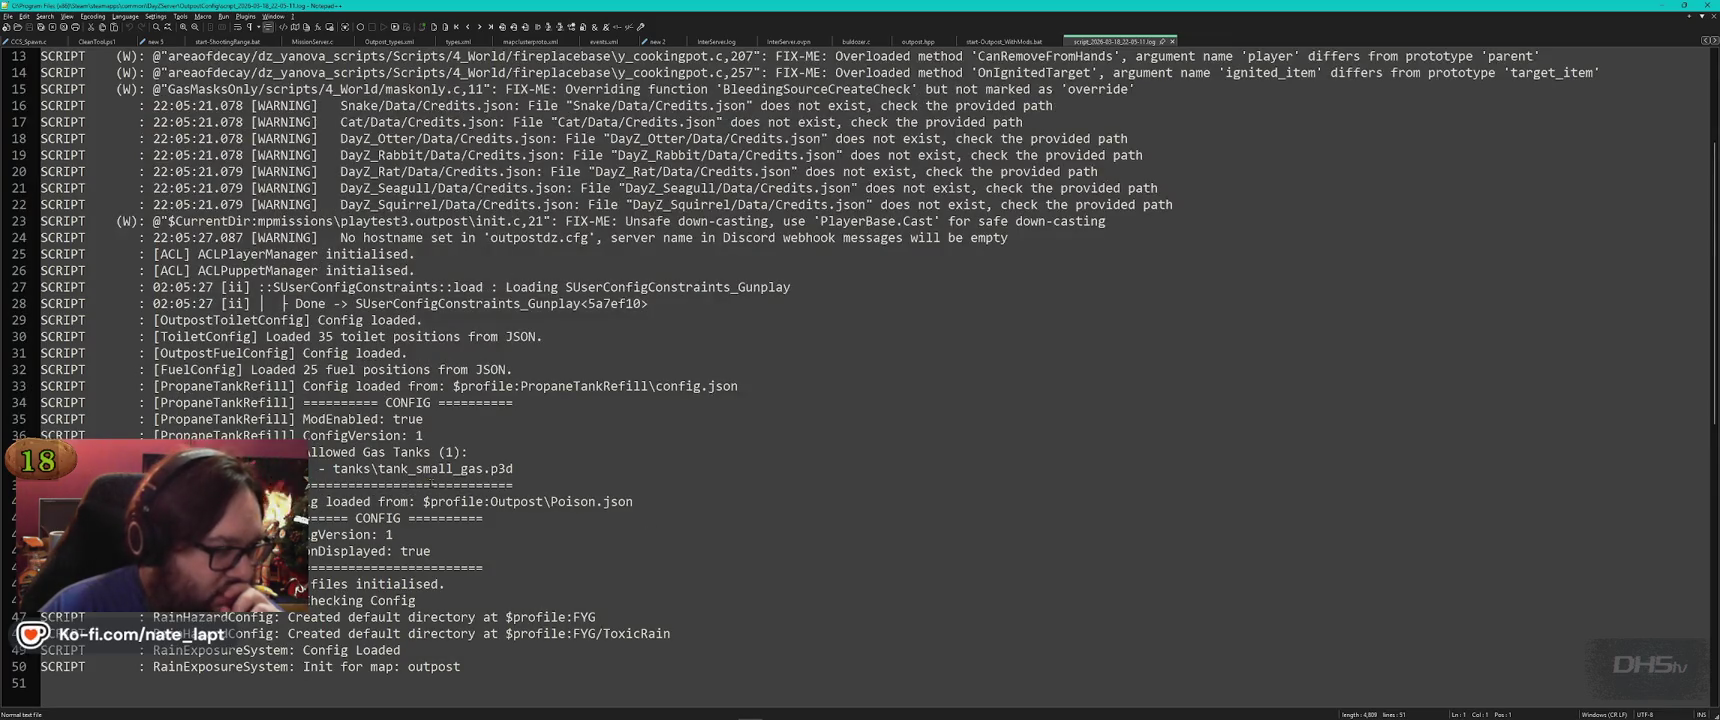
pyautogui.scroll(4, 860, 380)
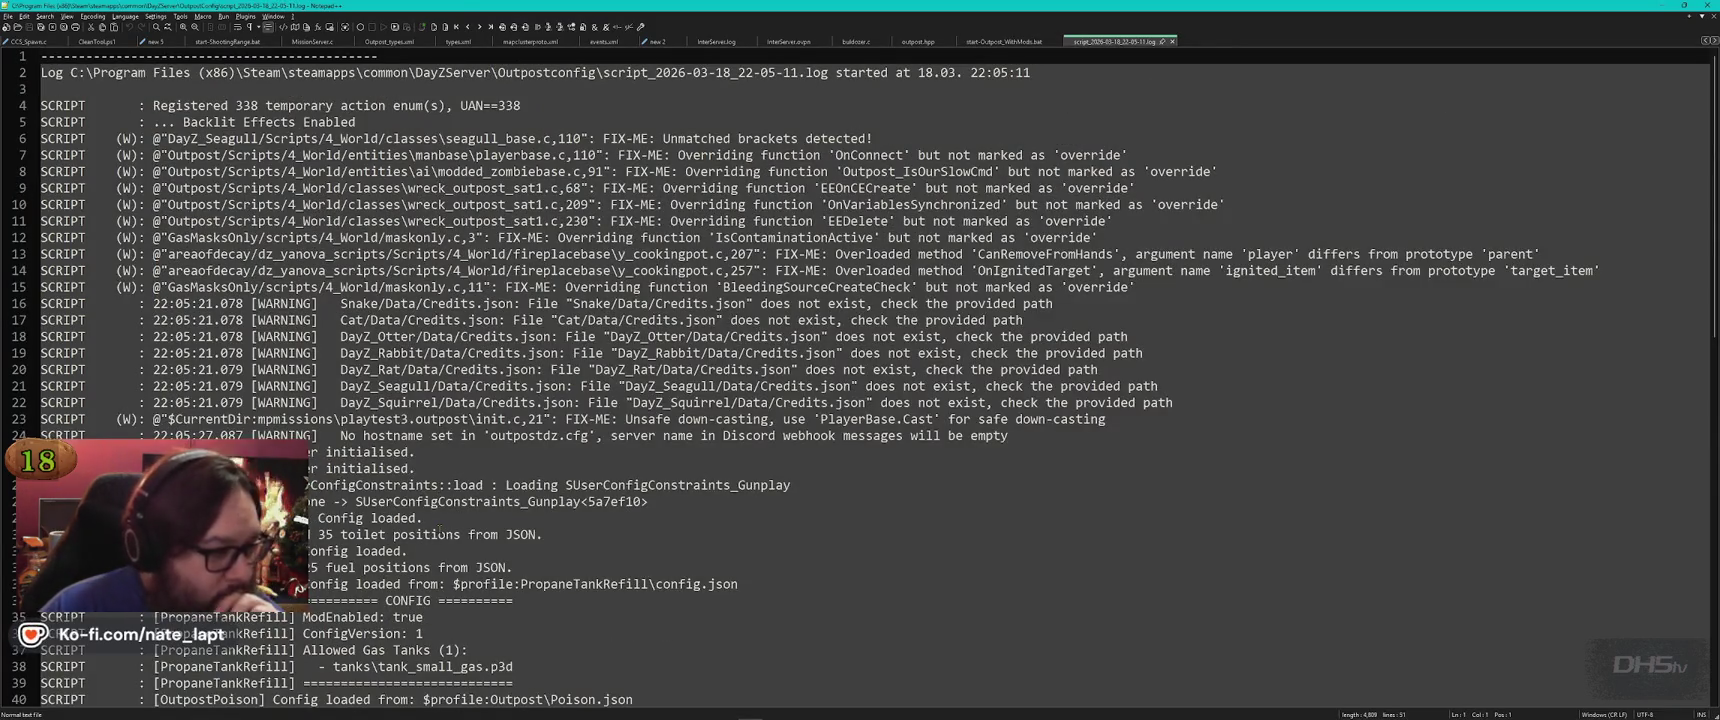
pyautogui.hotkey('ctrl', 'w')
pyautogui.hotkey('alt', 'Tab')
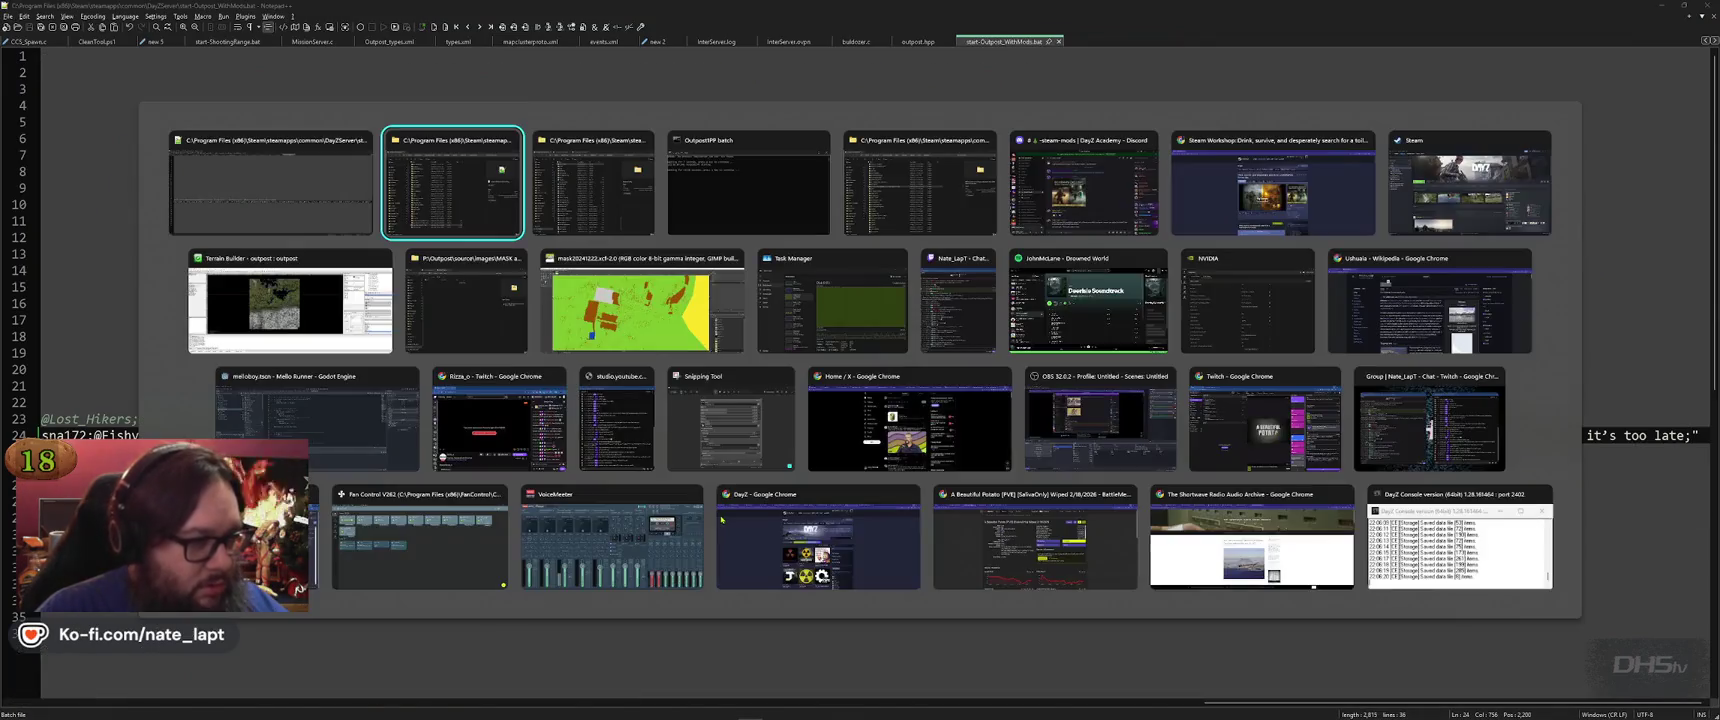
pyautogui.hotkey('alt', 'Tab')
pyautogui.press('Tab')
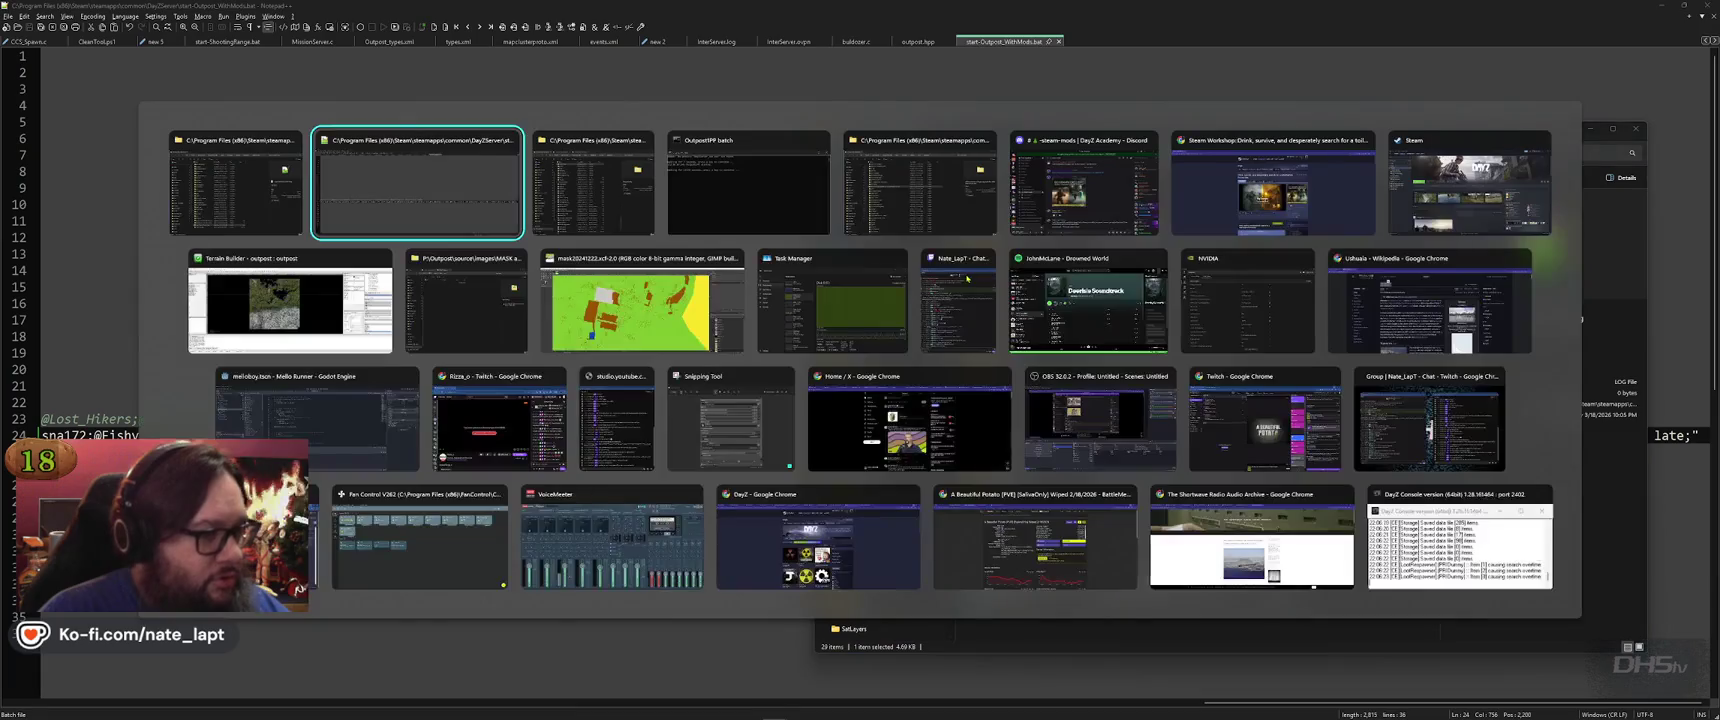
pyautogui.click(1461, 545)
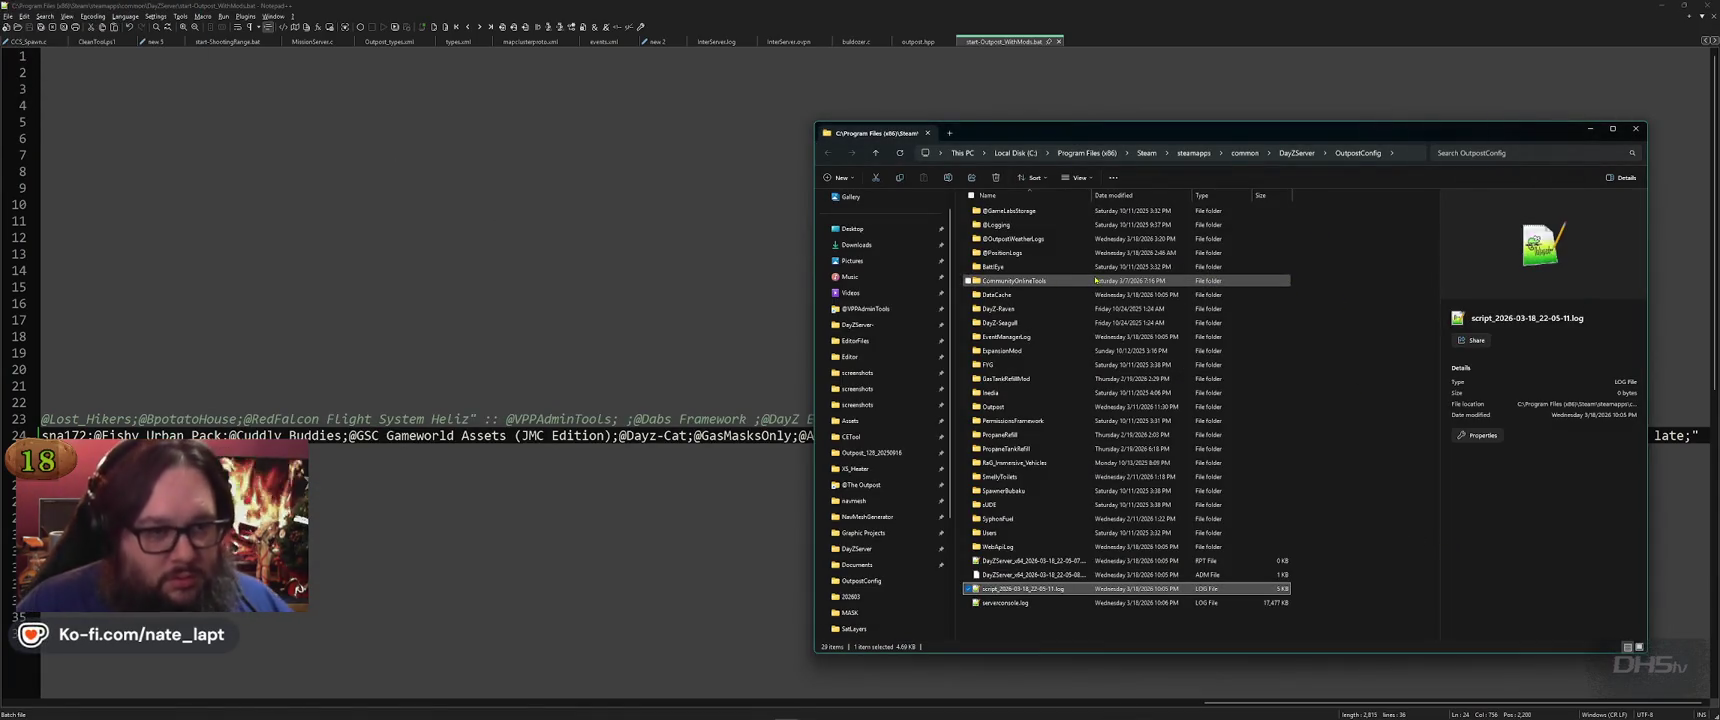
pyautogui.hotkey('alt', 'Tab')
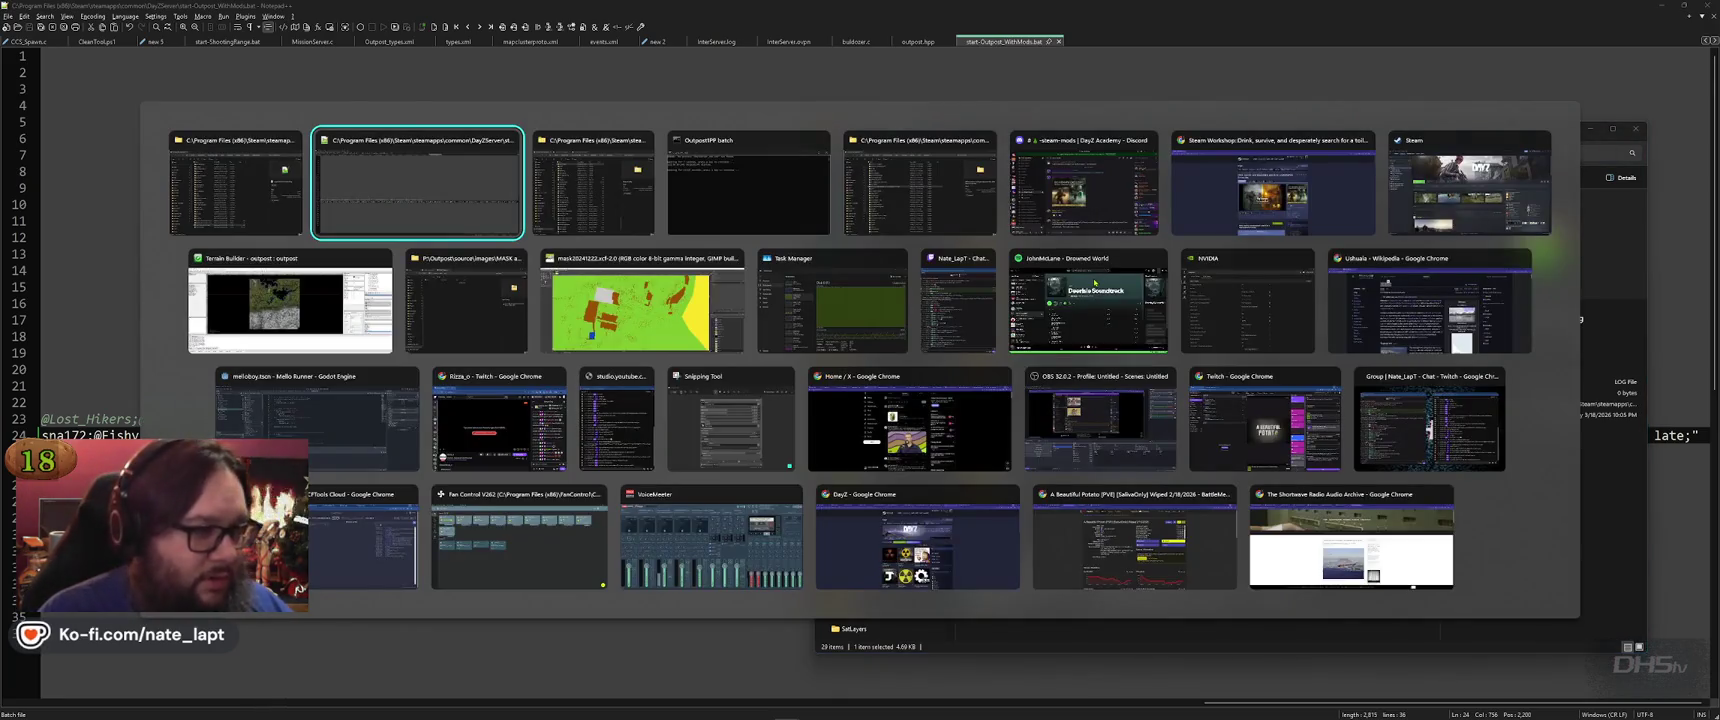
pyautogui.hotkey('ctrl', 'Tab')
pyautogui.hotkey('ctrl', 'Tab')
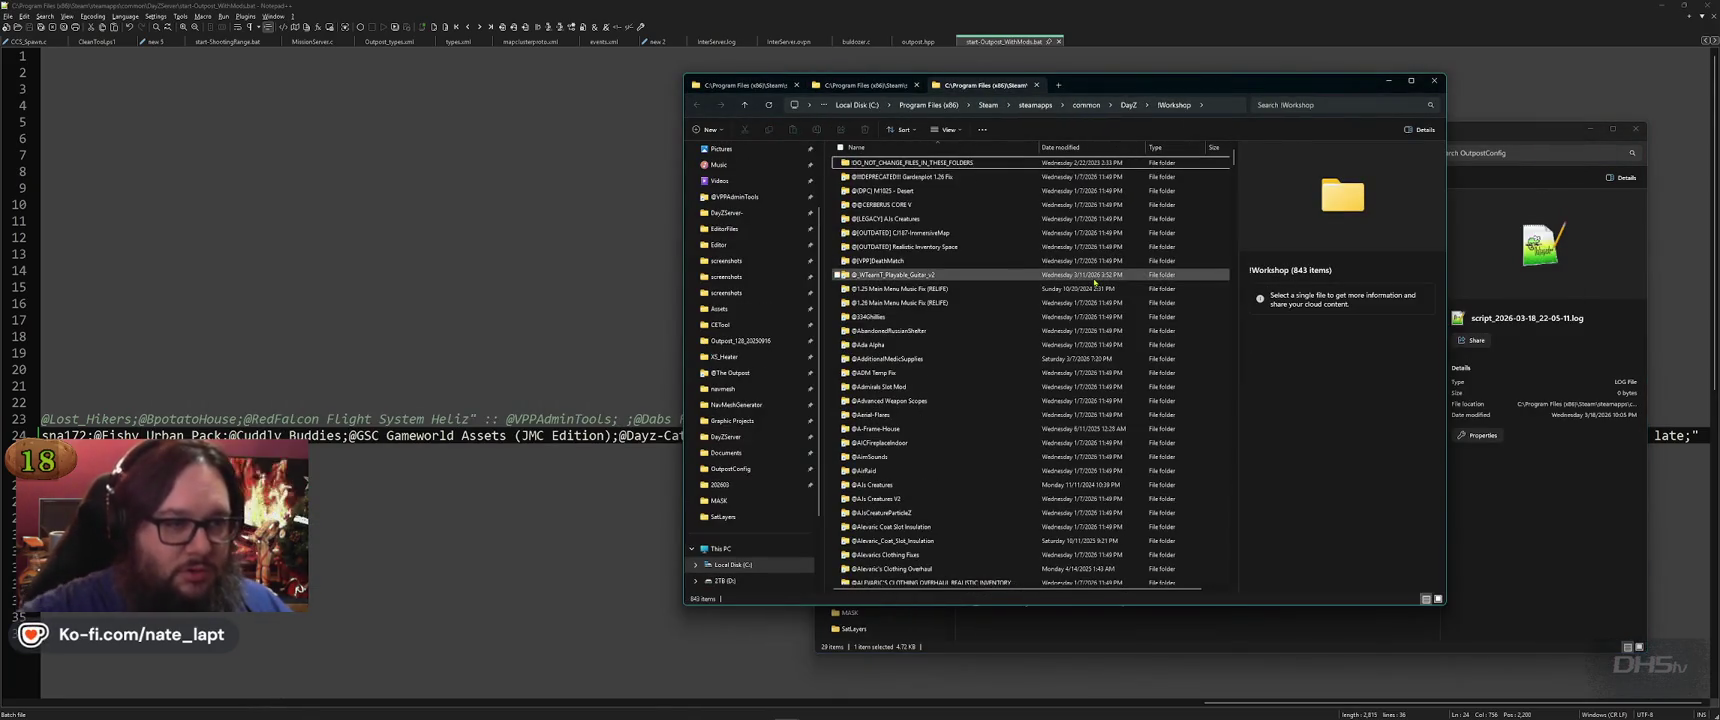
pyautogui.hotkey('ctrl', 'shift', 'Tab')
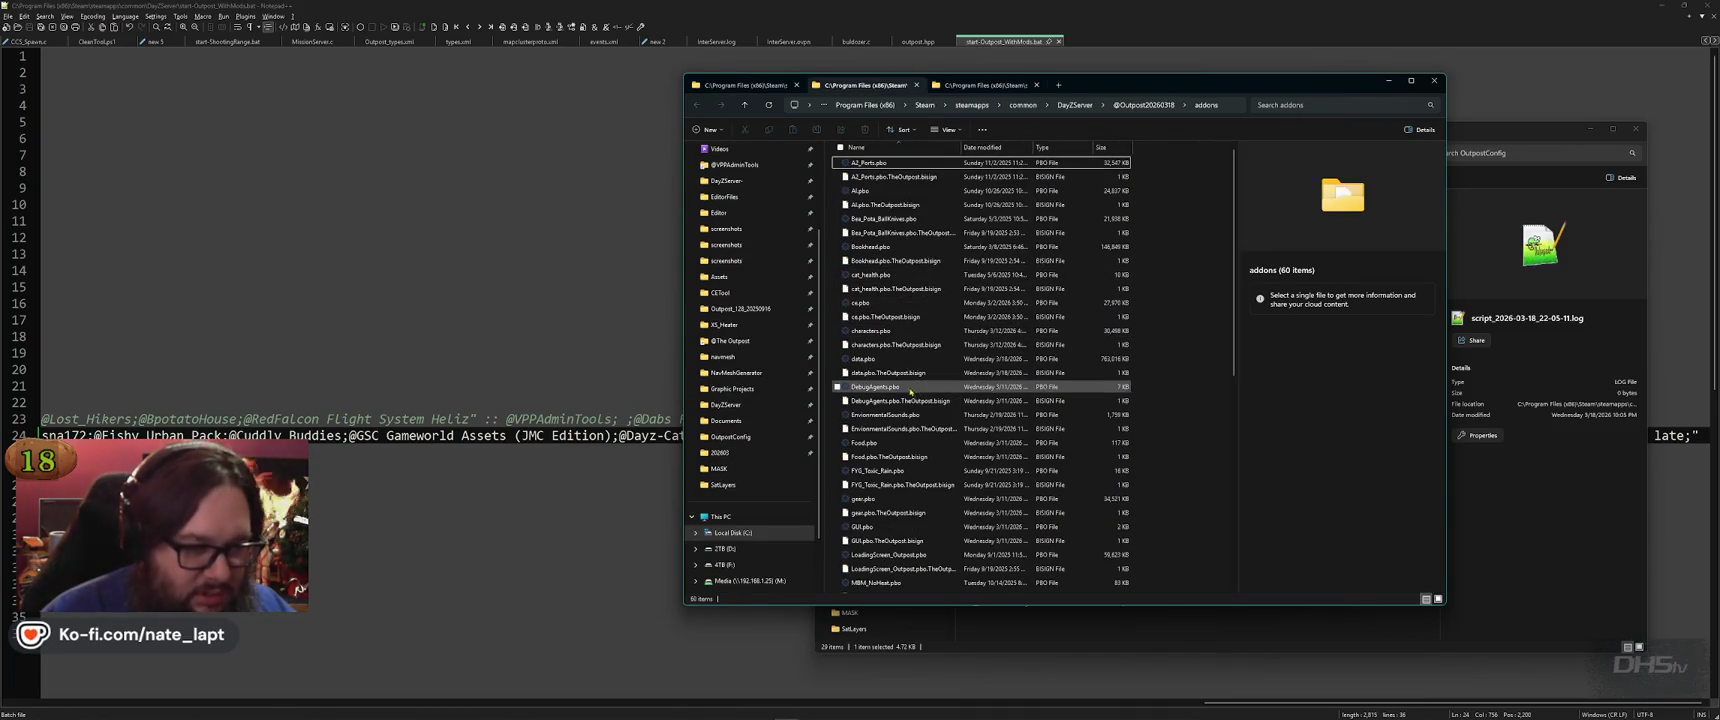
pyautogui.click(886, 401)
pyautogui.keyDown('shift'); pyautogui.click(876, 387); pyautogui.keyUp('shift')
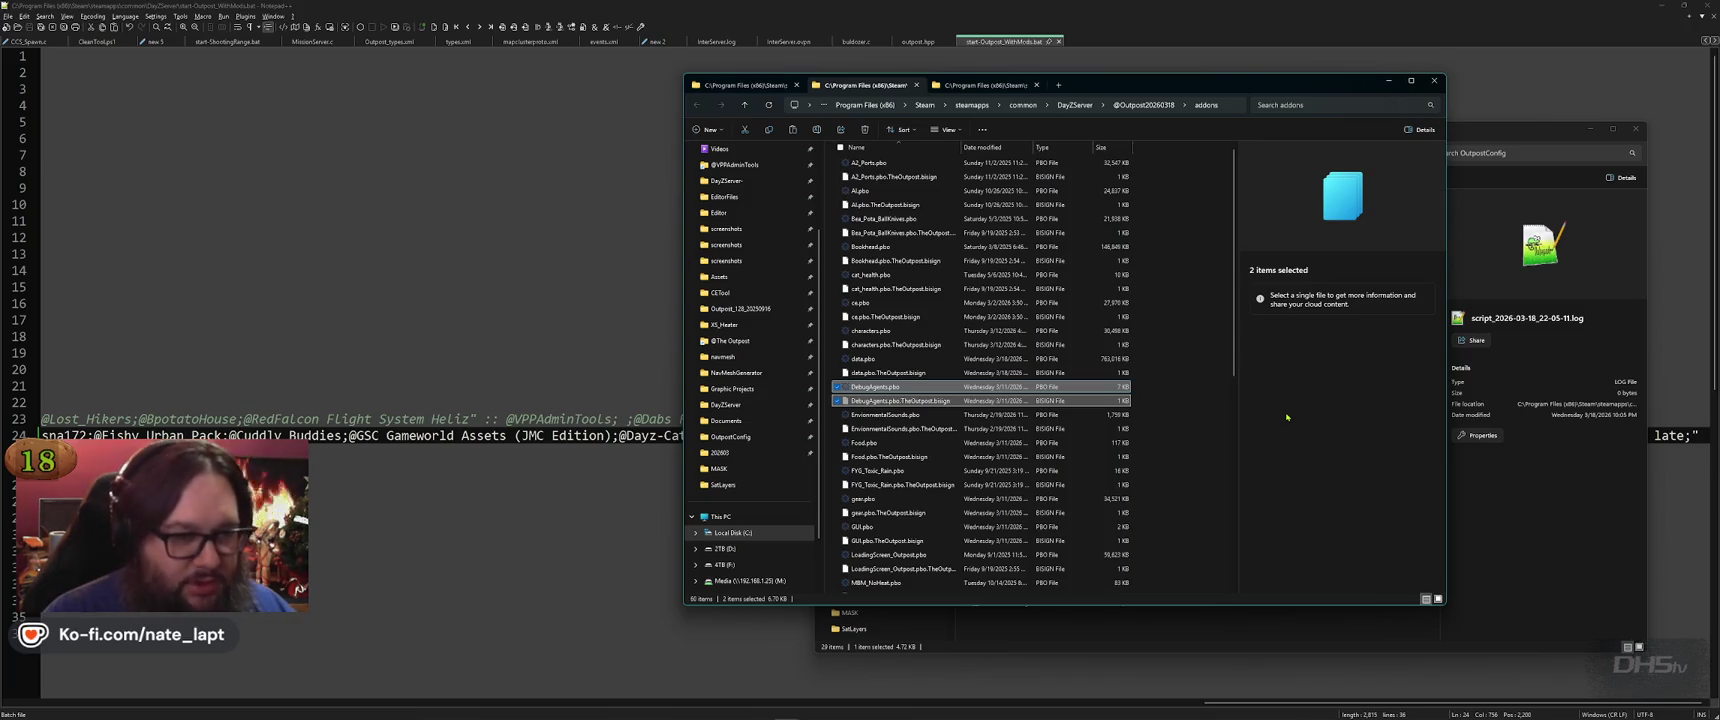
pyautogui.click(1072, 105)
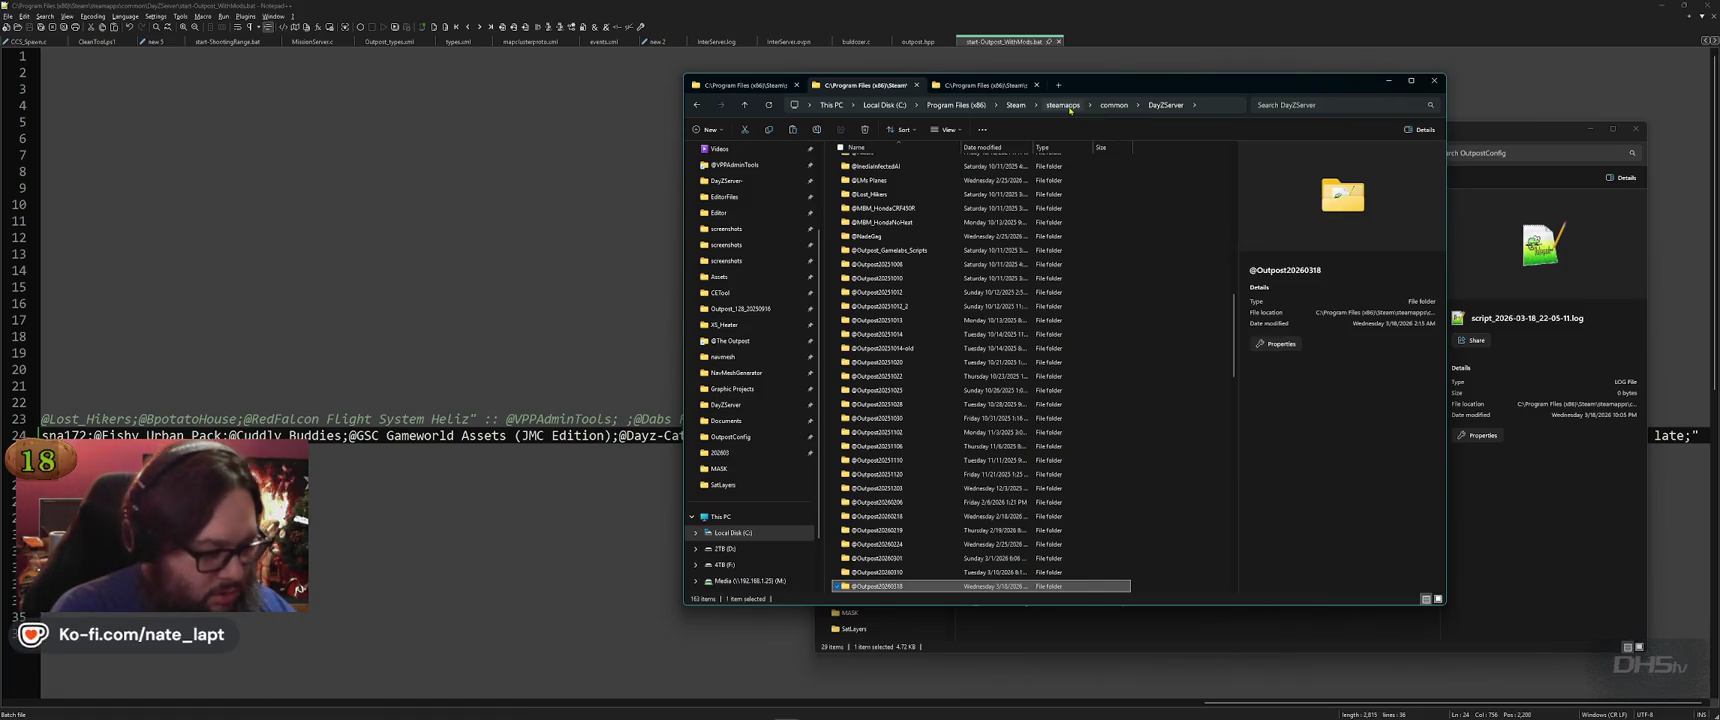
pyautogui.hotkey('ctrl', 'shift', 'n')
pyautogui.write('@Debug')
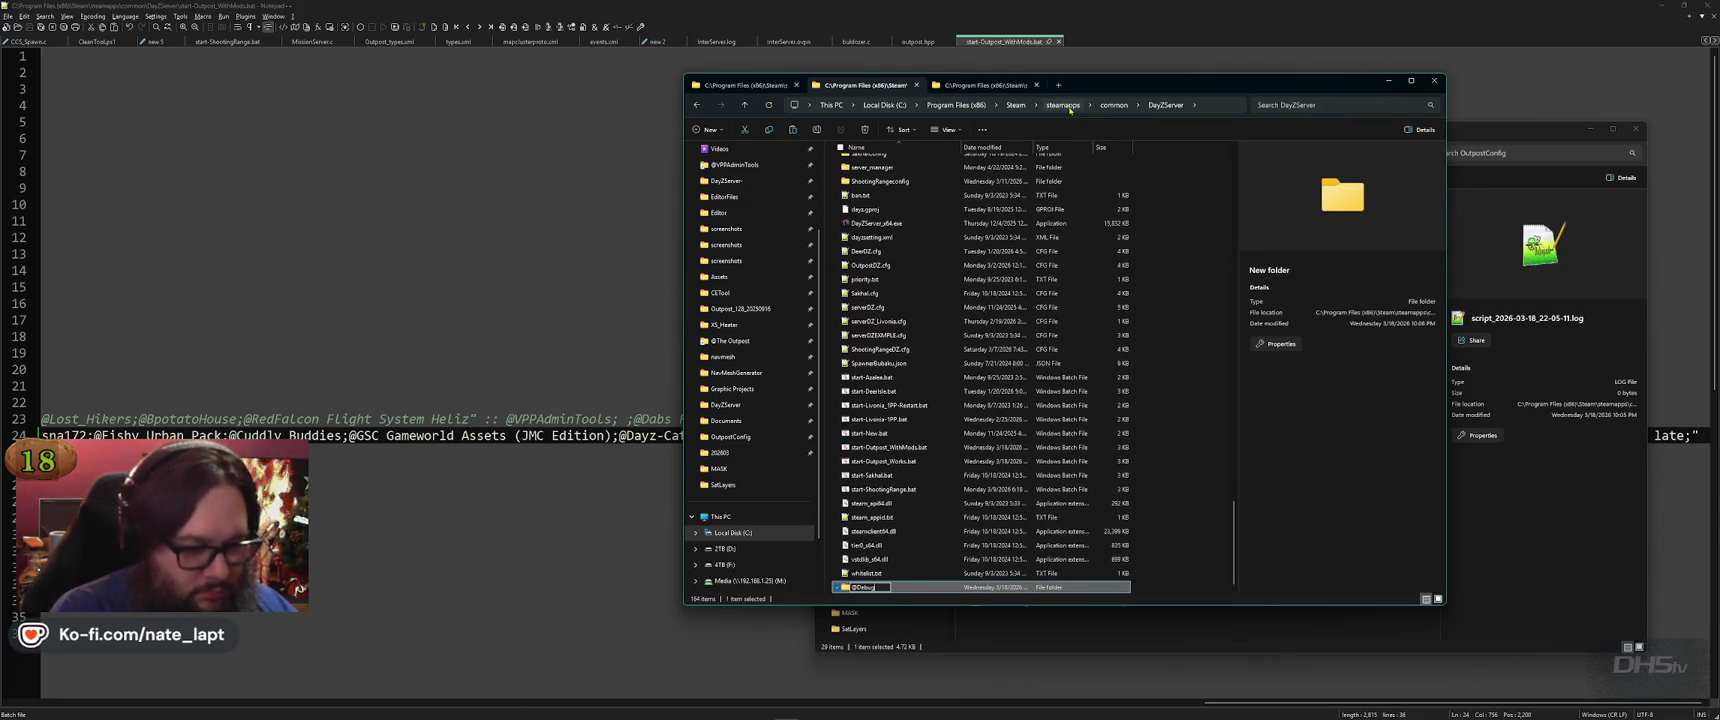
pyautogui.write('Agents')
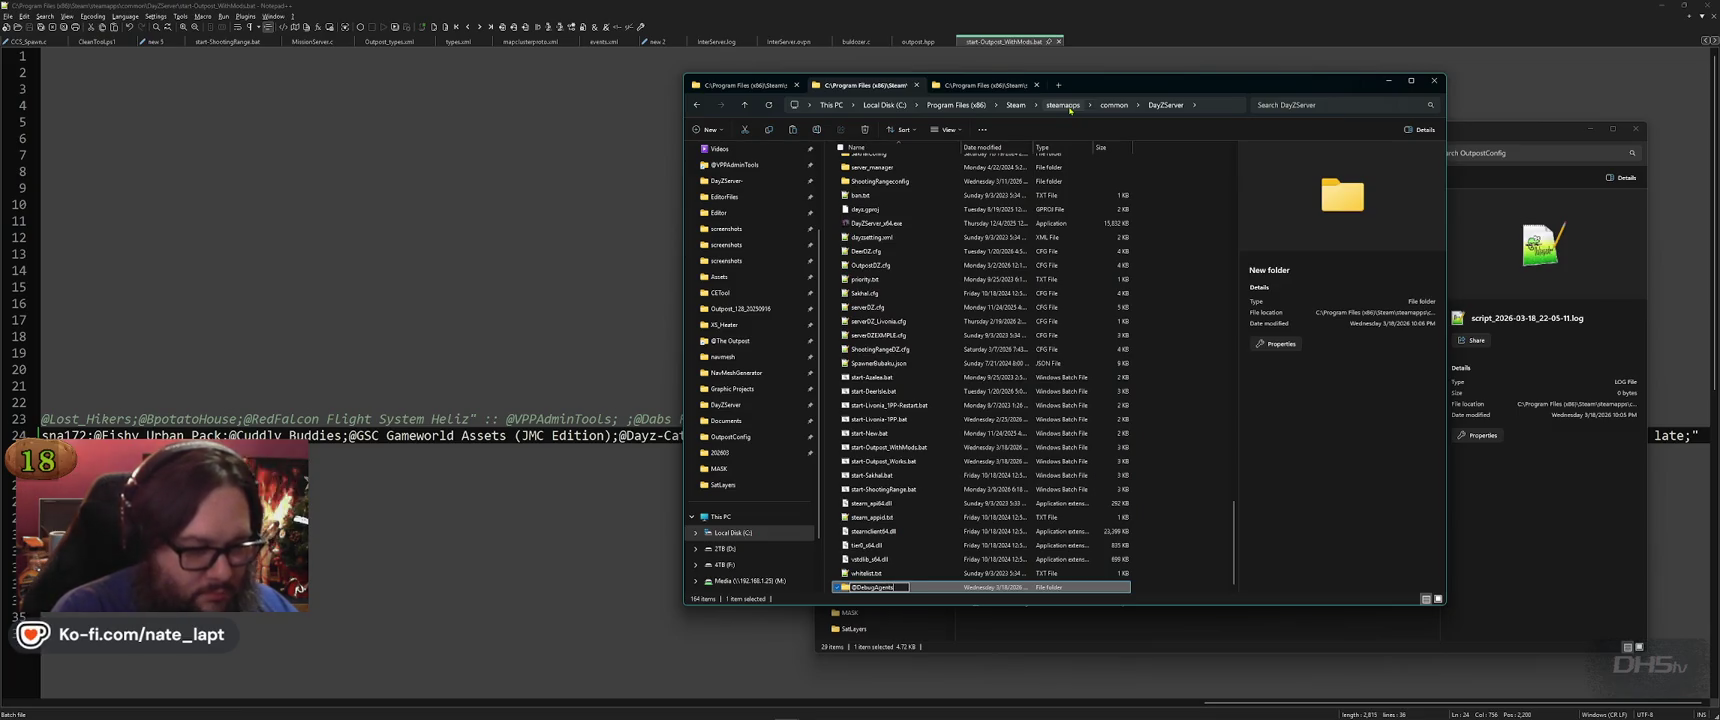
pyautogui.press('Return')
pyautogui.press('Return')
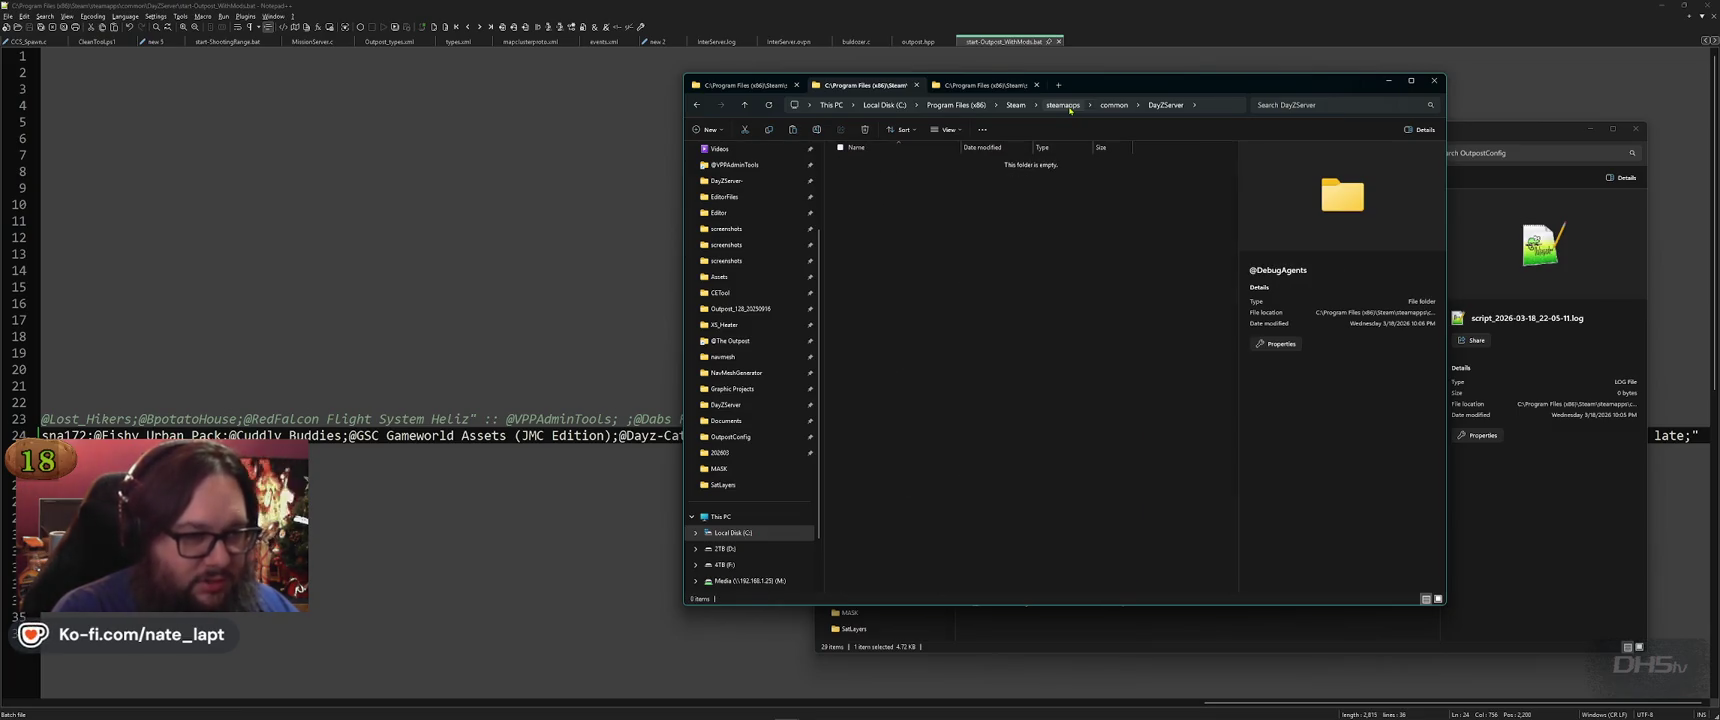
pyautogui.hotkey('ctrl', 'shift', 'n')
pyautogui.write('addons')
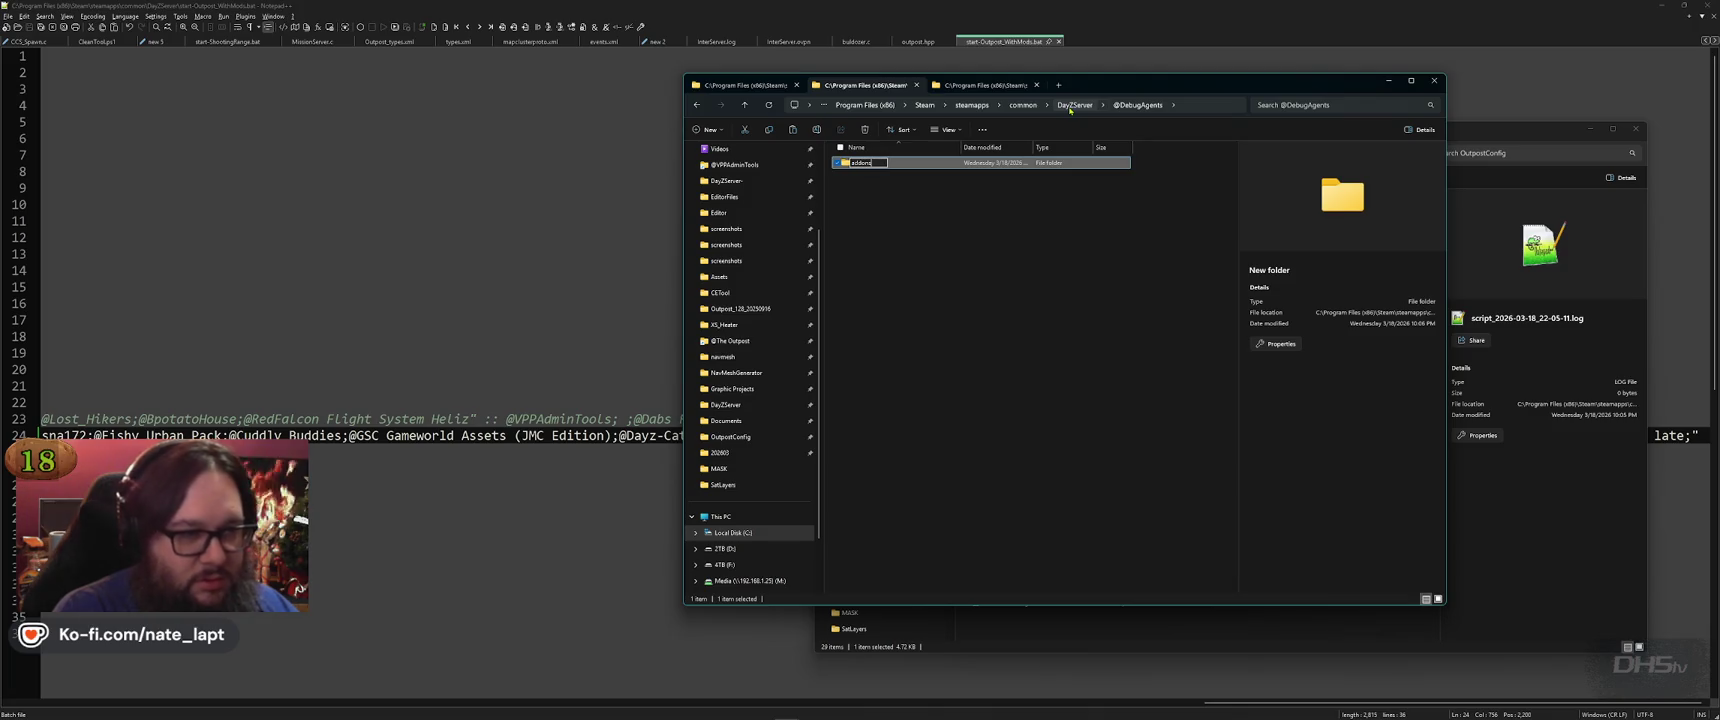
pyautogui.press('Return')
pyautogui.press('Return')
pyautogui.hotkey('ctrl', 'v')
pyautogui.click(1073, 105)
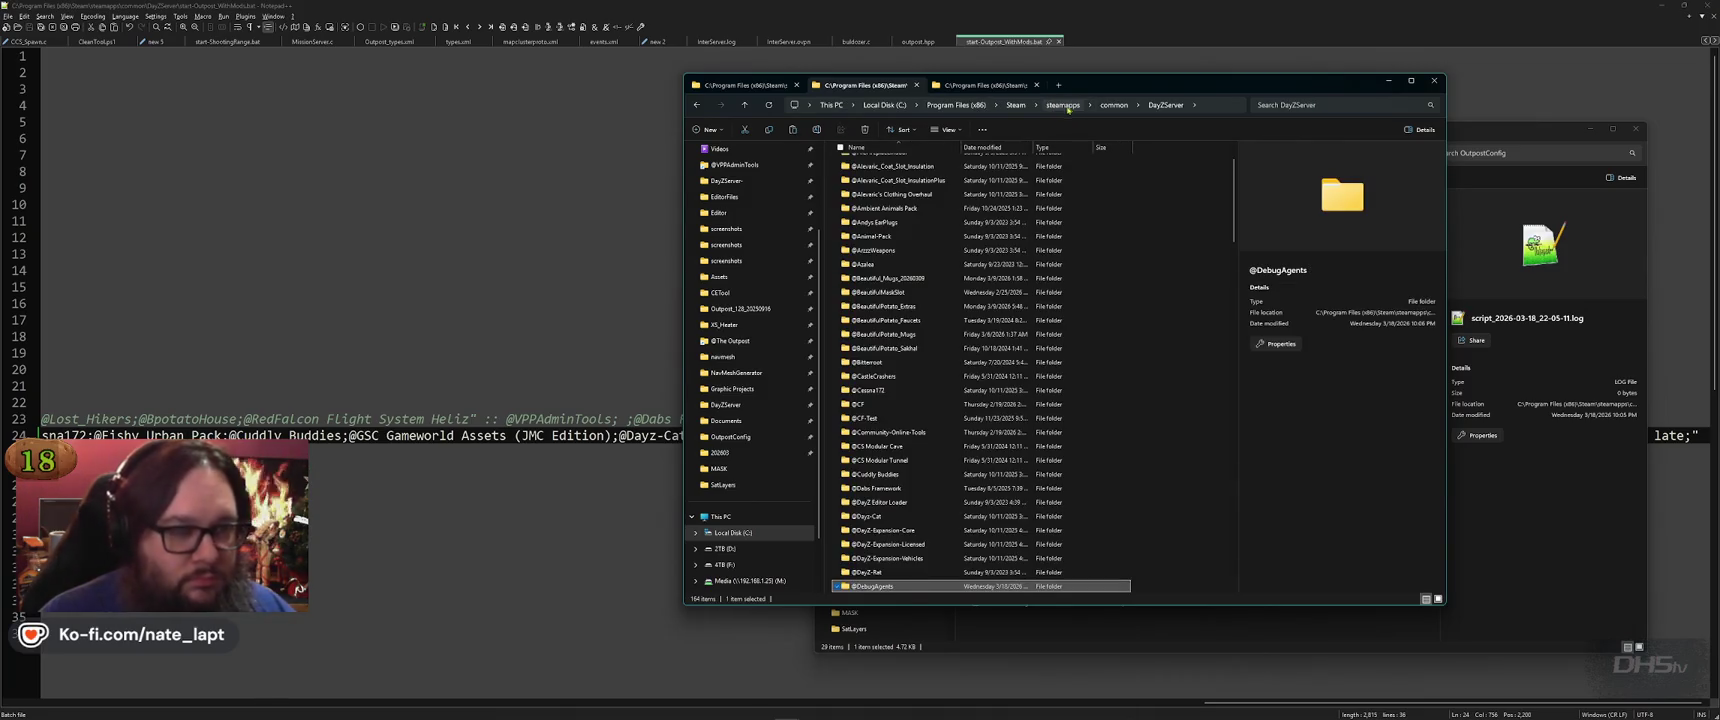
pyautogui.hotkey('alt', 'Tab')
pyautogui.press('Tab')
pyautogui.press('Tab')
pyautogui.press('Tab')
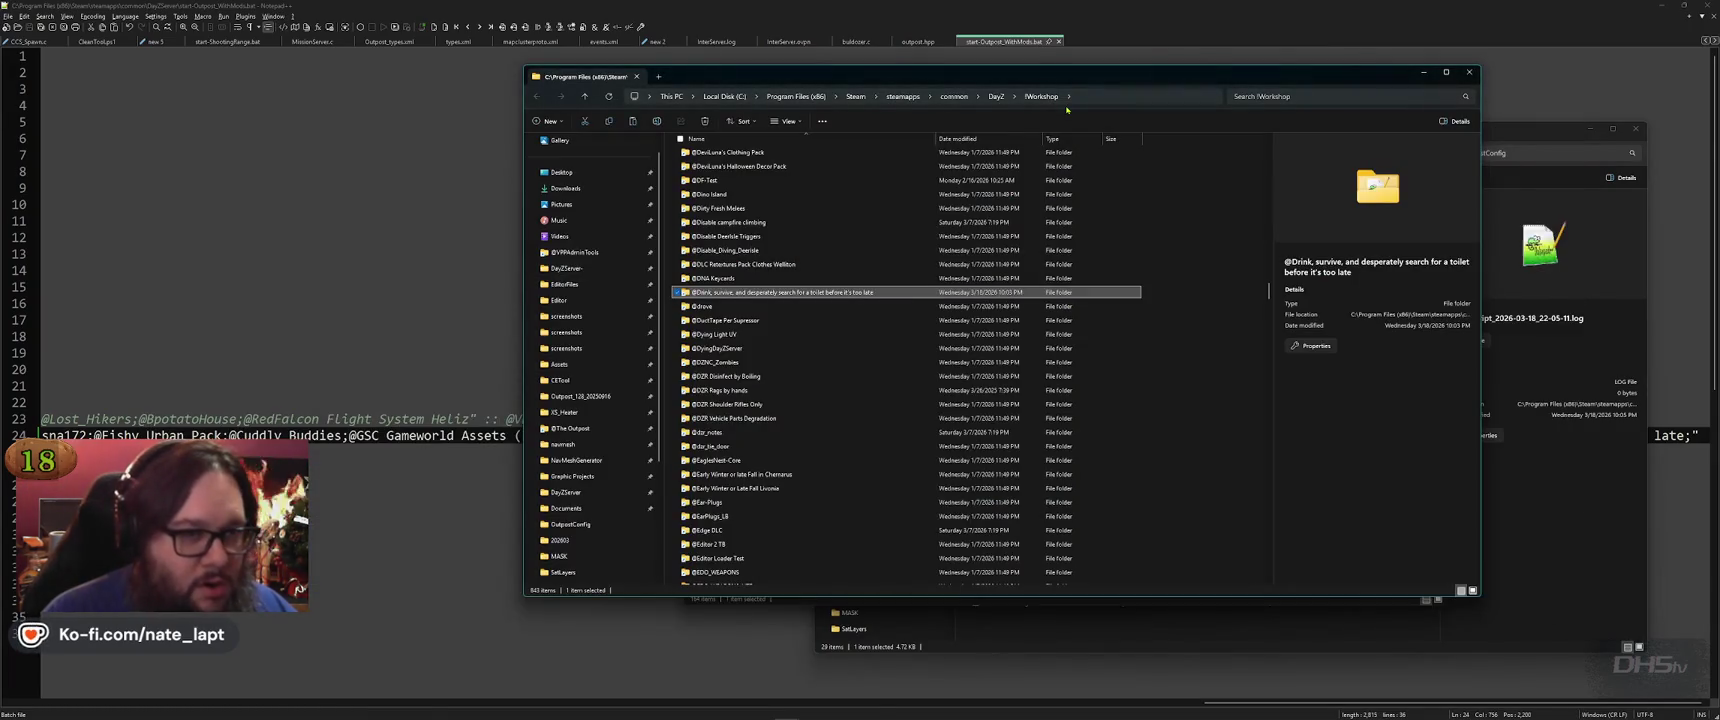
pyautogui.hotkey('alt', 'Tab')
pyautogui.press('Down')
pyautogui.press('Right')
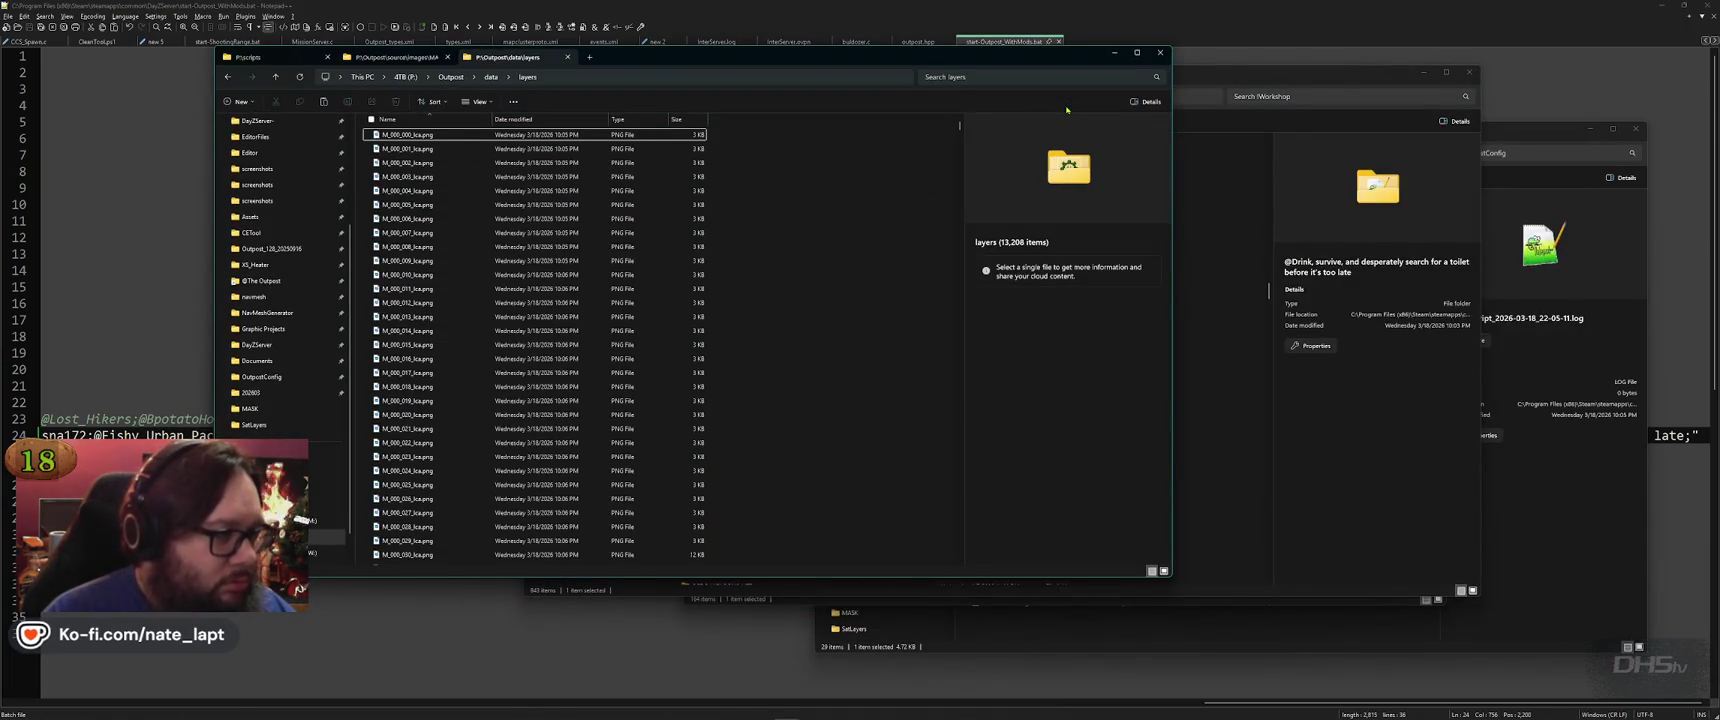
pyautogui.hotkey('ctrl', 't')
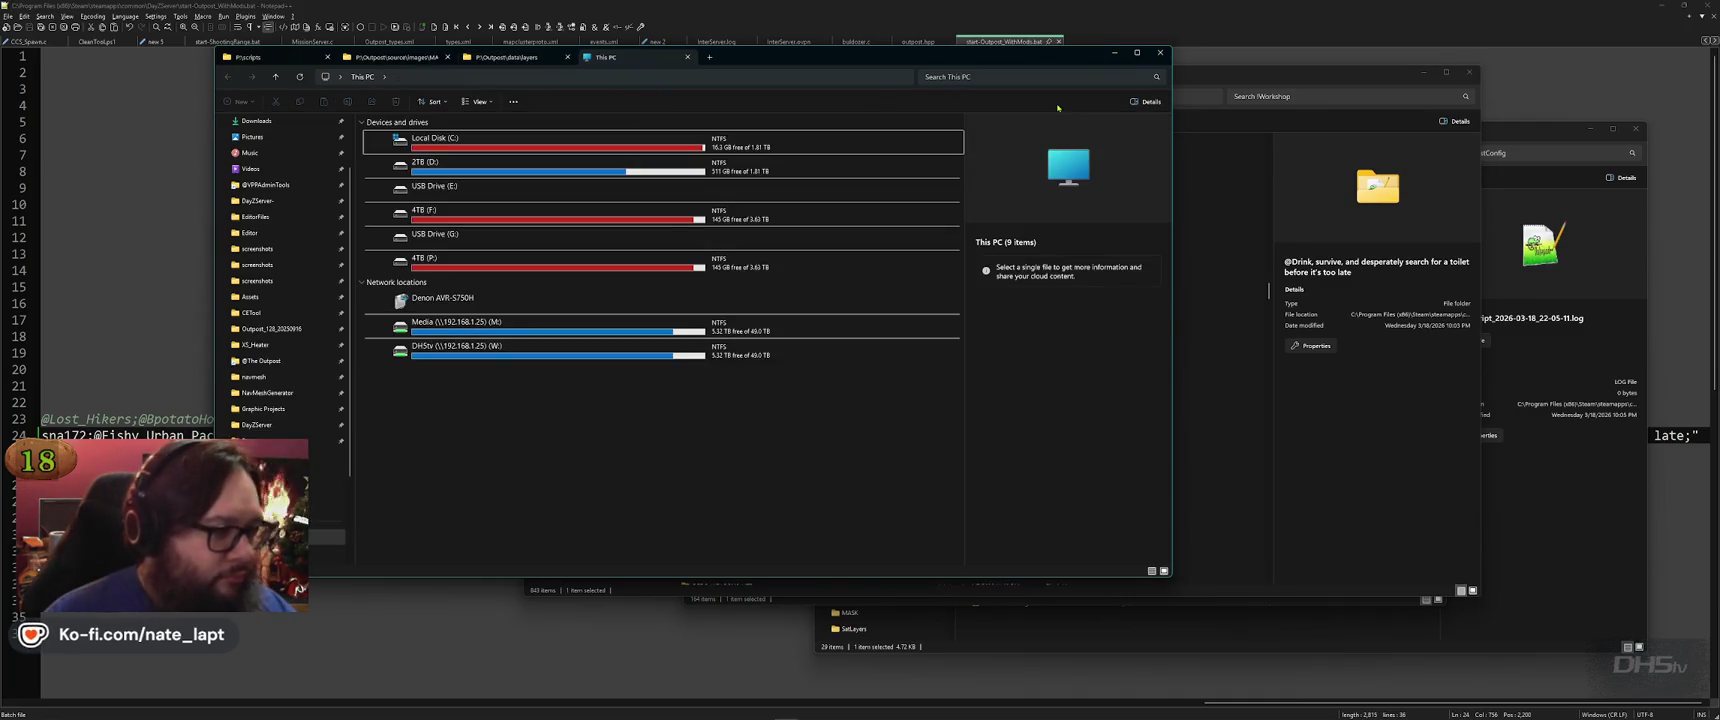
pyautogui.doubleClick(587, 262)
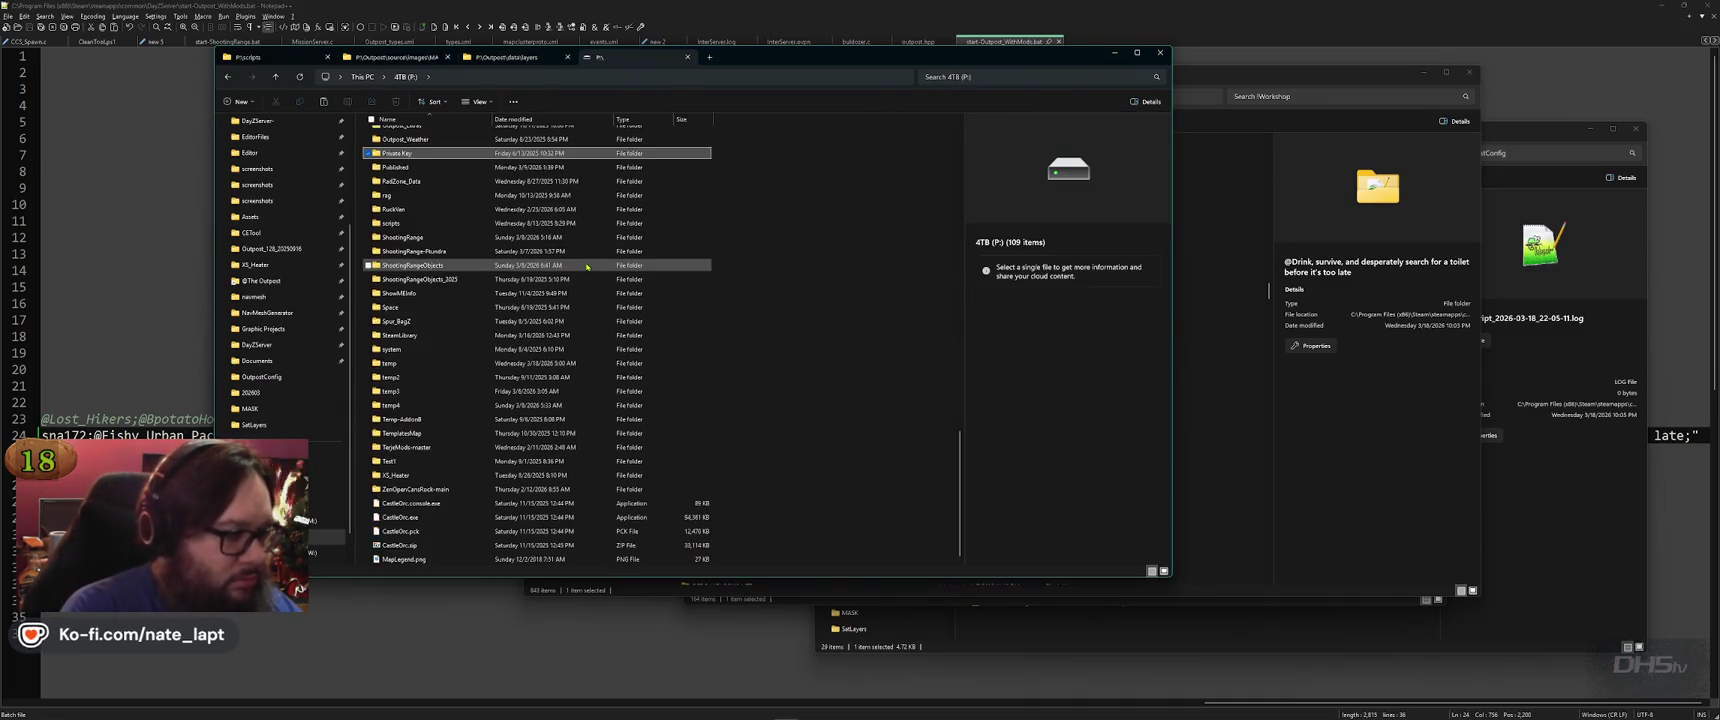
pyautogui.press('Down')
pyautogui.press('Return')
pyautogui.press('t')
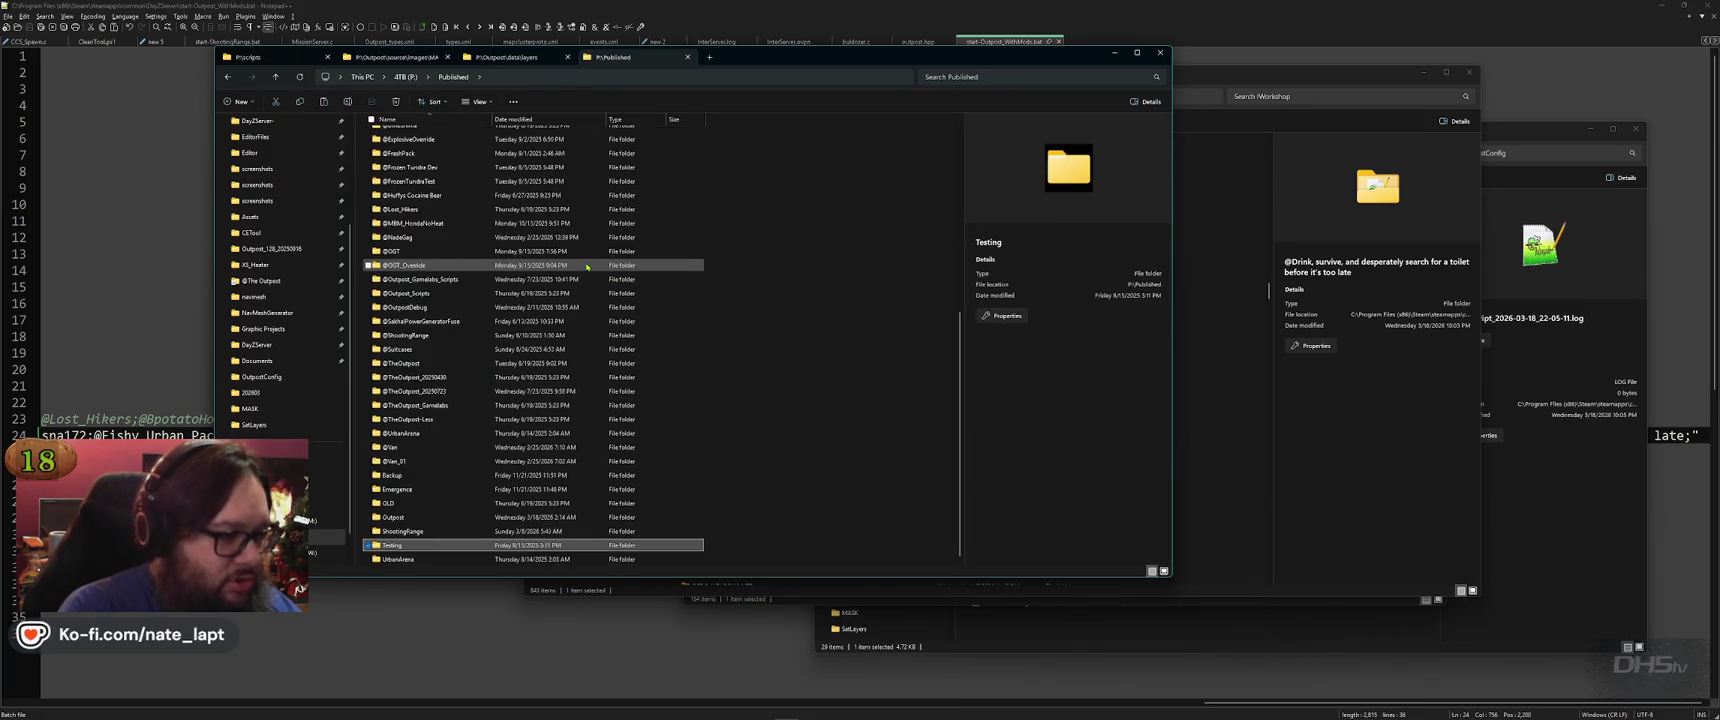
pyautogui.press('Return')
pyautogui.hotkey('ctrl', 'v')
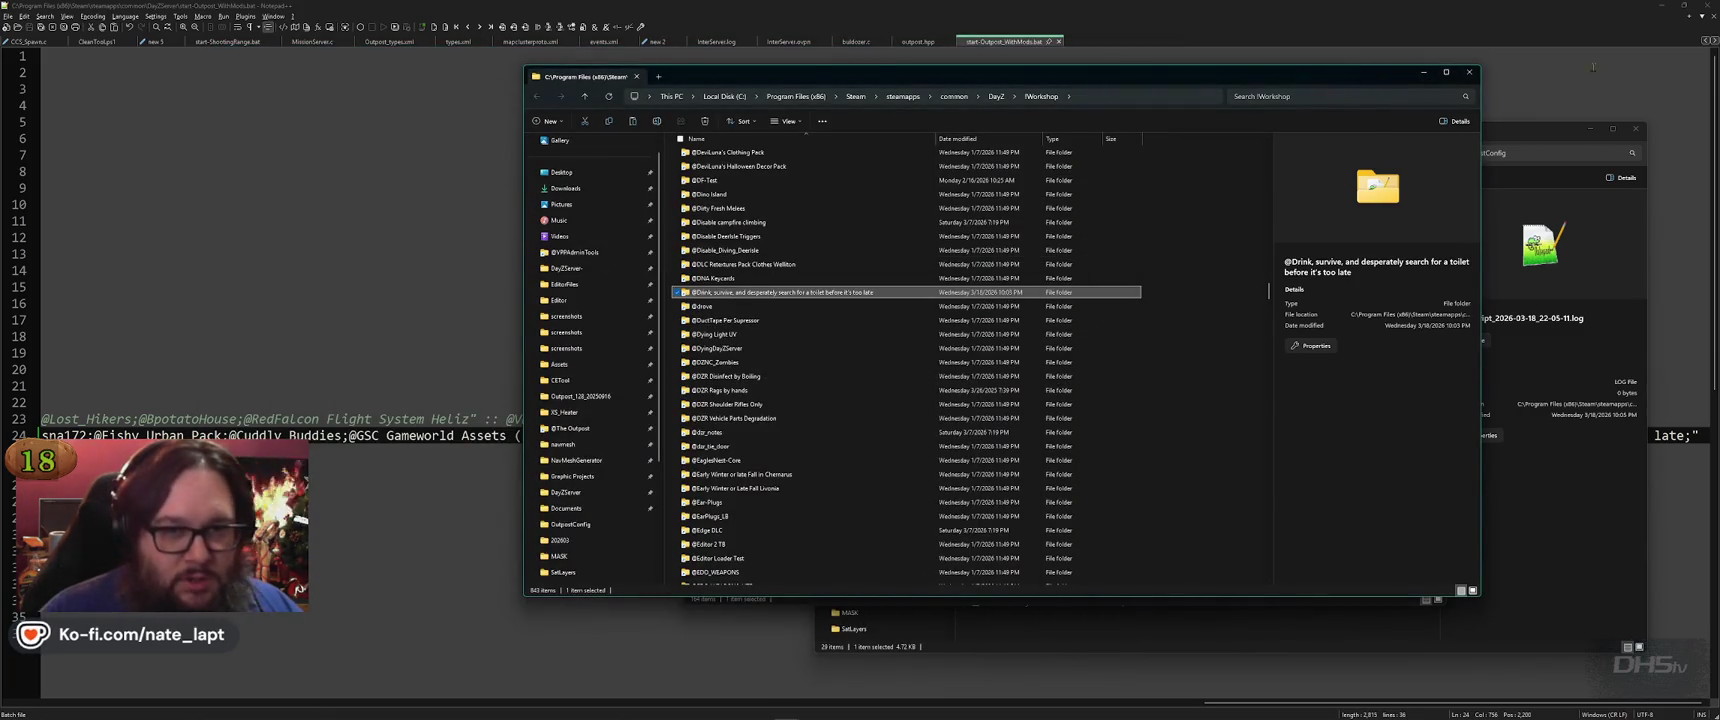
pyautogui.click(1422, 74)
pyautogui.press('F2')
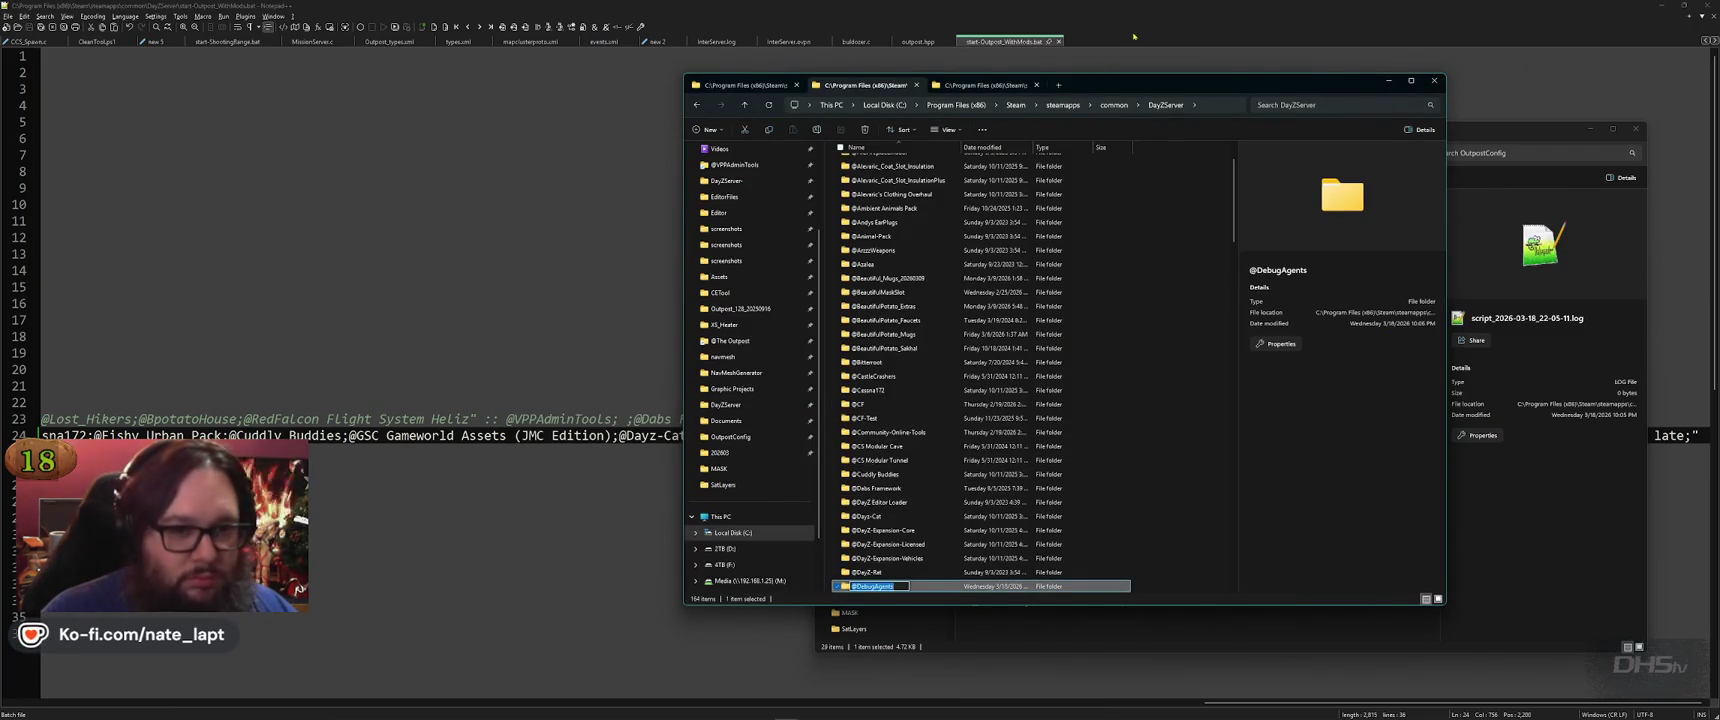
pyautogui.click(1132, 39)
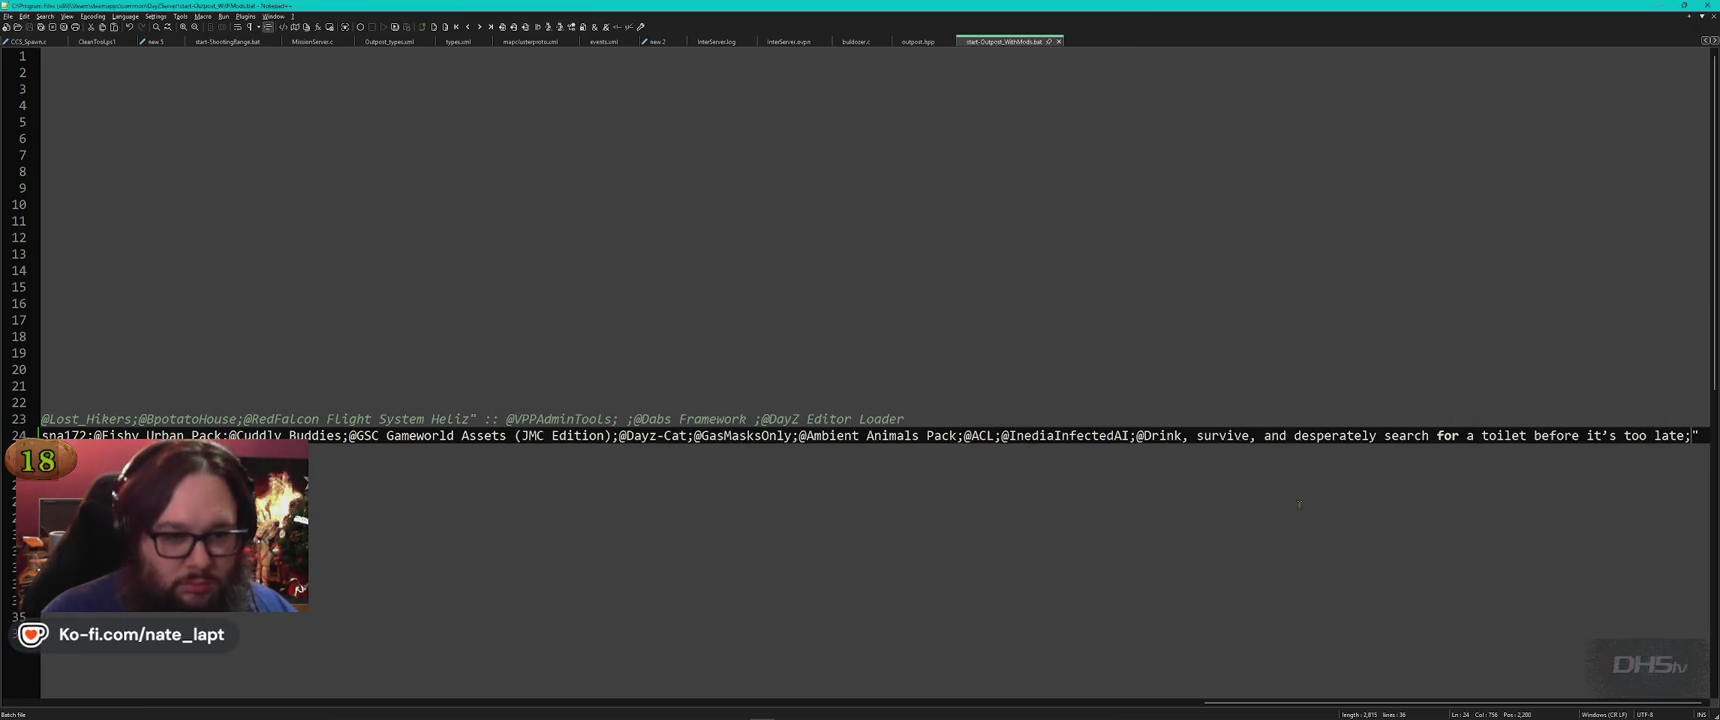
pyautogui.click(693, 435)
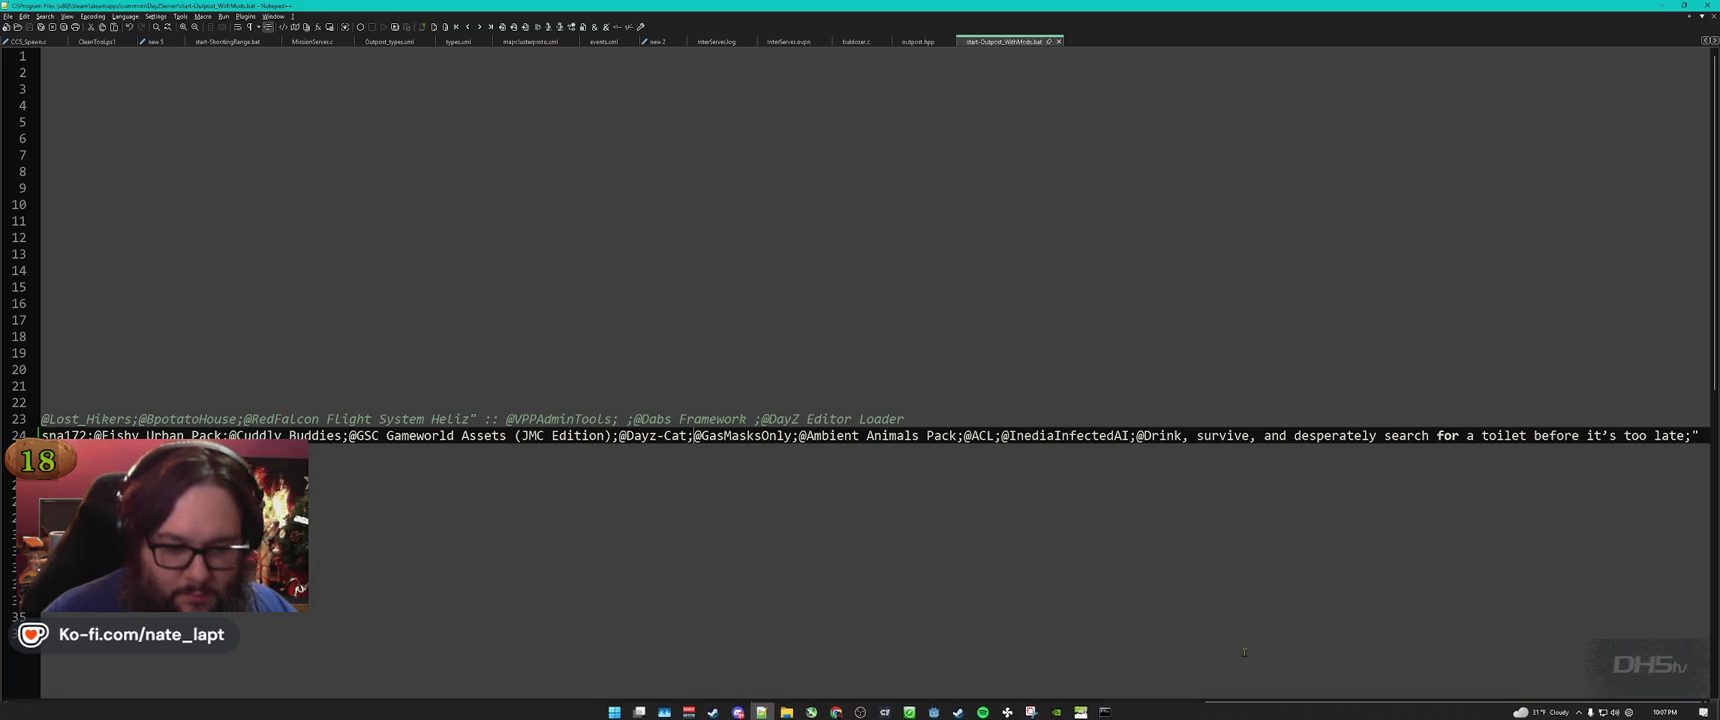
pyautogui.moveTo(1272, 699); pyautogui.dragTo(522, 702)
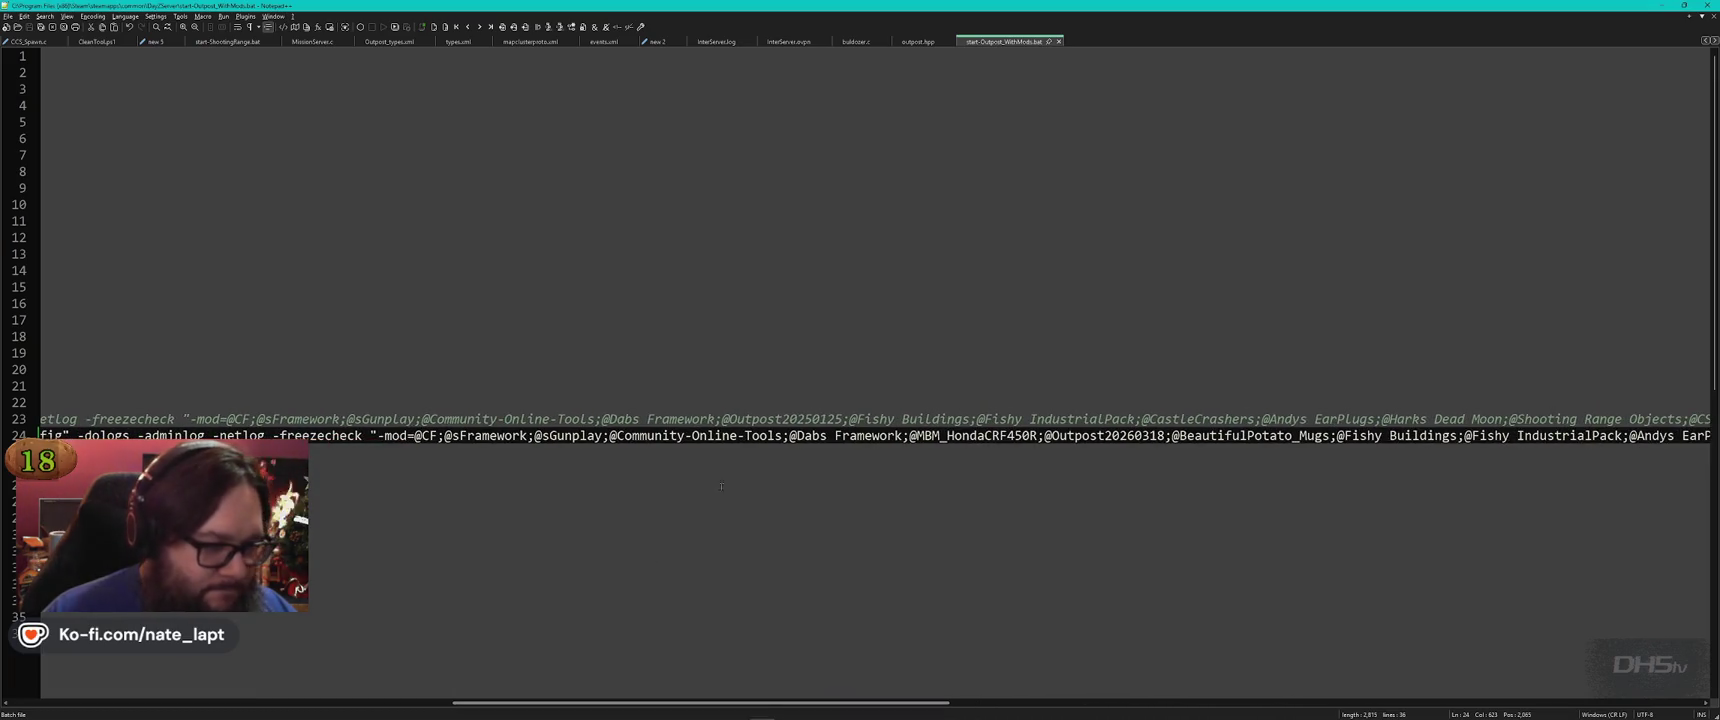
pyautogui.write('@DebugAgents;')
pyautogui.hotkey('alt', 'Tab')
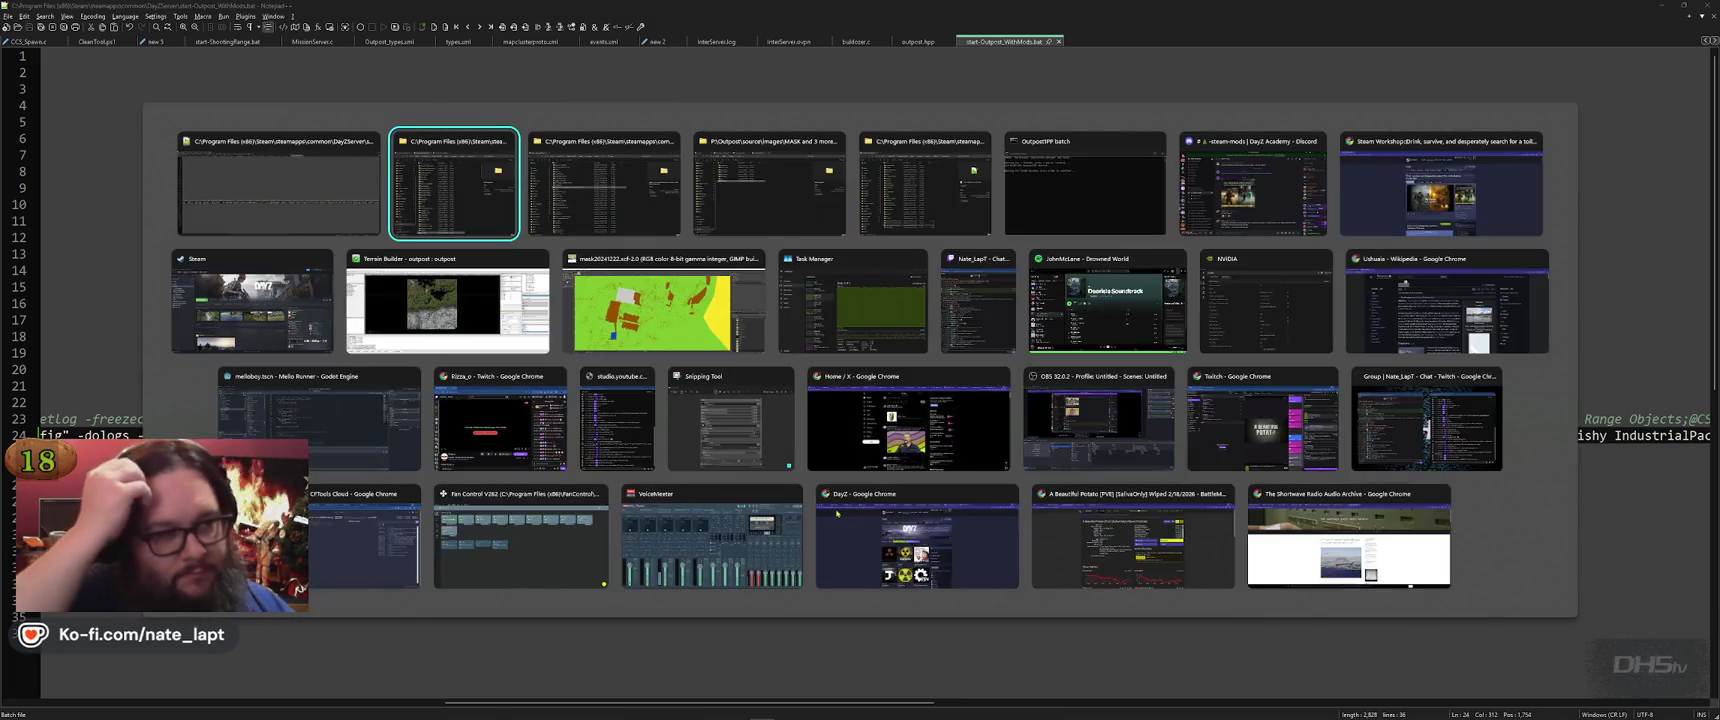
# Cycle through the open window thumbnails in the Alt+Tab switcher.
pyautogui.hotkey('alt', 'Tab')
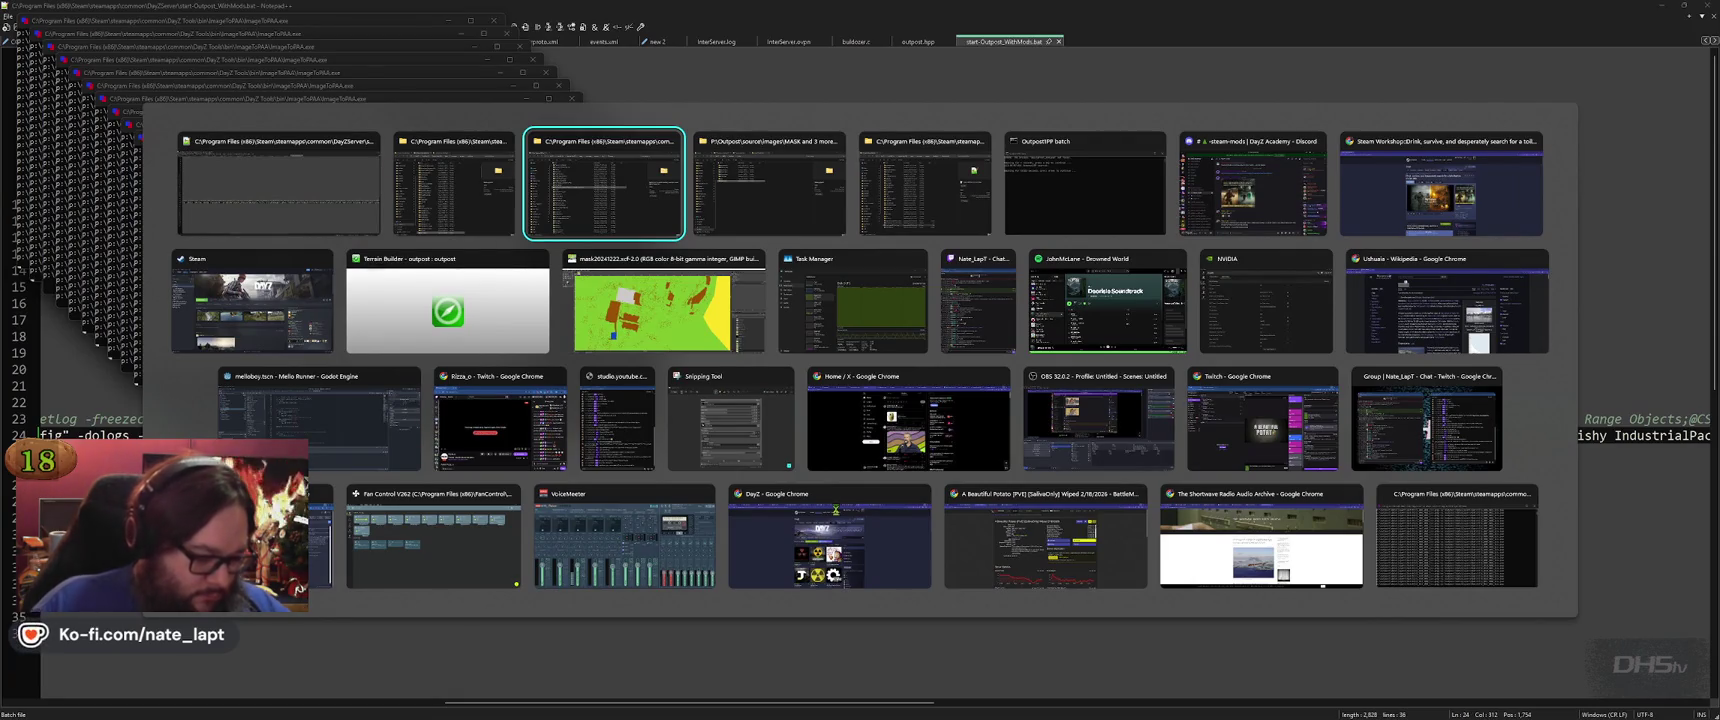
# Bring the ImageToPAA console window to the front from the task switcher.
pyautogui.press('Return')
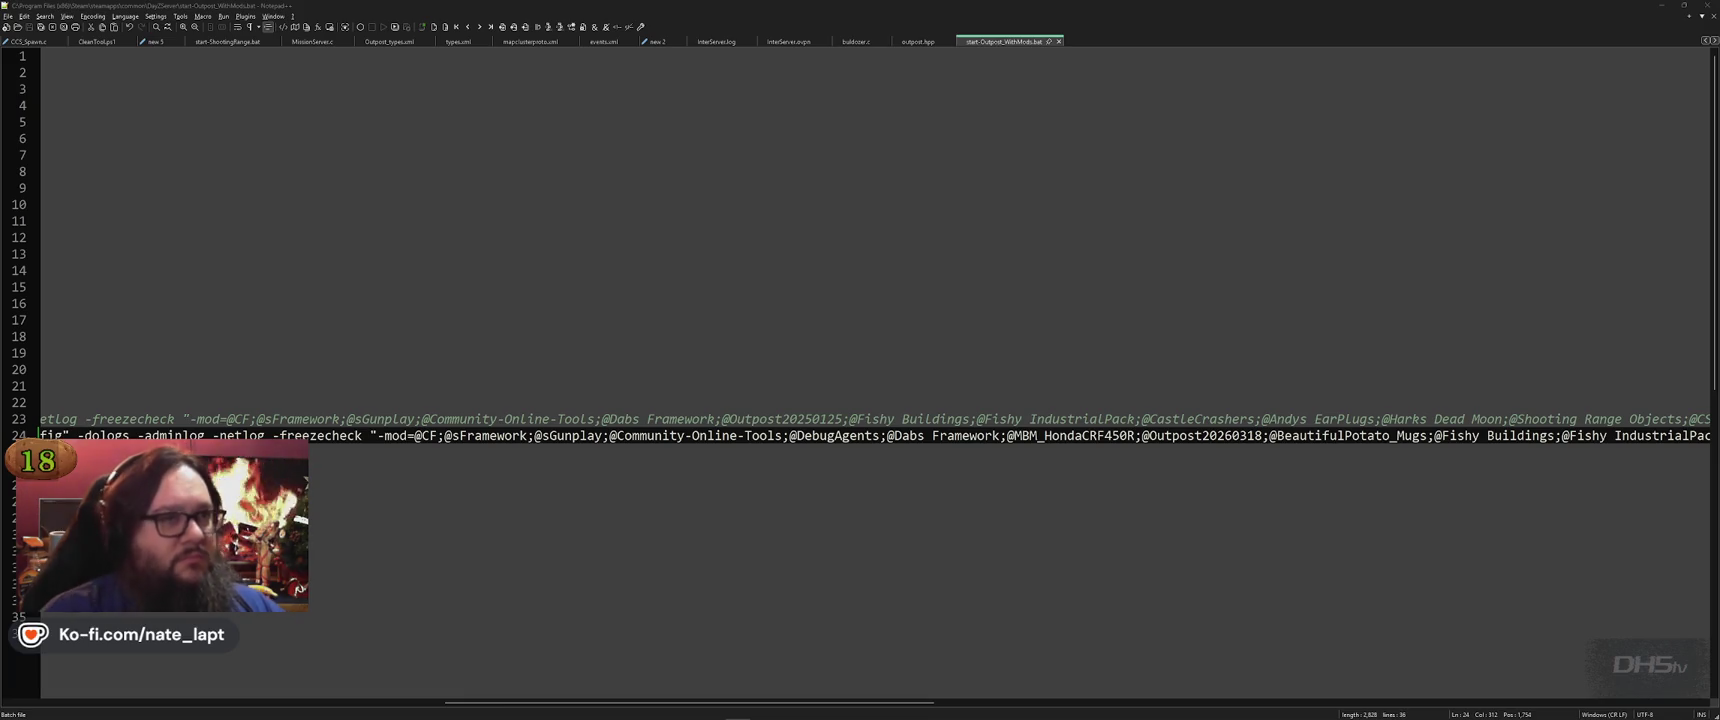
# Switch to Terrain Builder and accept the Mapframe properties dialog.
pyautogui.hotkey('alt', 'Tab')
pyautogui.press('Tab')
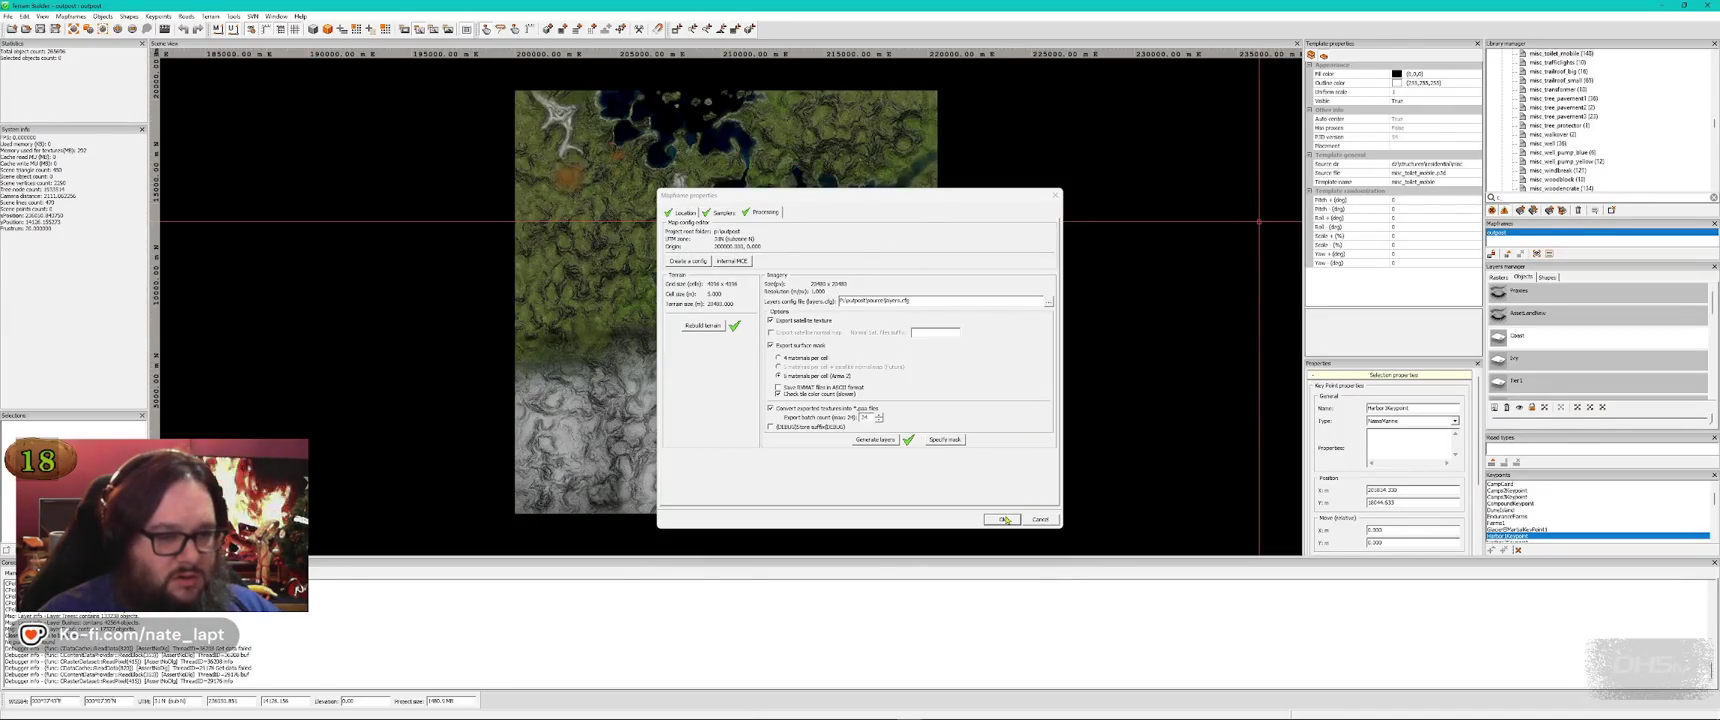
pyautogui.click(1006, 518)
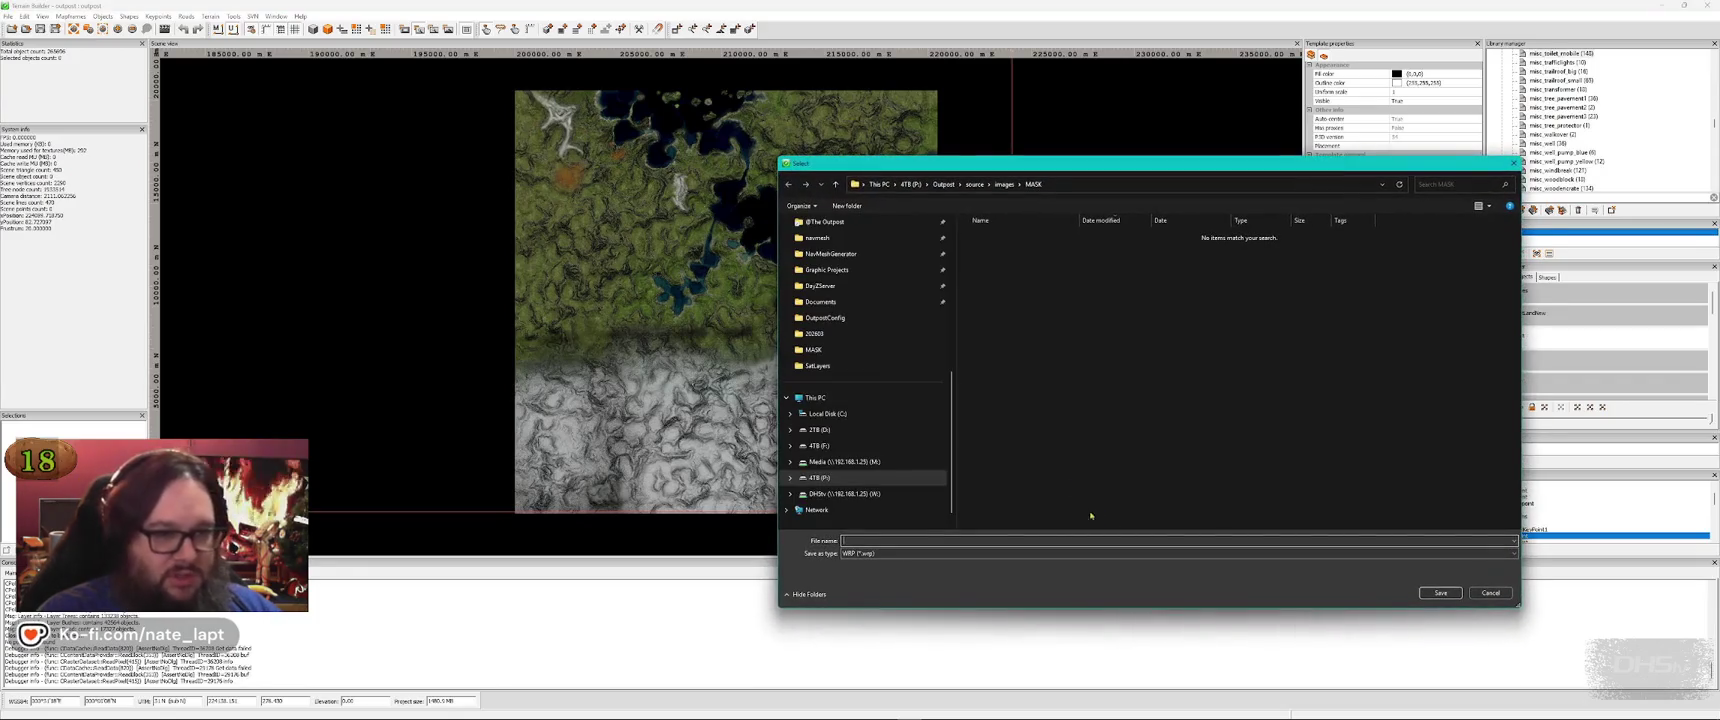
# Export the WRP over P:\Outpost\world\outpost.wrp, then save the project and close Terrain Builder.
pyautogui.click(943, 184)
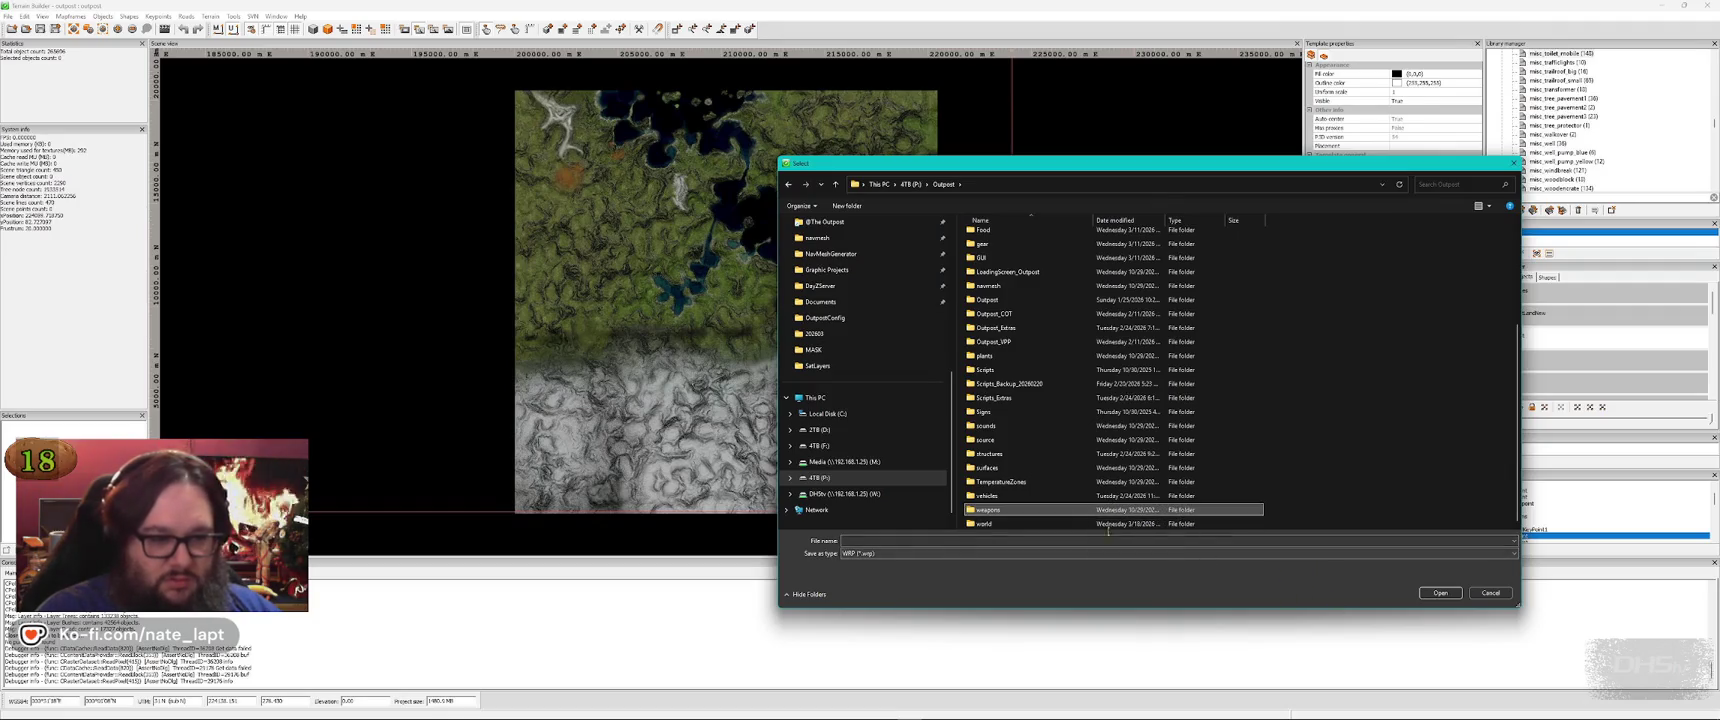
pyautogui.click(1140, 524)
pyautogui.click(1442, 593)
pyautogui.click(990, 245)
pyautogui.doubleClick(993, 262)
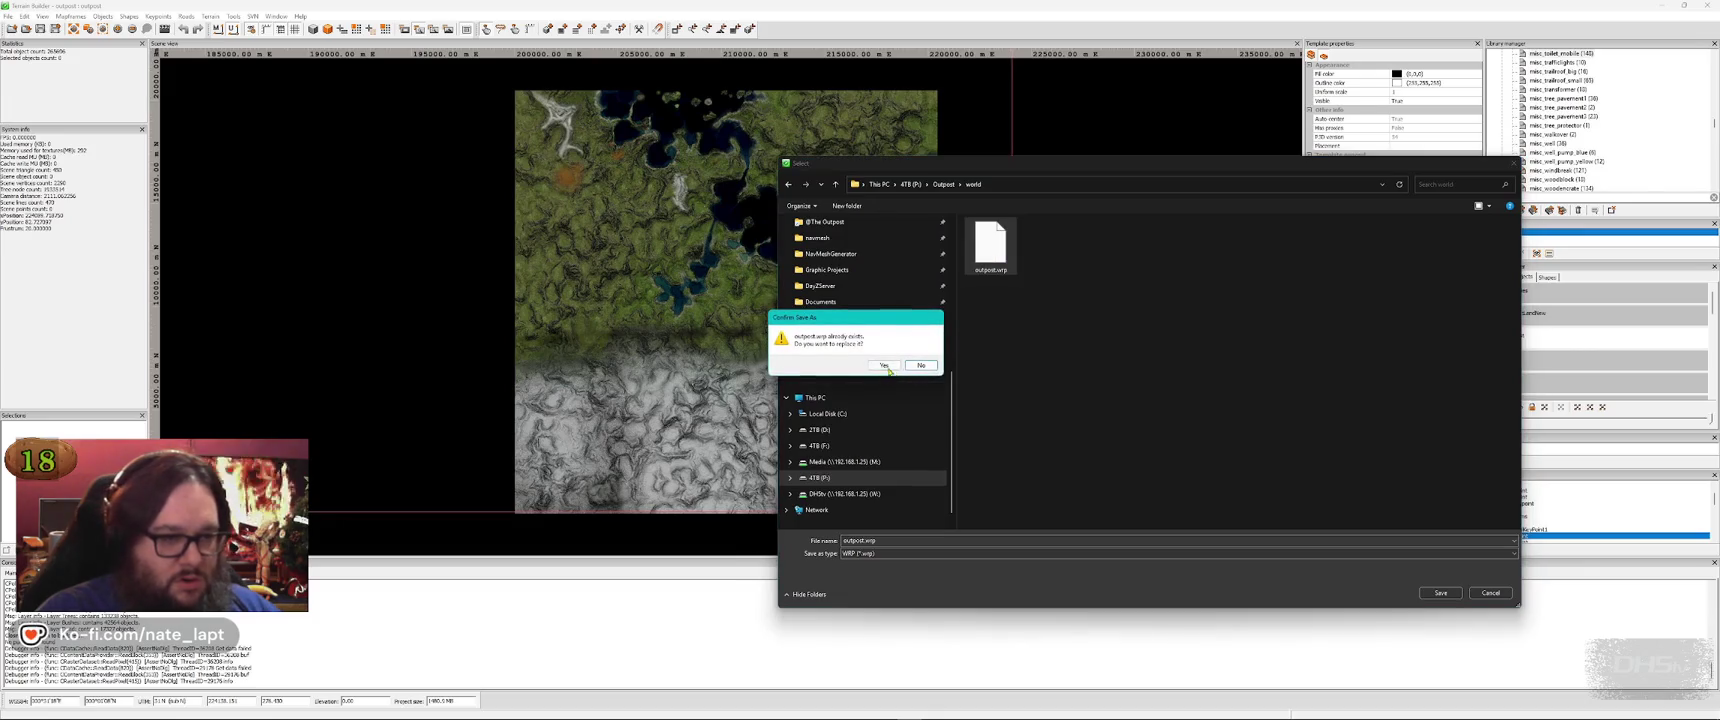
pyautogui.click(884, 365)
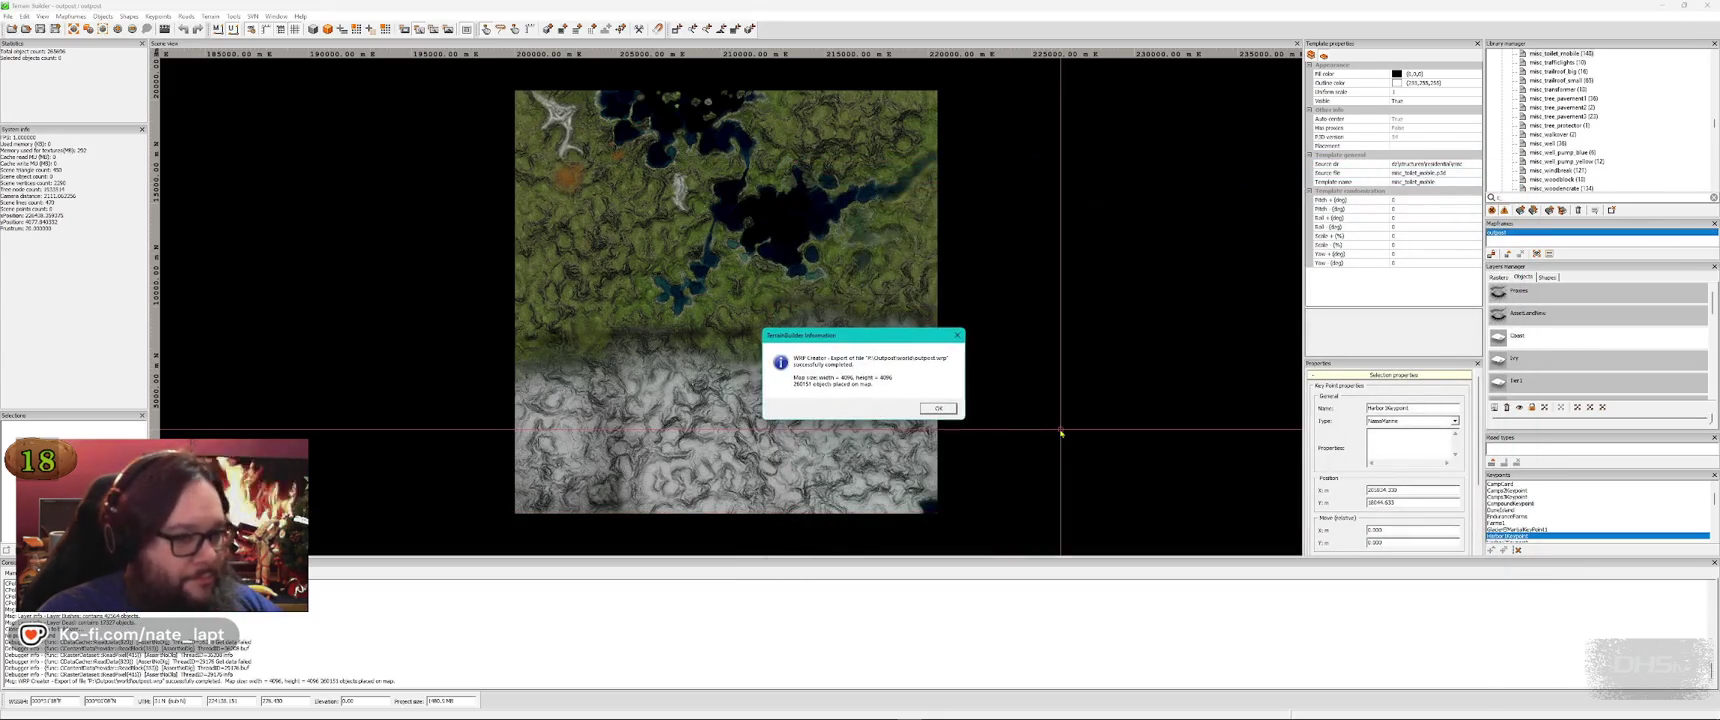
pyautogui.click(925, 395)
pyautogui.click(40, 28)
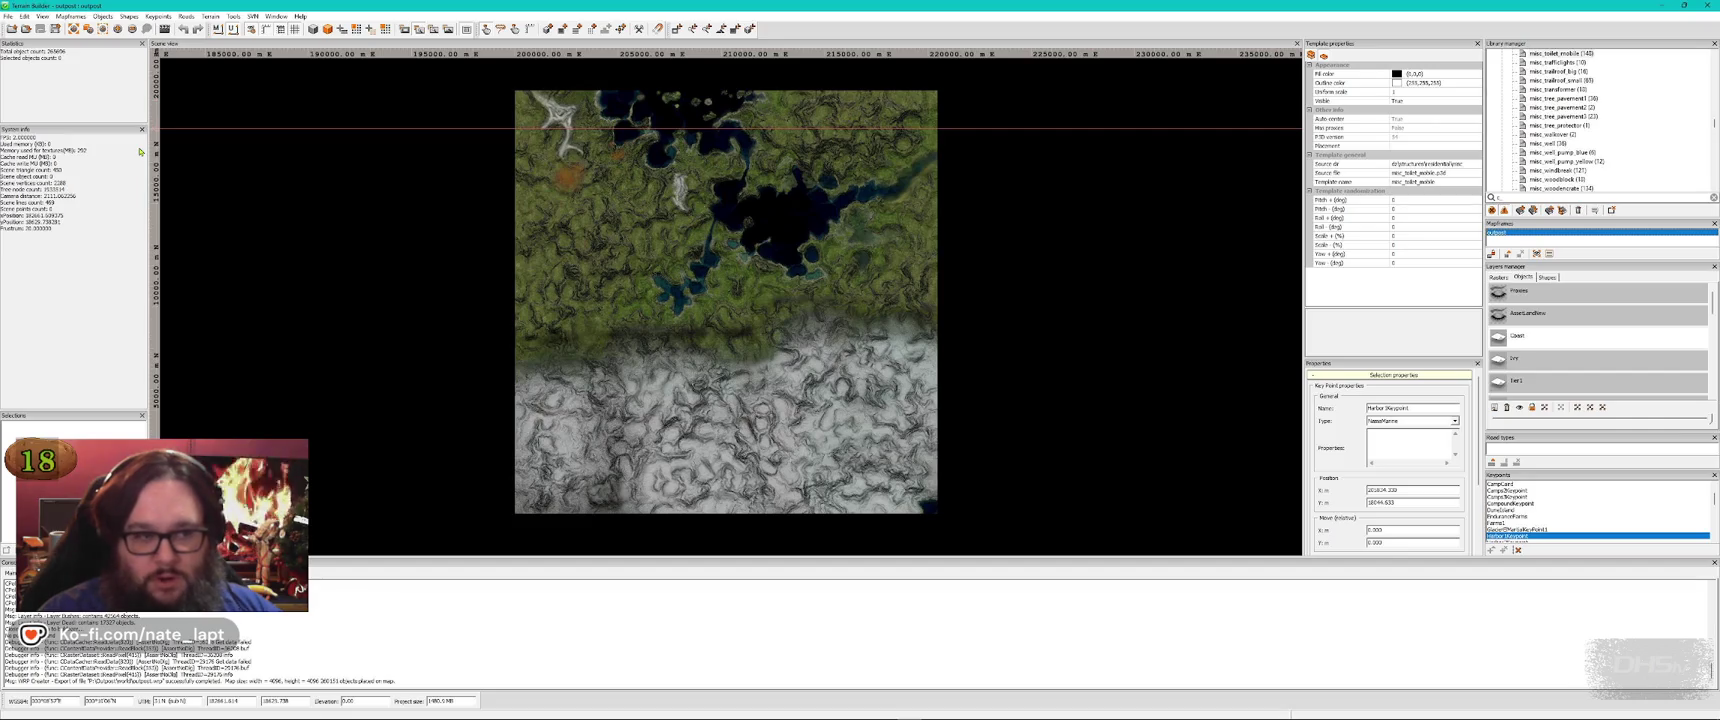
pyautogui.click(1711, 5)
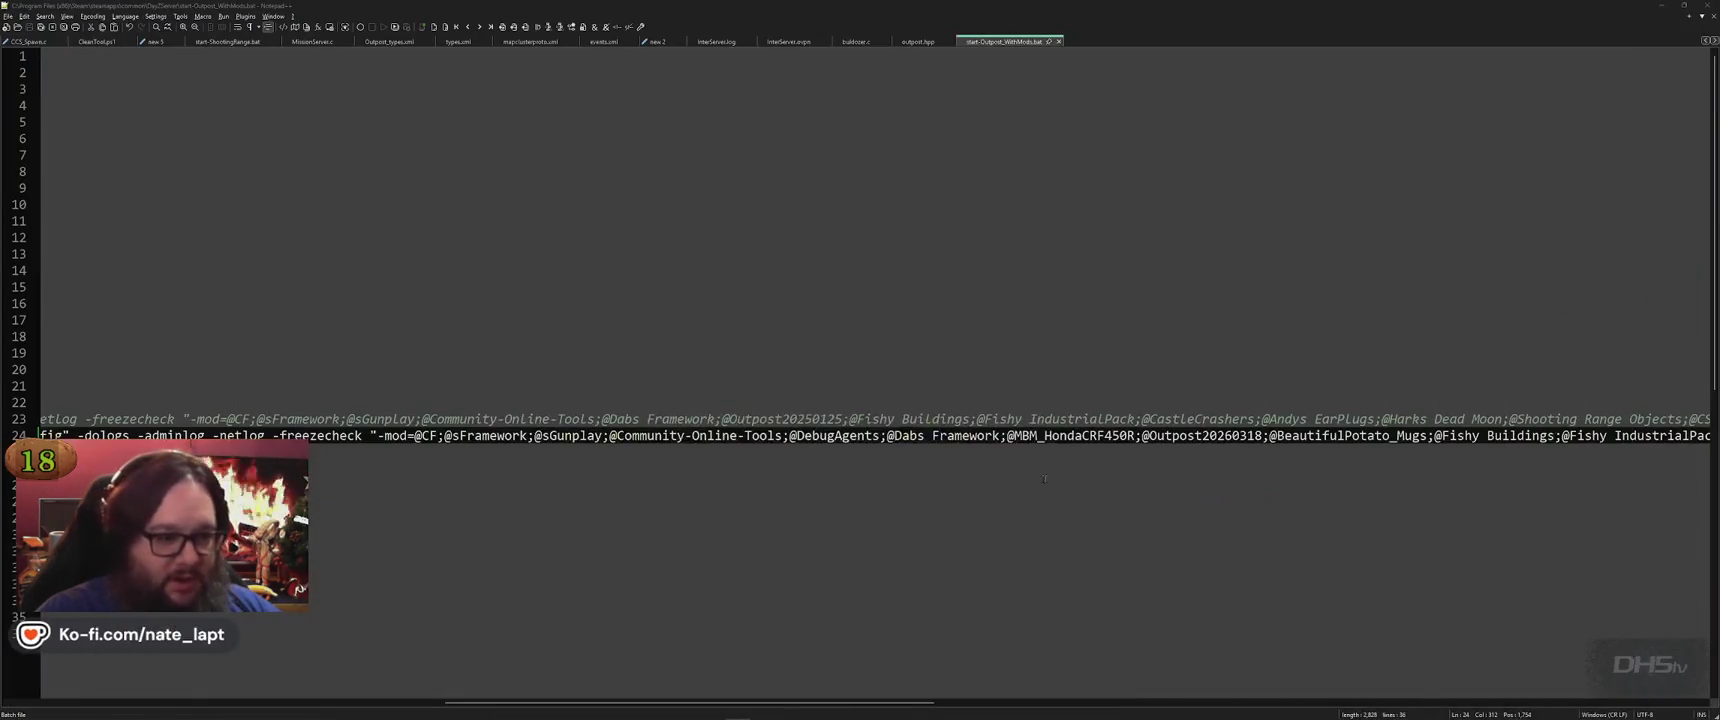
# Launch pboProject by searching 'pbo' from the Start menu.
pyautogui.press('super')
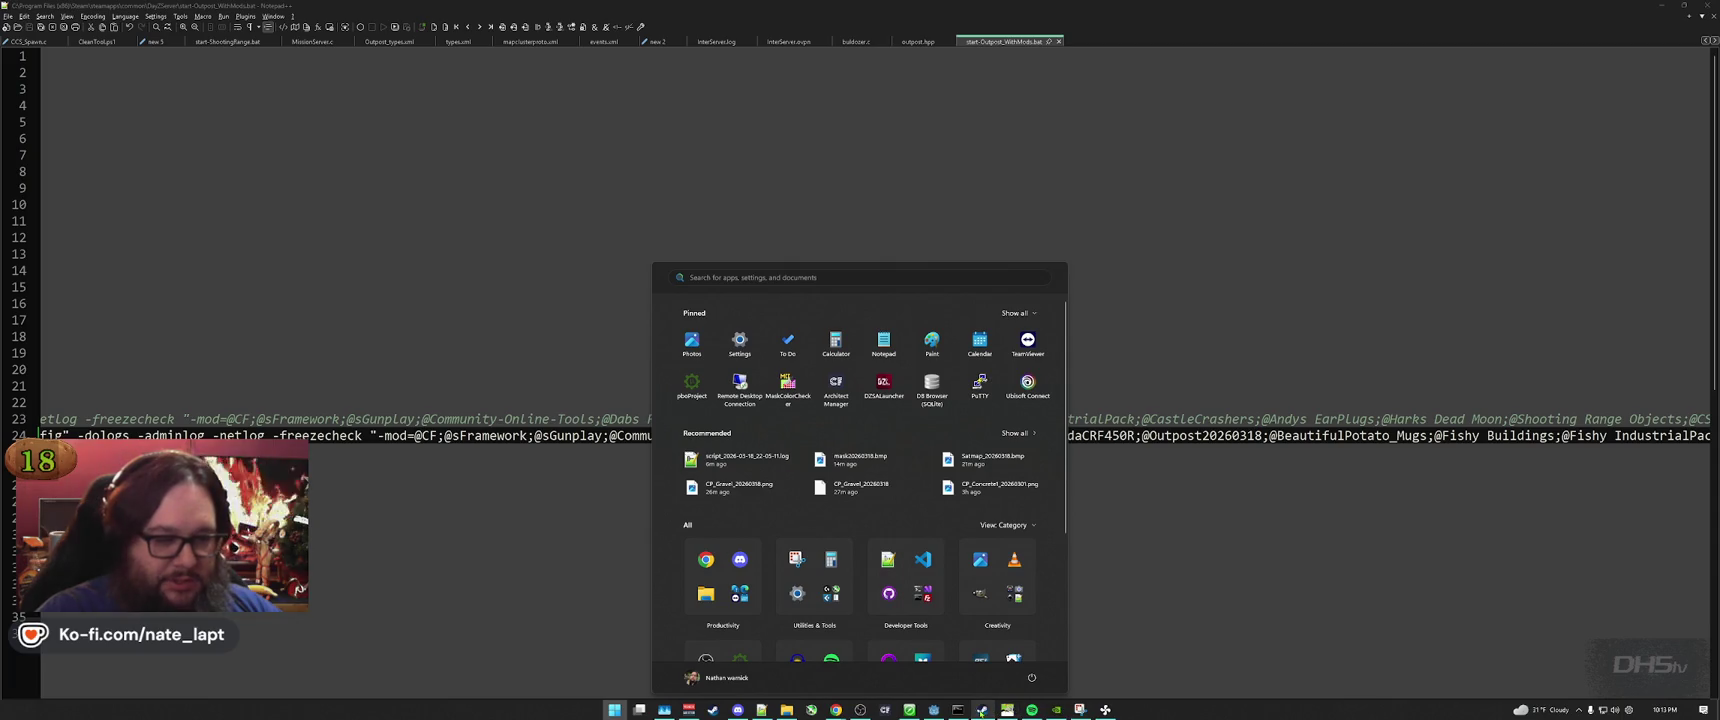
pyautogui.click(958, 710)
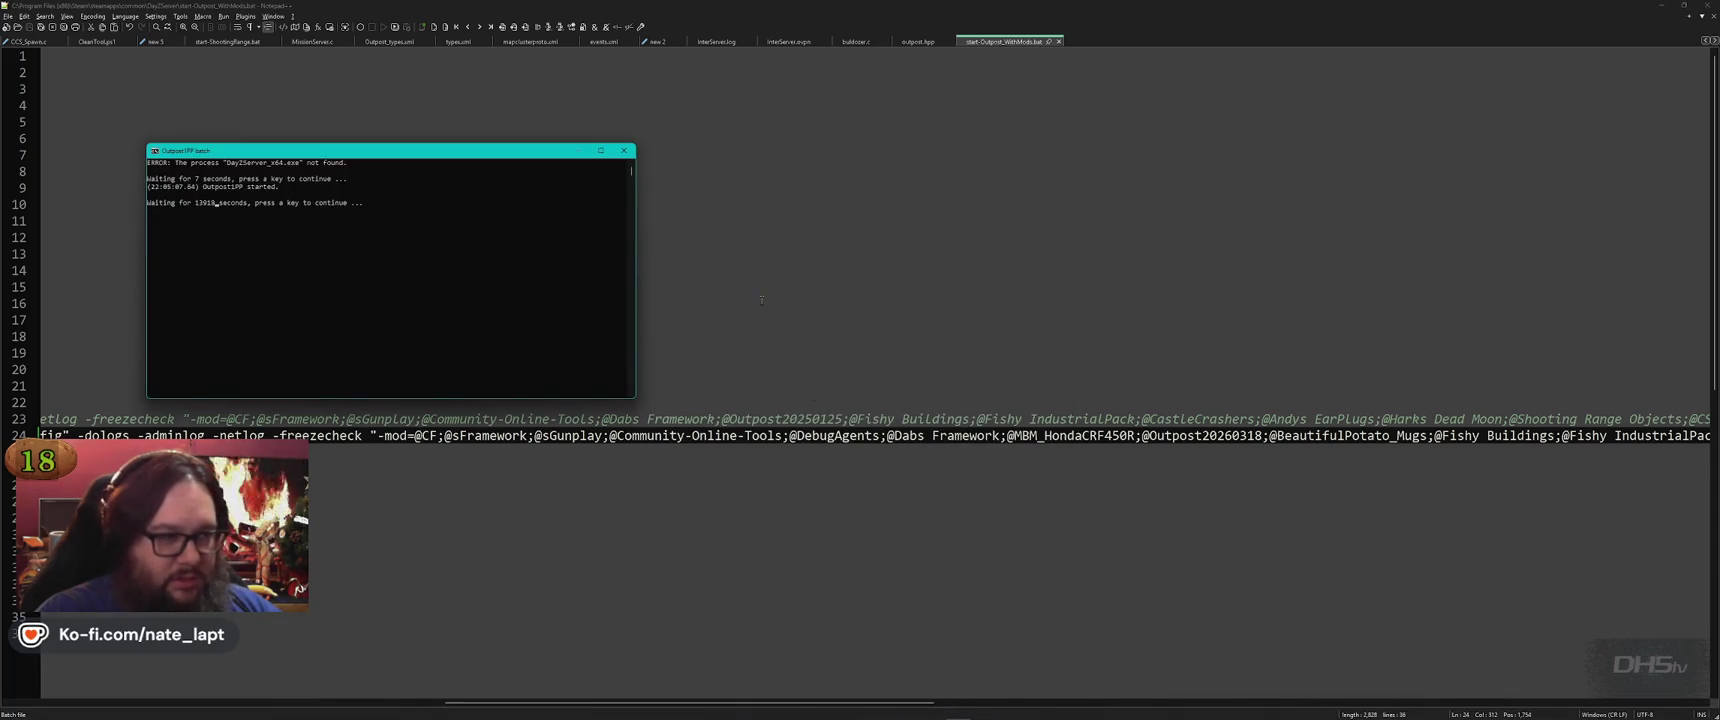
pyautogui.click(578, 150)
pyautogui.click(614, 710)
pyautogui.write('pbo')
pyautogui.press('Return')
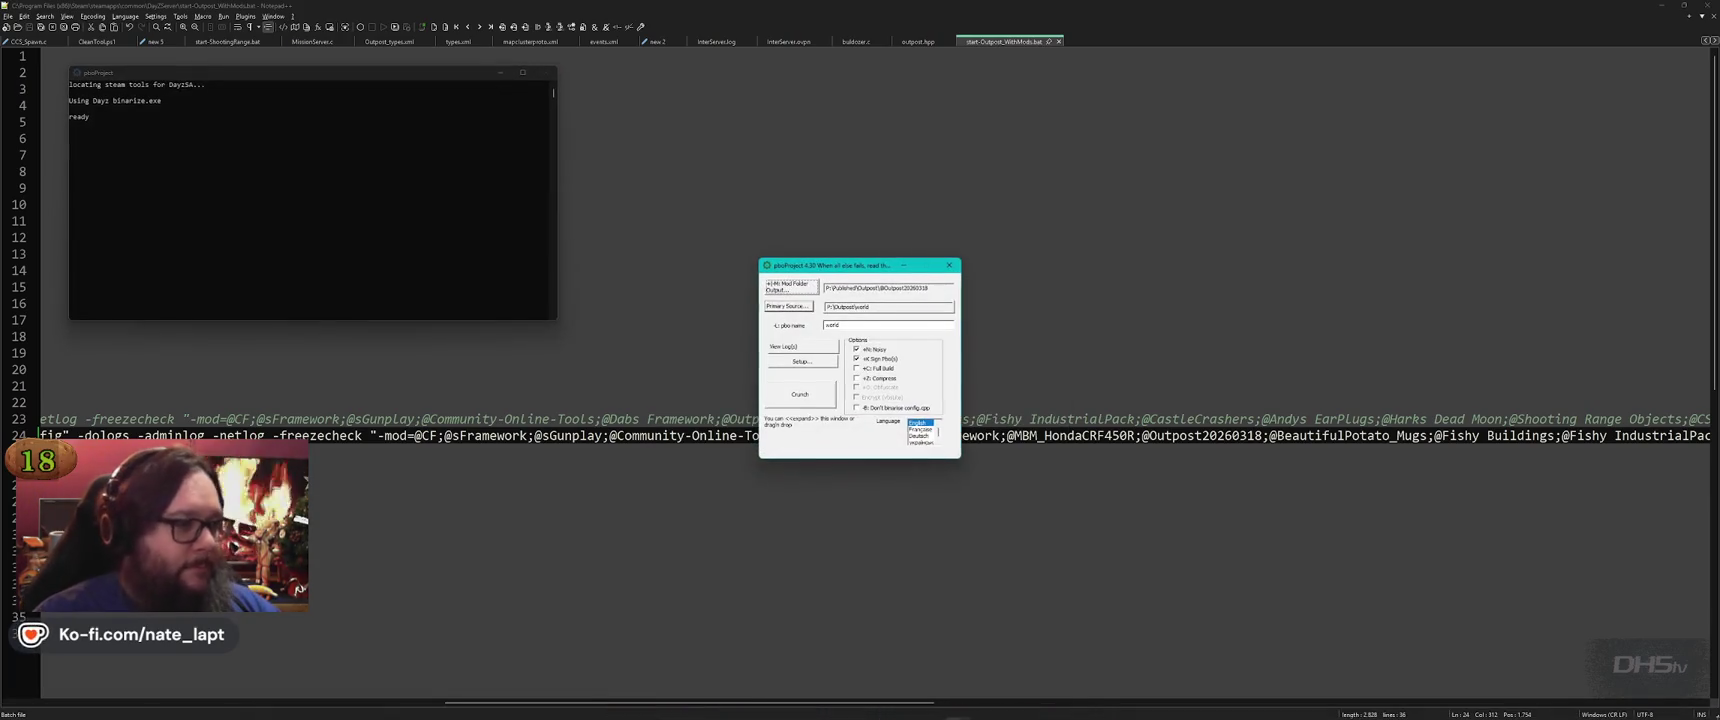
# Set P:\Outpost\data as the Primary Source and start crunching it into data.pbo.
pyautogui.click(795, 309)
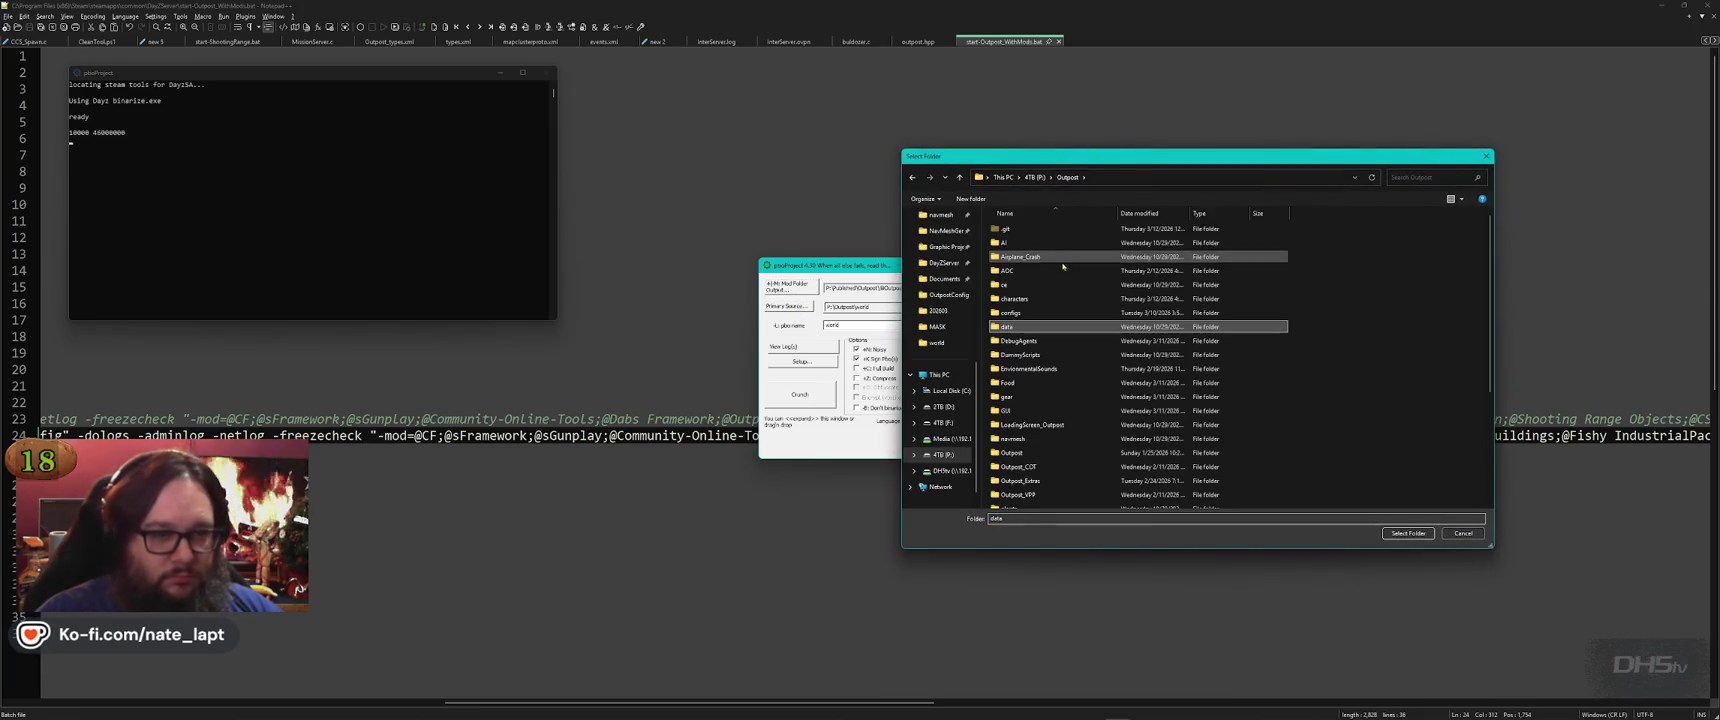
pyautogui.press('Return')
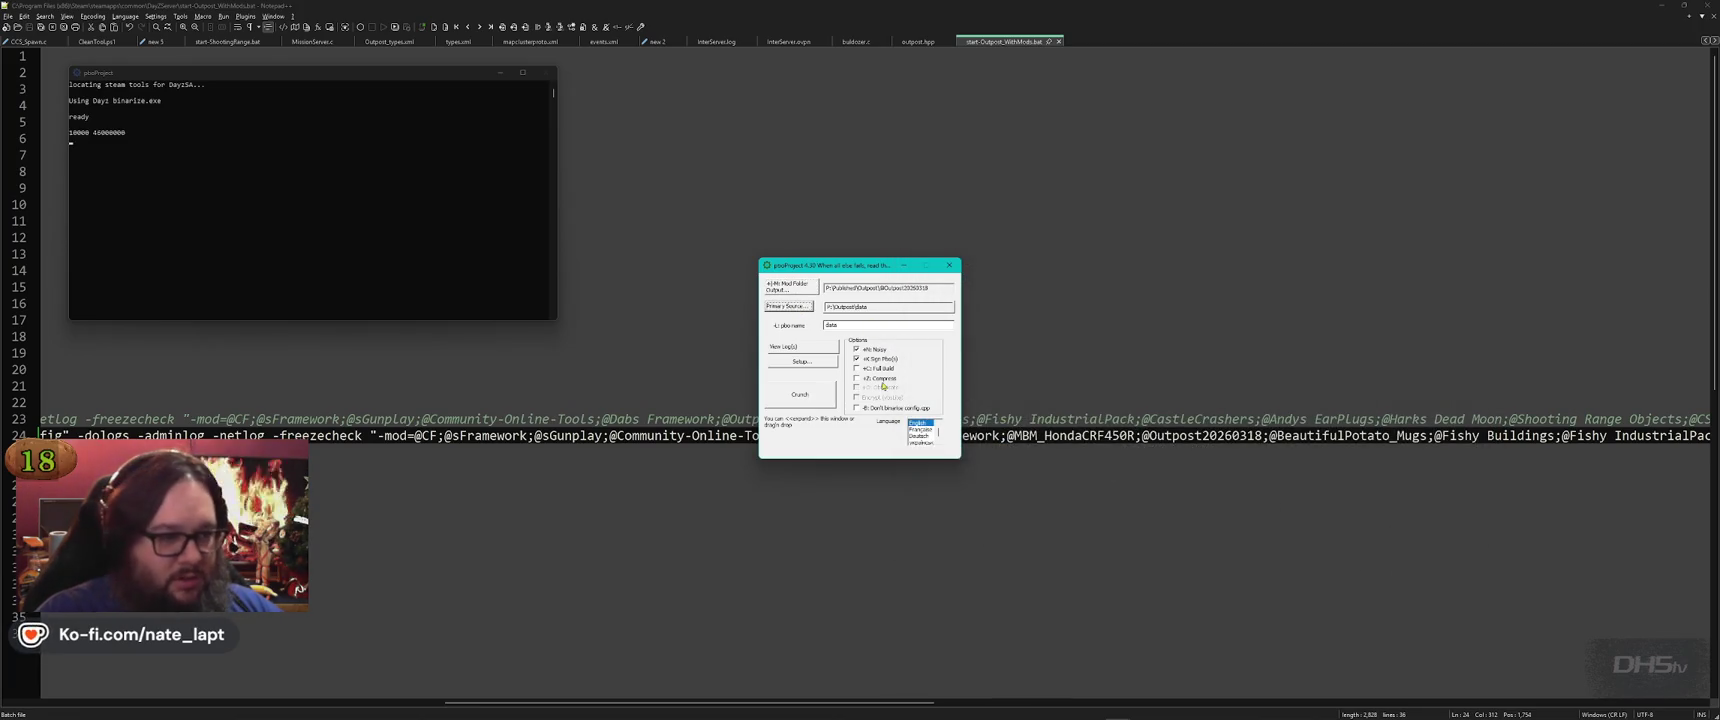
pyautogui.click(801, 400)
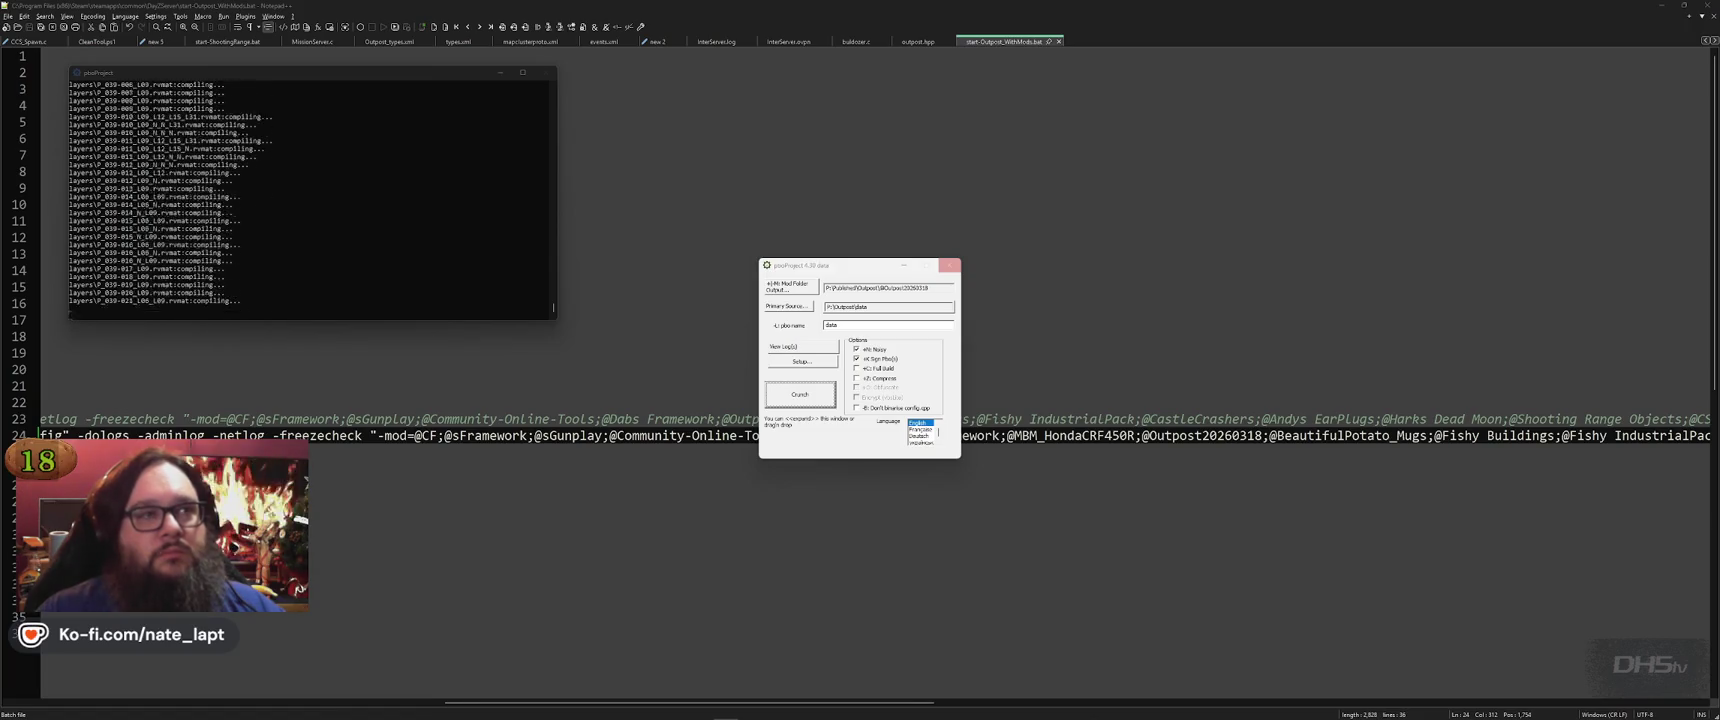
pyautogui.hotkey('alt', 'Tab')
pyautogui.hotkey('ctrl', 'Tab')
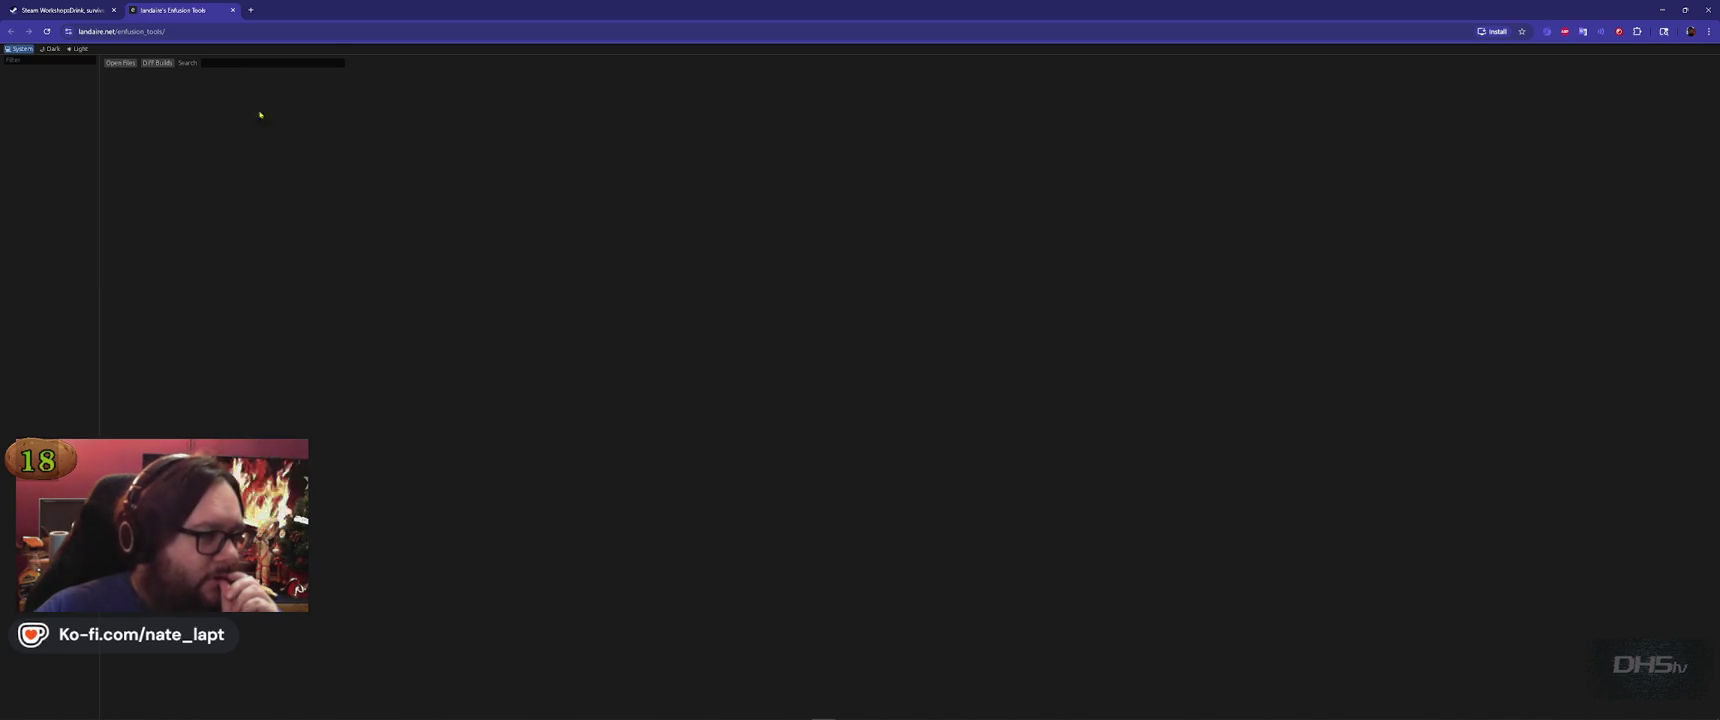
# Set P:\Outpost\world as pboProject's primary source, named world, and start the Crunch build.
pyautogui.click(75, 10)
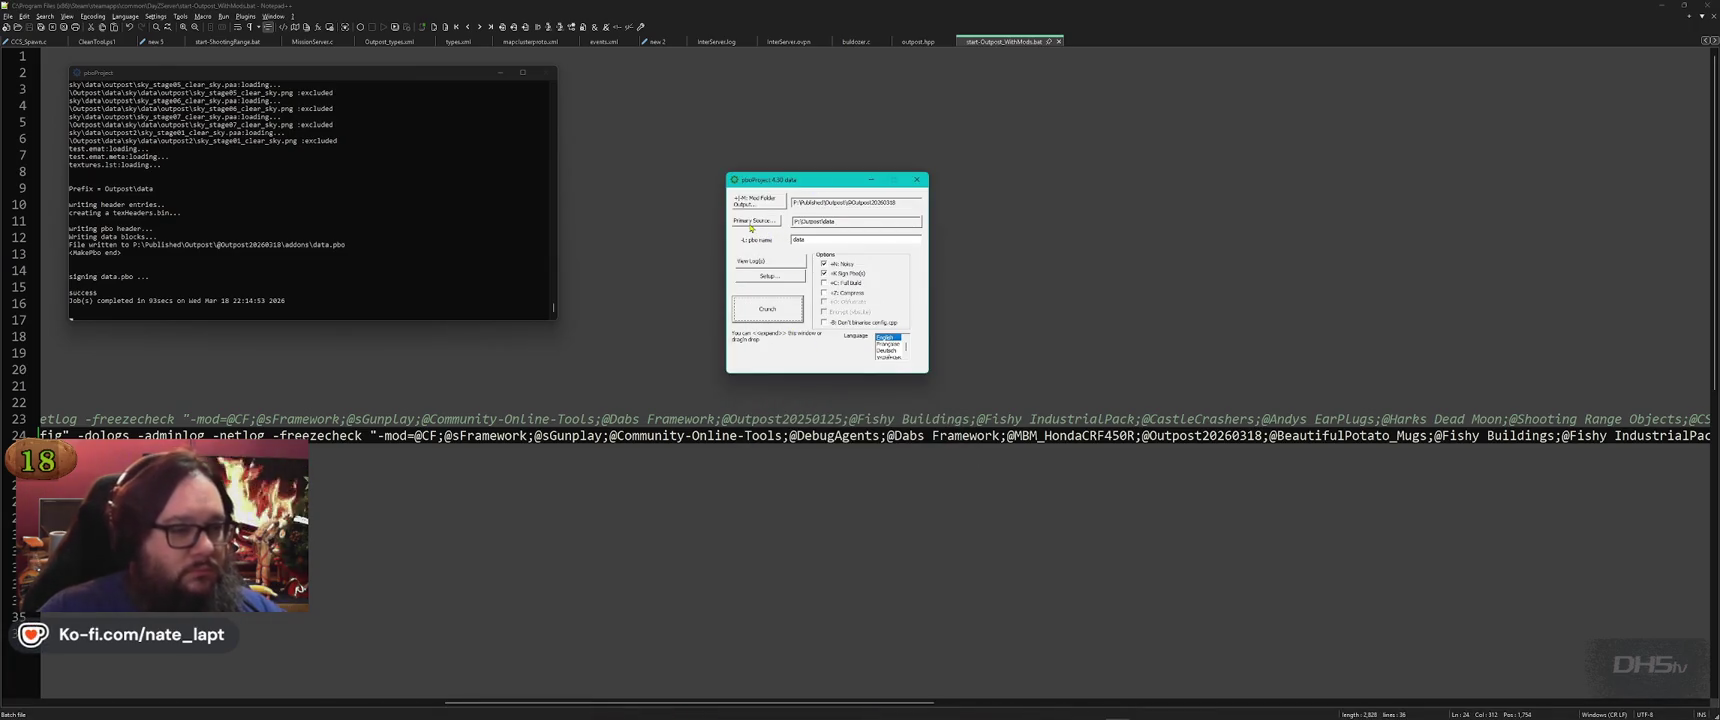
pyautogui.click(751, 224)
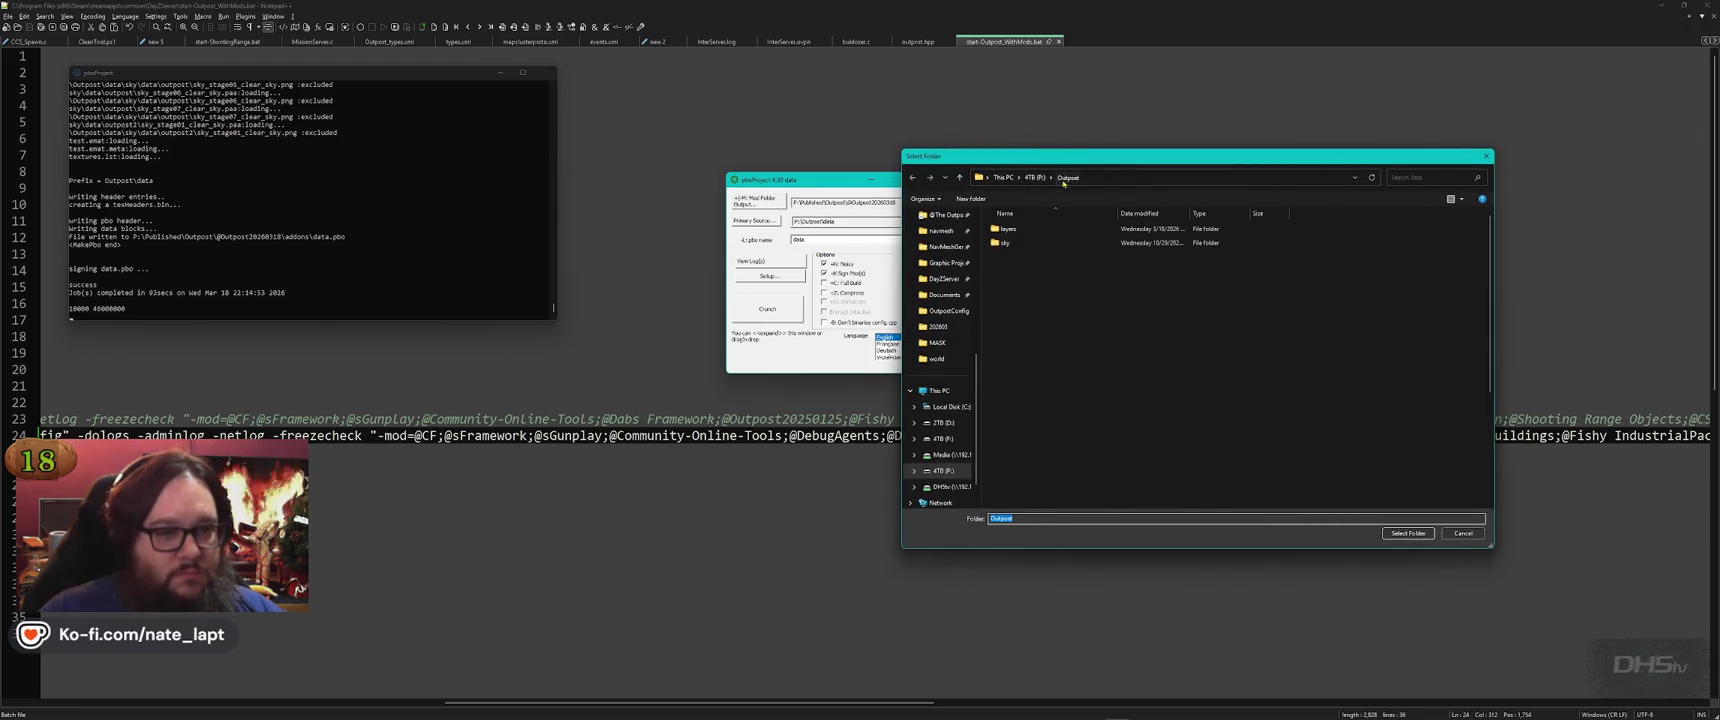
pyautogui.click(1057, 505)
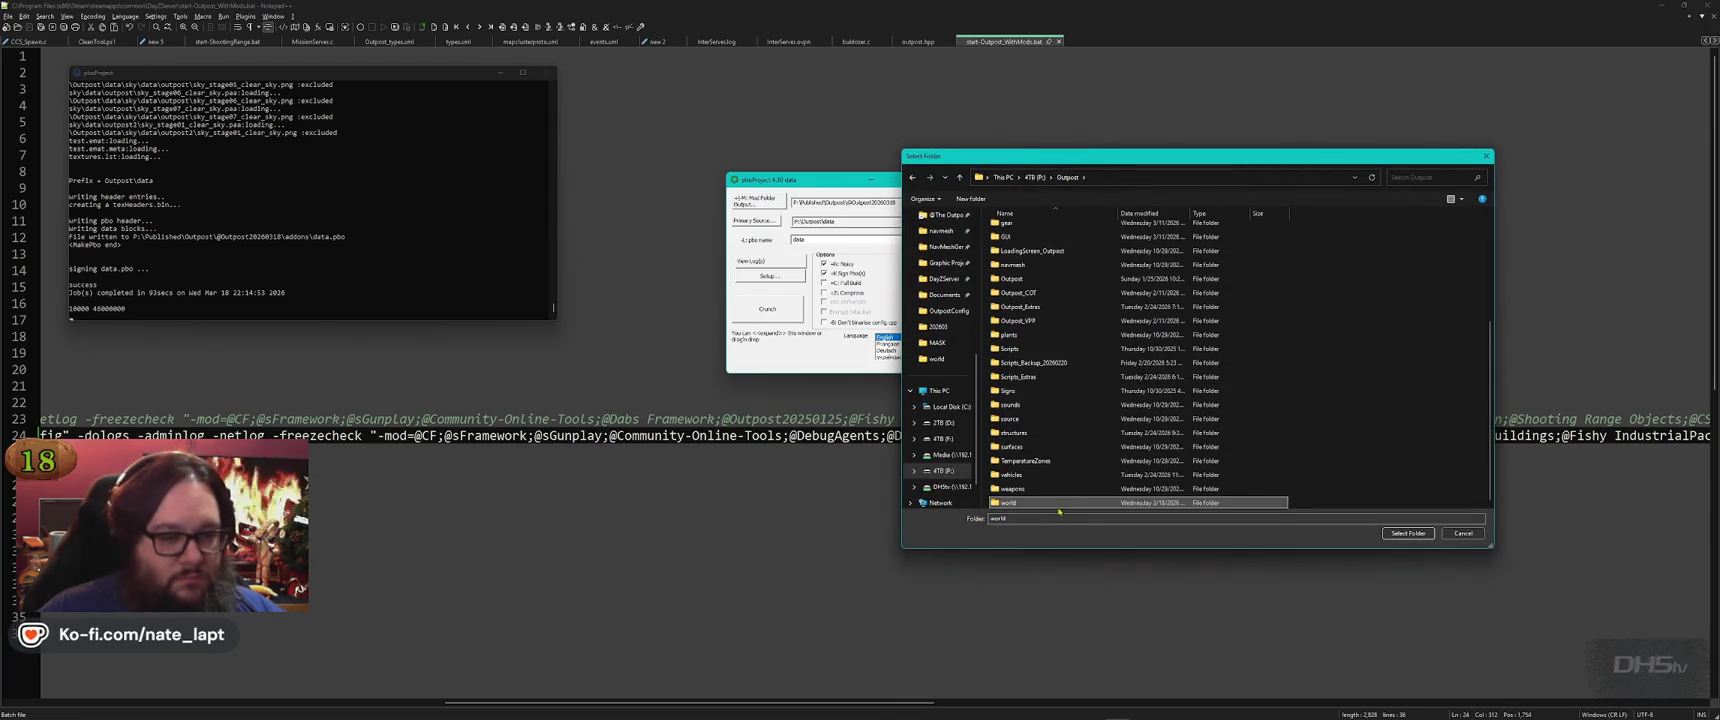
pyautogui.click(1405, 533)
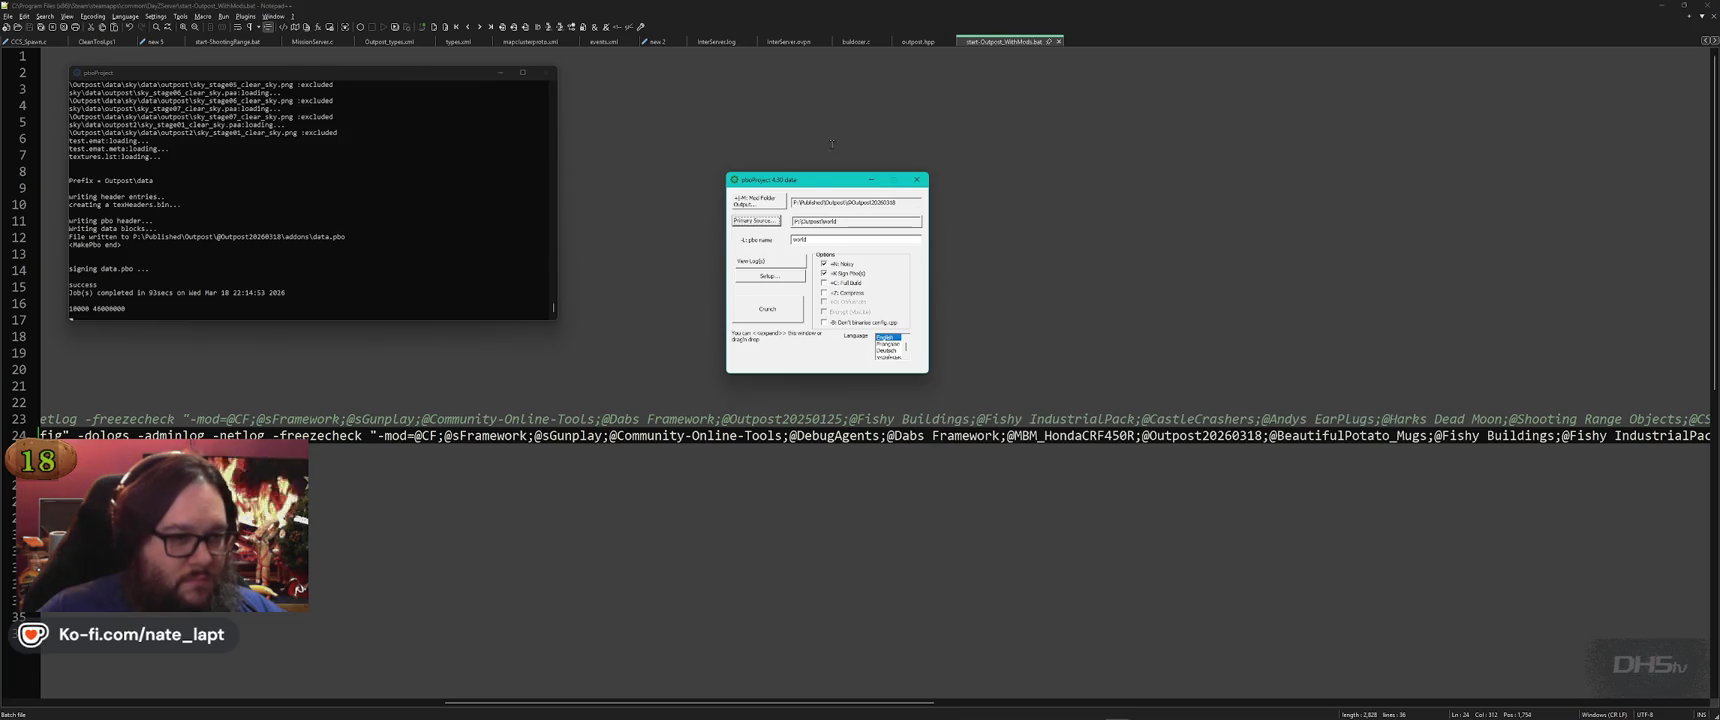
pyautogui.click(765, 320)
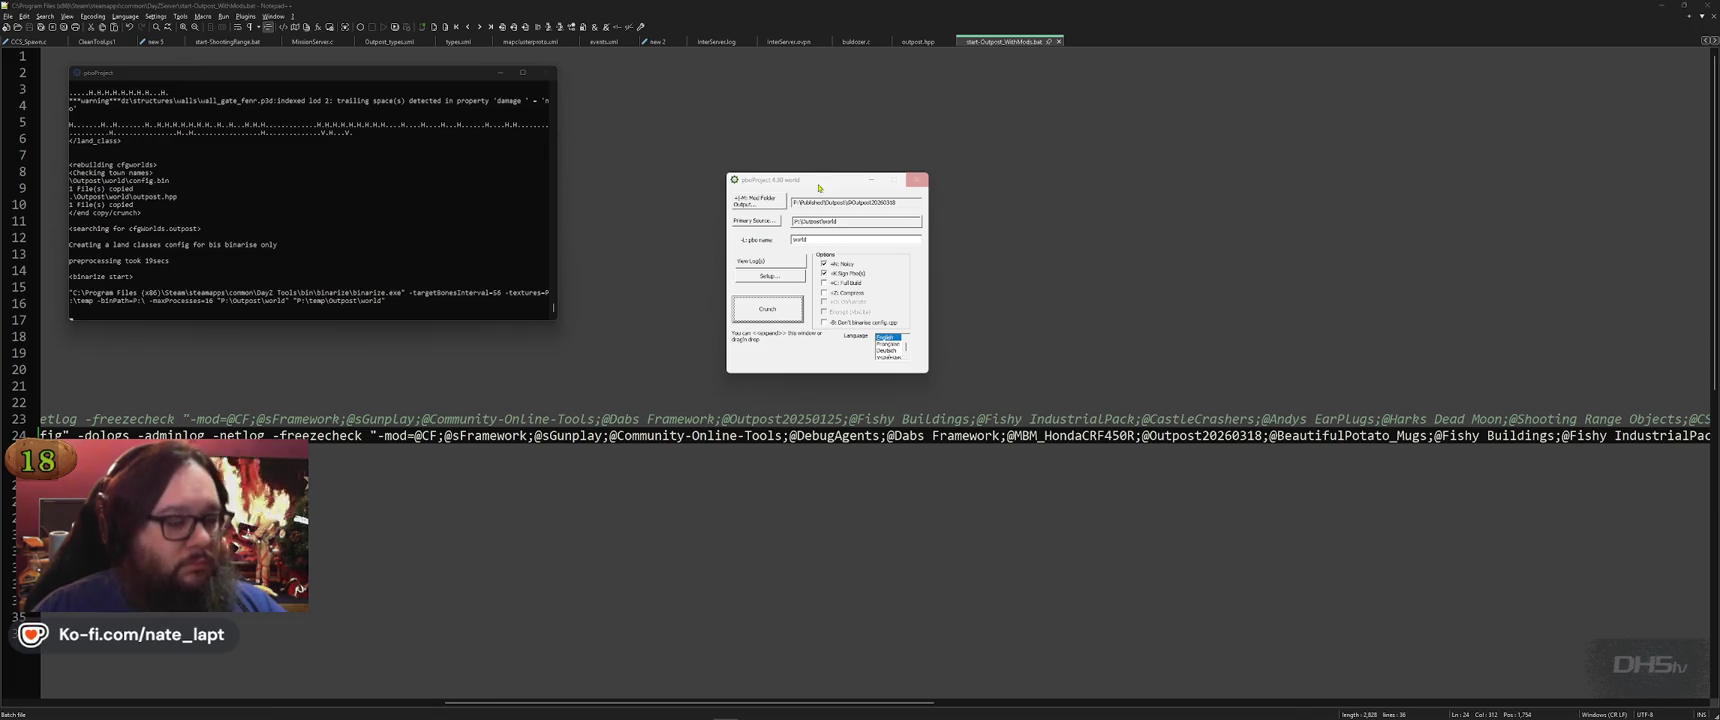
pyautogui.moveTo(628, 710)
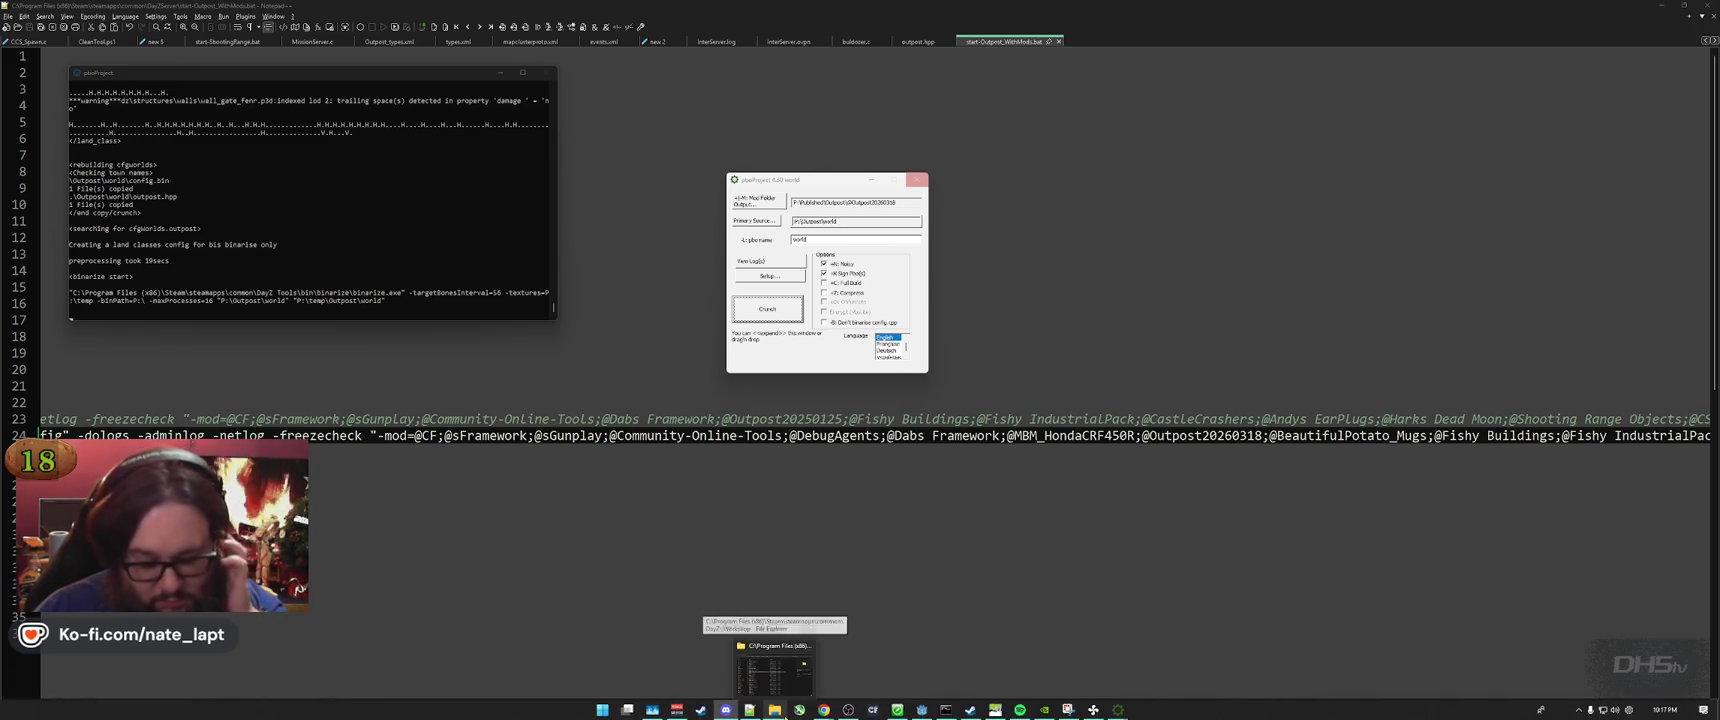
pyautogui.moveTo(824, 711)
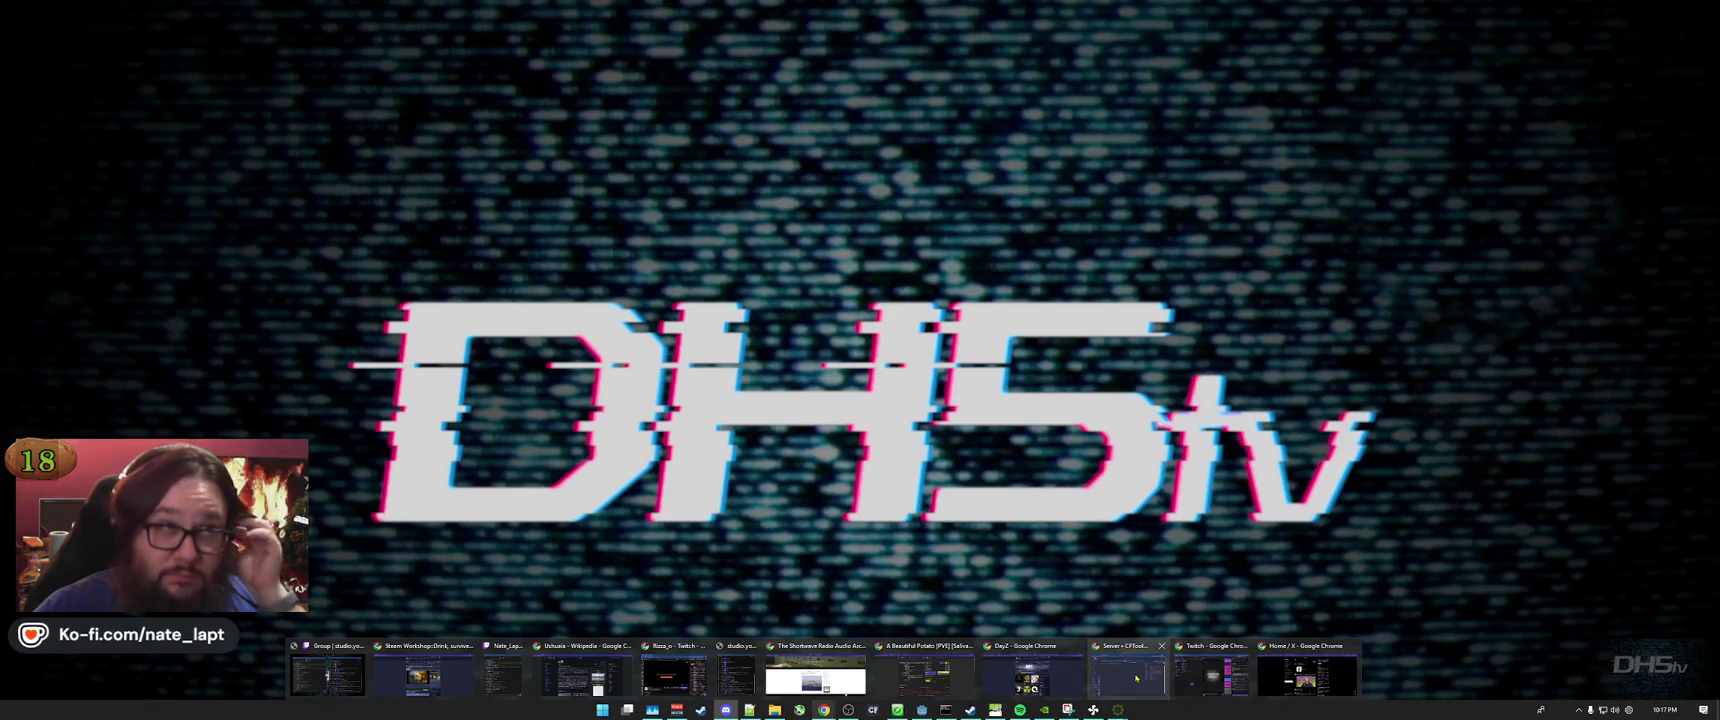
pyautogui.click(1136, 678)
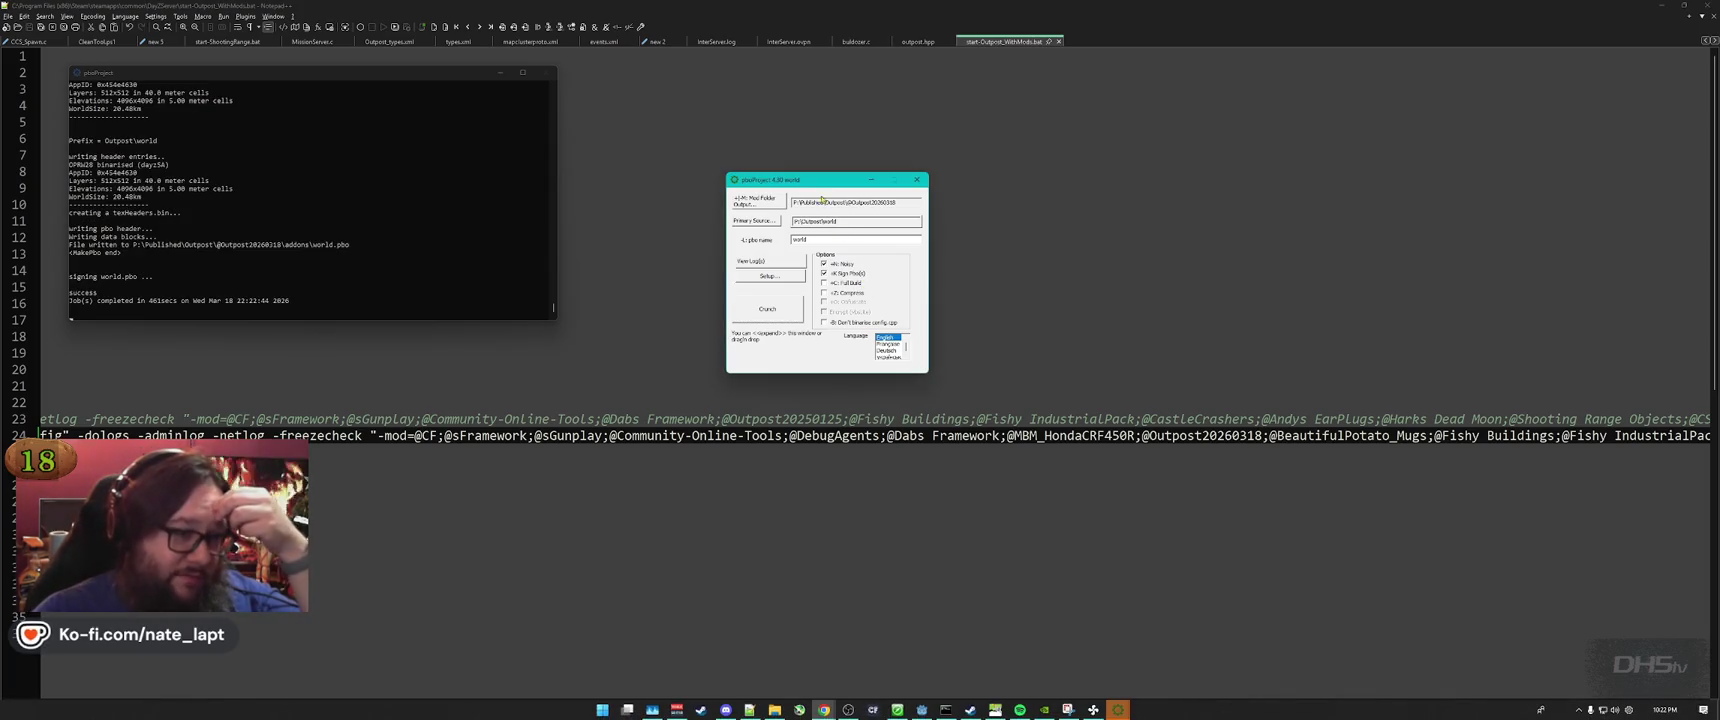
pyautogui.hotkey('alt', 'Tab')
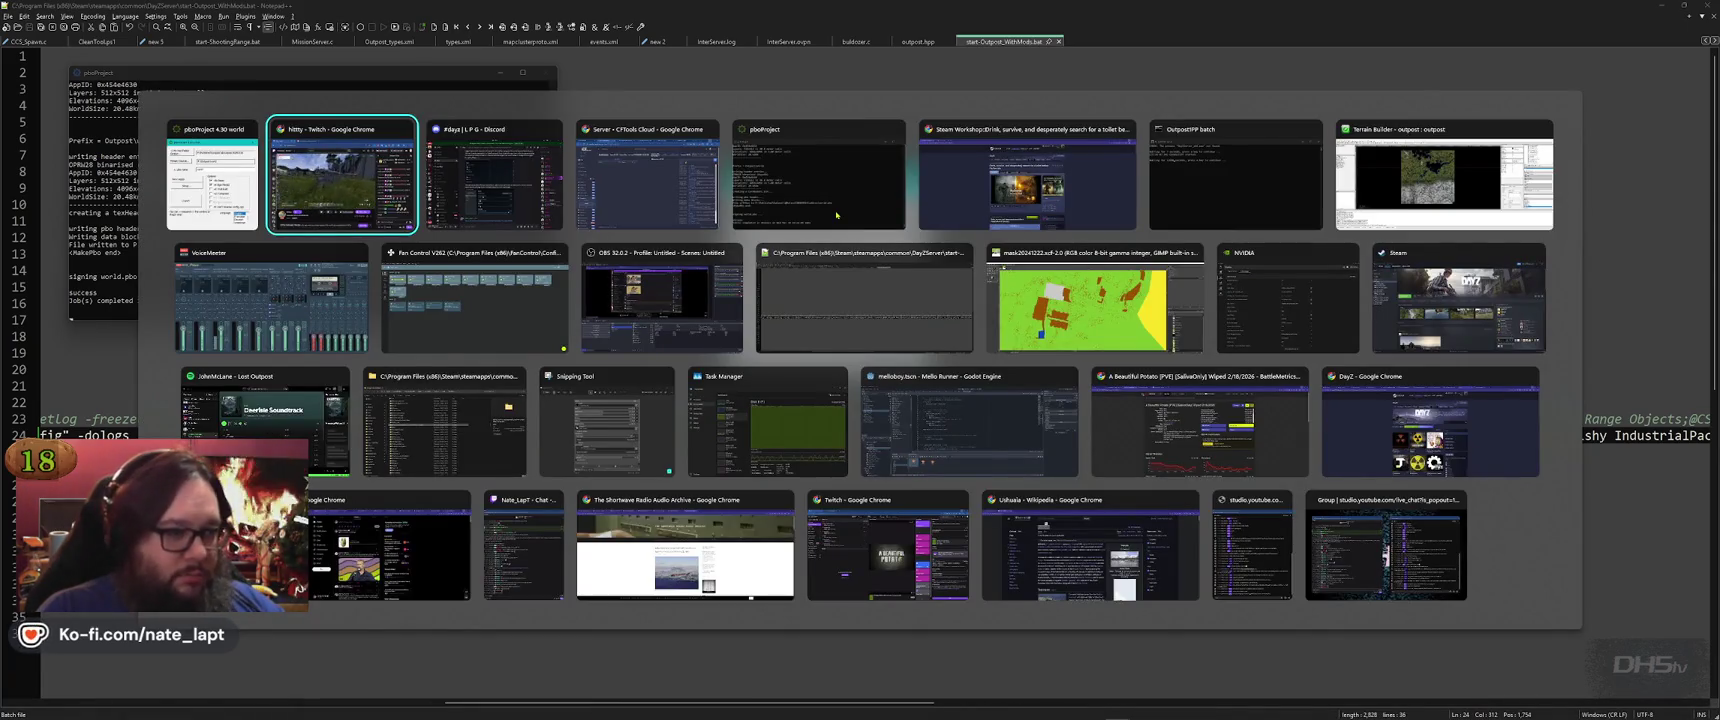
pyautogui.press('Down')
pyautogui.press('Down')
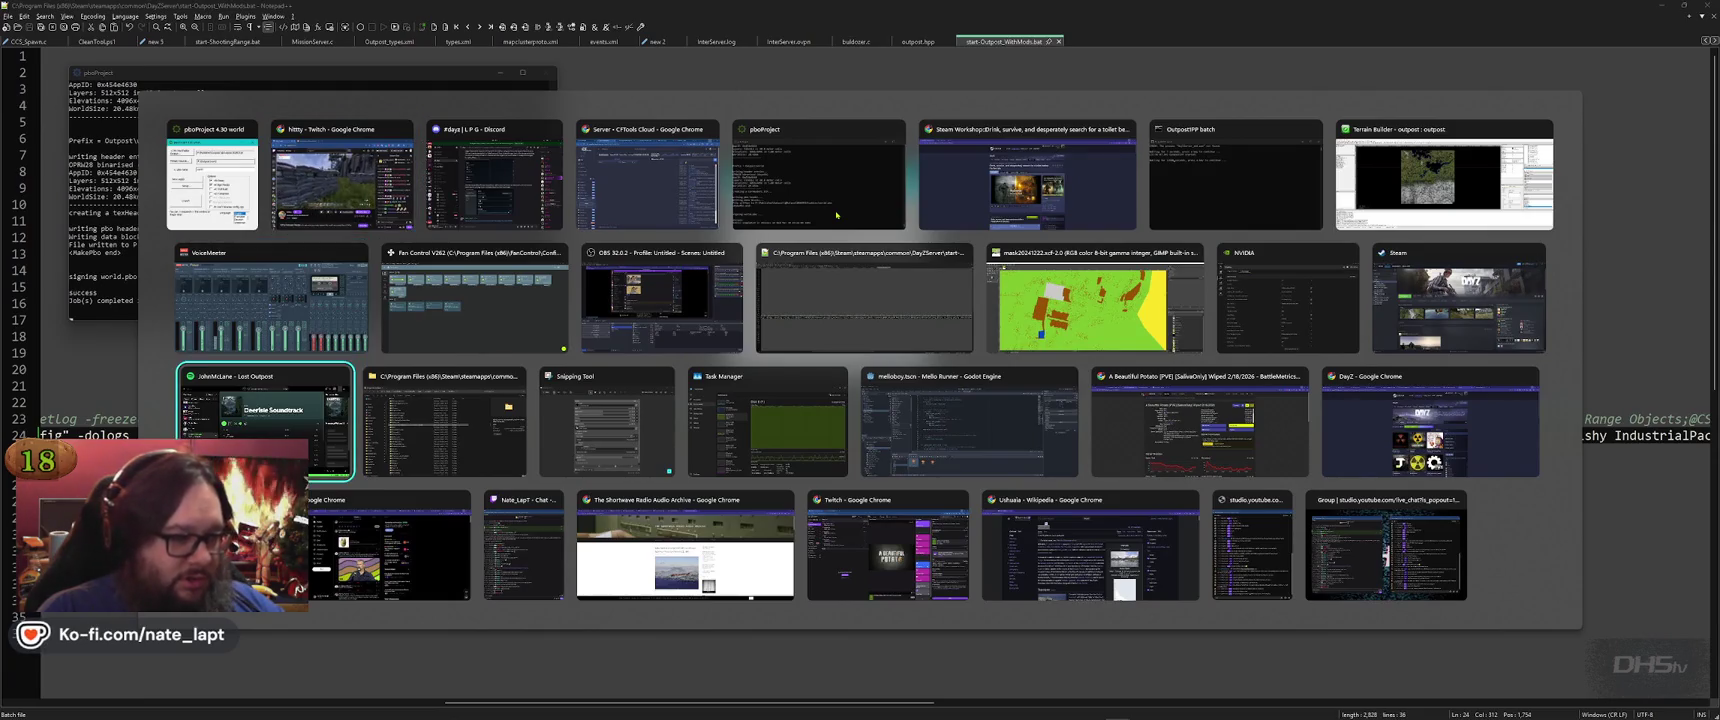
pyautogui.press('Right')
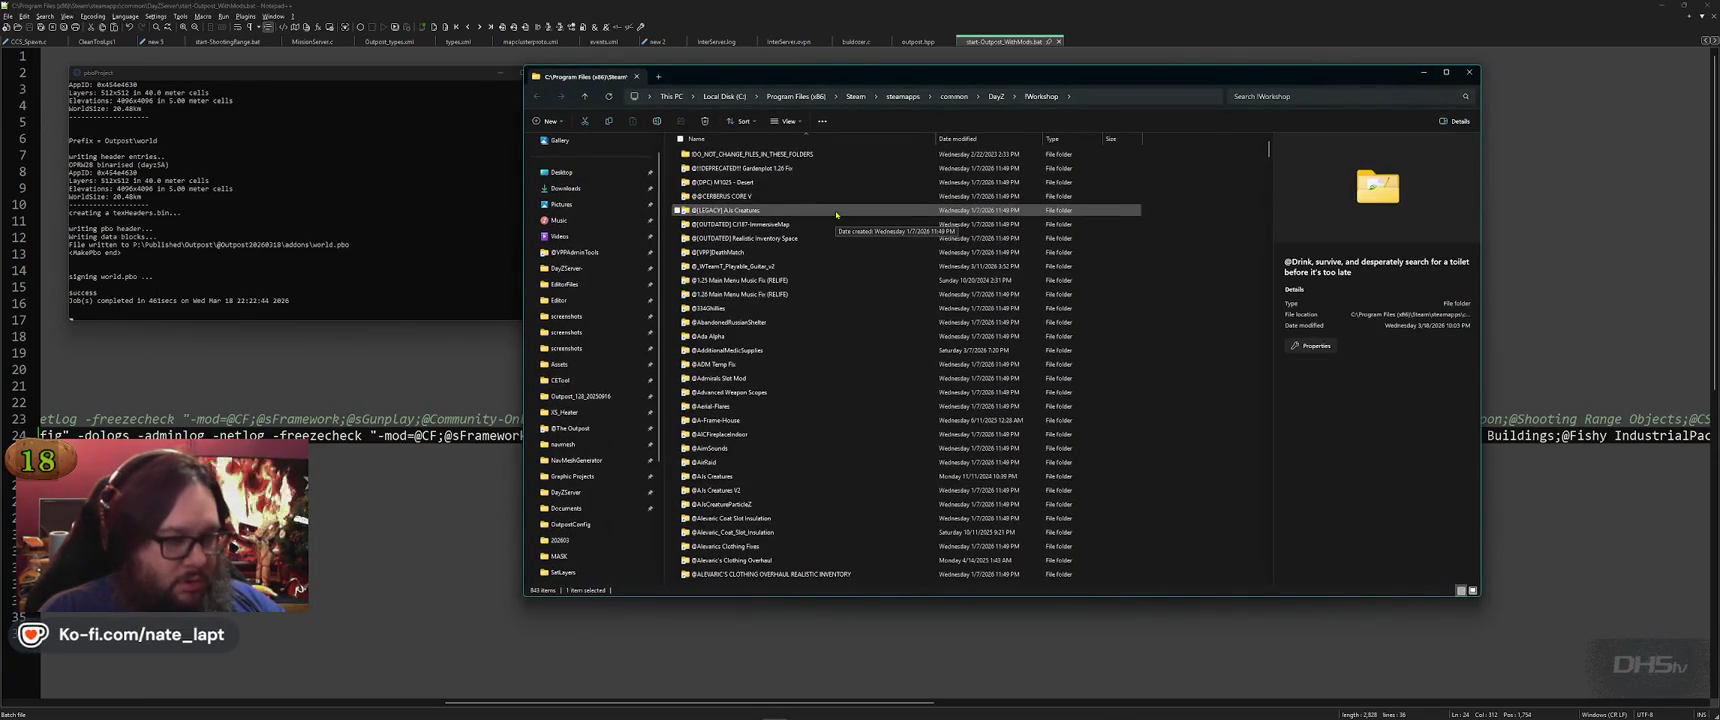
pyautogui.hotkey('alt', 'F4')
pyautogui.hotkey('alt', 'Tab')
pyautogui.press('Down')
pyautogui.press('Down')
pyautogui.press('Down')
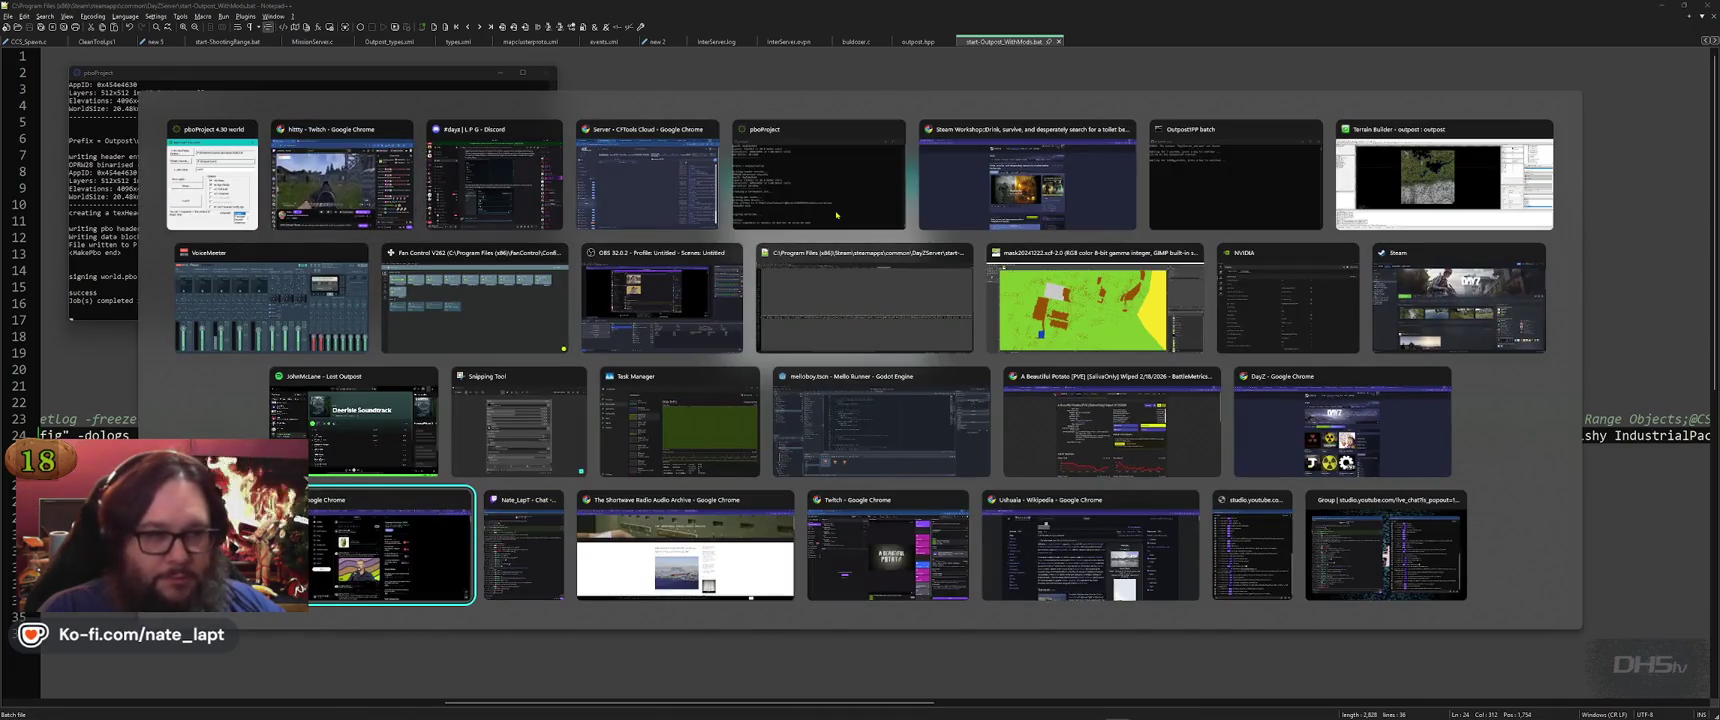
pyautogui.press('Up')
pyautogui.press('Down')
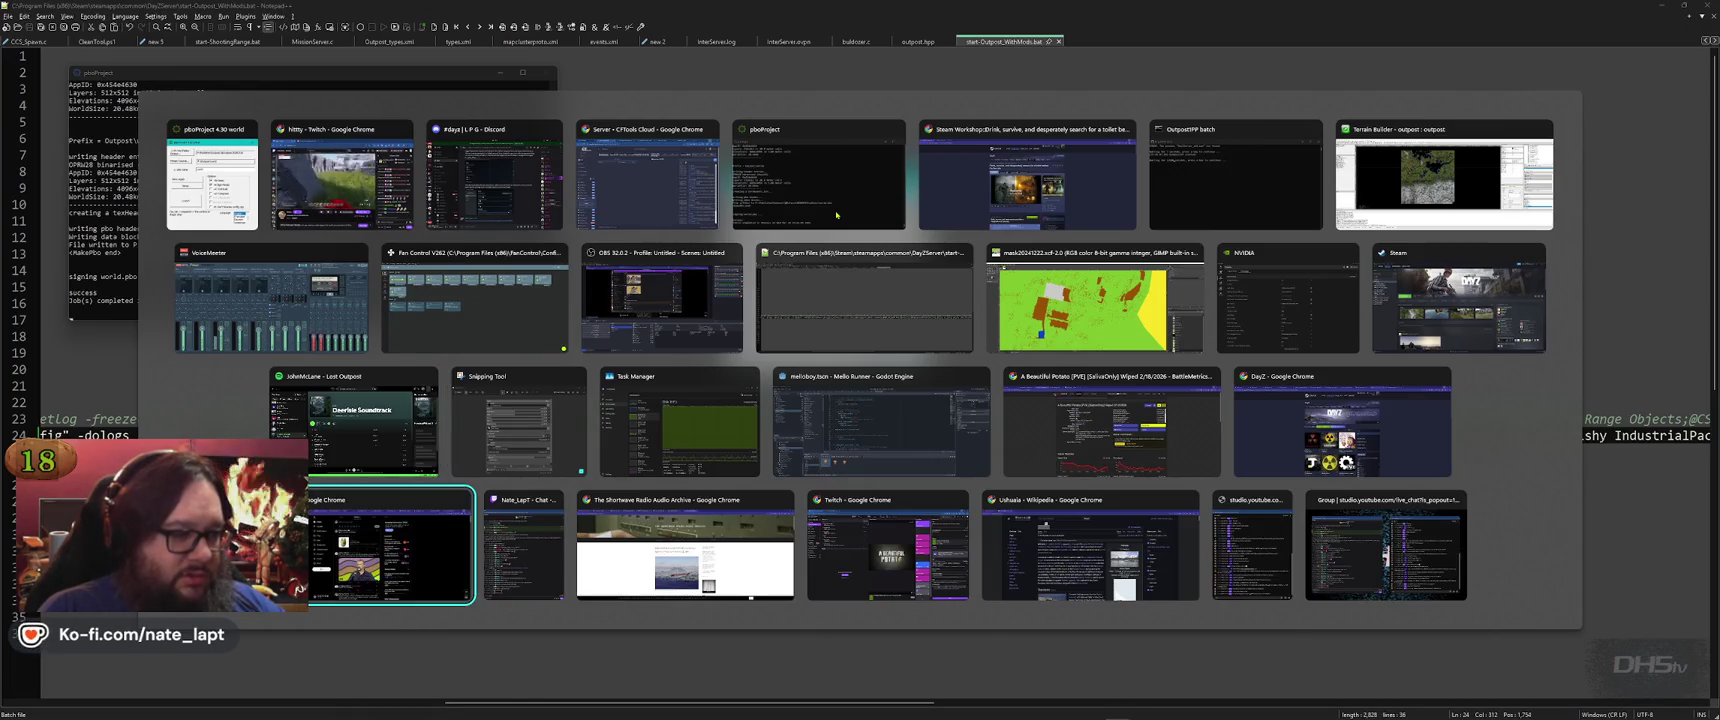
pyautogui.press('Up')
pyautogui.press('Up')
pyautogui.press('Up')
pyautogui.press('Escape')
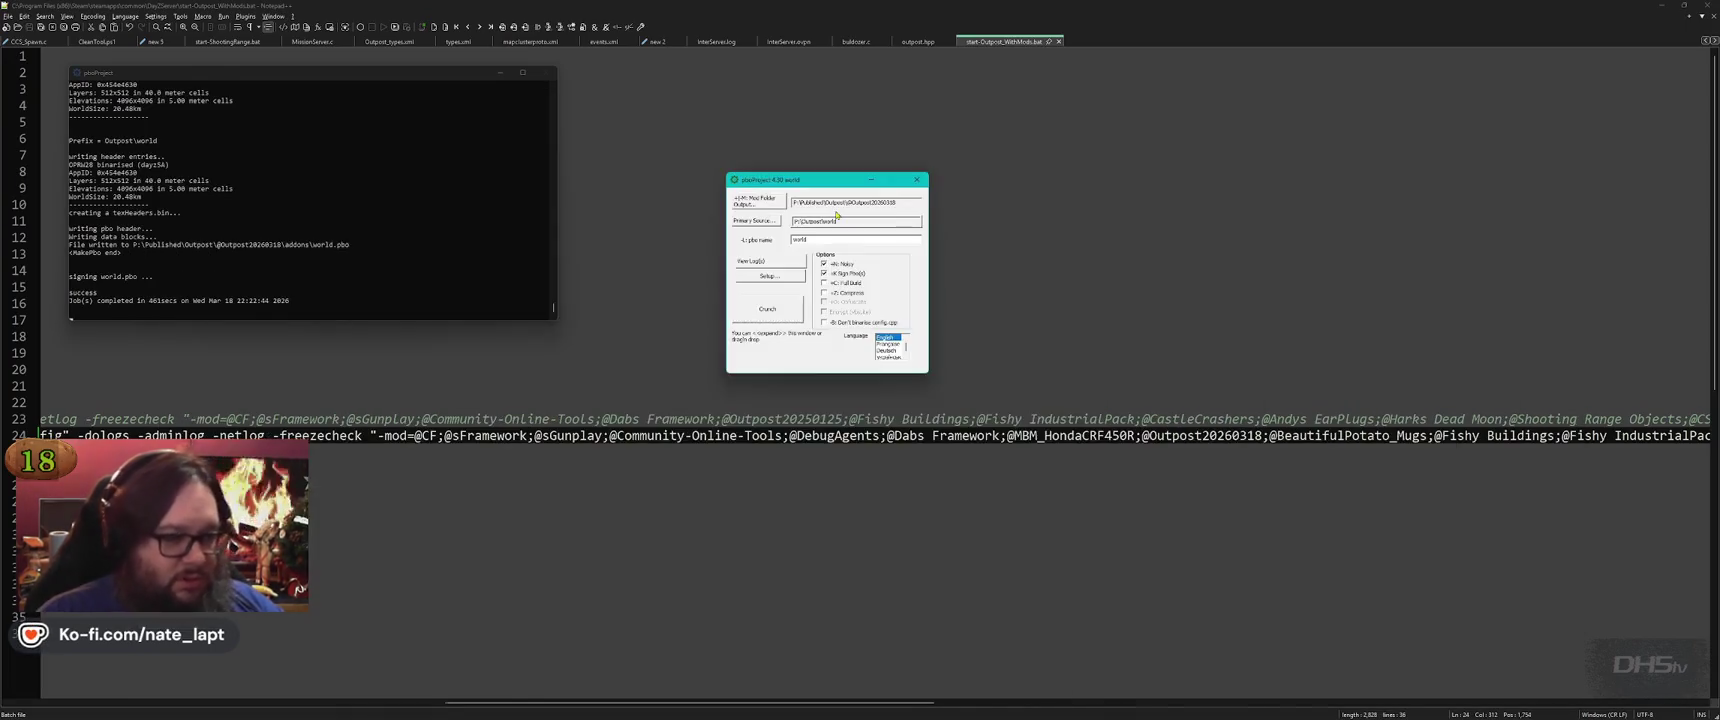
pyautogui.press('super')
pyautogui.click(774, 710)
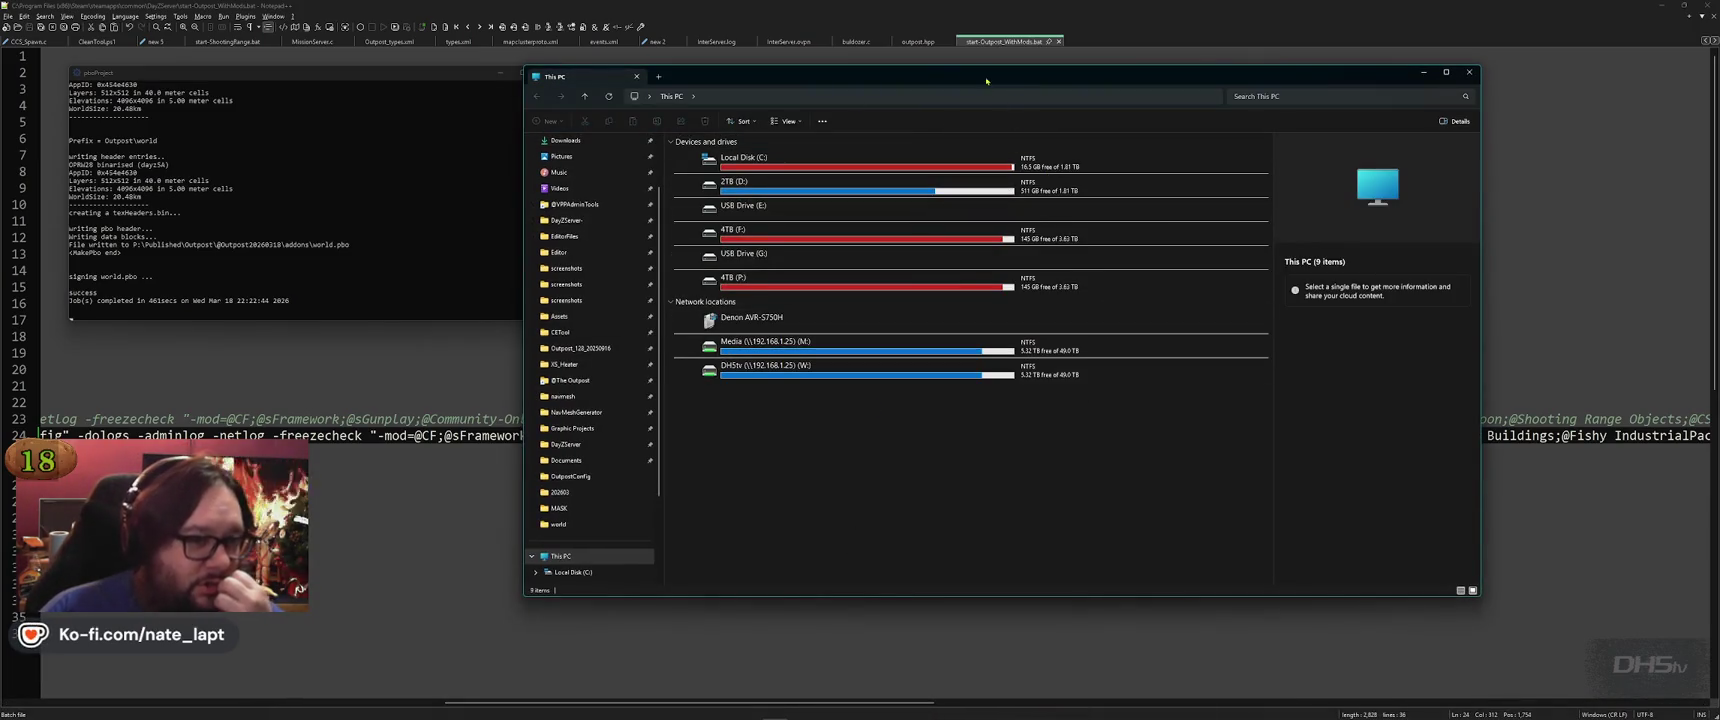
# Navigate File Explorer from OutpostConfig up to the DayZServer folder and scroll to the mod folders.
pyautogui.moveTo(986, 80); pyautogui.dragTo(937, 117)
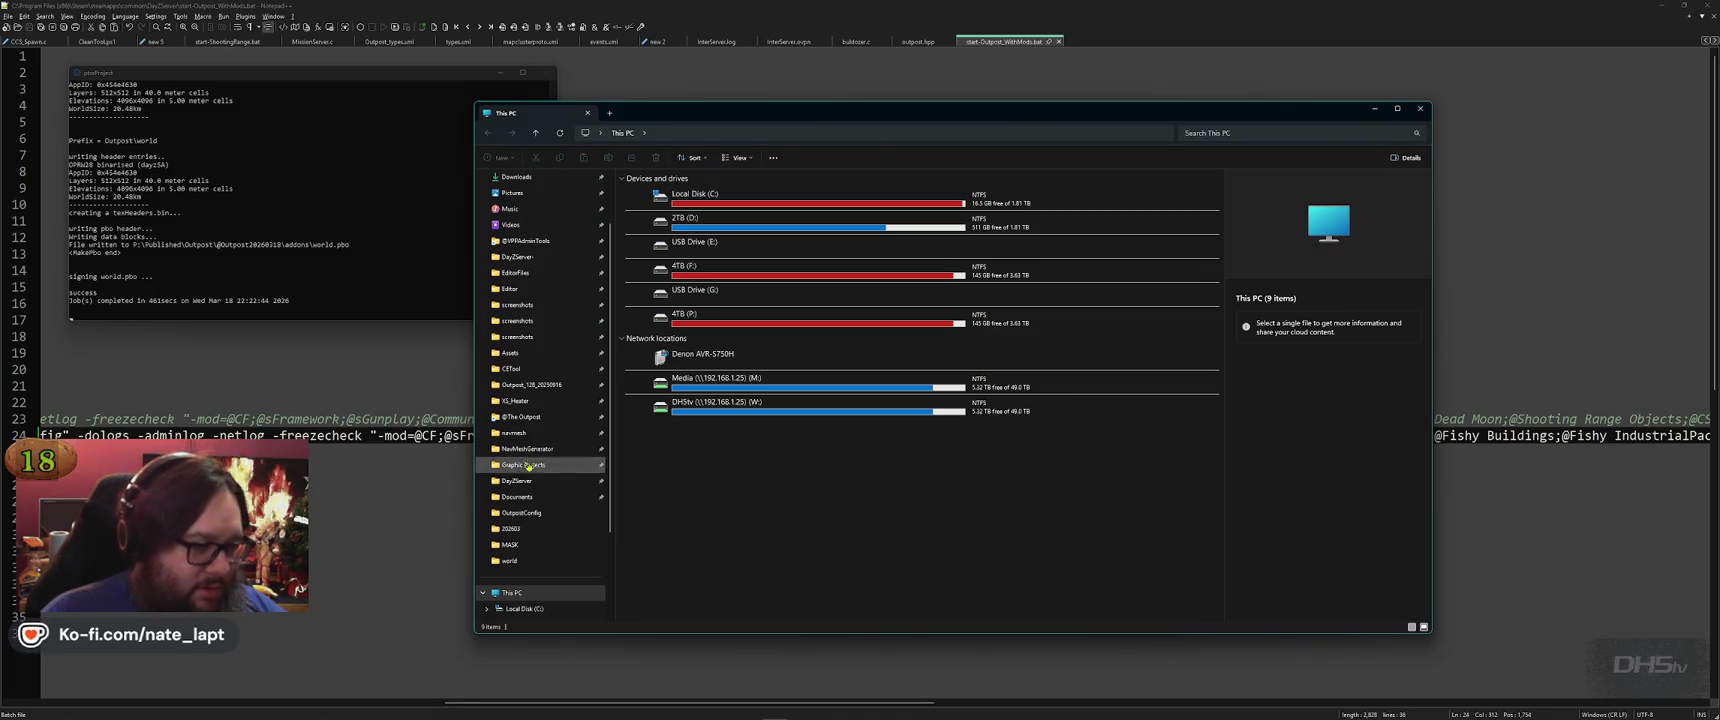
pyautogui.click(525, 513)
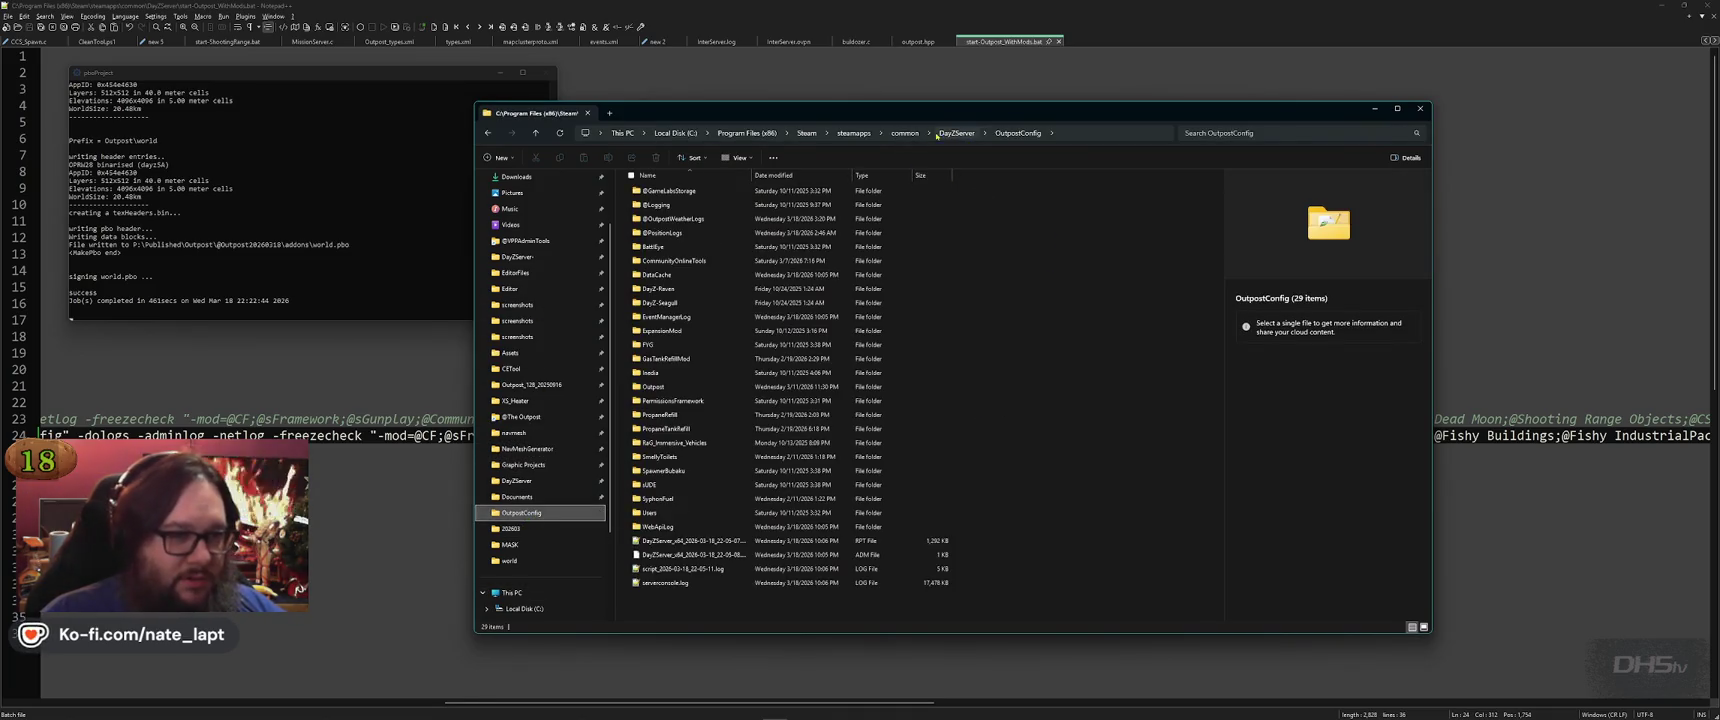
pyautogui.click(940, 133)
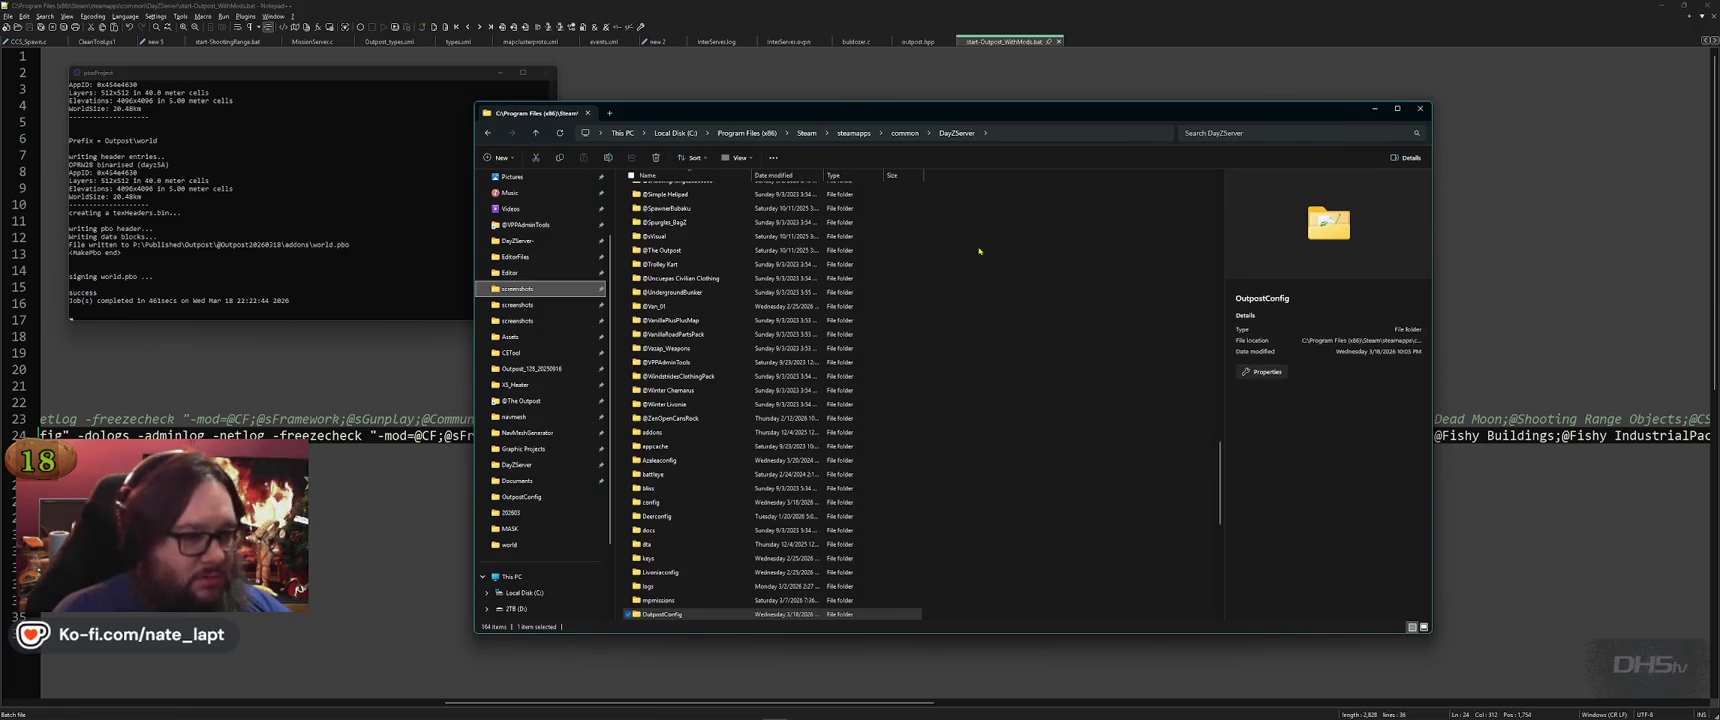
pyautogui.write('start')
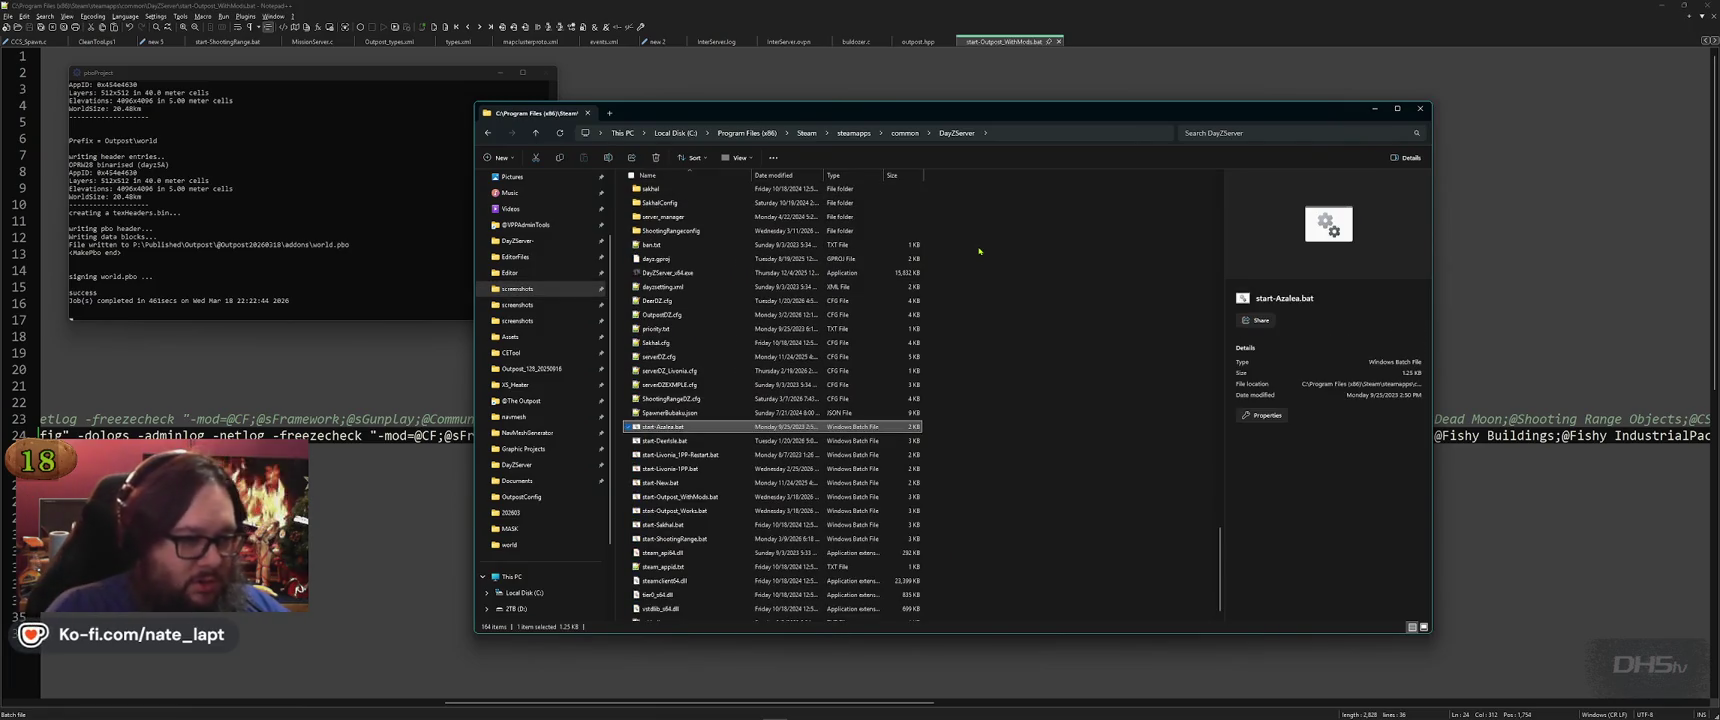
pyautogui.press('Home')
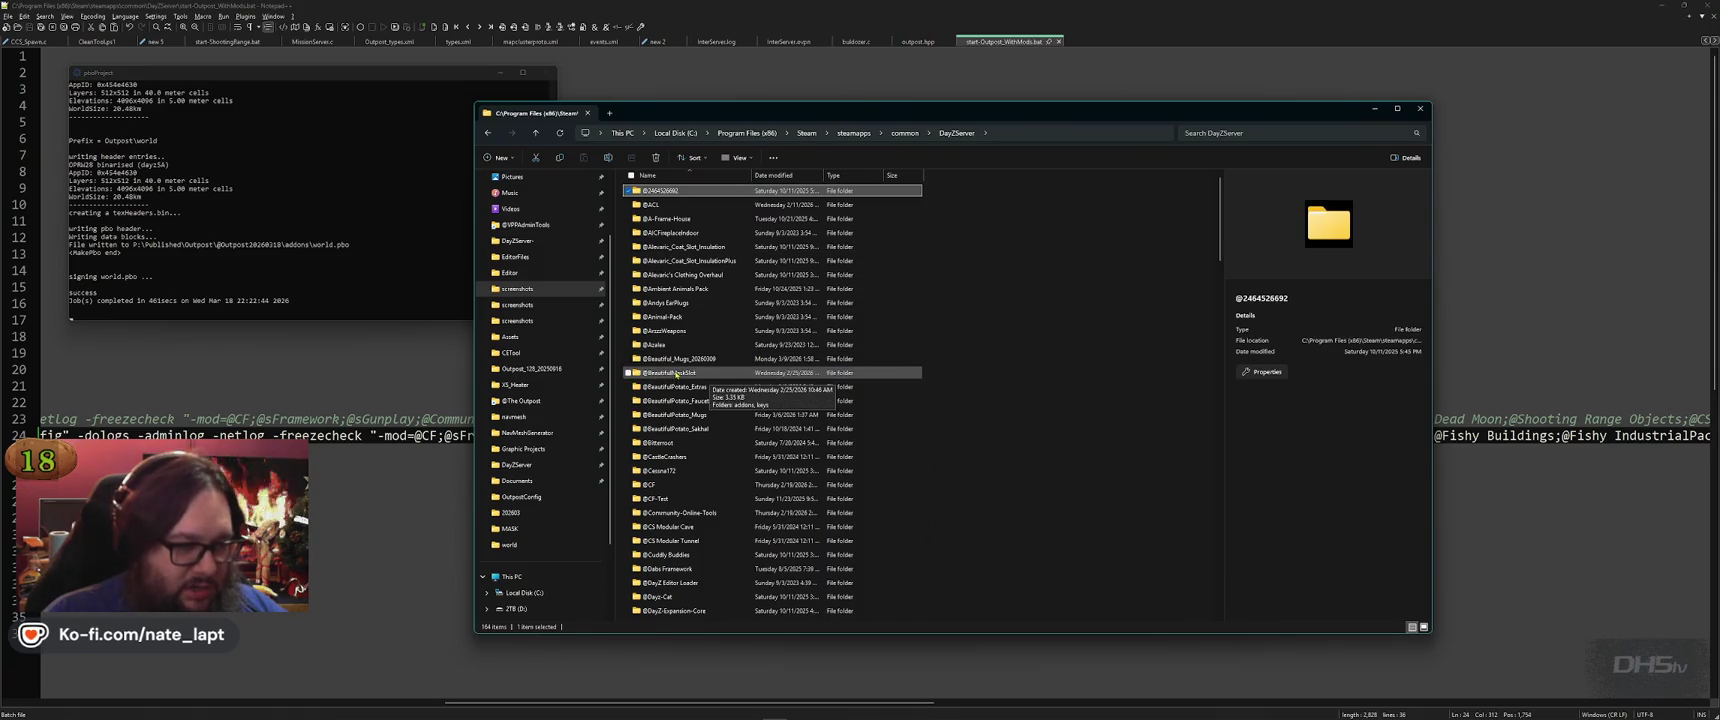
pyautogui.scroll(-6, 720, 440)
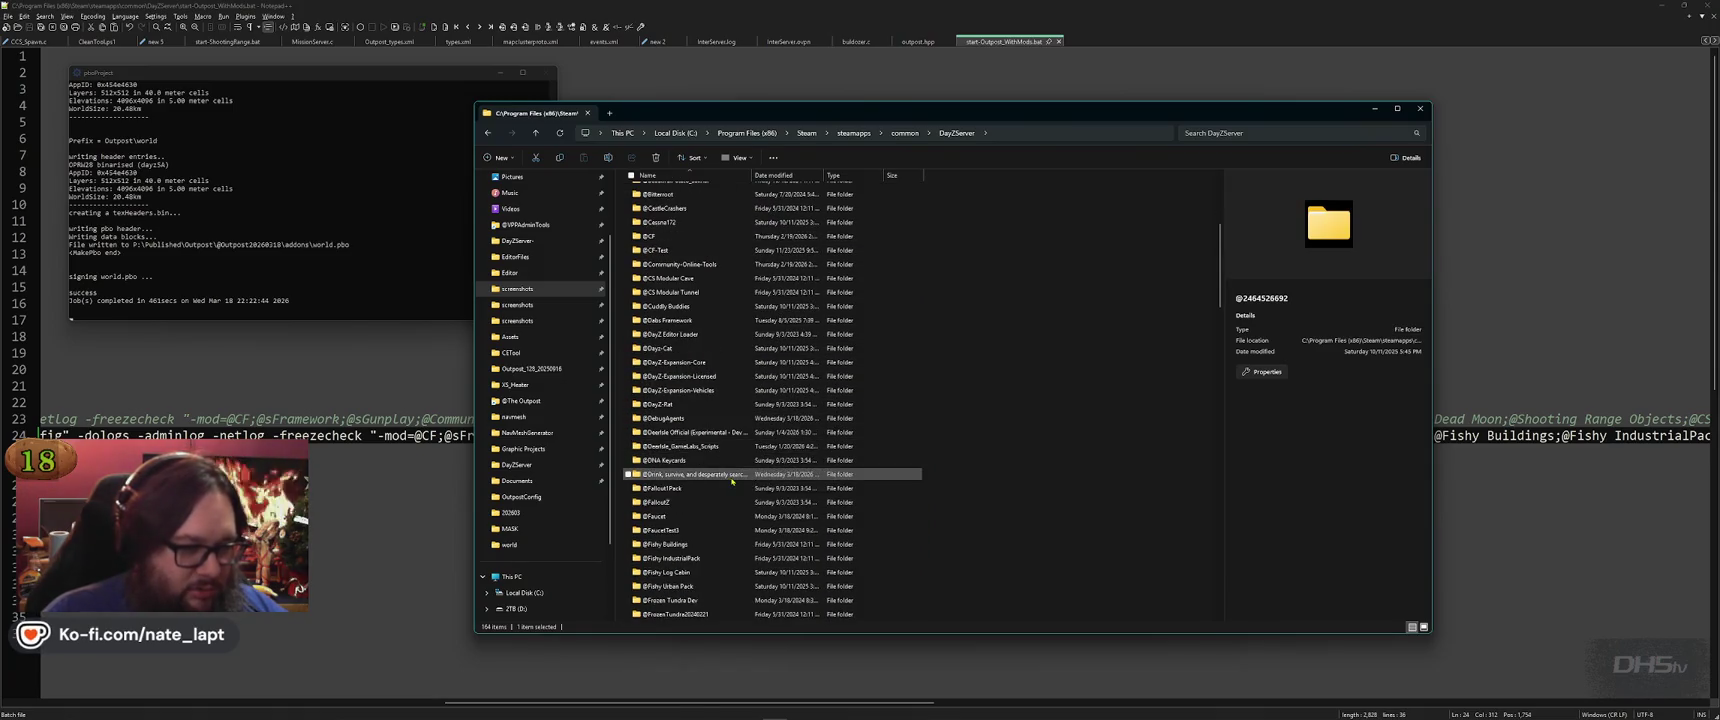
pyautogui.scroll(-15, 731, 470)
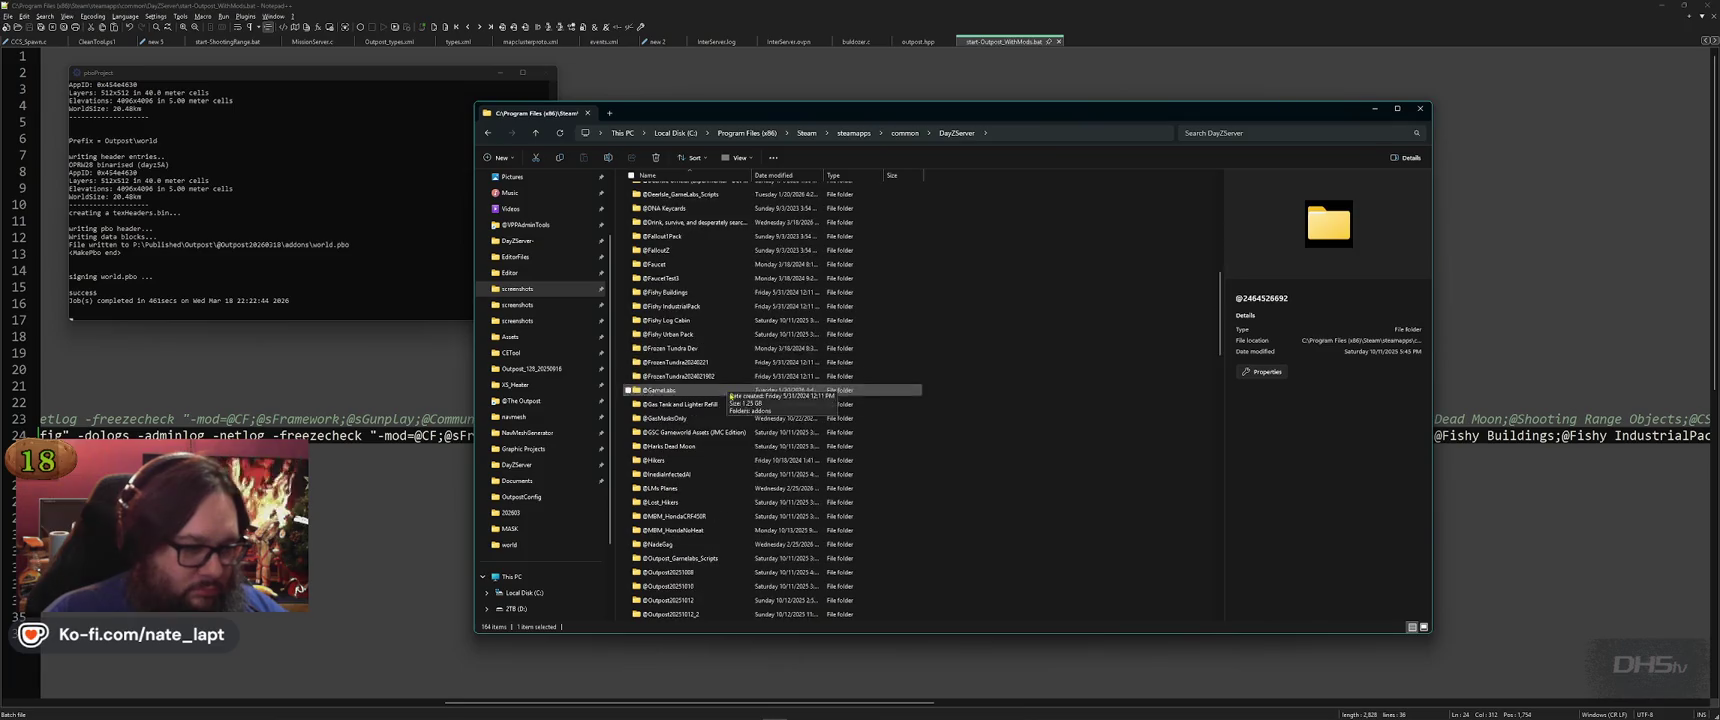
pyautogui.doubleClick(693, 475)
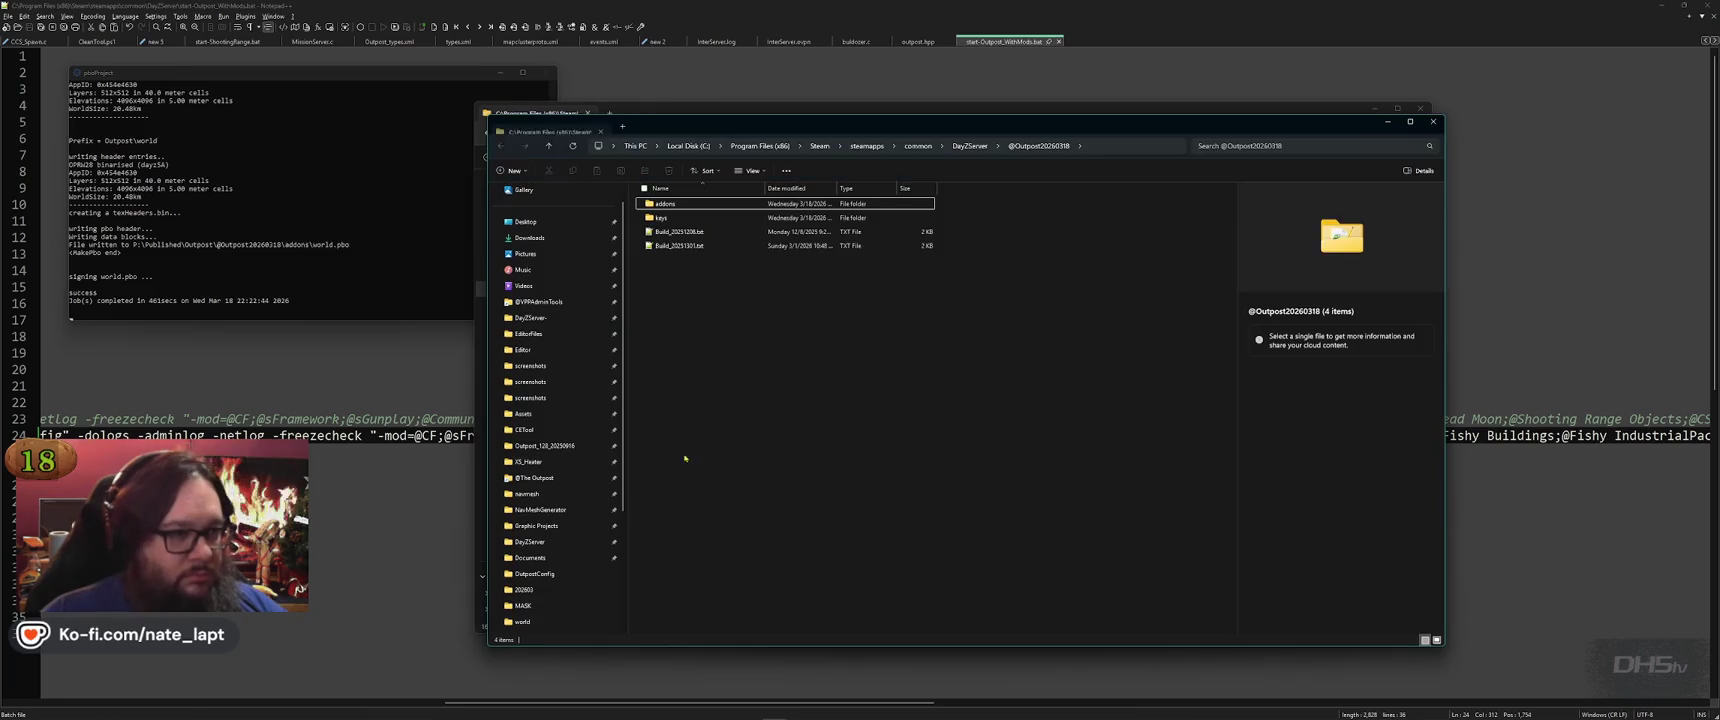
pyautogui.doubleClick(665, 204)
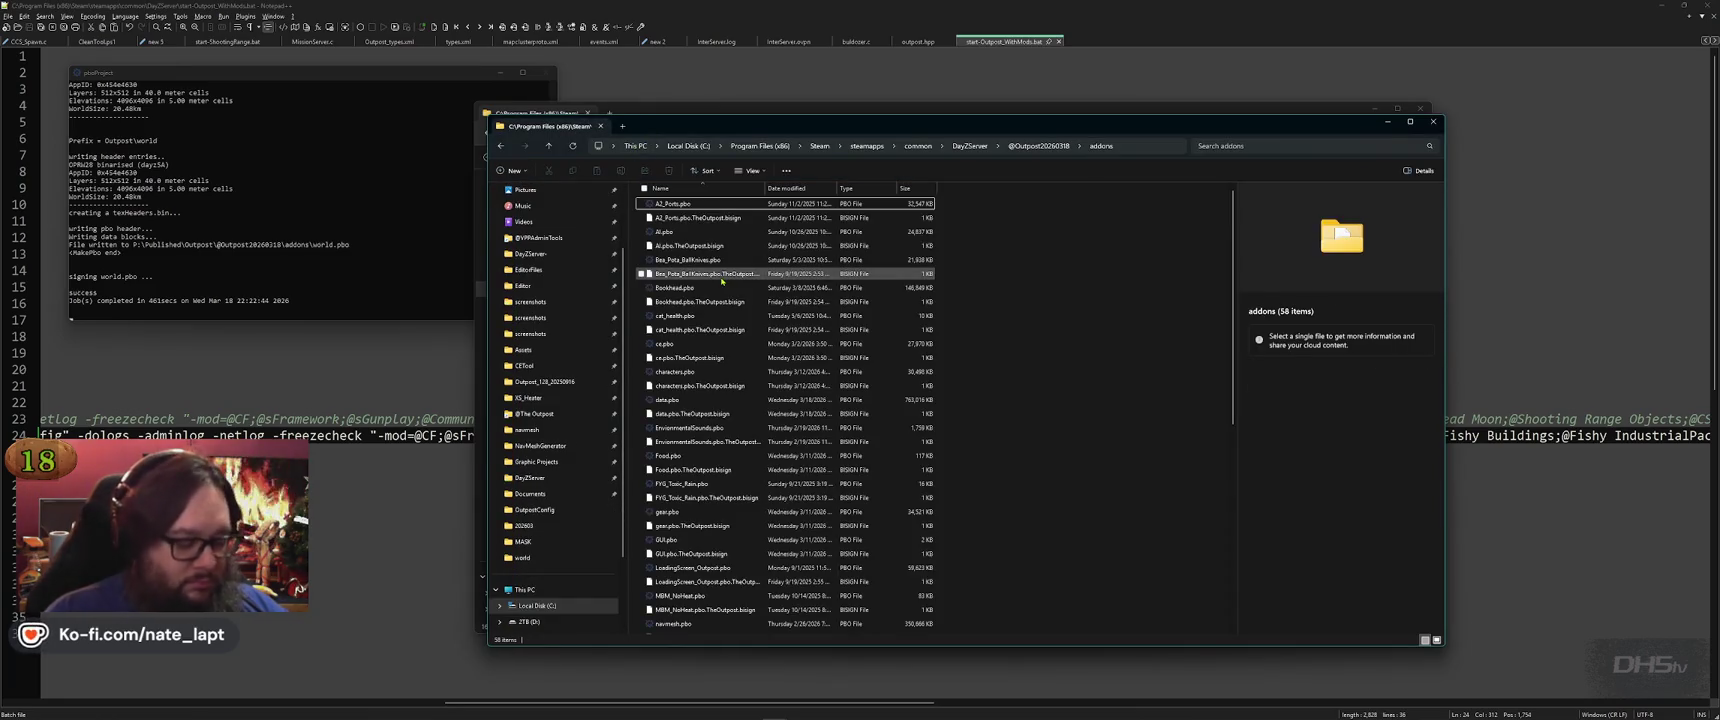
pyautogui.hotkey('ctrl', 't')
pyautogui.press('Down')
pyautogui.press('Down')
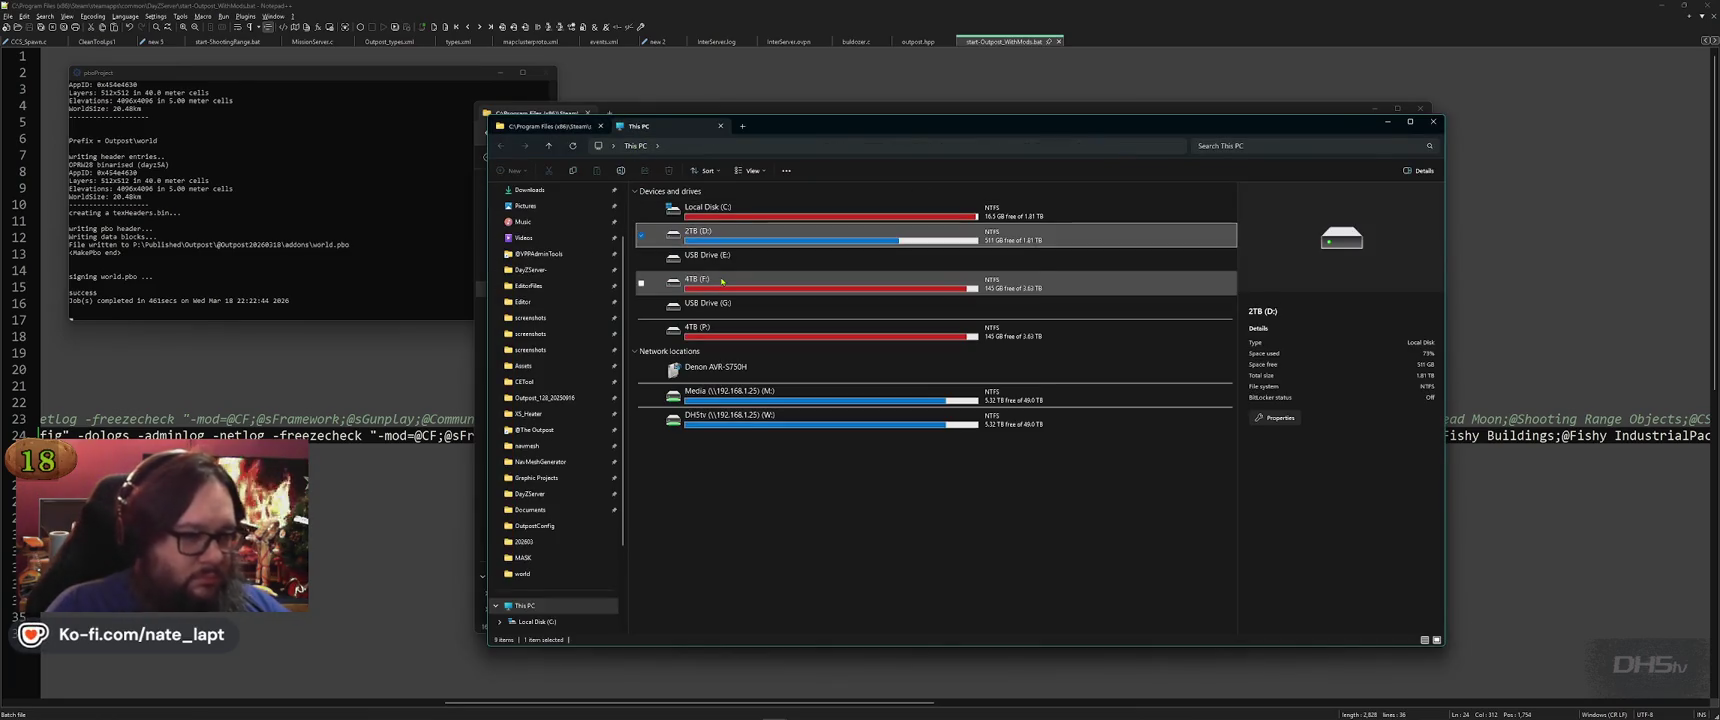
pyautogui.press('Down')
pyautogui.press('Down')
pyautogui.press('Down')
pyautogui.press('Return')
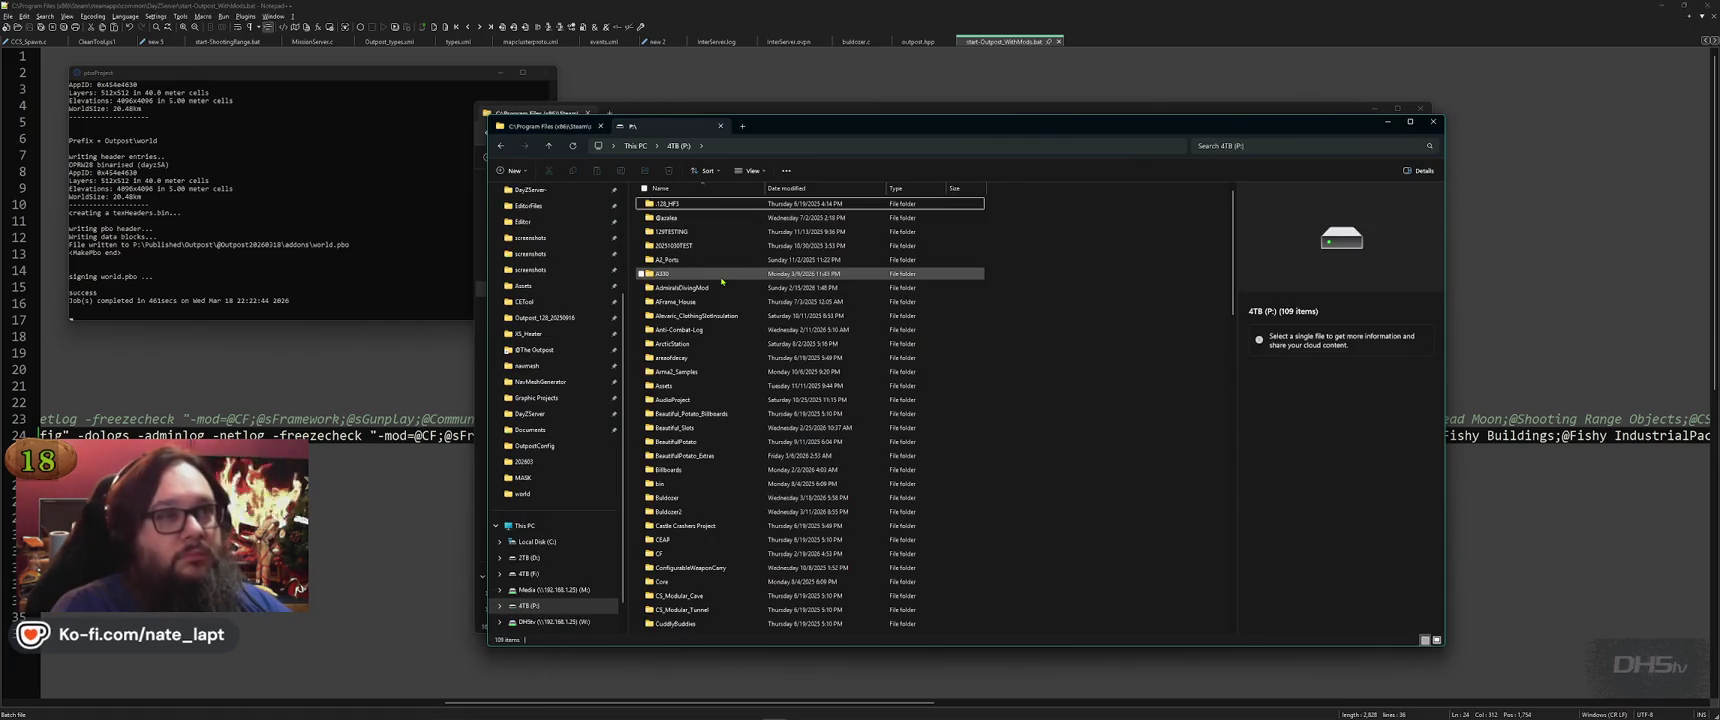
pyautogui.write('outpost')
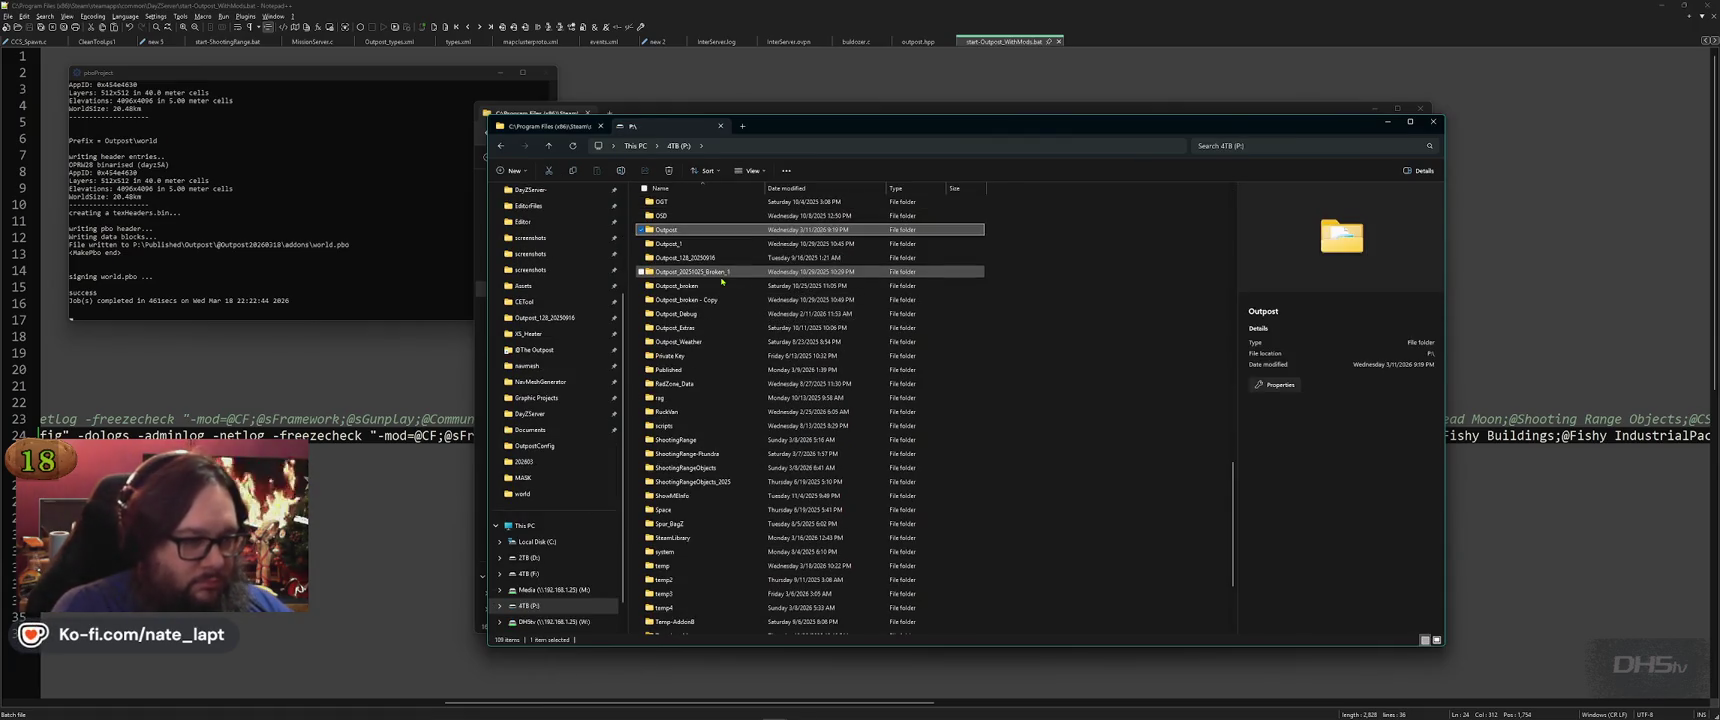
pyautogui.press('Return')
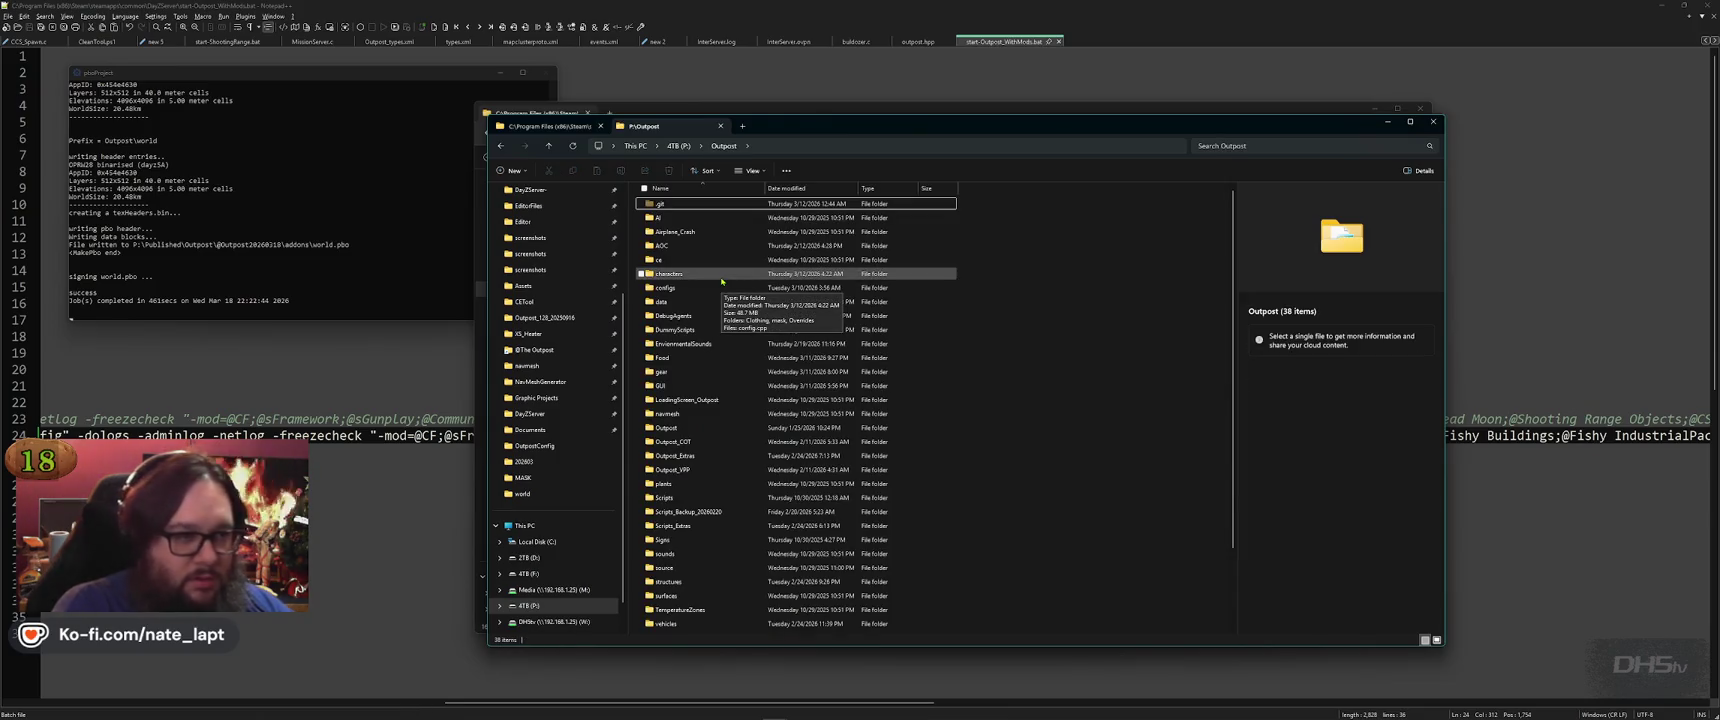
pyautogui.press('BackSpace')
pyautogui.write('published')
pyautogui.press('Return')
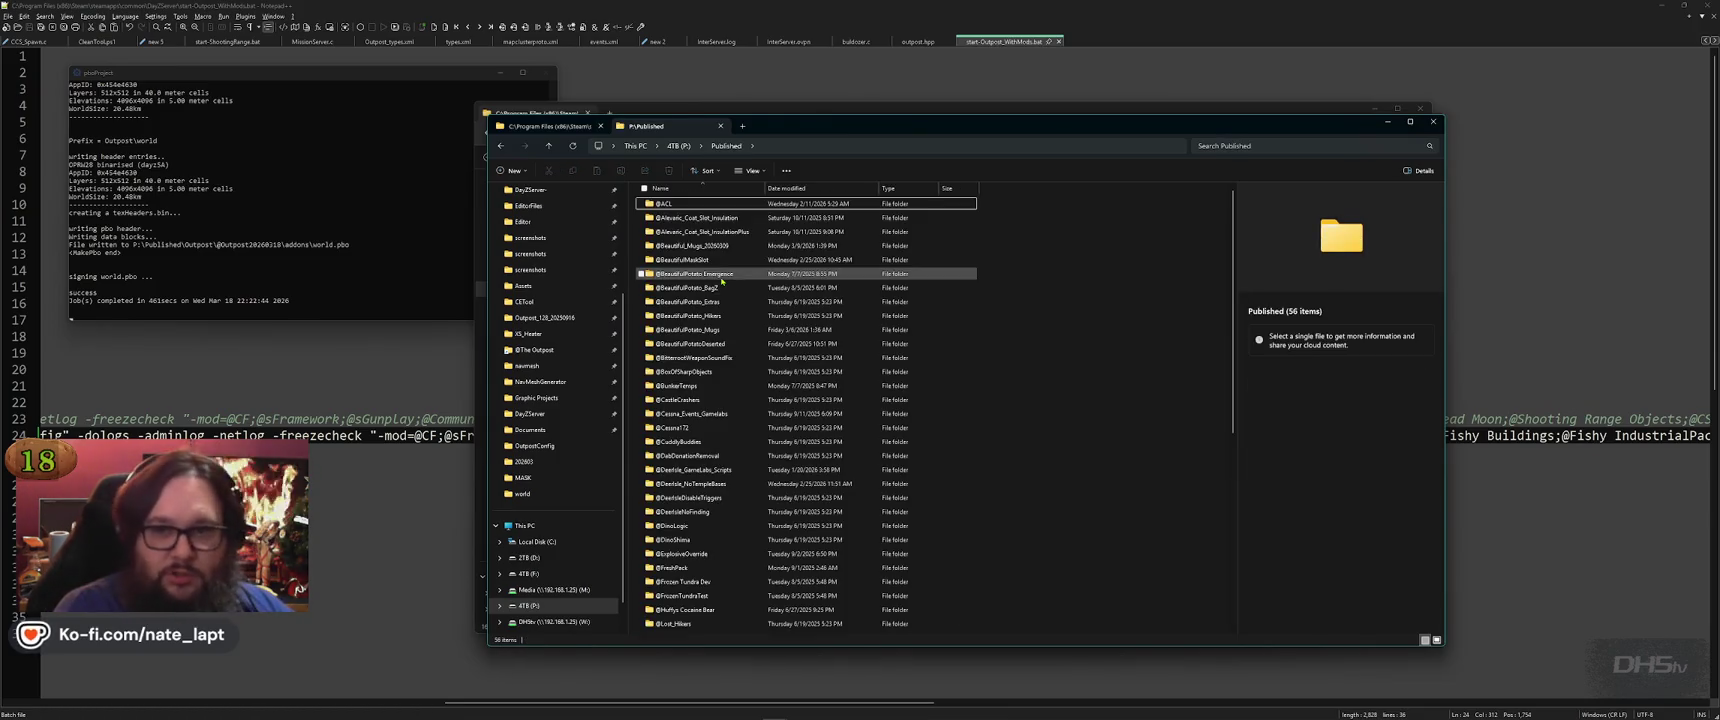
pyautogui.write('outpost')
pyautogui.press('Return')
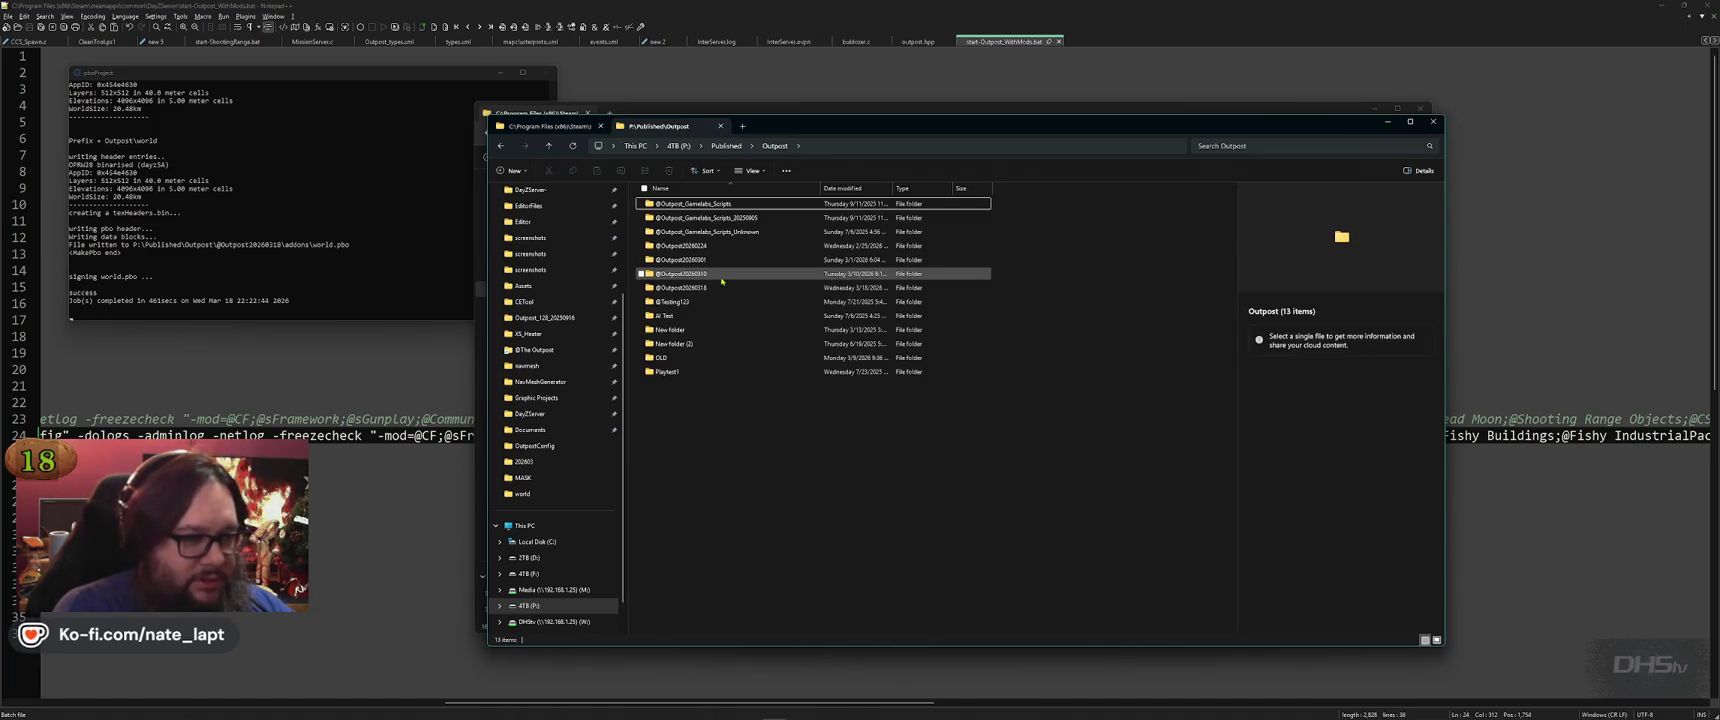
pyautogui.doubleClick(720, 287)
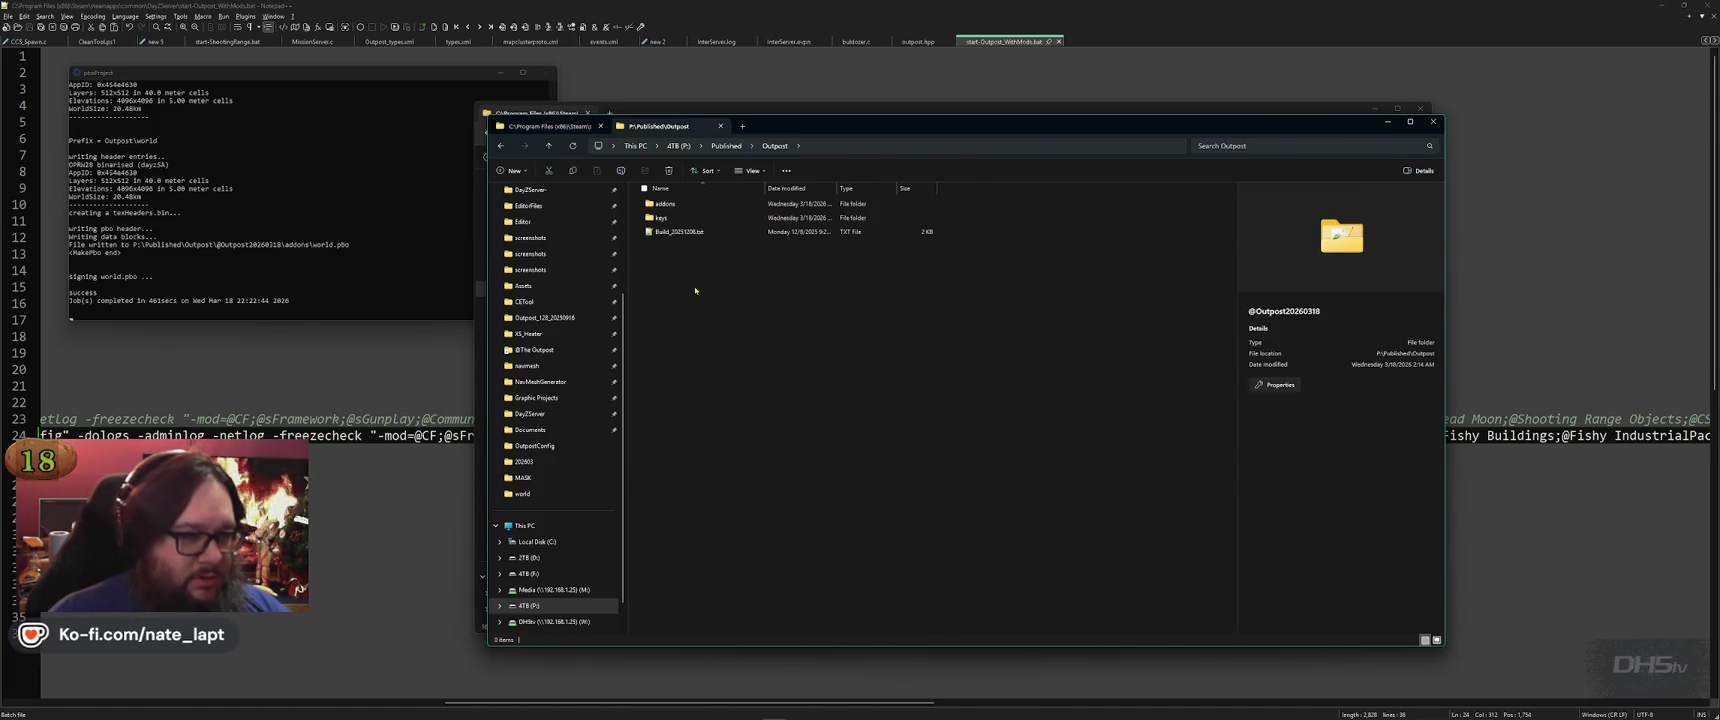
pyautogui.doubleClick(668, 206)
# Copy the four newest data and world PBO and bisign files into the server addons, replacing existing ones.
pyautogui.scroll(-10, 700, 450)
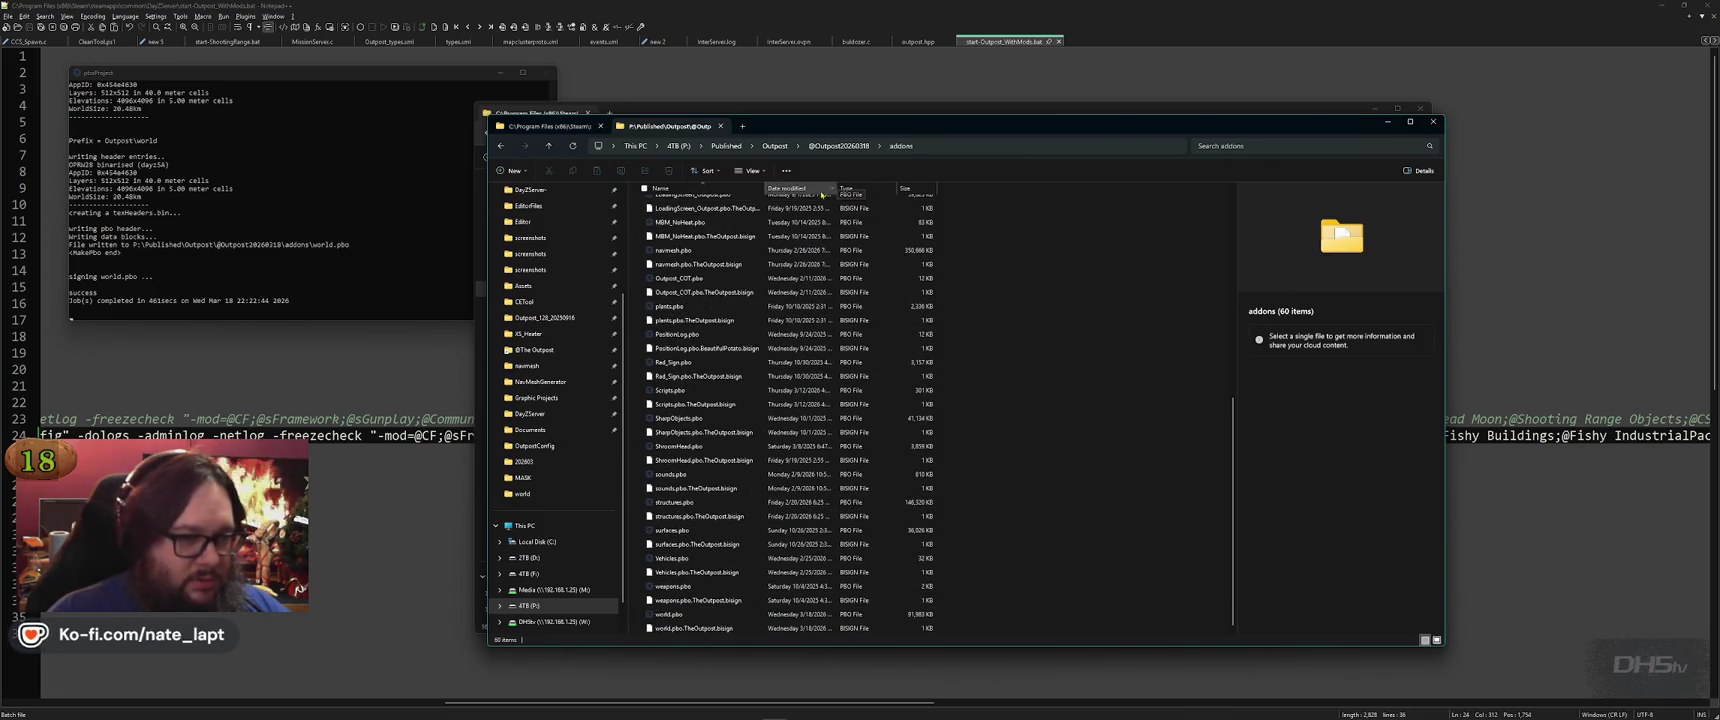
pyautogui.click(790, 188)
pyautogui.scroll(-1, 748, 527)
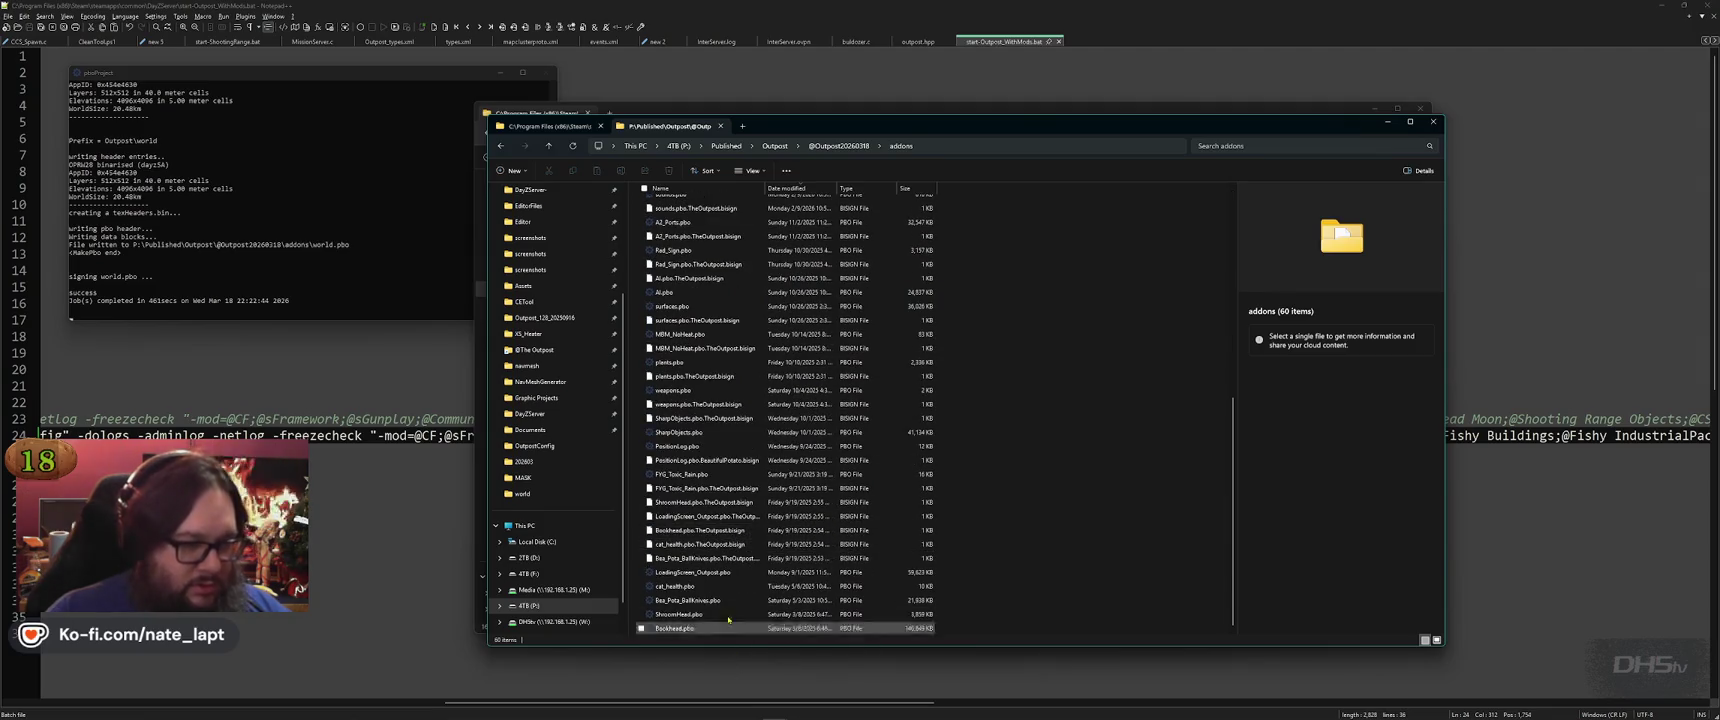
pyautogui.click(800, 188)
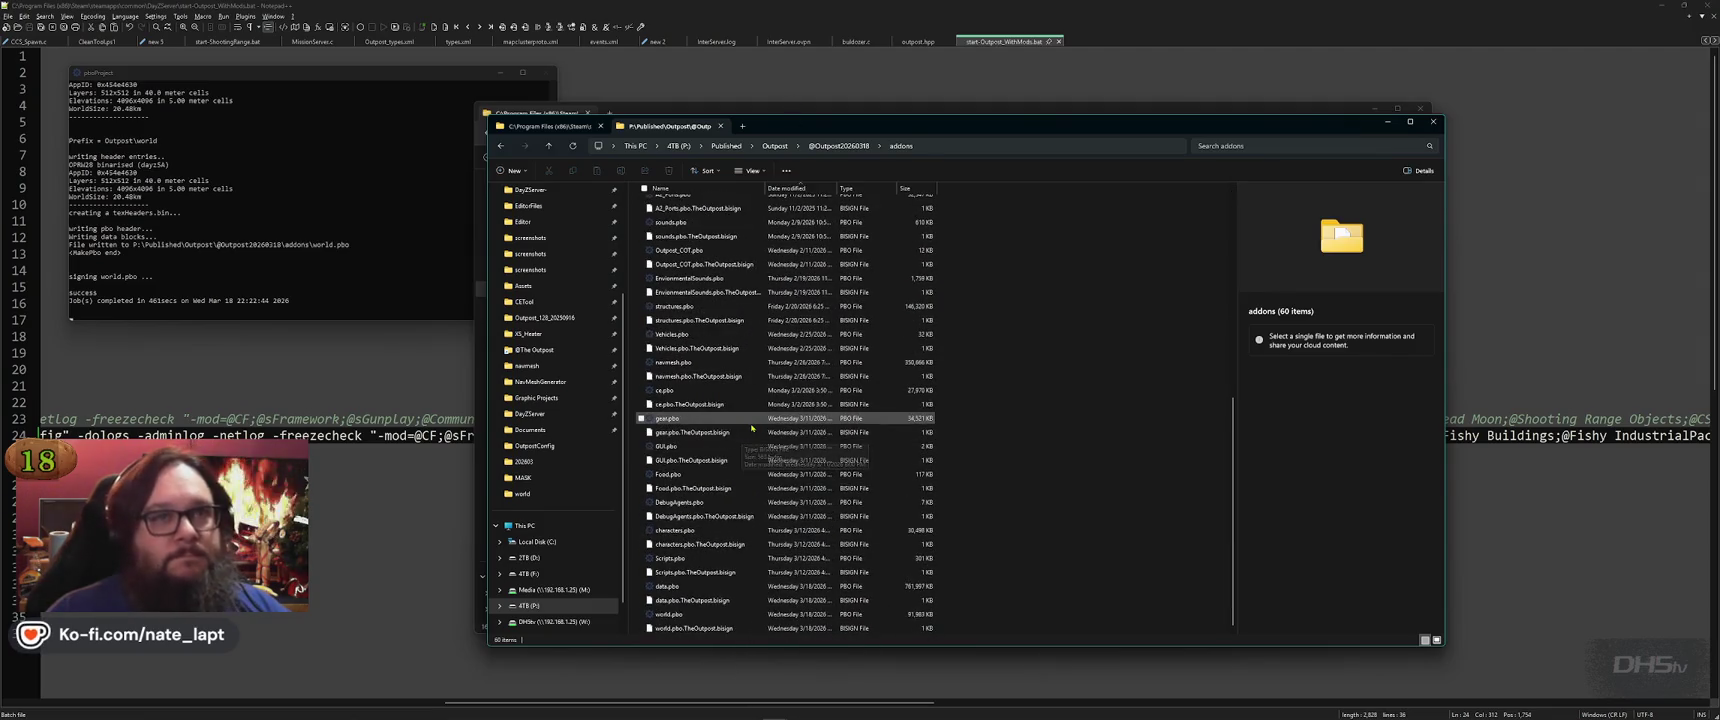
pyautogui.click(670, 586)
pyautogui.keyDown('shift'); pyautogui.click(686, 628); pyautogui.keyUp('shift')
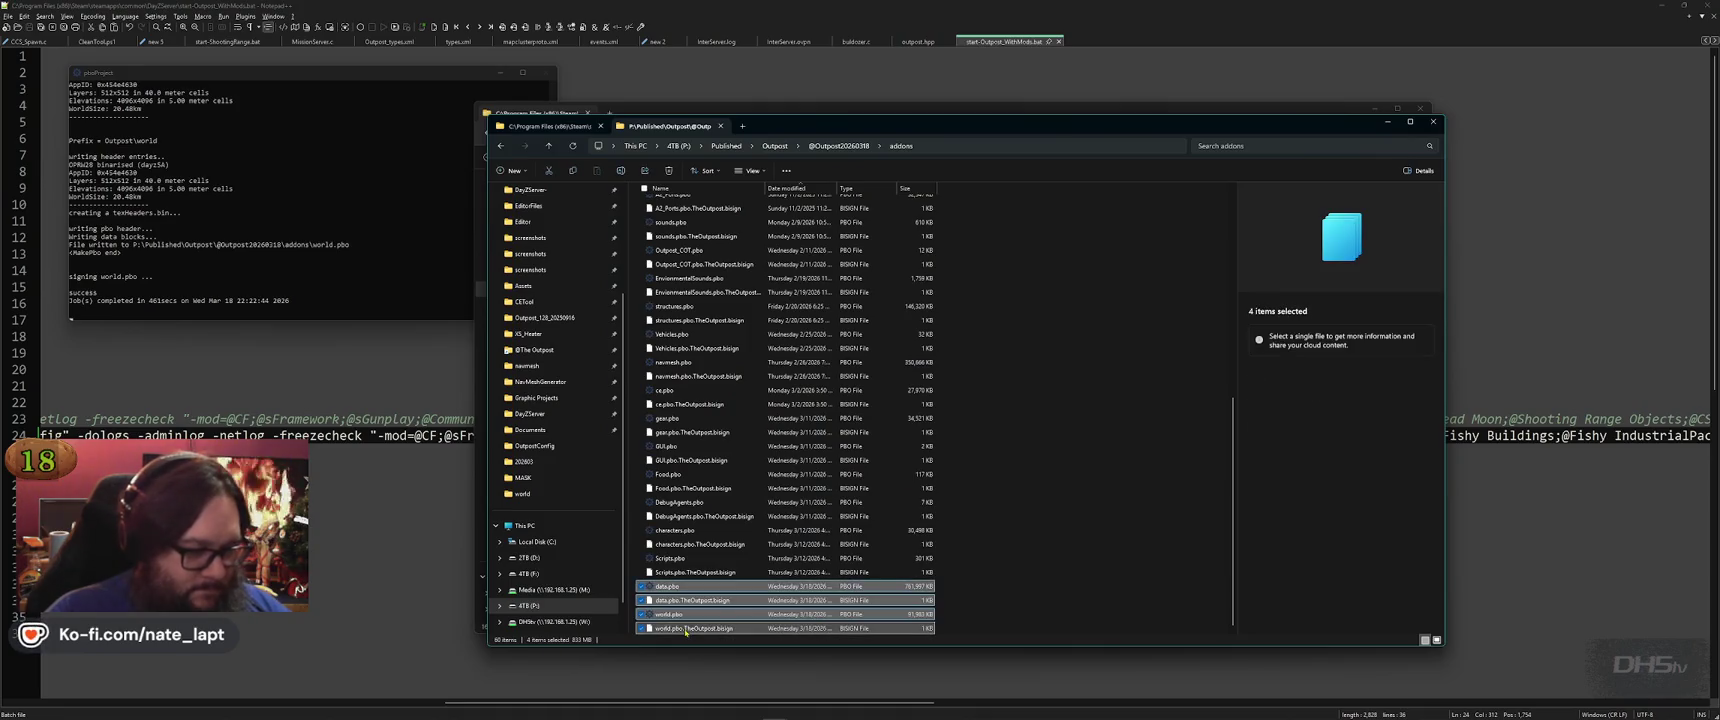
pyautogui.hotkey('ctrl', 'Tab')
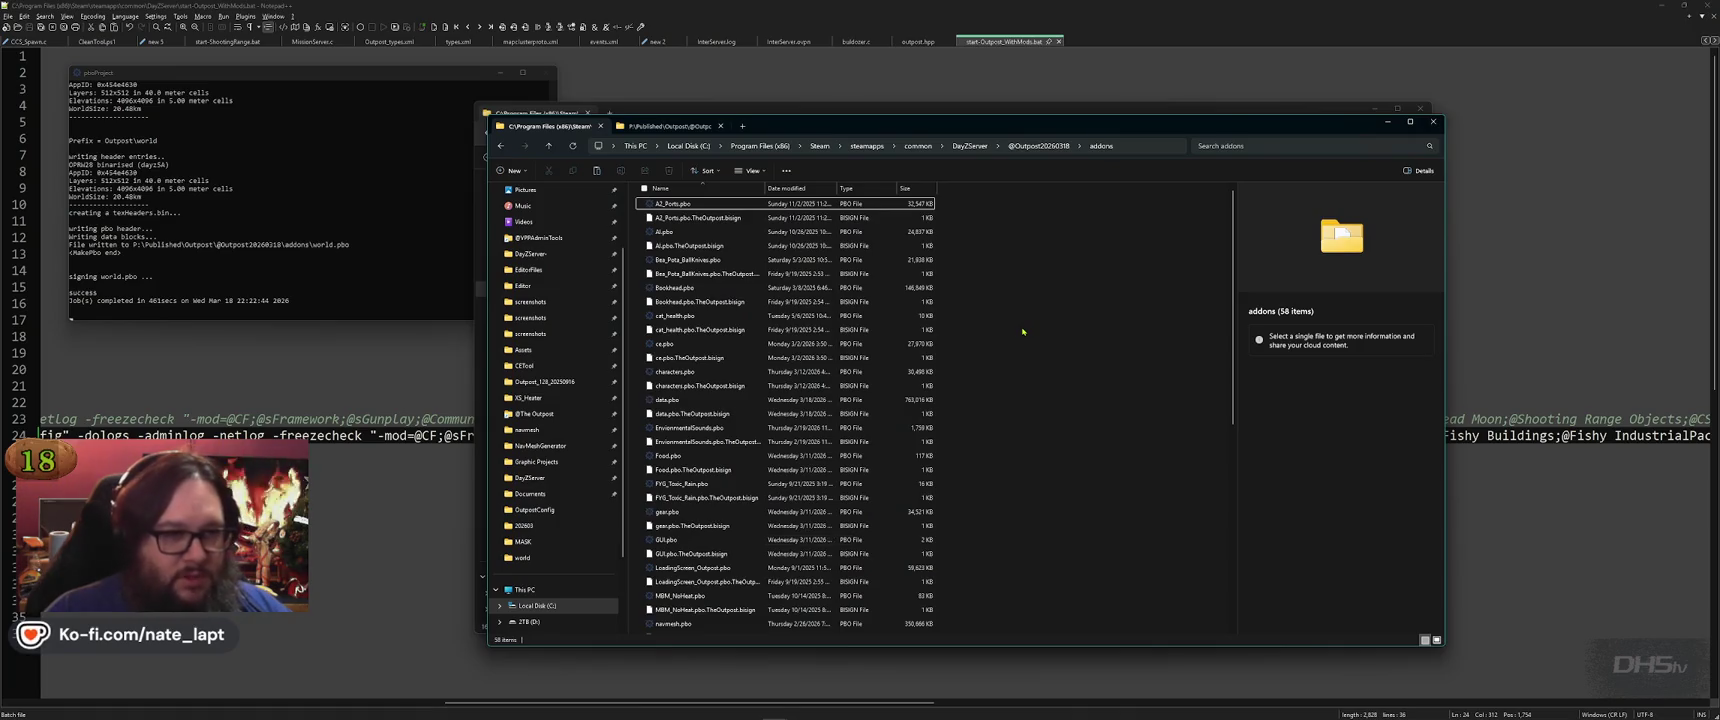
pyautogui.hotkey('ctrl', 'v')
pyautogui.press('Return')
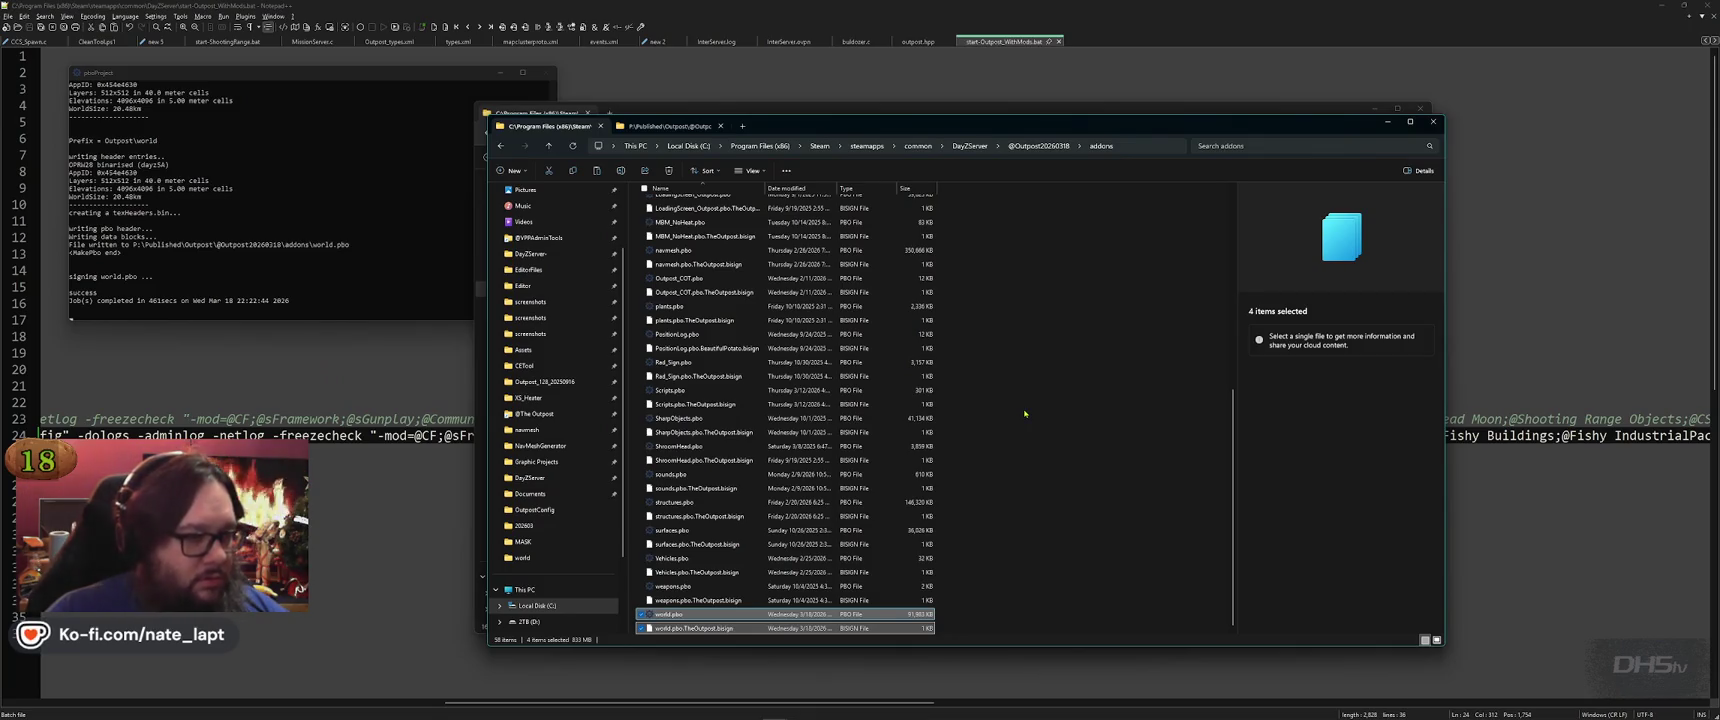
# Launch start-Outpost_WithMods.bat from the DayZServer folder.
pyautogui.hotkey('alt', 'Tab')
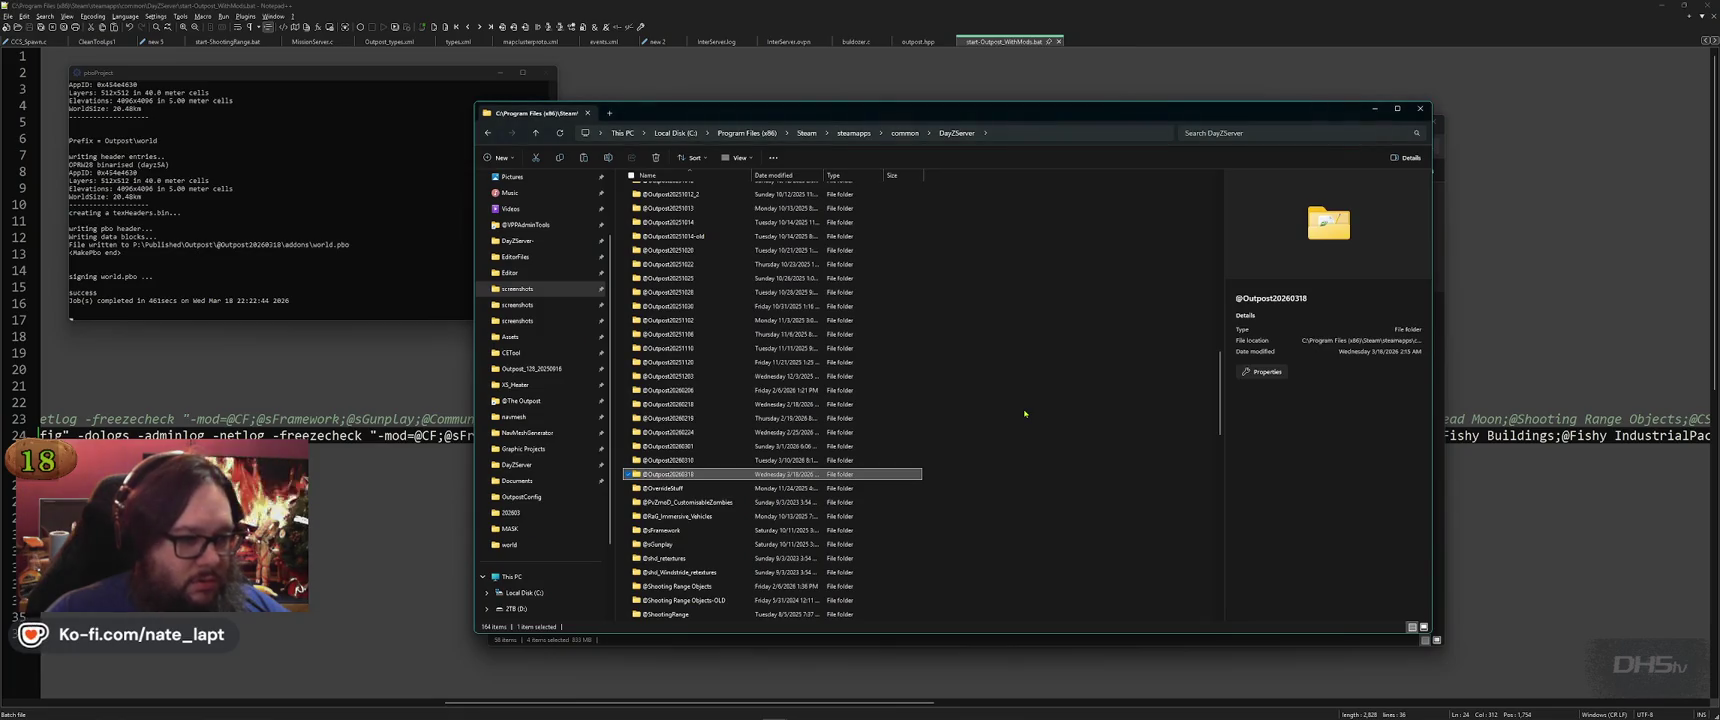
pyautogui.write('start')
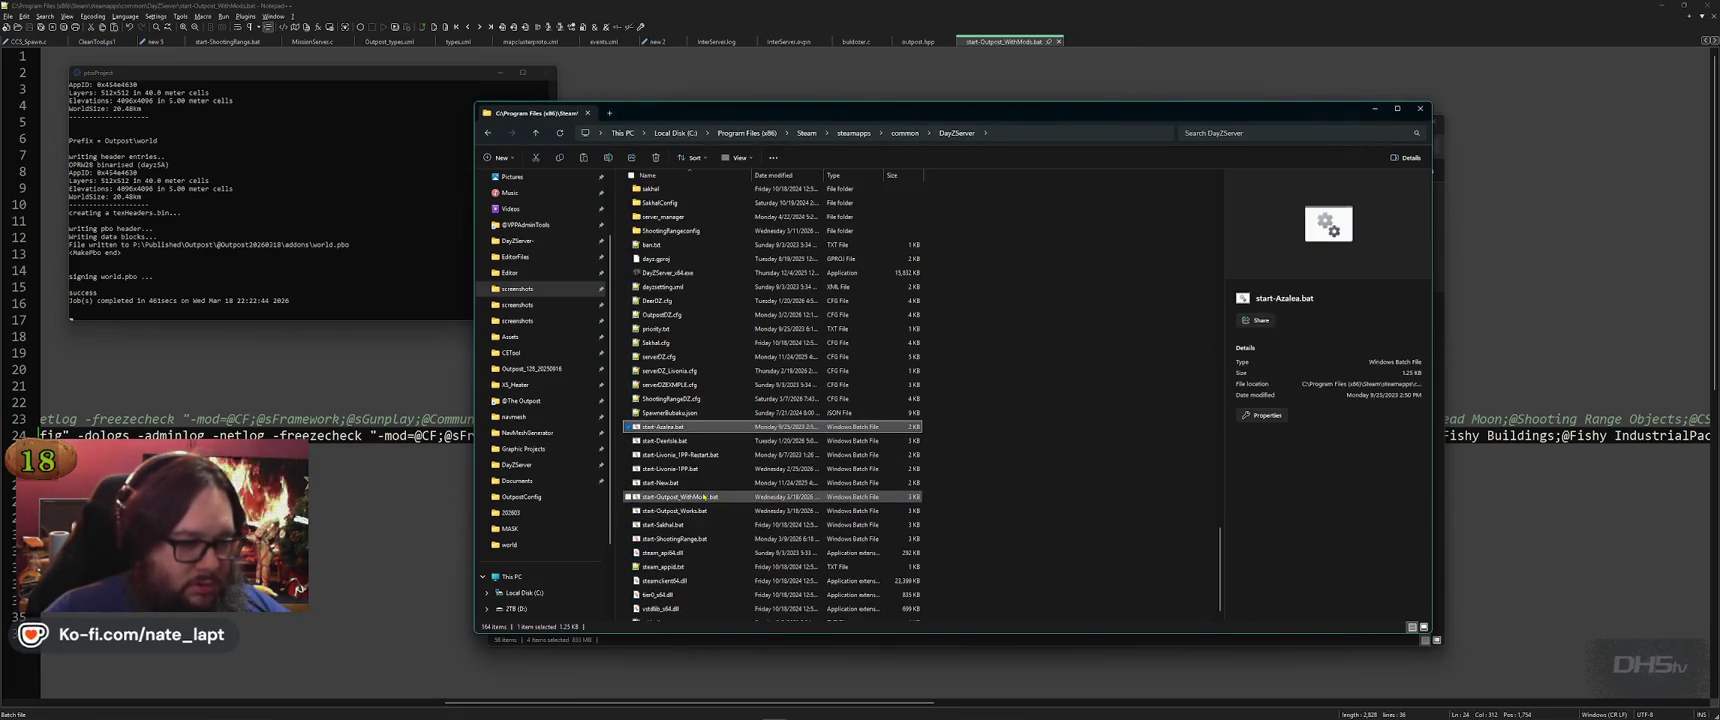
pyautogui.doubleClick(704, 496)
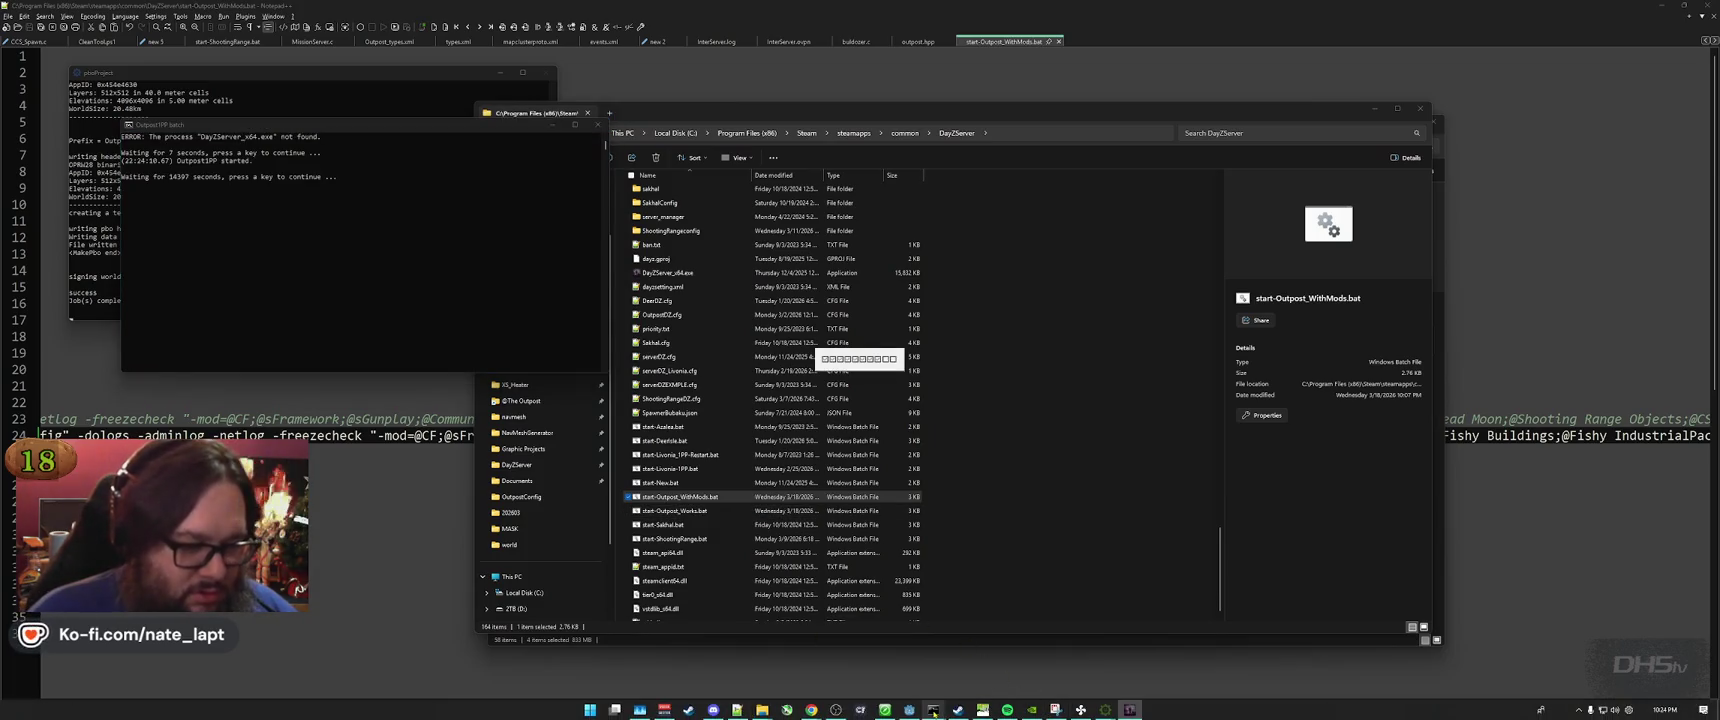
# Check the Outpost1PP server console, then bring Steam's DayZ library page forward.
pyautogui.moveTo(933, 710)
pyautogui.click(890, 668)
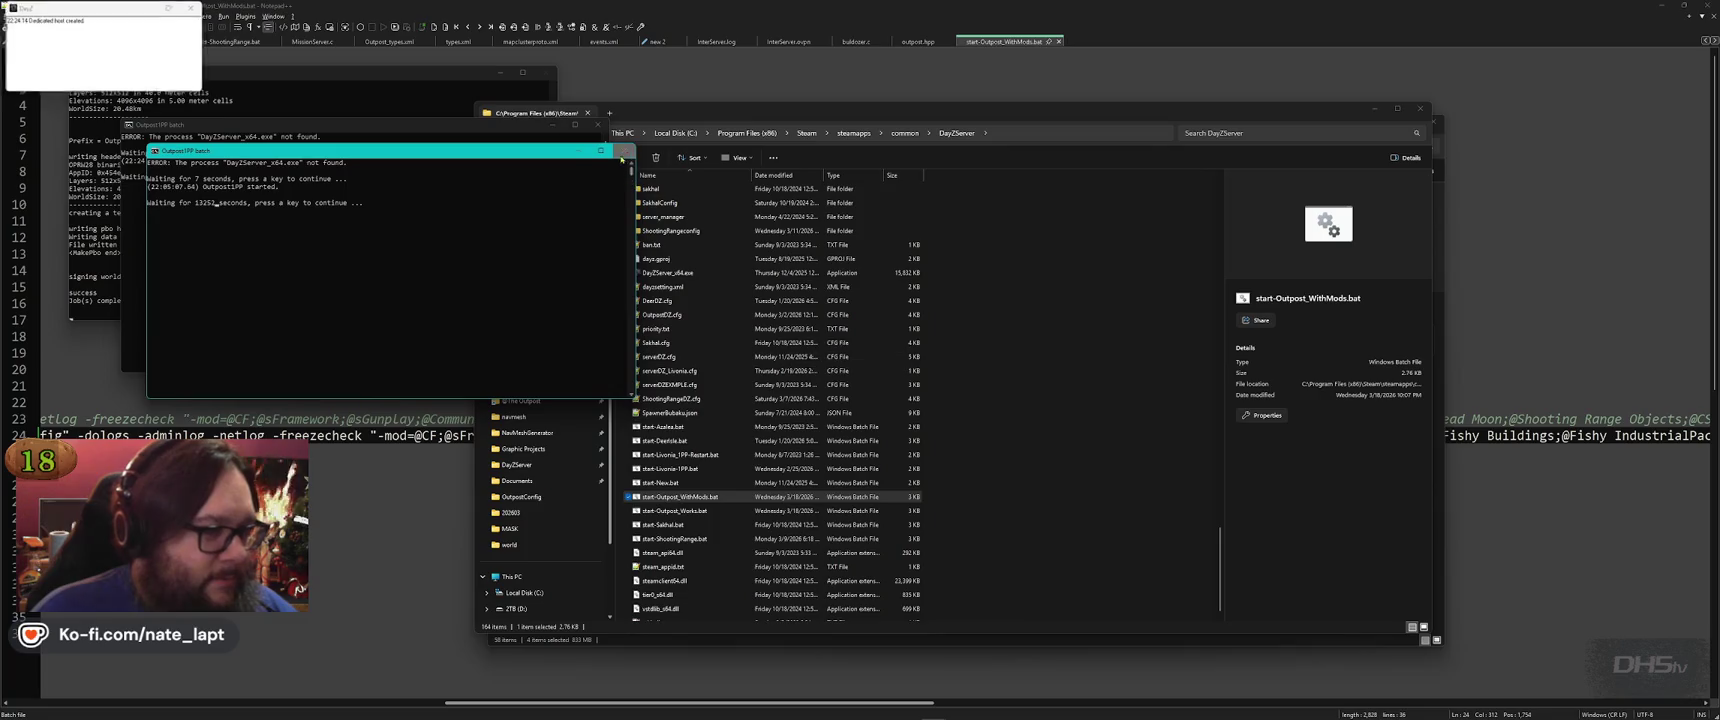
pyautogui.click(623, 151)
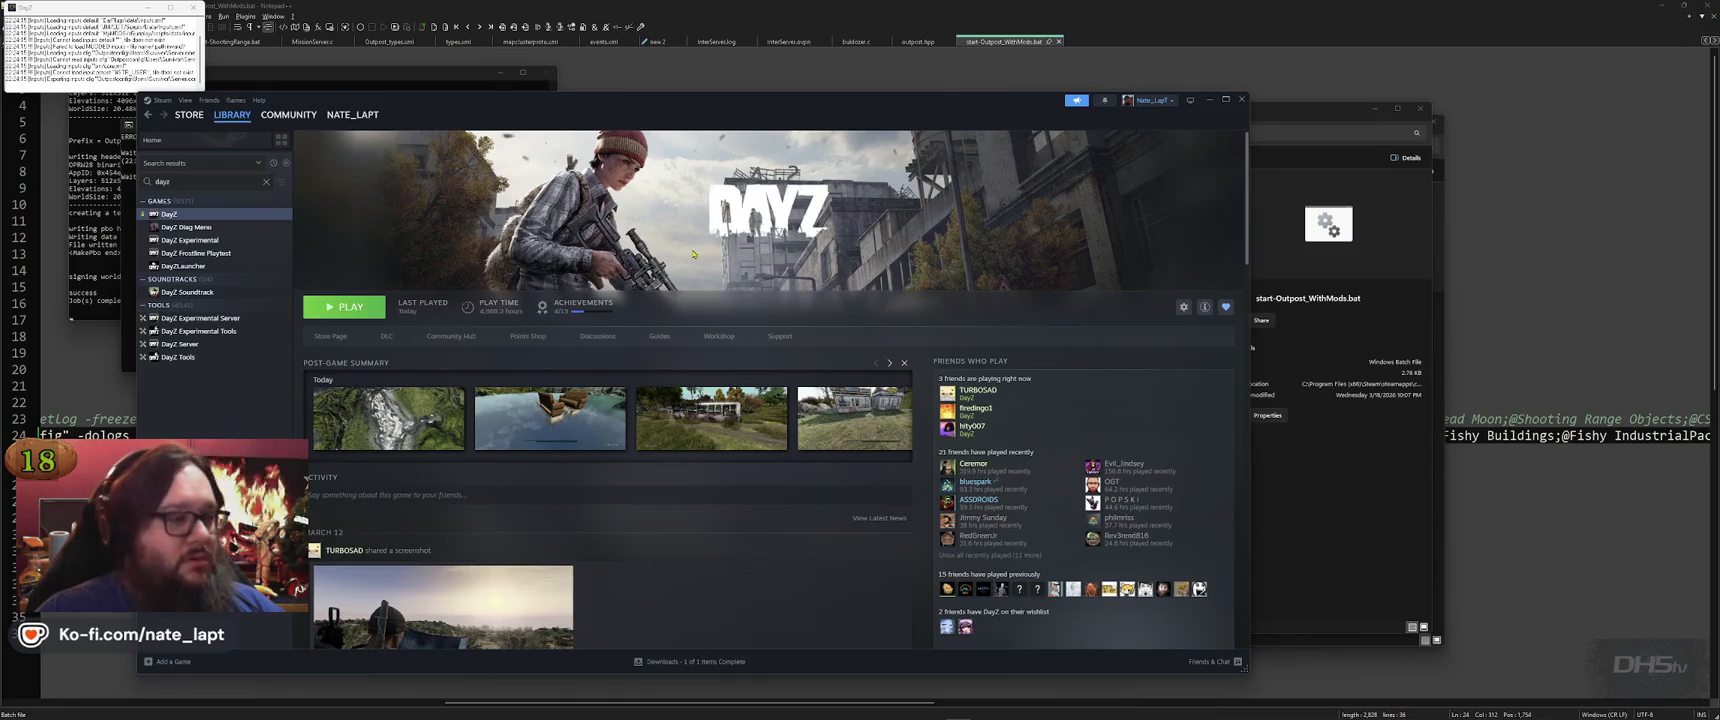
# Press PLAY on Steam's DayZ library page to open the DayZ Launcher.
pyautogui.click(343, 307)
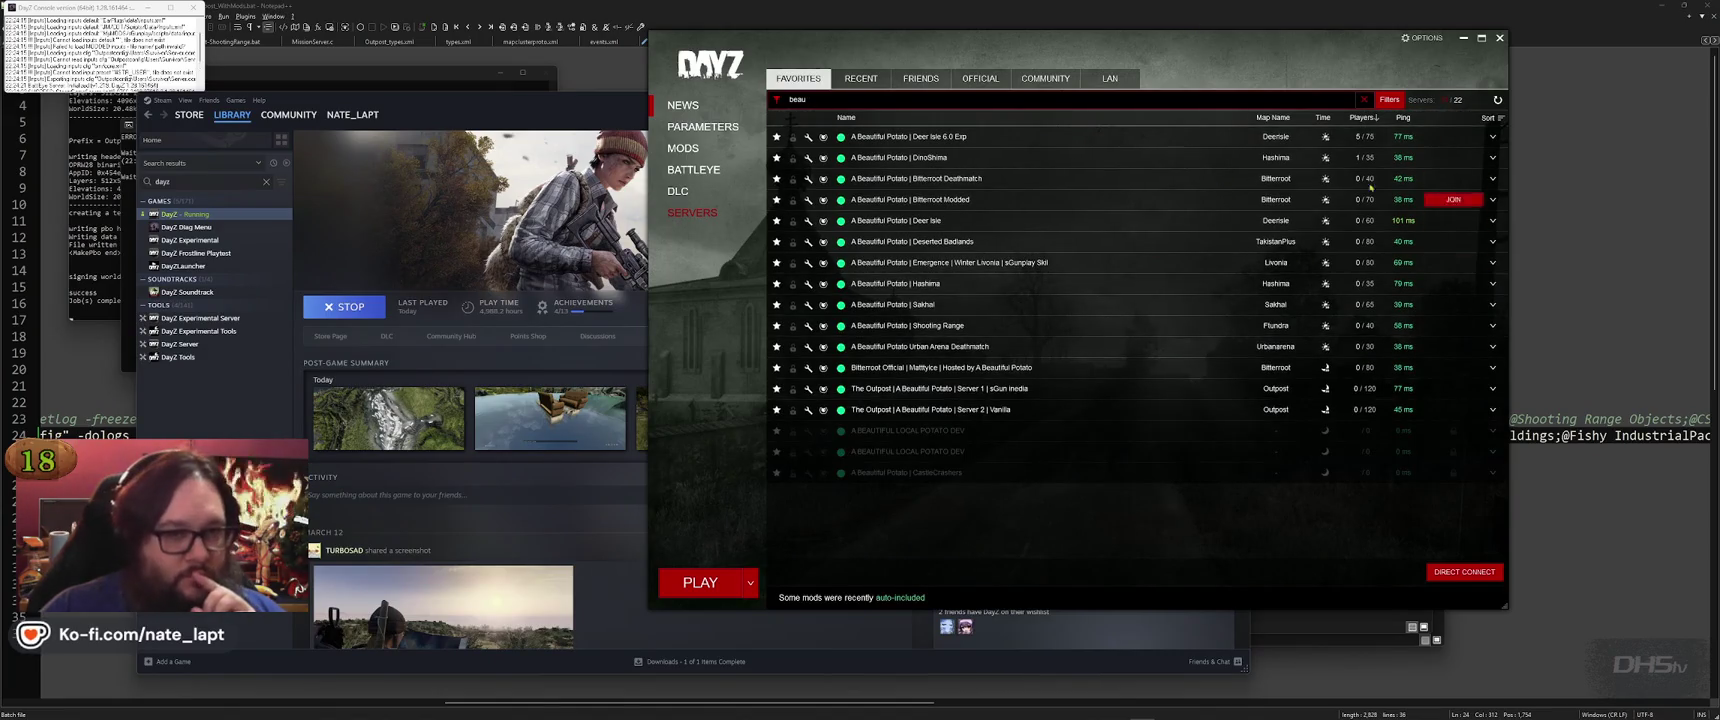
# Inspect the local LAN Outpost server's required mods and first mod's actions, then close the launcher.
pyautogui.click(1124, 82)
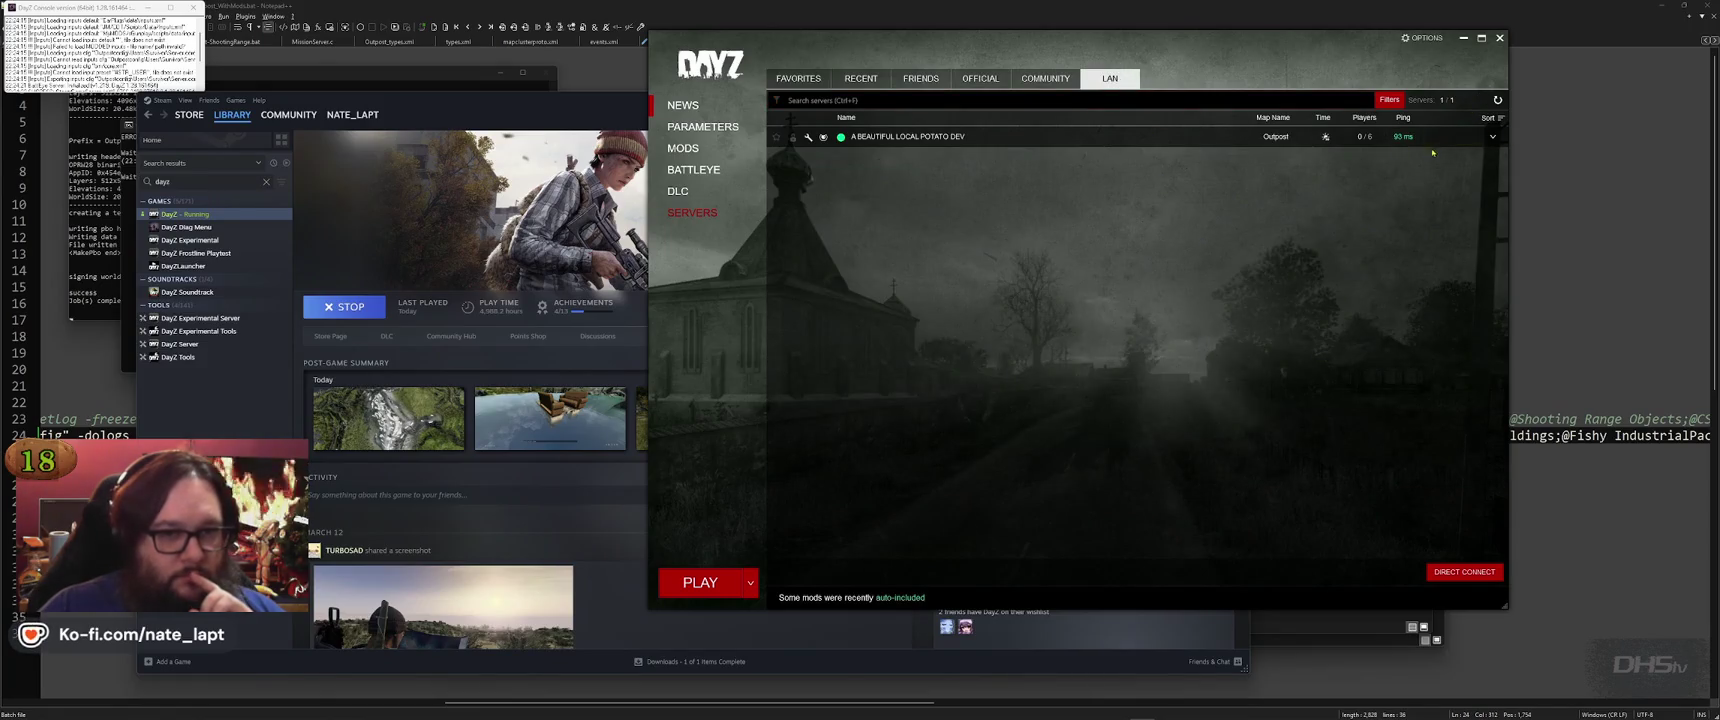
pyautogui.doubleClick(1428, 138)
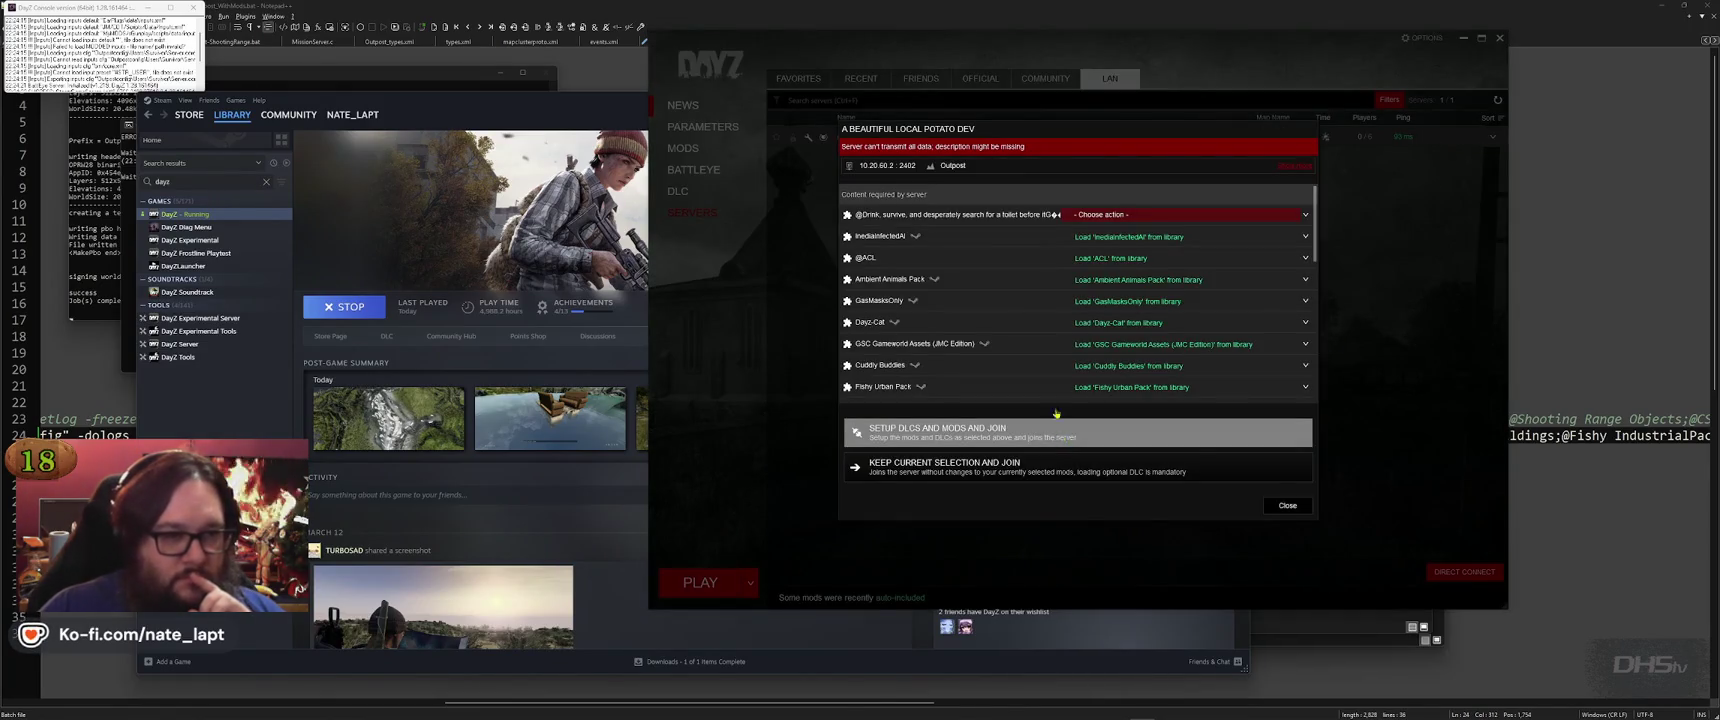
pyautogui.click(1118, 215)
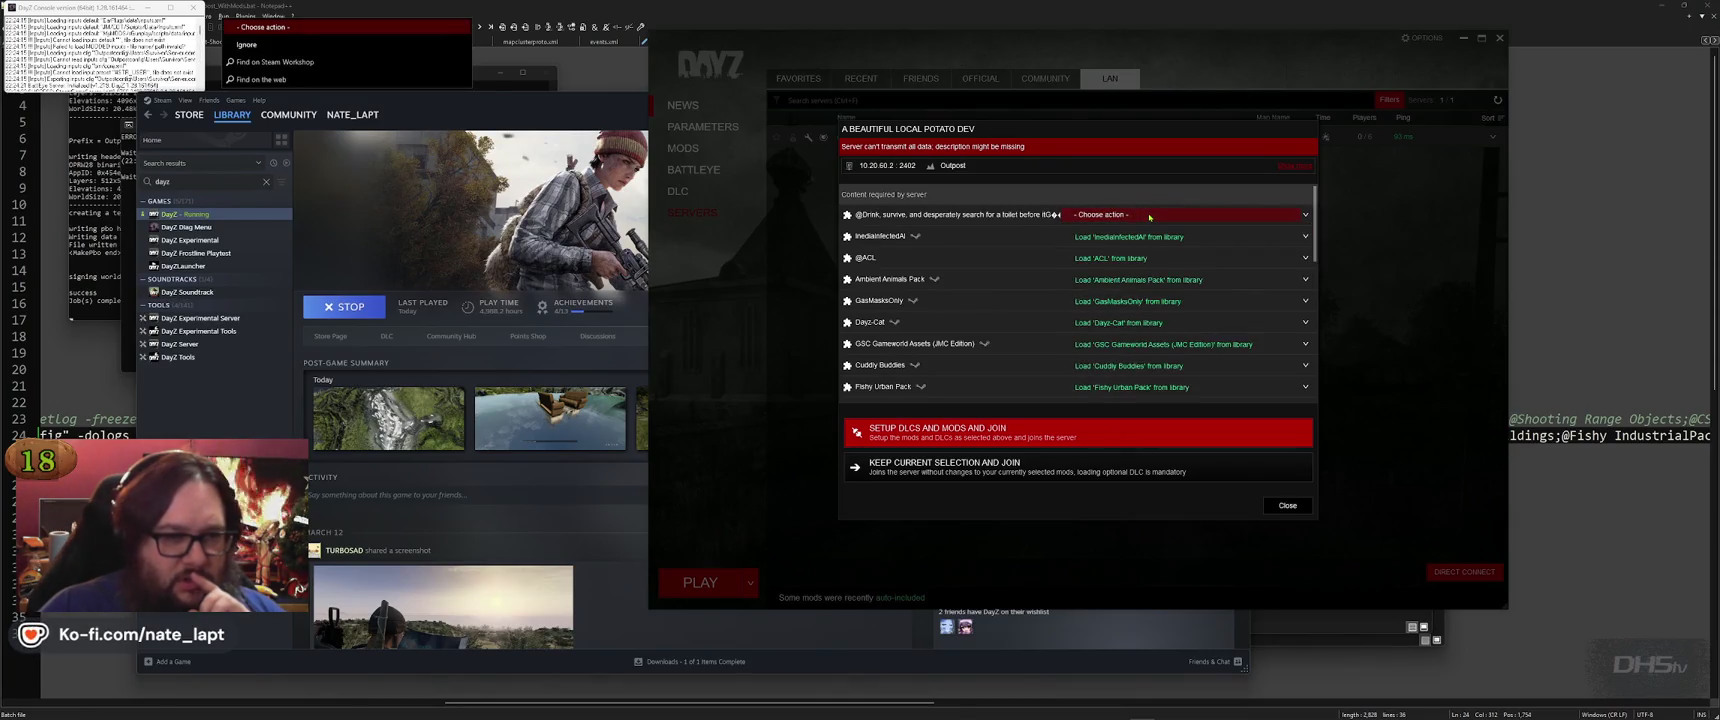
pyautogui.click(1288, 504)
pyautogui.click(1499, 37)
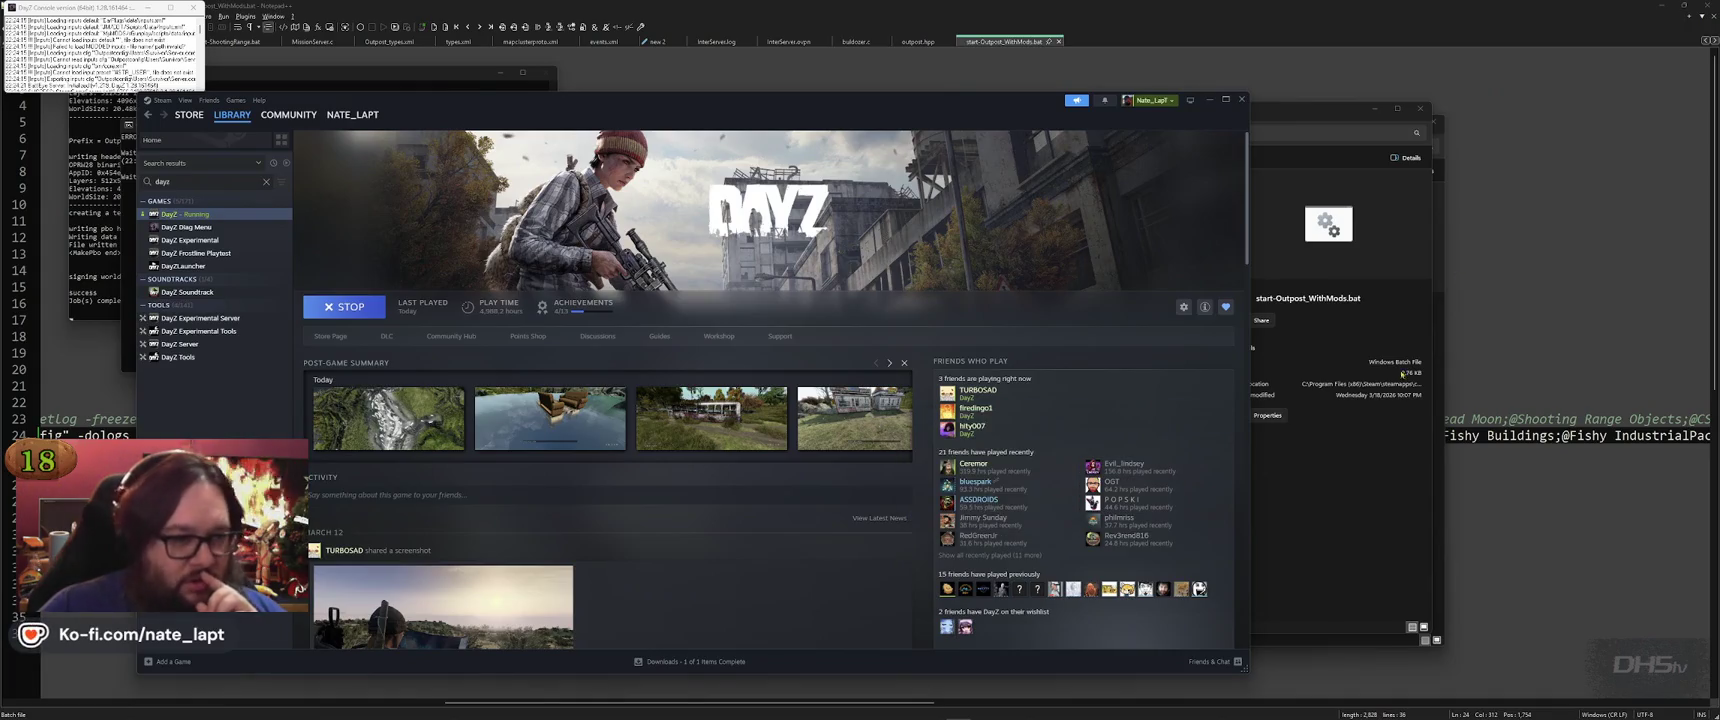
pyautogui.moveTo(711, 419)
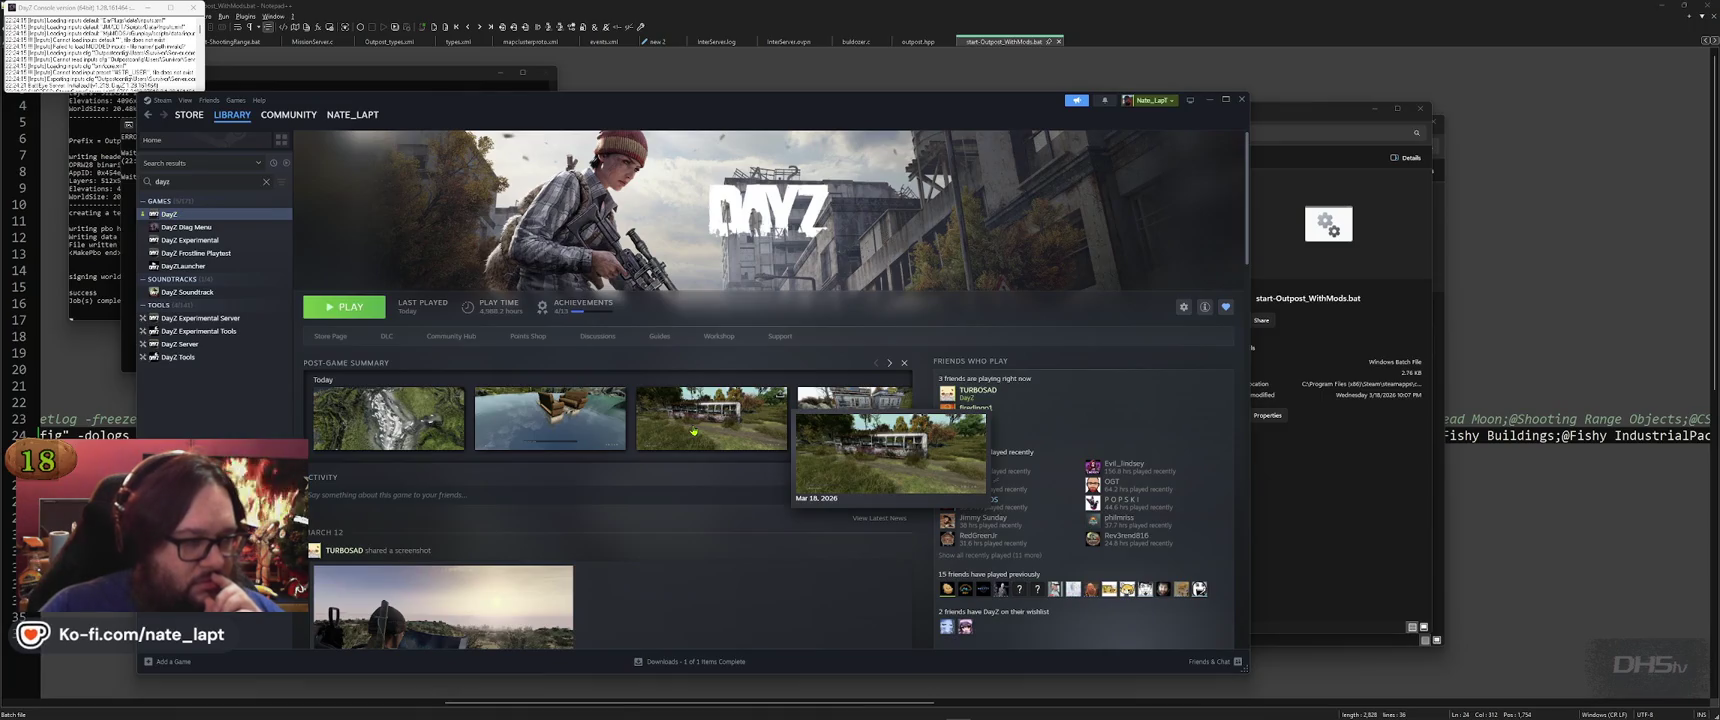
# Relaunch DayZ, check the P:\Published mod folder in Mods Options, and expand the toilet-search mod's details.
pyautogui.click(351, 318)
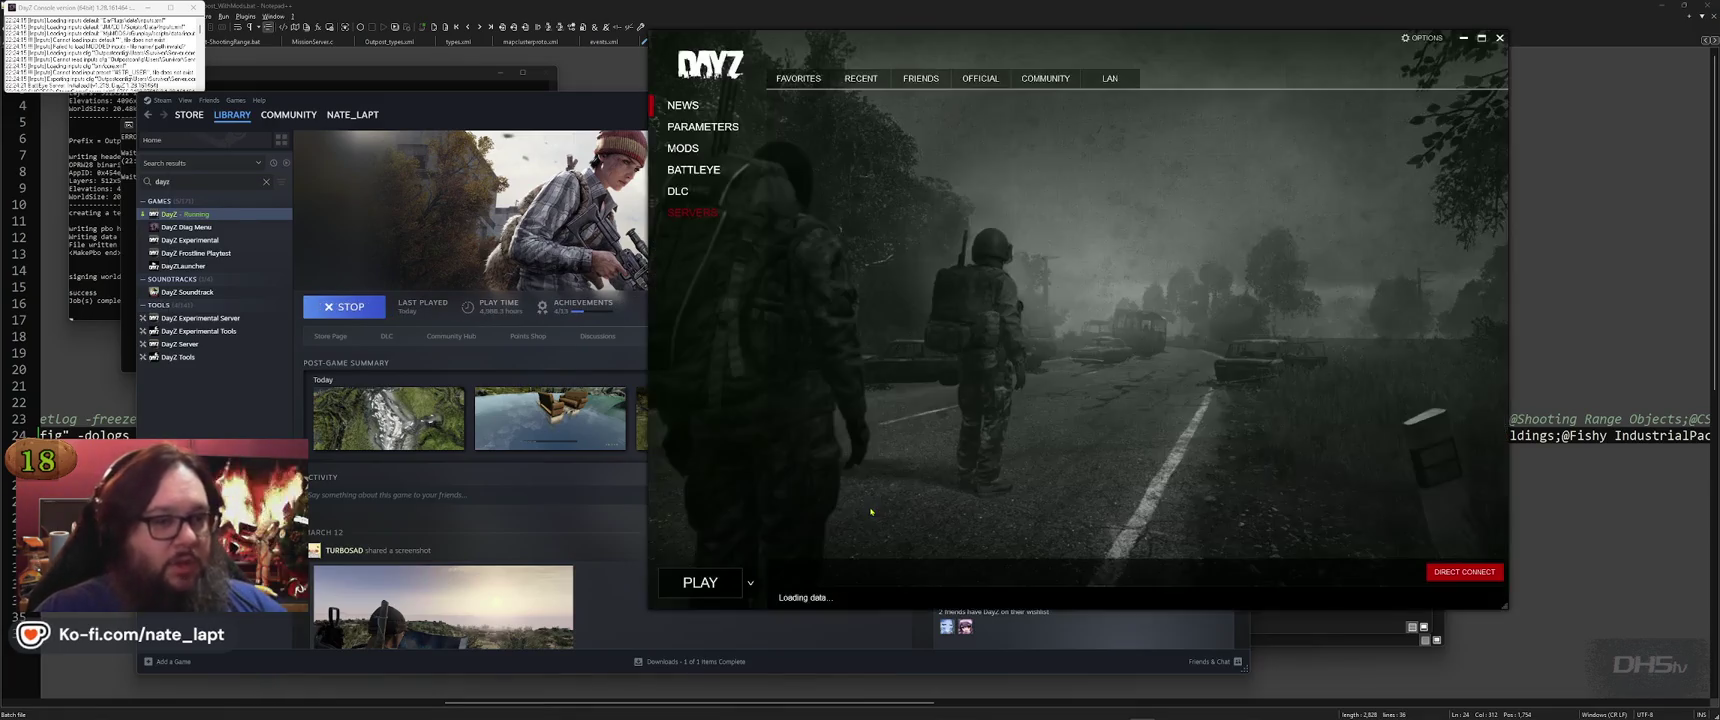
pyautogui.click(1437, 41)
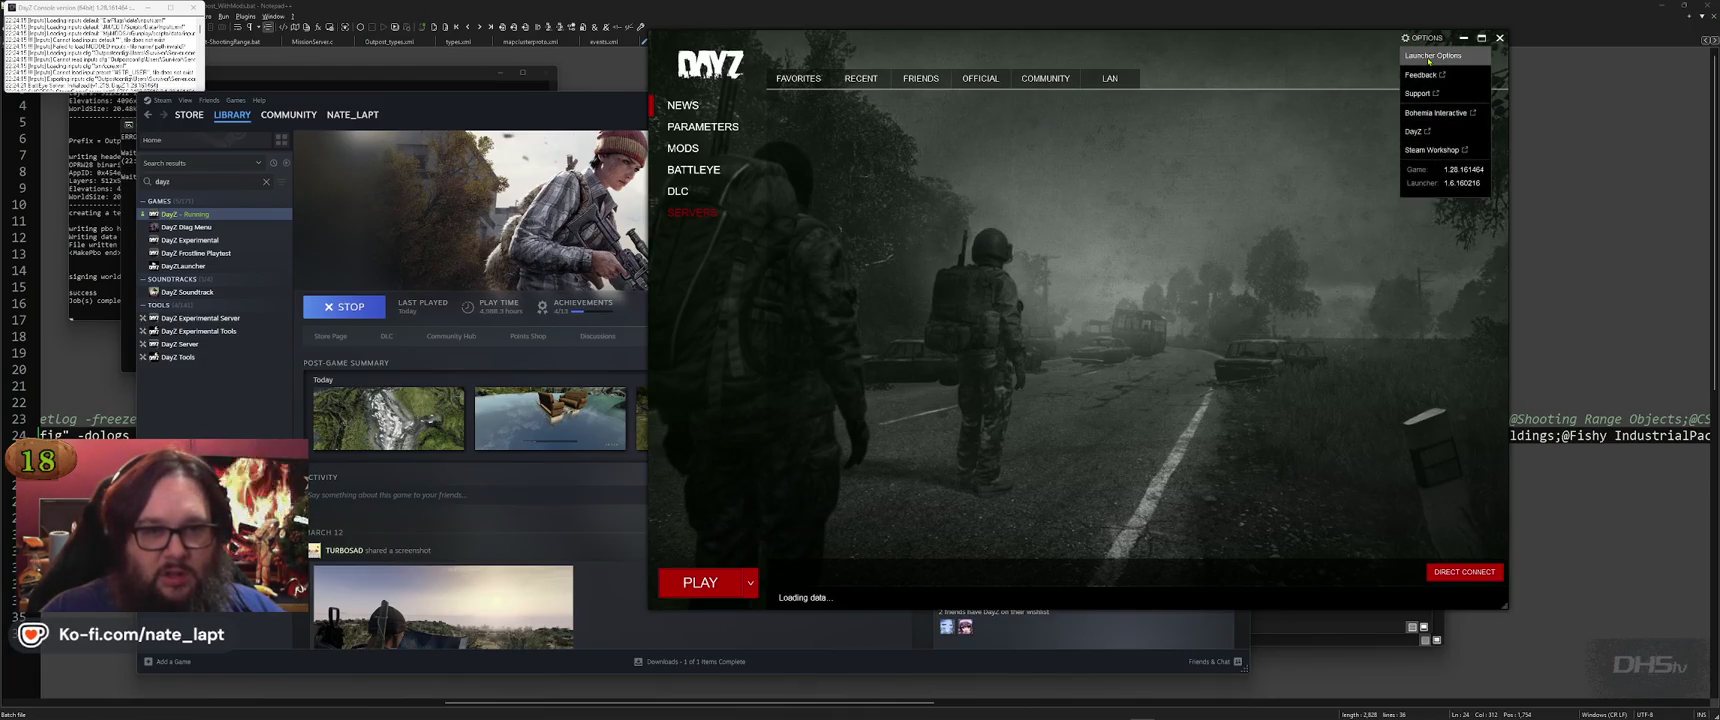
pyautogui.click(1430, 56)
pyautogui.click(904, 82)
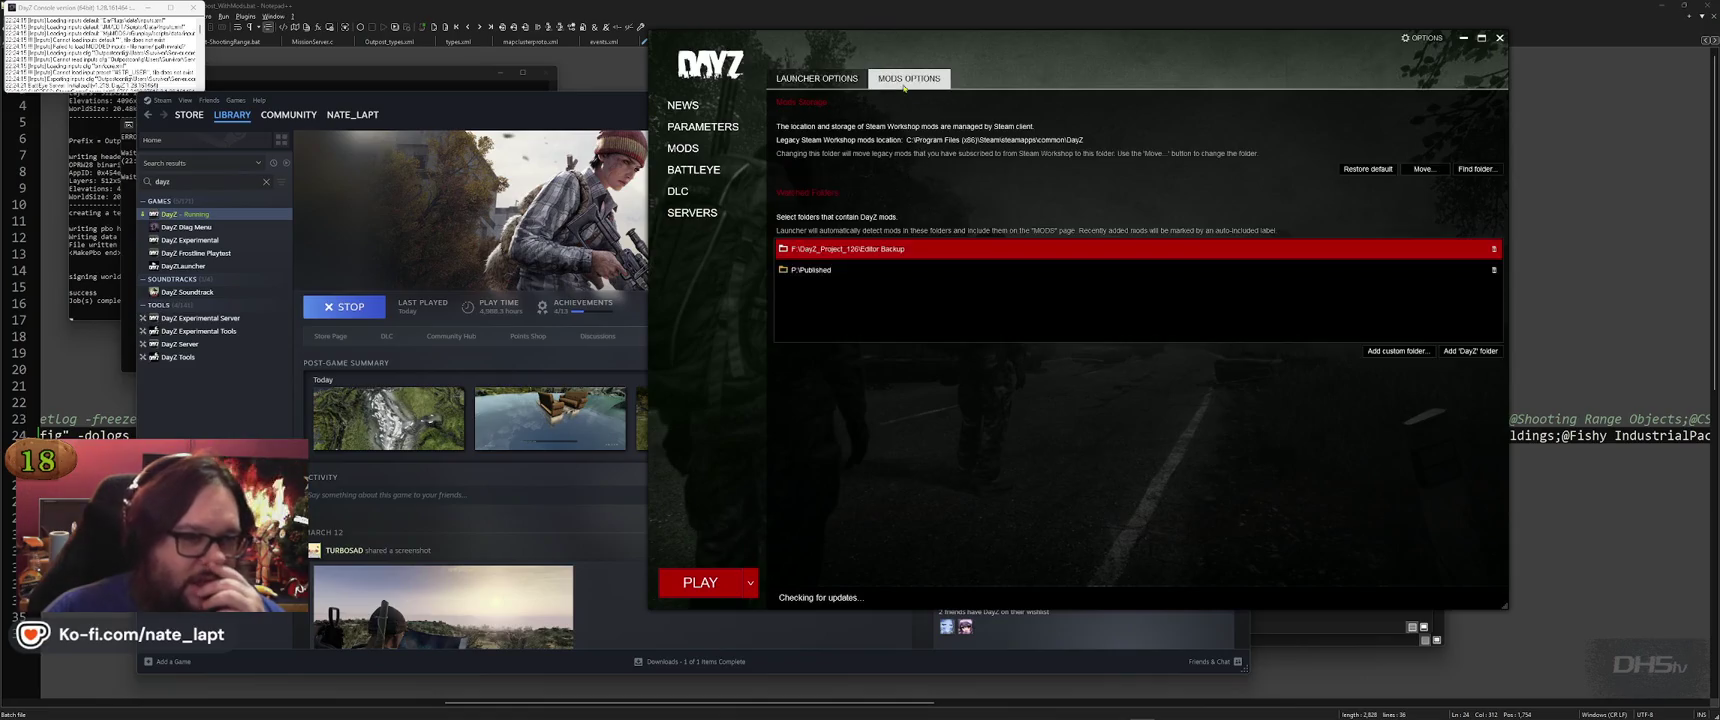
pyautogui.click(818, 270)
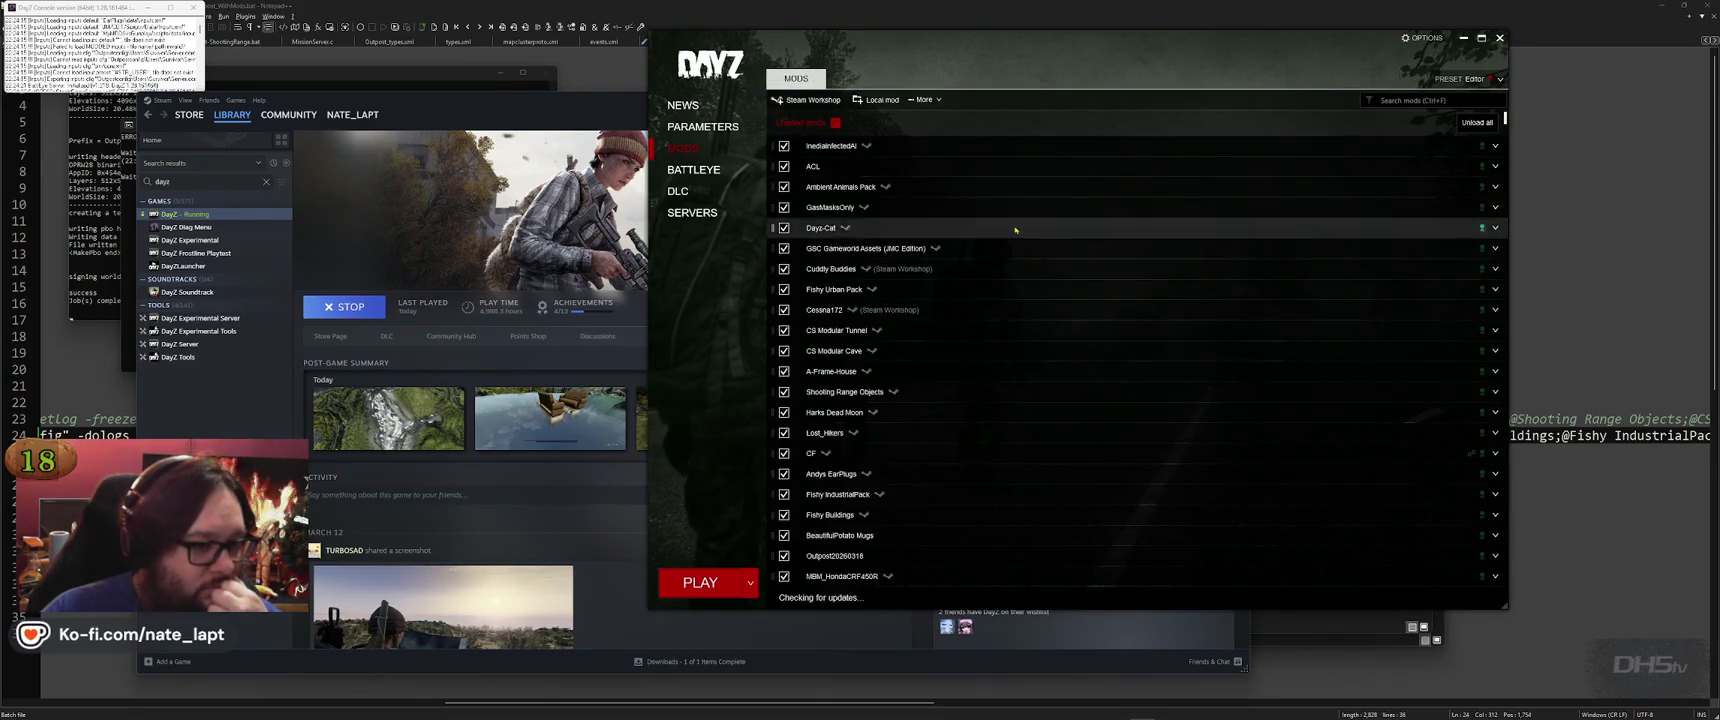
pyautogui.scroll(-4, 955, 300)
pyautogui.click(957, 440)
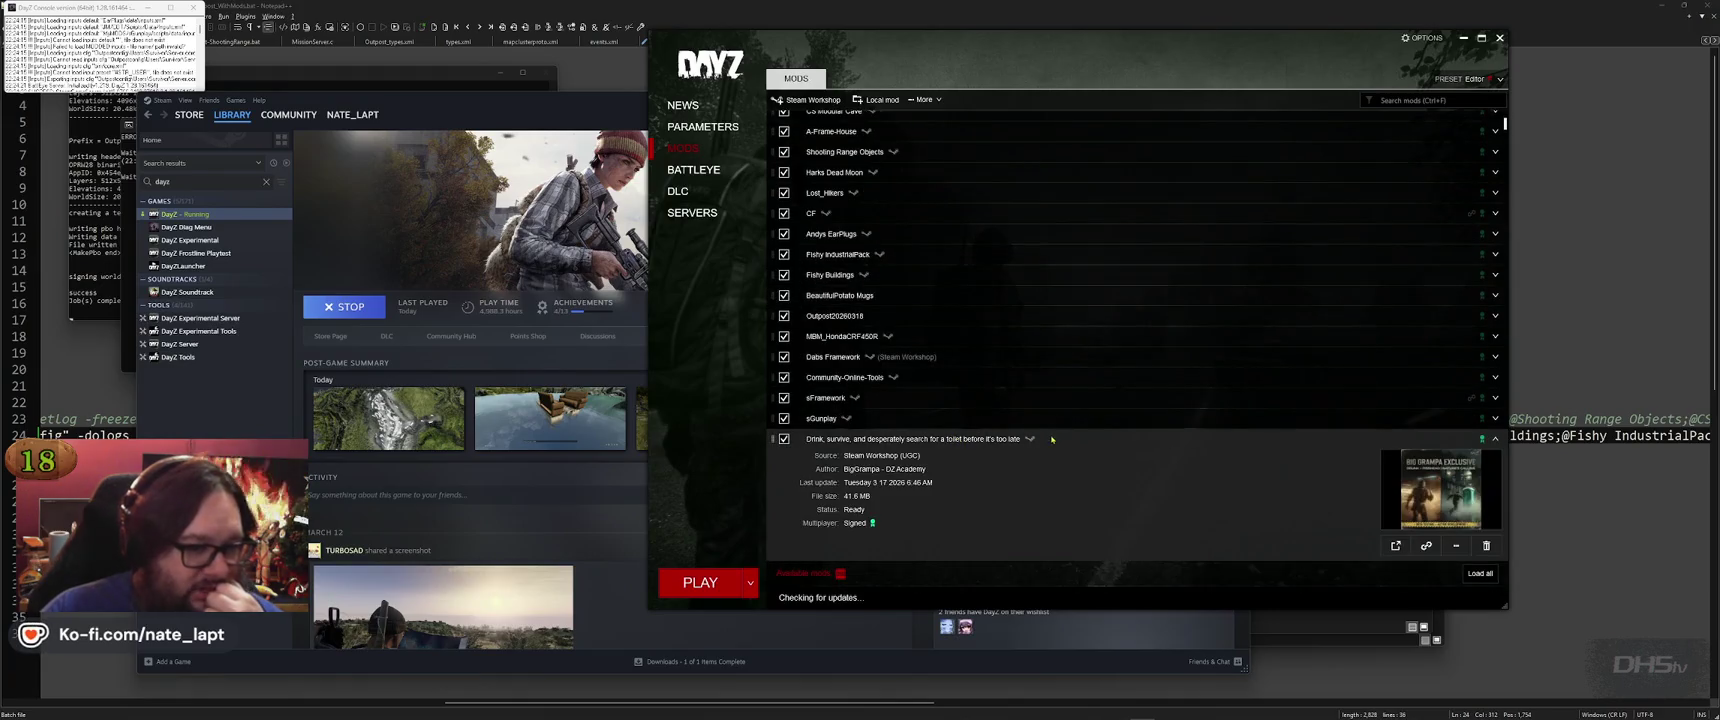
# Read the toilet-search mod's Workshop page, comments and description, then switch back to the launcher.
pyautogui.click(1395, 545)
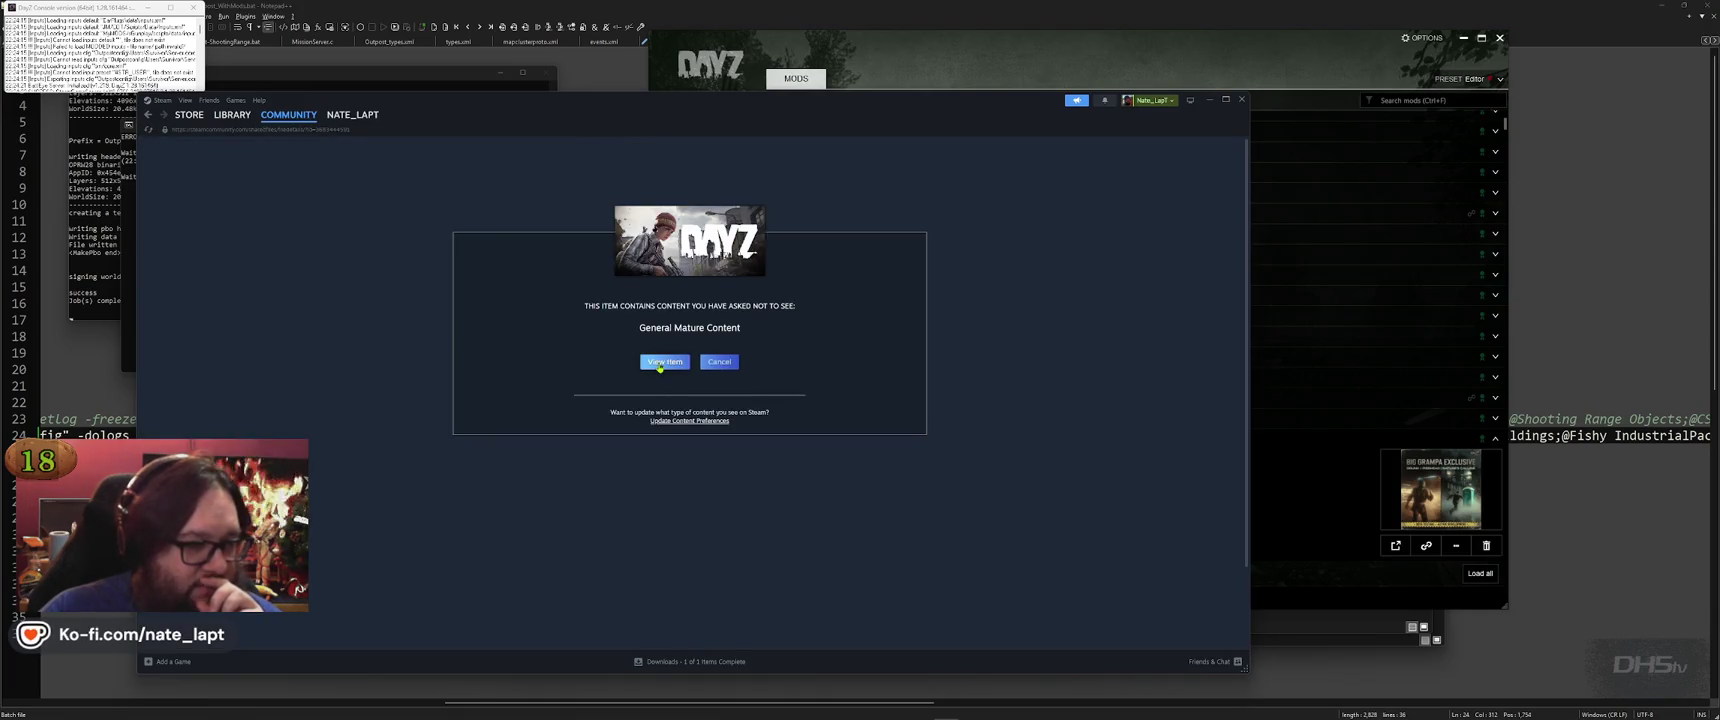
pyautogui.click(658, 363)
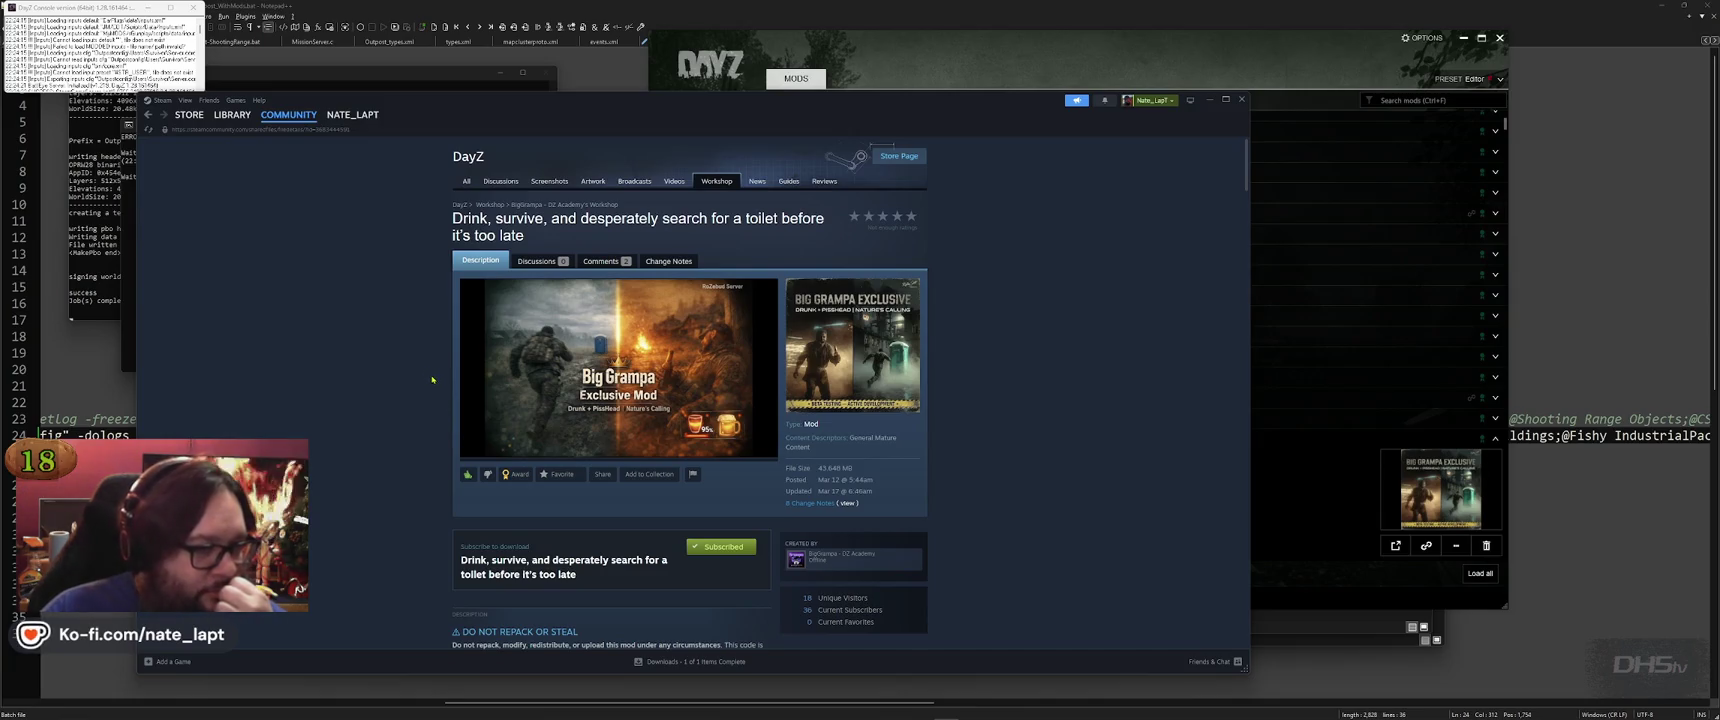
pyautogui.scroll(-3, 432, 378)
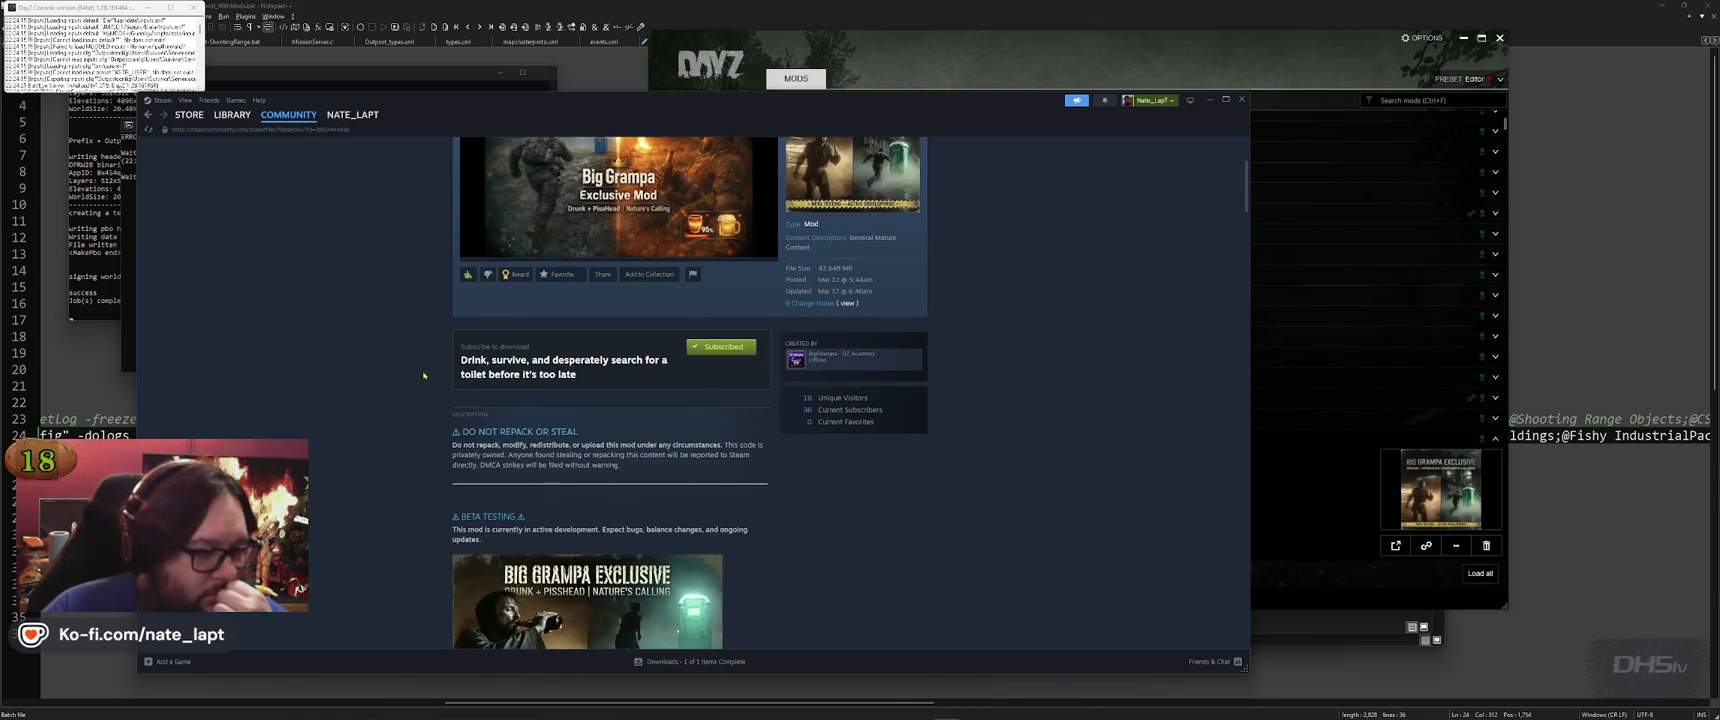
pyautogui.scroll(2, 425, 377)
pyautogui.scroll(1, 424, 376)
pyautogui.scroll(-1, 424, 376)
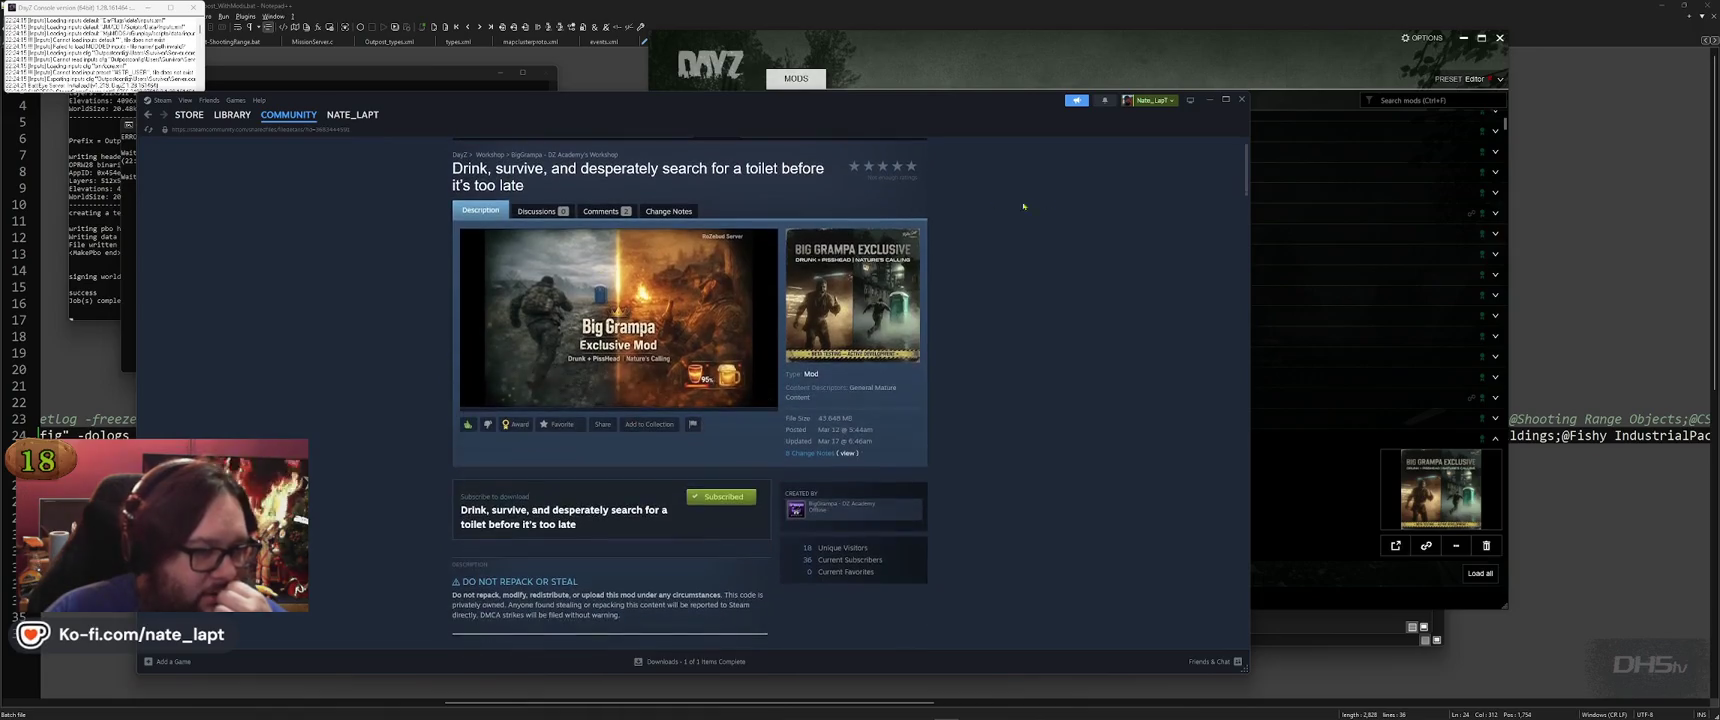
pyautogui.scroll(1, 945, 485)
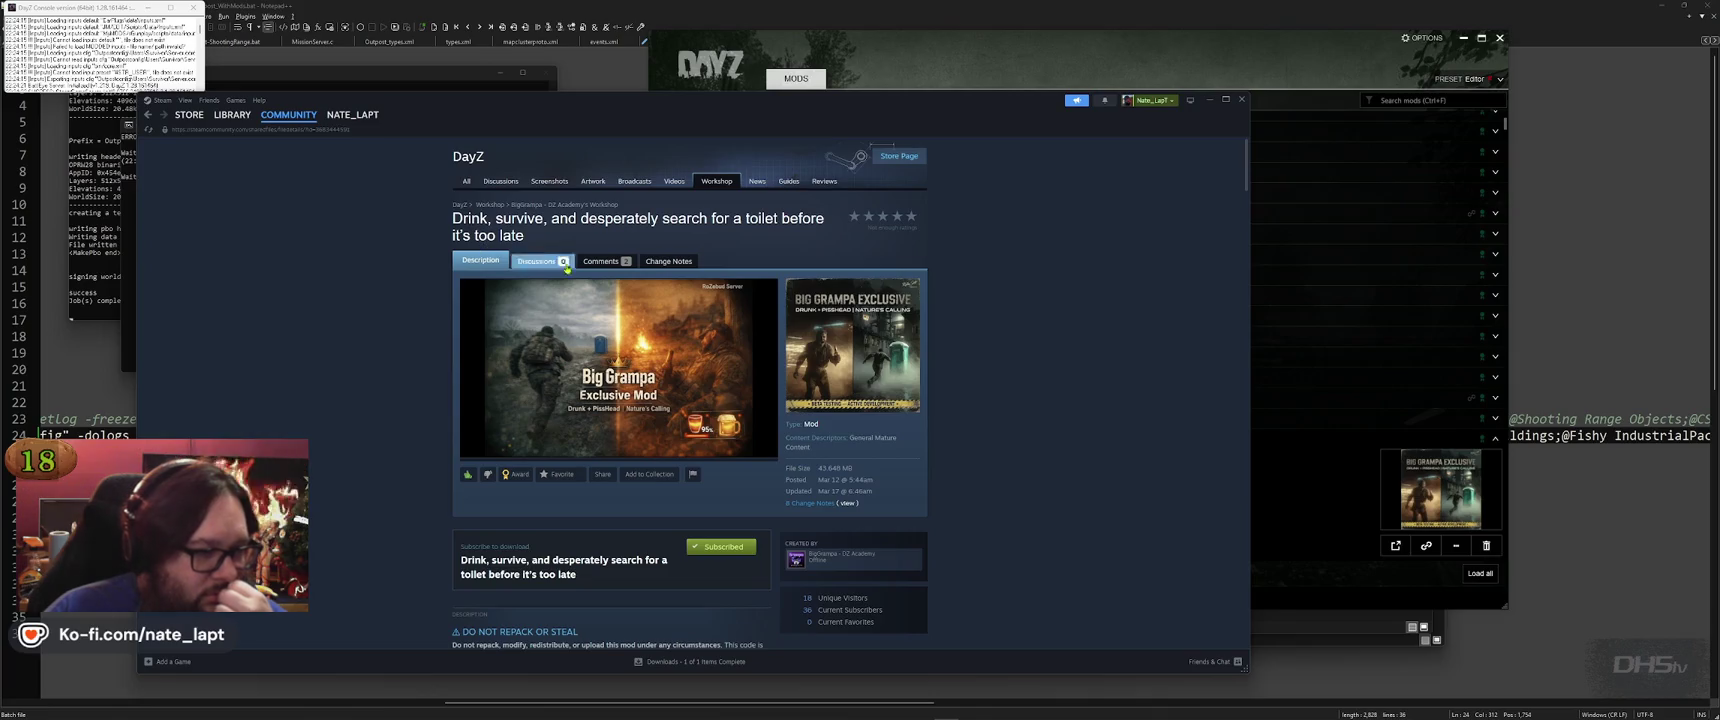
pyautogui.click(614, 263)
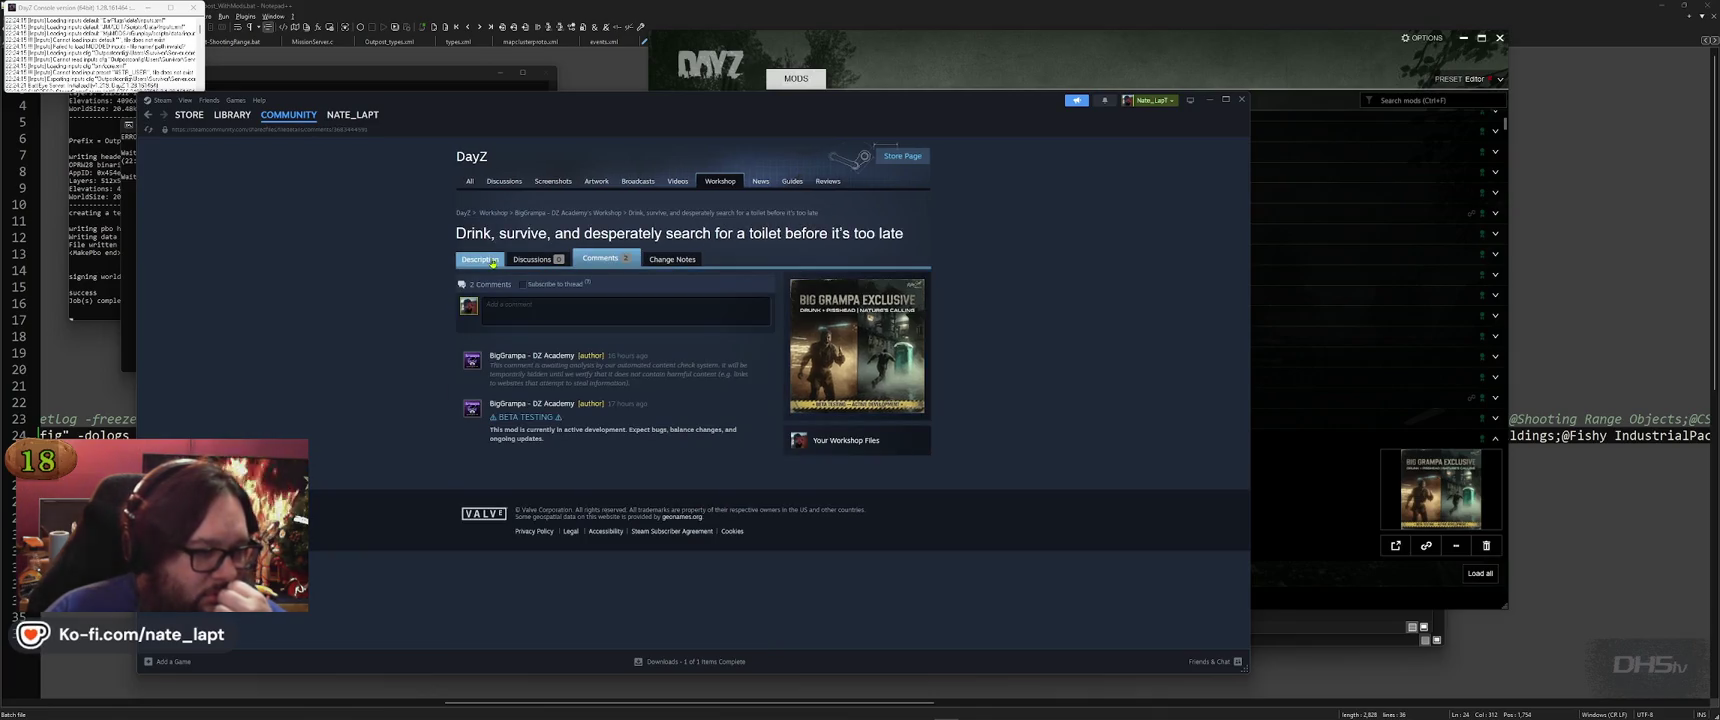
pyautogui.click(493, 262)
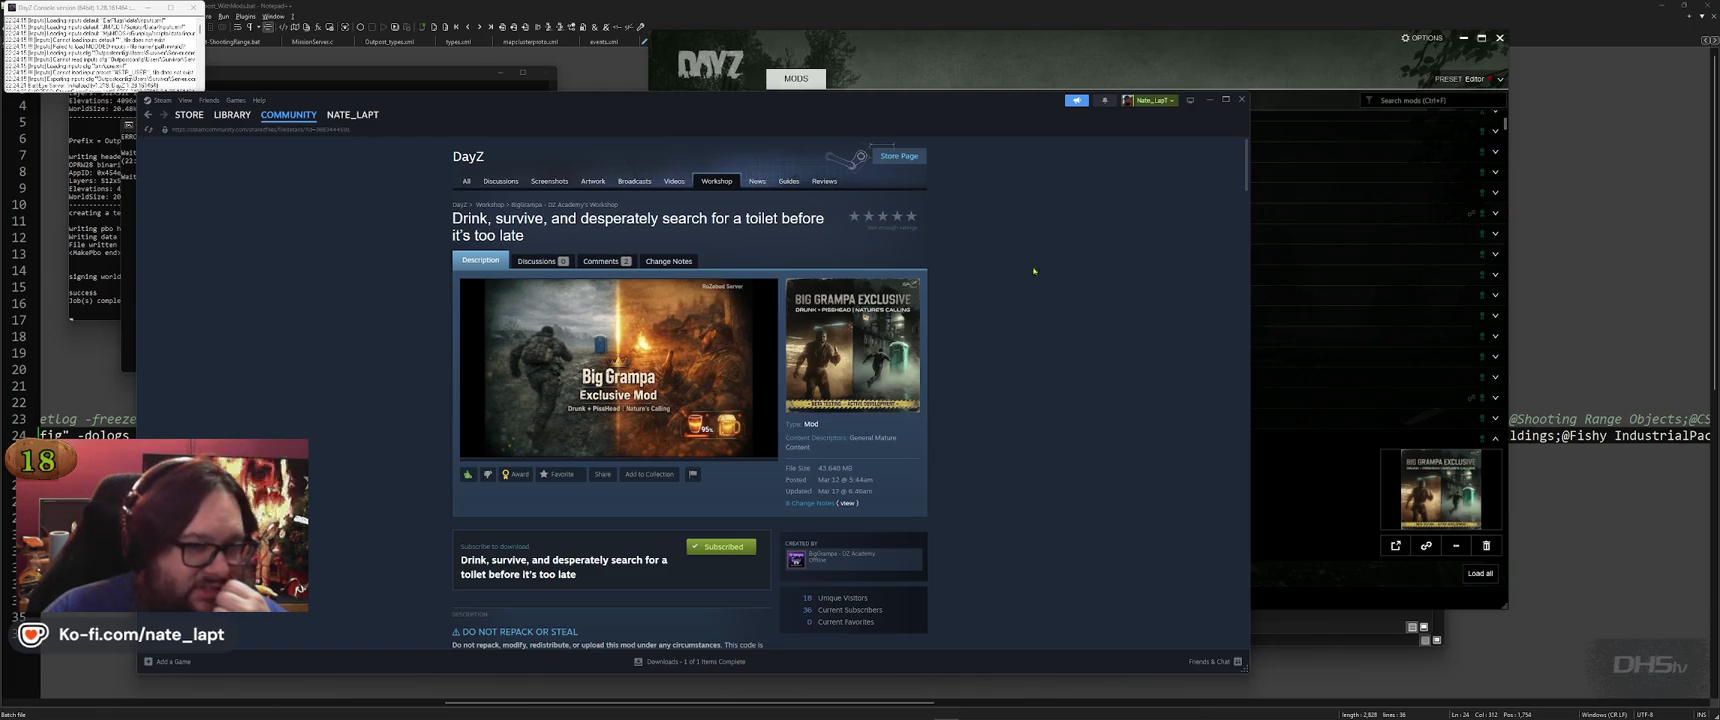
pyautogui.hotkey('alt', 'Tab')
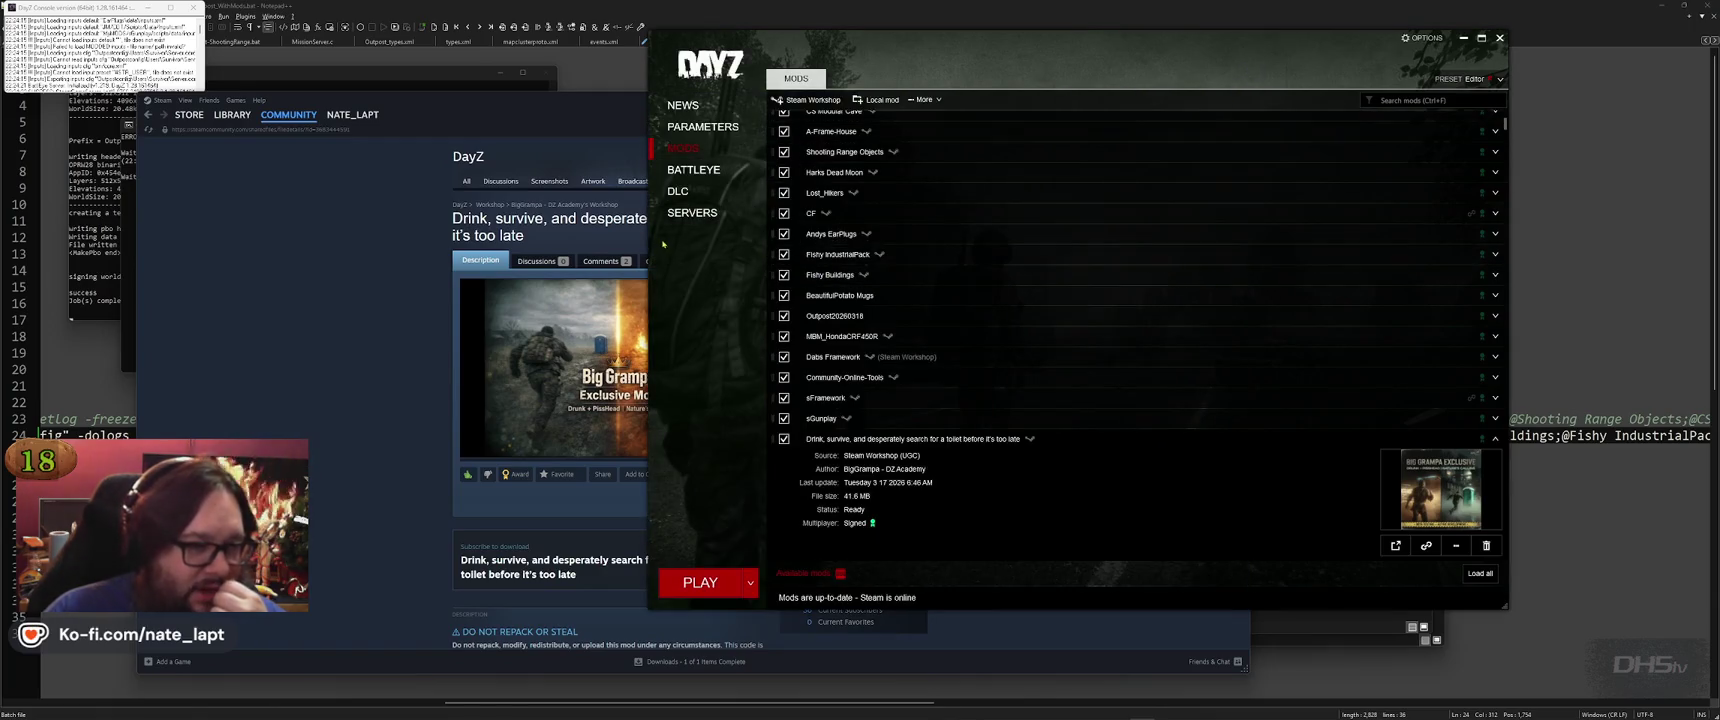
# Open the local LAN server's required content and search Steam Workshop for the first missing mod.
pyautogui.click(692, 212)
pyautogui.click(1110, 78)
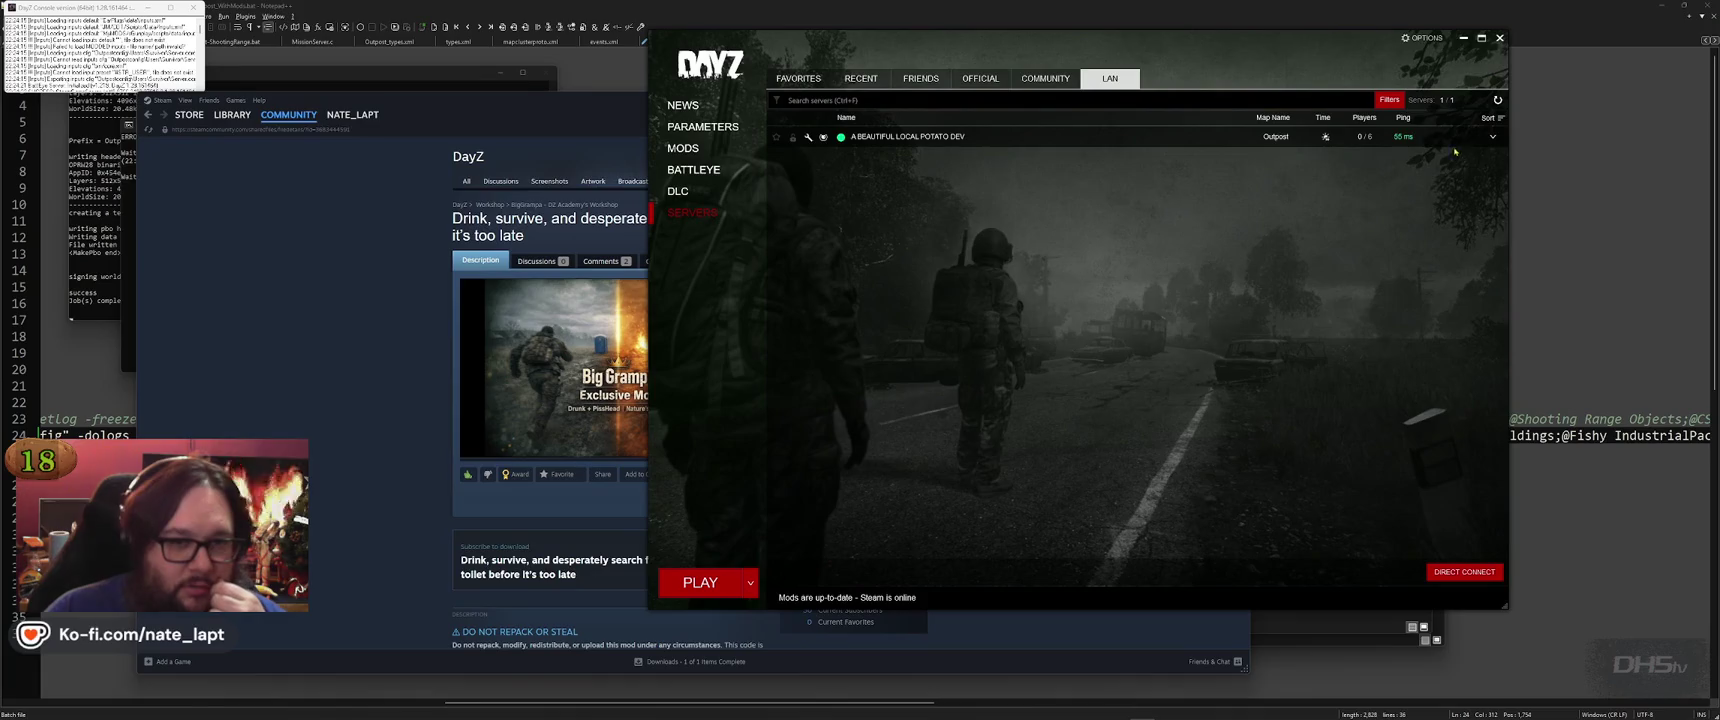
pyautogui.click(1449, 138)
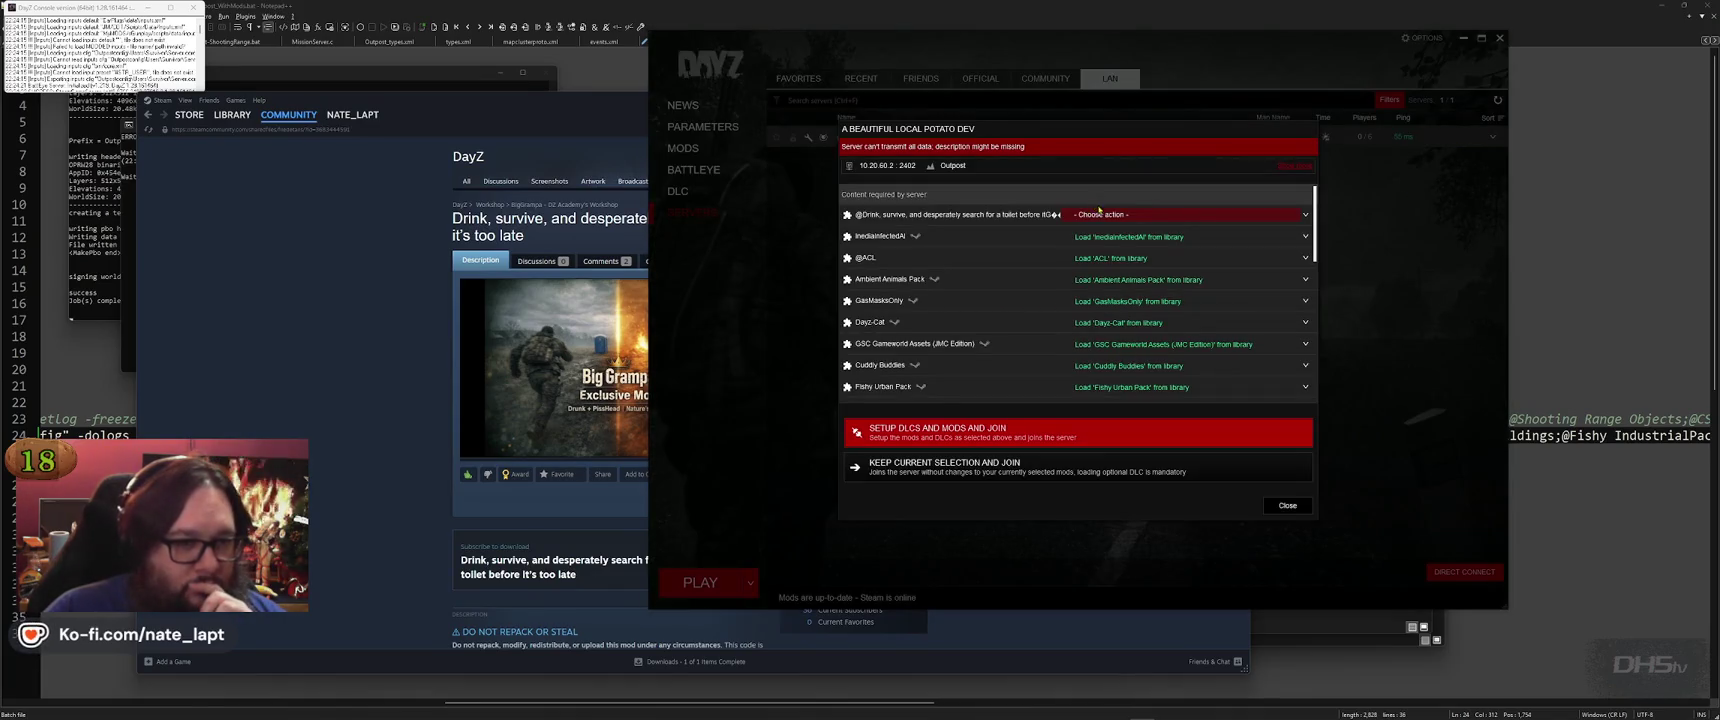
pyautogui.click(1146, 215)
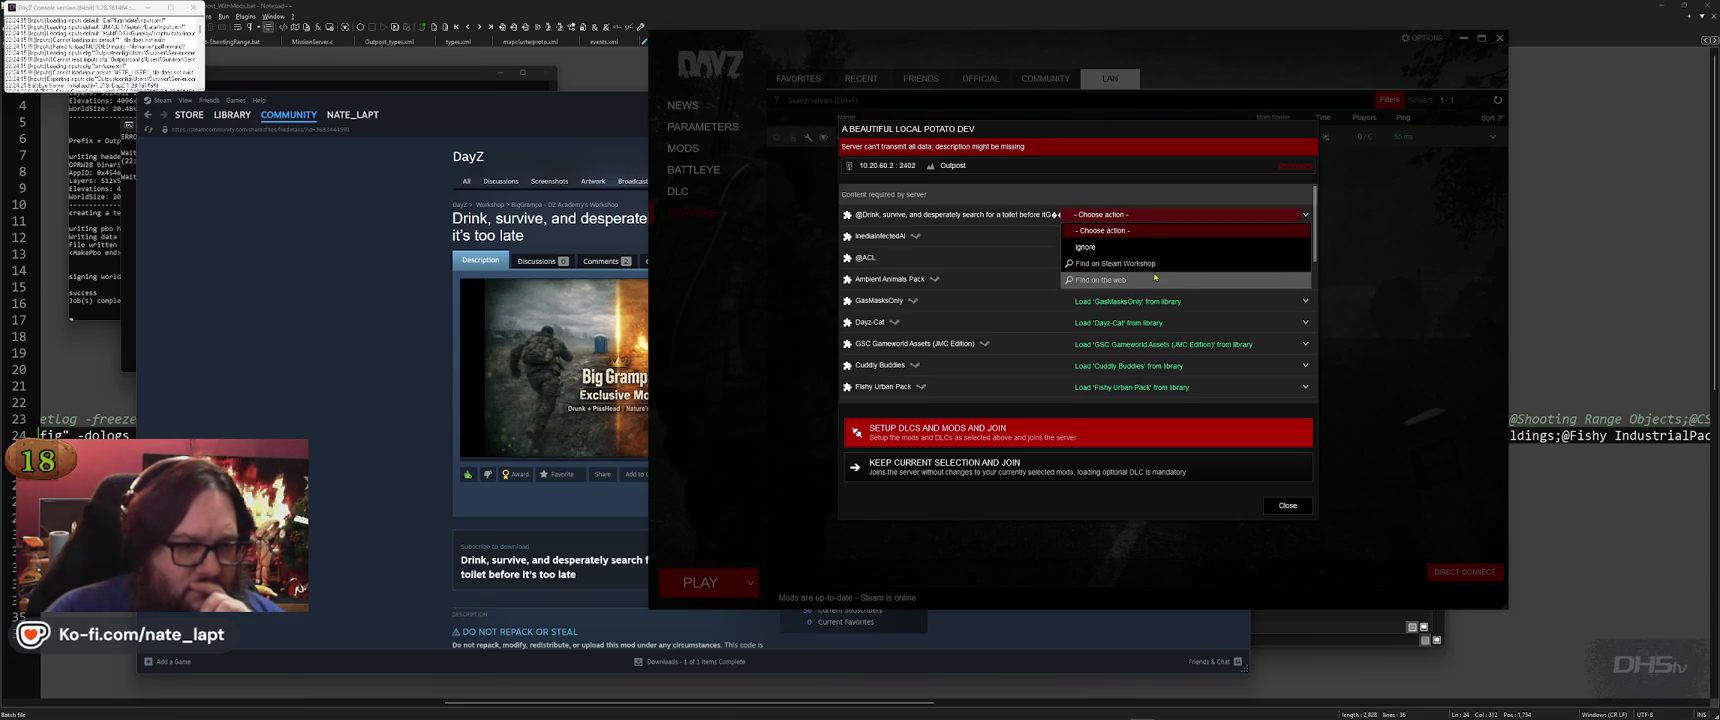
pyautogui.click(1141, 264)
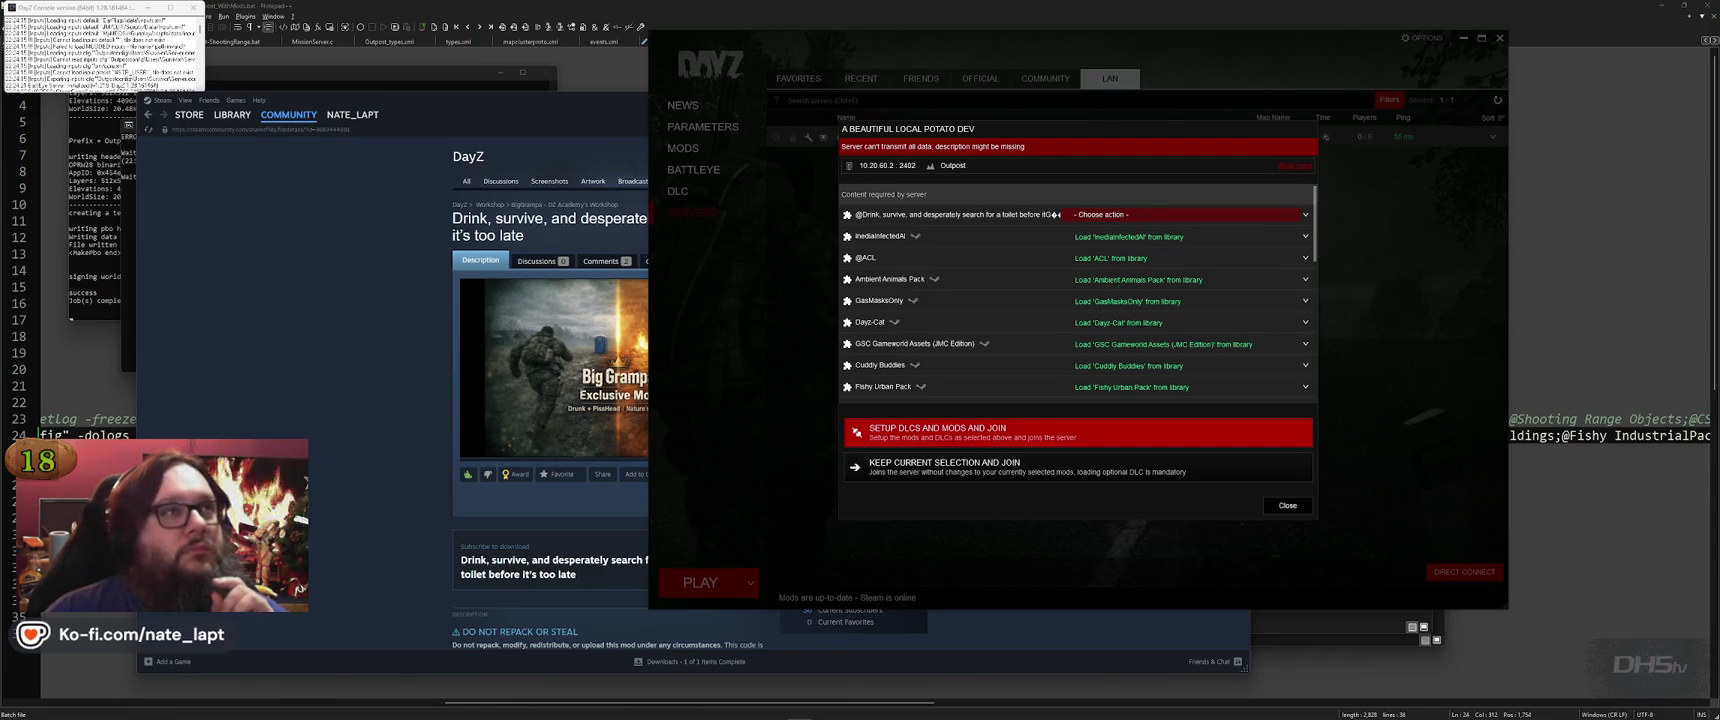
pyautogui.moveTo(700, 12)
pyautogui.mouseDown()
pyautogui.moveTo(523, 158)
pyautogui.moveTo(465, 162)
pyautogui.mouseUp()
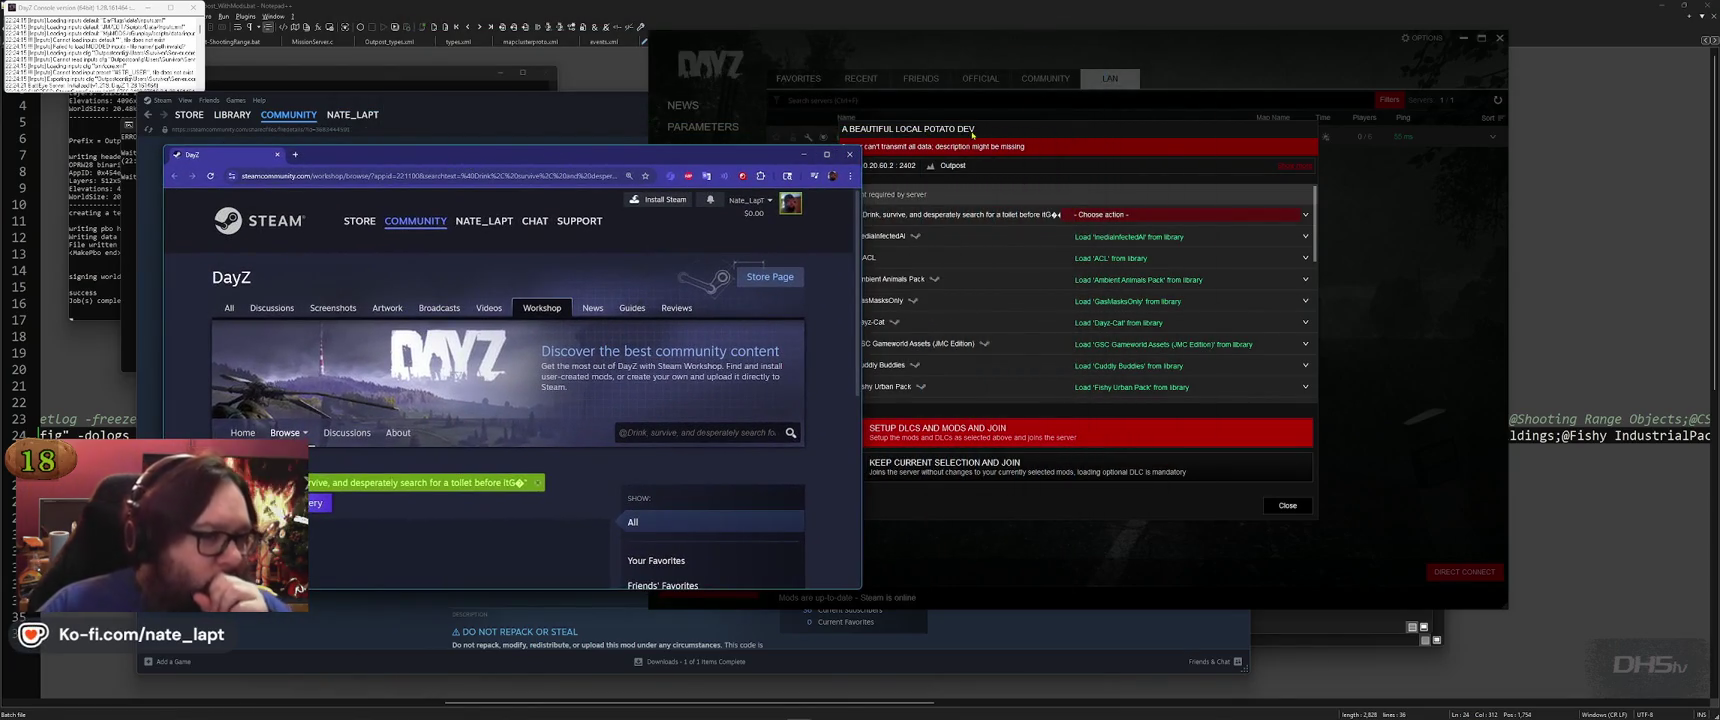
# Place the launcher's mod requirements dialog and the Workshop search window side by side.
pyautogui.click(971, 133)
pyautogui.moveTo(1040, 132); pyautogui.dragTo(1076, 202)
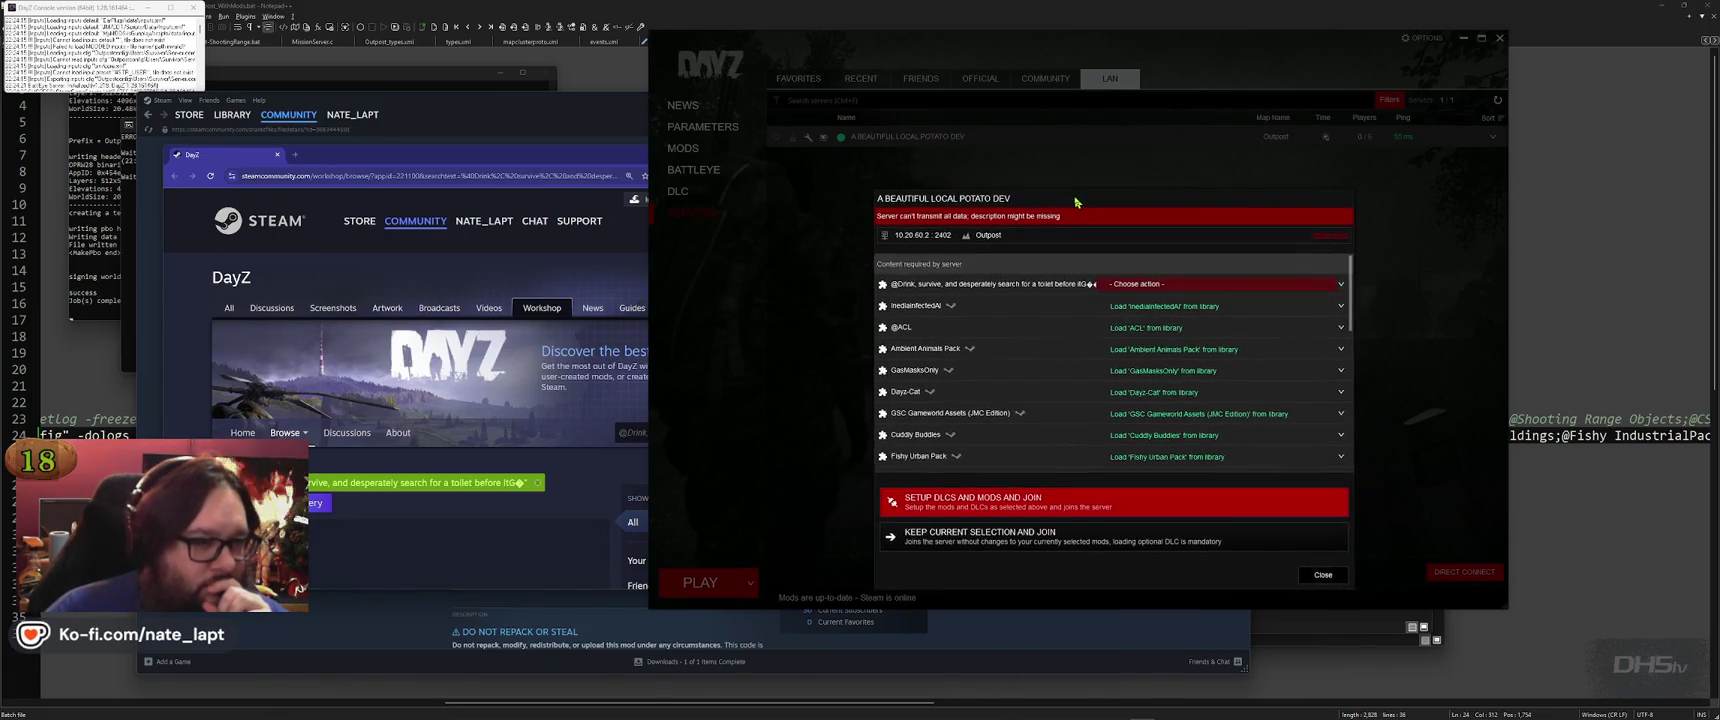
pyautogui.click(560, 154)
pyautogui.moveTo(714, 155)
pyautogui.mouseDown()
pyautogui.moveTo(762, 125)
pyautogui.moveTo(1295, 42)
pyautogui.mouseUp()
pyautogui.click(1071, 589)
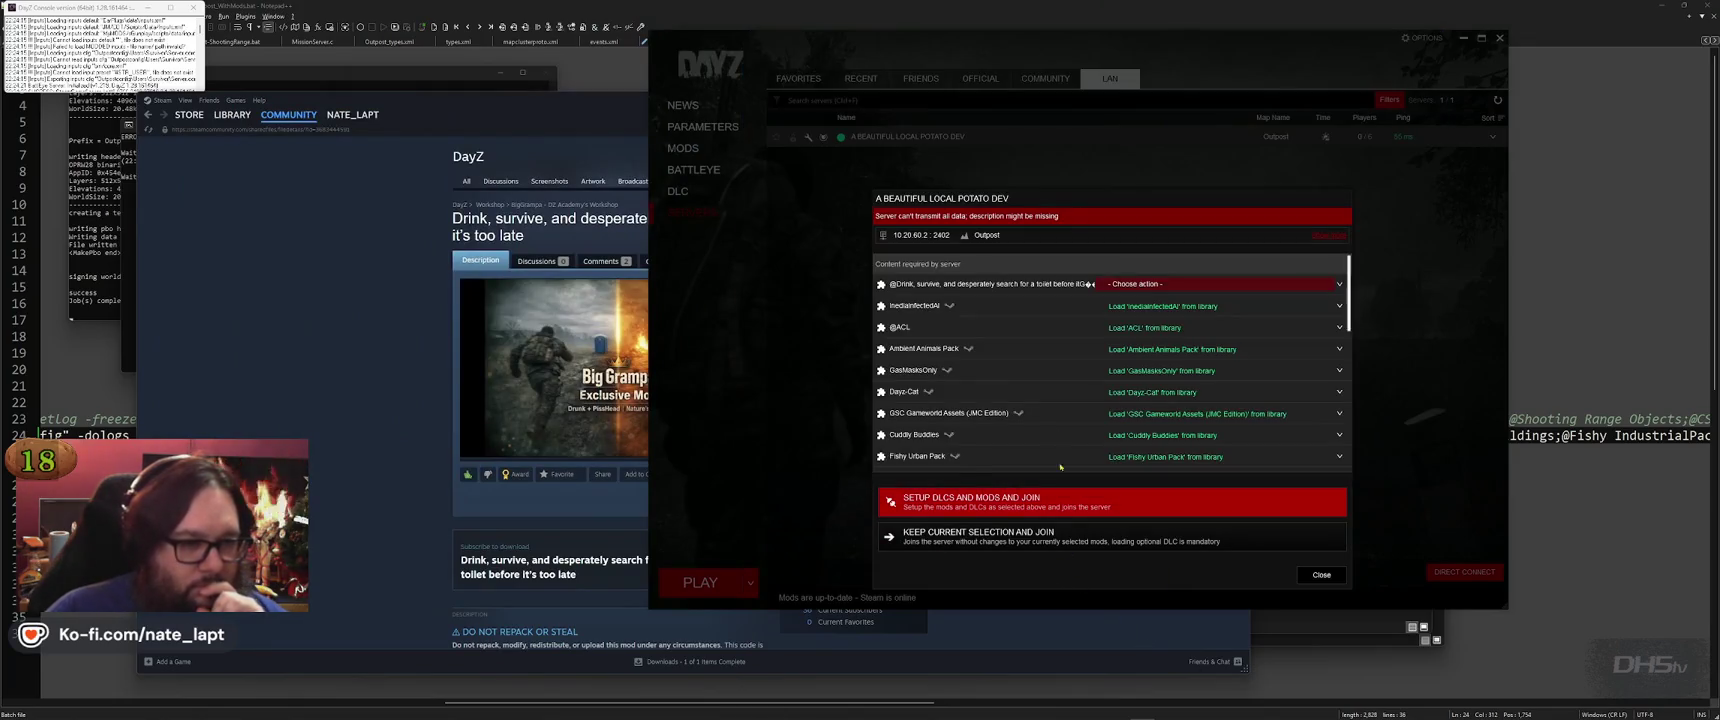
pyautogui.moveTo(1054, 208)
pyautogui.mouseDown()
pyautogui.moveTo(975, 311)
pyautogui.moveTo(997, 262)
pyautogui.mouseUp()
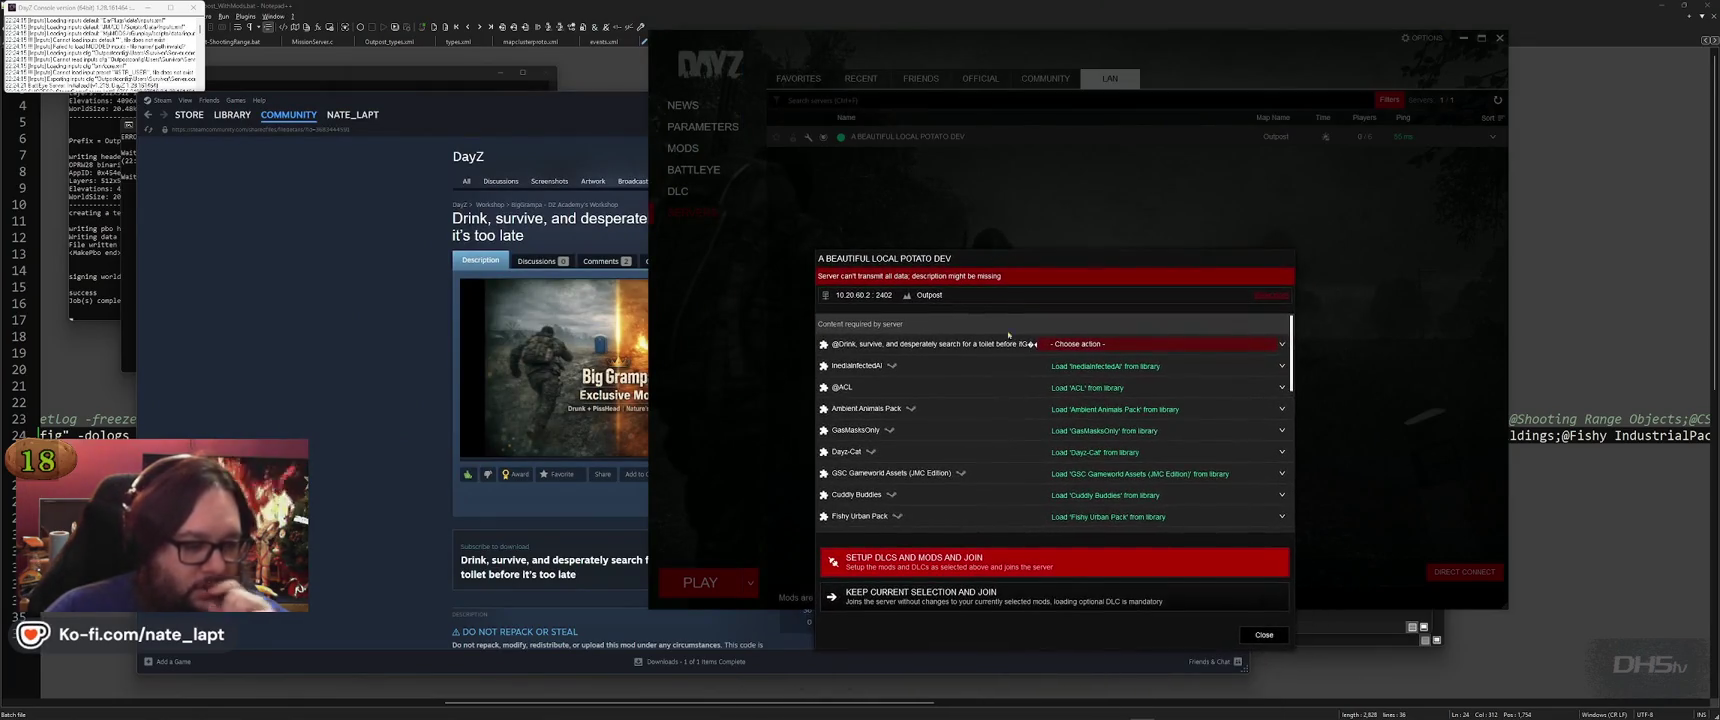
# Move the browser aside to uncover the mod dialog and scroll down to the empty search results.
pyautogui.hotkey('alt', 'Tab')
pyautogui.moveTo(992, 42)
pyautogui.mouseDown()
pyautogui.moveTo(359, 218)
pyautogui.moveTo(362, 133)
pyautogui.mouseUp()
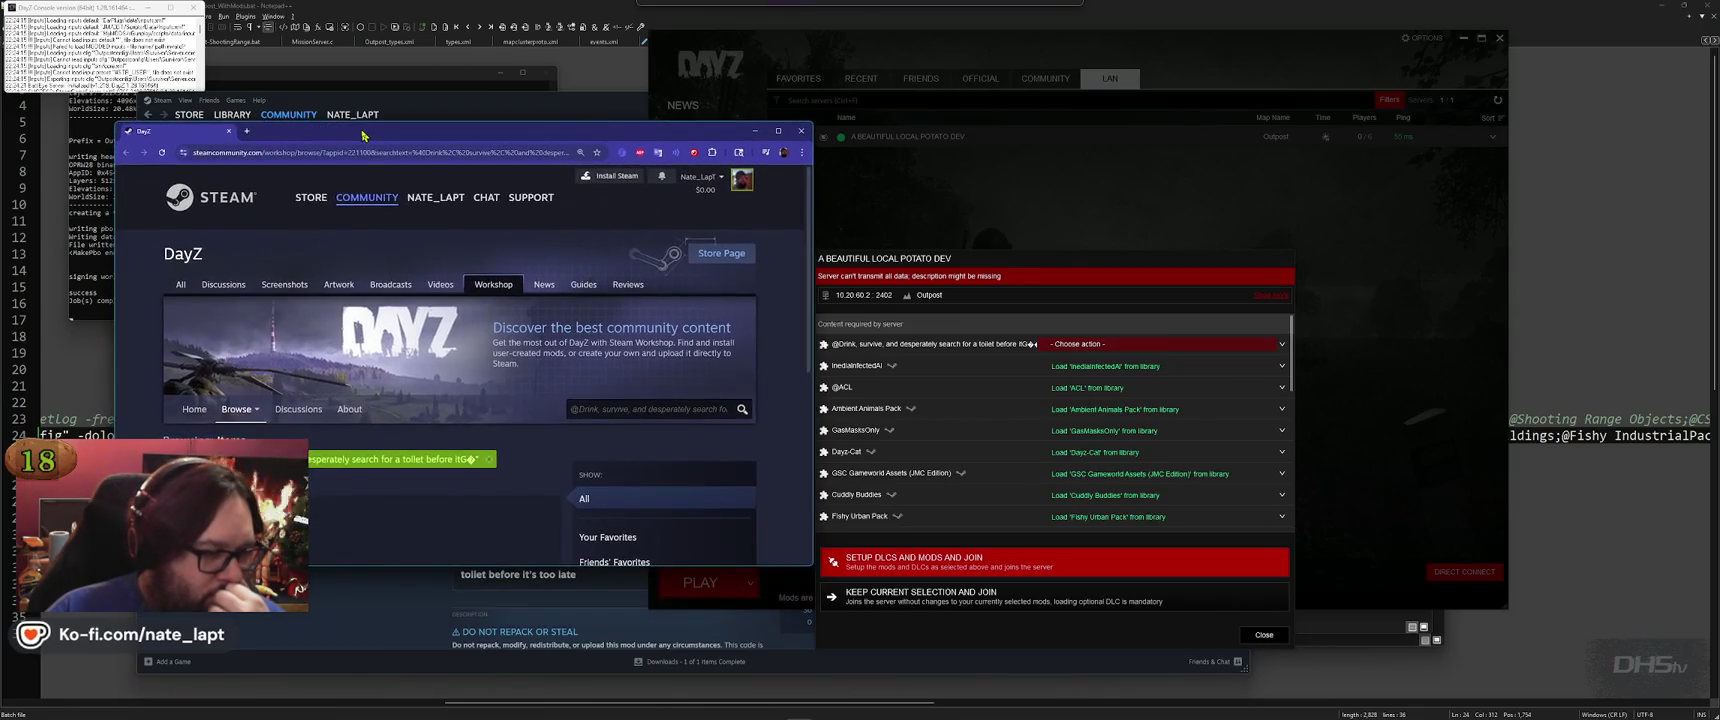
pyautogui.scroll(-1, 469, 480)
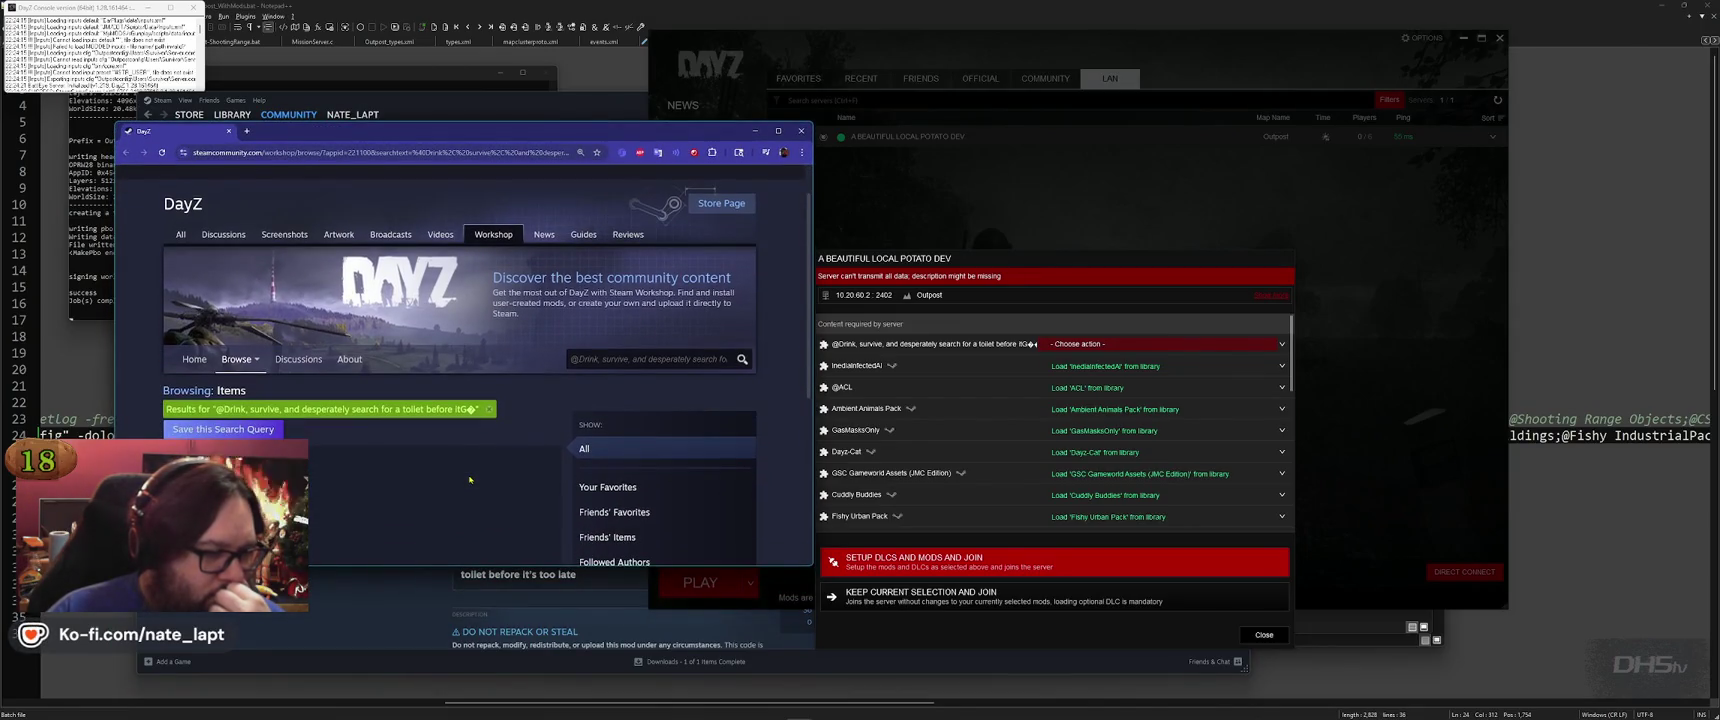
pyautogui.scroll(-1, 469, 480)
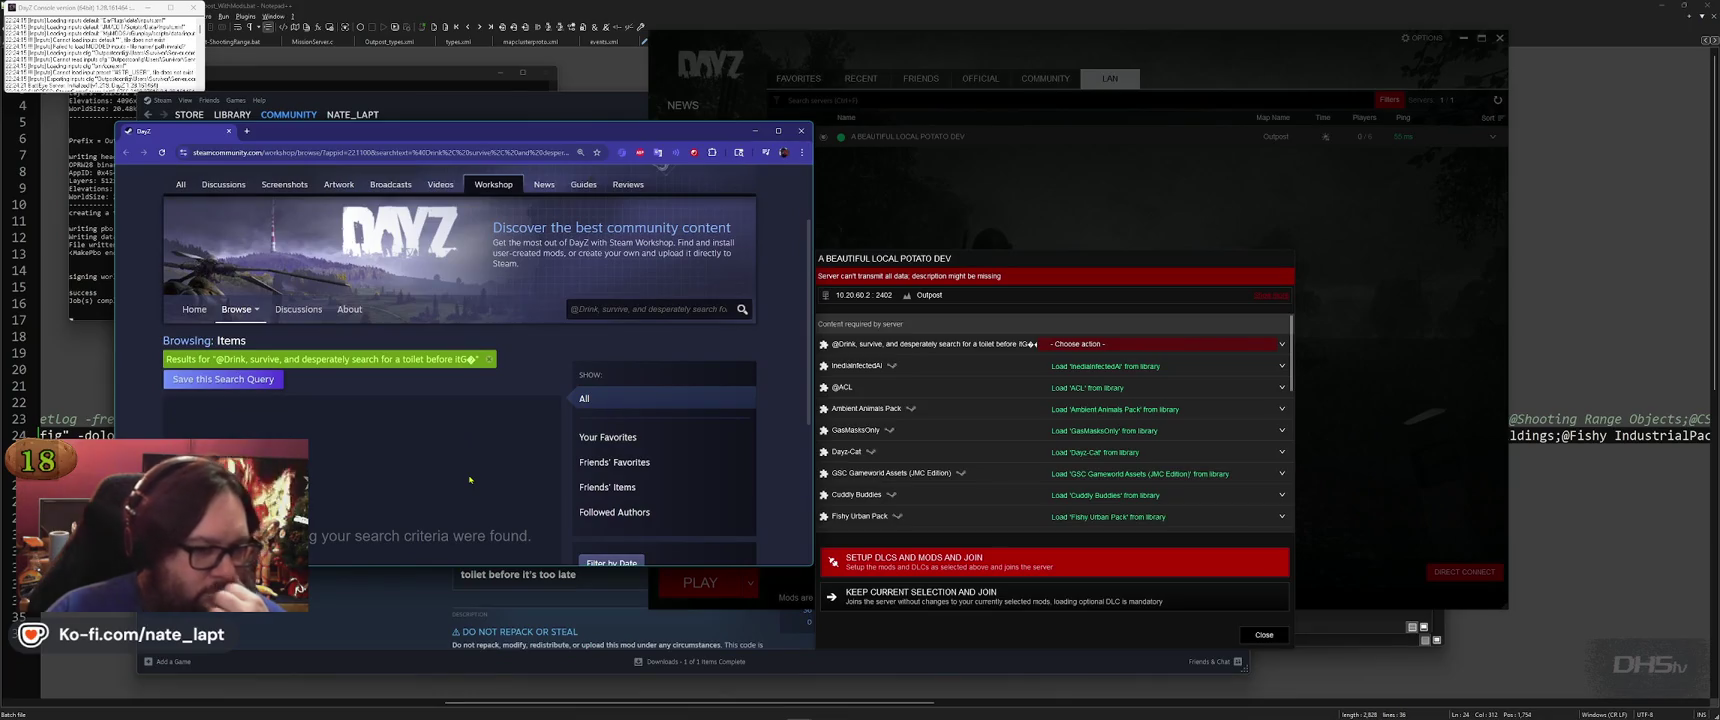
pyautogui.press('super')
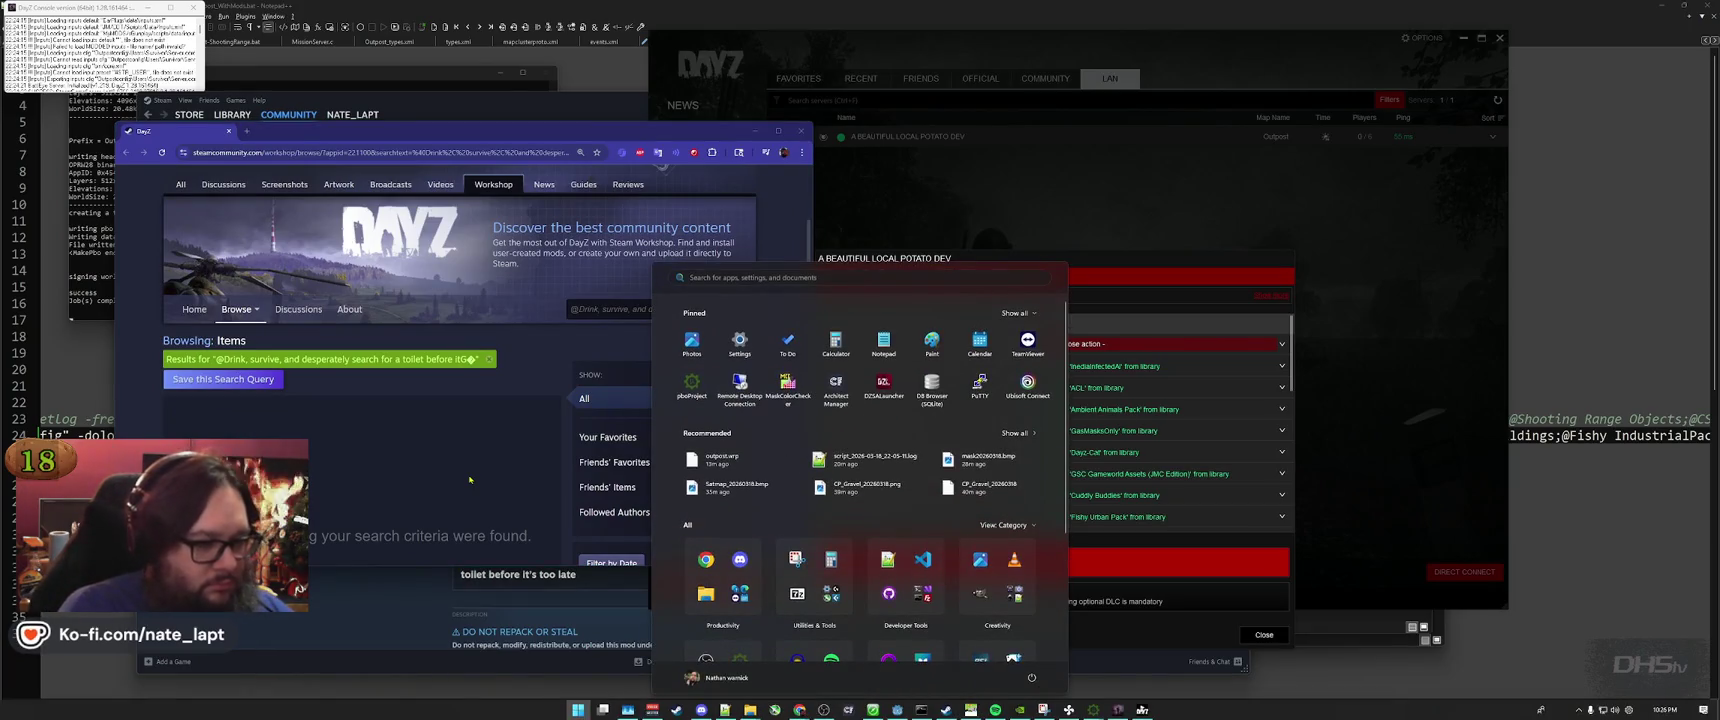
# Snip the empty Workshop results with the missing-mod row, then close Snipping Tool and the requirements dialog.
pyautogui.write('snip')
pyautogui.press('Return')
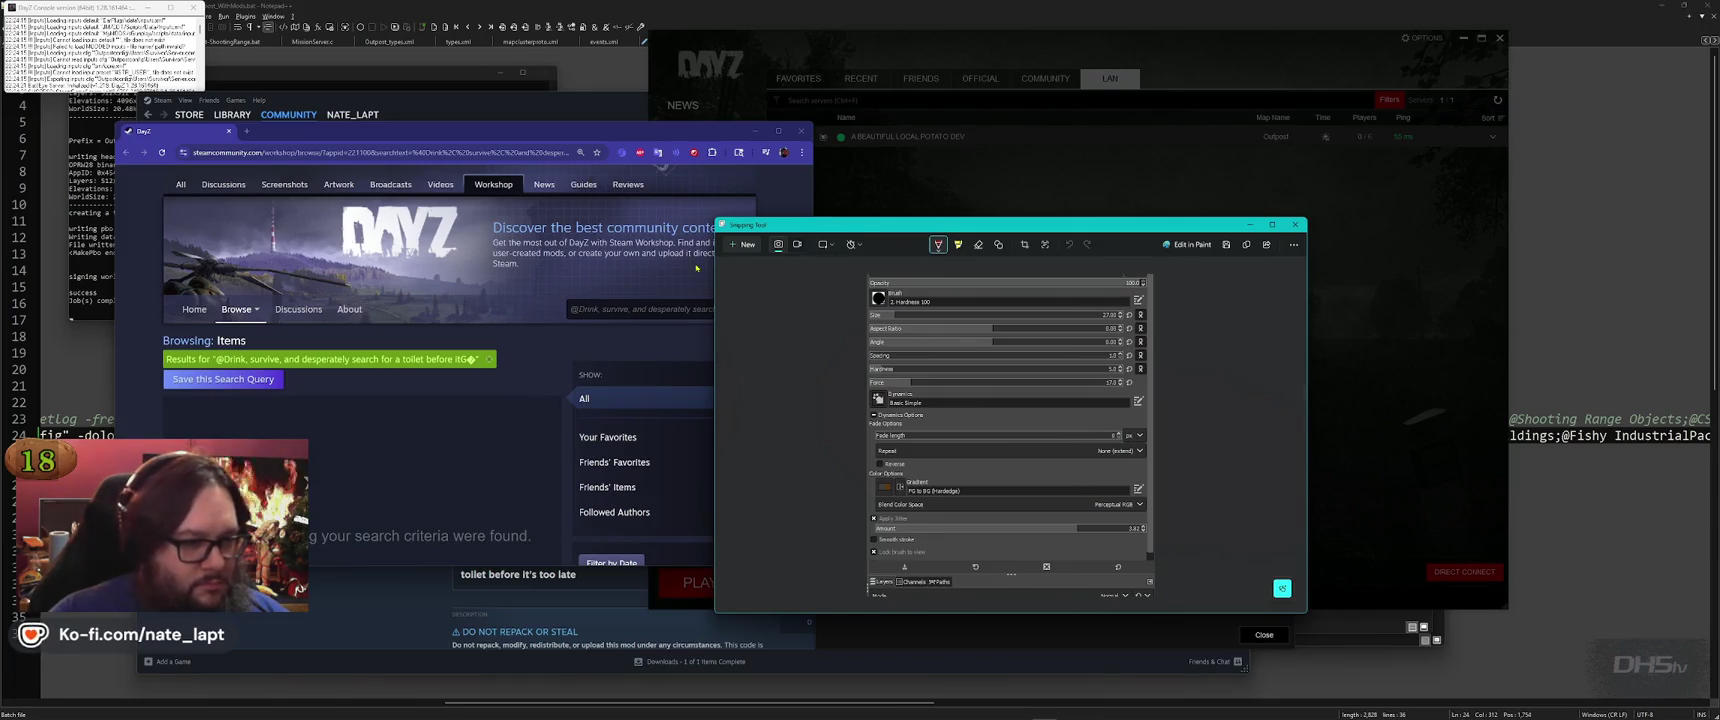
pyautogui.click(742, 244)
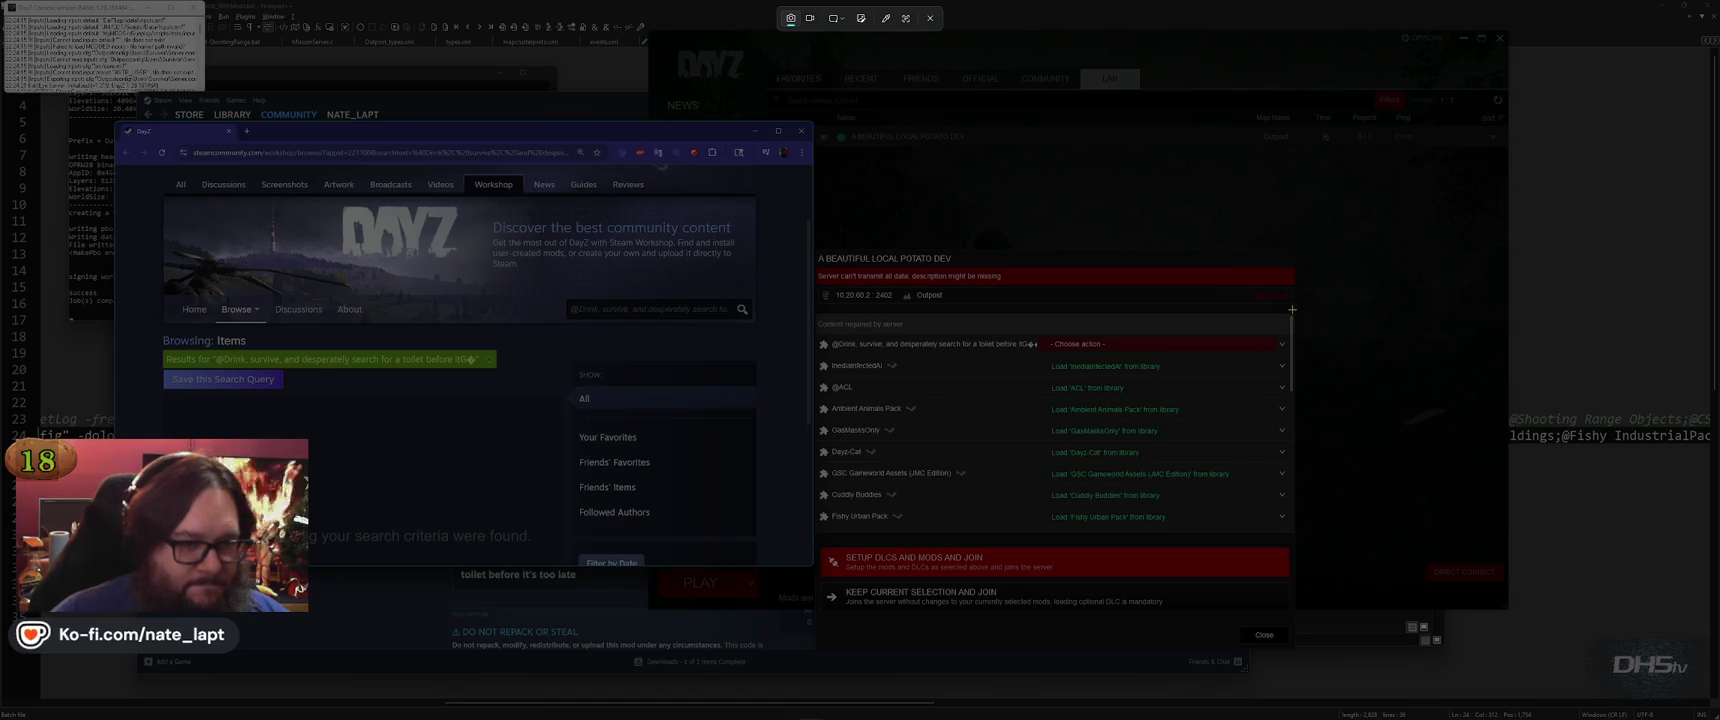
pyautogui.moveTo(1294, 309); pyautogui.dragTo(136, 398)
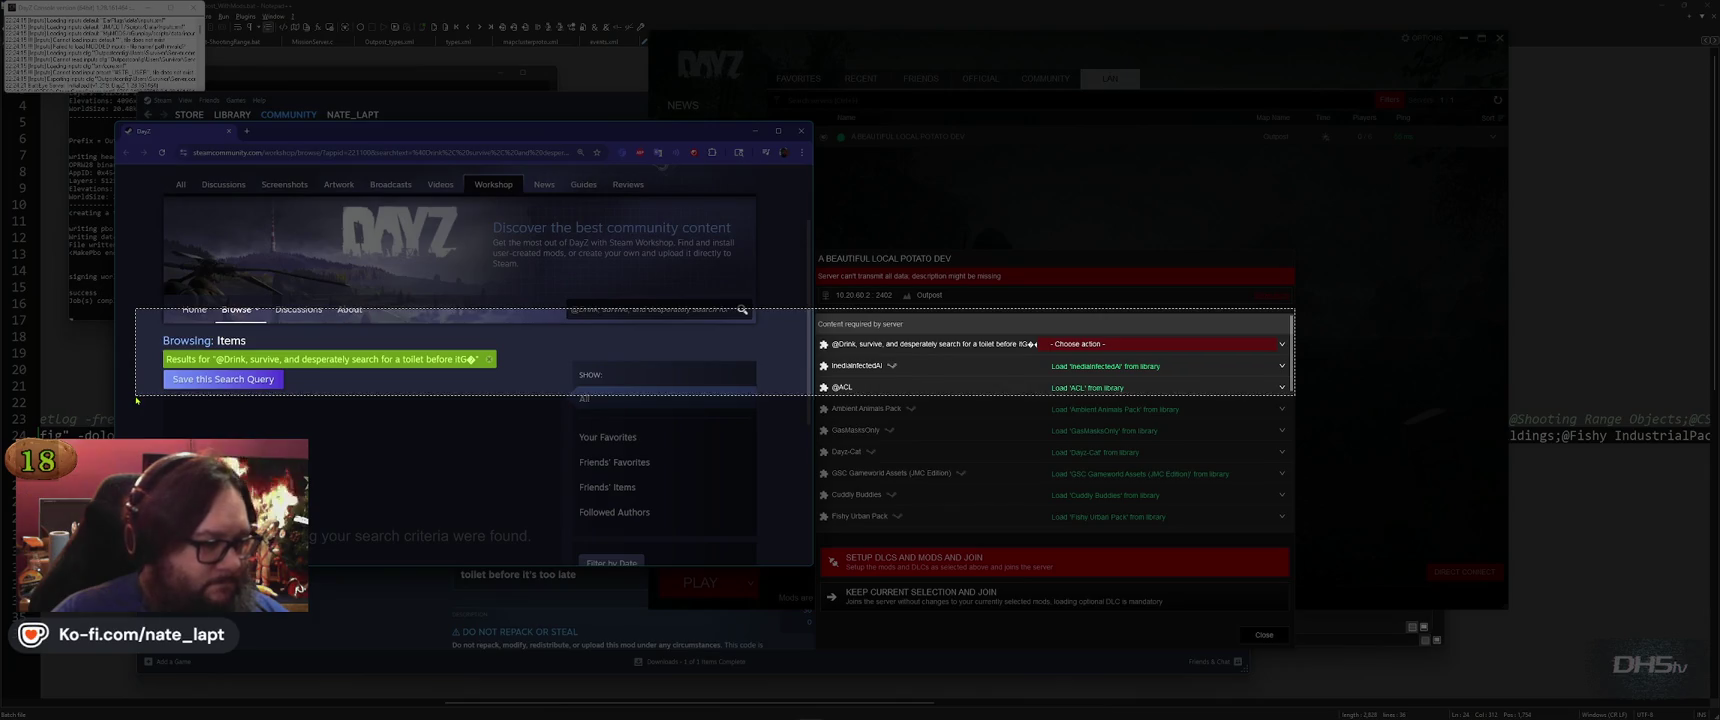
pyautogui.moveTo(136, 398); pyautogui.dragTo(136, 408)
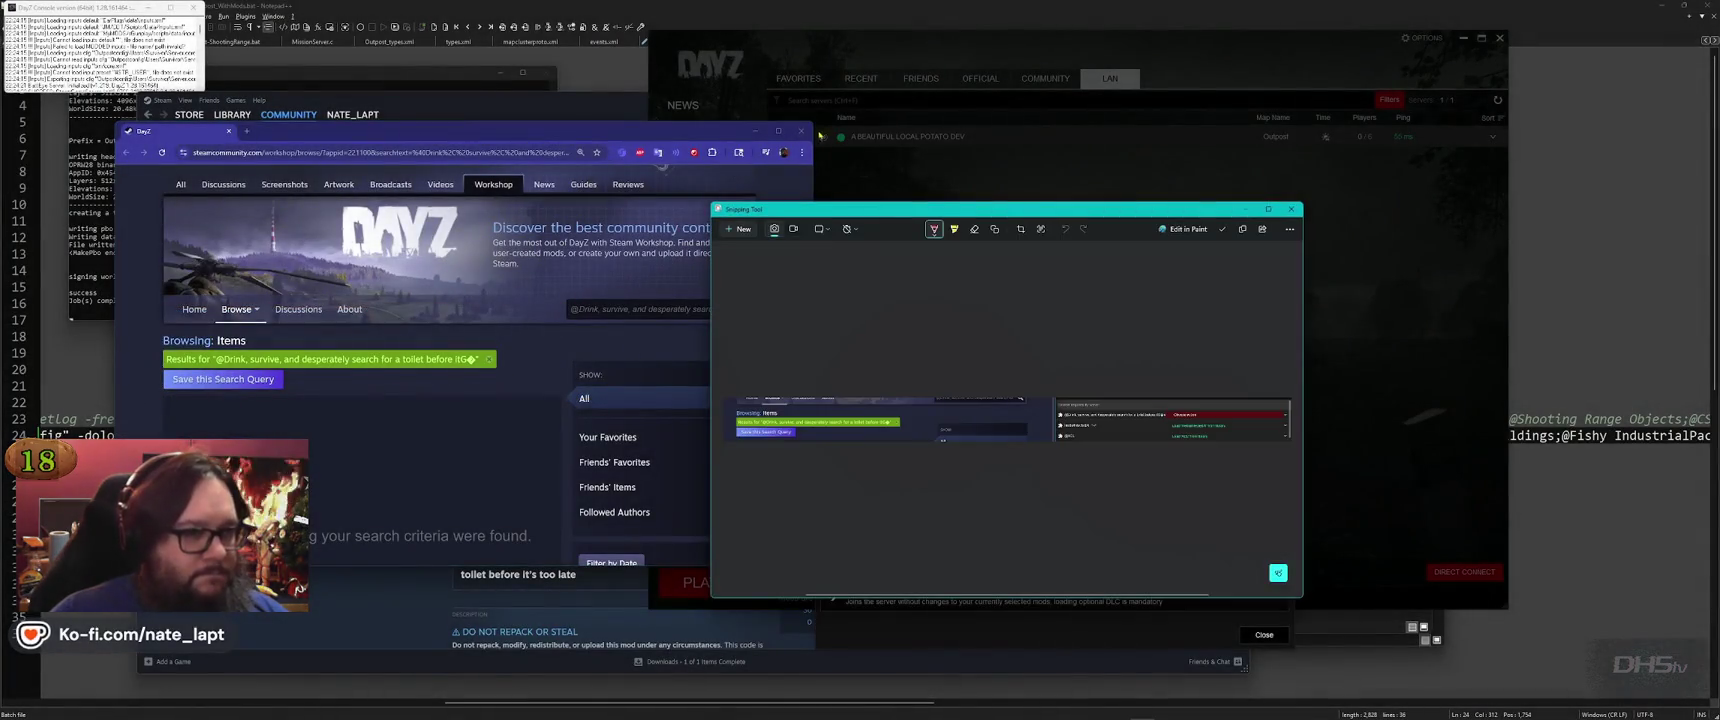
pyautogui.click(801, 131)
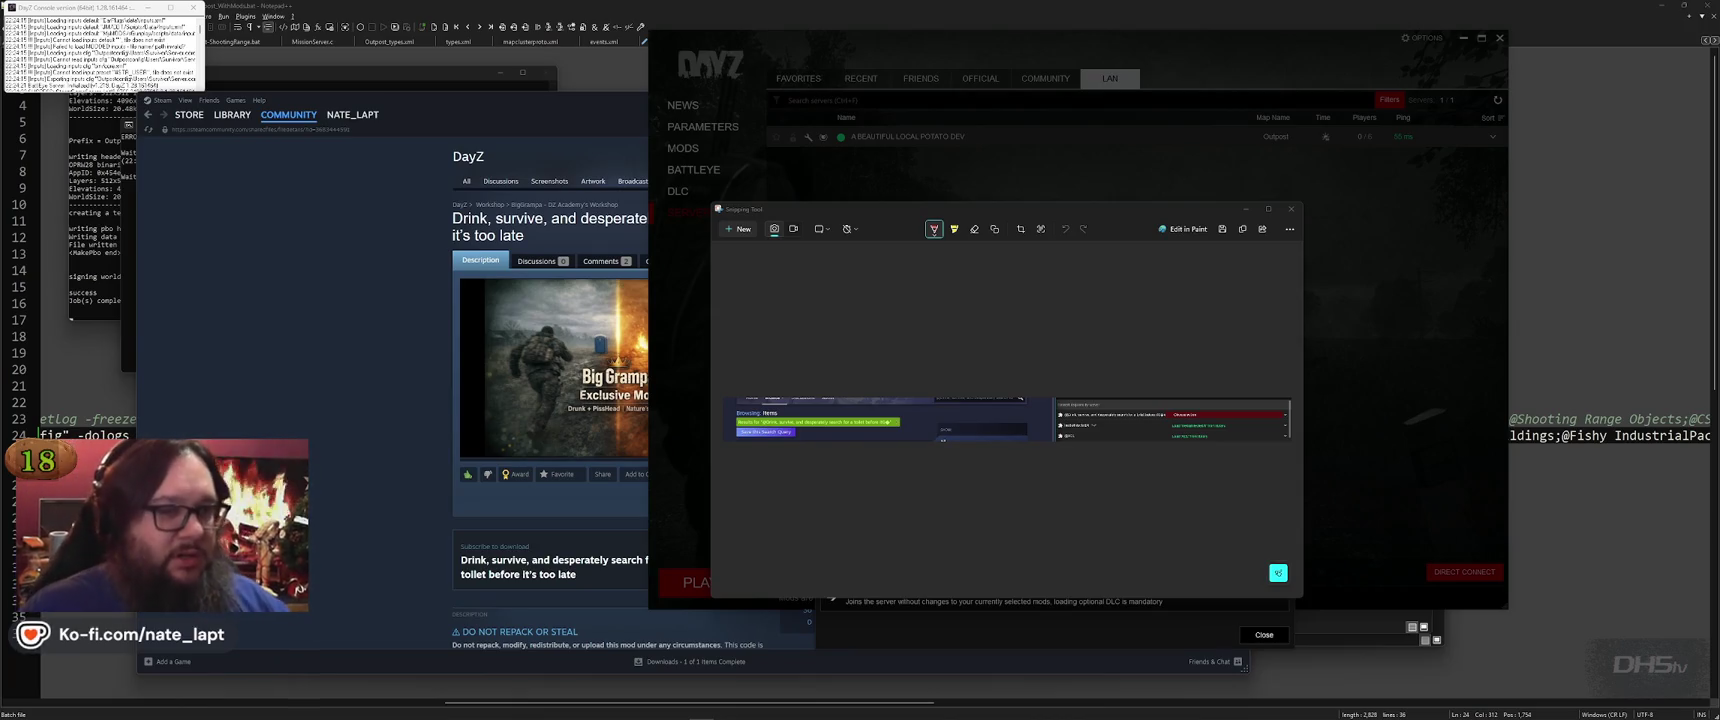
pyautogui.click(1291, 209)
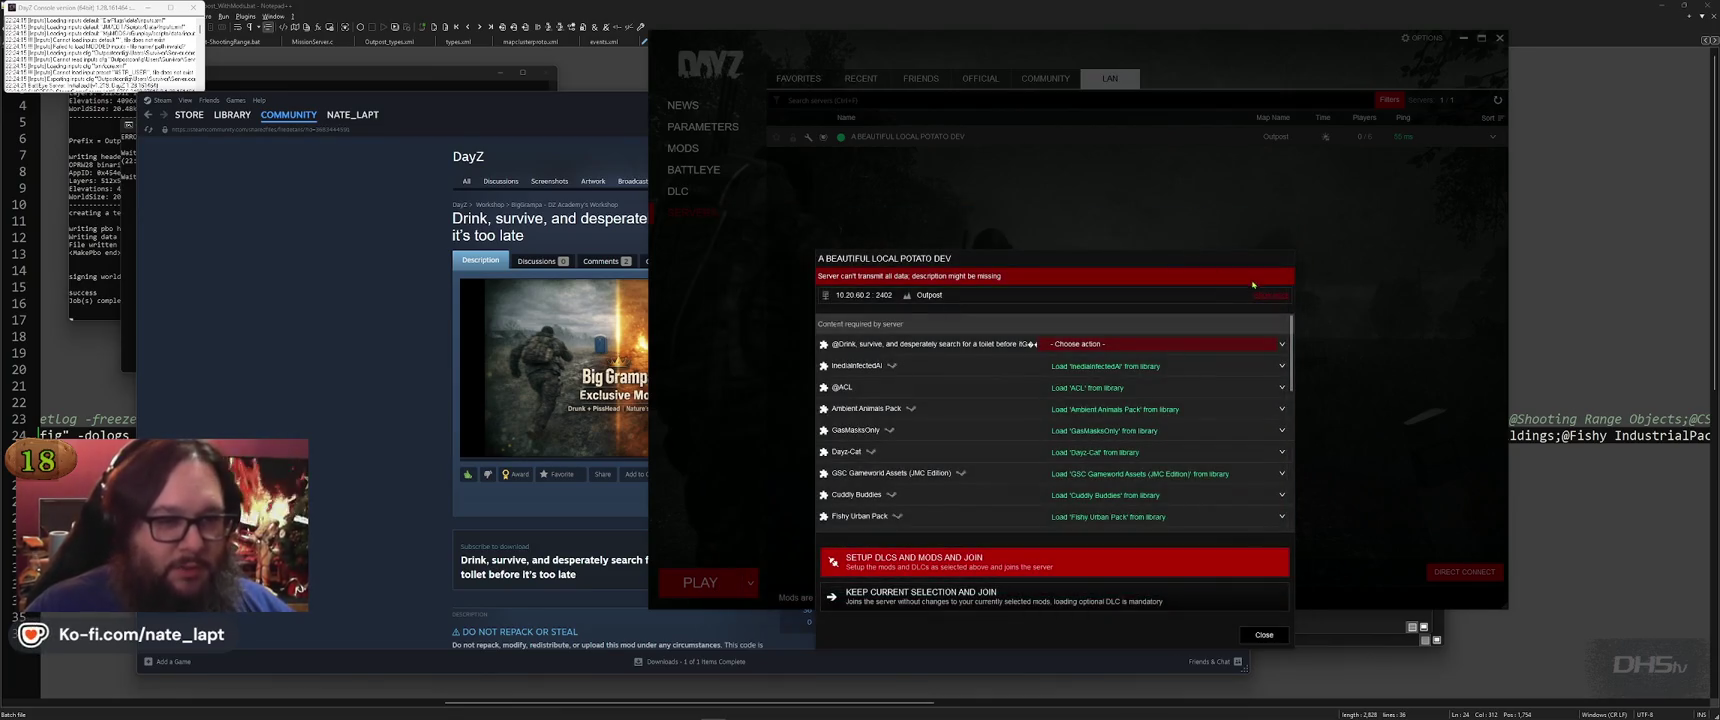
pyautogui.click(1264, 638)
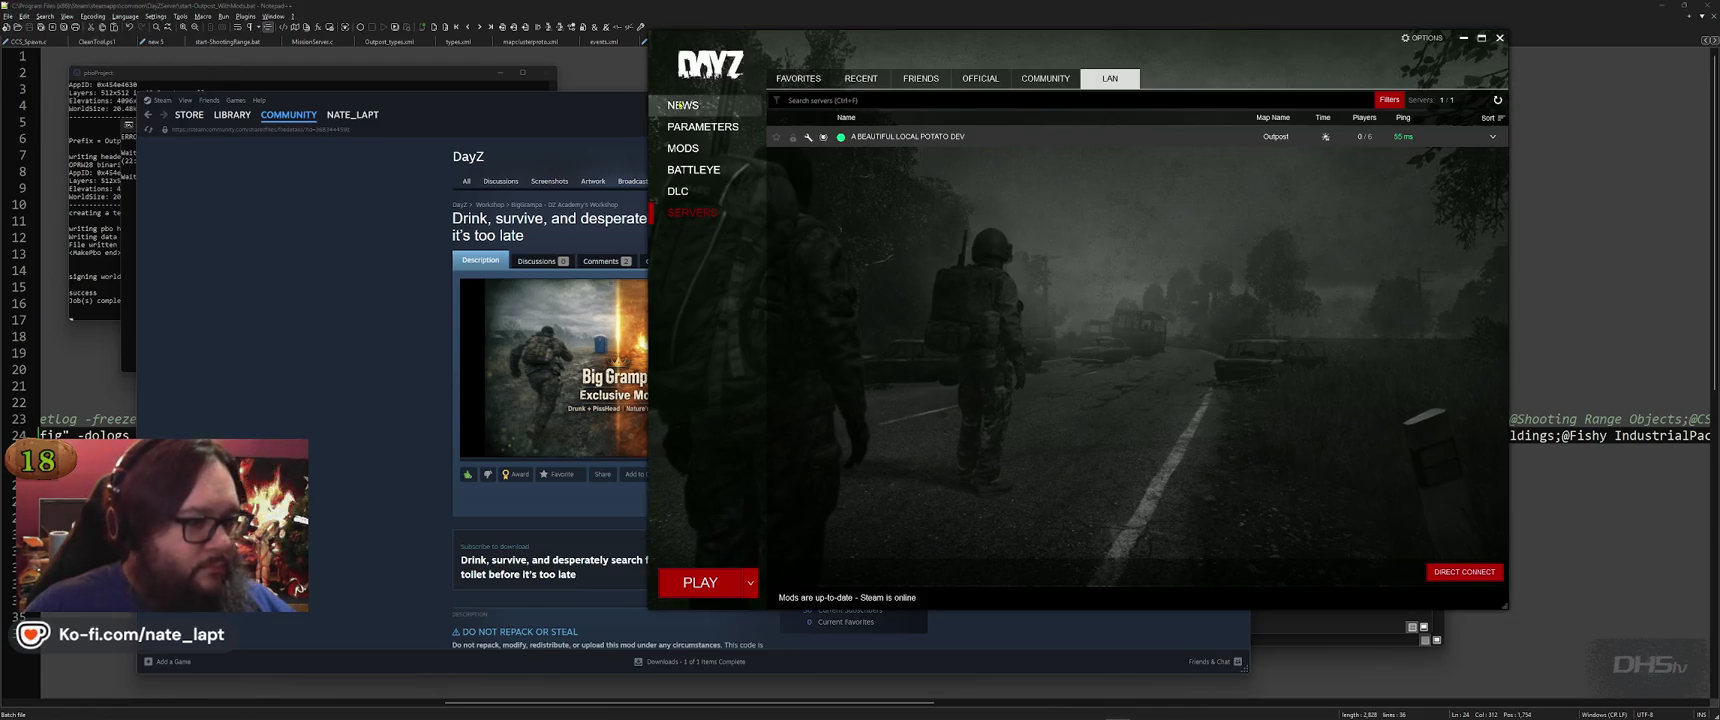
pyautogui.press('super+Tab')
pyautogui.press('Right')
pyautogui.press('Right')
pyautogui.press('Right')
pyautogui.press('Return')
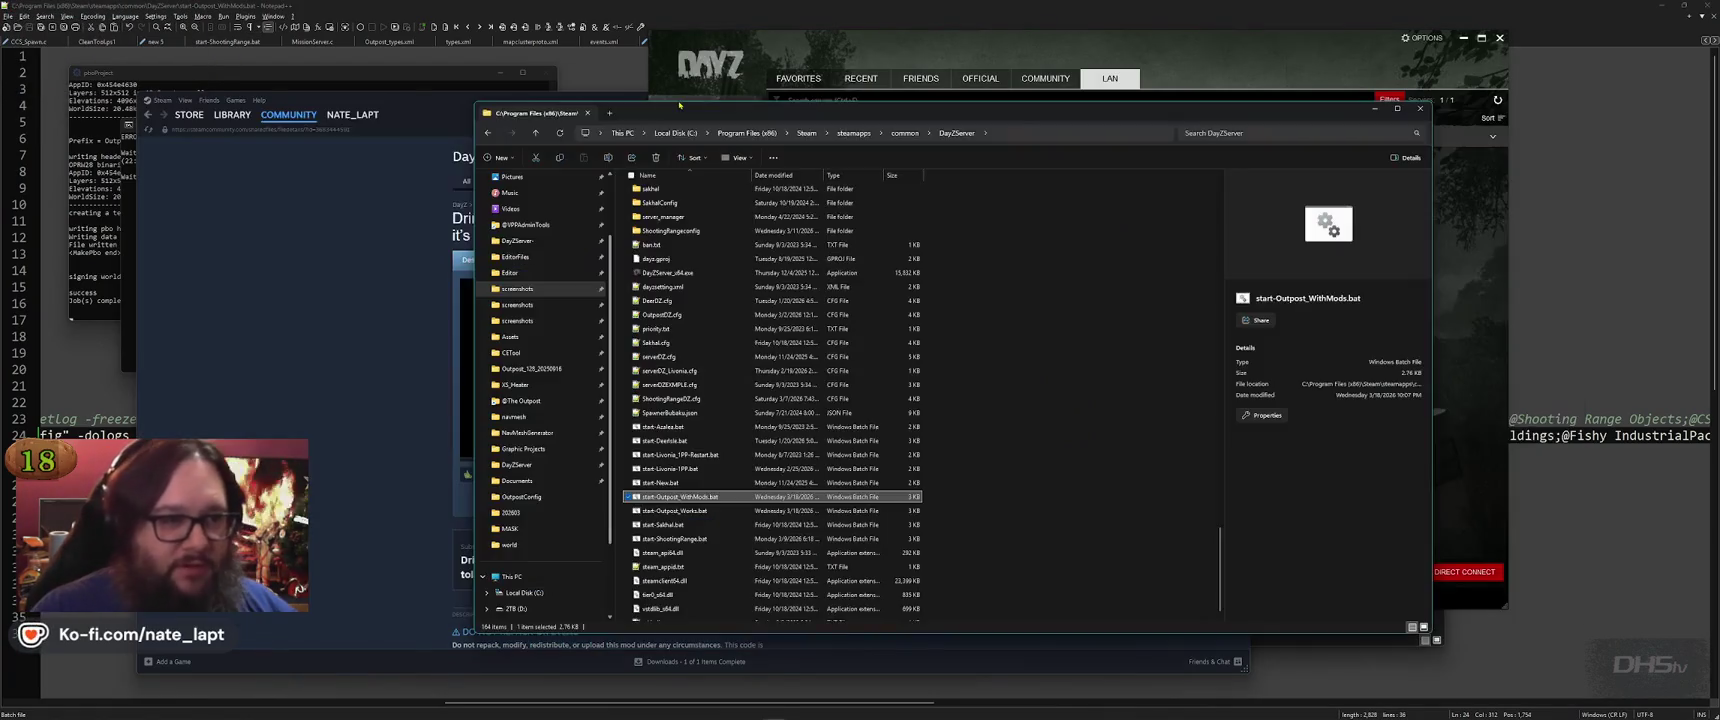
pyautogui.press('super+Tab')
pyautogui.press('Left')
pyautogui.press('Left')
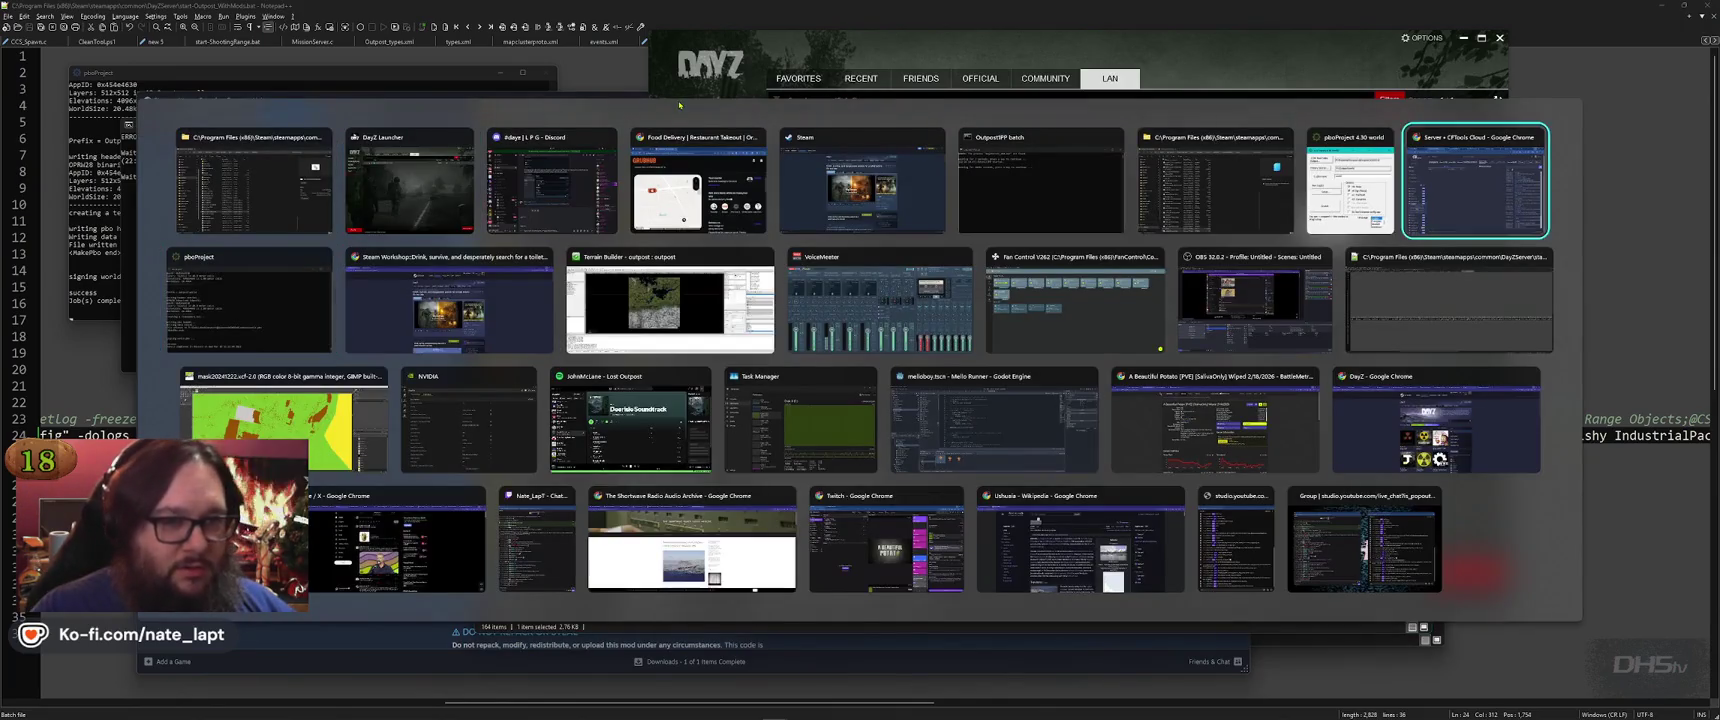
pyautogui.press('Left')
pyautogui.press('Return')
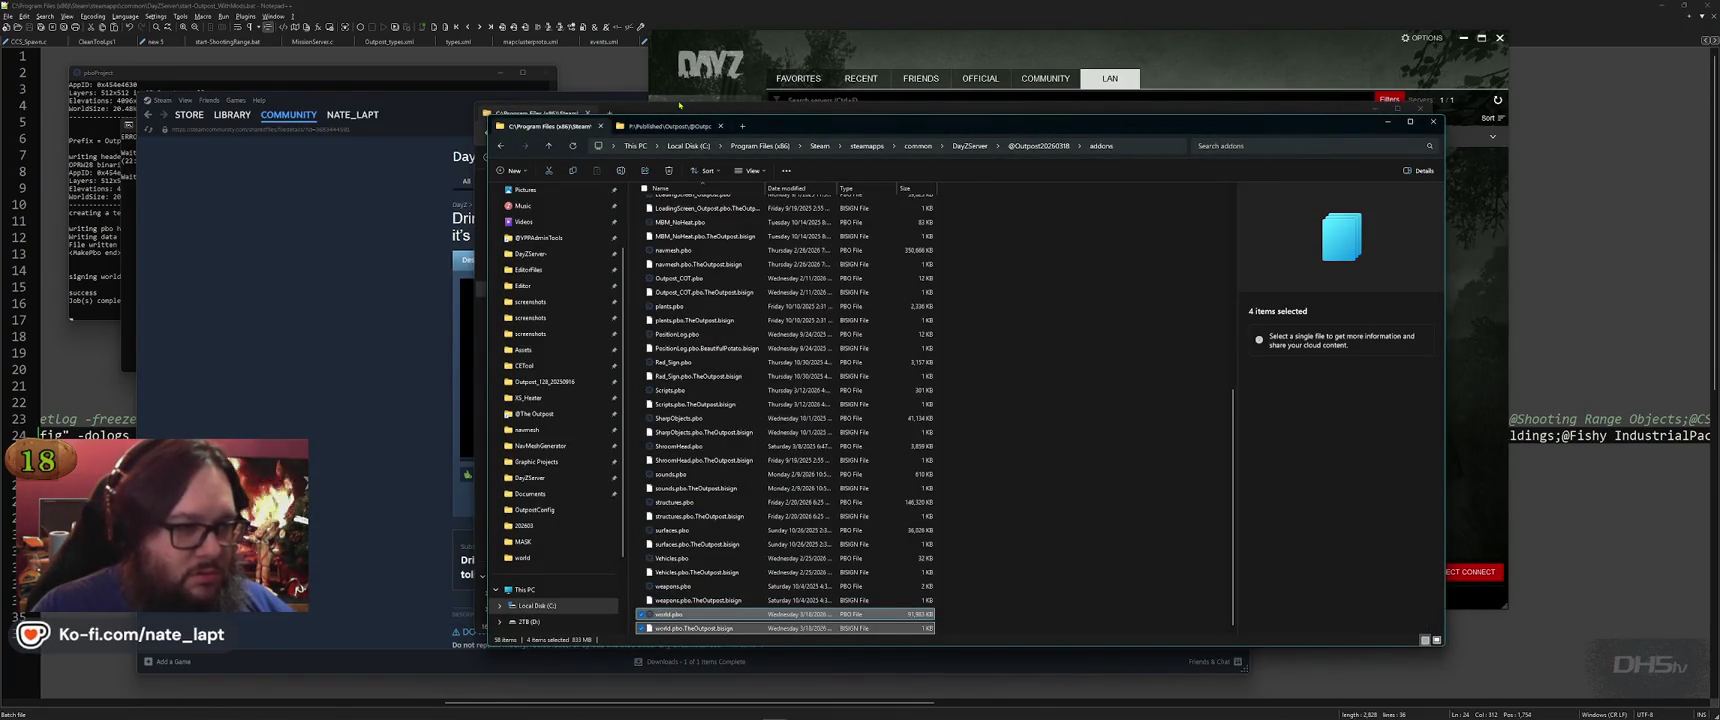
pyautogui.click(679, 104)
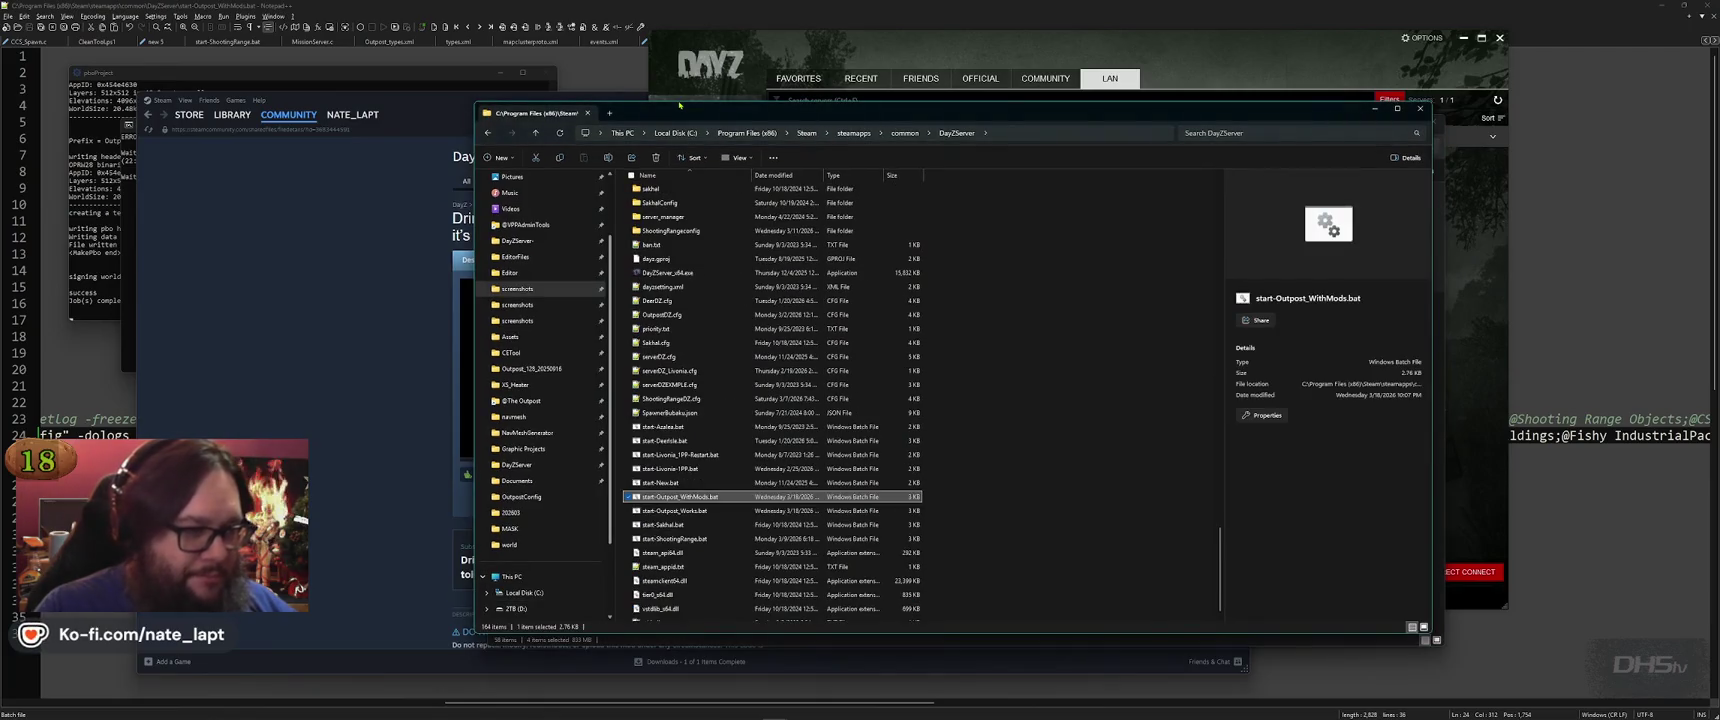
pyautogui.write('@m')
pyautogui.press('Down')
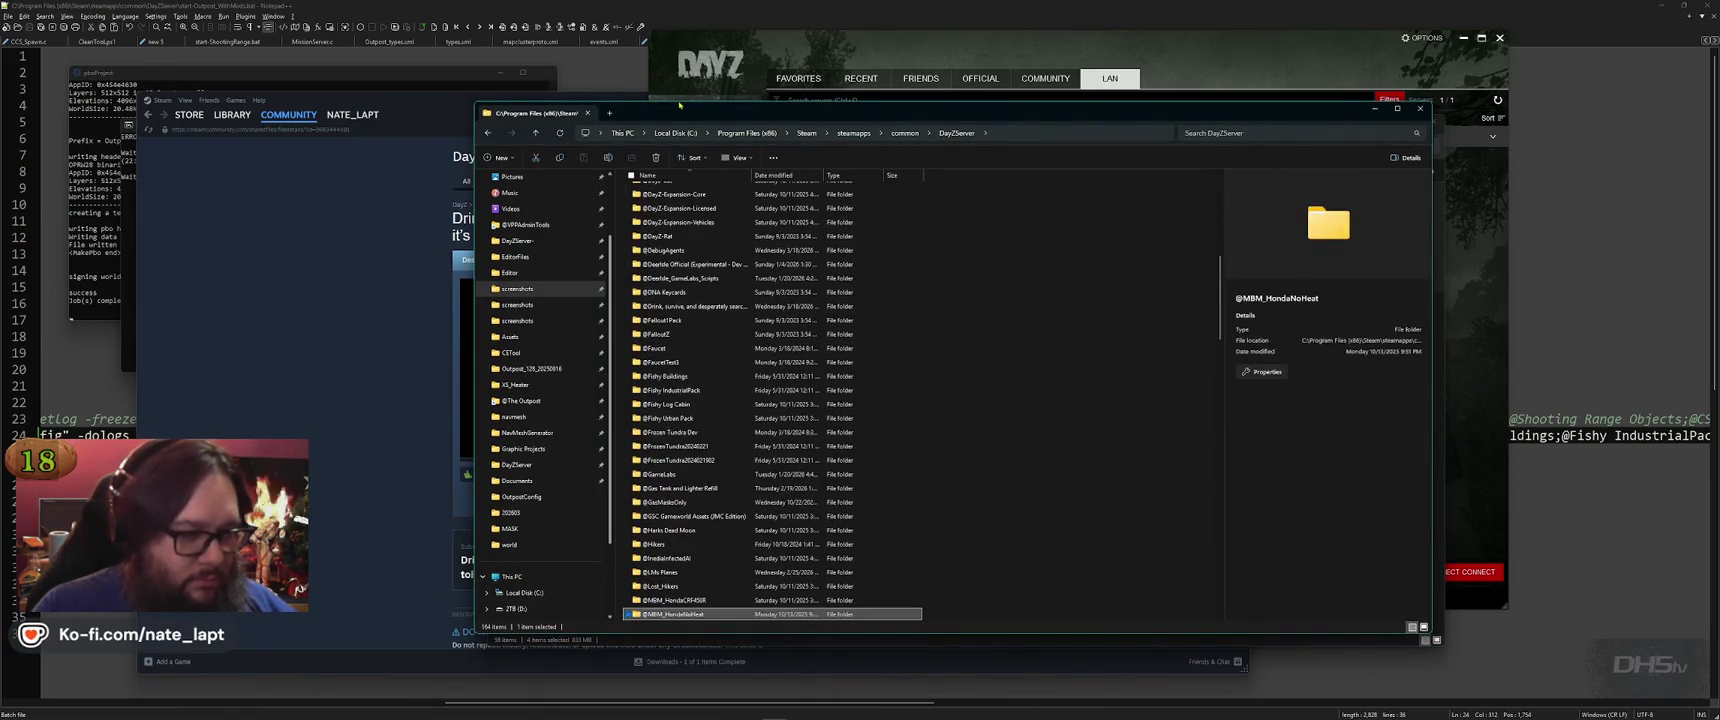
pyautogui.moveTo(751, 175); pyautogui.dragTo(826, 176)
pyautogui.doubleClick(694, 306)
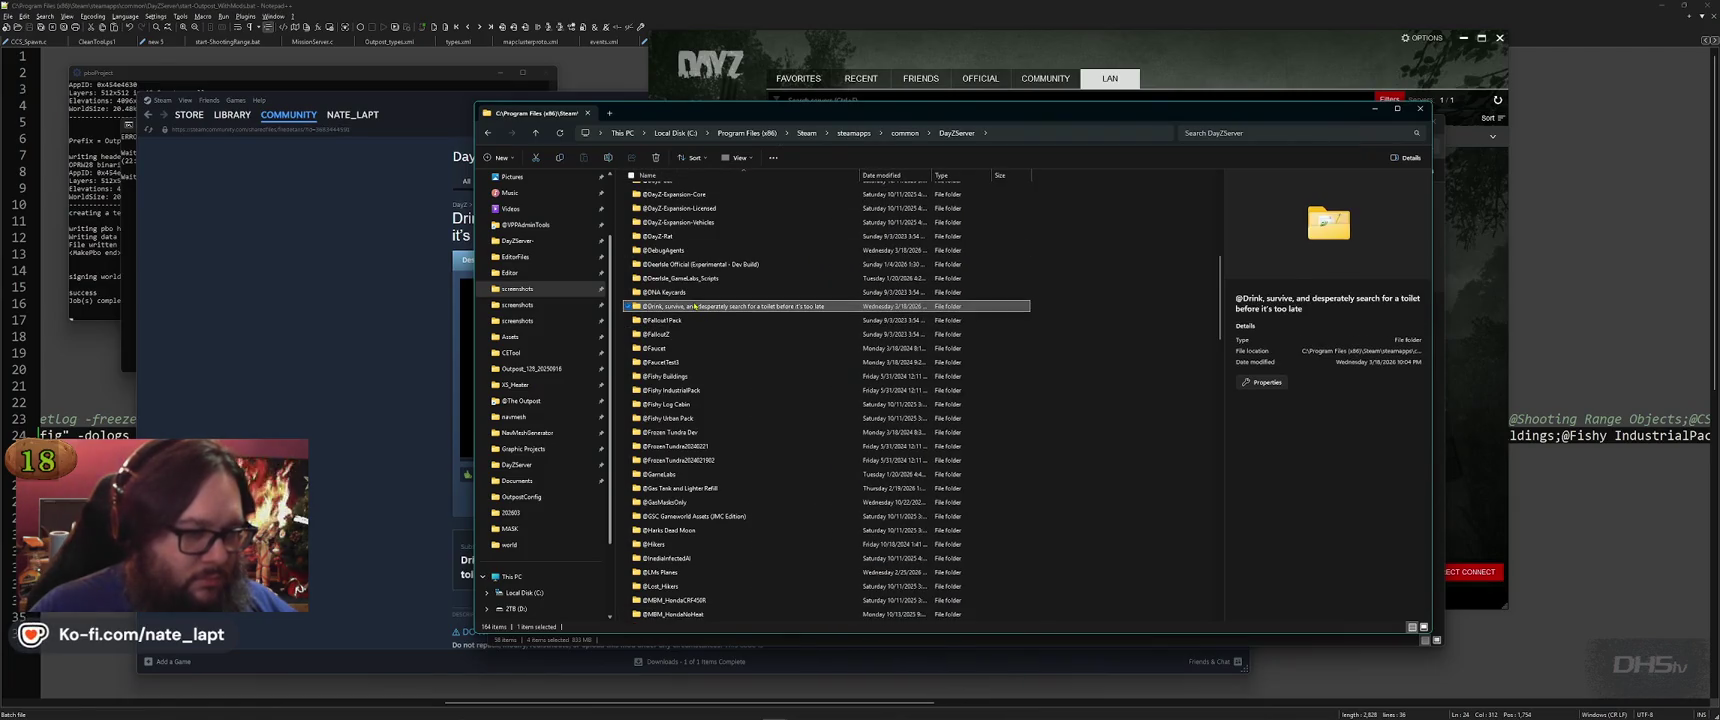
pyautogui.click(697, 190)
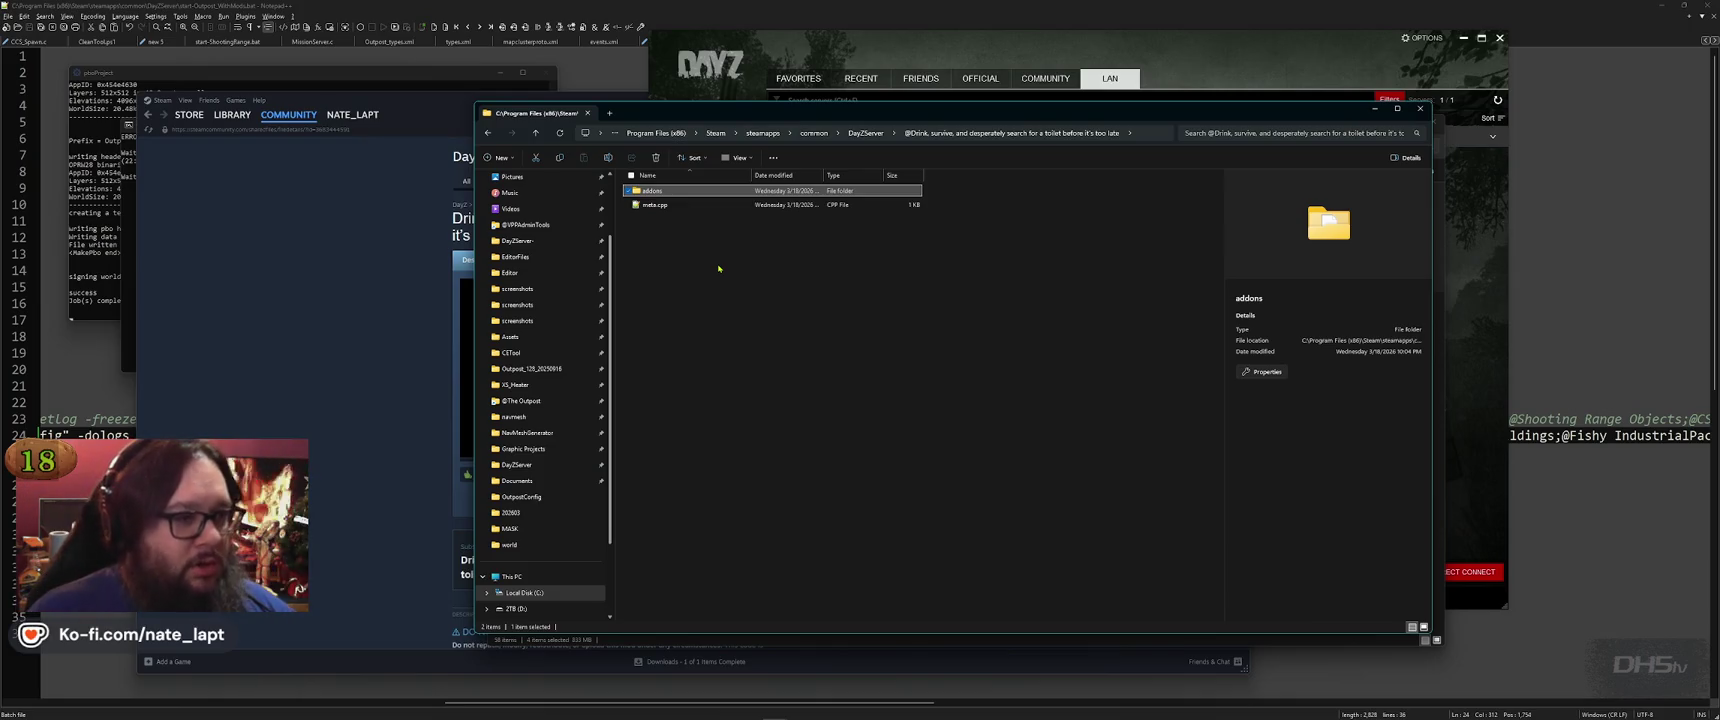
pyautogui.doubleClick(649, 191)
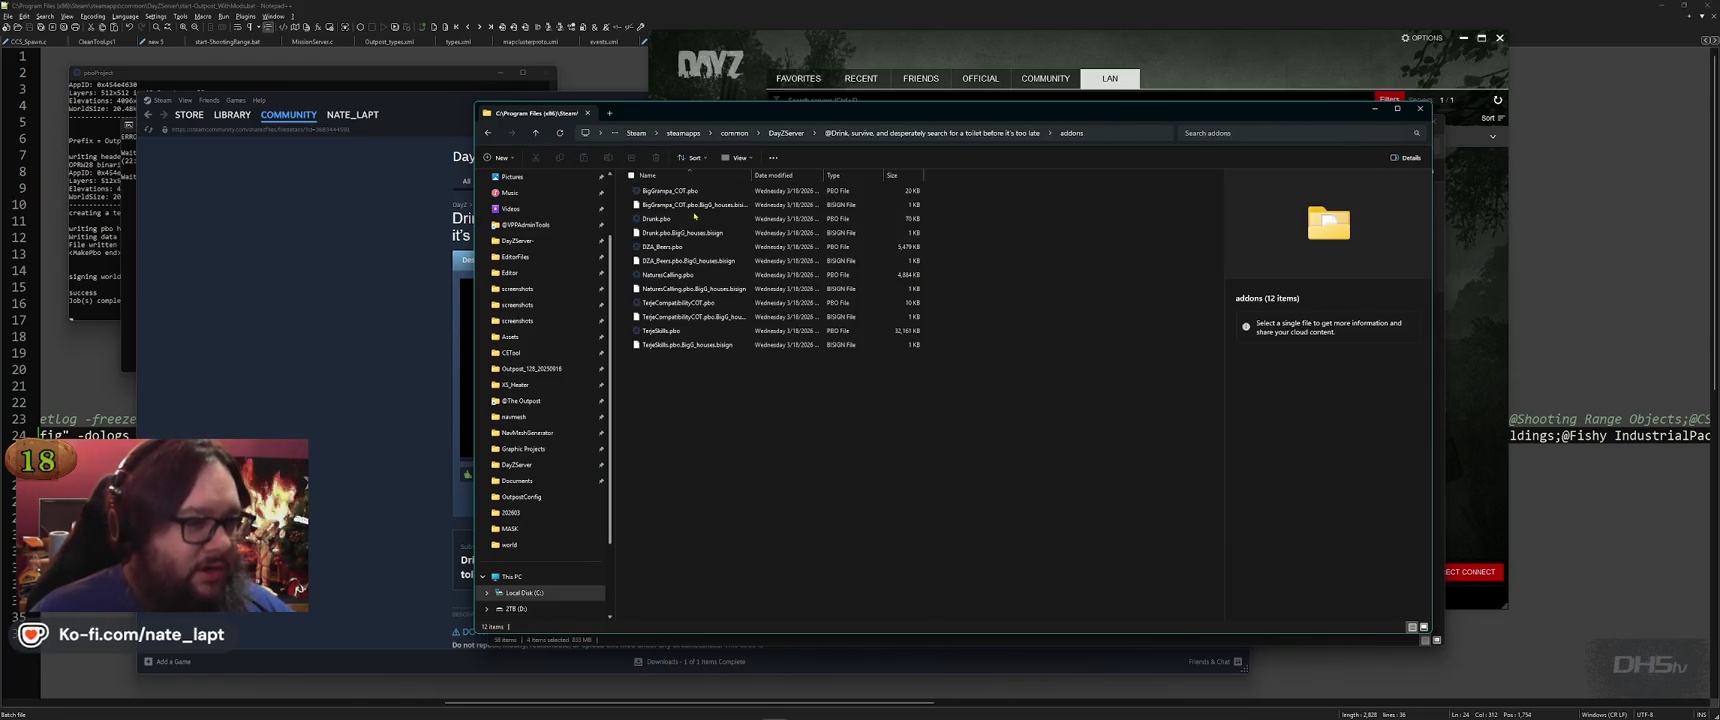
# Check TerjeCompatibilityCOT.pbo's details, clear the selection, and return to the mod's Workshop page.
pyautogui.click(700, 302)
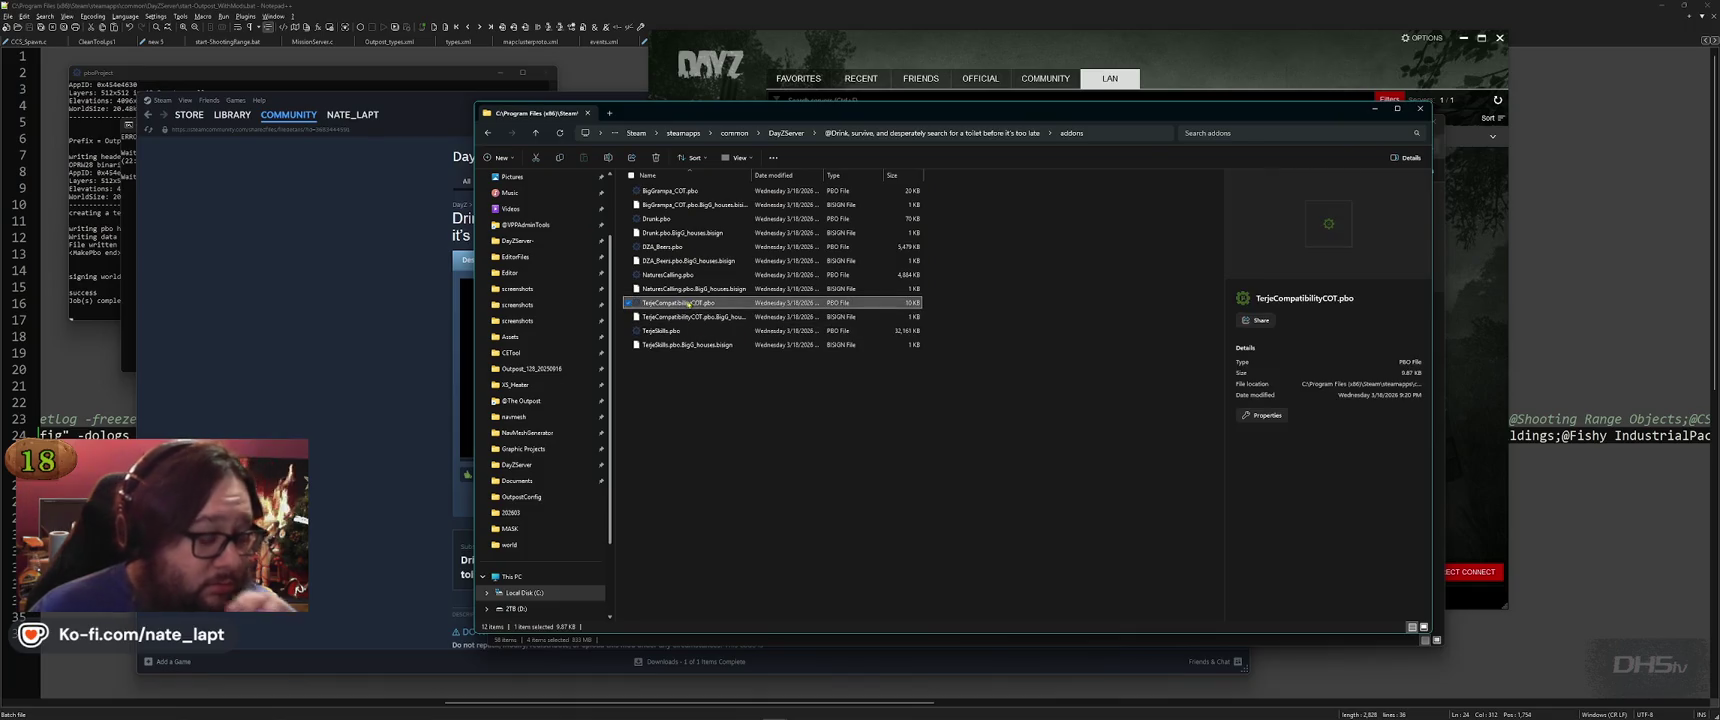
pyautogui.click(734, 411)
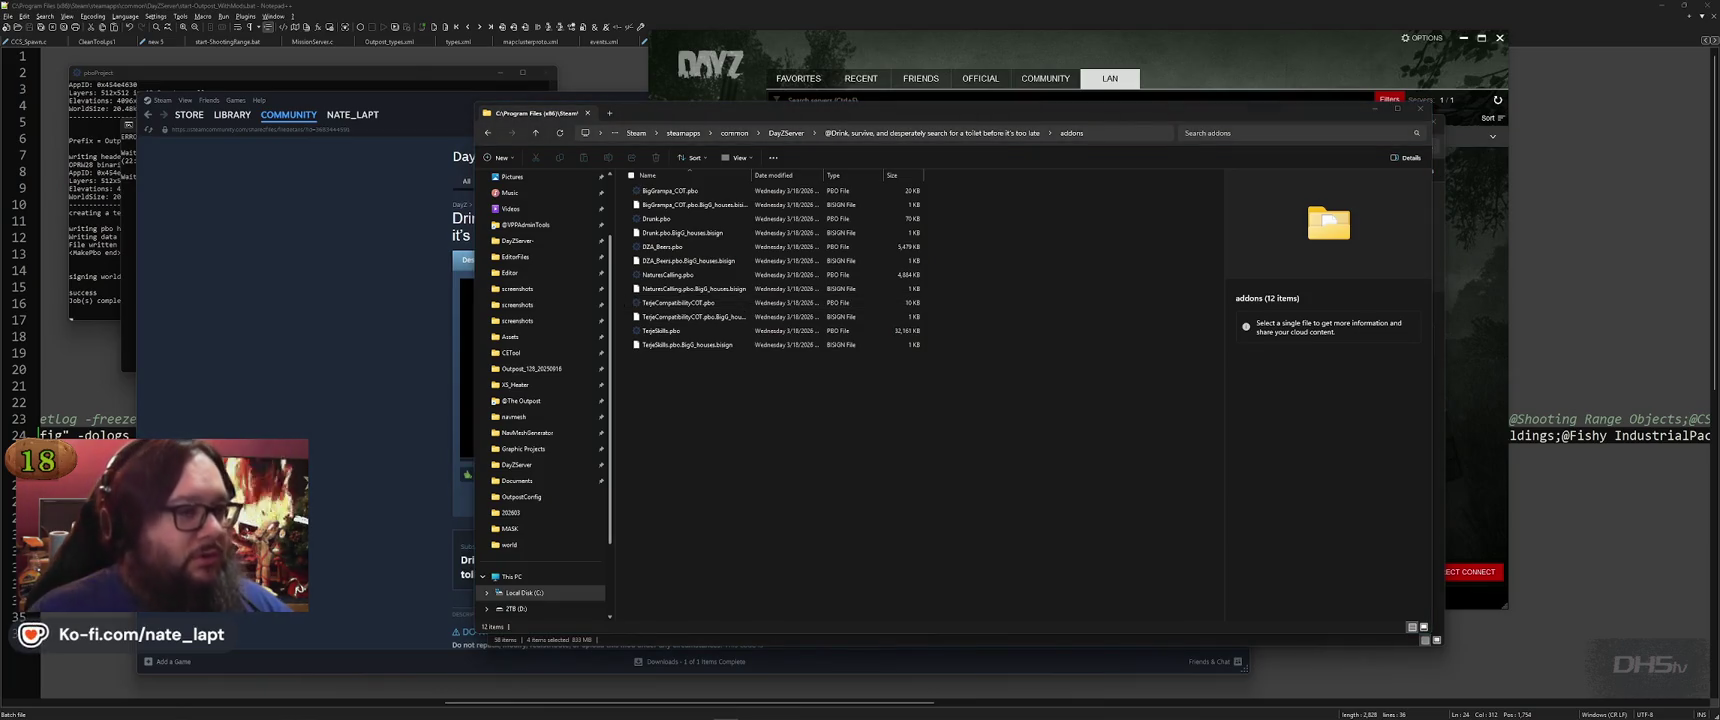
pyautogui.hotkey('alt', 'Tab')
pyautogui.hotkey('alt', 'Tab')
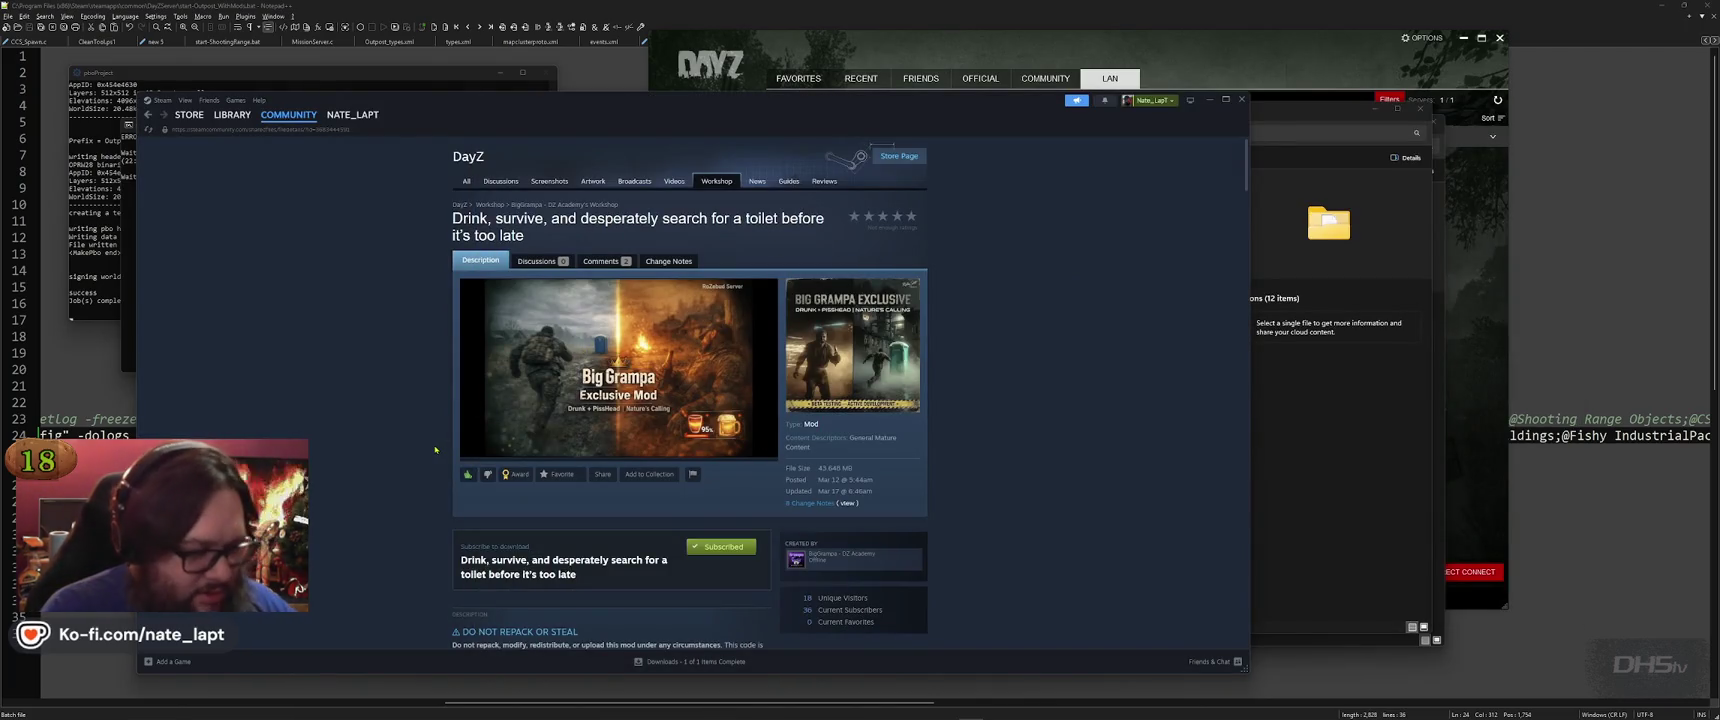
# Scroll through the toilet mod's Workshop description down to its legal notice.
pyautogui.hotkey('ctrl', 'f')
pyautogui.press('Escape')
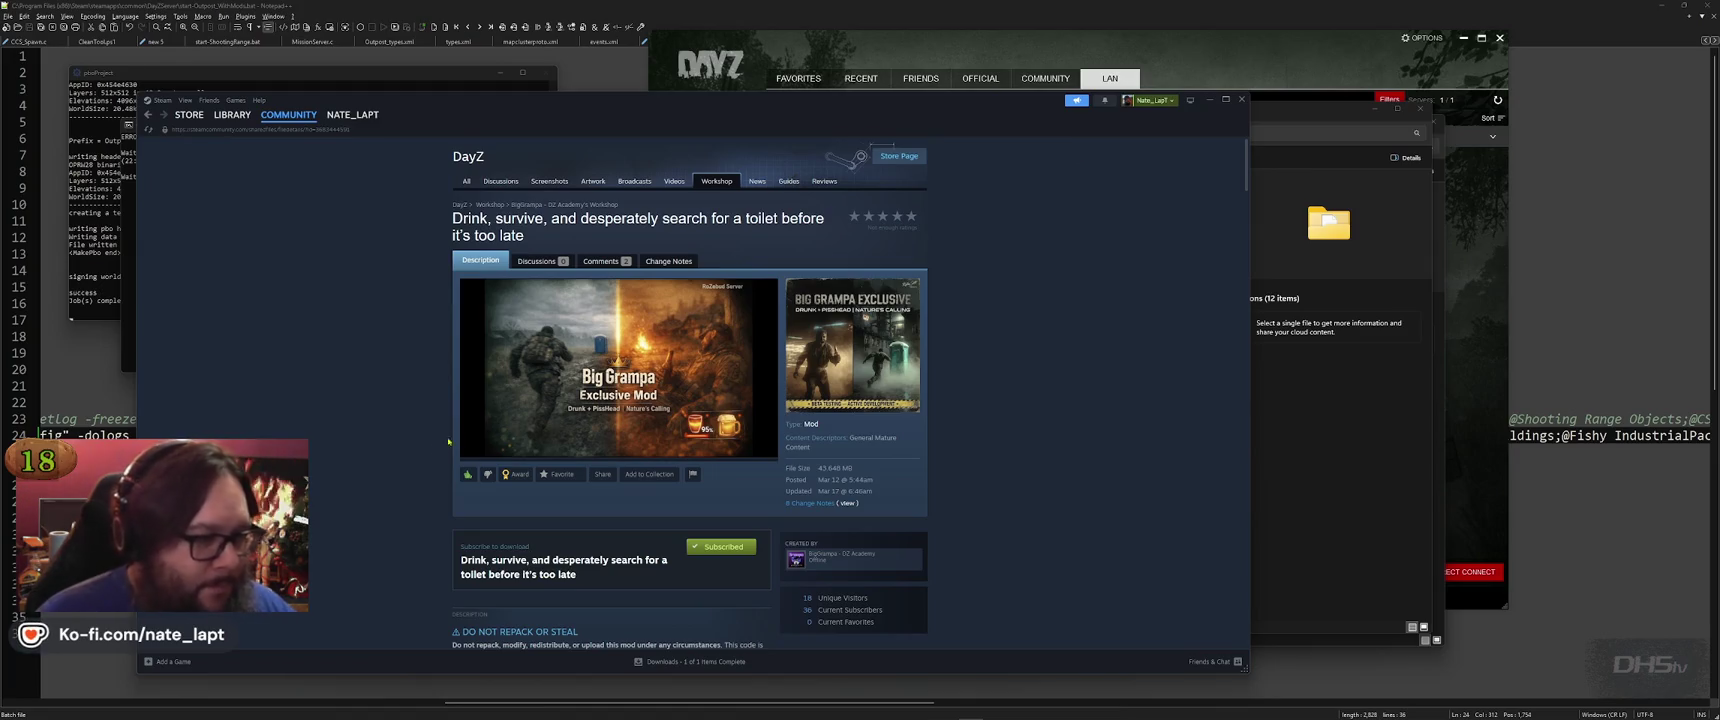
pyautogui.scroll(-5, 497, 461)
pyautogui.scroll(2, 466, 452)
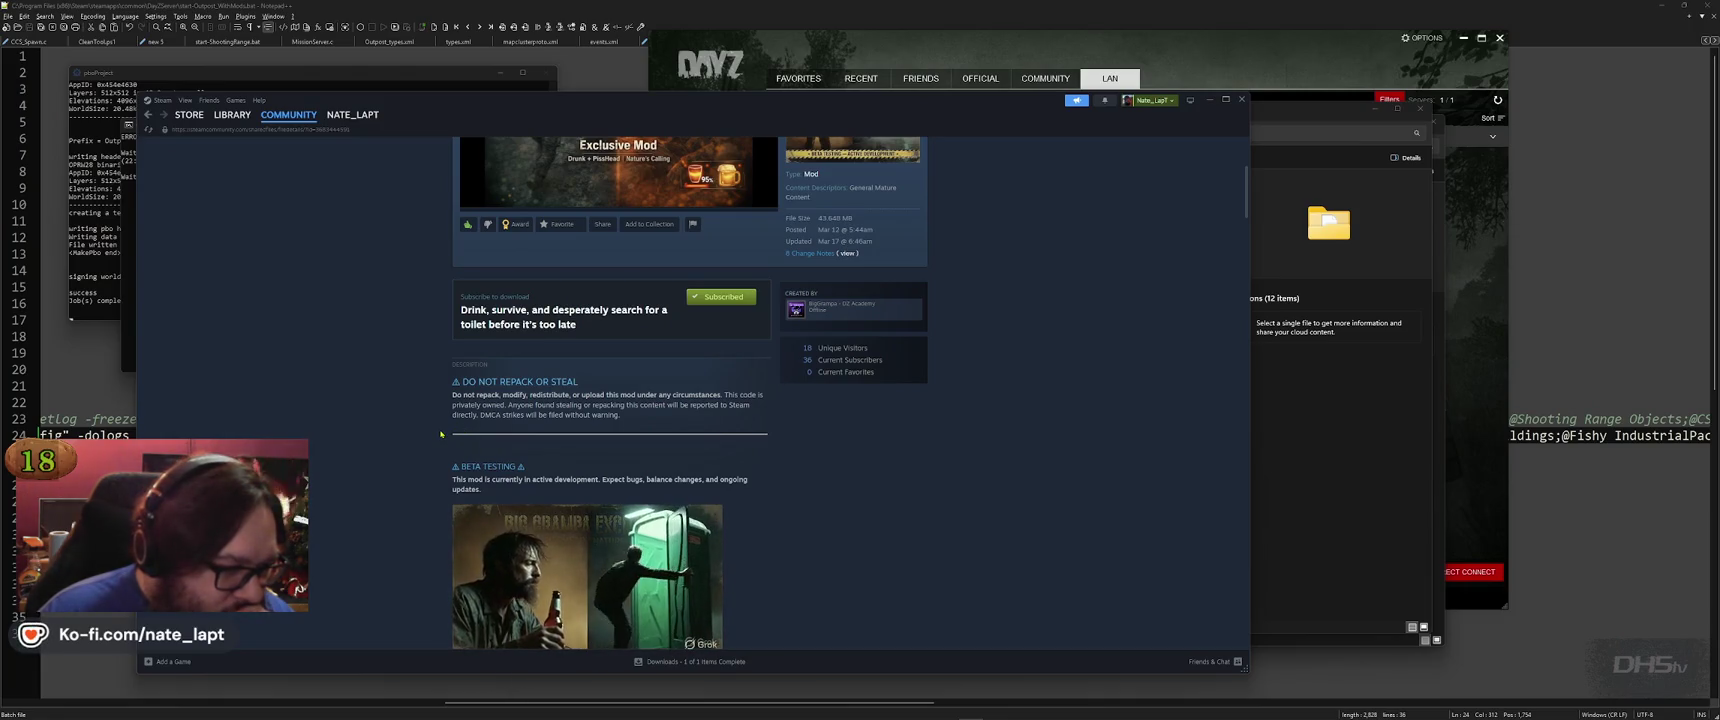
pyautogui.scroll(-2, 440, 434)
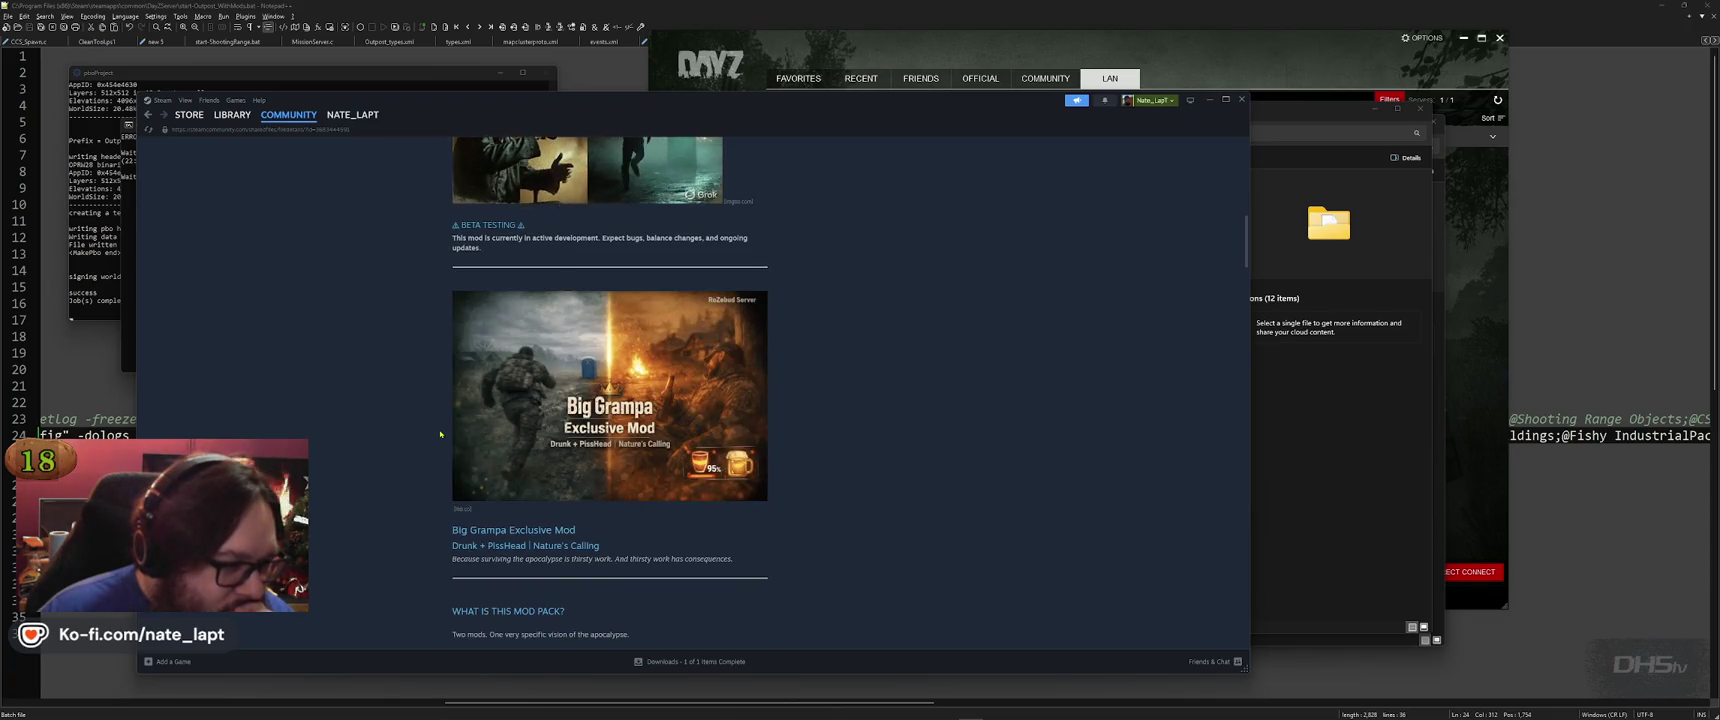
pyautogui.scroll(-2, 438, 434)
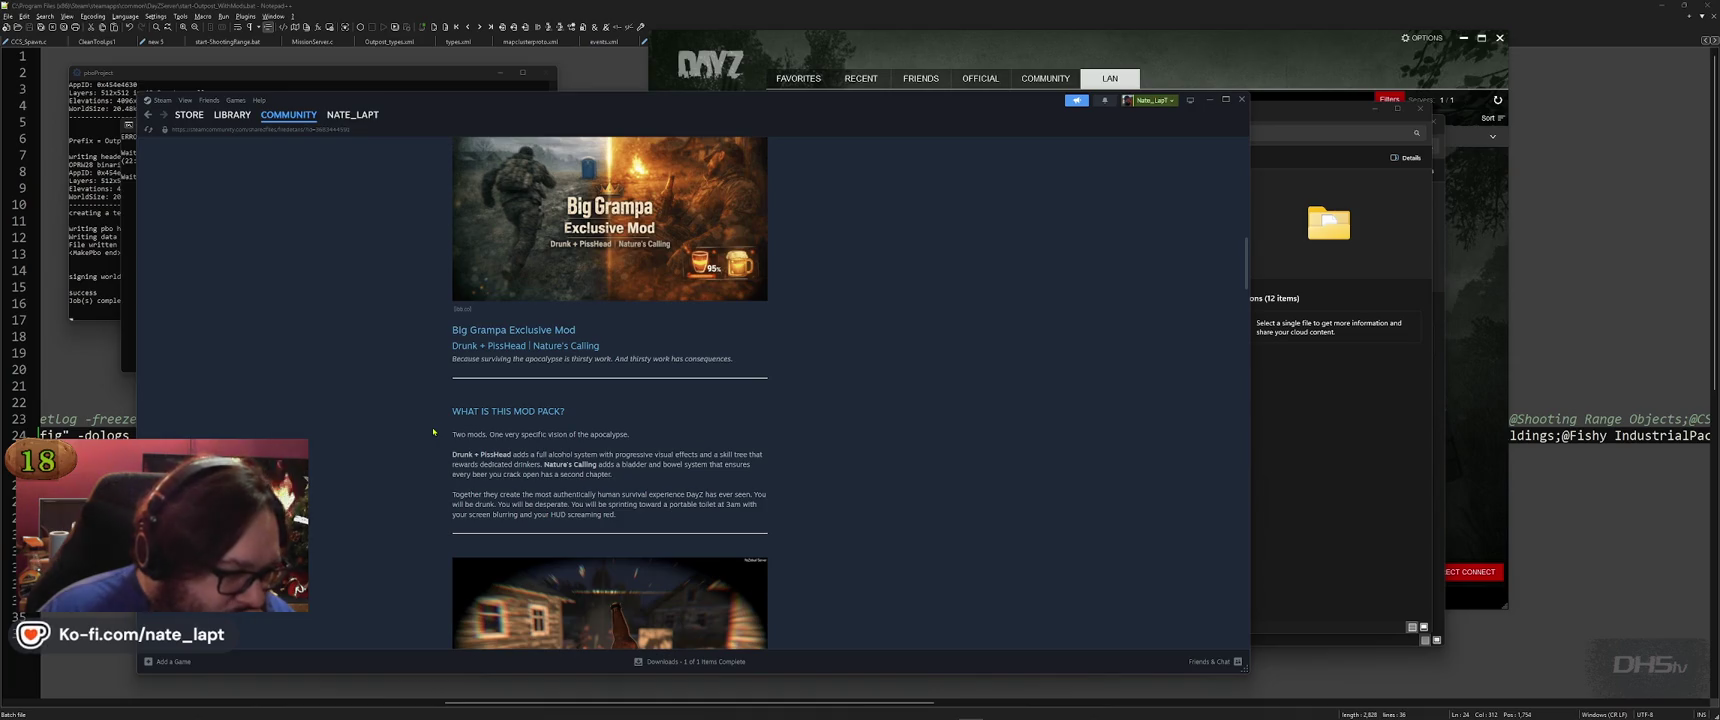
pyautogui.scroll(-3, 433, 432)
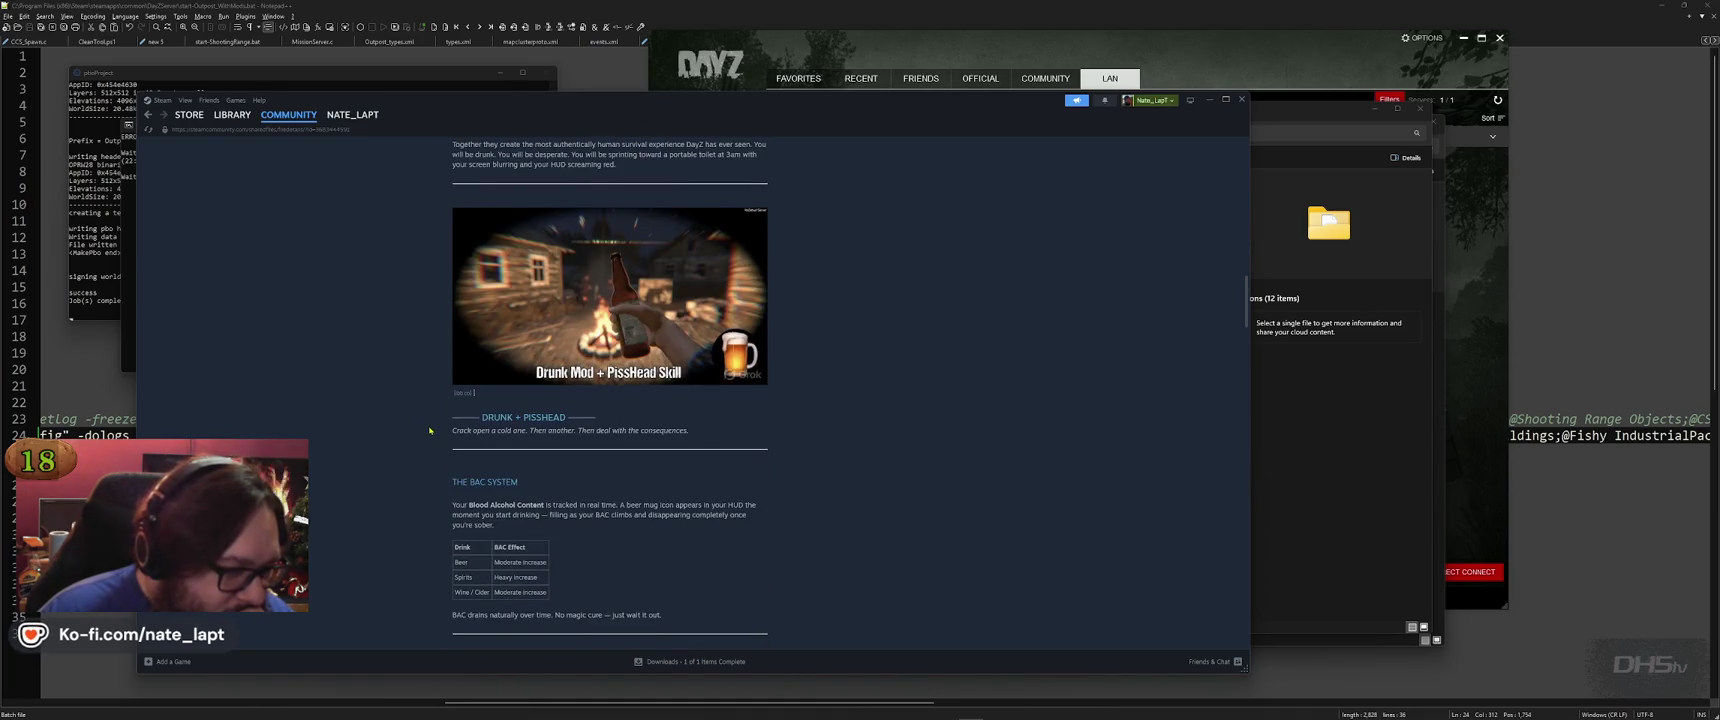
pyautogui.scroll(-3, 430, 431)
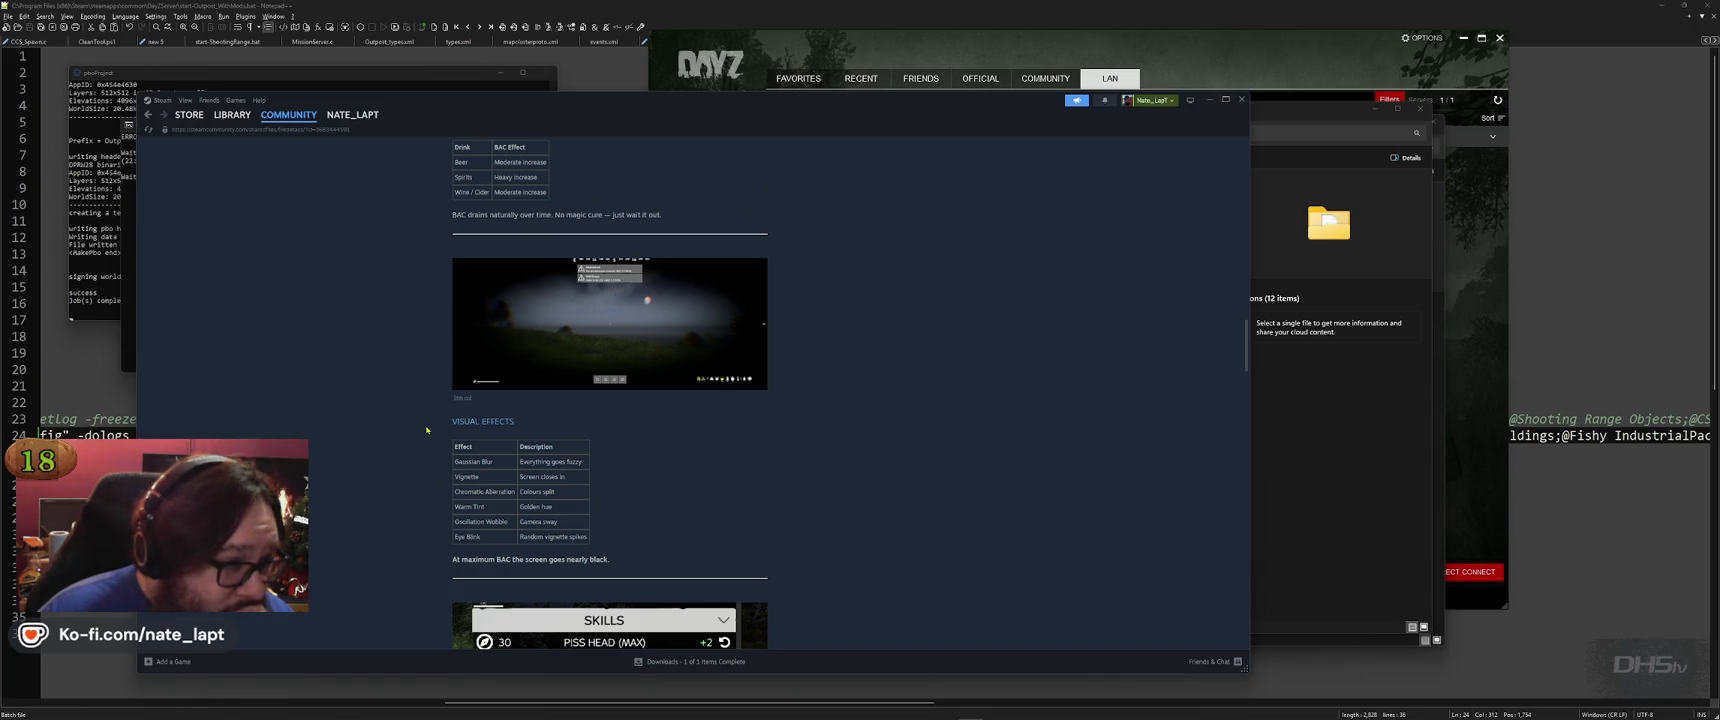
pyautogui.scroll(-3, 425, 430)
pyautogui.scroll(-3, 425, 430)
pyautogui.scroll(-3, 423, 430)
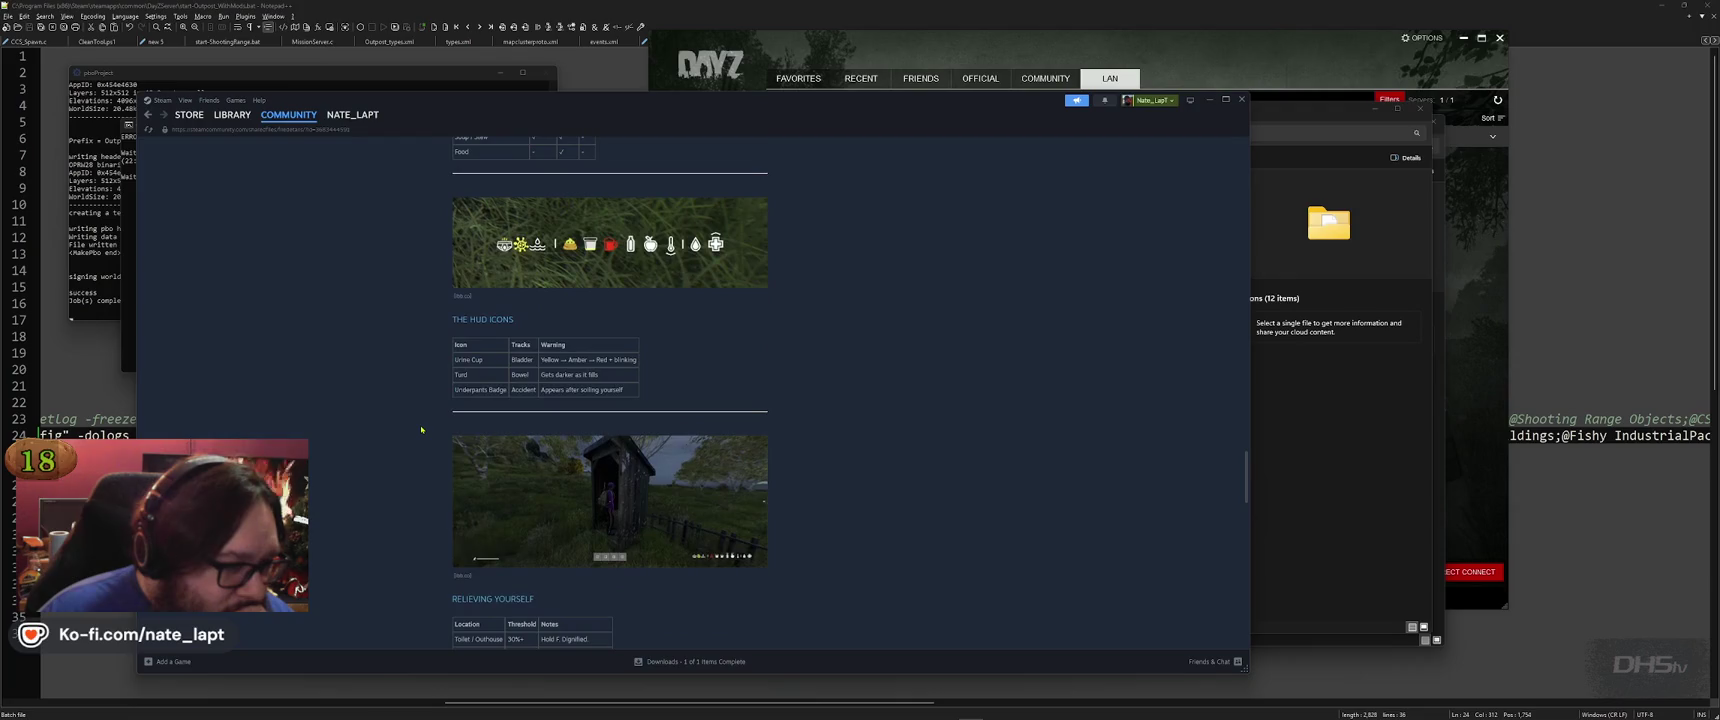
pyautogui.scroll(-3, 421, 430)
pyautogui.scroll(-3, 421, 430)
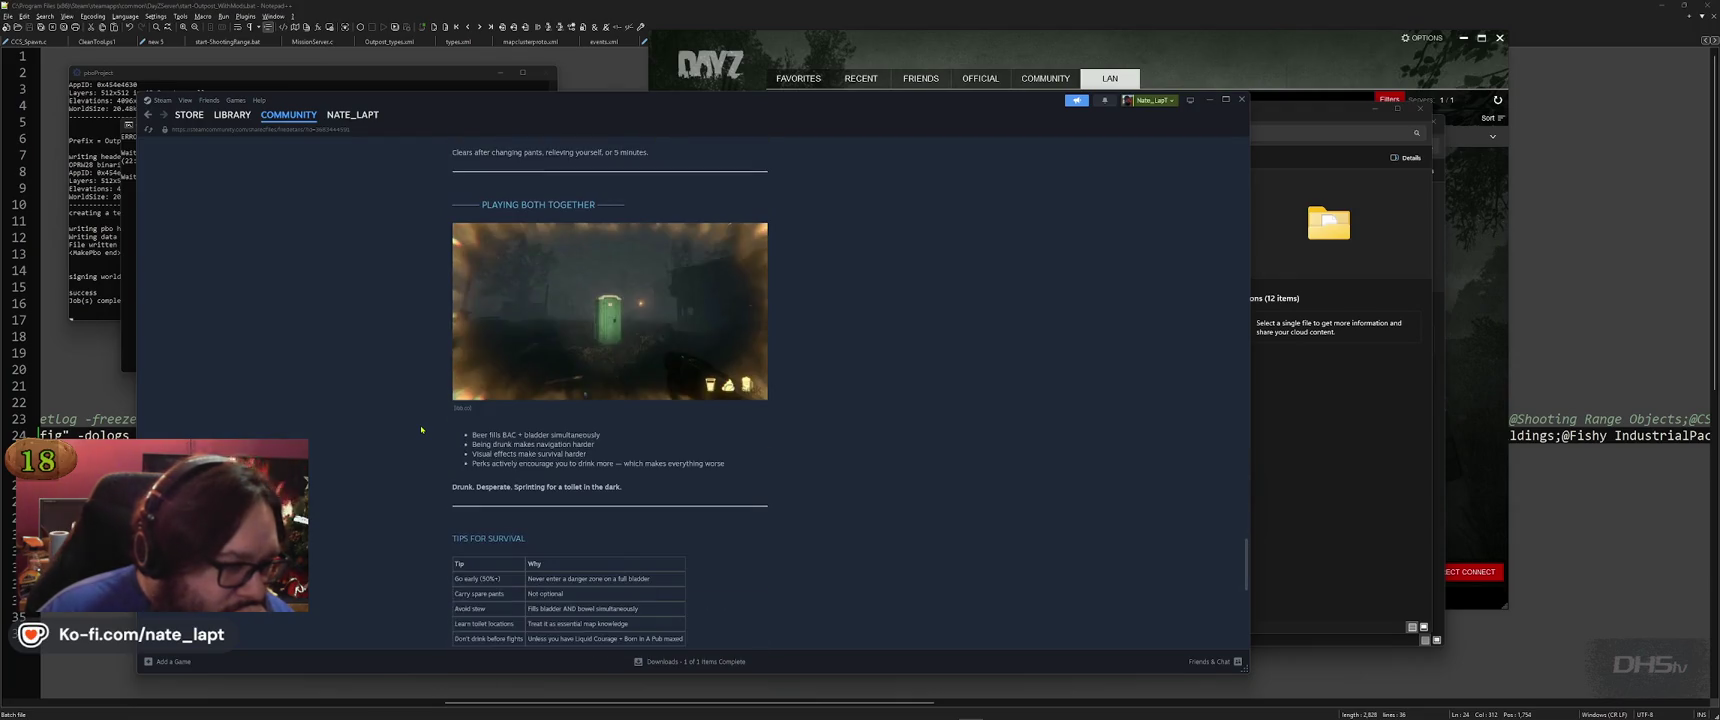
pyautogui.scroll(-3, 421, 430)
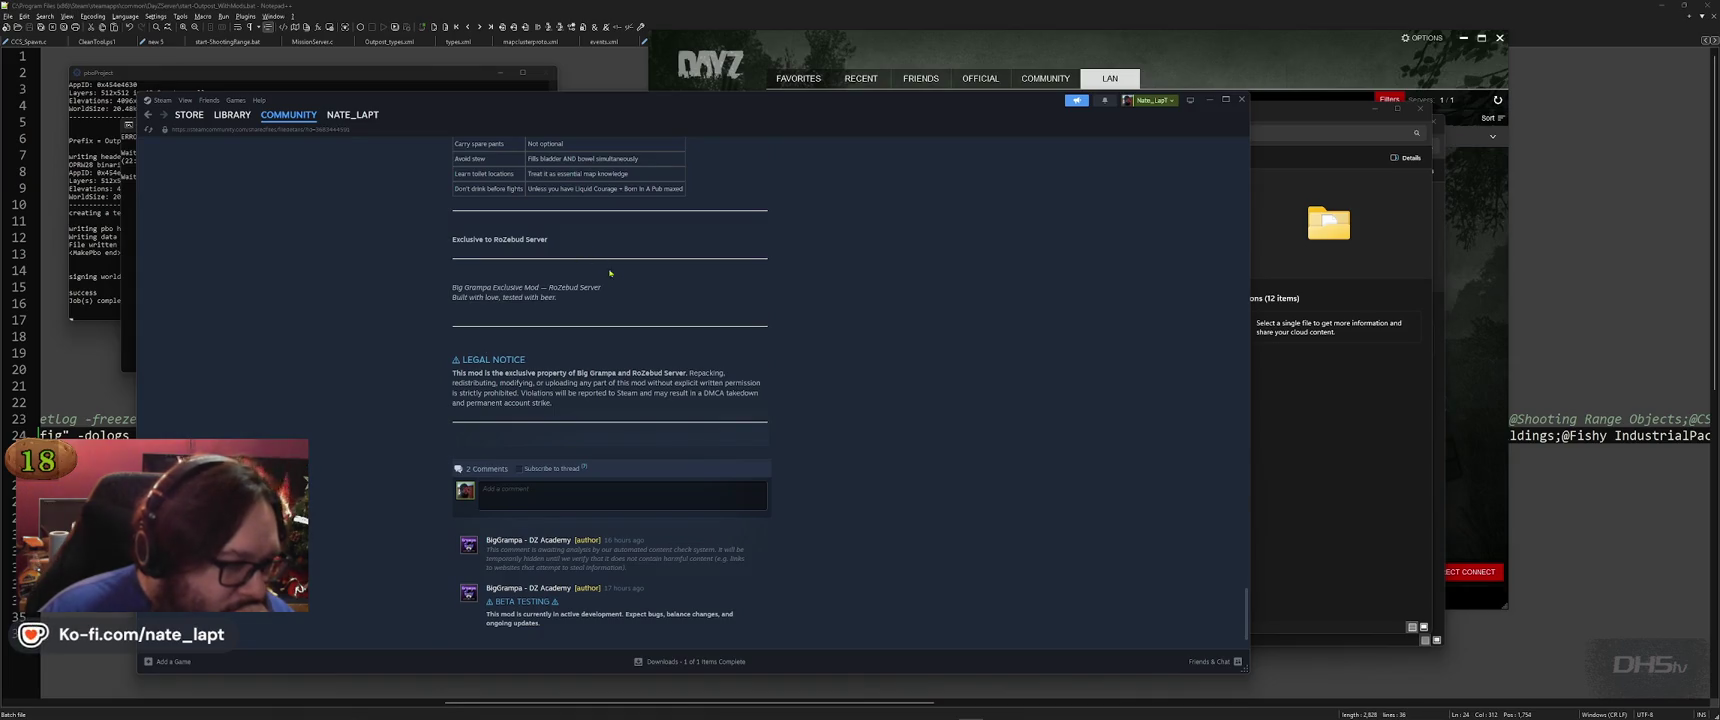
# Select the Big Grampa Exclusive Mod and RoZebud Server credit lines, then minimize Steam.
pyautogui.tripleClick(563, 300)
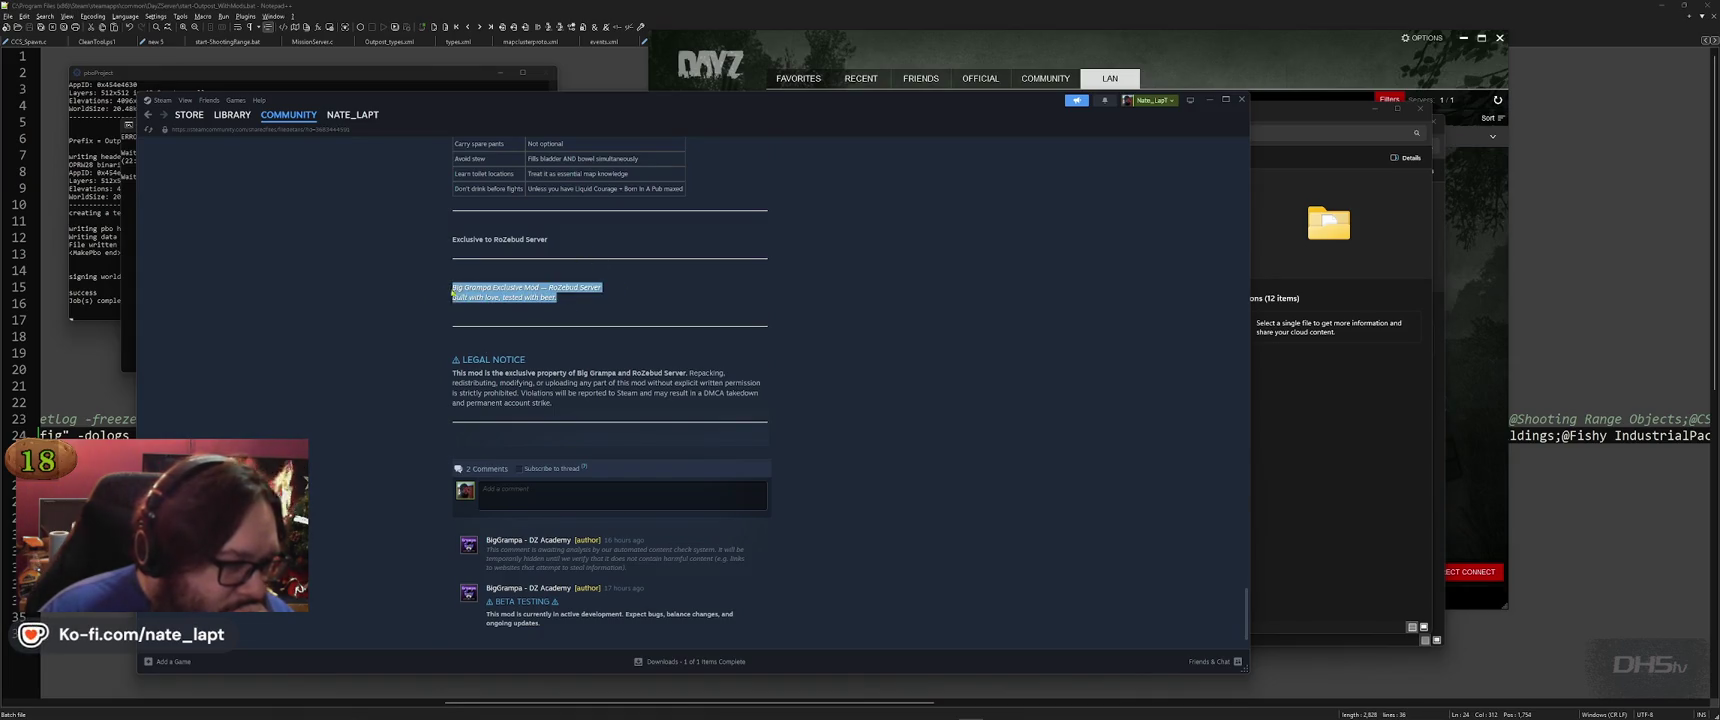
pyautogui.click(624, 297)
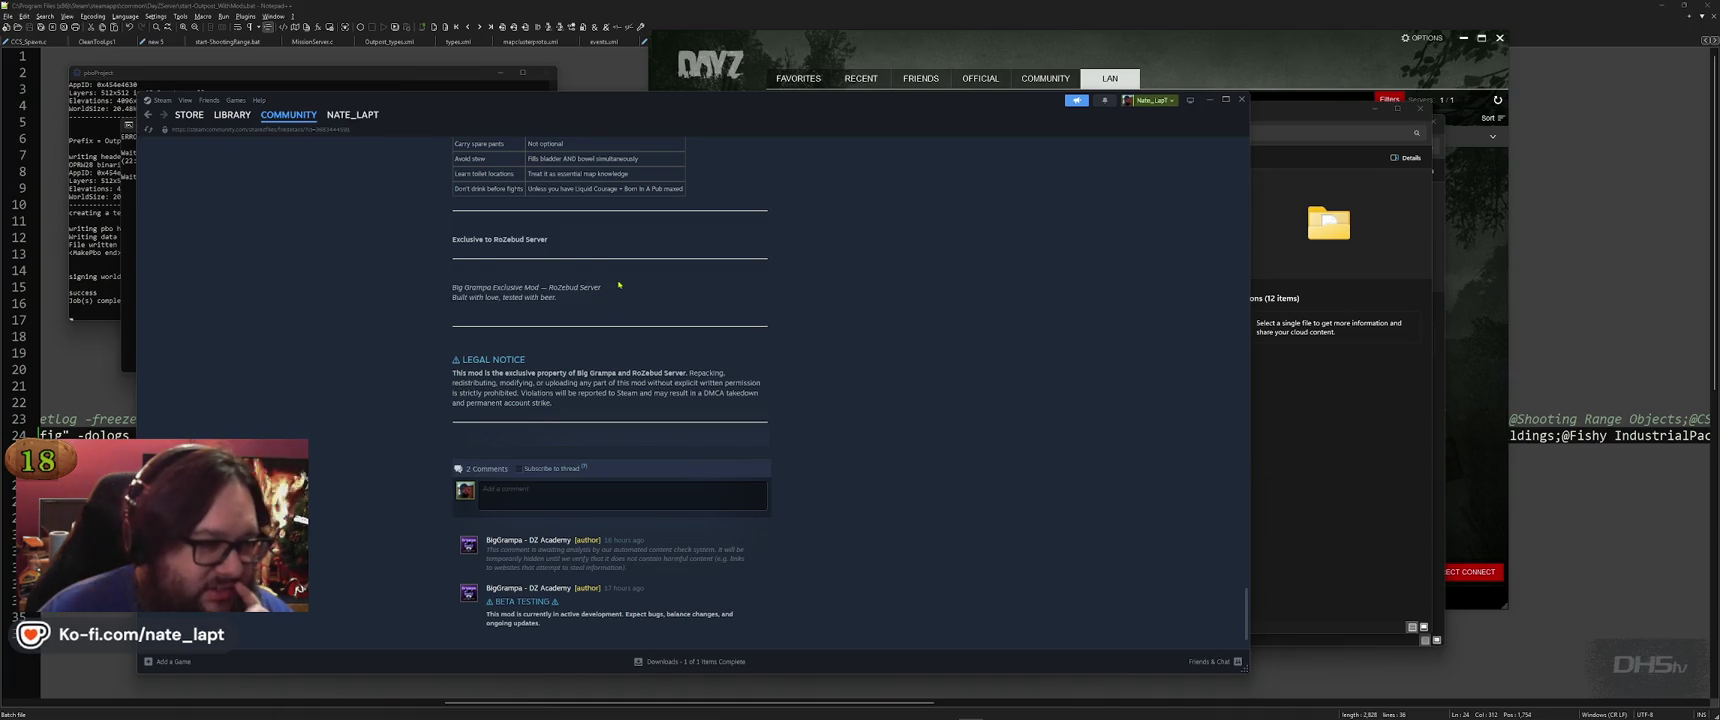
pyautogui.moveTo(602, 288); pyautogui.dragTo(453, 279)
pyautogui.click(453, 279)
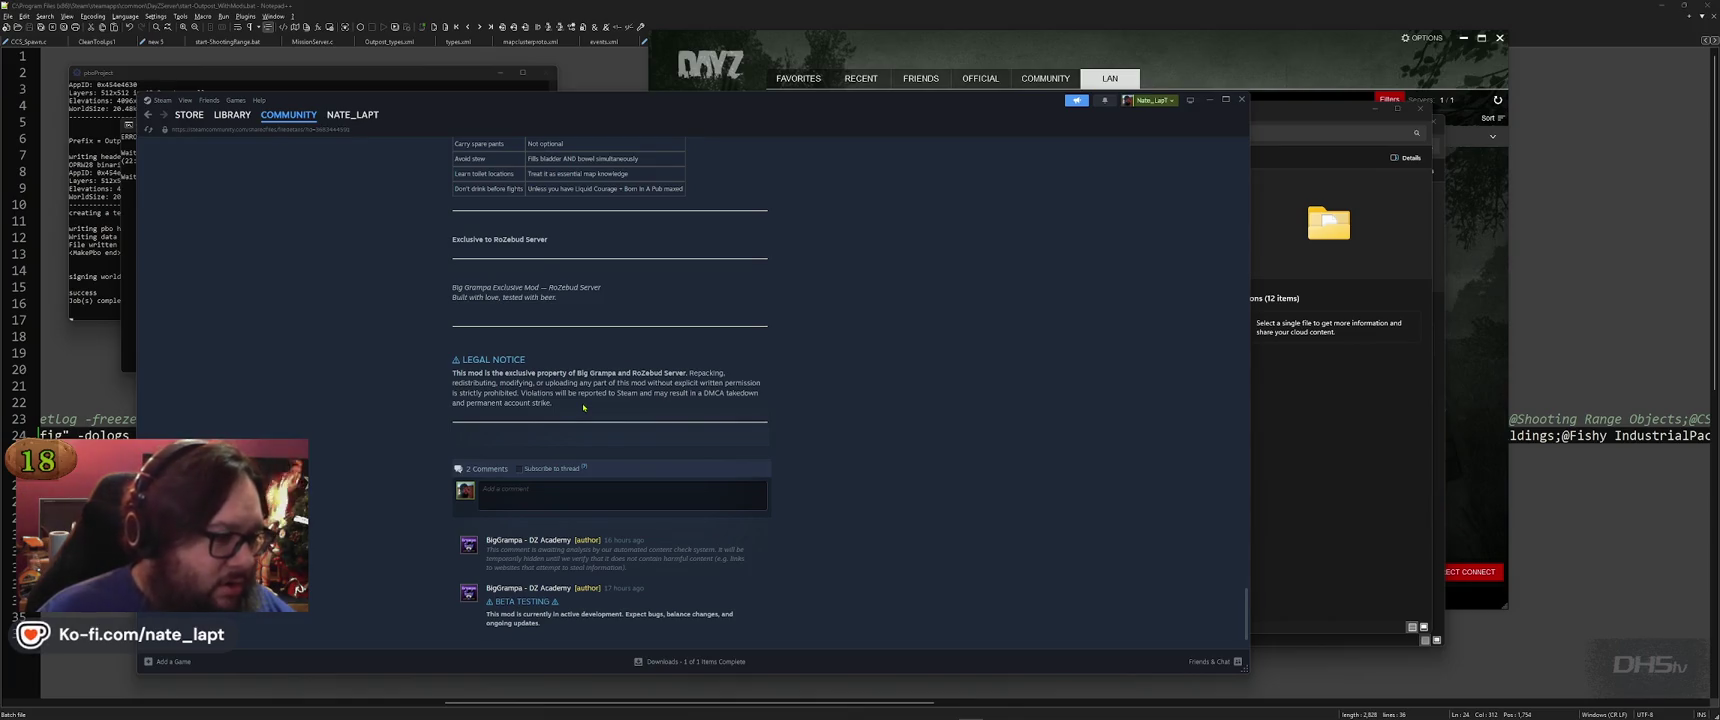
pyautogui.click(1210, 99)
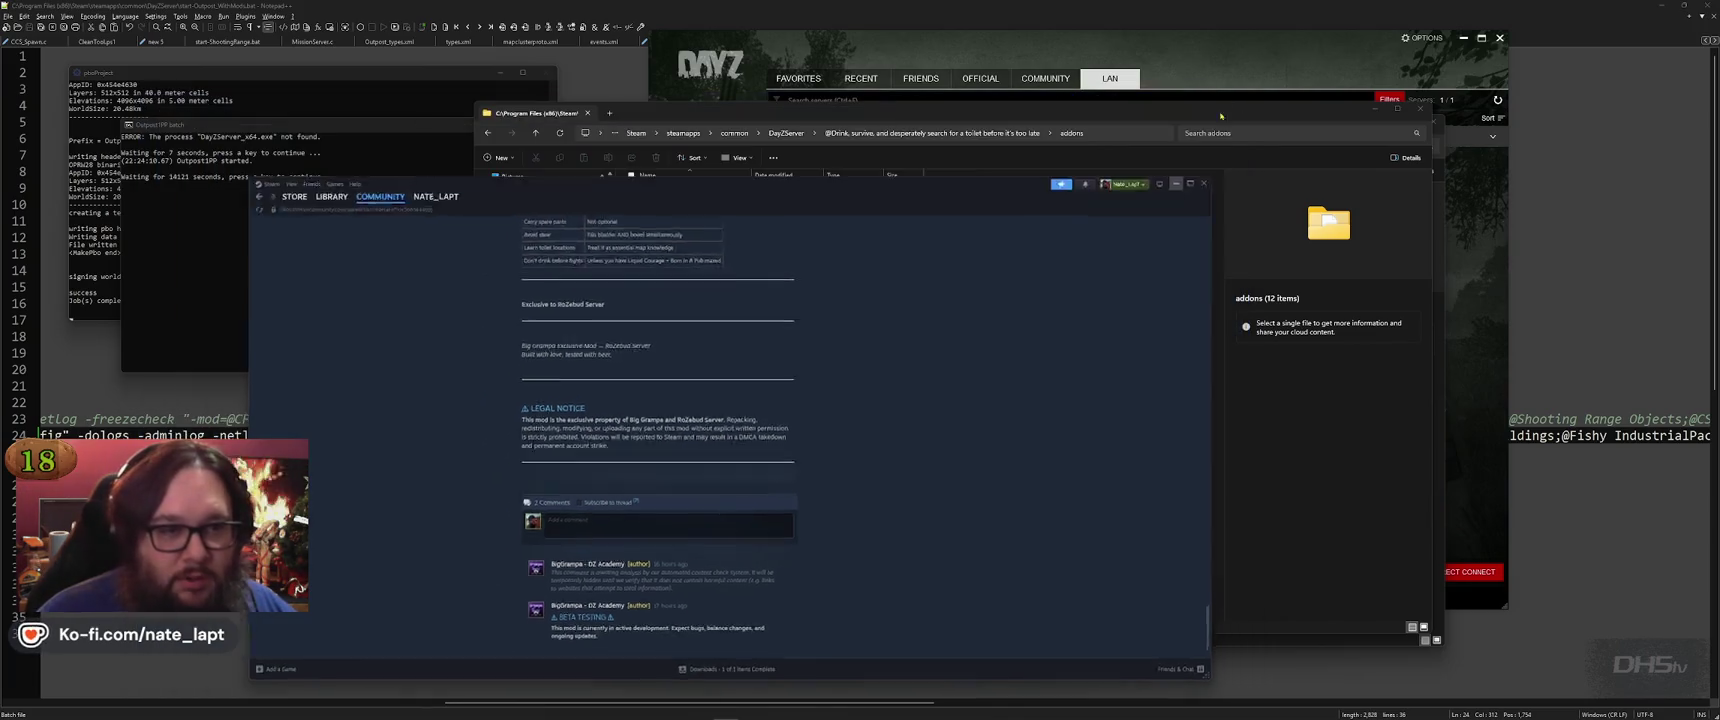
# Go up to the DayZServer folder and open OutpostDZ.cfg in Notepad++.
pyautogui.click(786, 133)
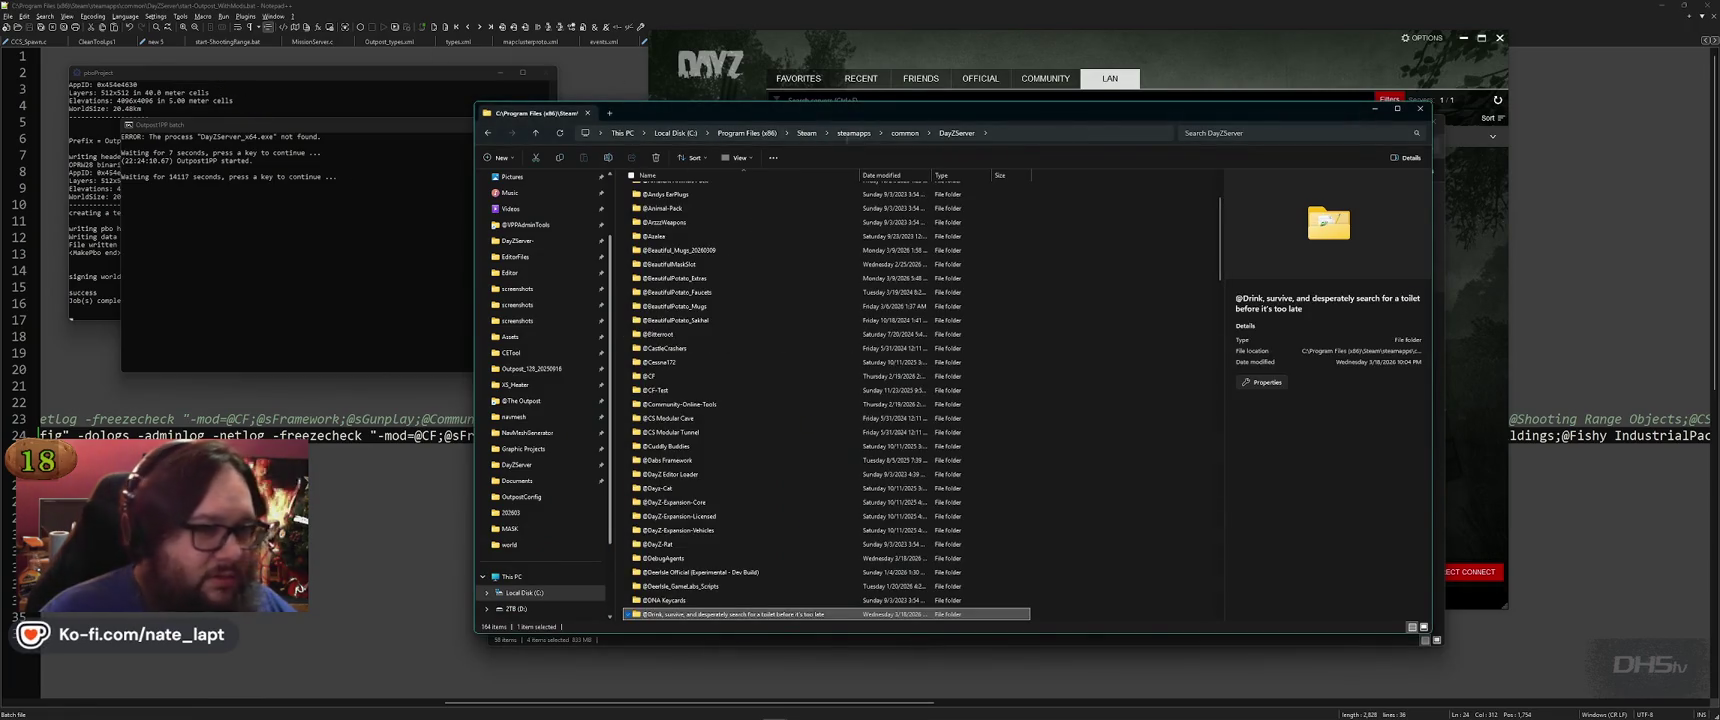
pyautogui.hotkey('alt', 'Tab')
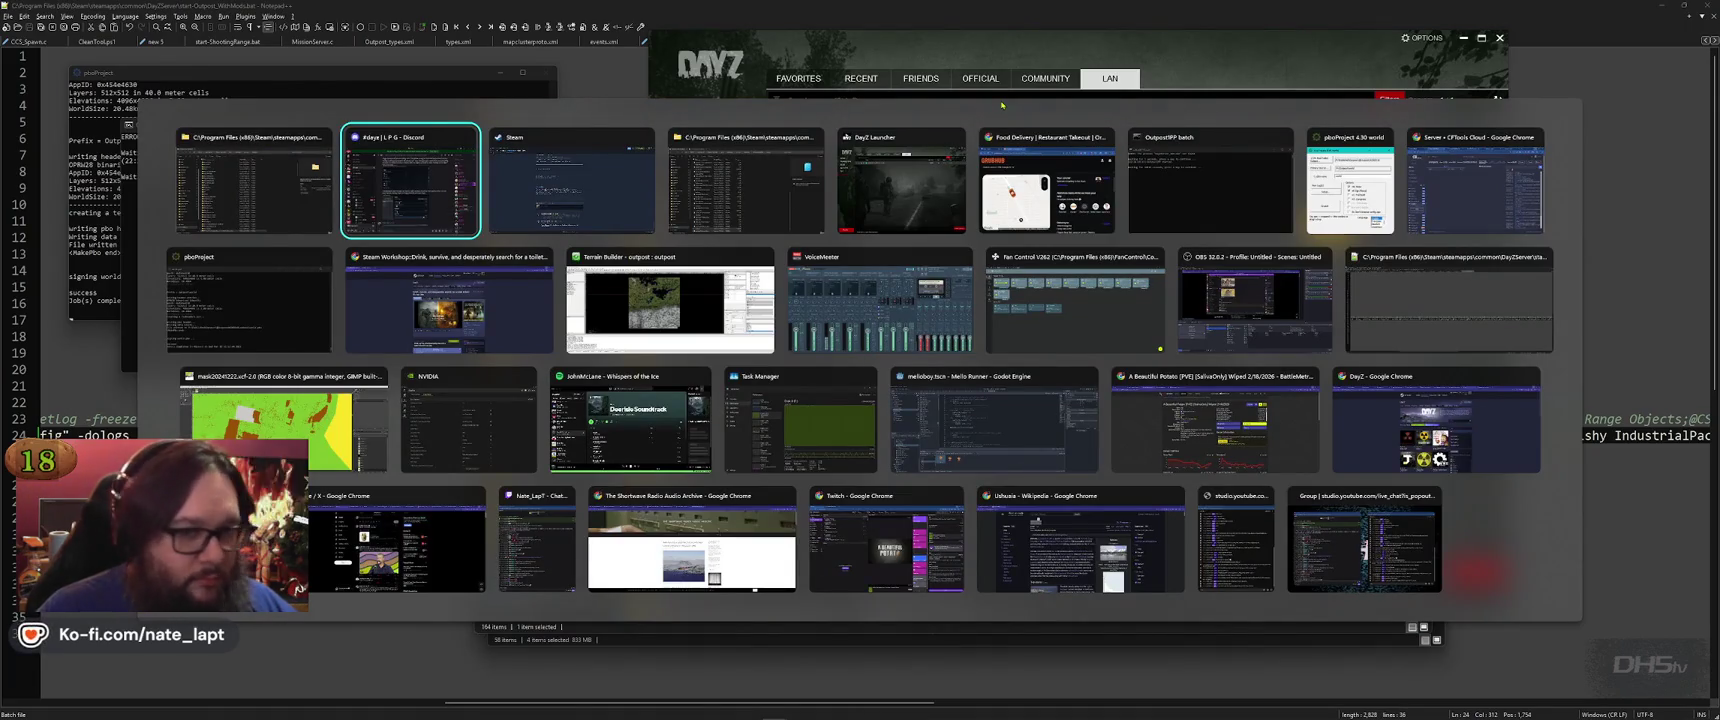
pyautogui.hotkey('alt', 'Tab')
pyautogui.hotkey('alt', 'Tab')
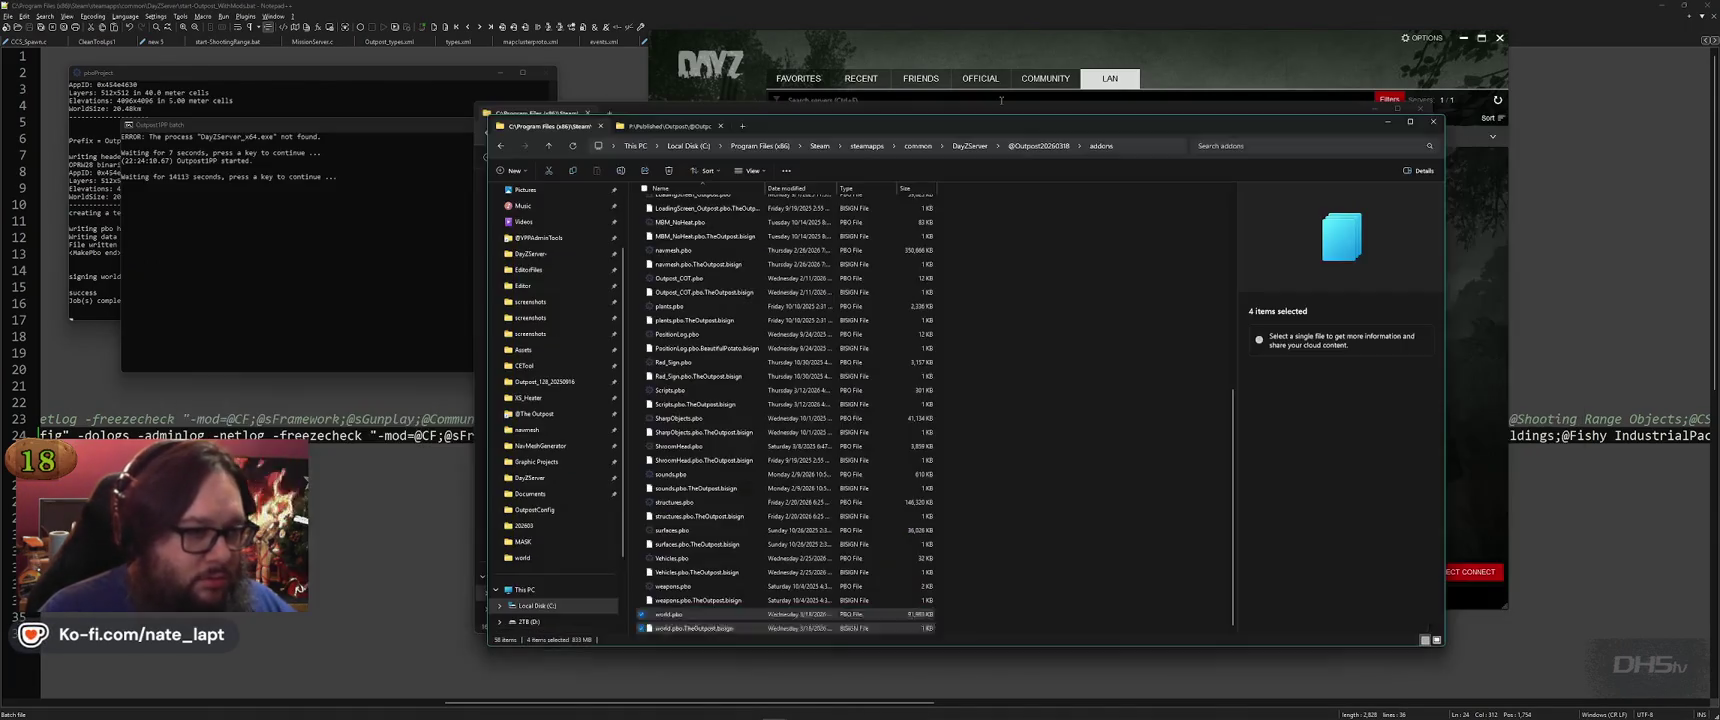
pyautogui.hotkey('alt', 'Tab')
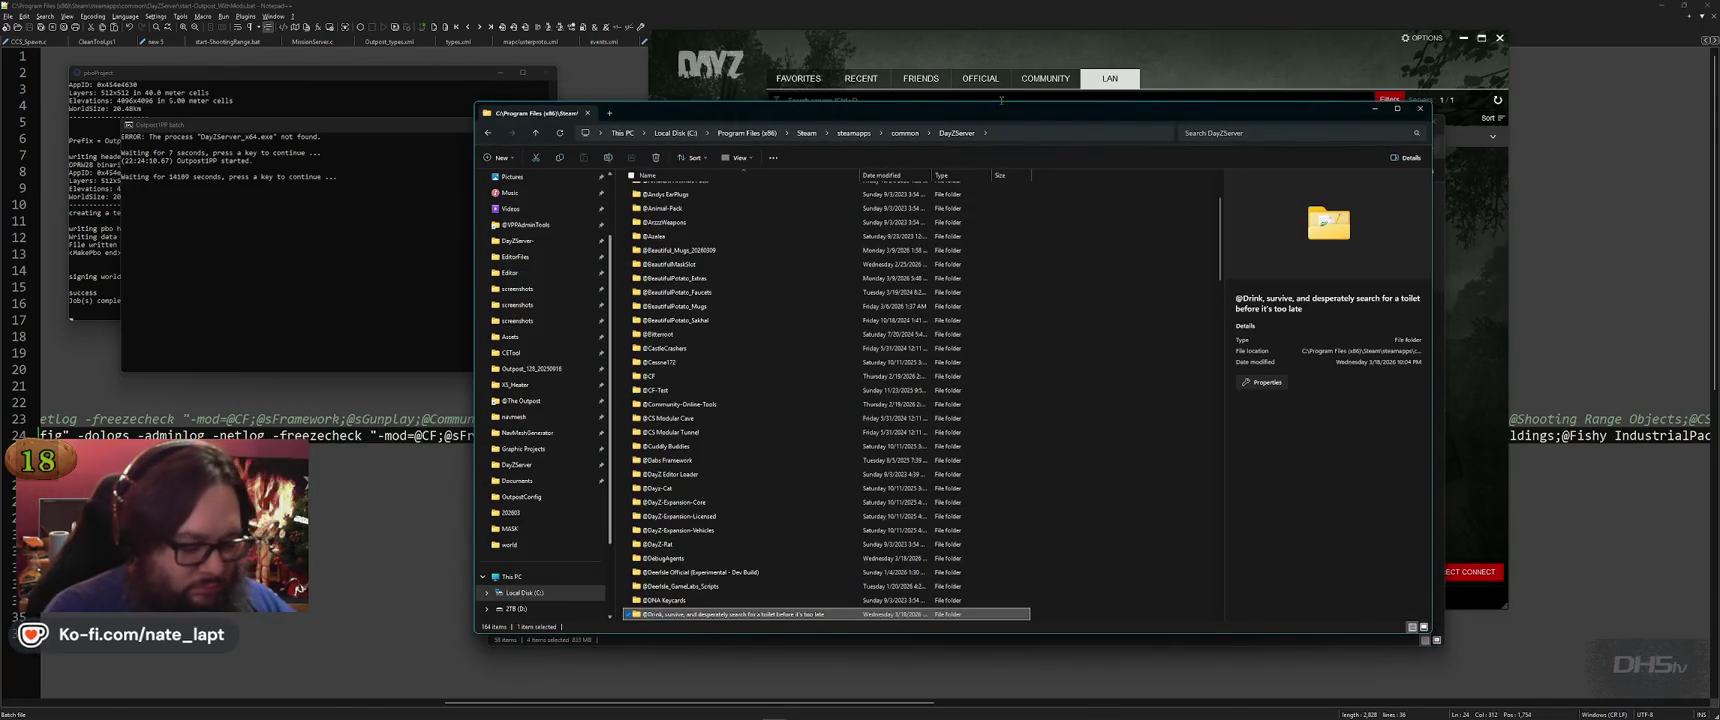
pyautogui.press('o')
pyautogui.press('Down')
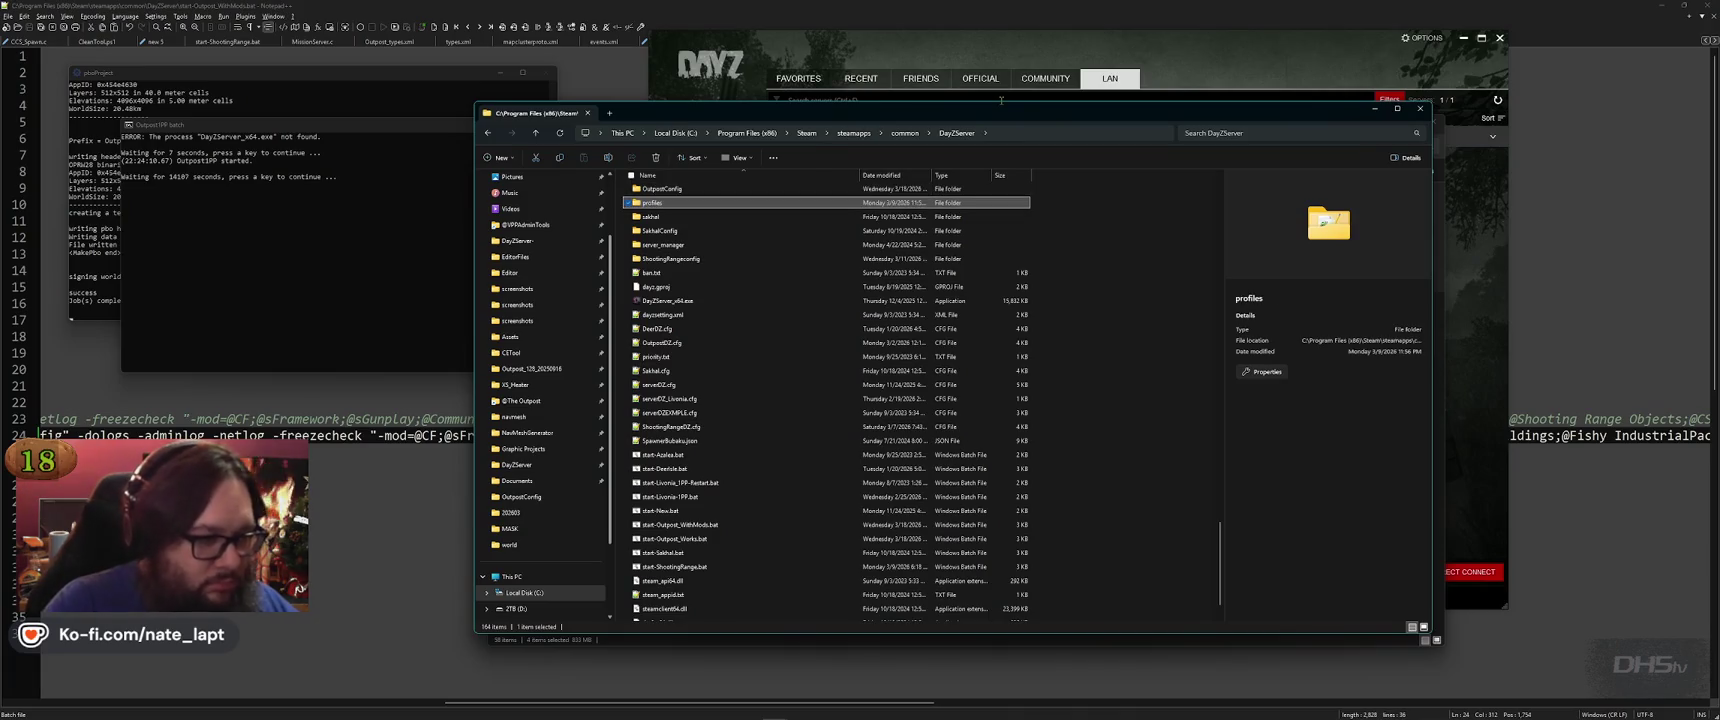
pyautogui.press('o')
pyautogui.press('Return')
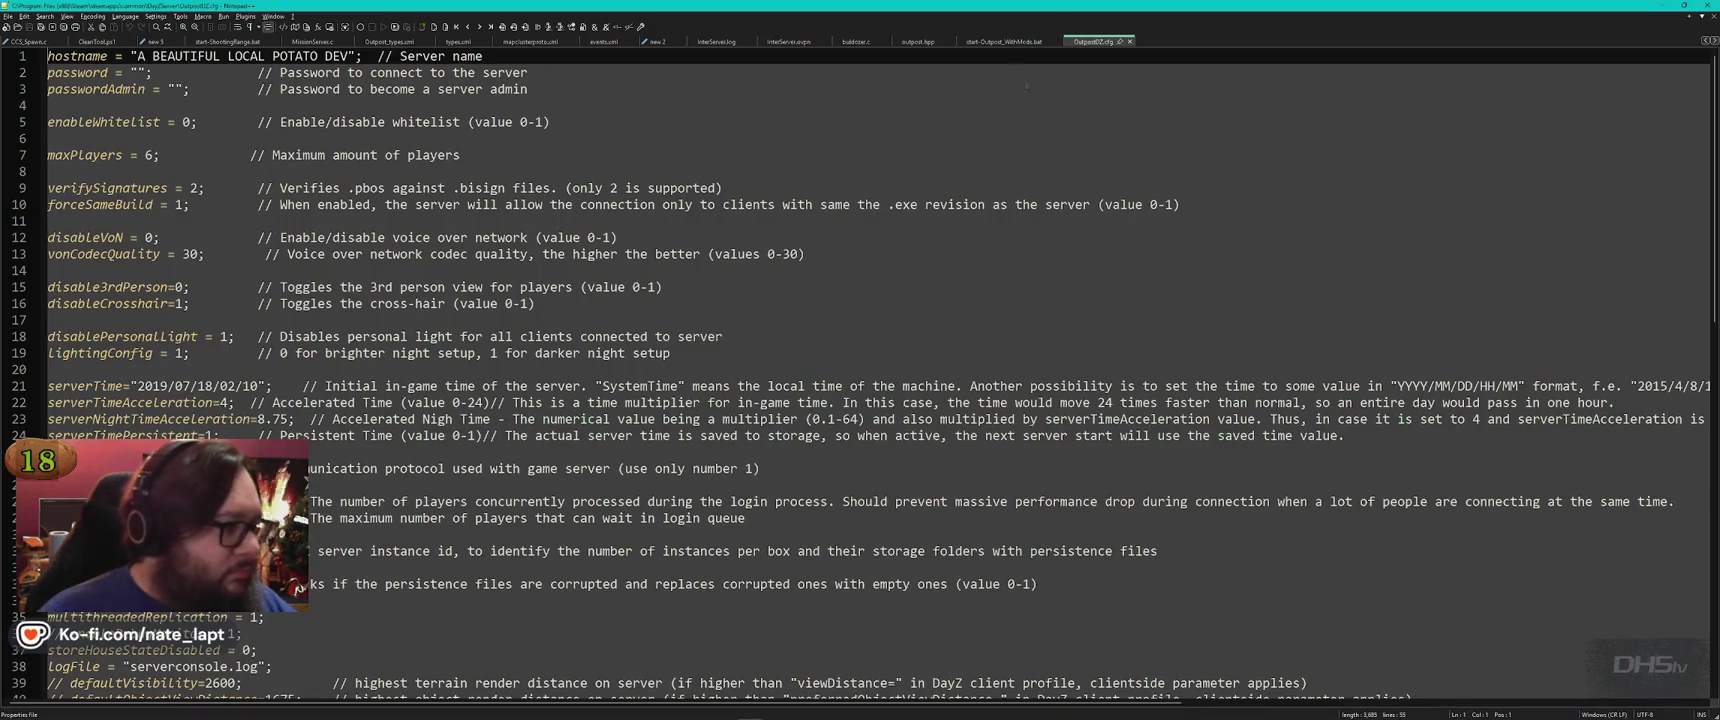
# Change verifySignatures from 2 to 0 in OutpostDZ.cfg.
pyautogui.hotkey('ctrl', 'f')
pyautogui.press('Escape')
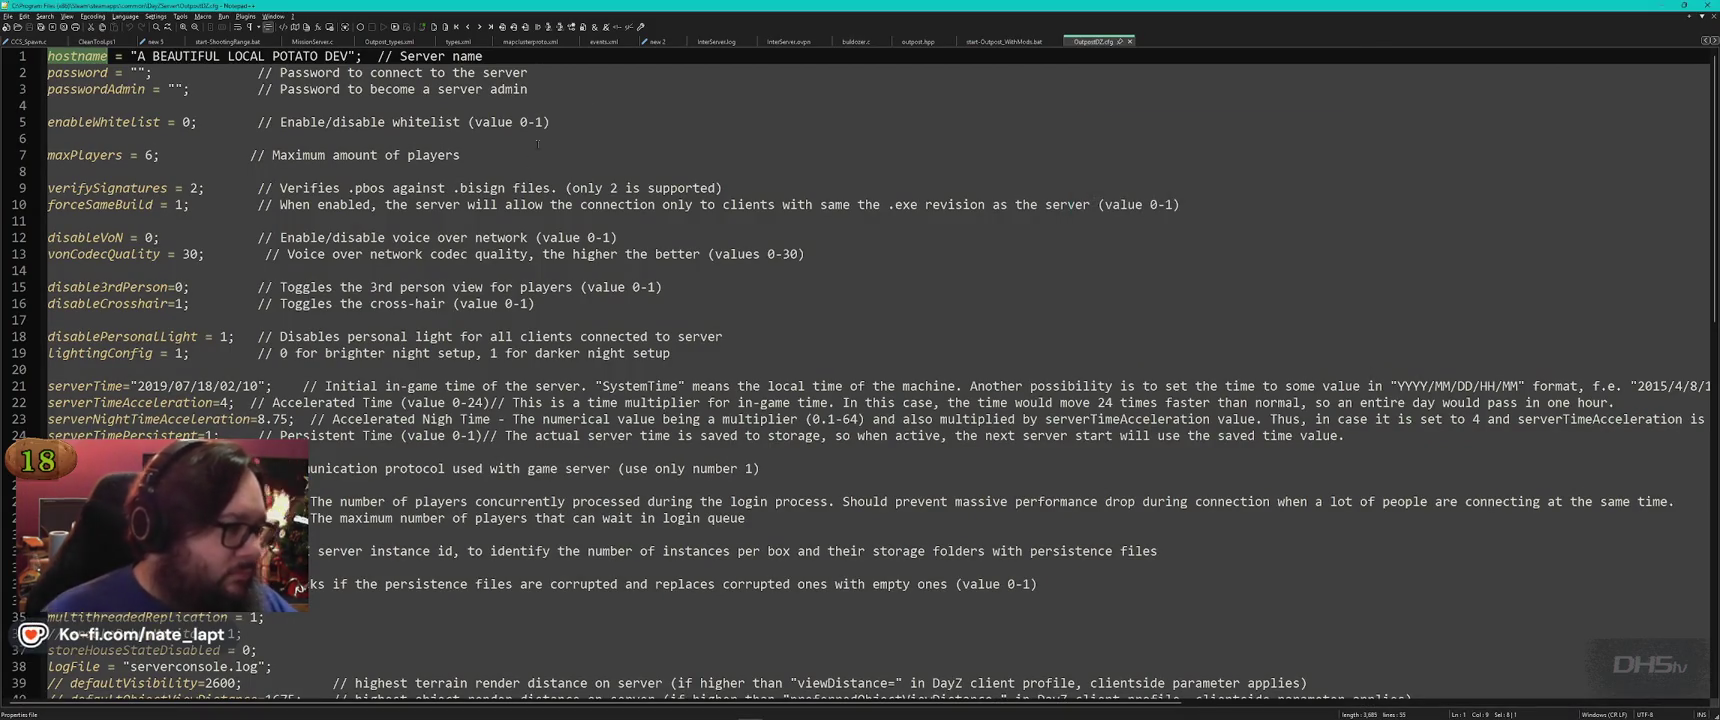
pyautogui.doubleClick(195, 188)
pyautogui.write('0')
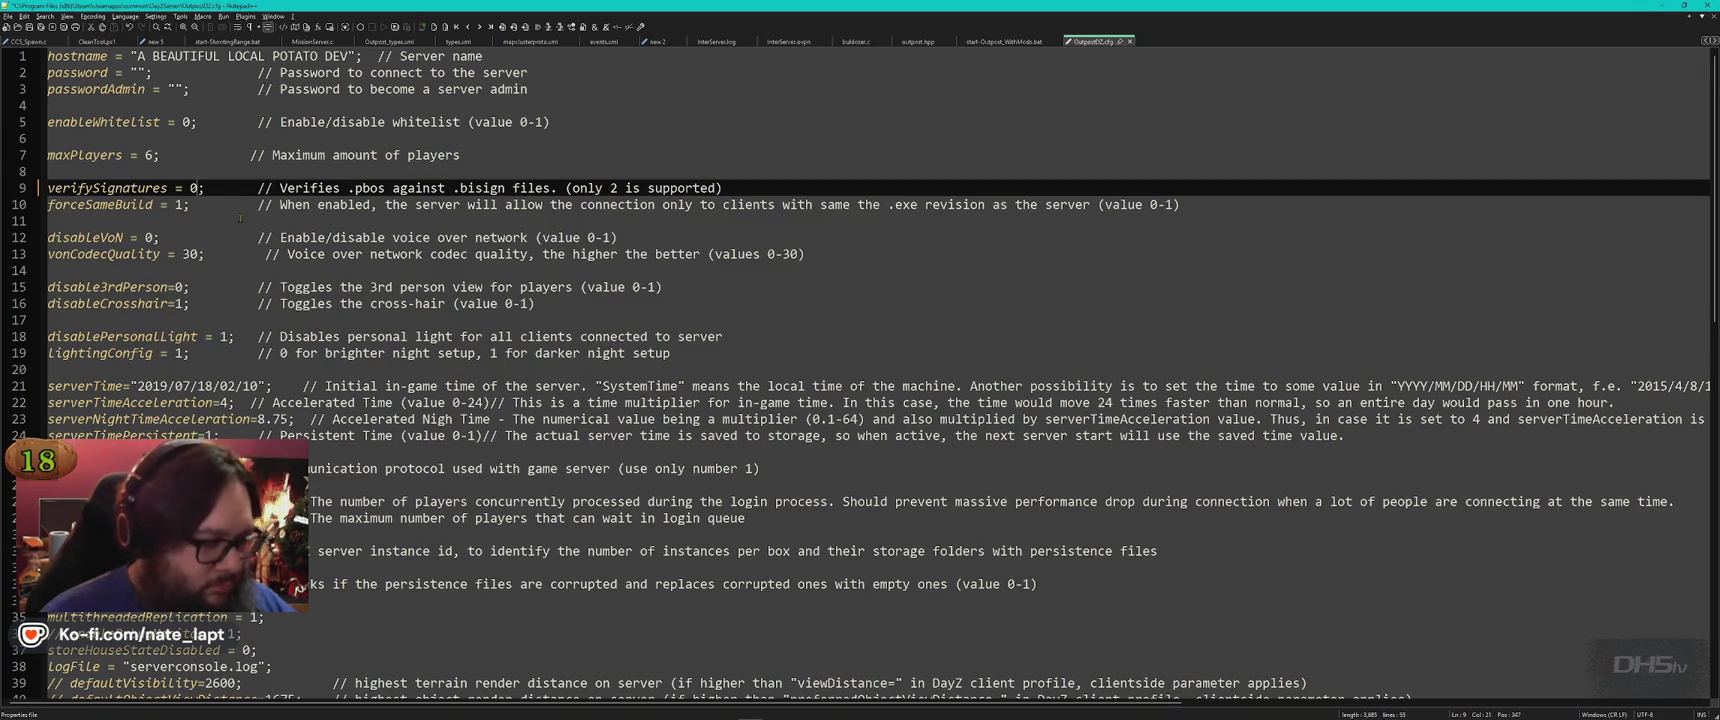
# Bring the OutpostPP batch console window to the front.
pyautogui.hotkey('alt', 'Tab')
pyautogui.press('Tab')
pyautogui.press('Tab')
pyautogui.press('Tab')
pyautogui.hotkey('shift', 'Tab')
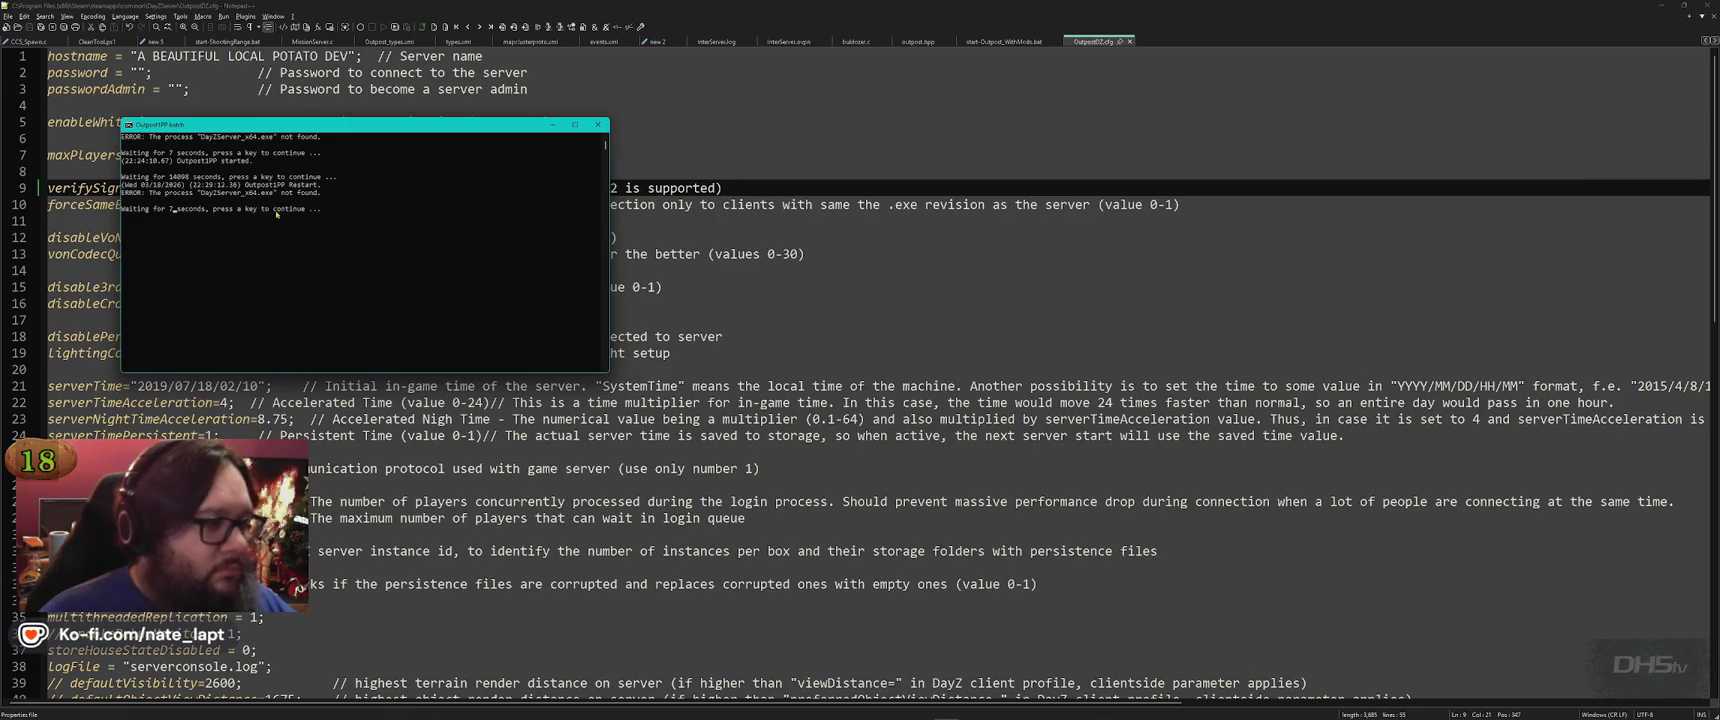
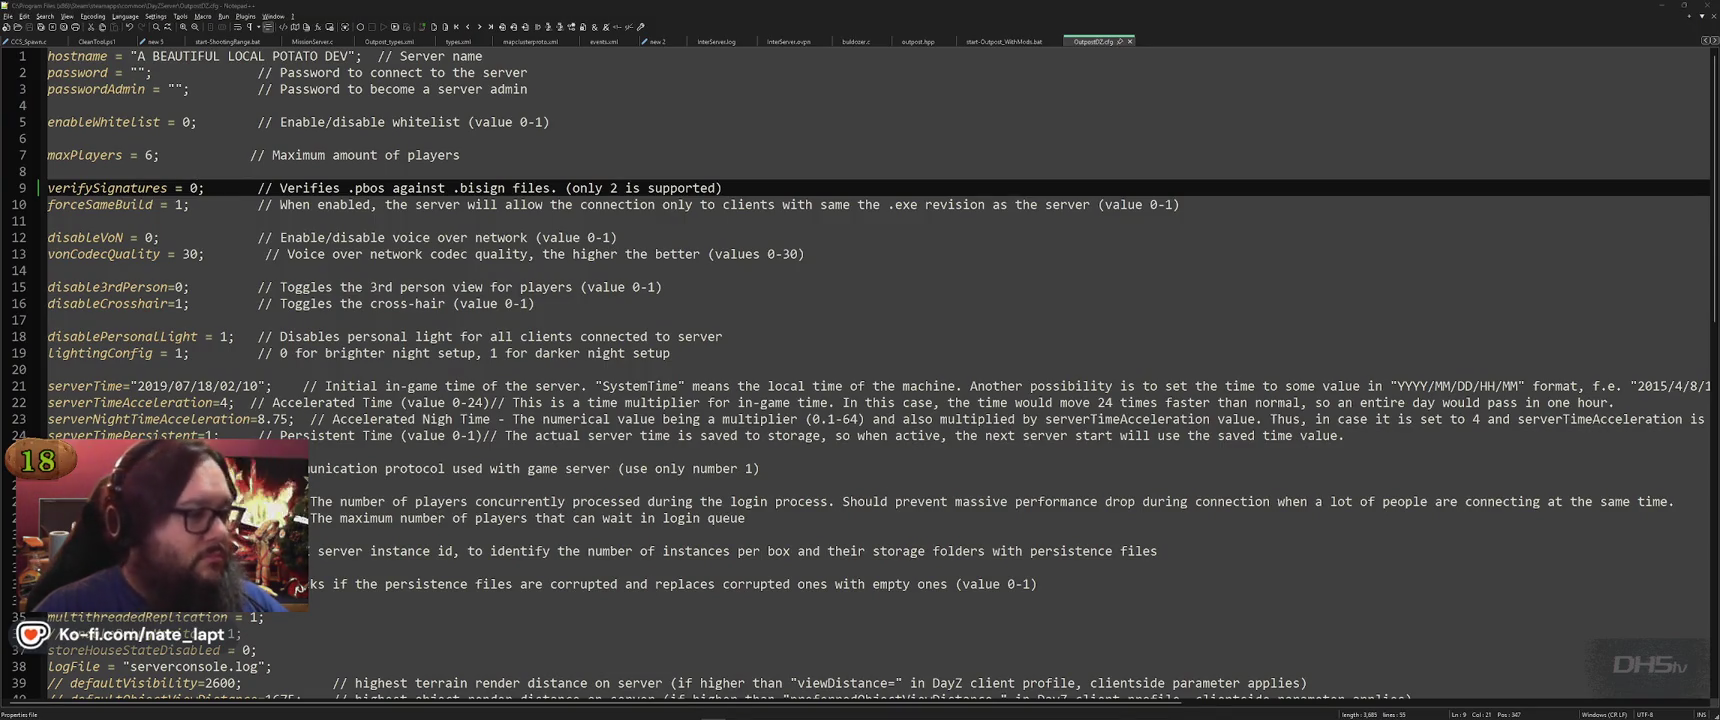
# Set Notepad++ aside and refresh the DayZ Launcher's LAN server list.
pyautogui.click(1659, 7)
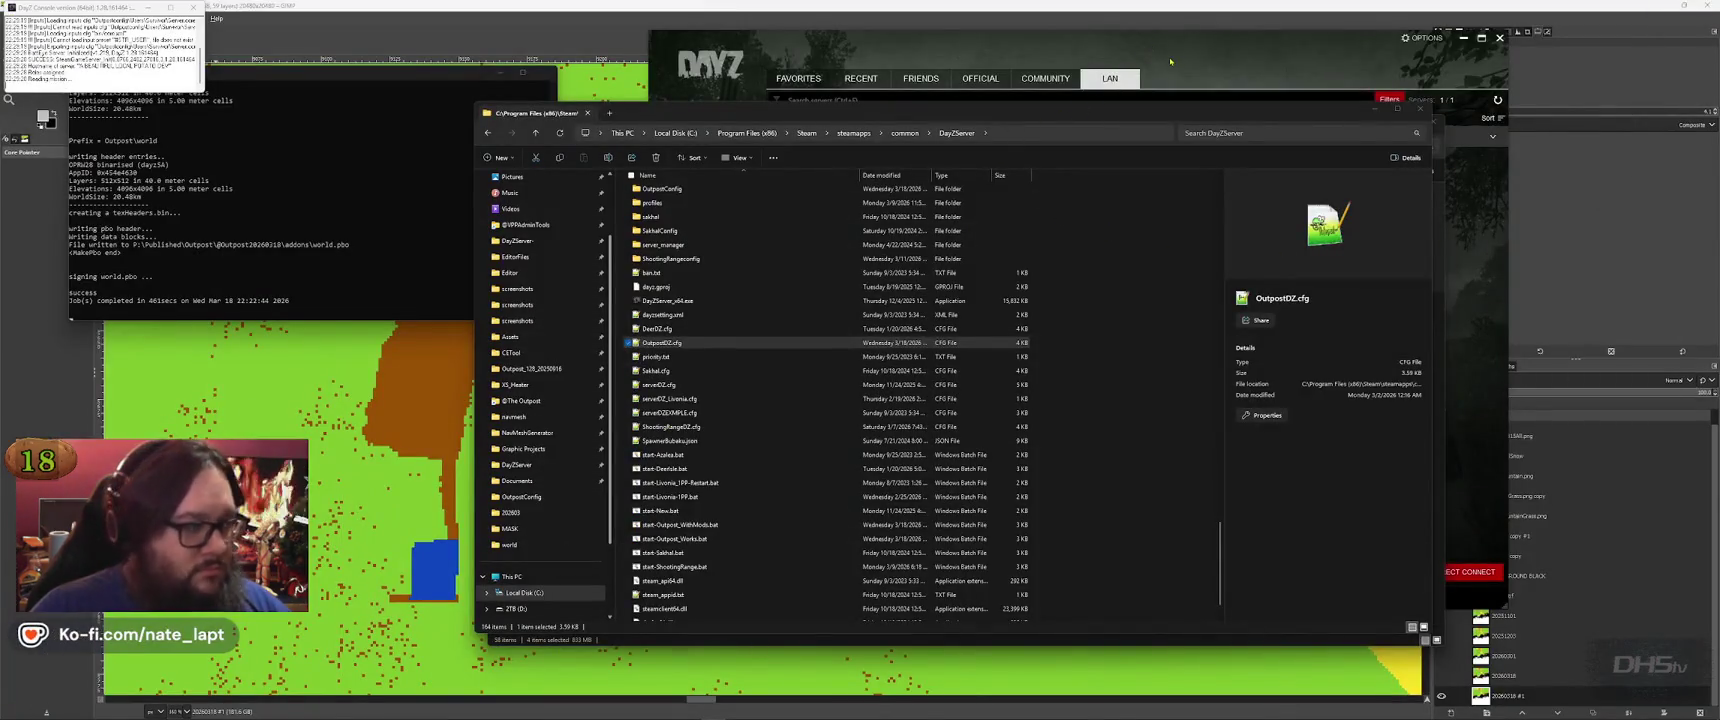
pyautogui.click(1170, 62)
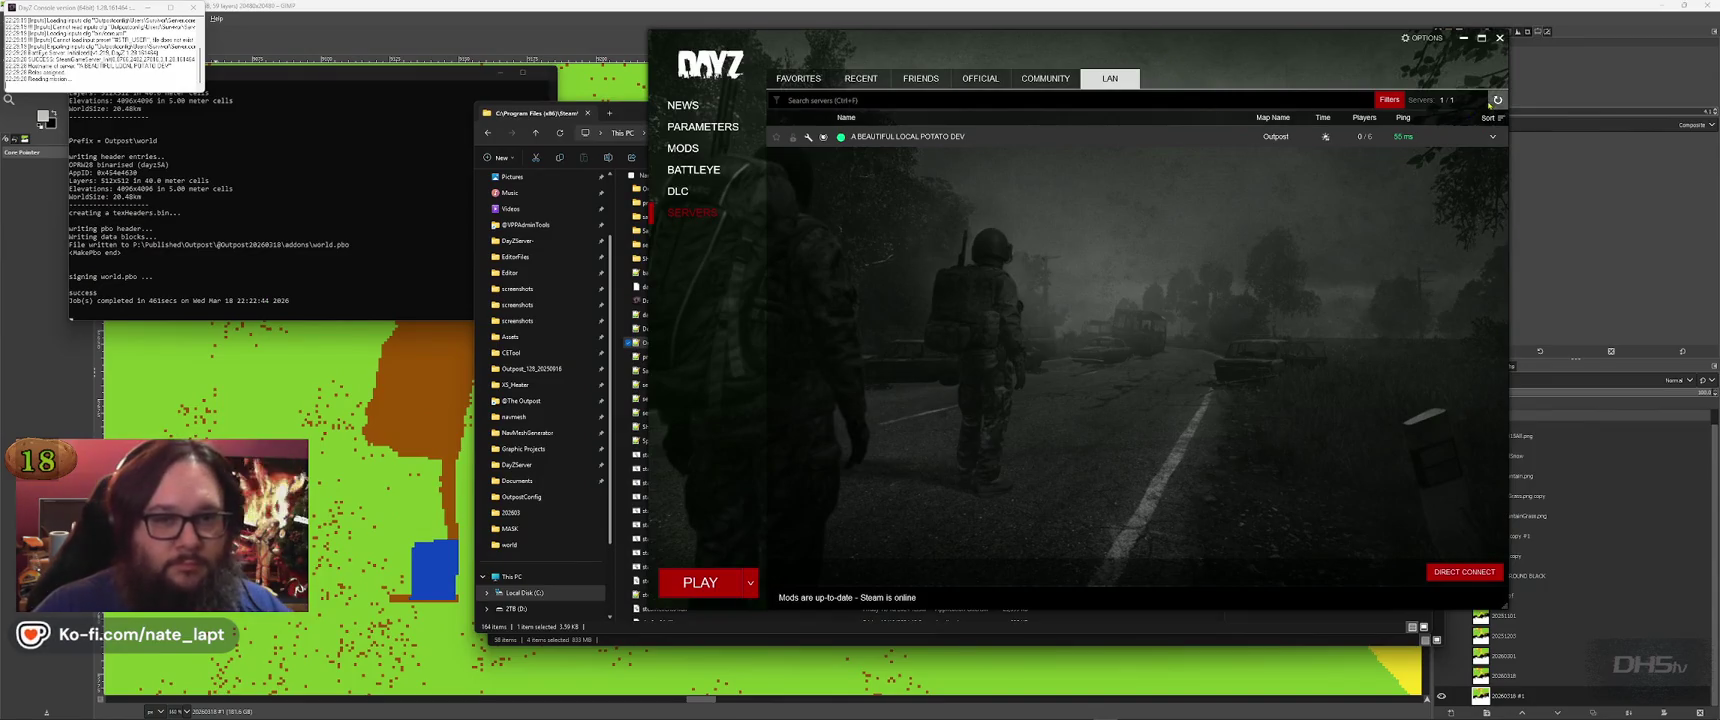
pyautogui.click(1495, 101)
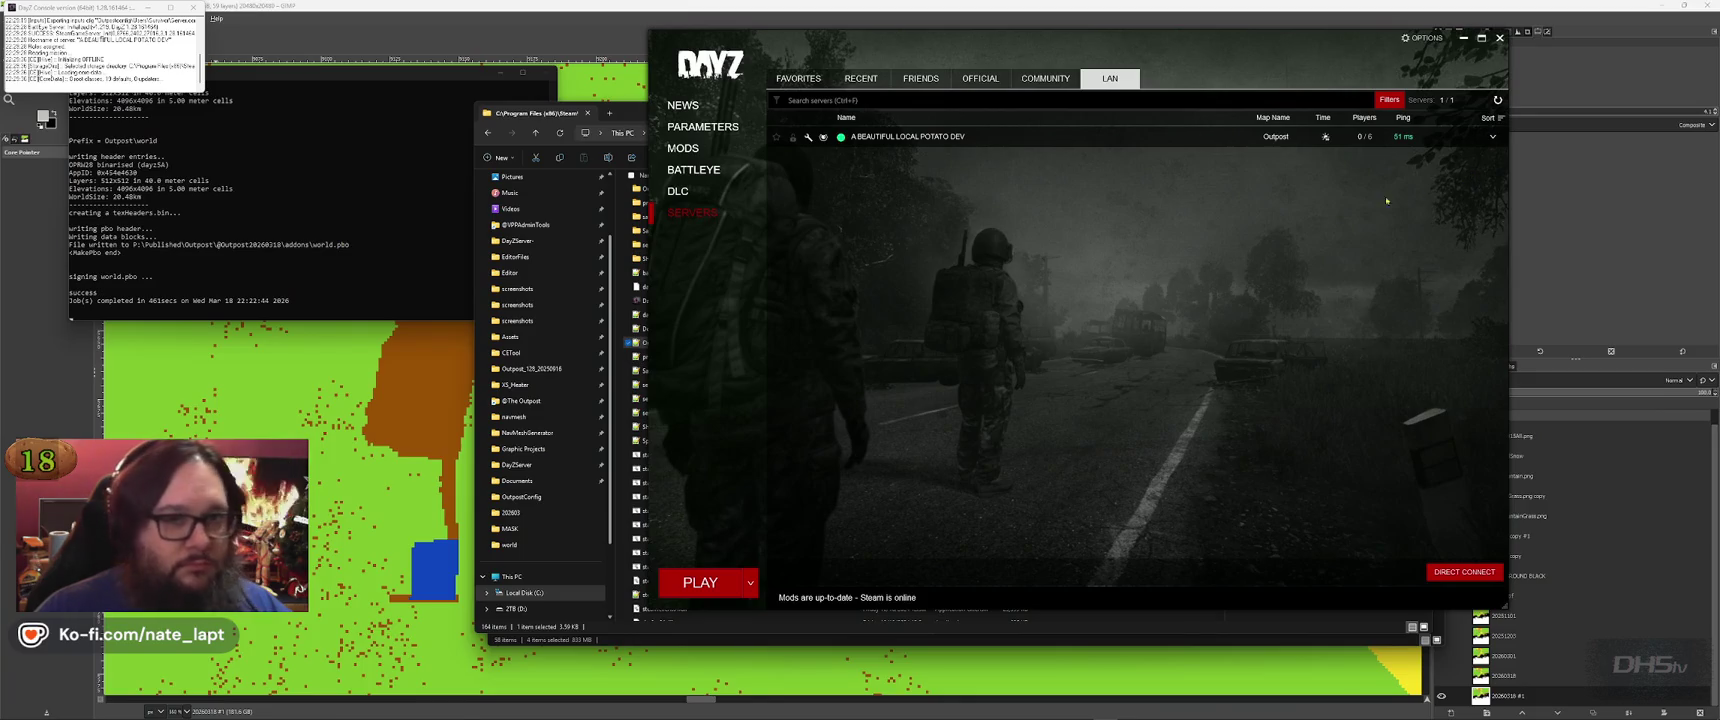
# Review the required mods of A BEAUTIFUL LOCAL POTATO DEV server, then dismiss the dialog.
pyautogui.click(1450, 137)
pyautogui.click(1452, 135)
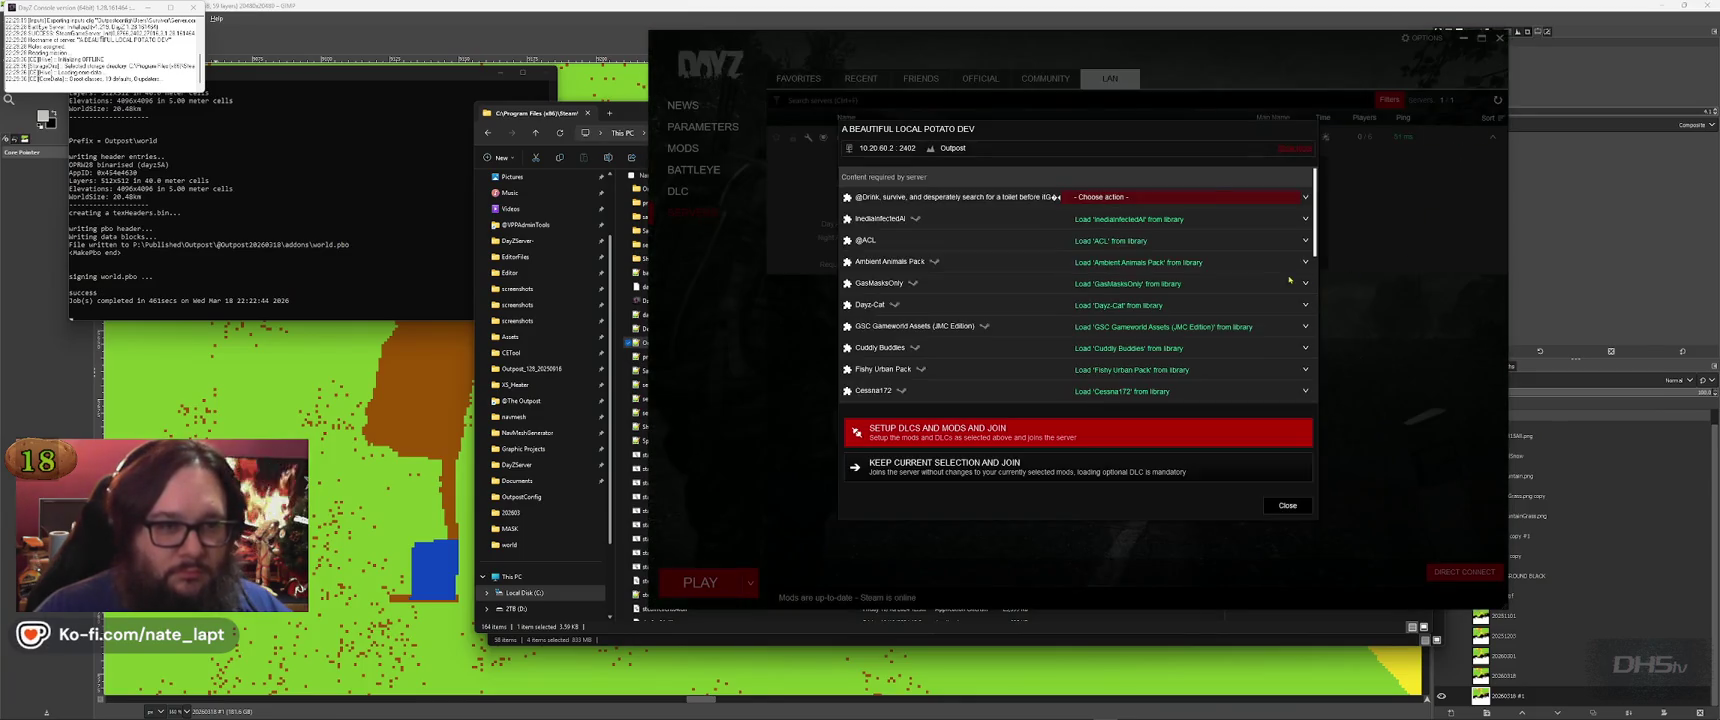
pyautogui.click(1168, 198)
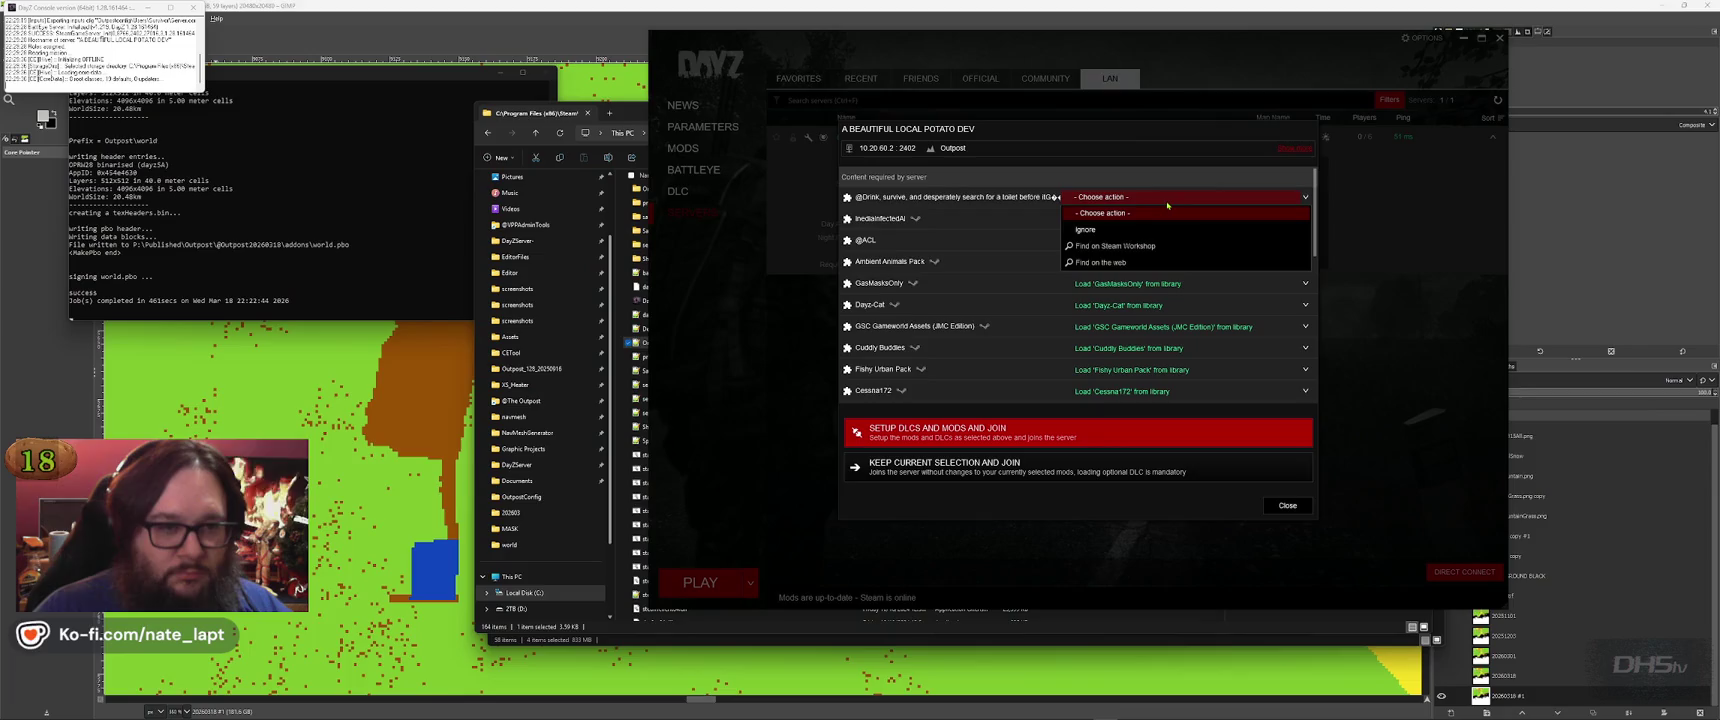
pyautogui.click(1073, 137)
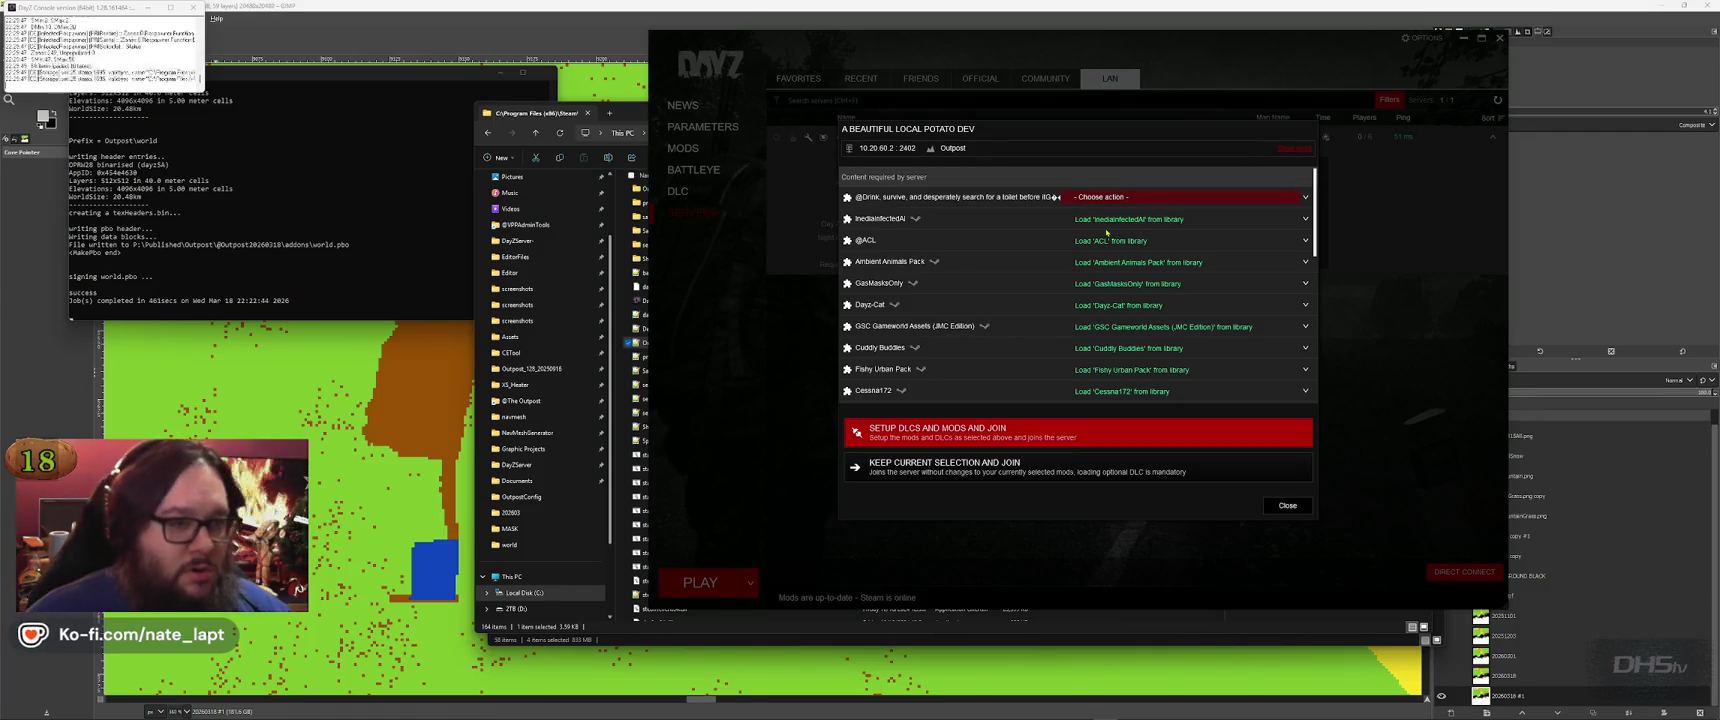
pyautogui.press('Escape')
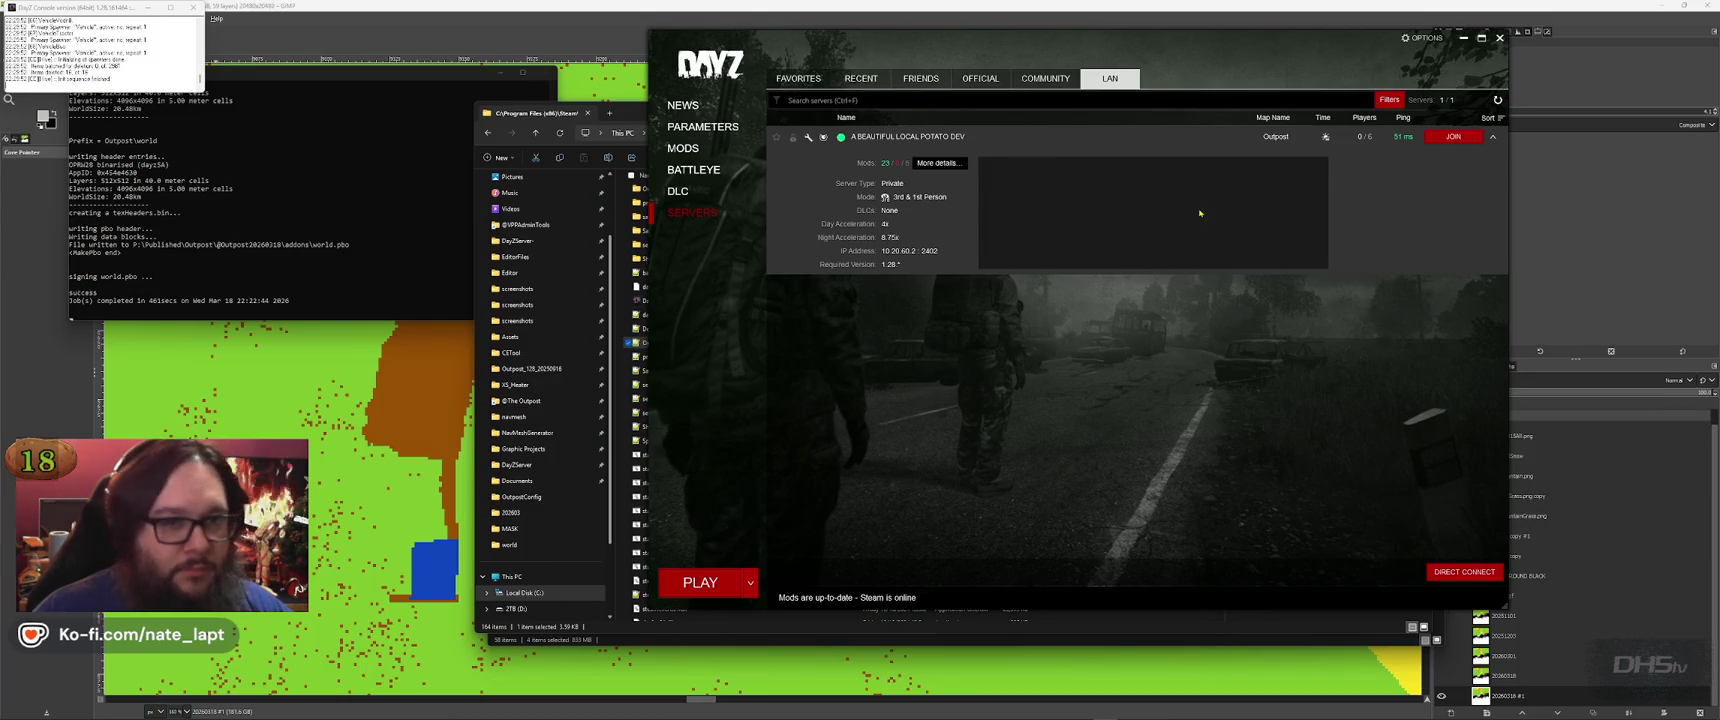
pyautogui.click(619, 113)
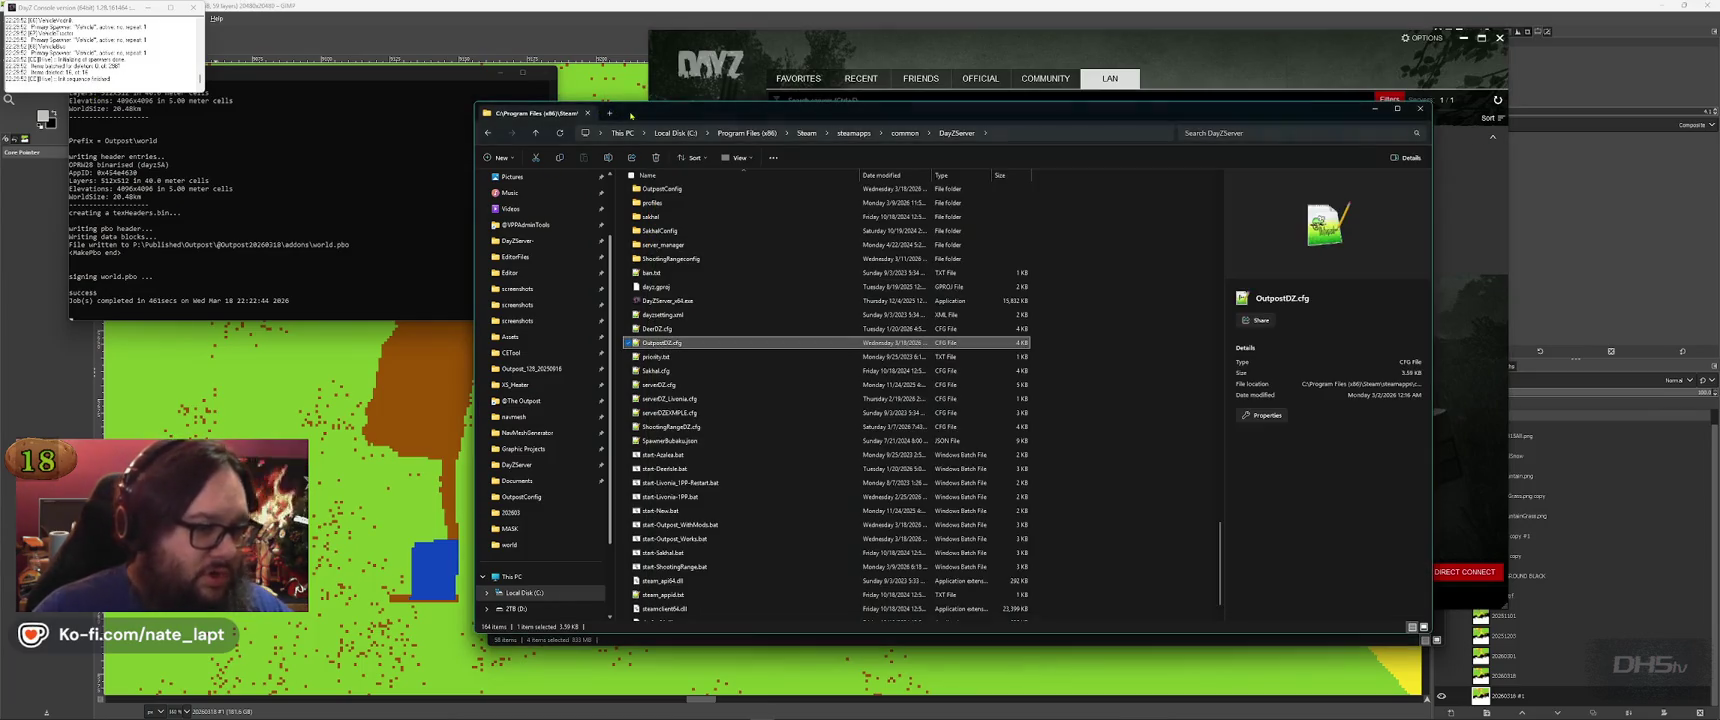
# Open init.c from mpmissions\playtest3.outpost in Notepad++.
pyautogui.press('m')
pyautogui.press('Return')
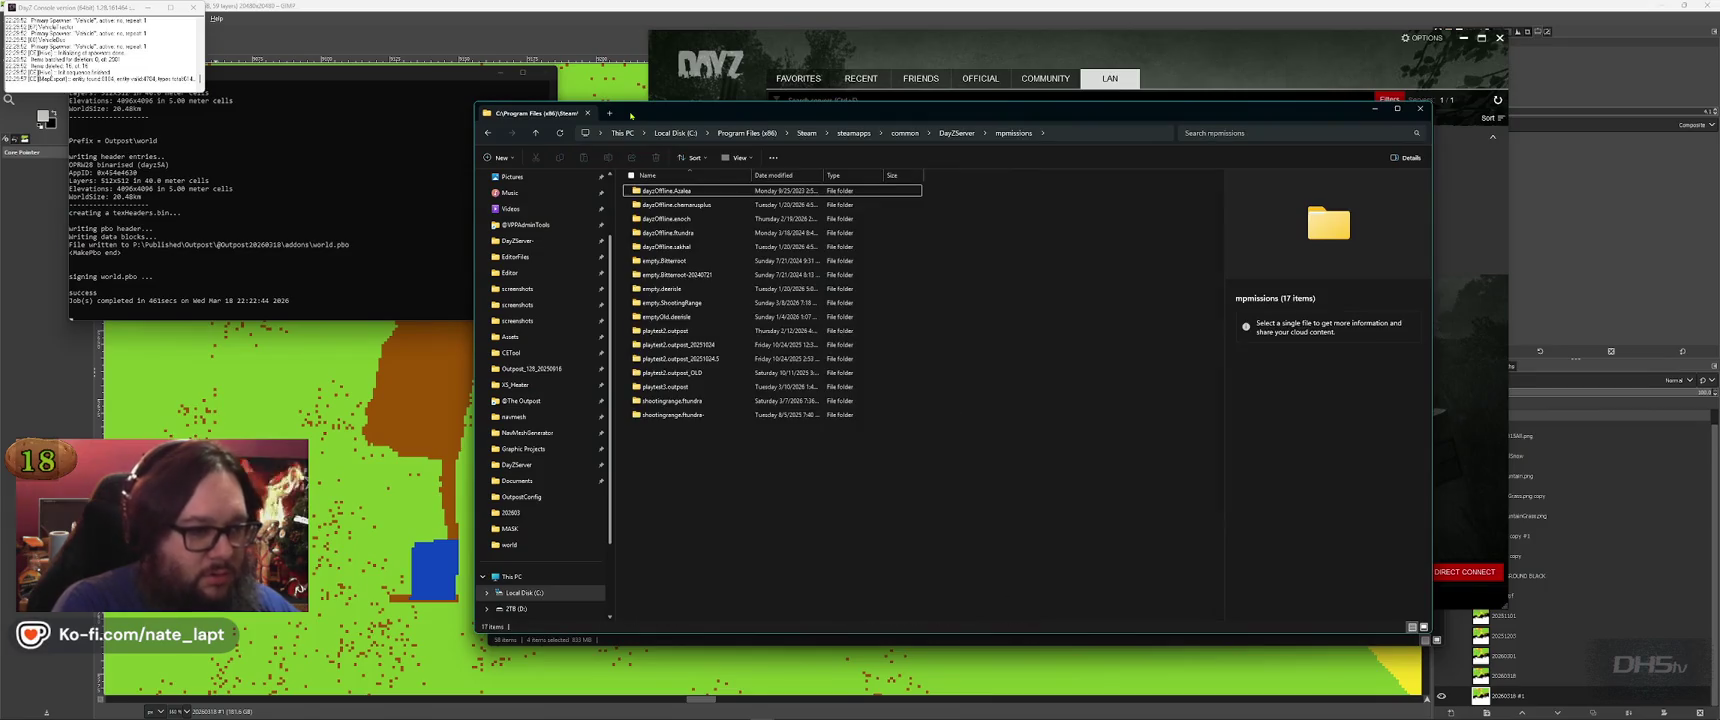
pyautogui.press('p')
pyautogui.press('Down')
pyautogui.press('Down')
pyautogui.press('Down')
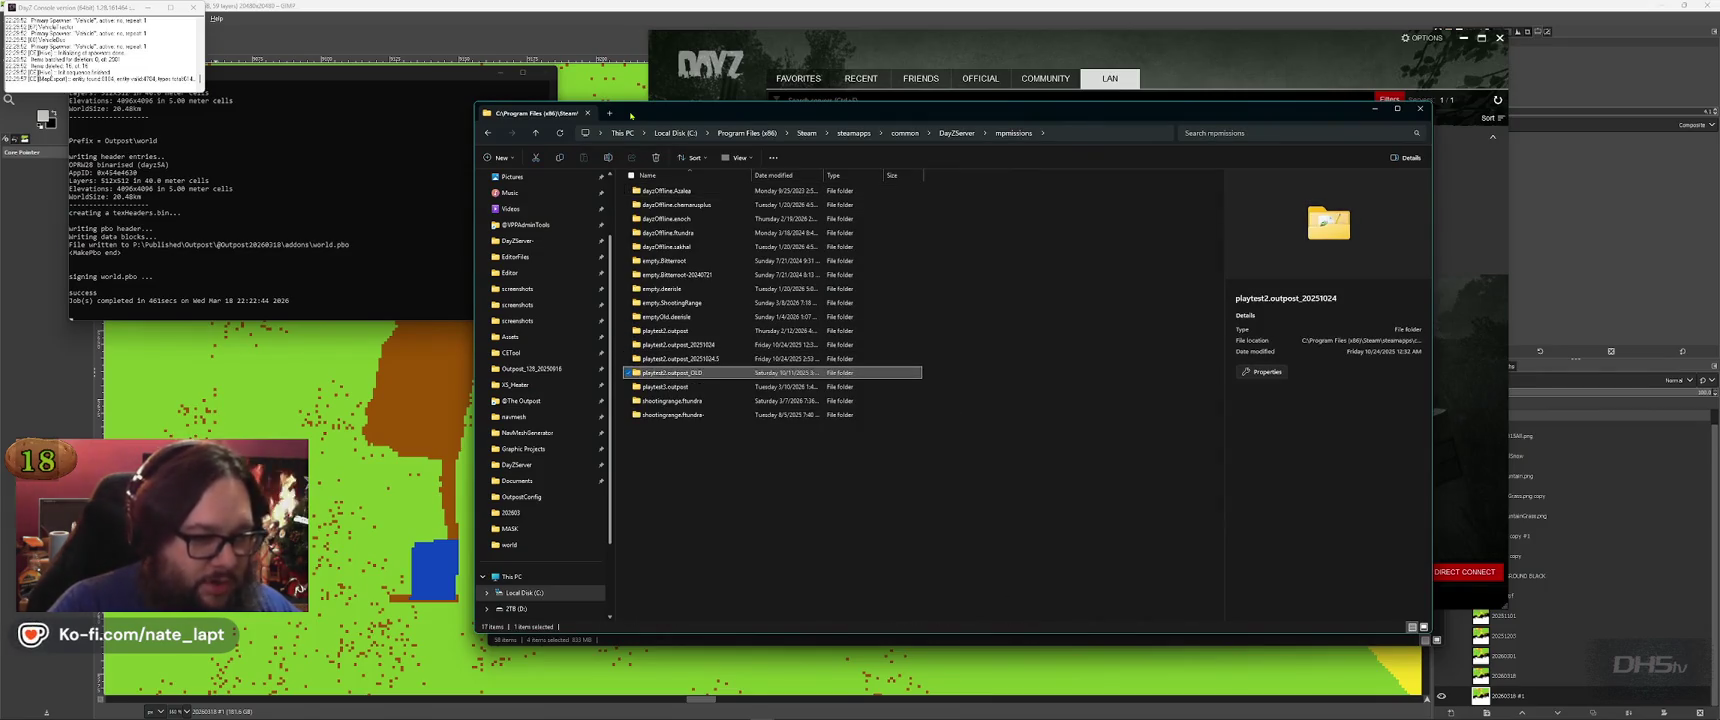
pyautogui.press('Down')
pyautogui.press('Return')
pyautogui.press('i')
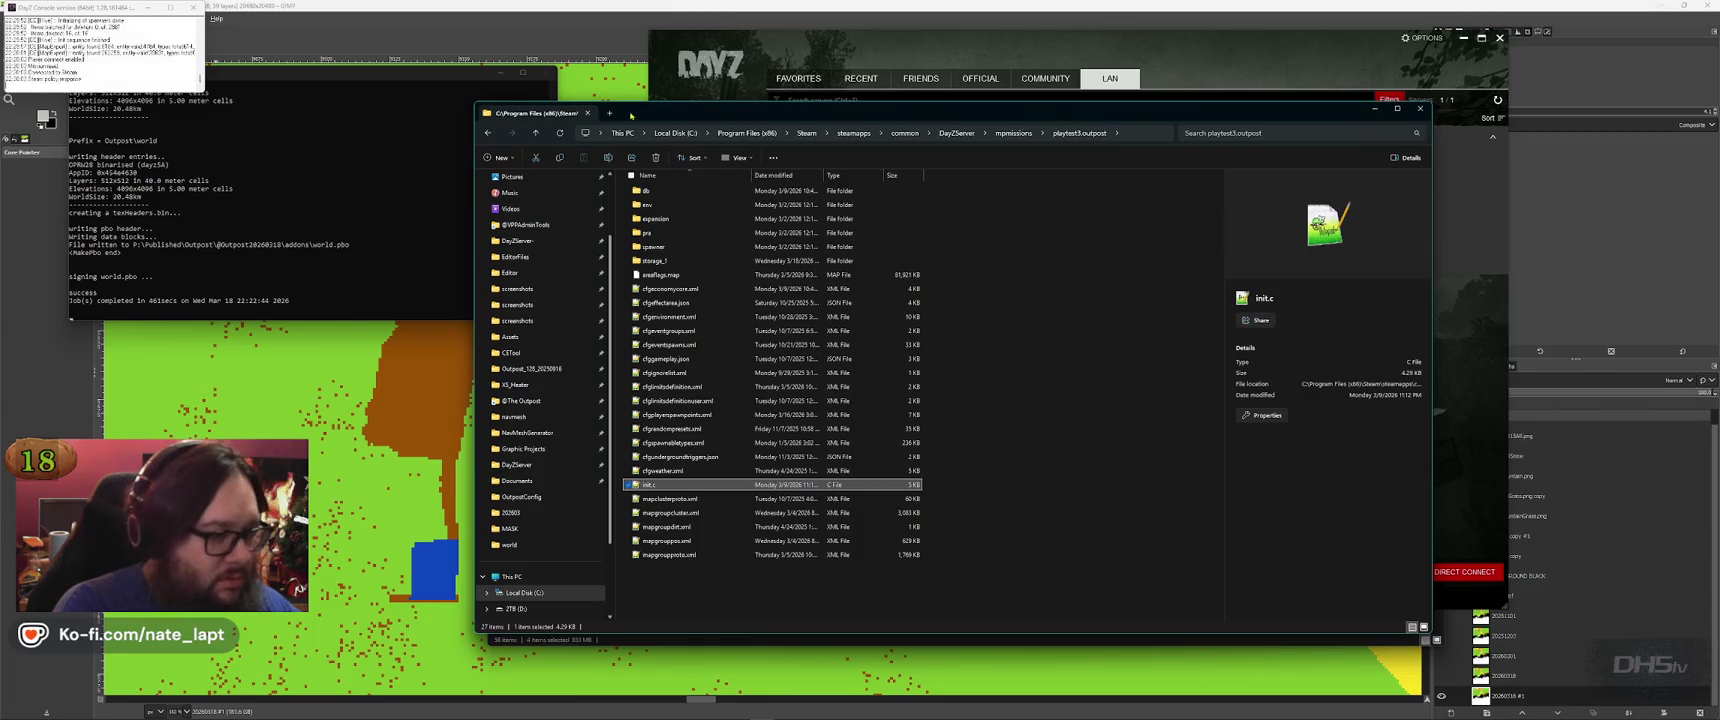
pyautogui.press('Return')
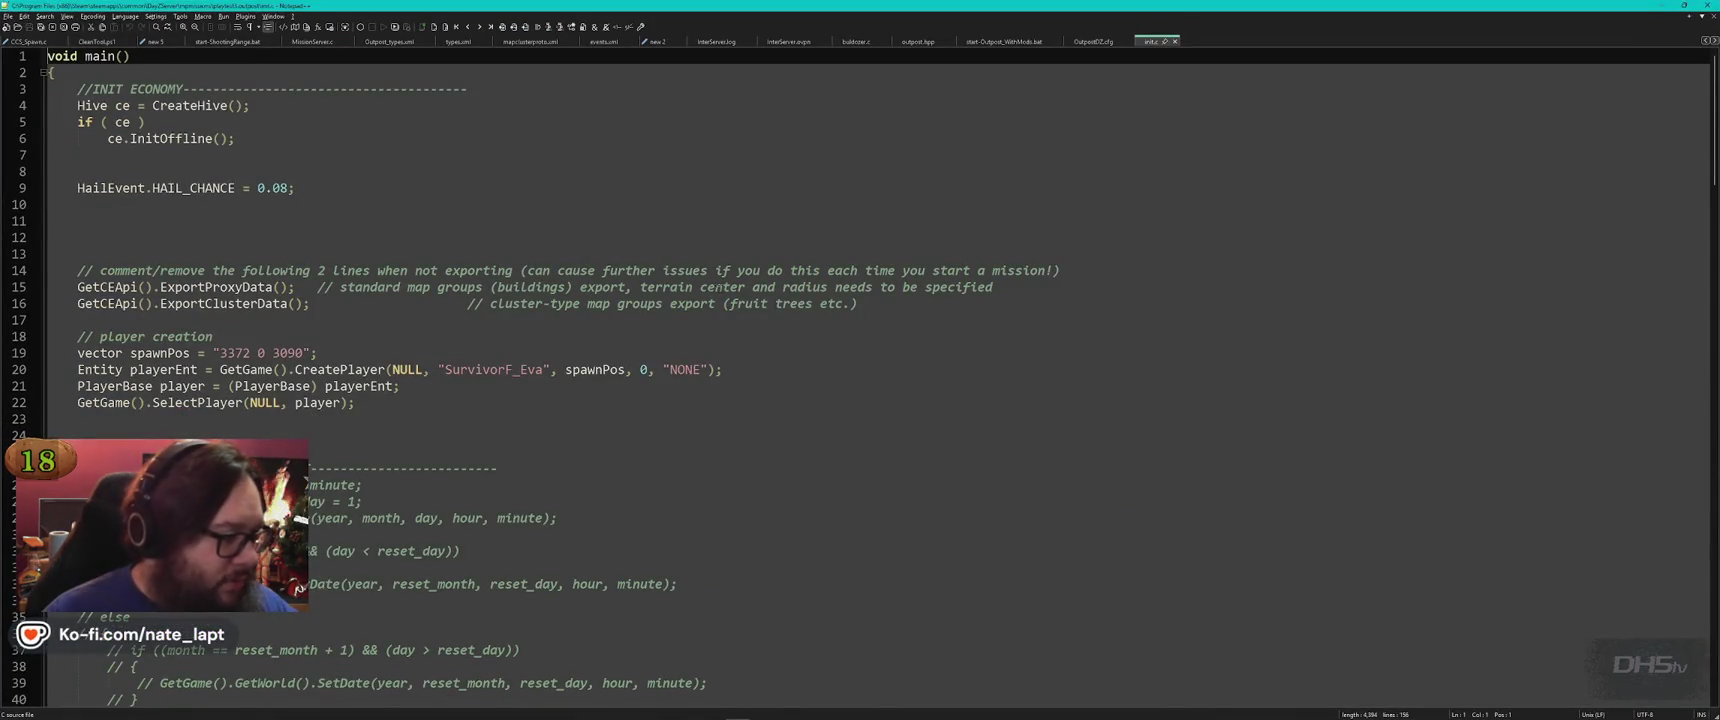
# Inspect the ExportClusterData line and OutpostDZ.cfg, then return to the DayZ launcher.
pyautogui.click(318, 306)
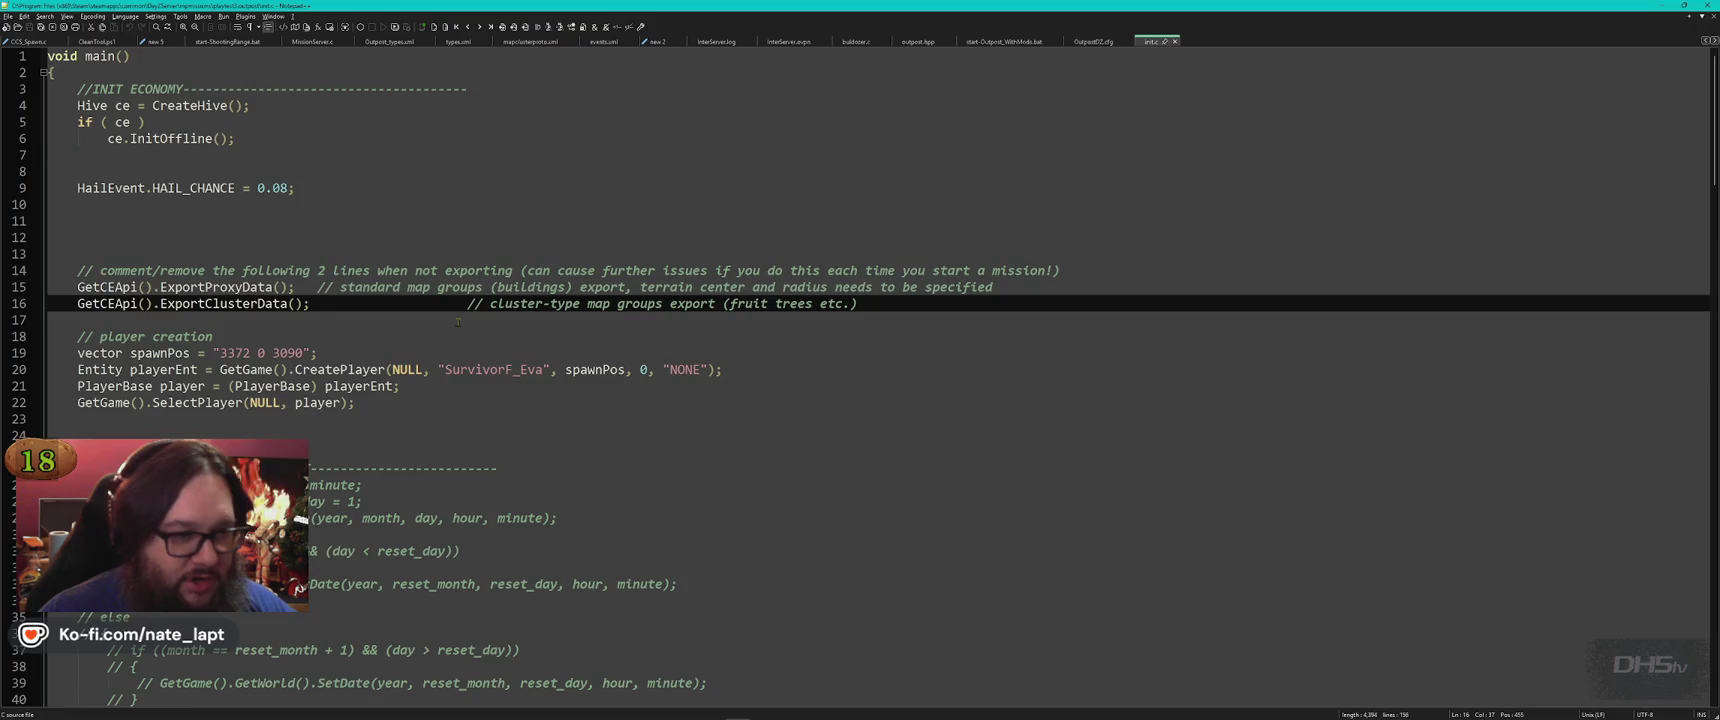
pyautogui.hotkey('ctrl', 'Tab')
pyautogui.click(1684, 5)
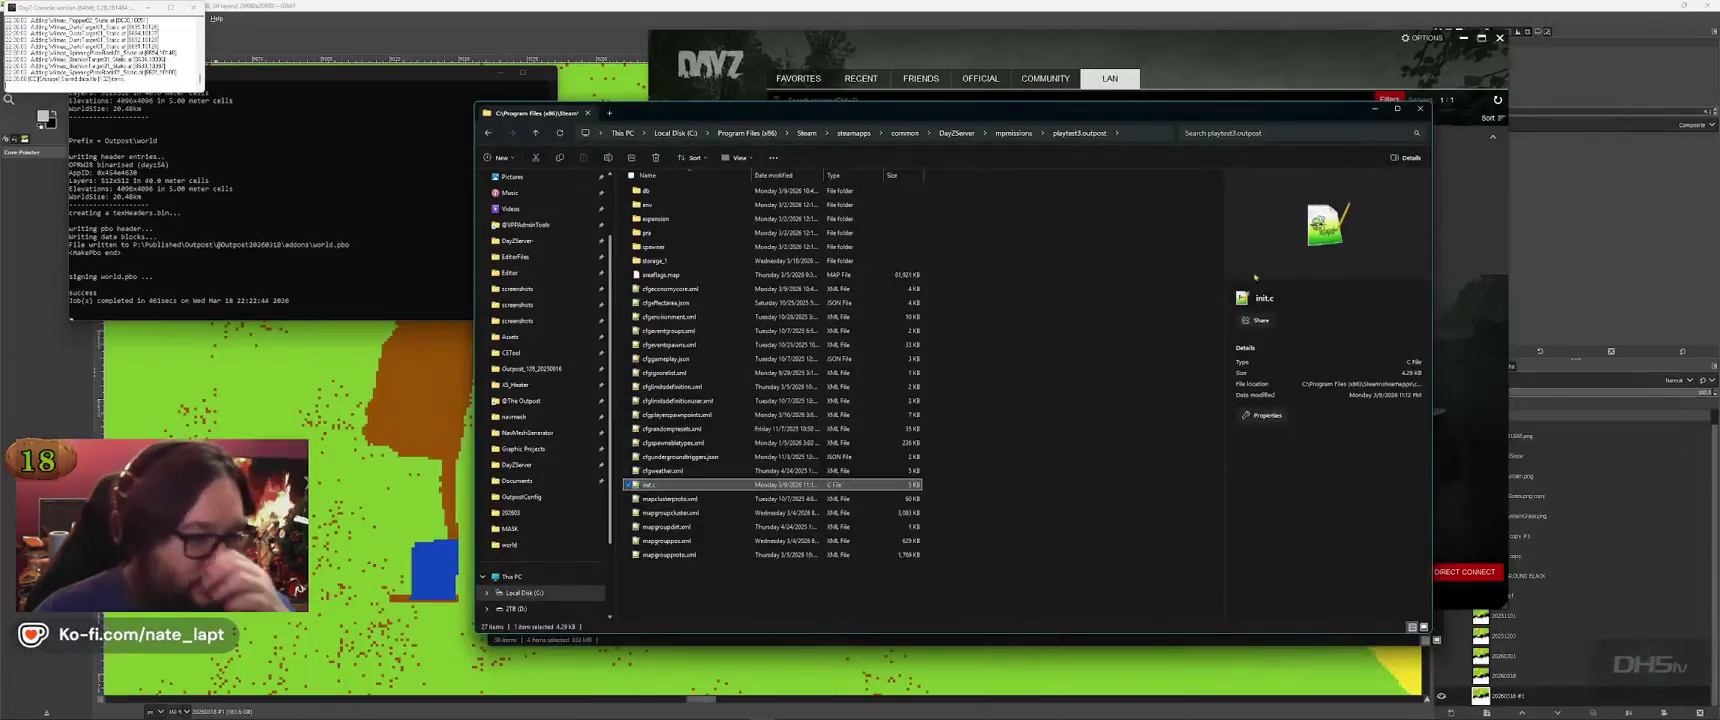
pyautogui.click(1300, 237)
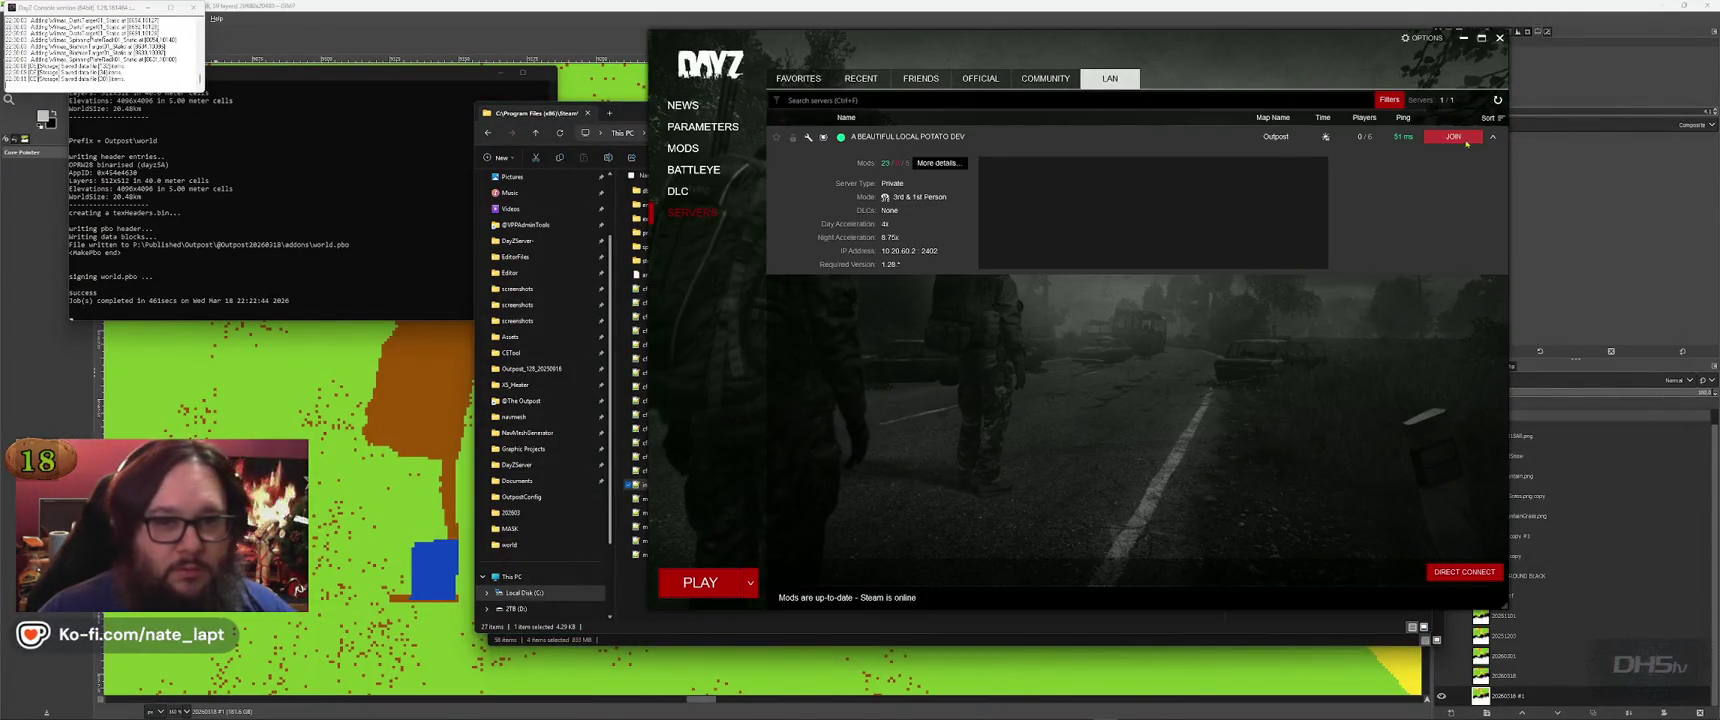
# Refresh LAN, reopen and close the local dev server's required mods list, then return to Explorer.
pyautogui.click(1497, 100)
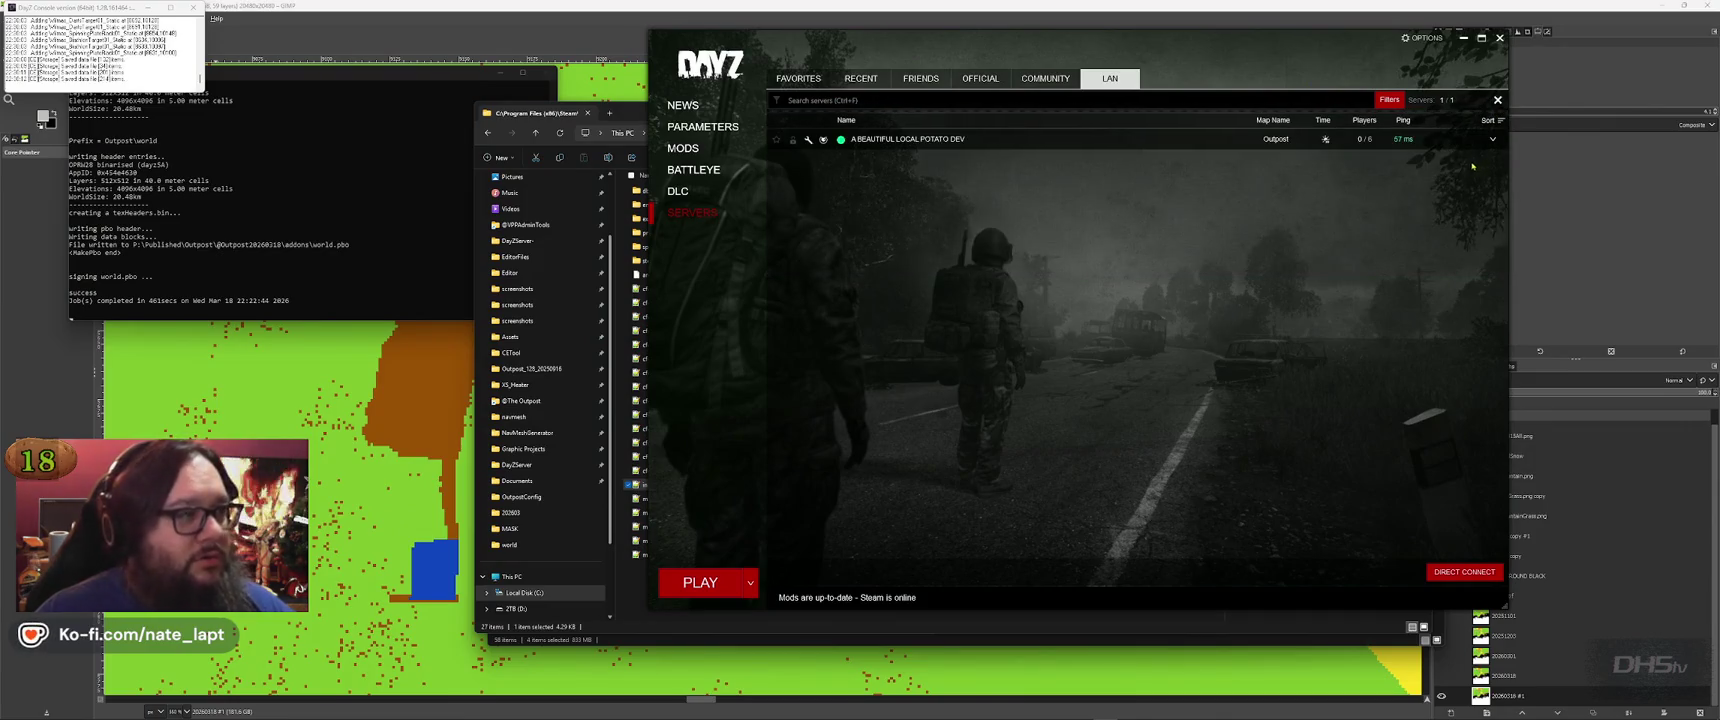
pyautogui.click(1190, 137)
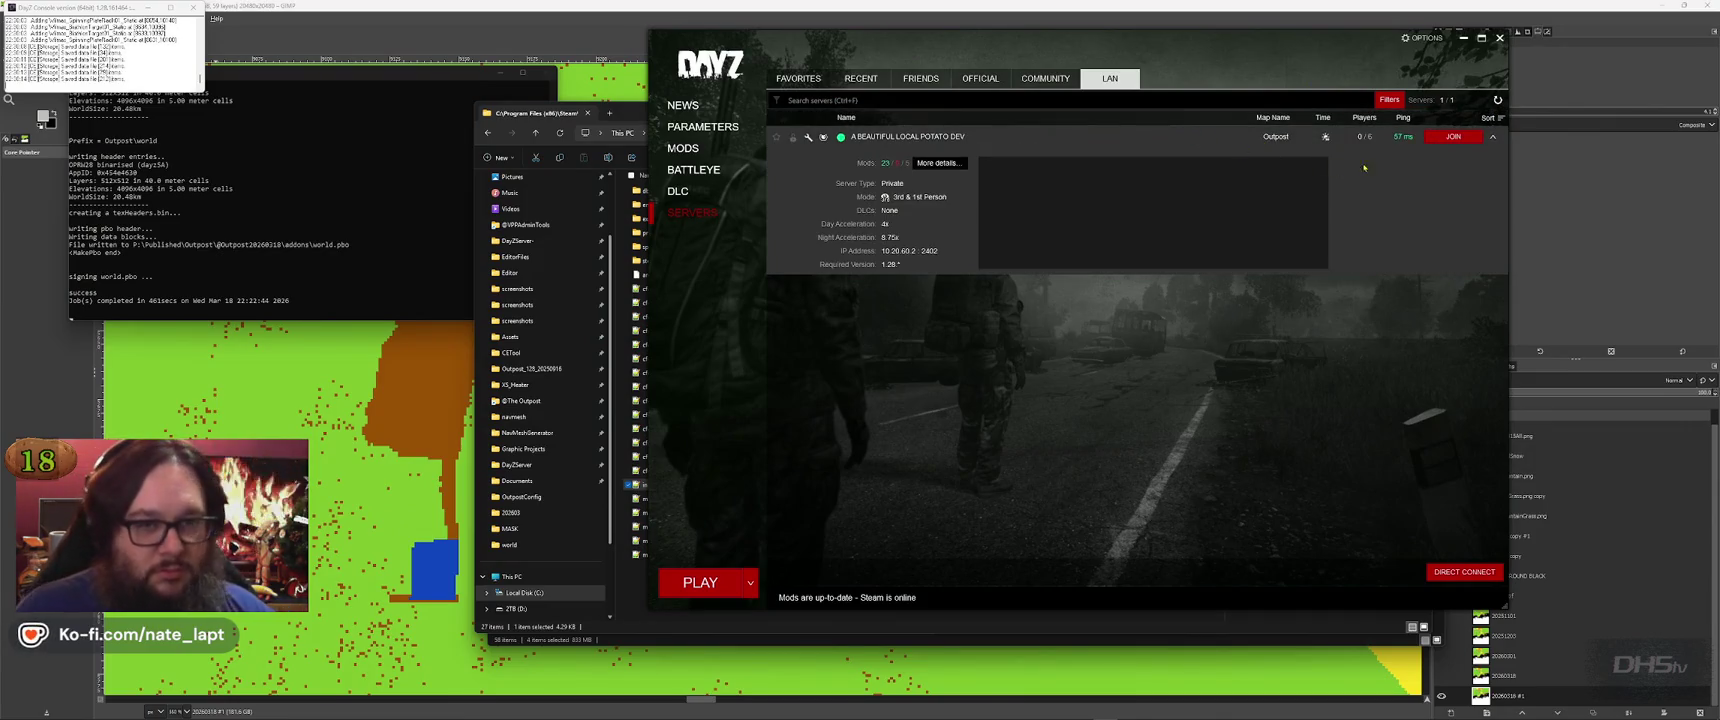
pyautogui.click(1453, 136)
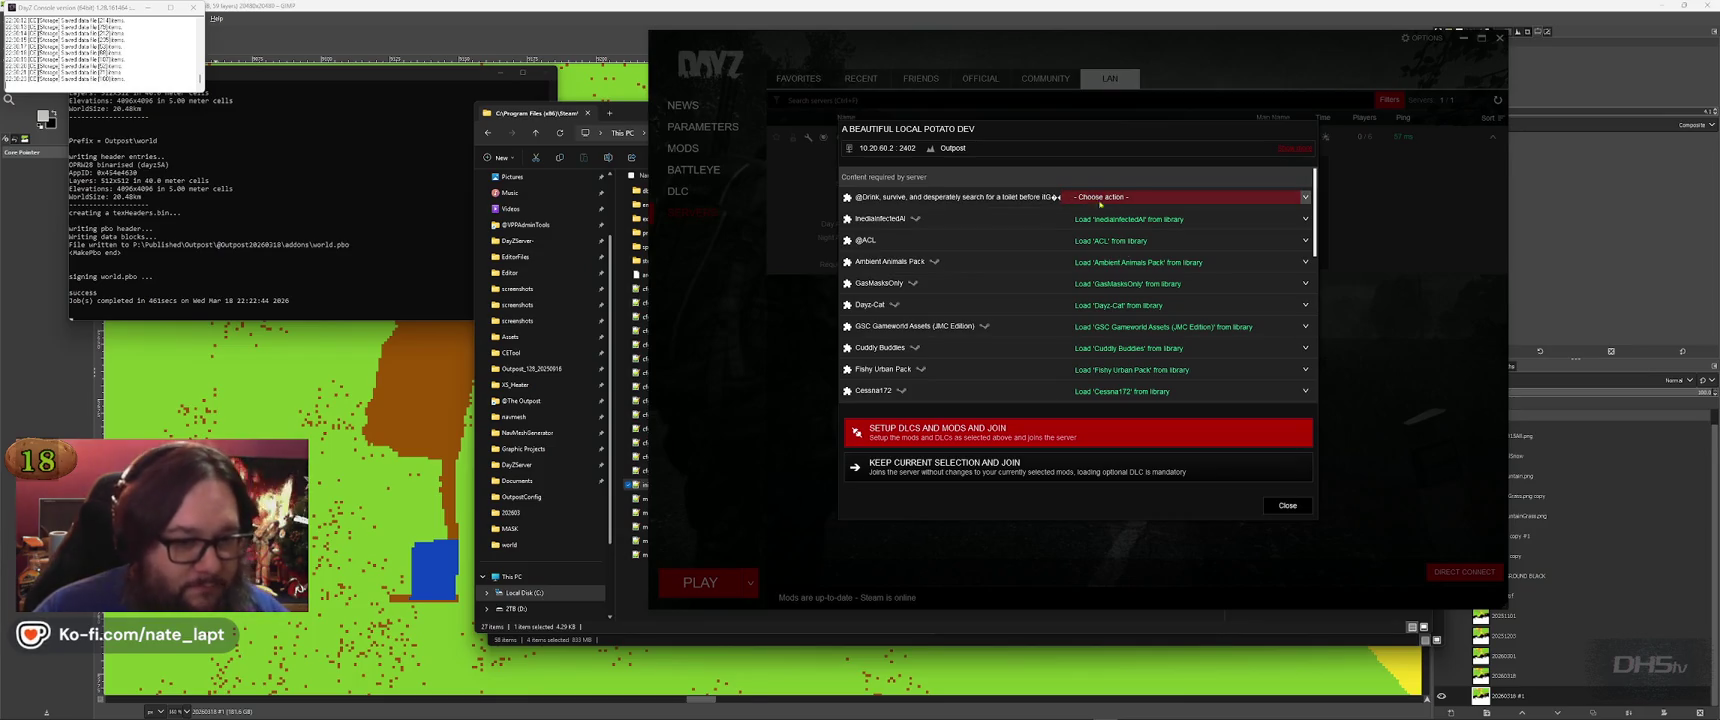
pyautogui.click(1286, 506)
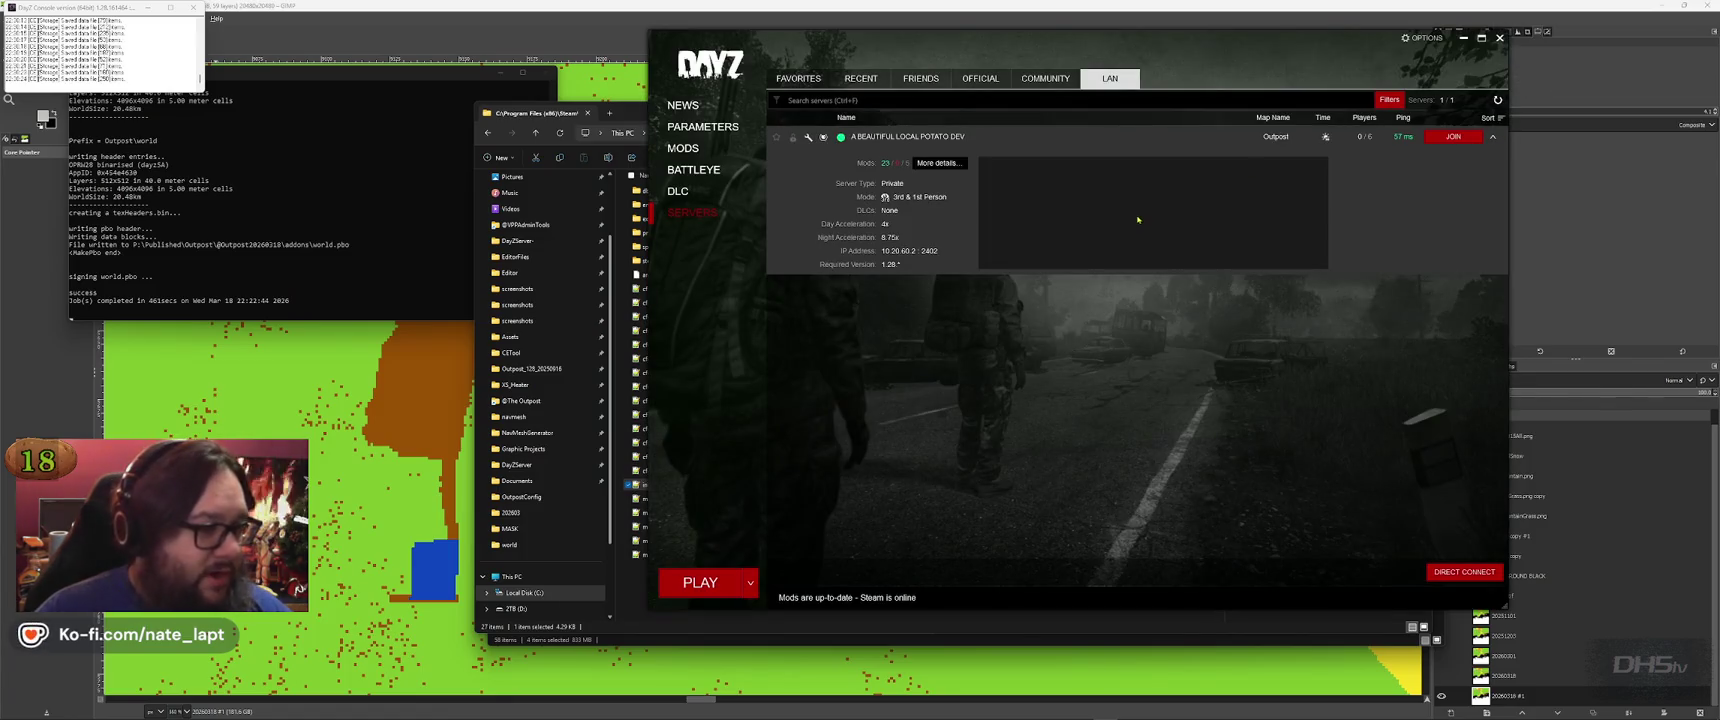
pyautogui.hotkey('alt', 'Tab')
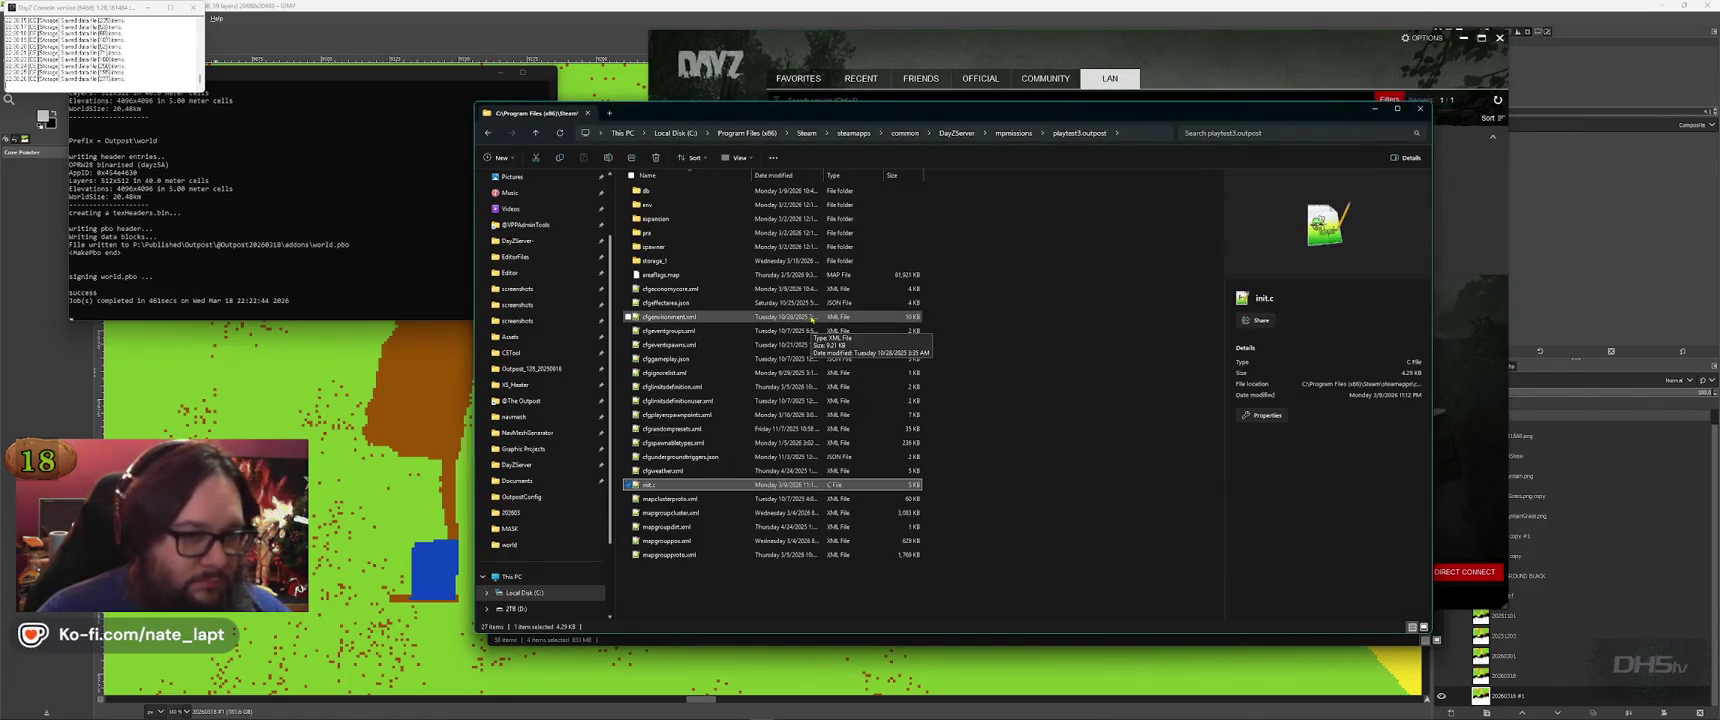
pyautogui.hotkey('alt', 'Up')
pyautogui.hotkey('alt', 'Up')
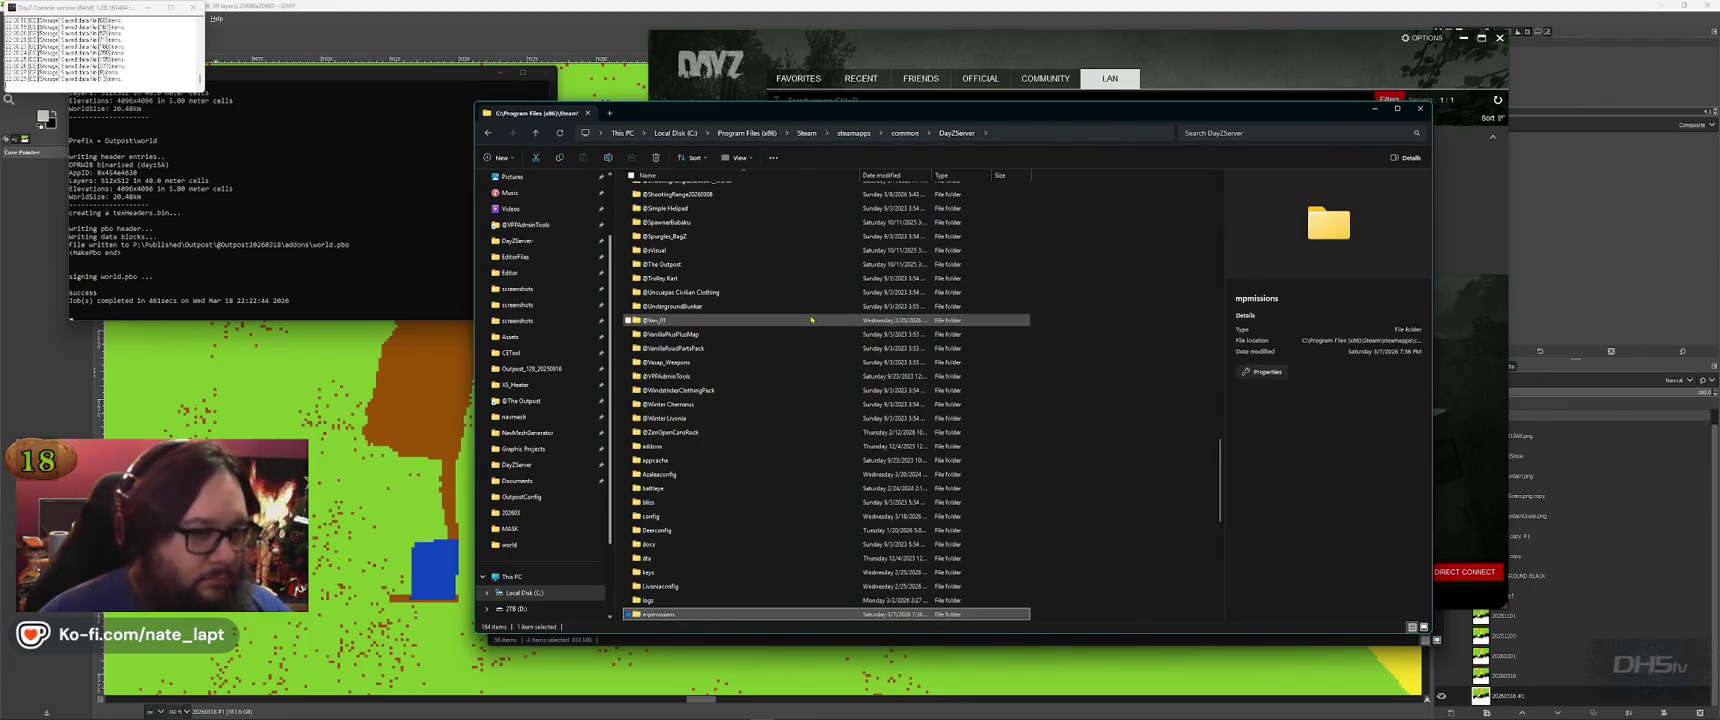
pyautogui.scroll(3, 811, 319)
pyautogui.scroll(10, 811, 319)
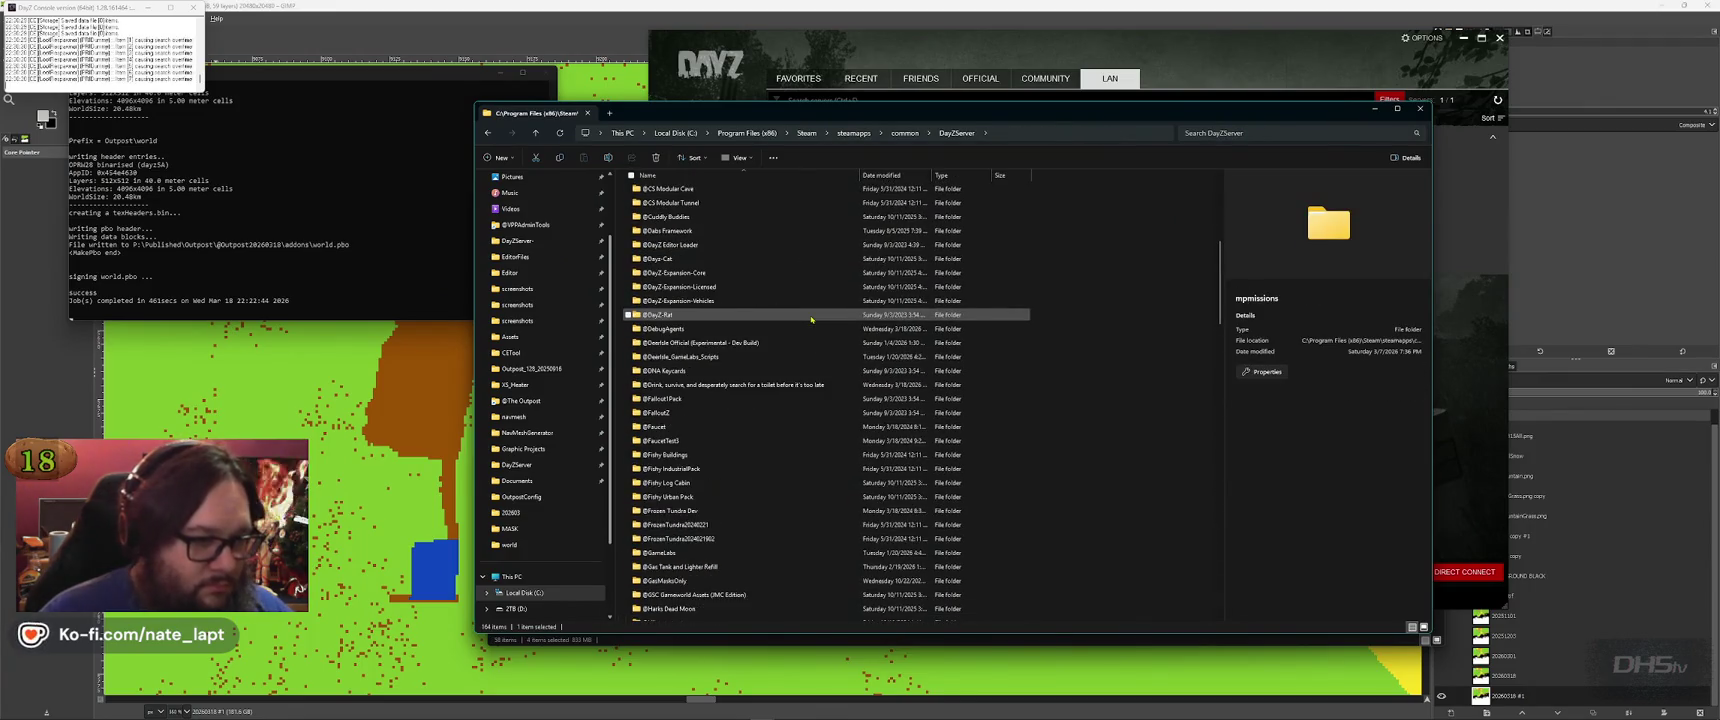
pyautogui.click(826, 386)
pyautogui.press('F2')
pyautogui.write('@D')
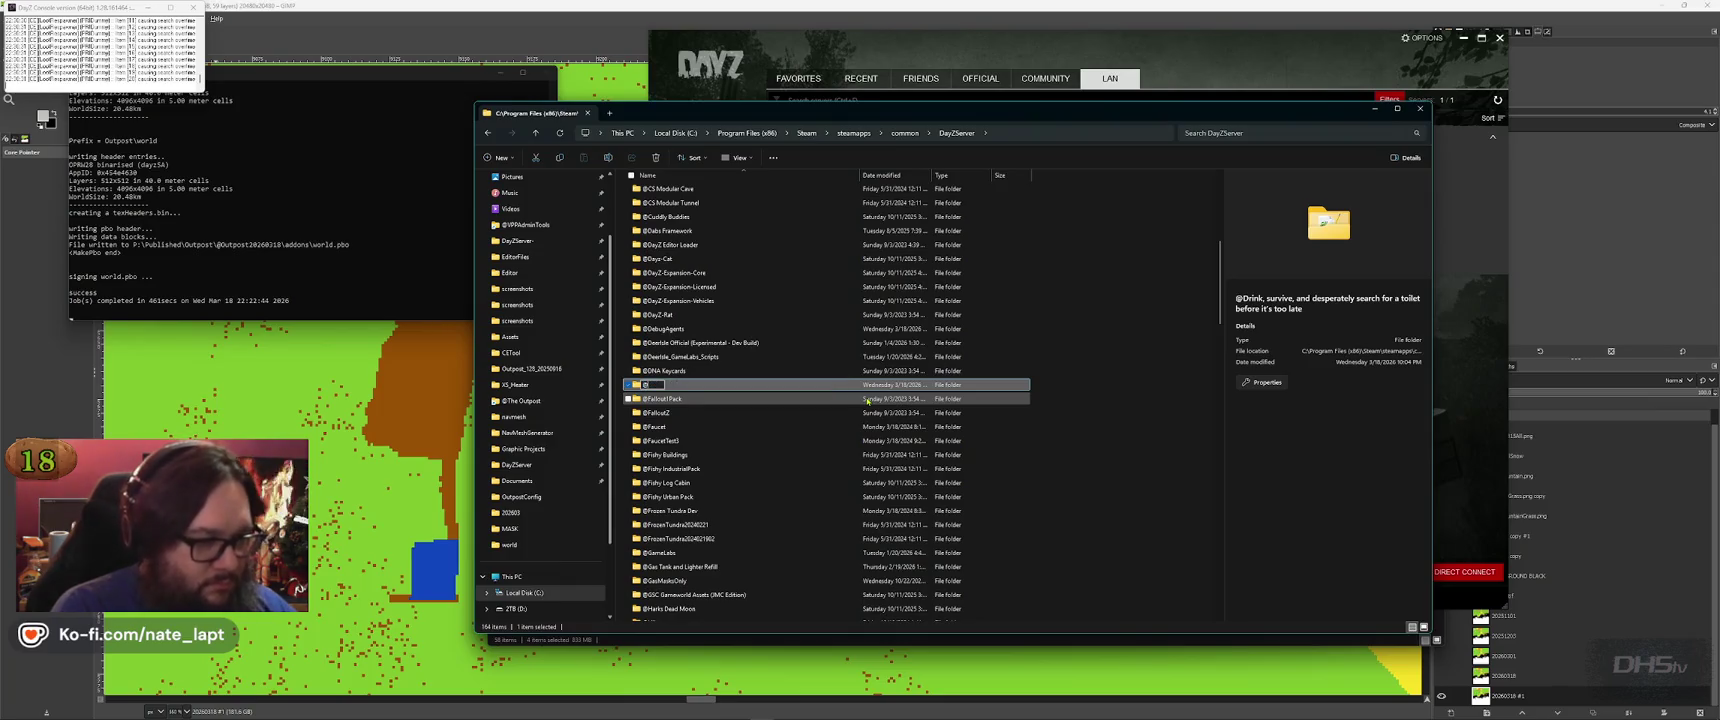
pyautogui.write('runkGramps')
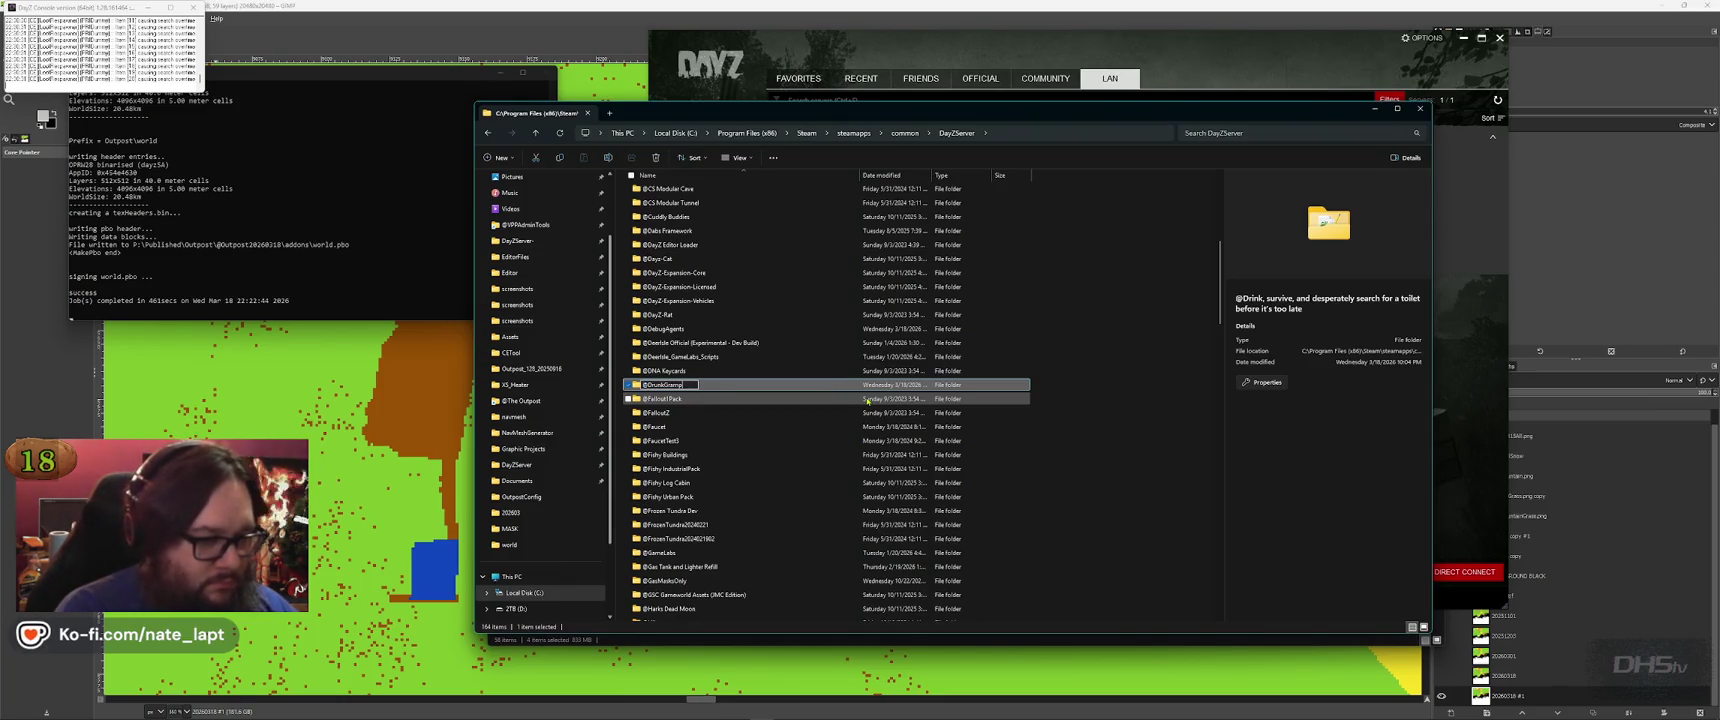
pyautogui.click(194, 9)
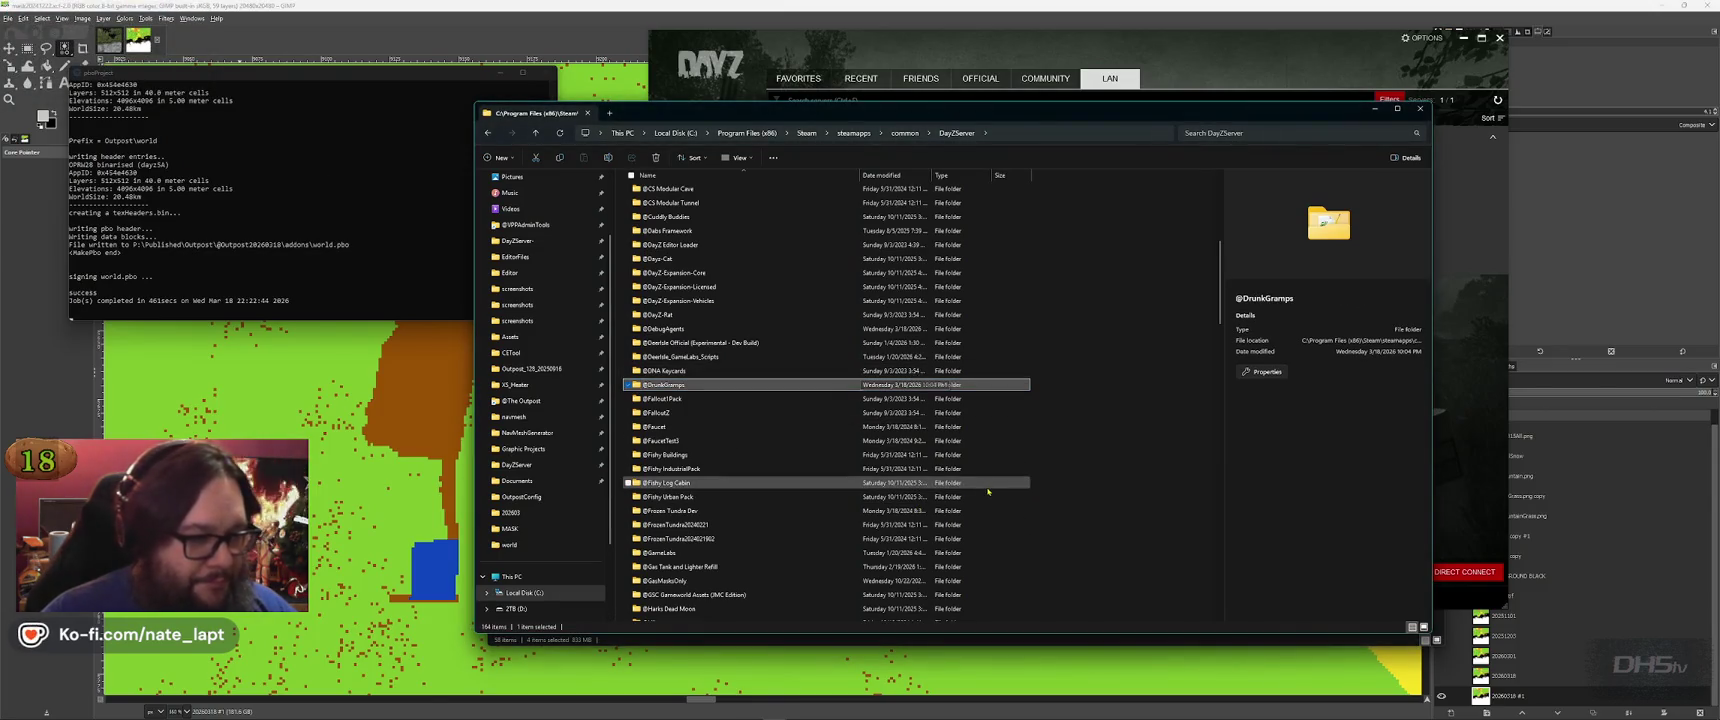
pyautogui.click(1085, 394)
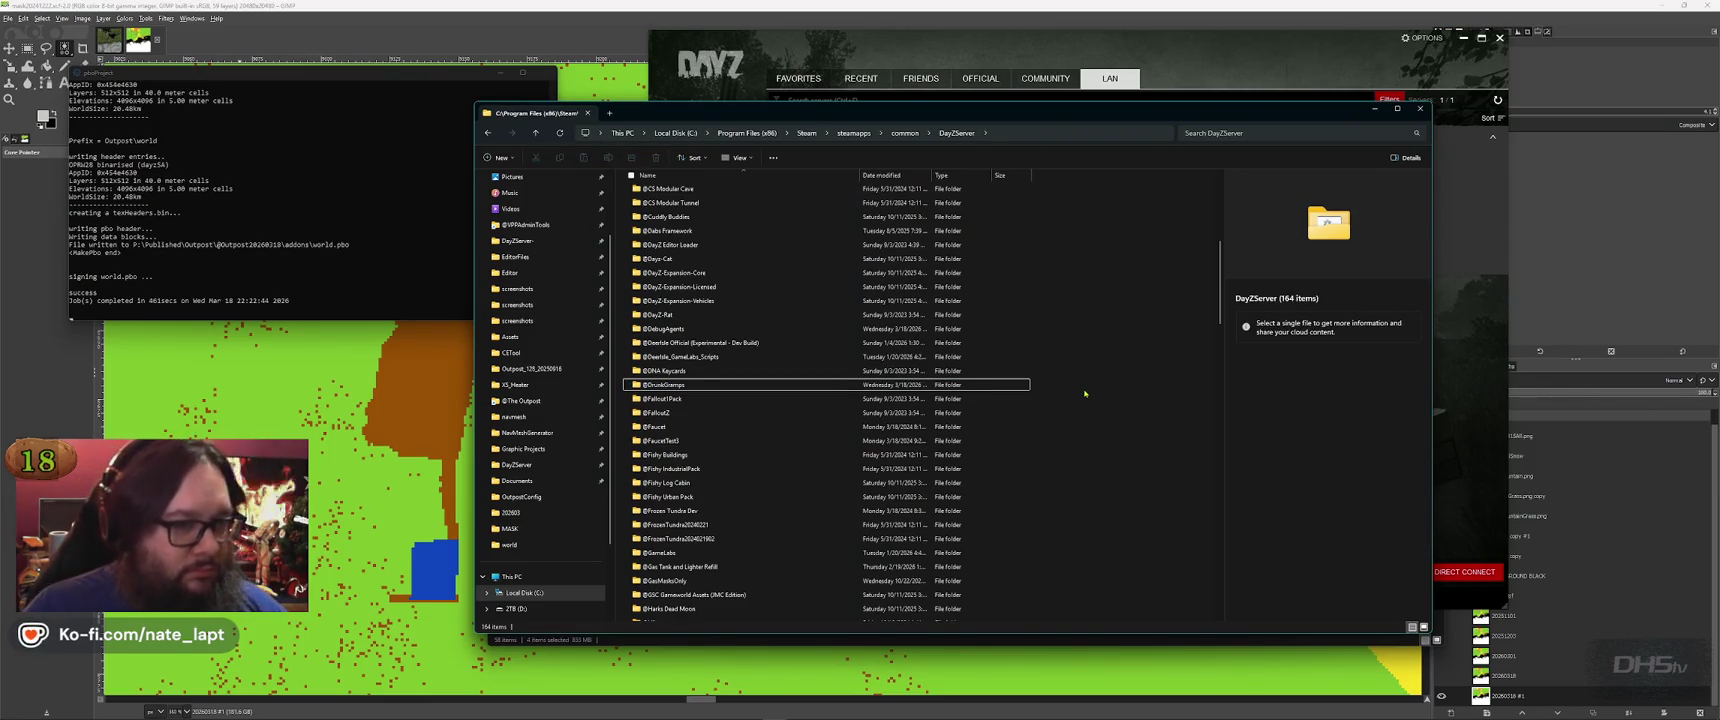
pyautogui.hotkey('alt', 'Tab')
pyautogui.press('Tab')
pyautogui.press('Tab')
pyautogui.press('Tab')
pyautogui.press('Tab')
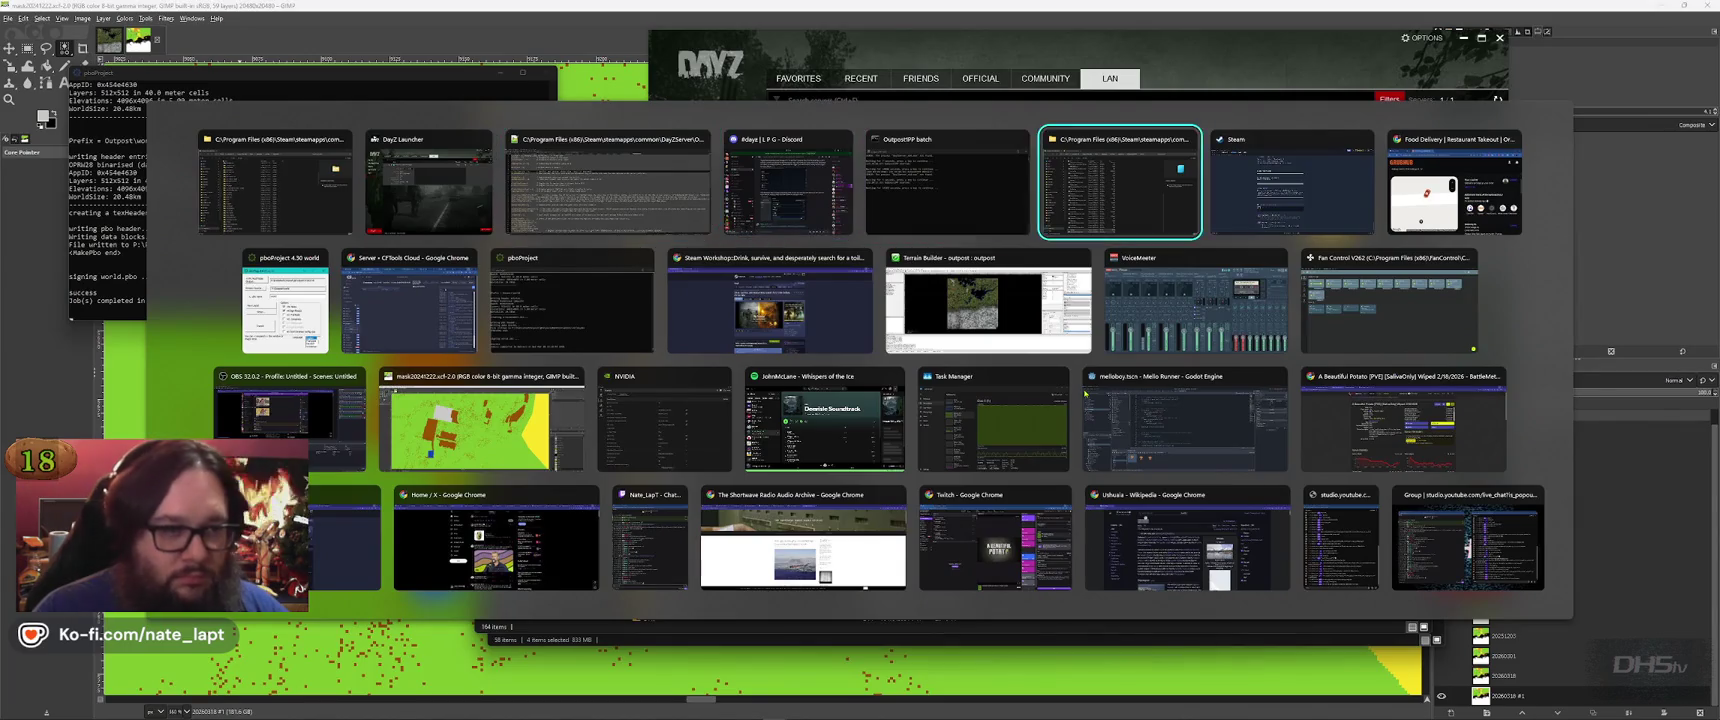
# In a new tab, navigate to the Published\Testing folder on the 4TB (P:) drive.
pyautogui.hotkey('ctrl', 't')
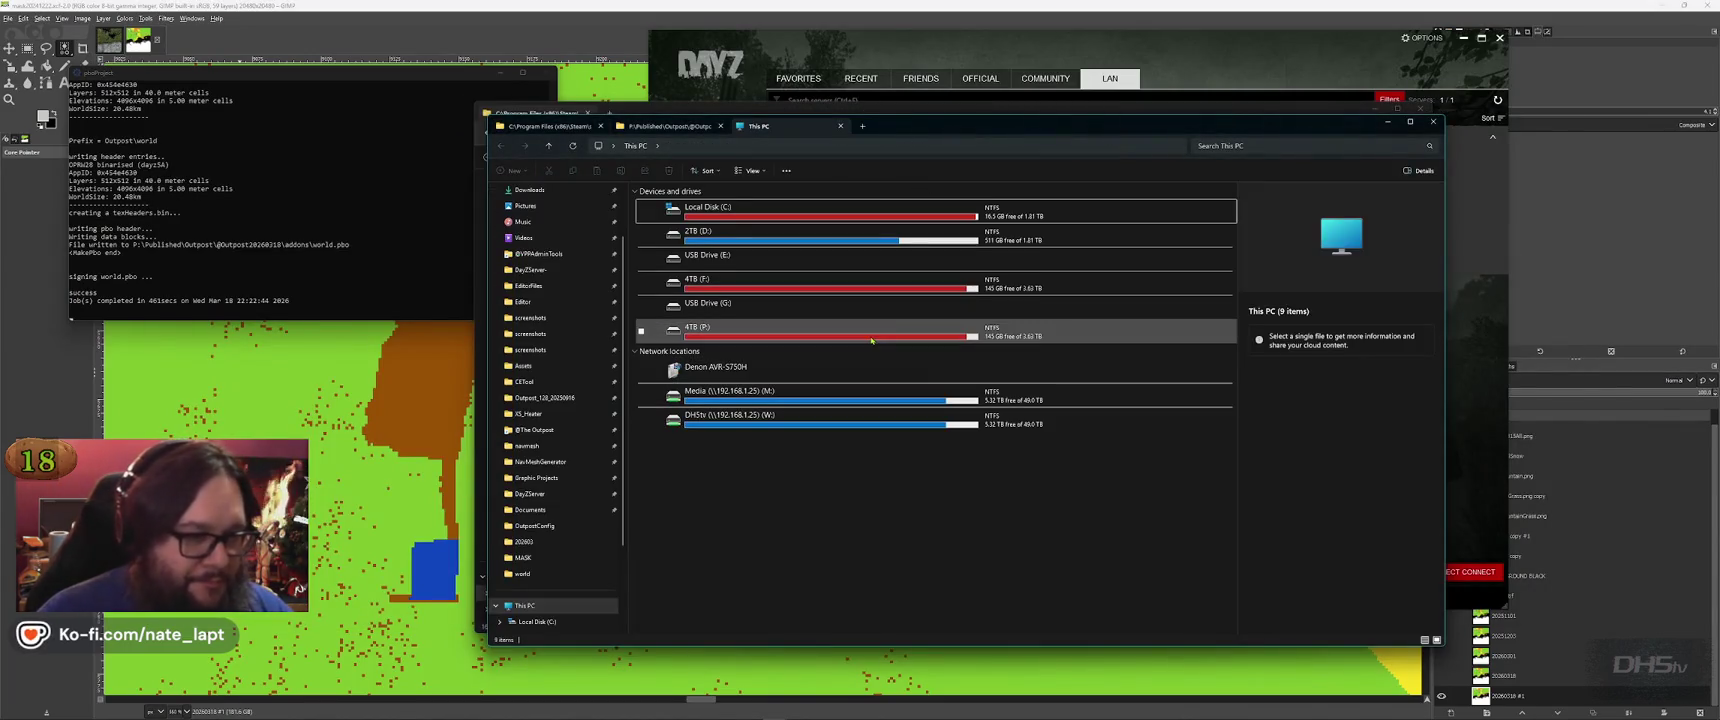
pyautogui.doubleClick(871, 336)
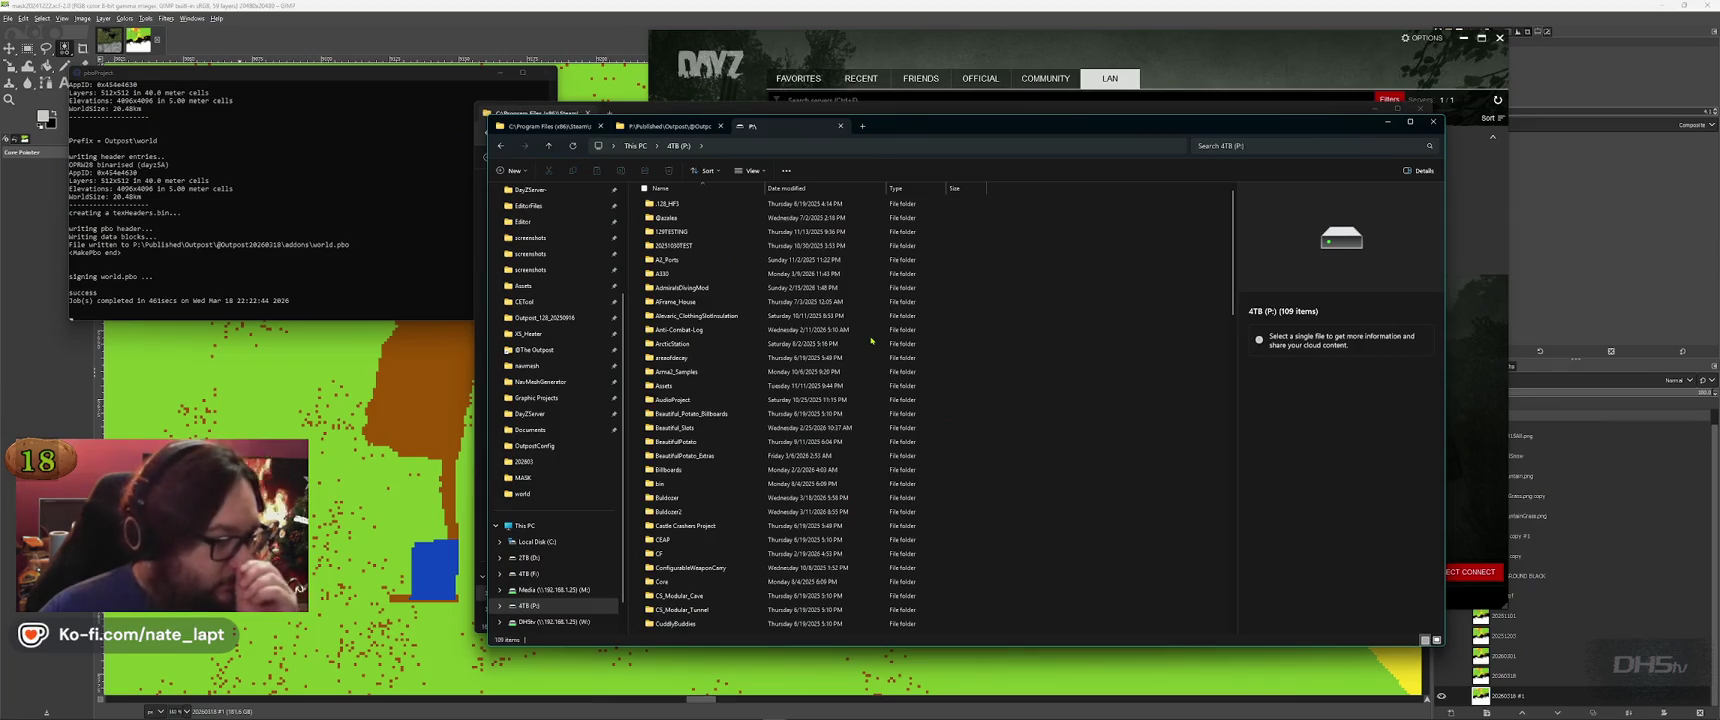
pyautogui.write('temp')
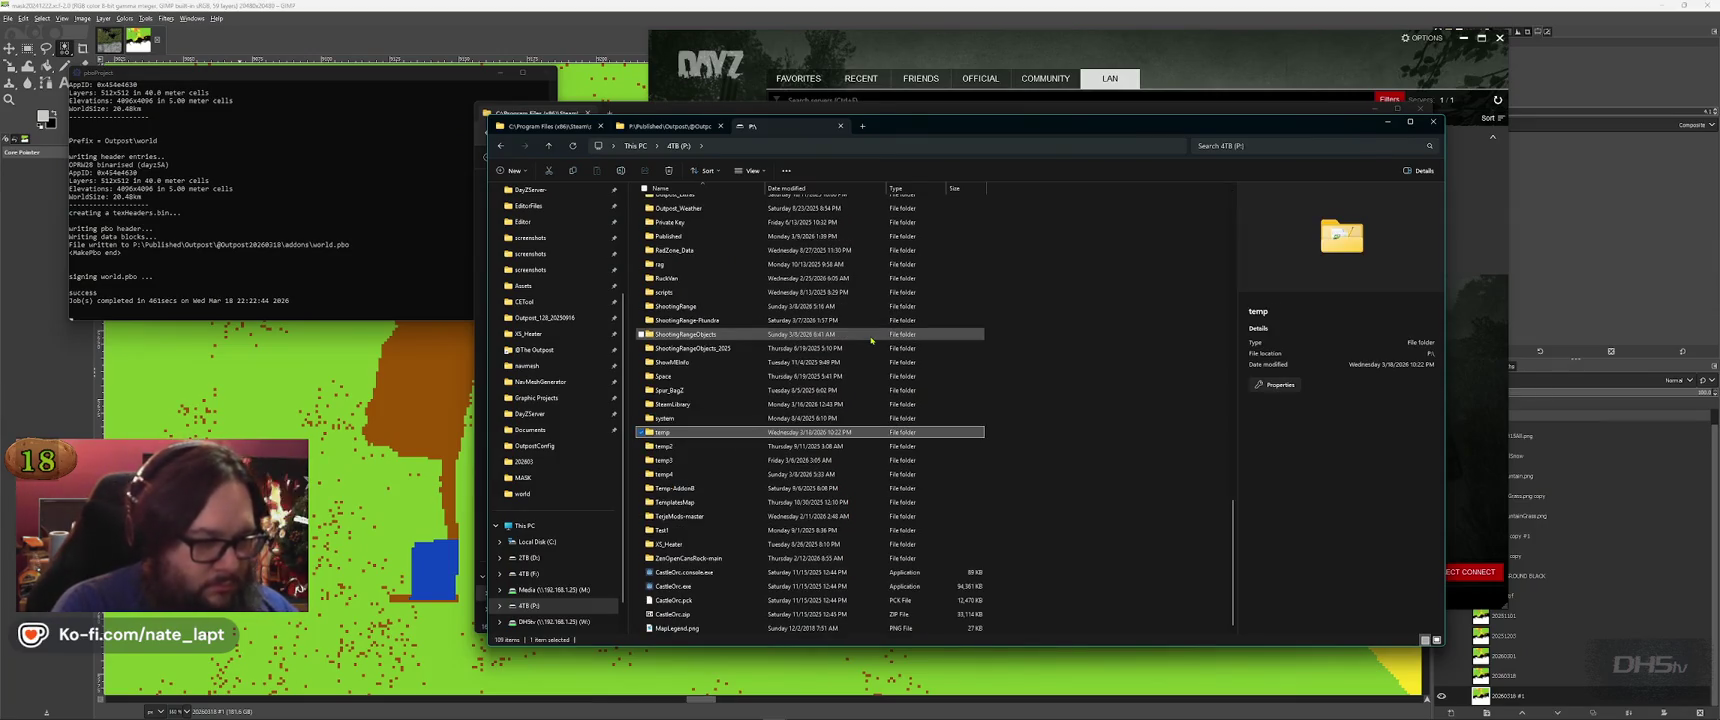
pyautogui.press('Return')
pyautogui.hotkey('alt', 'Left')
pyautogui.write('pu')
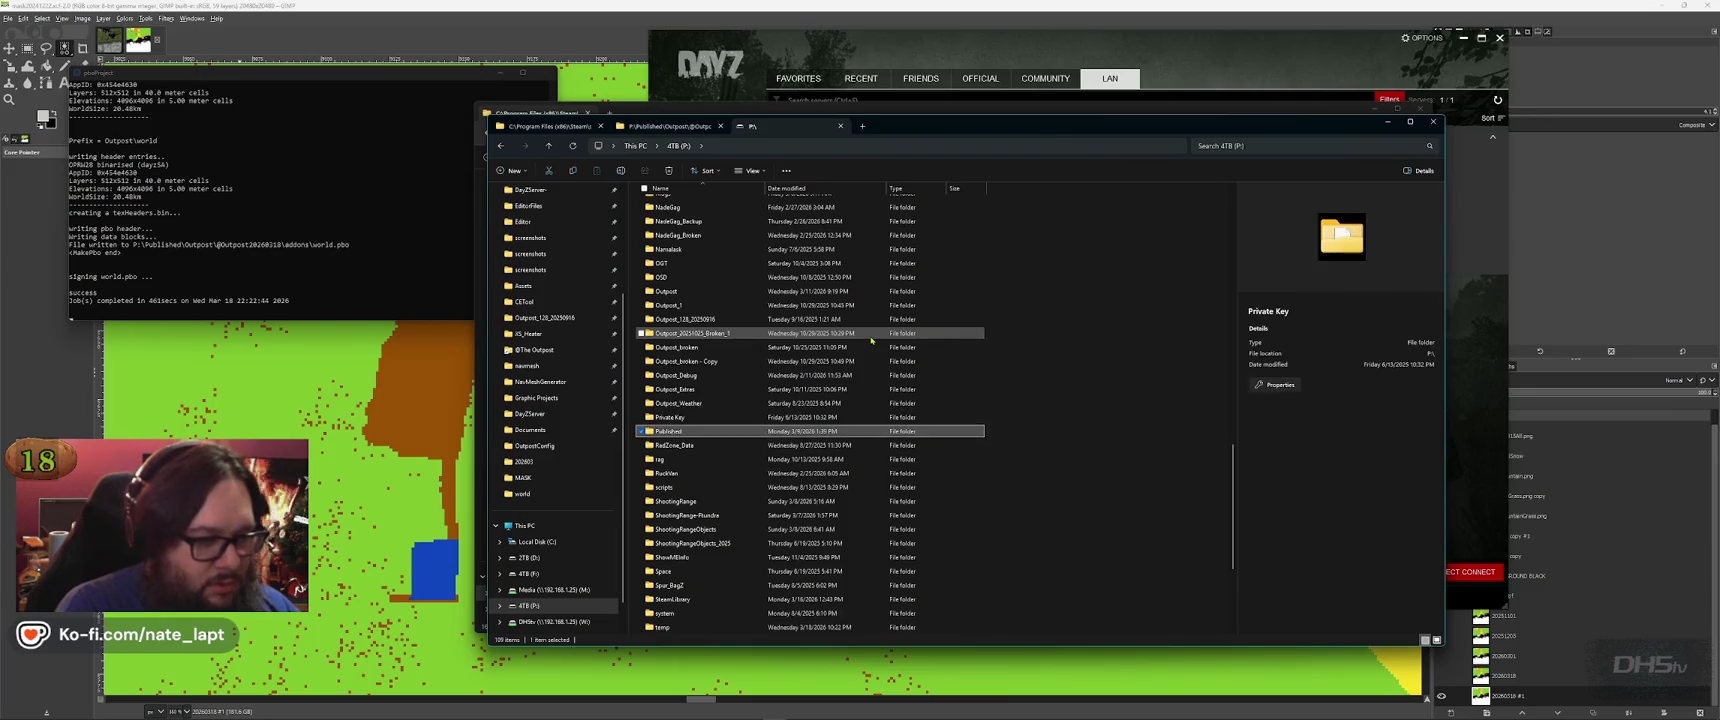
pyautogui.press('Return')
pyautogui.write('te')
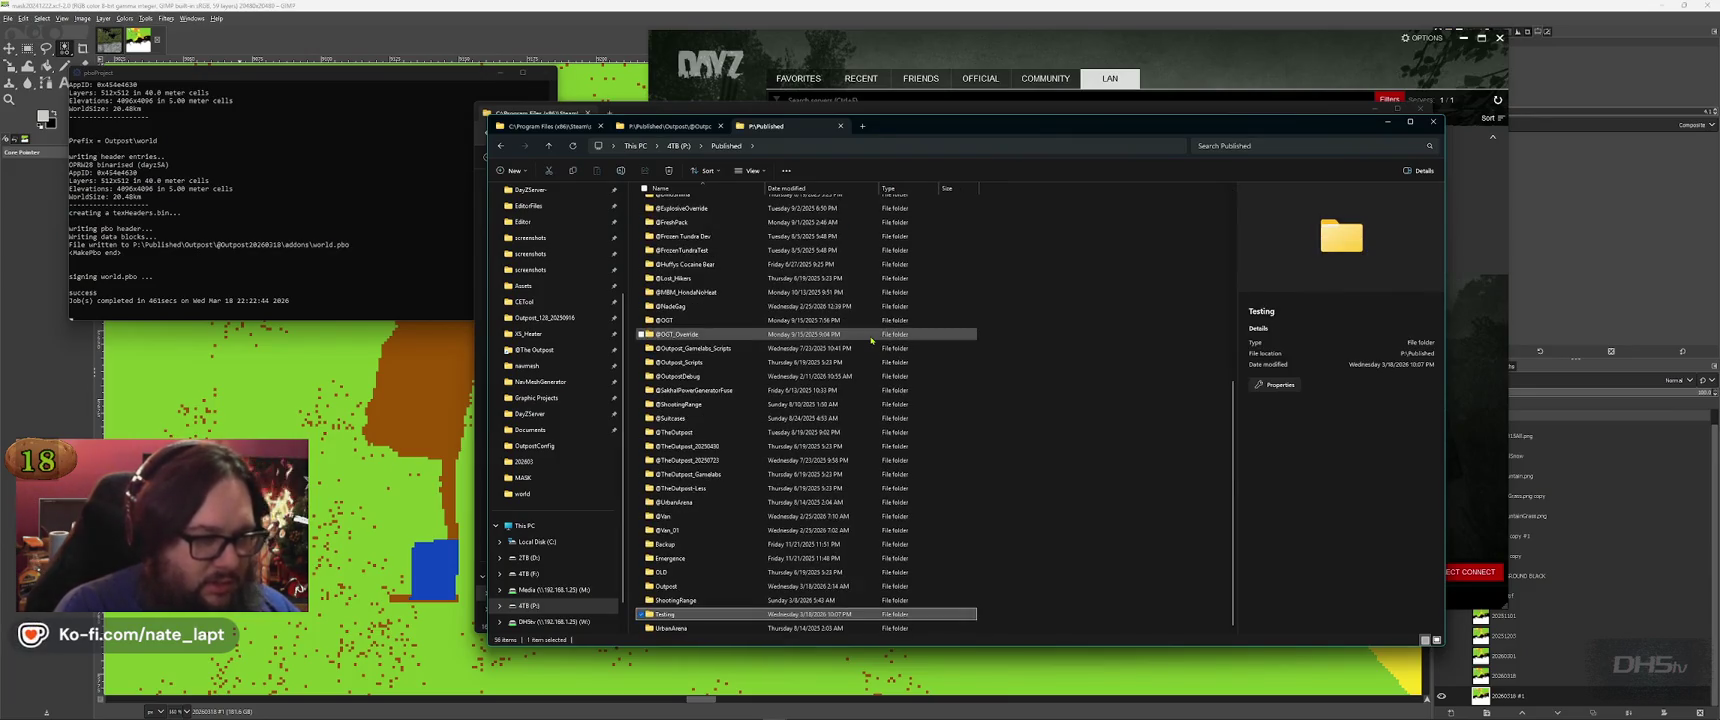
pyautogui.press('Return')
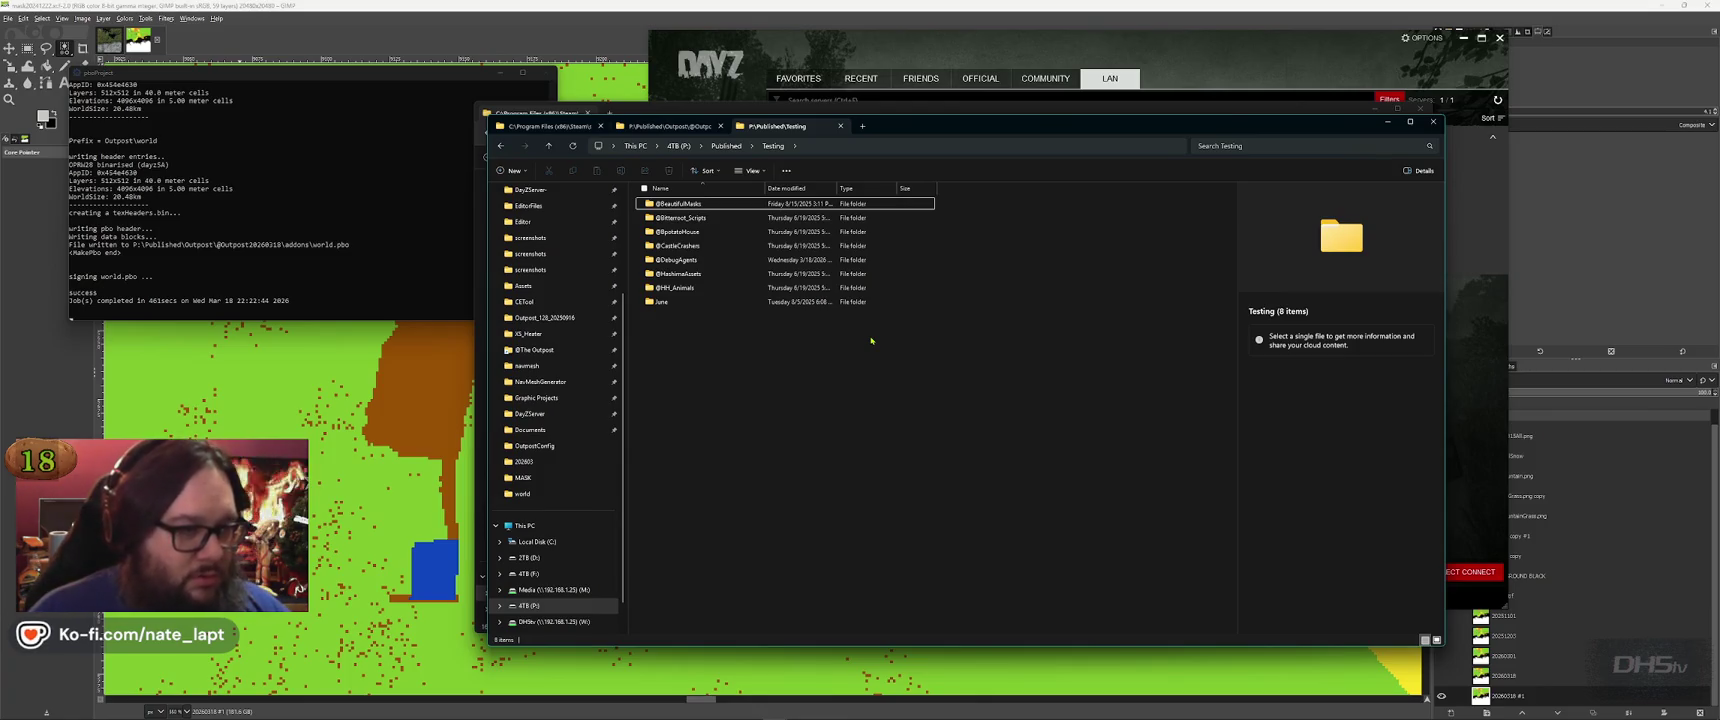
pyautogui.hotkey('alt', 'Tab')
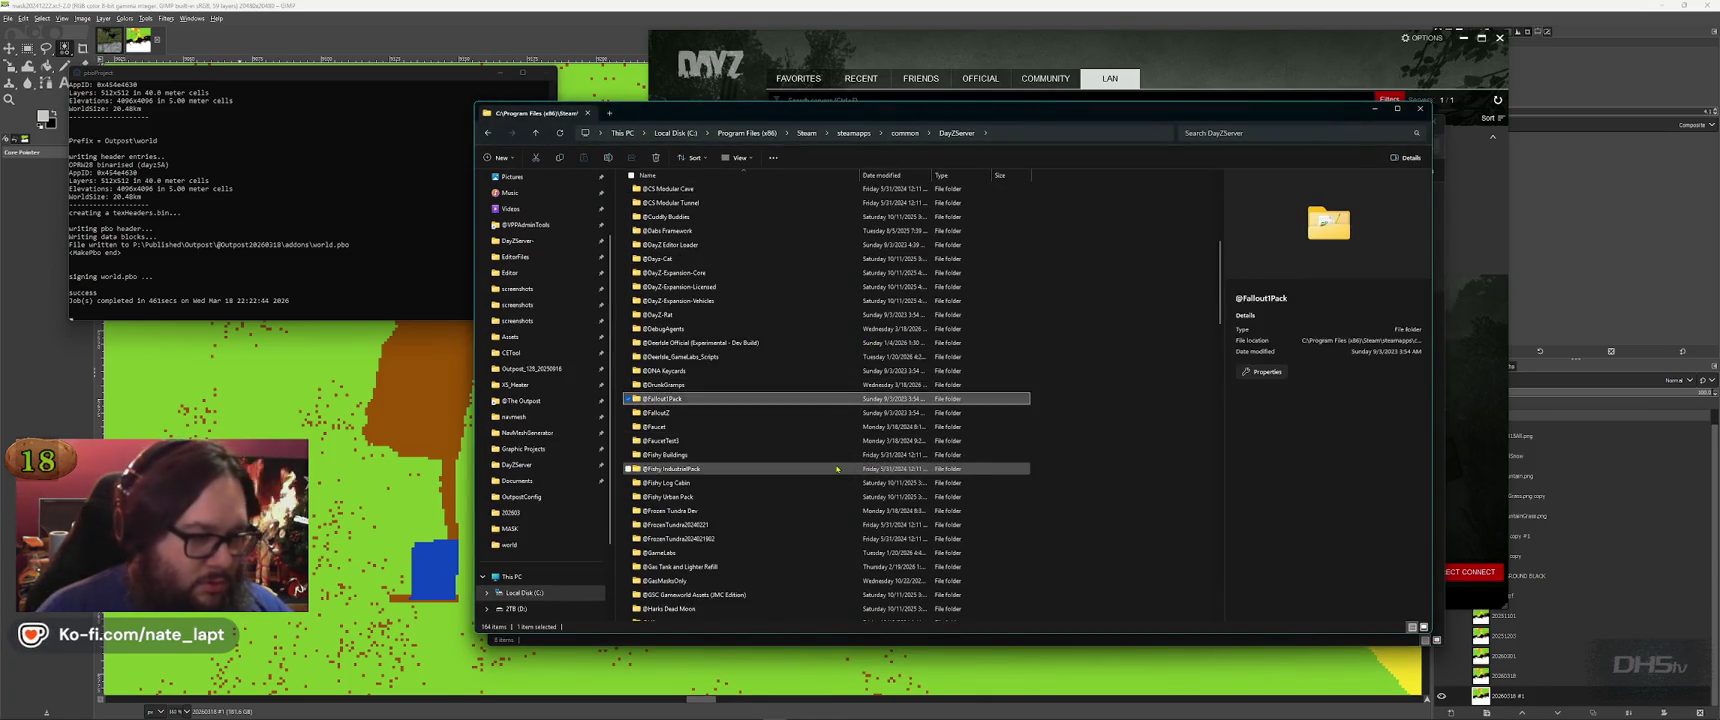
pyautogui.hotkey('ctrl', 'c')
pyautogui.hotkey('alt', 'Tab')
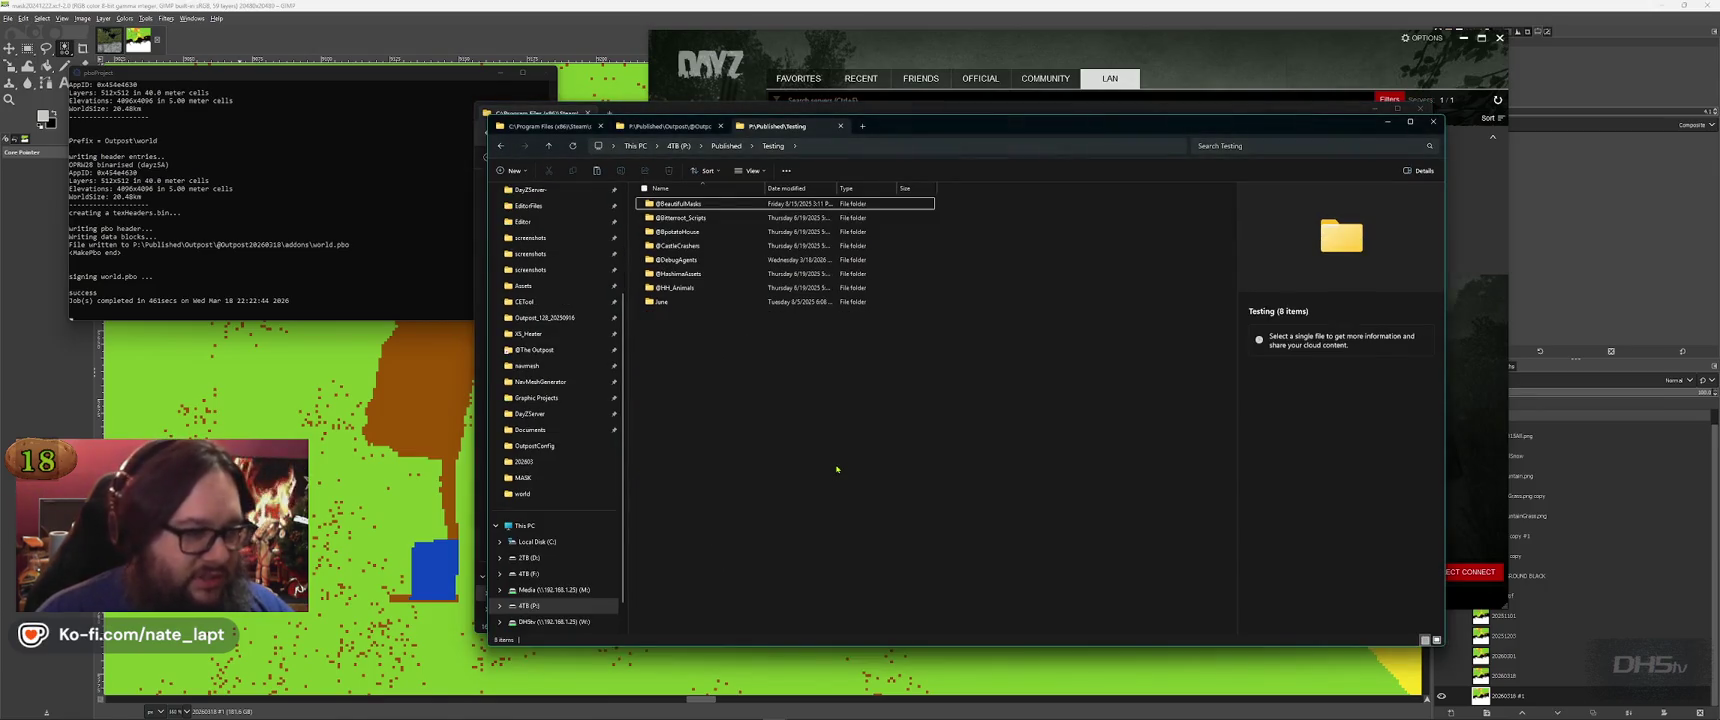
pyautogui.hotkey('ctrl', 'v')
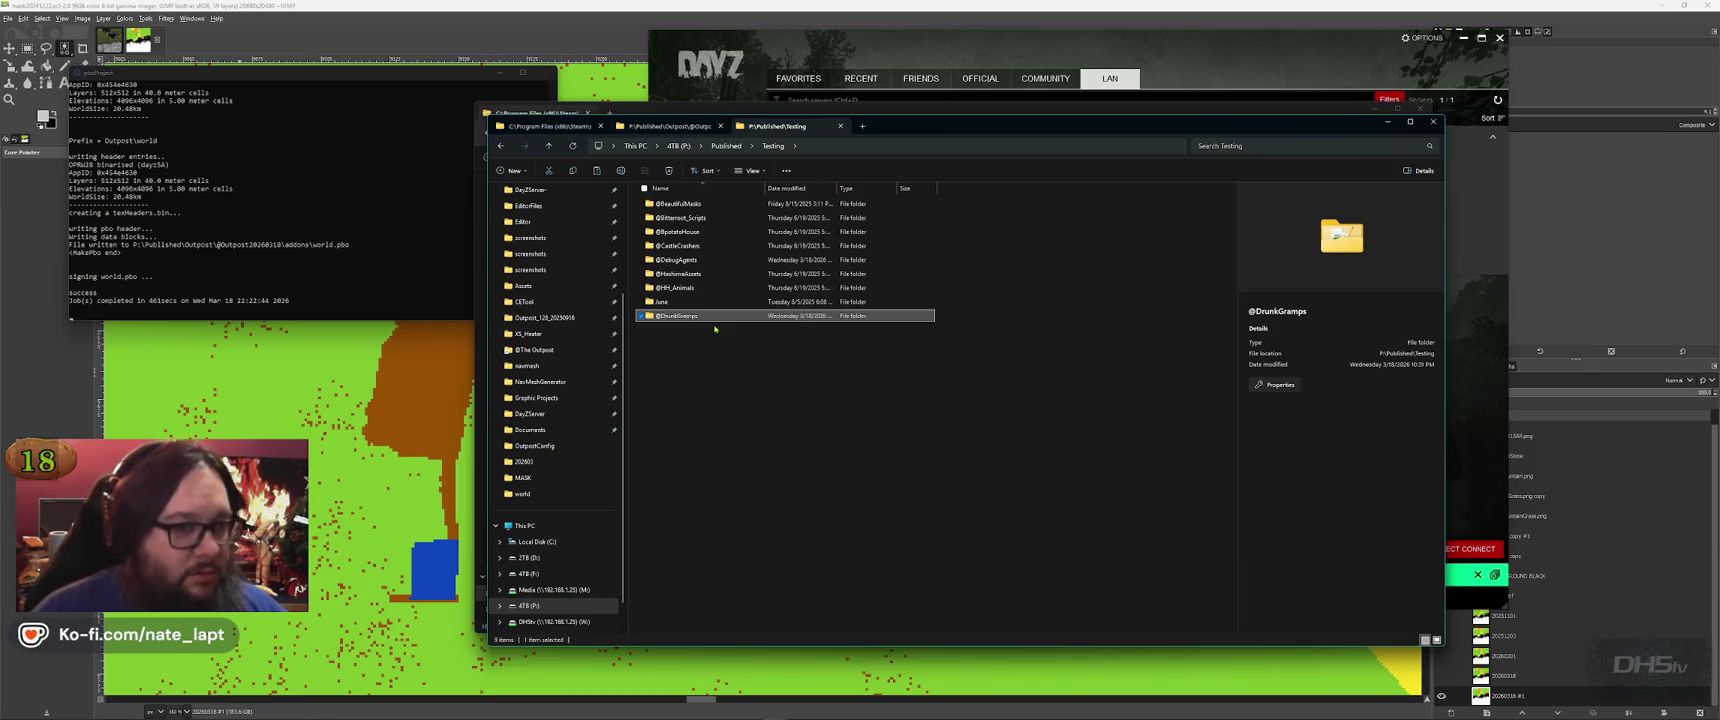
pyautogui.hotkey('alt', 'Tab')
pyautogui.click(731, 329)
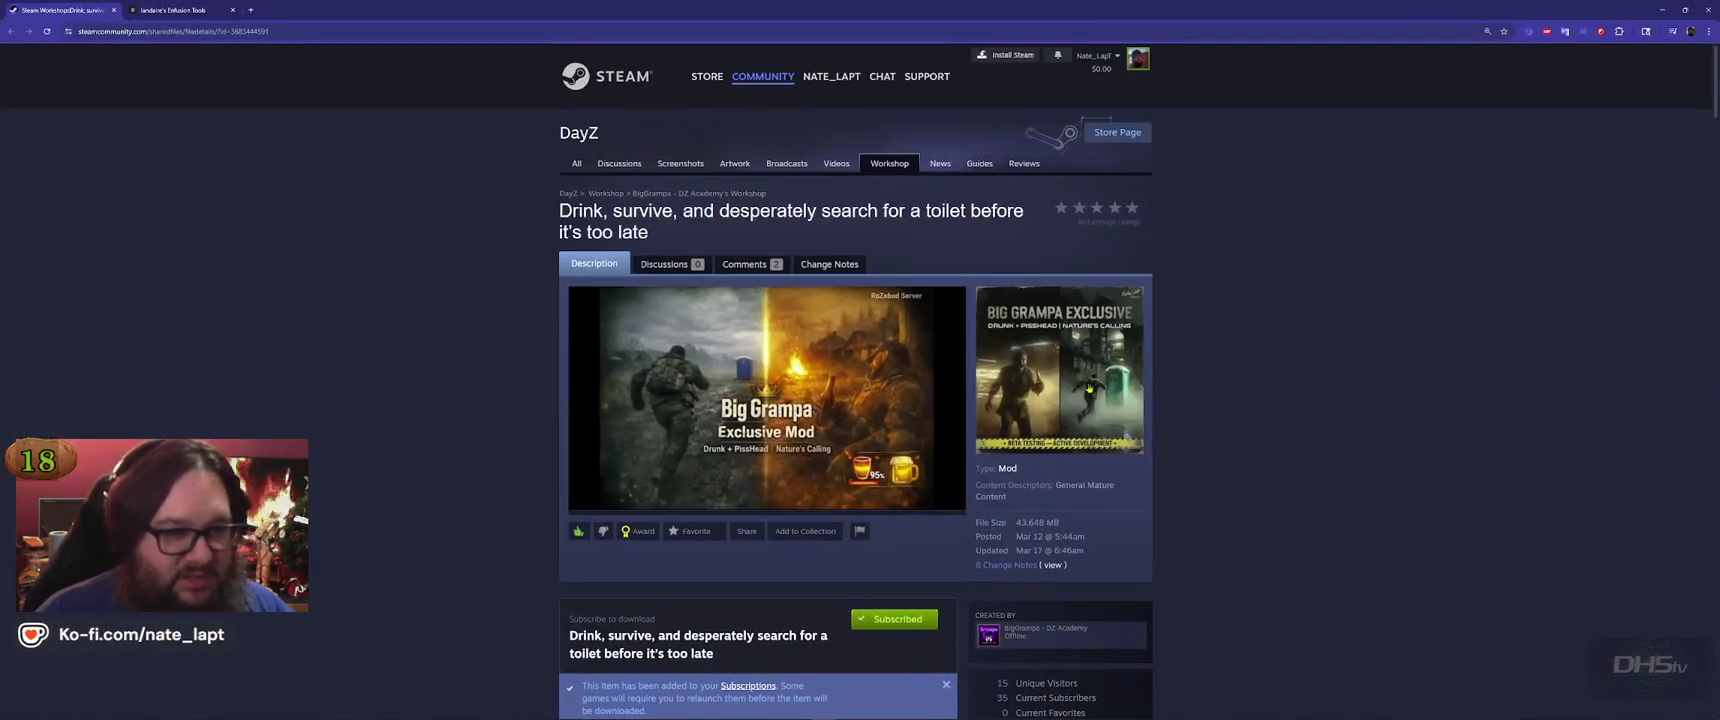
# Glance over the subscribed Workshop page, minimize Chrome and Testing, and bring up start_Outpost_WithMods.bat.
pyautogui.scroll(-4, 1290, 368)
pyautogui.scroll(1, 1256, 372)
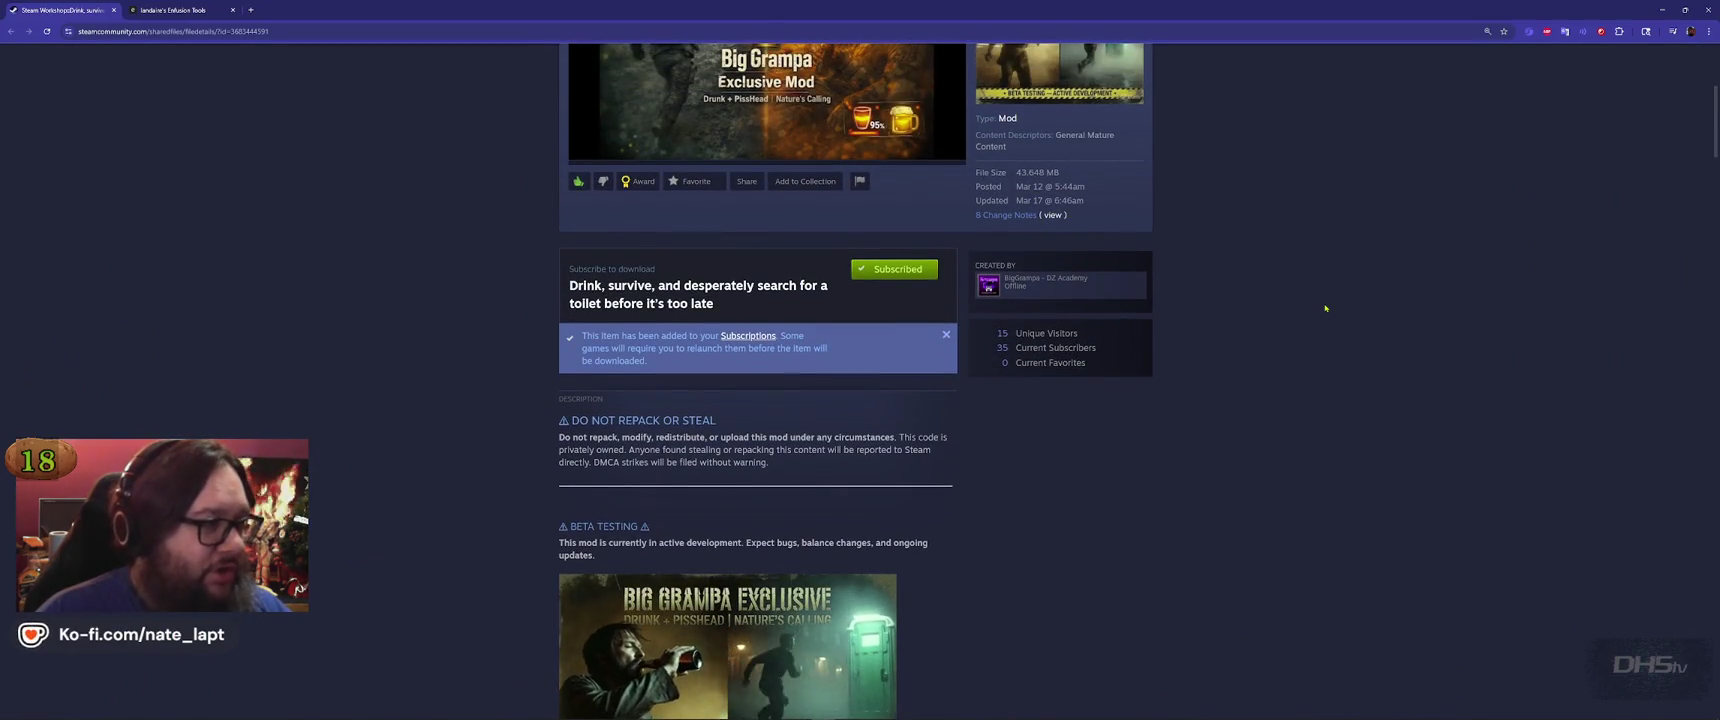
pyautogui.click(1661, 9)
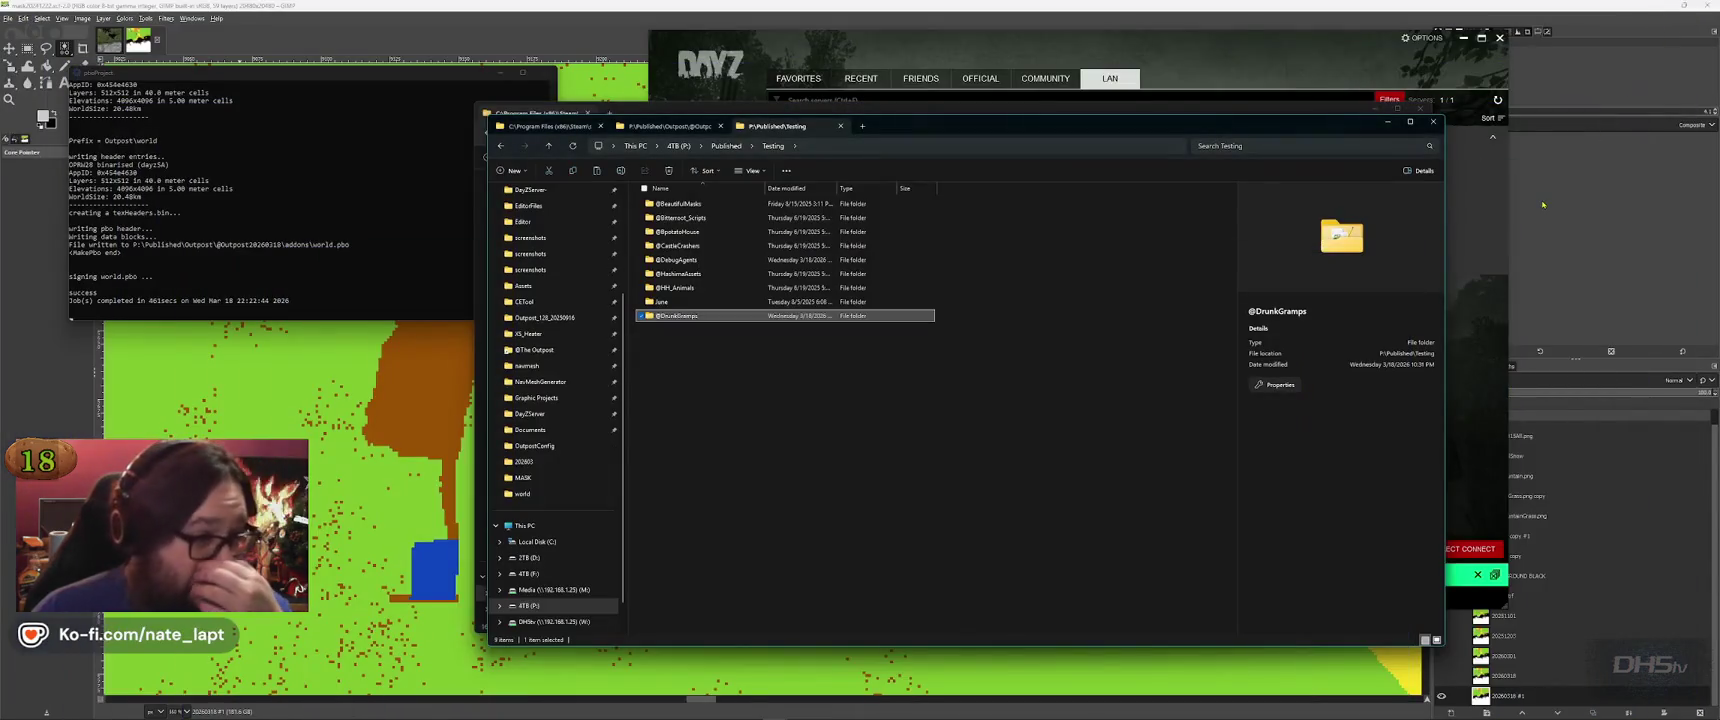
pyautogui.click(1387, 131)
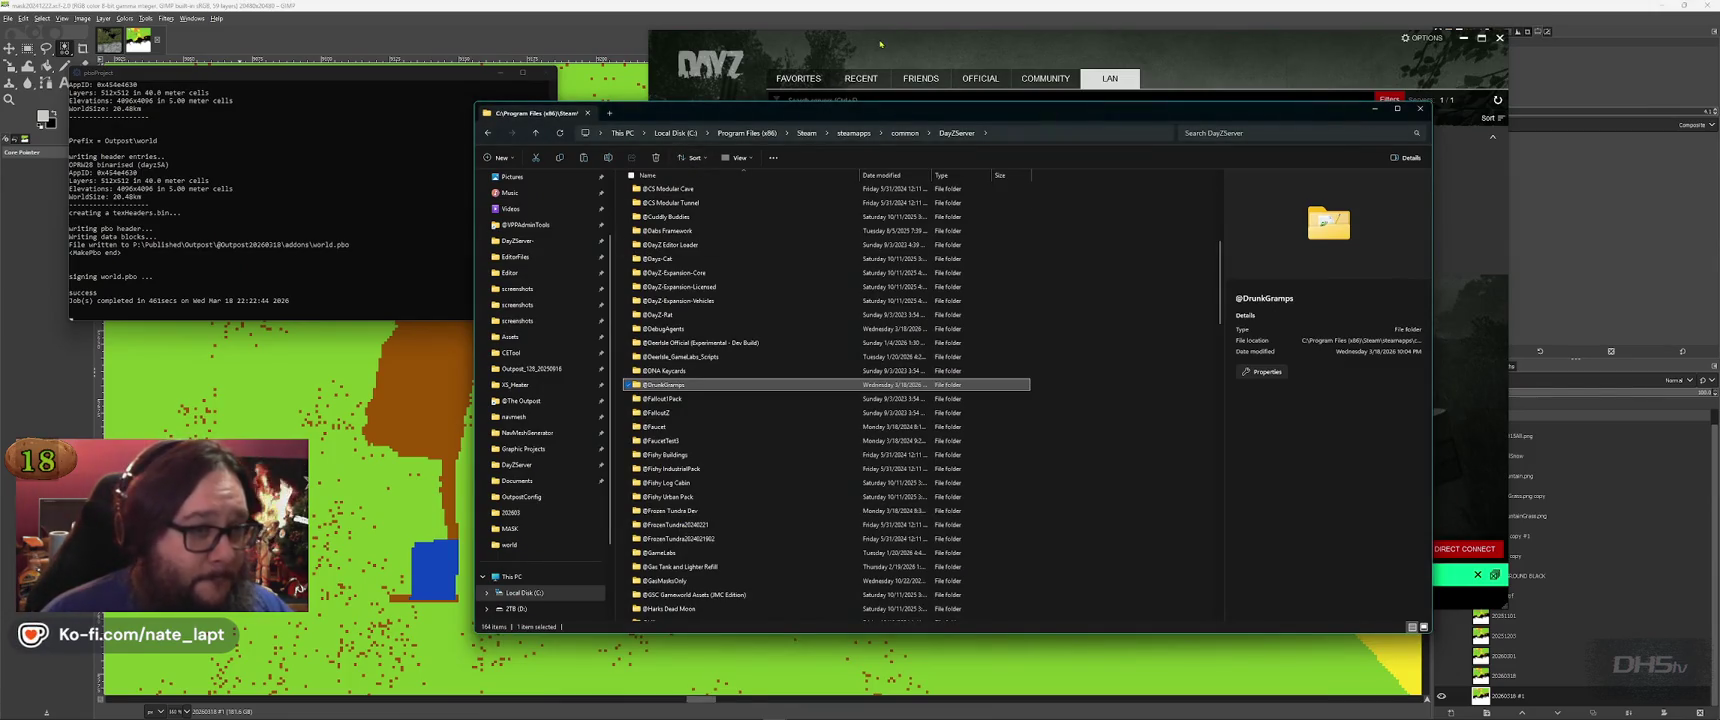
pyautogui.click(1087, 97)
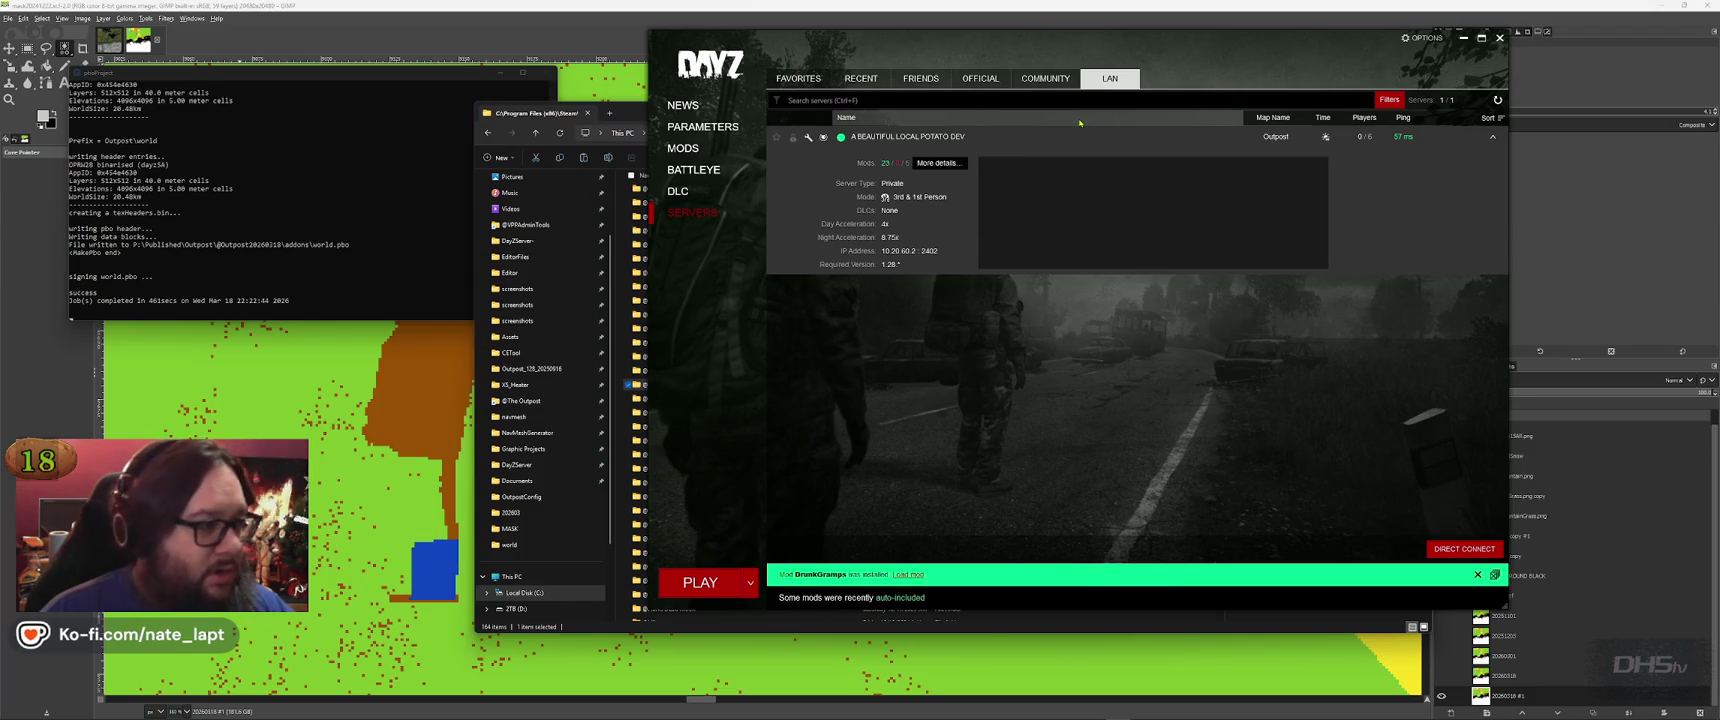
pyautogui.hotkey('alt', 'Tab')
pyautogui.hotkey('alt', 'Tab')
pyautogui.hotkey('alt', 'Tab')
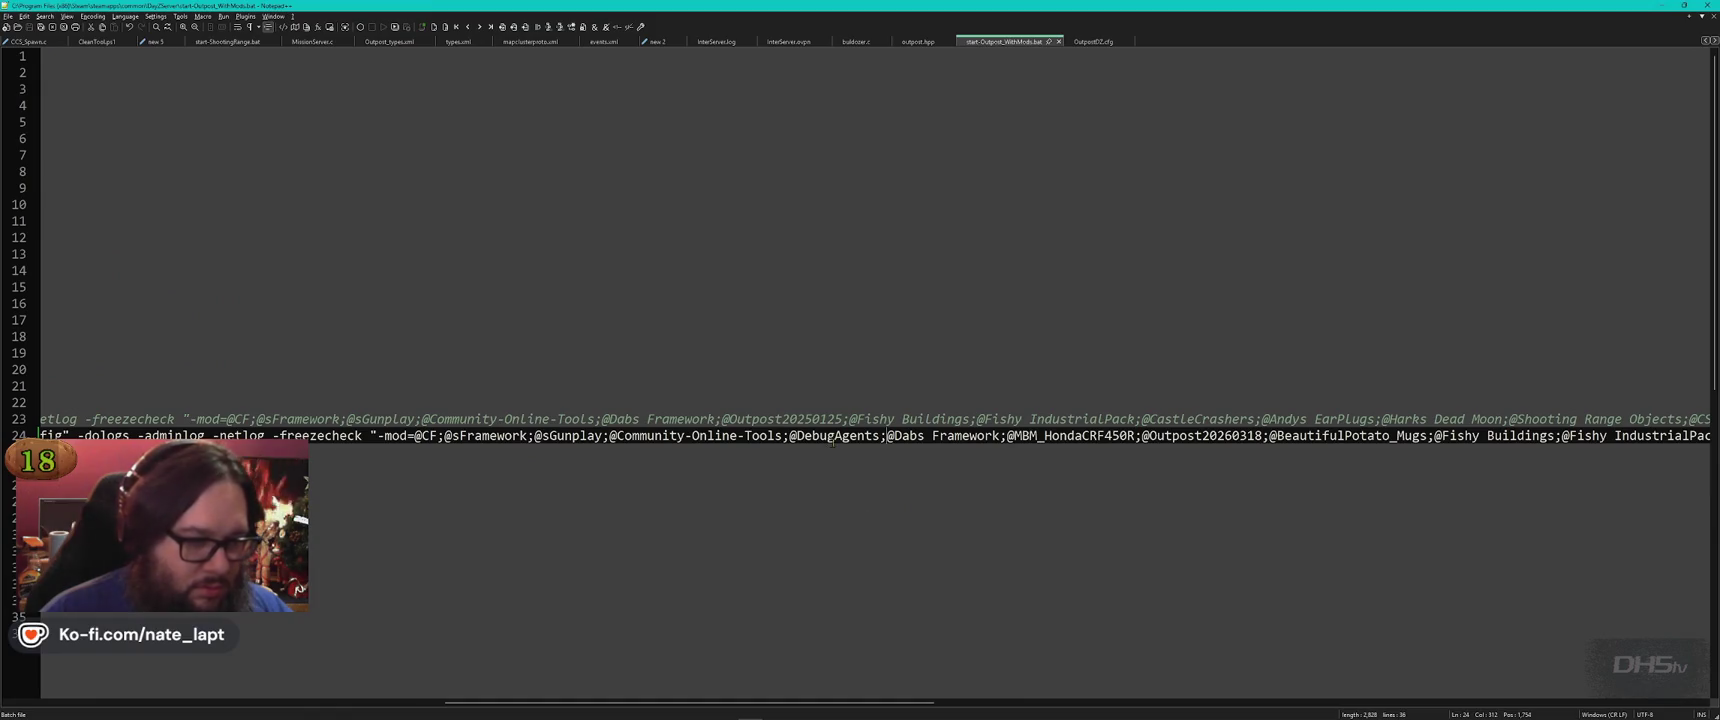
# Select the toilet mod title ending line 24's -mod list and start typing DrunkGramps over it.
pyautogui.press('End')
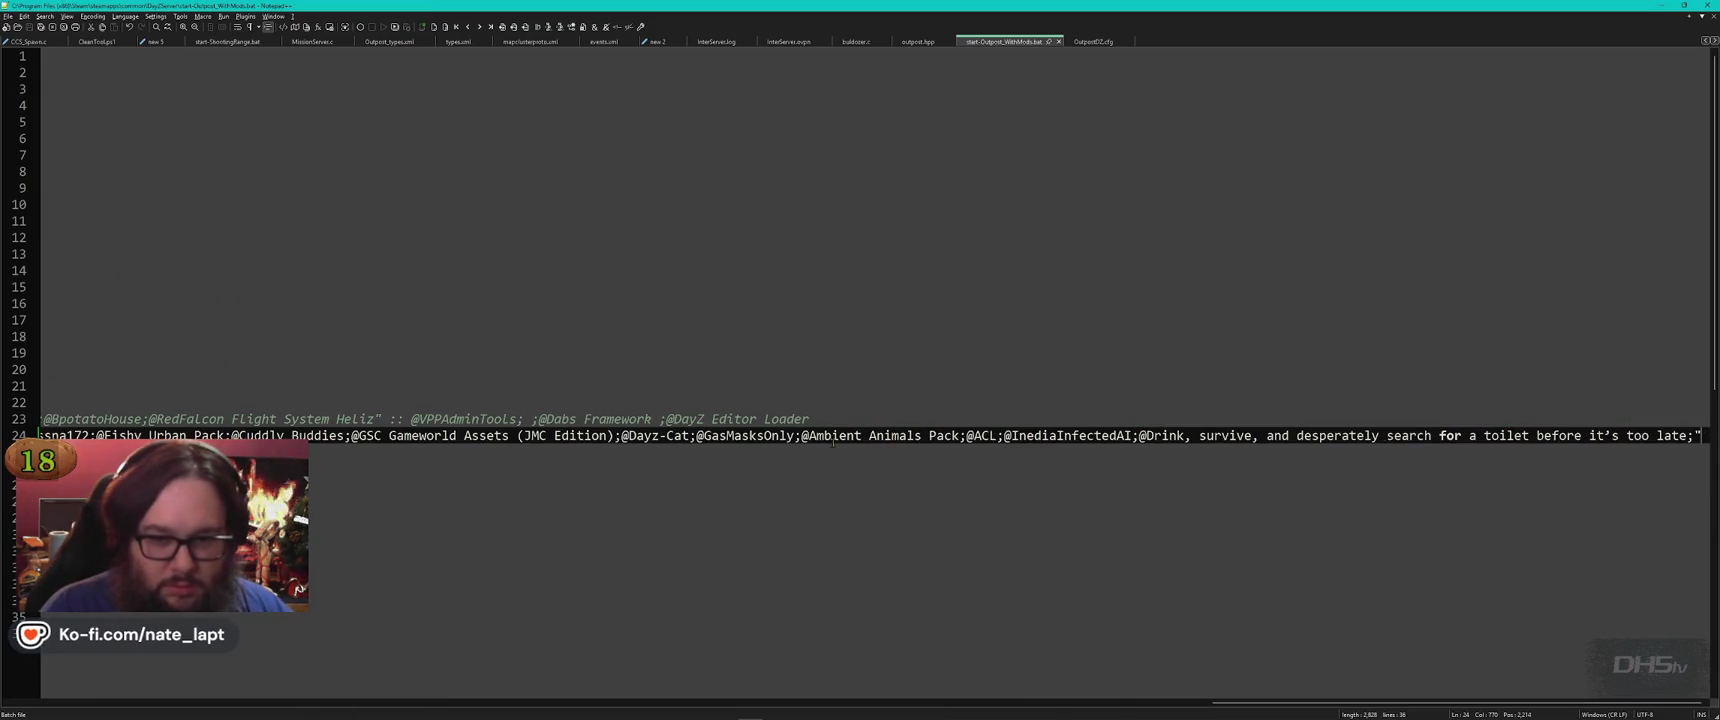
pyautogui.hotkey('ctrl', 'shift', 'Left')
pyautogui.hotkey('ctrl', 'shift', 'Left')
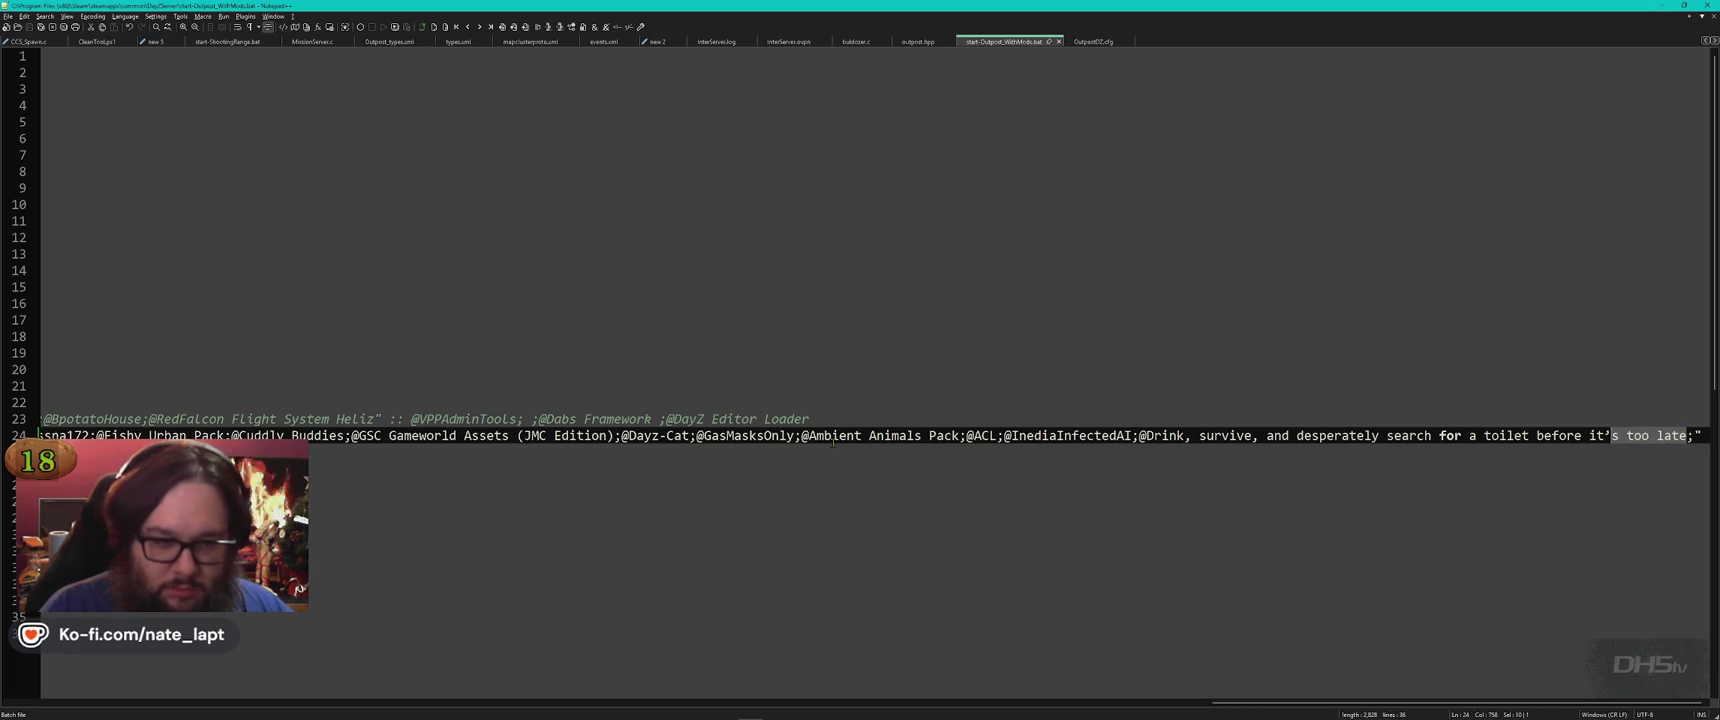
pyautogui.hotkey('ctrl', 'shift', 'Left')
pyautogui.hotkey('ctrl', 'shift', 'Left')
pyautogui.hotkey('ctrl', 'shift', 'Left')
pyautogui.hotkey('ctrl', 'shift', 'Left')
pyautogui.hotkey('ctrl', 'shift', 'Left')
pyautogui.hotkey('ctrl', 'shift', 'Left')
pyautogui.hotkey('ctrl', 'shift', 'Left')
pyautogui.hotkey('ctrl', 'shift', 'Left')
pyautogui.hotkey('ctrl', 'shift', 'Left')
pyautogui.hotkey('ctrl', 'shift', 'Left')
pyautogui.hotkey('ctrl', 'shift', 'Left')
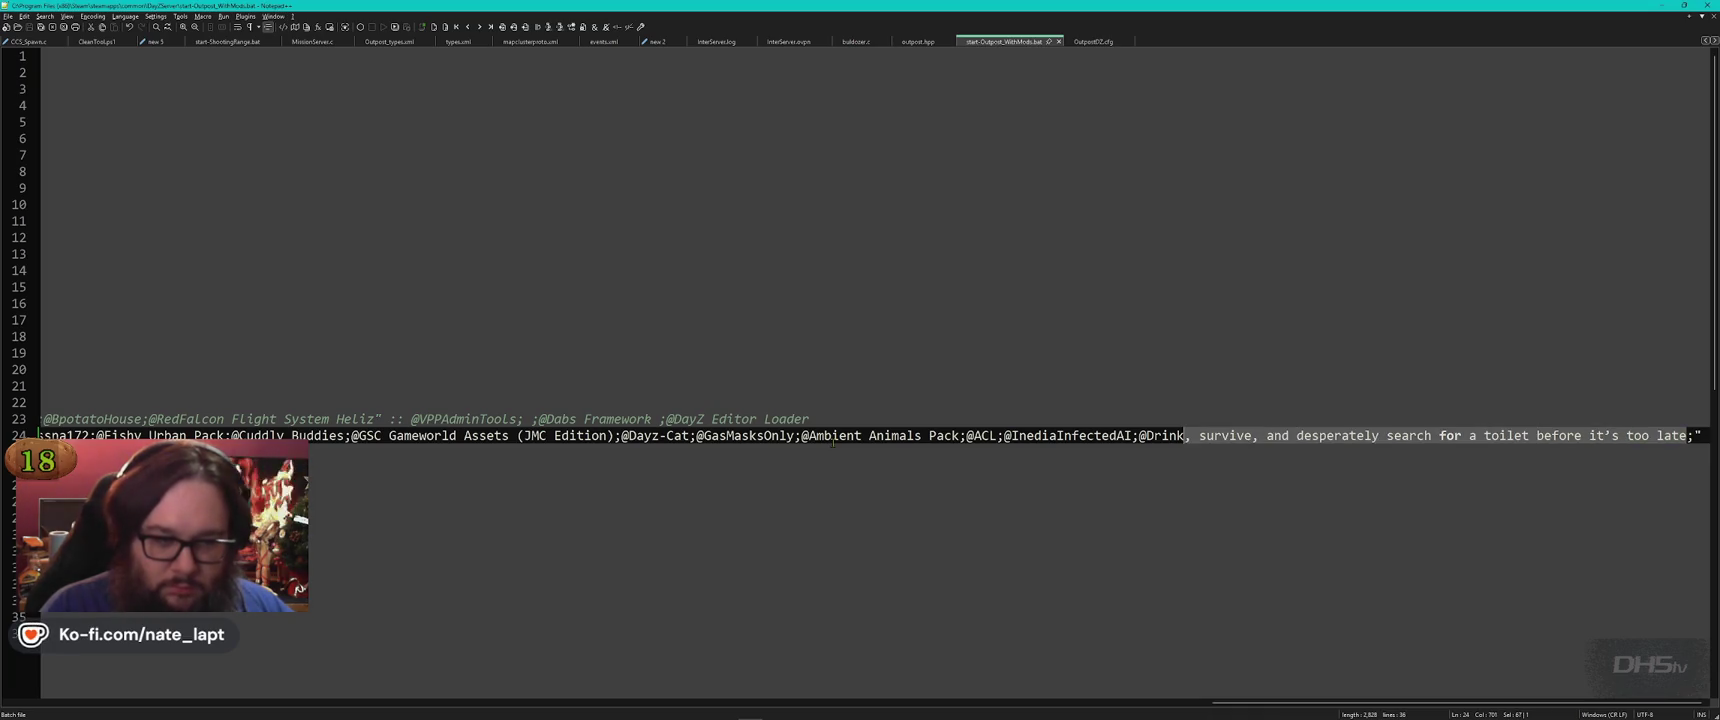
pyautogui.hotkey('ctrl', 'shift', 'Left')
pyautogui.write('DrunkG')
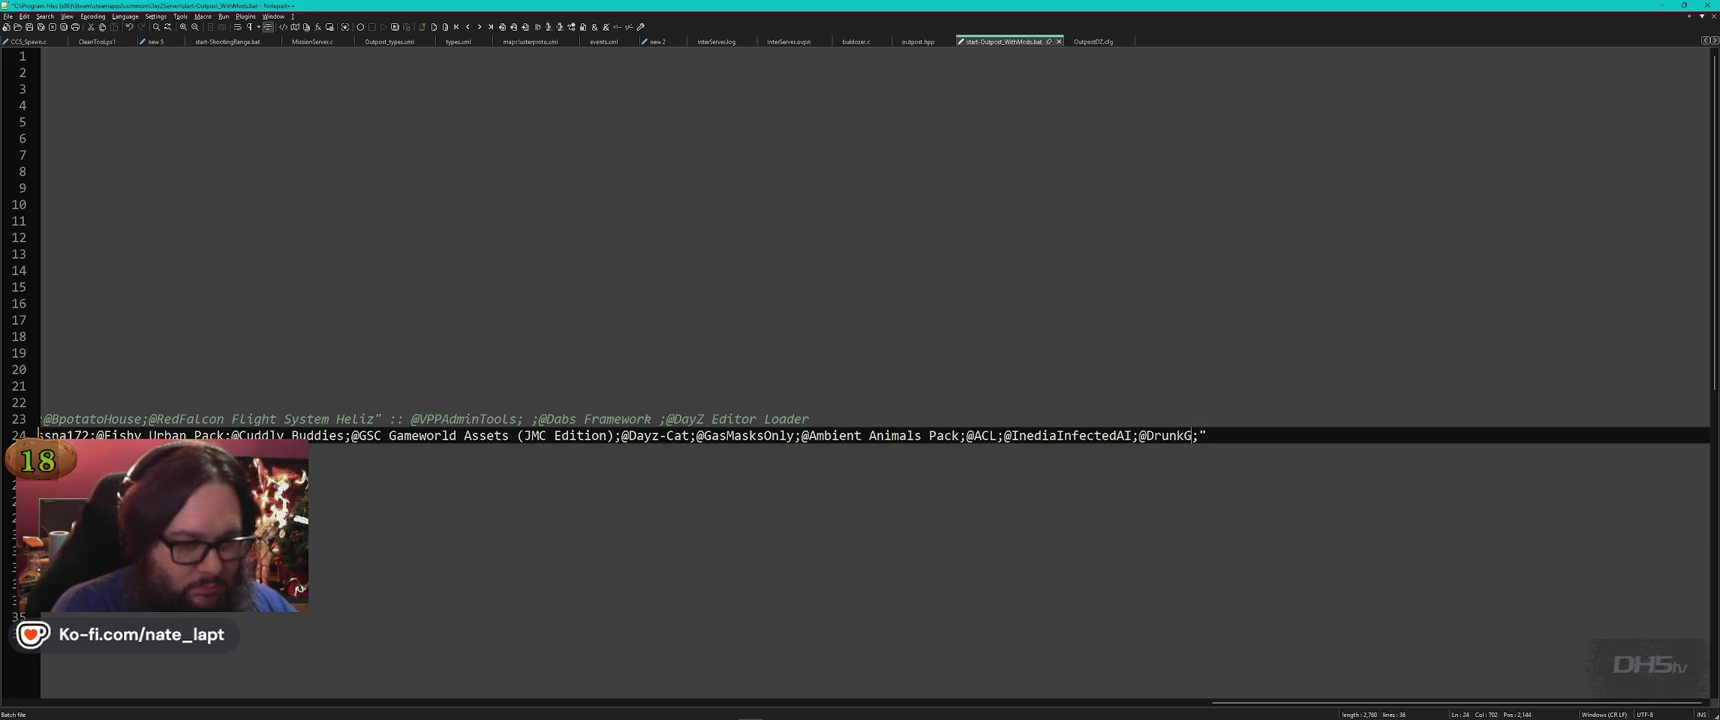
pyautogui.write('aming')
pyautogui.hotkey('alt', 'Tab')
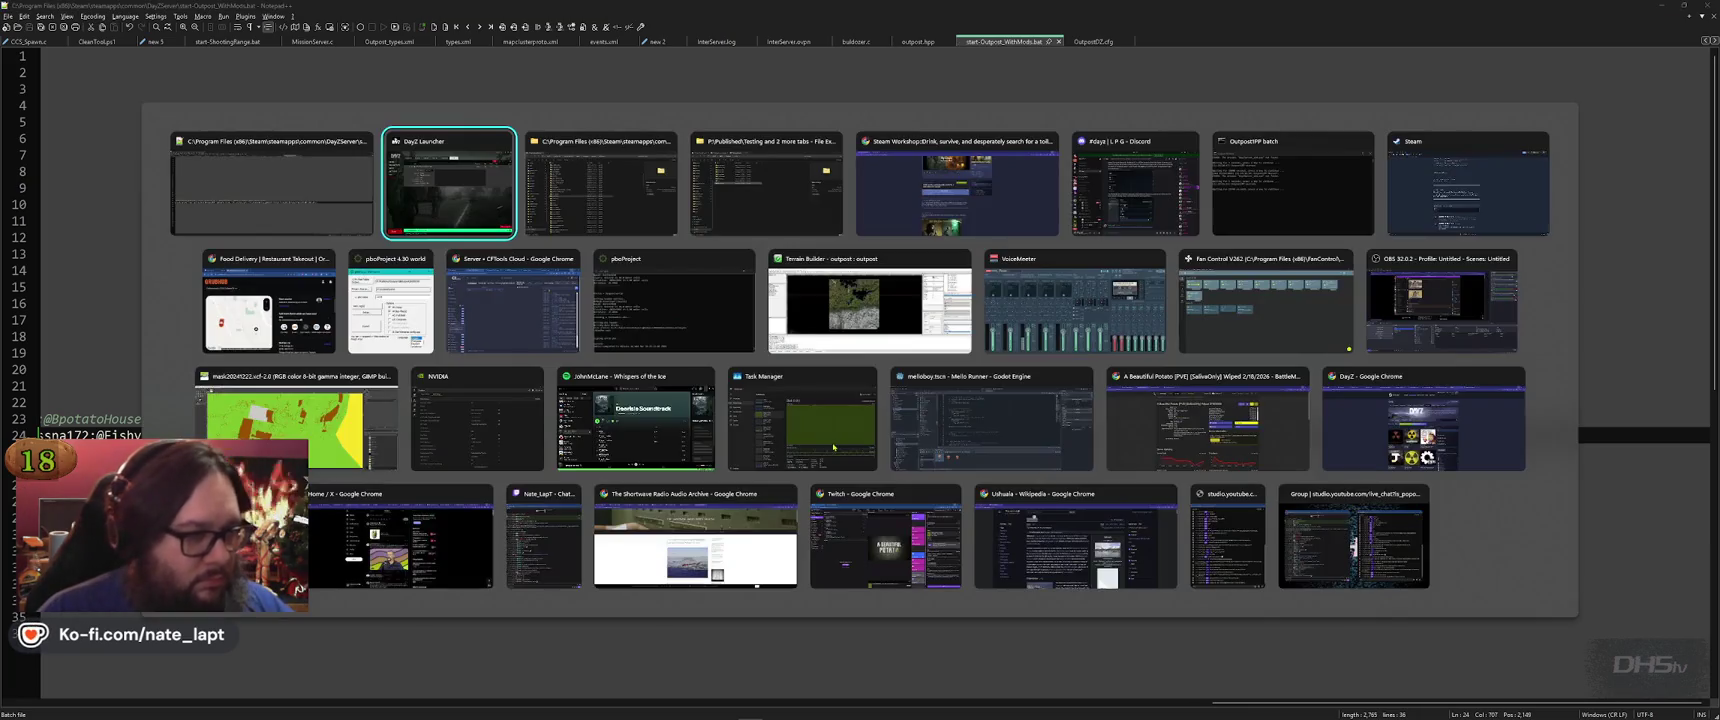
# Run start-Outpost_WithMods.bat from the DayZServer folder window.
pyautogui.press('Down')
pyautogui.press('Up')
pyautogui.press('Right')
pyautogui.press('Right')
pyautogui.press('Right')
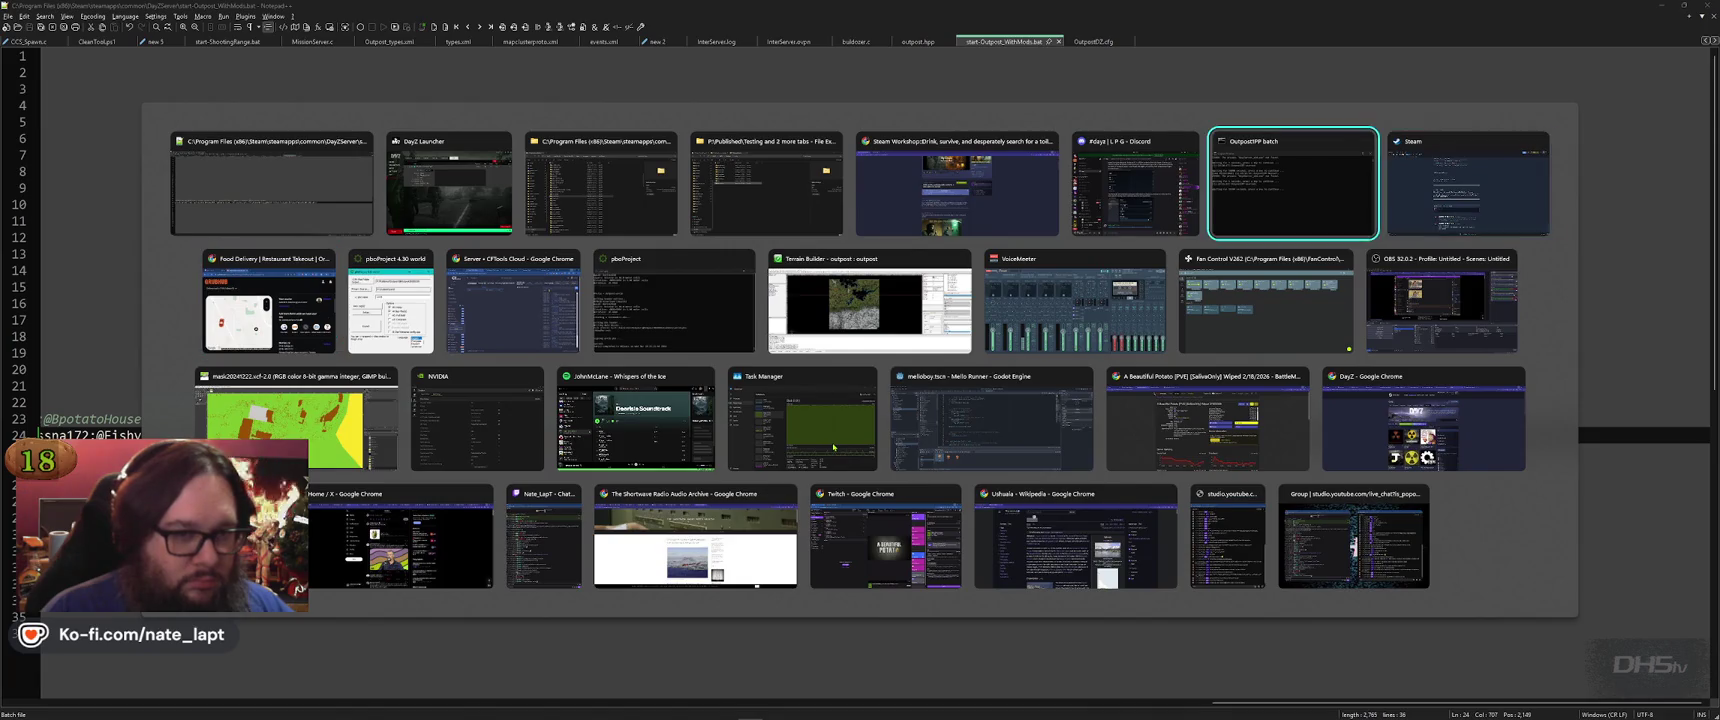
pyautogui.press('Left')
pyautogui.press('Return')
pyautogui.hotkey('alt', 'Tab')
pyautogui.hotkey('alt', 'Tab')
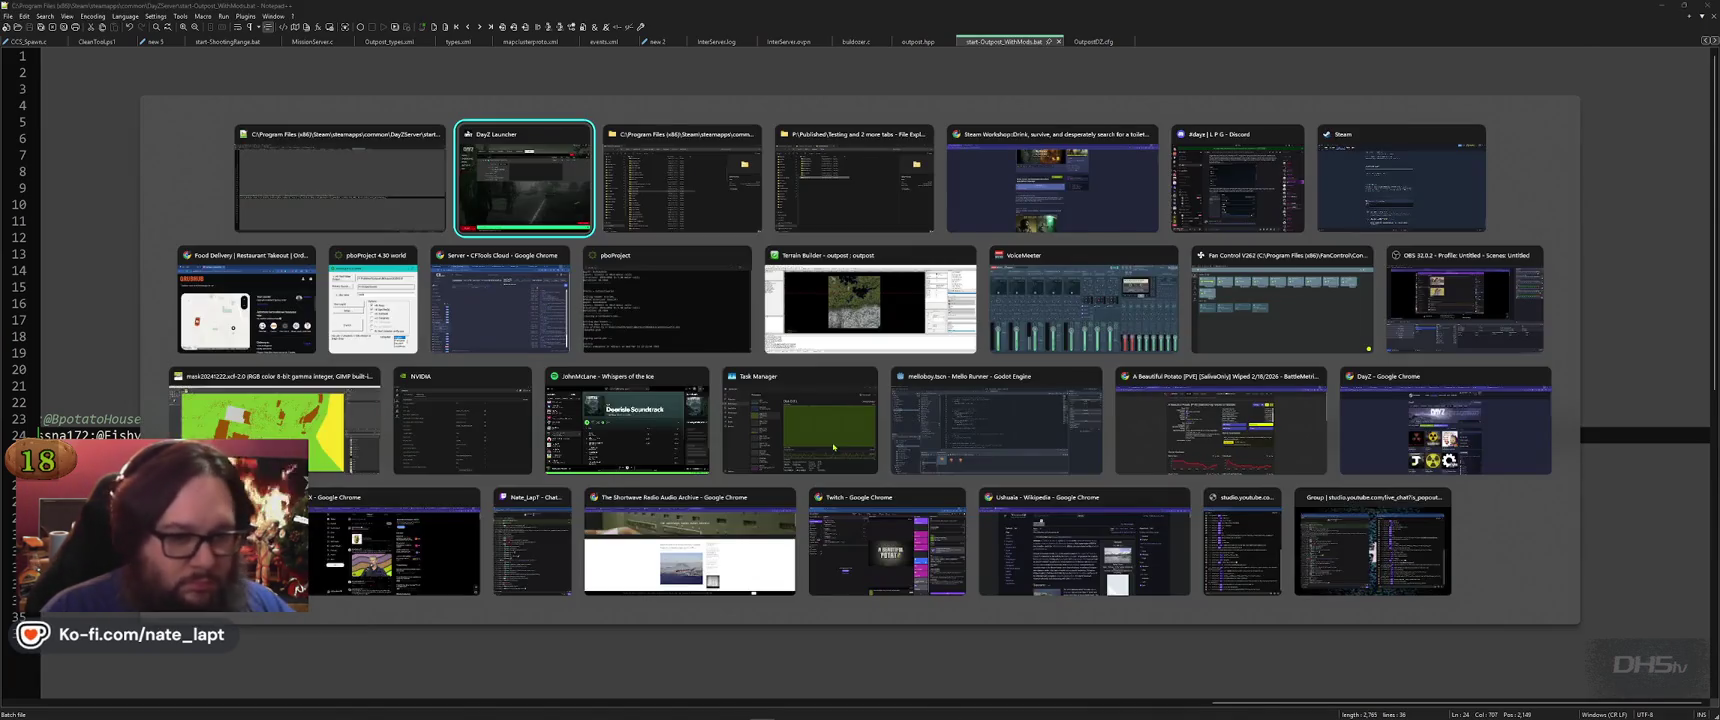
pyautogui.press('Tab')
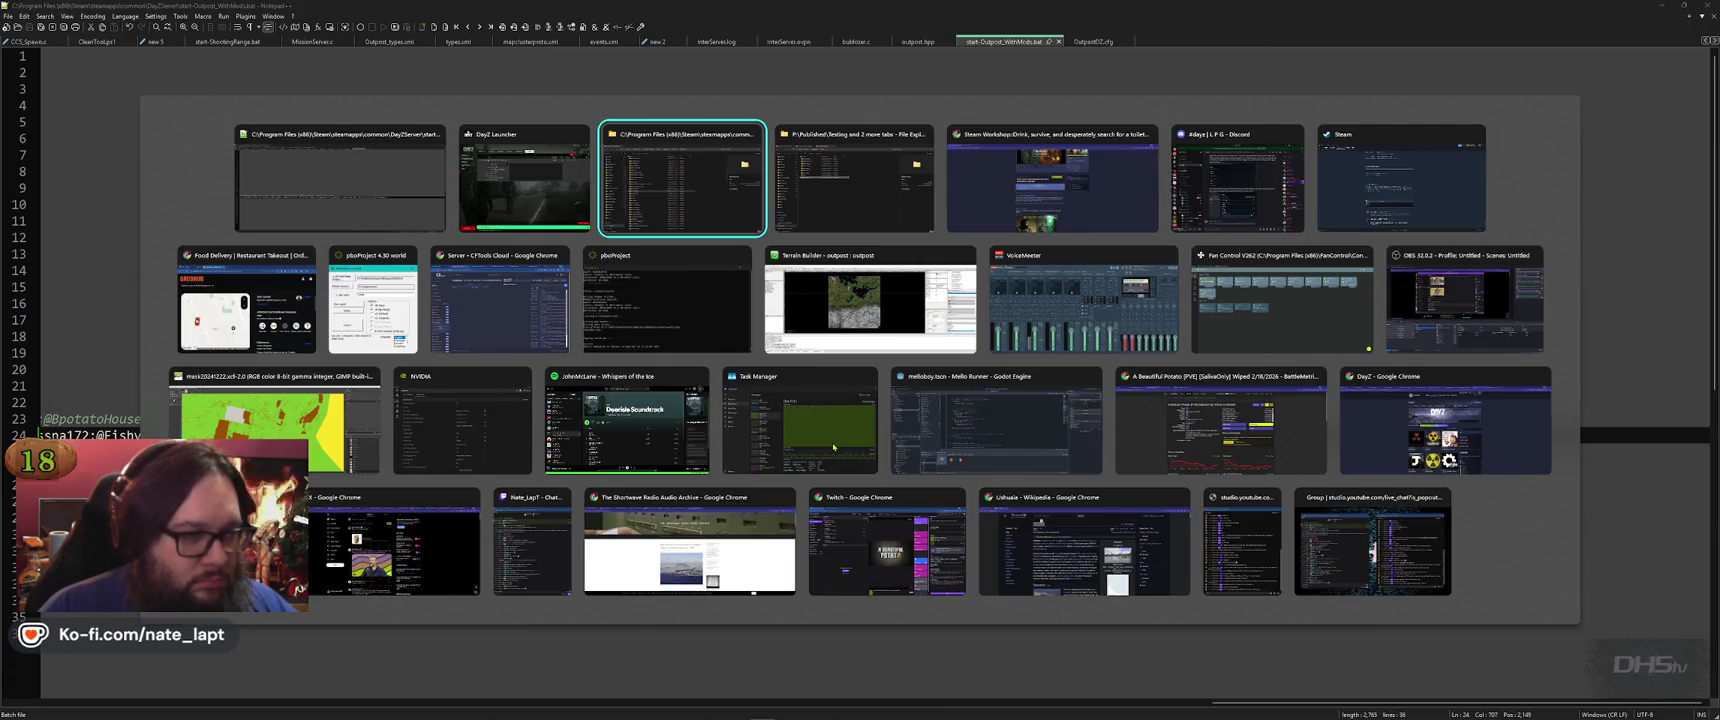
pyautogui.write('st')
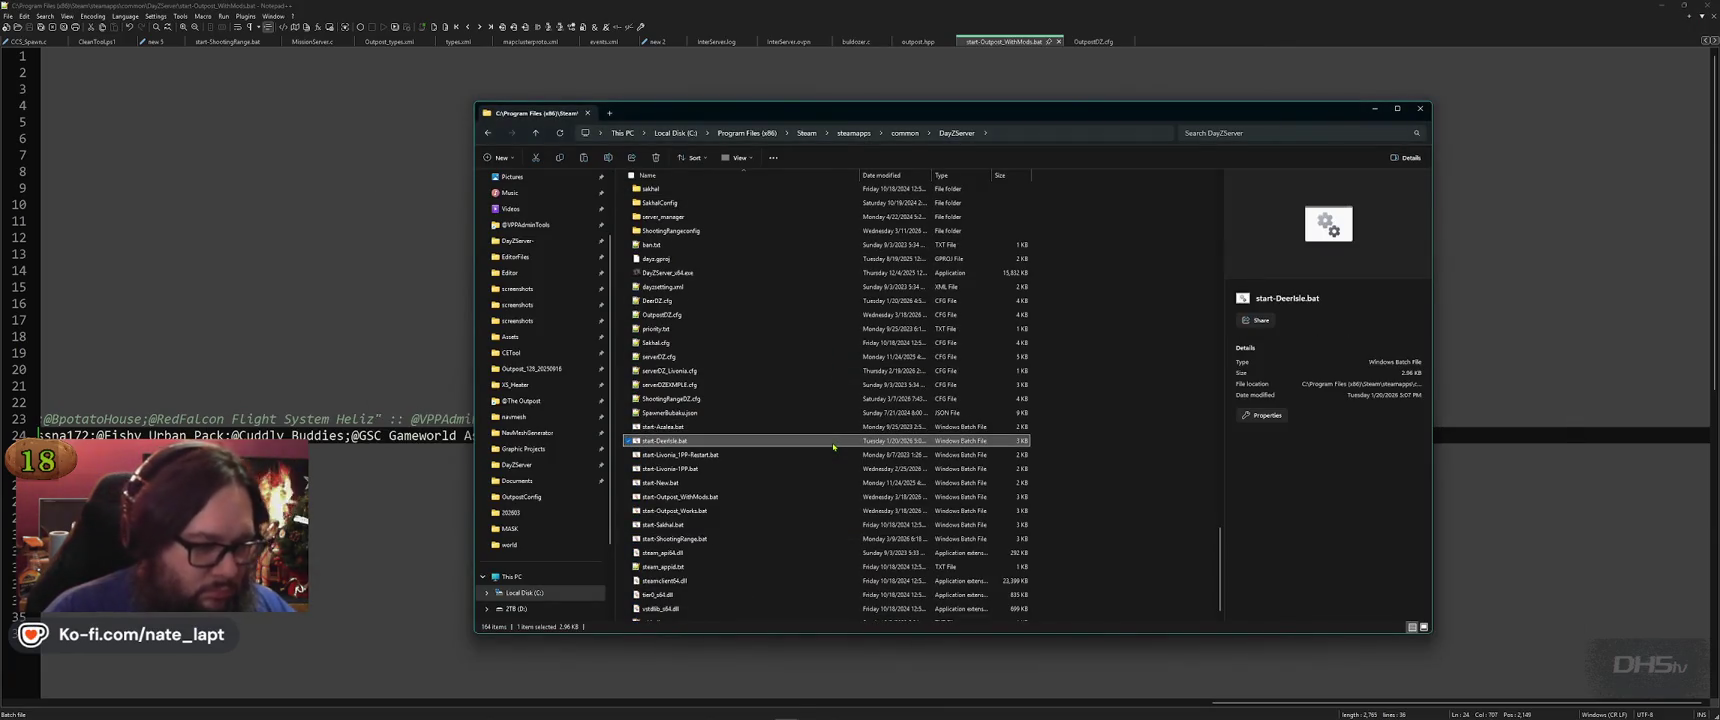
pyautogui.write('art-l')
pyautogui.press('Down')
pyautogui.press('Down')
pyautogui.press('Down')
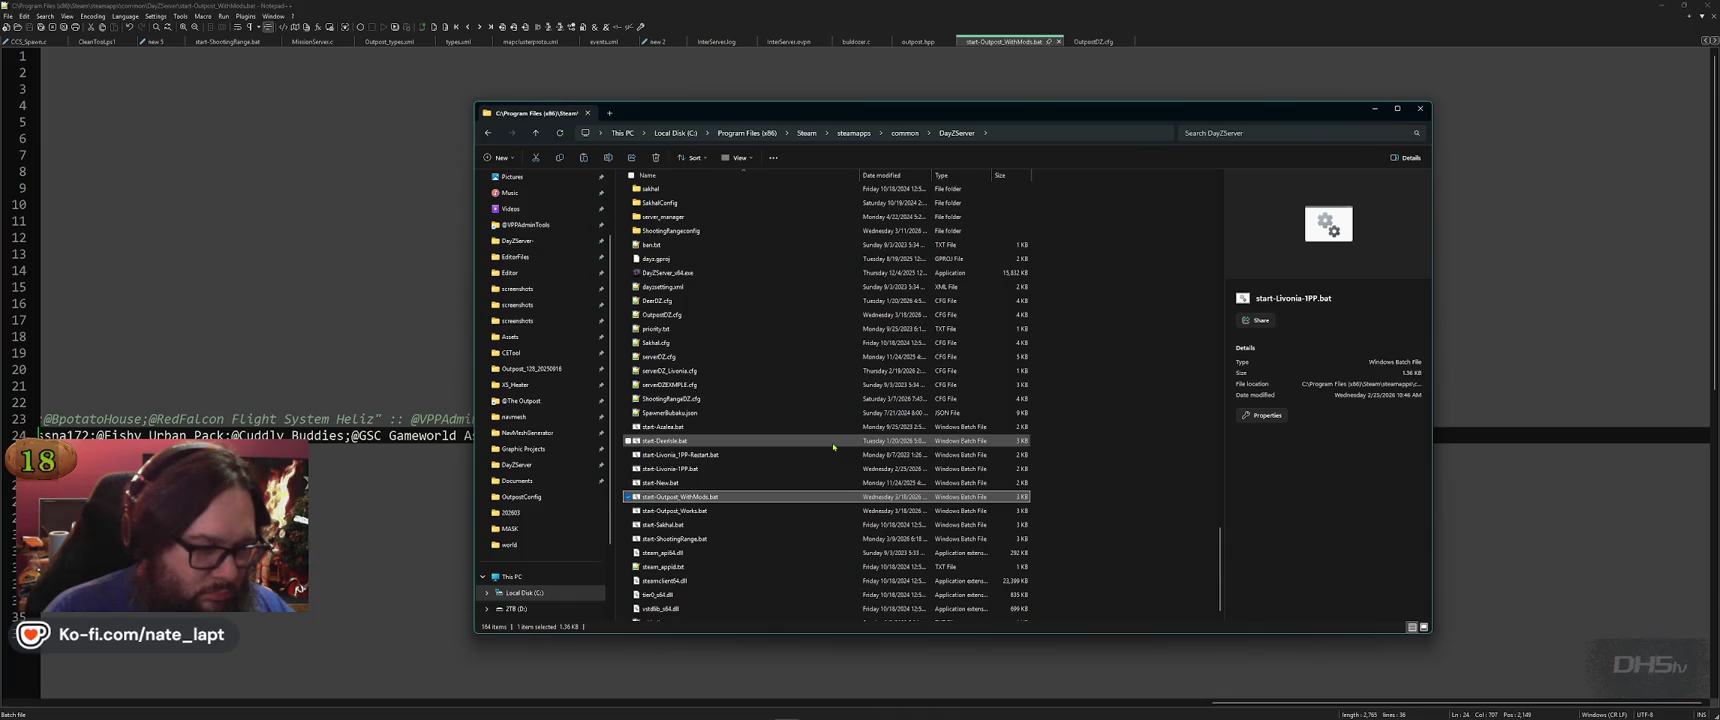
pyautogui.press('Return')
pyautogui.press('Return')
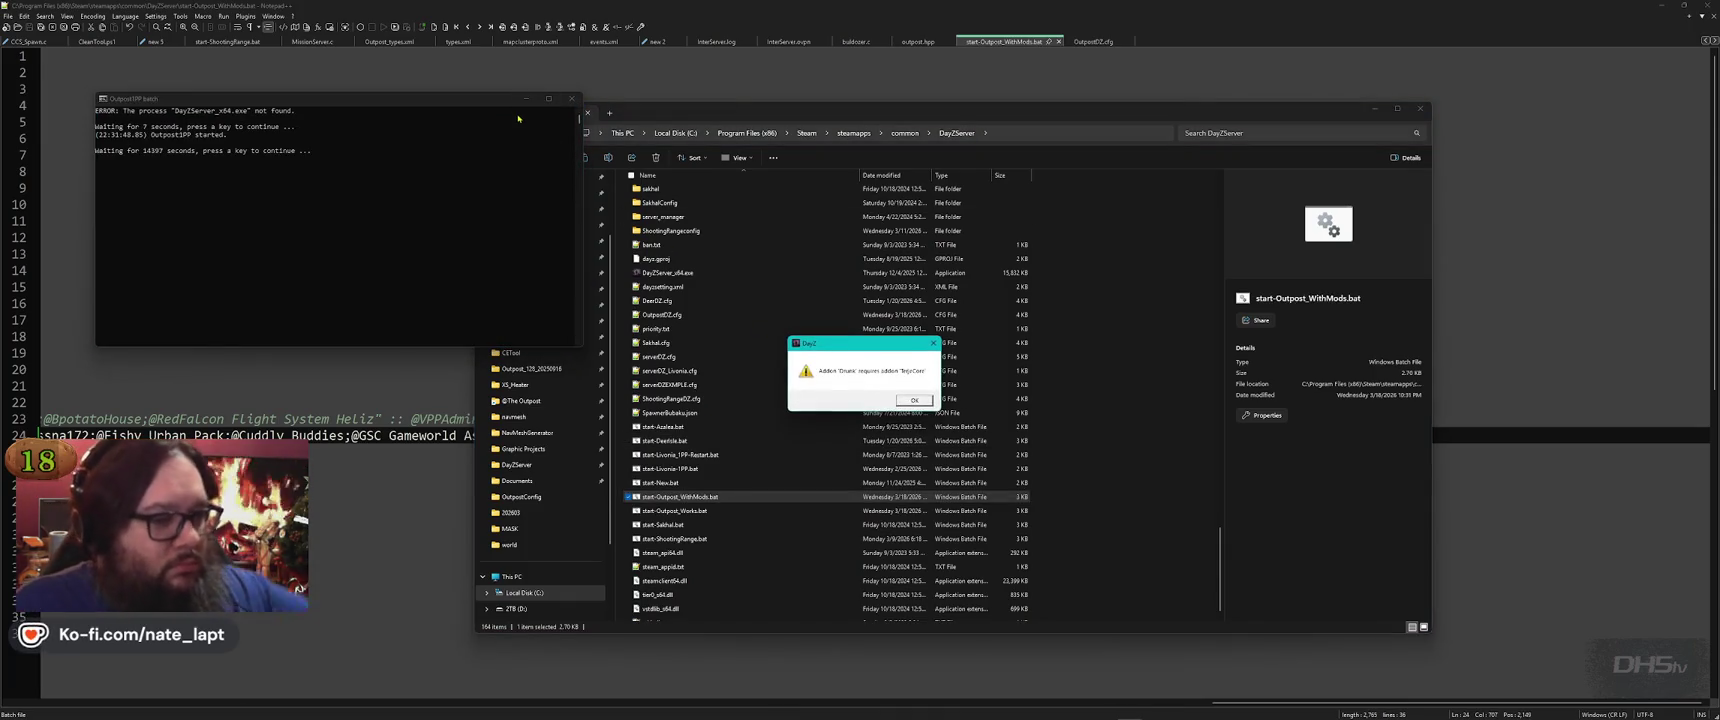
# Dismiss the DayZ addon error and the compile error messages.
pyautogui.click(916, 401)
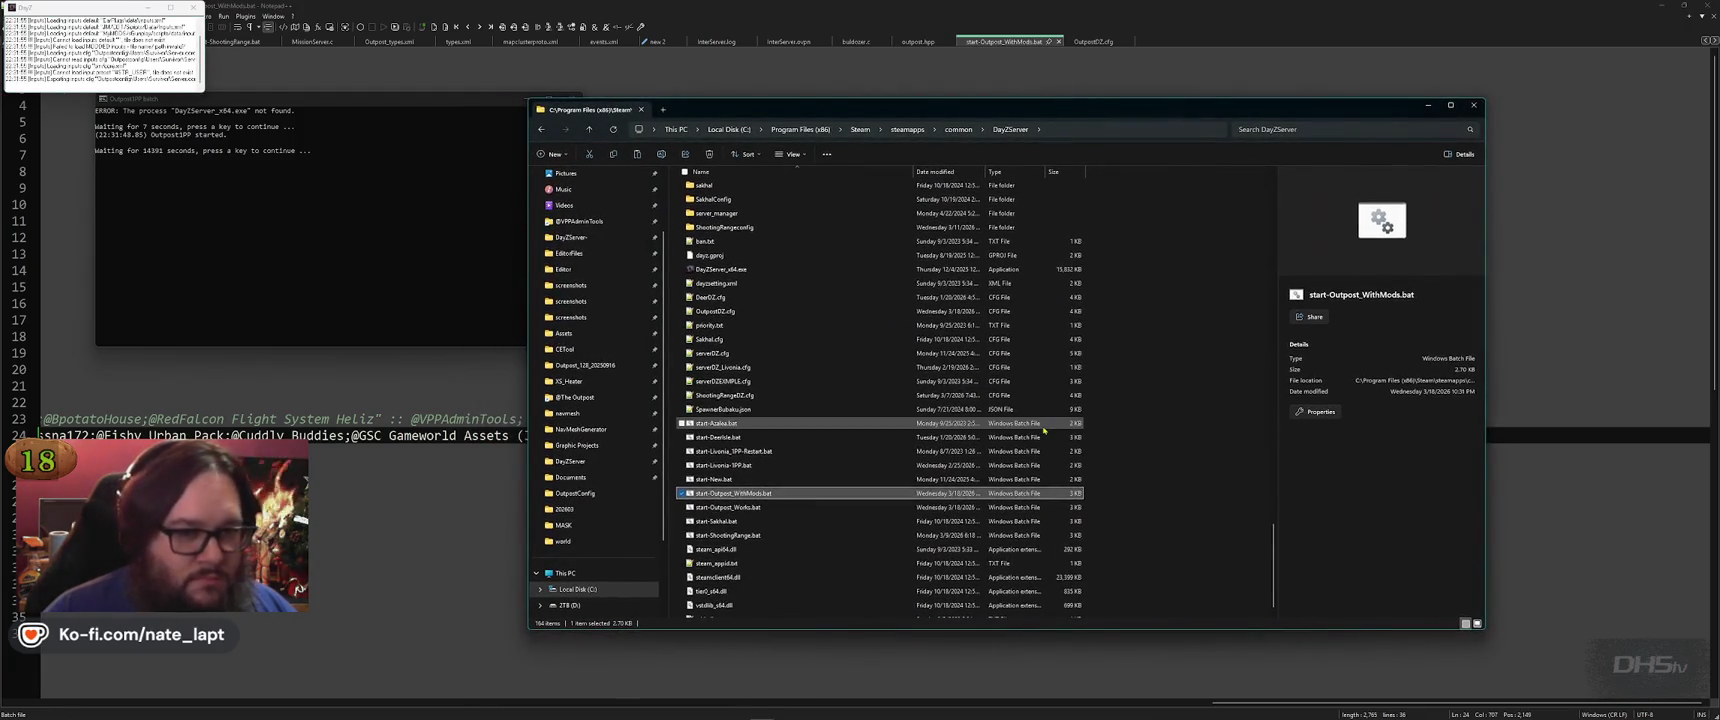
pyautogui.scroll(15, 1043, 430)
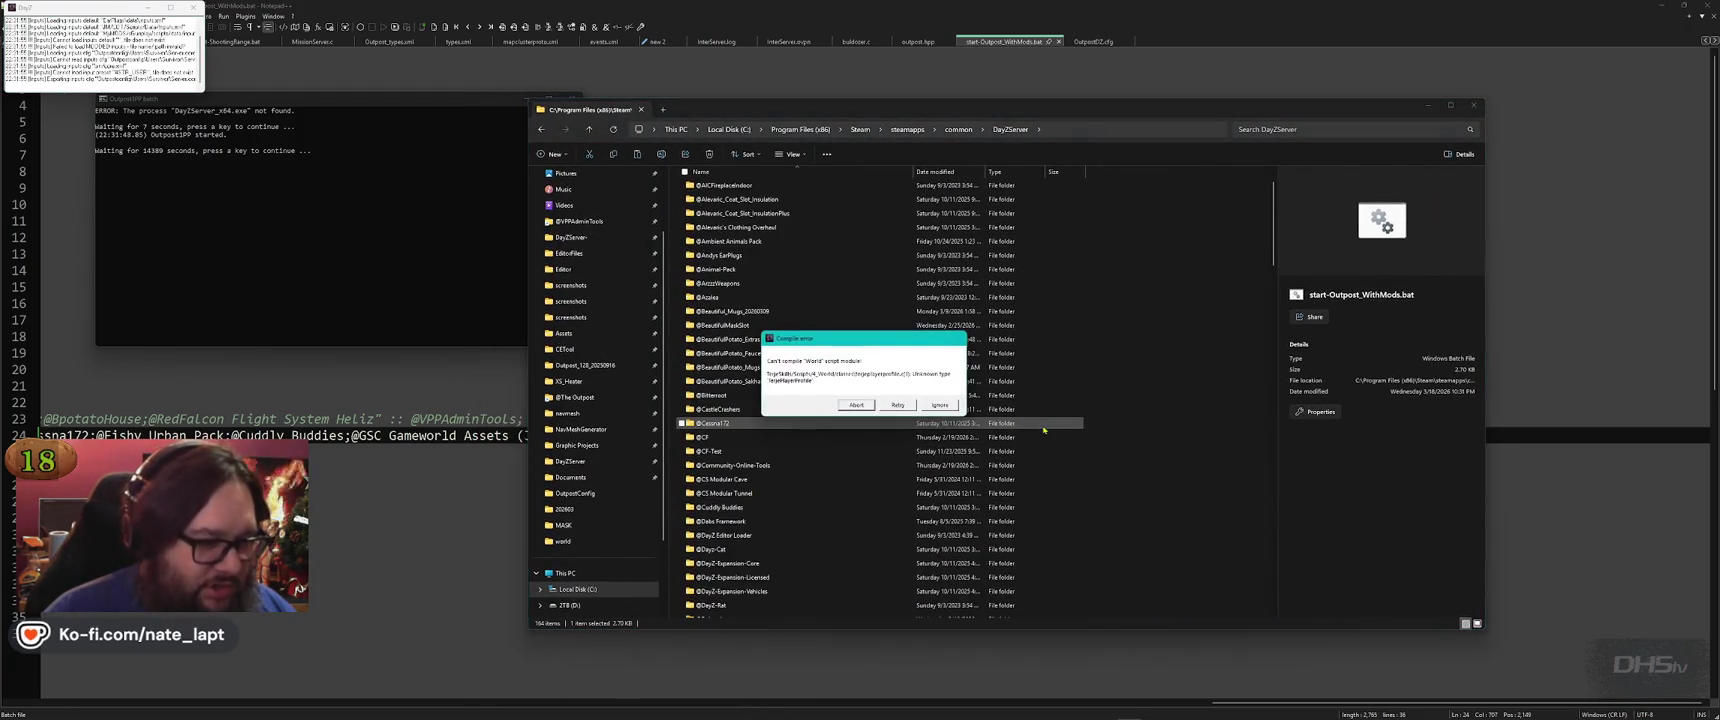
pyautogui.click(857, 405)
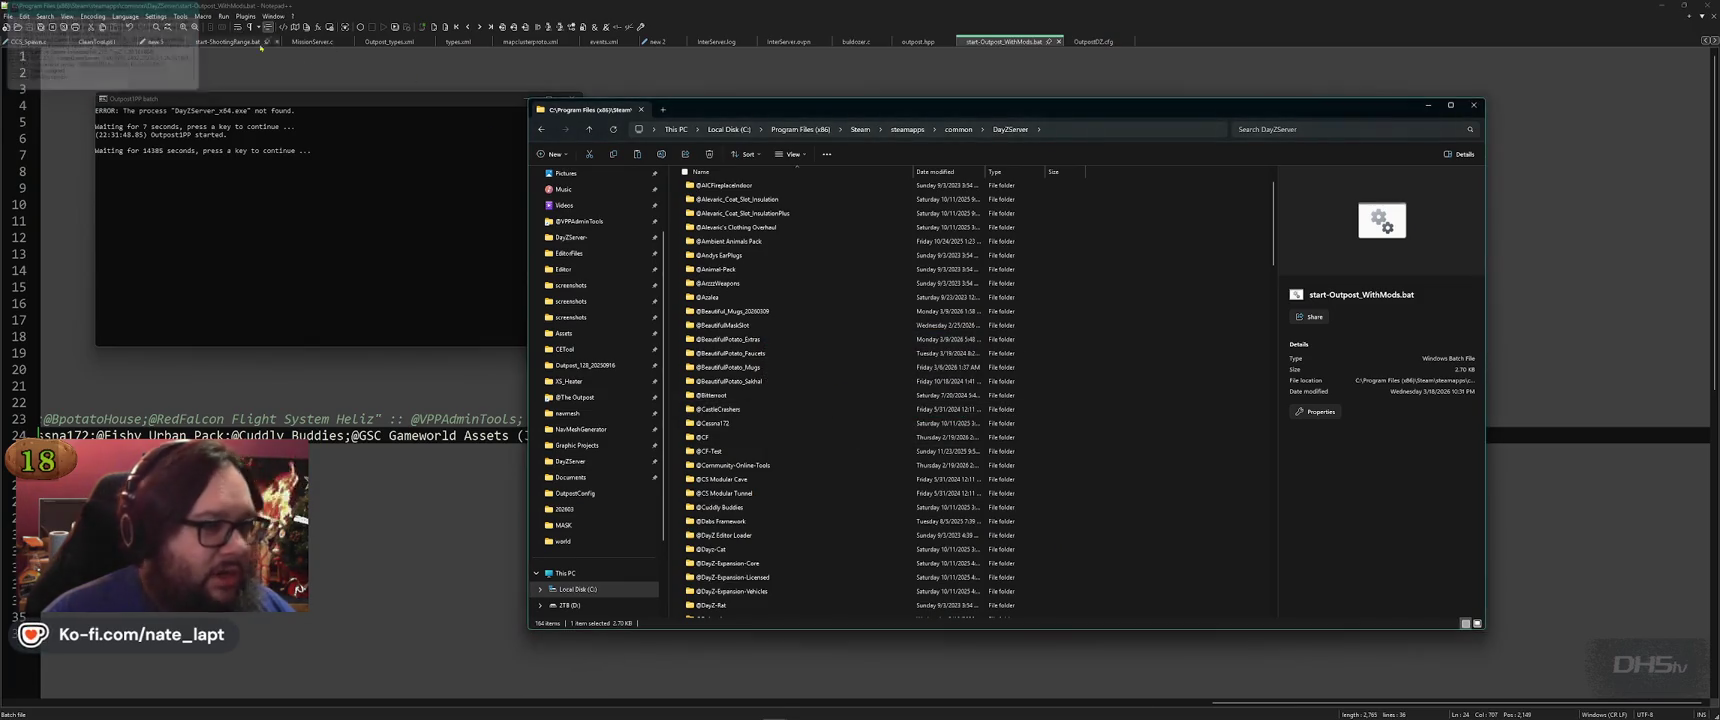
pyautogui.moveTo(1314, 109); pyautogui.dragTo(1332, 103)
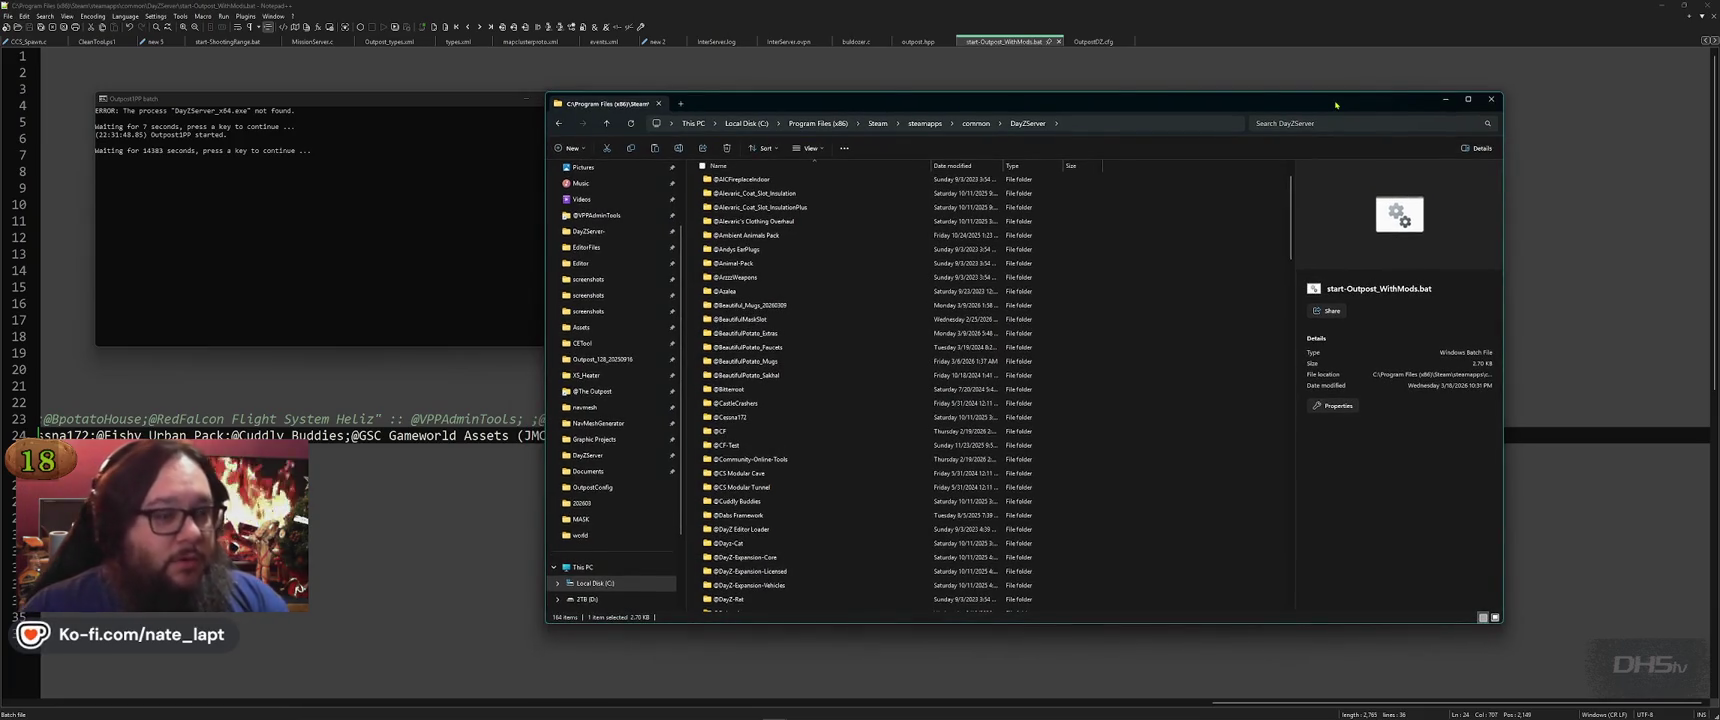
pyautogui.scroll(-6, 795, 465)
pyautogui.click(795, 467)
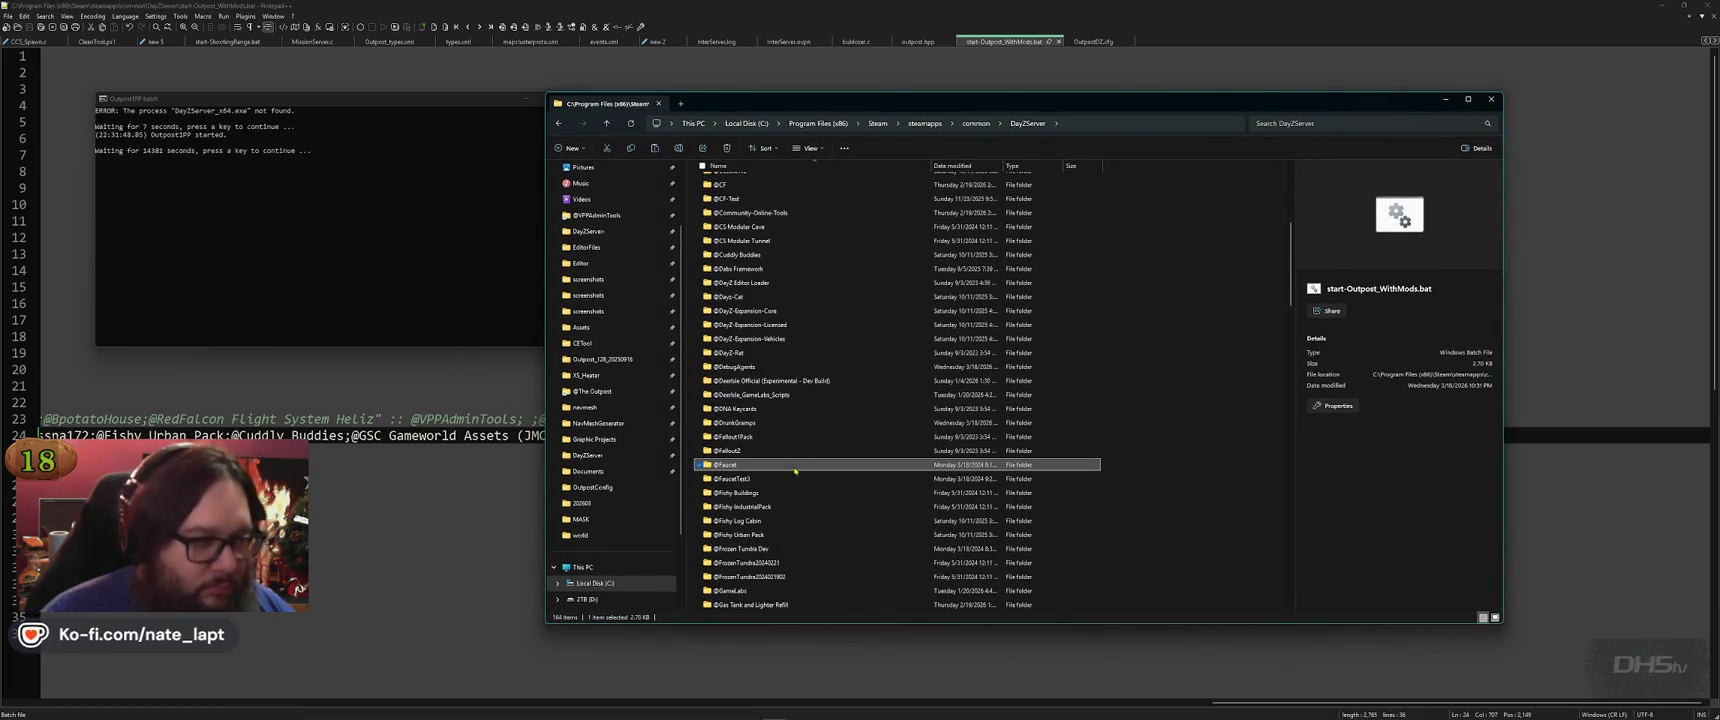
pyautogui.hotkey('alt', 'Tab')
pyautogui.hotkey('alt', 'Tab')
pyautogui.hotkey('alt', 'Tab')
pyautogui.hotkey('ctrl', 't')
pyautogui.click(600, 231)
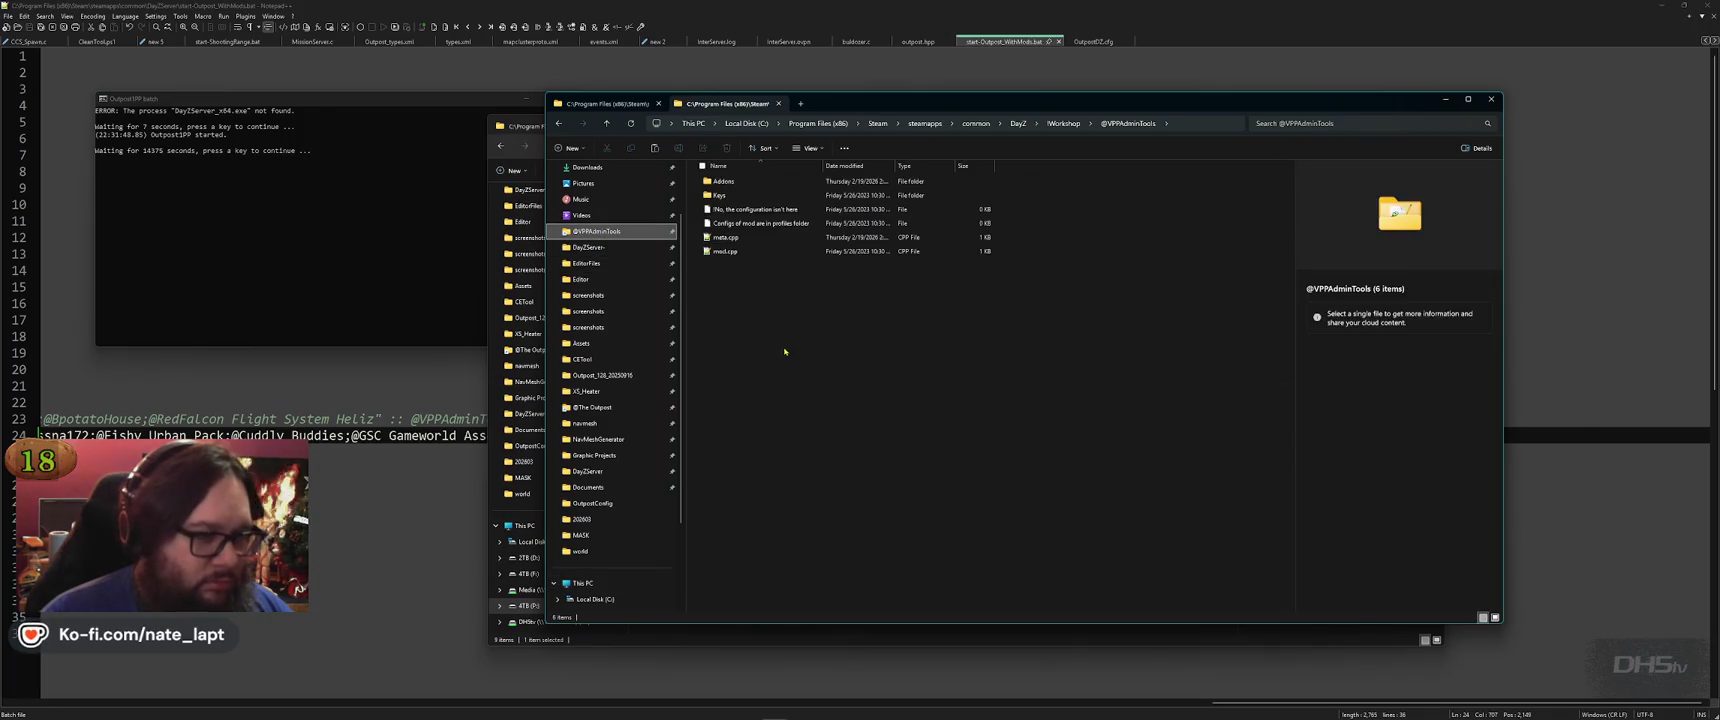
pyautogui.click(1066, 125)
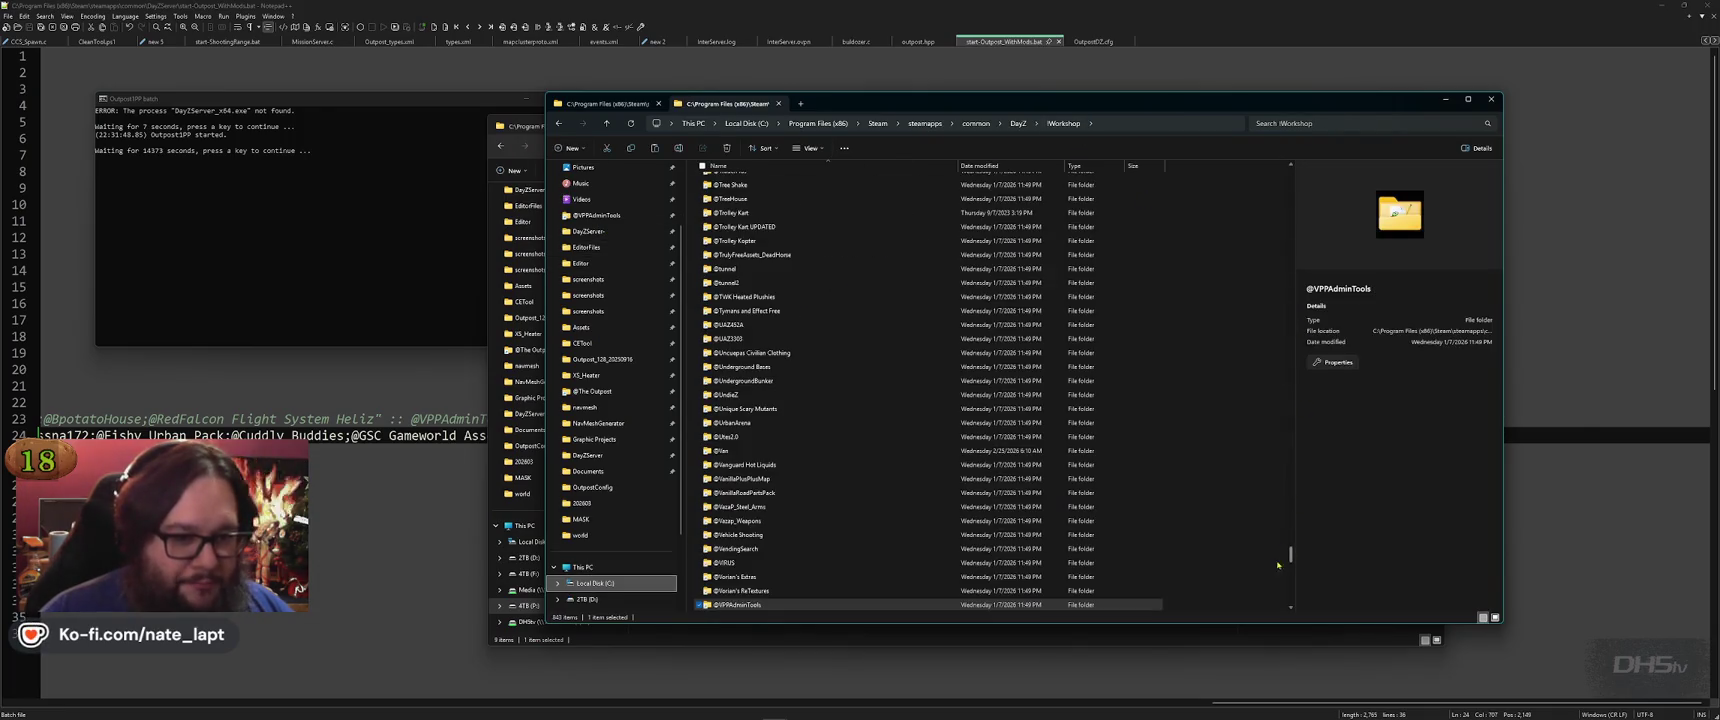
pyautogui.moveTo(1290, 557); pyautogui.dragTo(1290, 537)
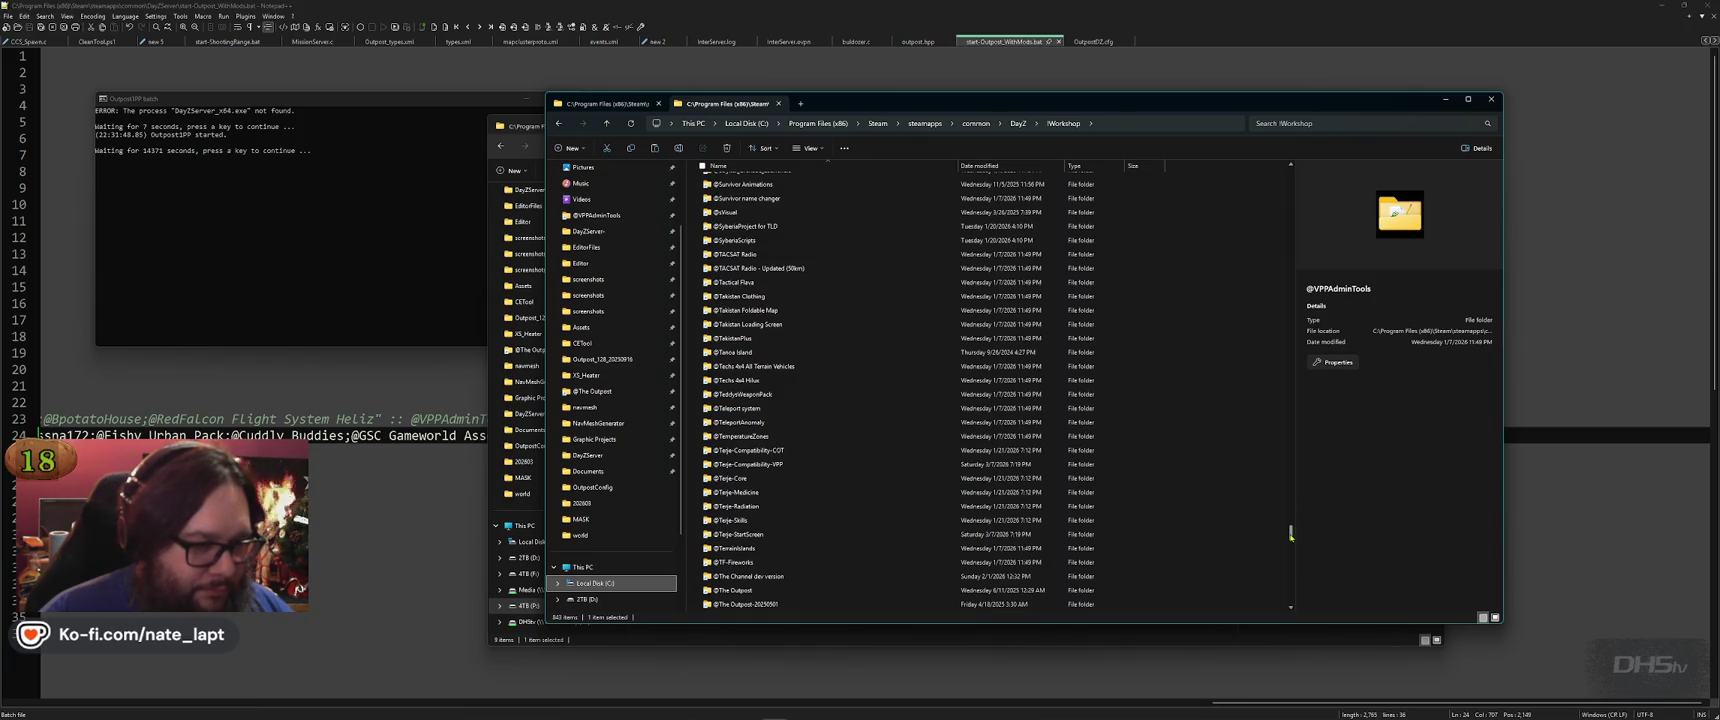
pyautogui.click(790, 479)
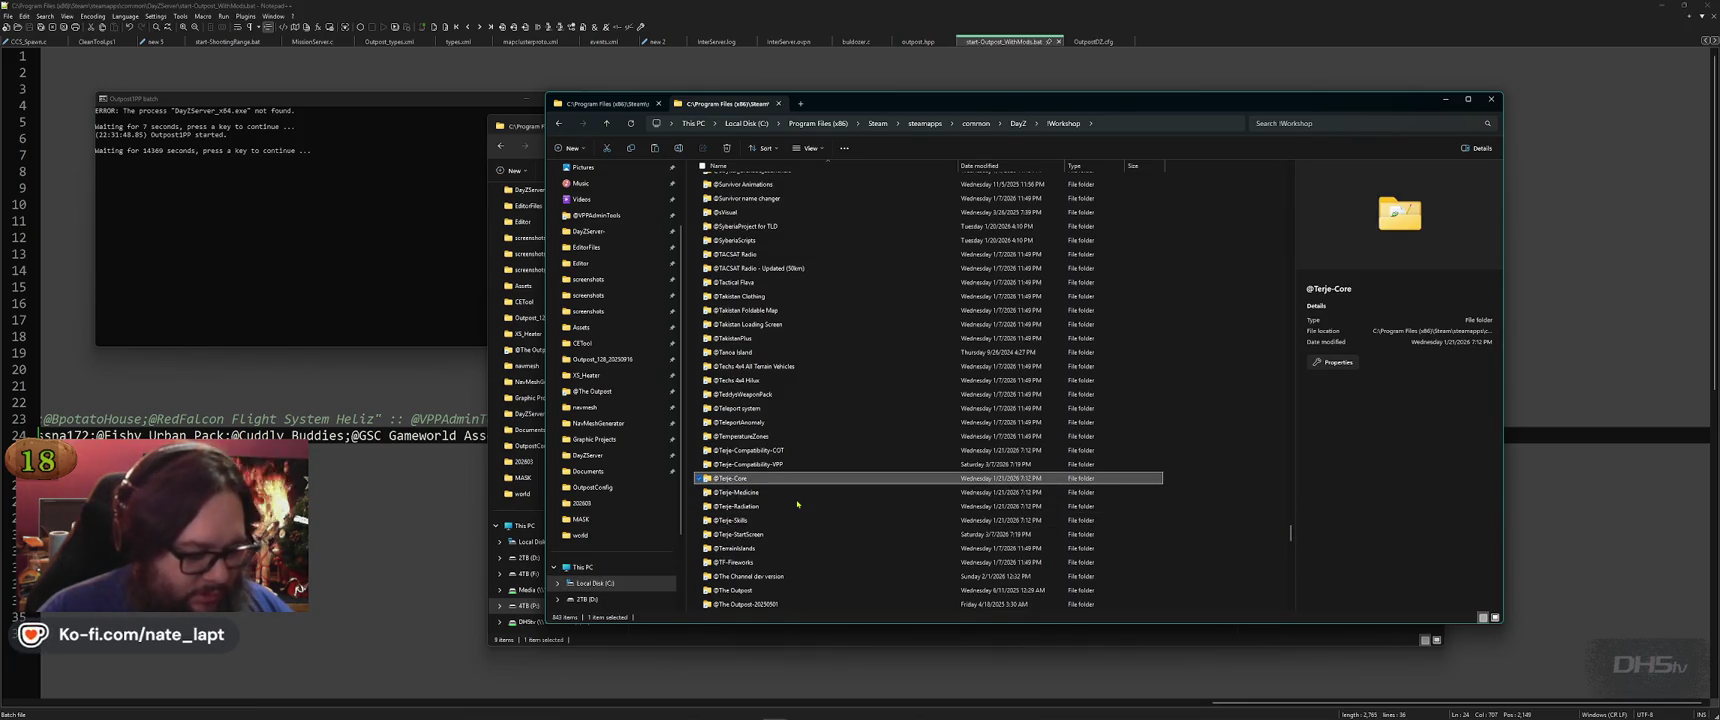
pyautogui.hotkey('ctrl', 'Tab')
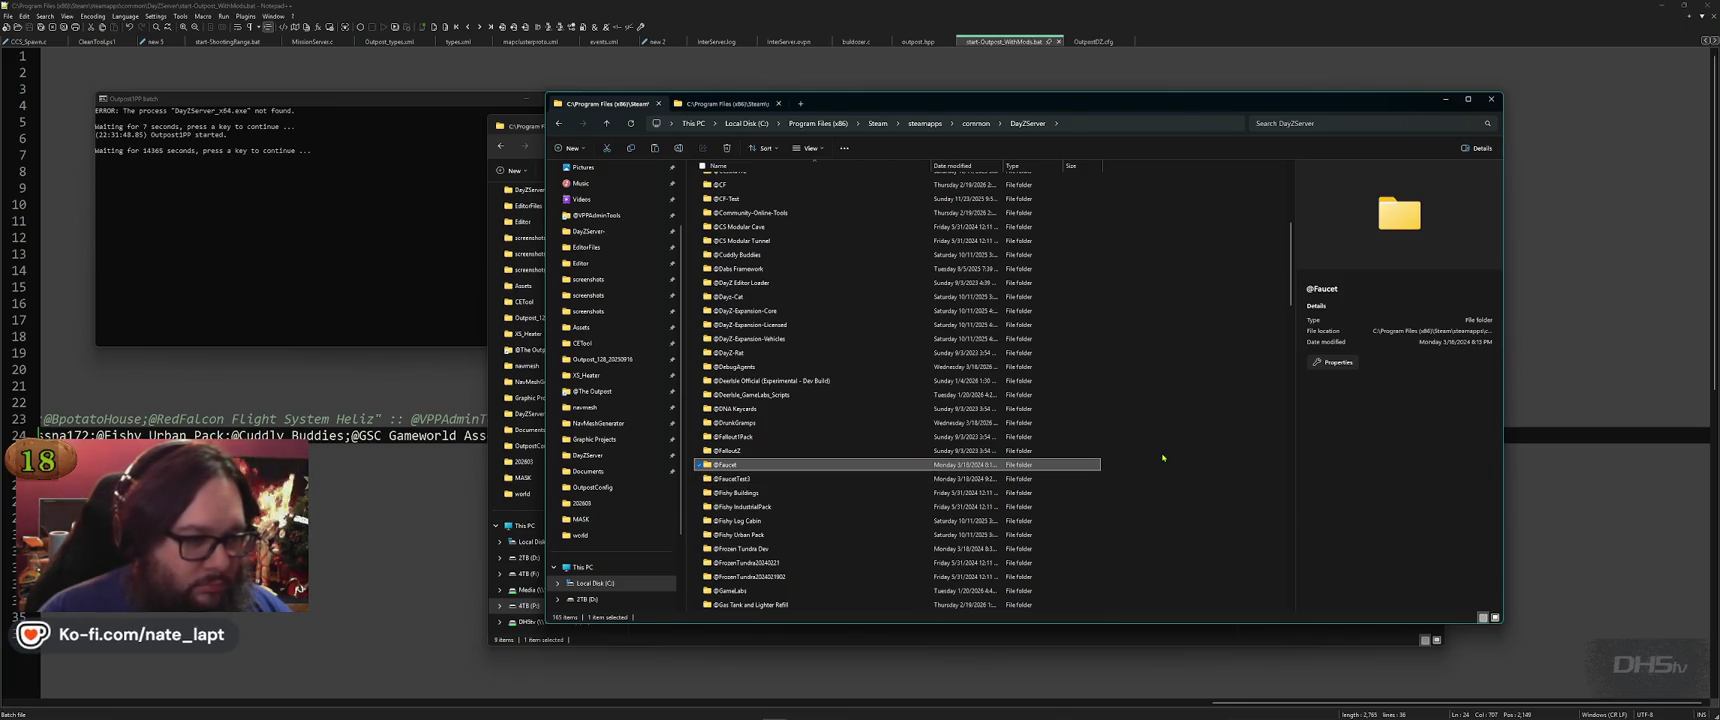
pyautogui.scroll(-7, 823, 551)
pyautogui.press('F2')
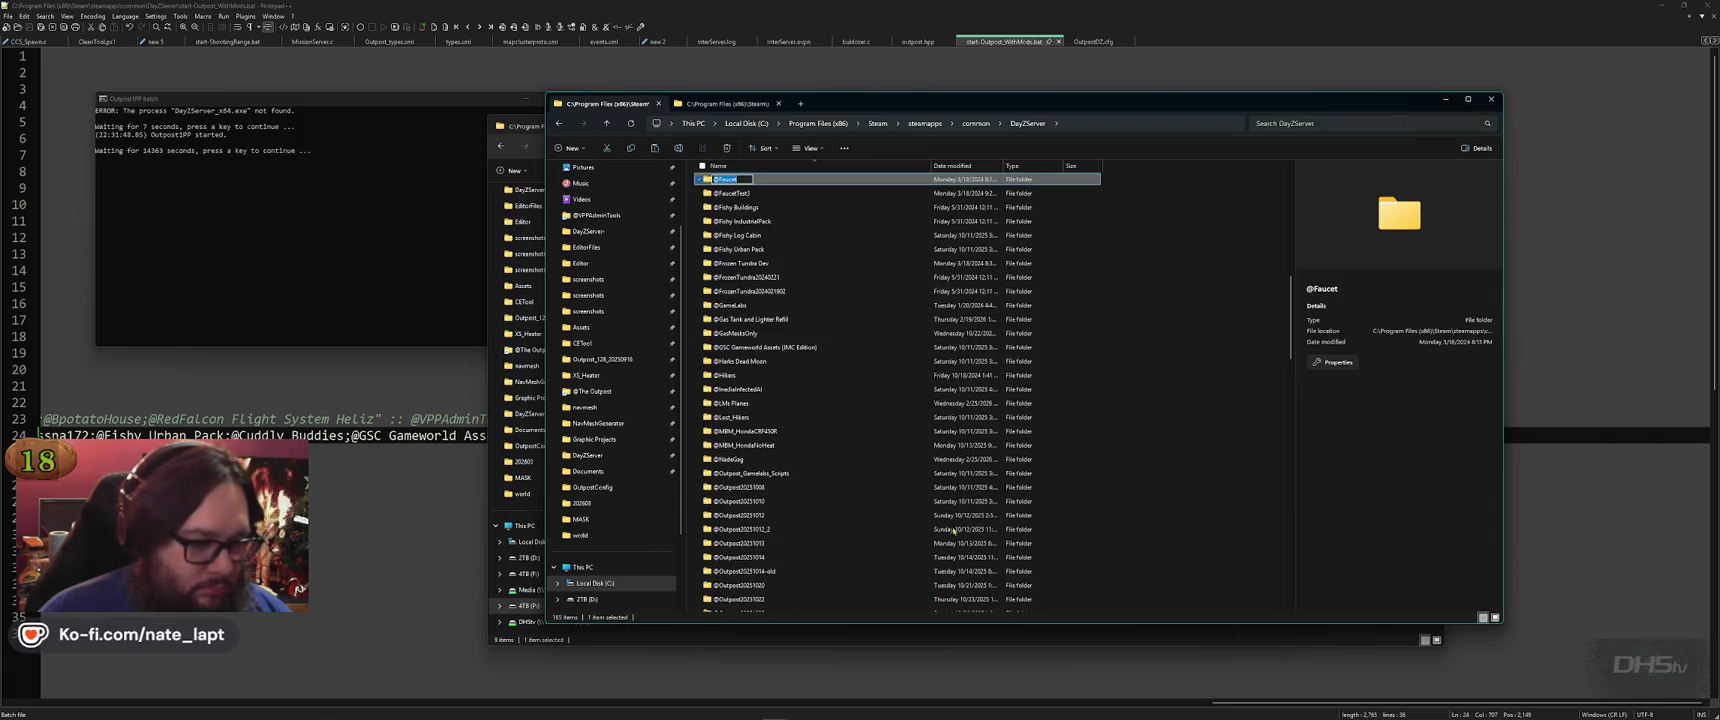
pyautogui.scroll(-20, 823, 551)
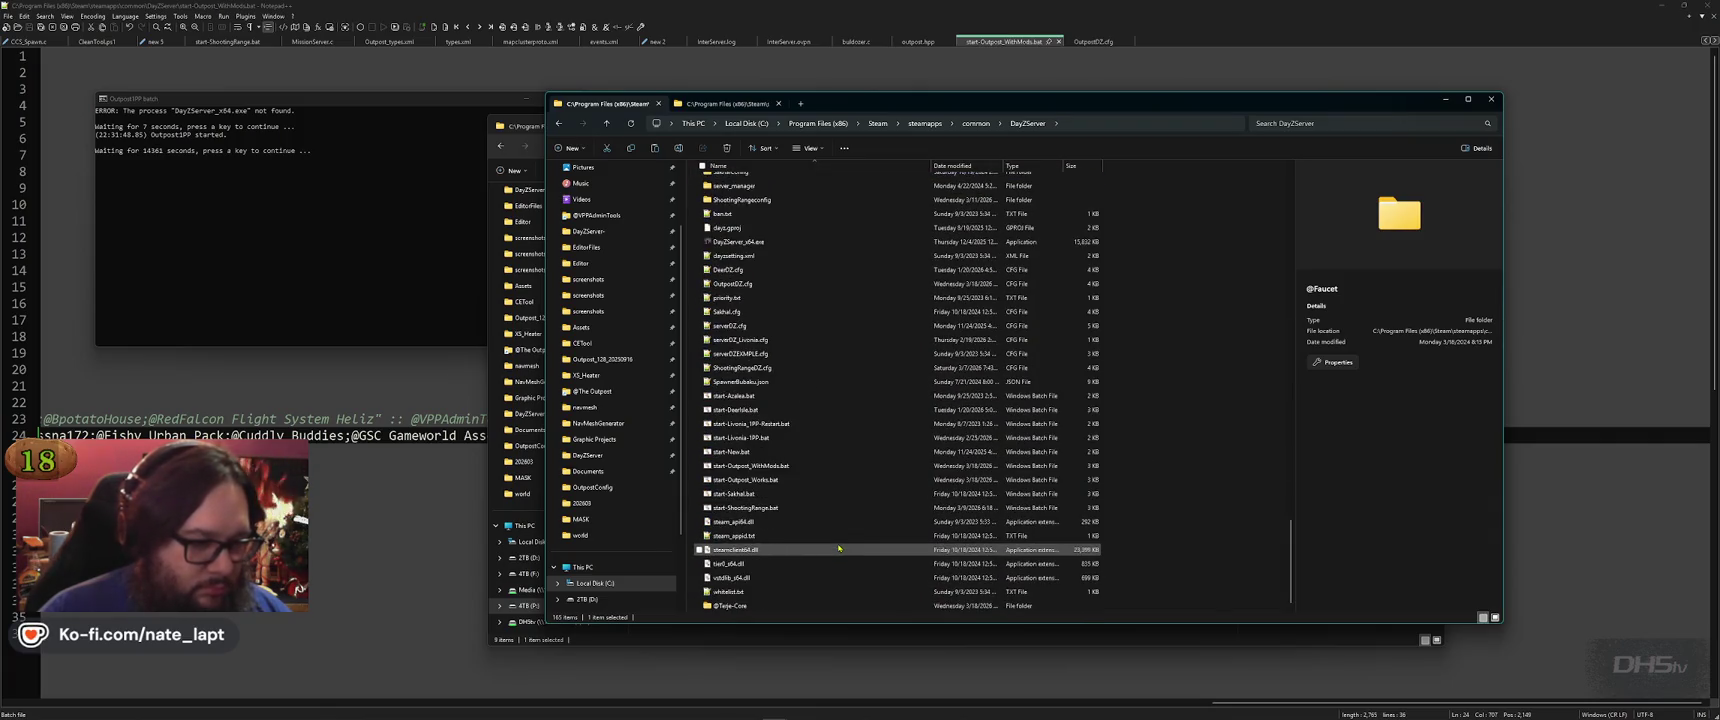
pyautogui.click(724, 607)
pyautogui.press('F2')
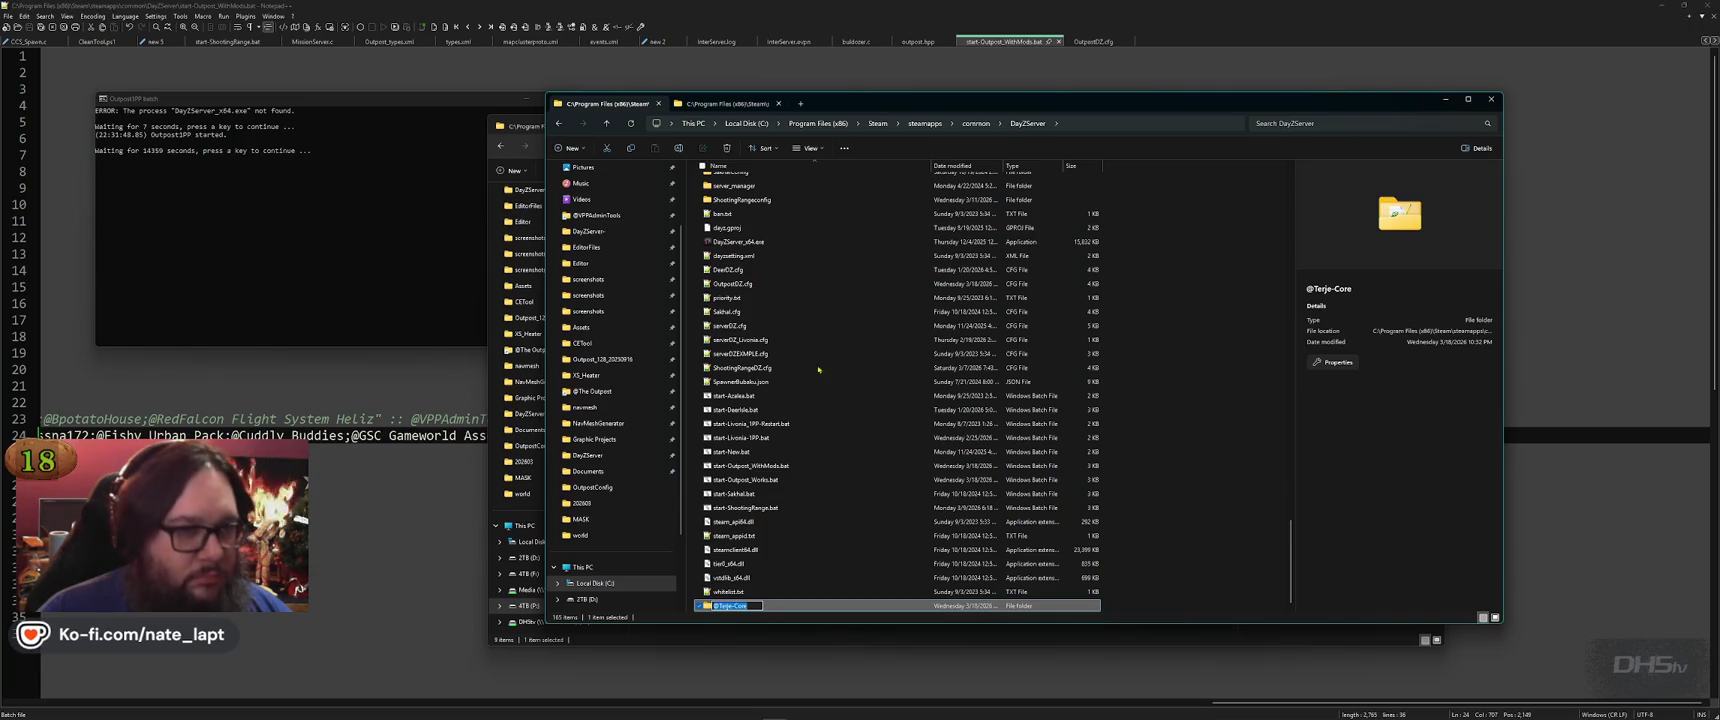
pyautogui.click(1194, 34)
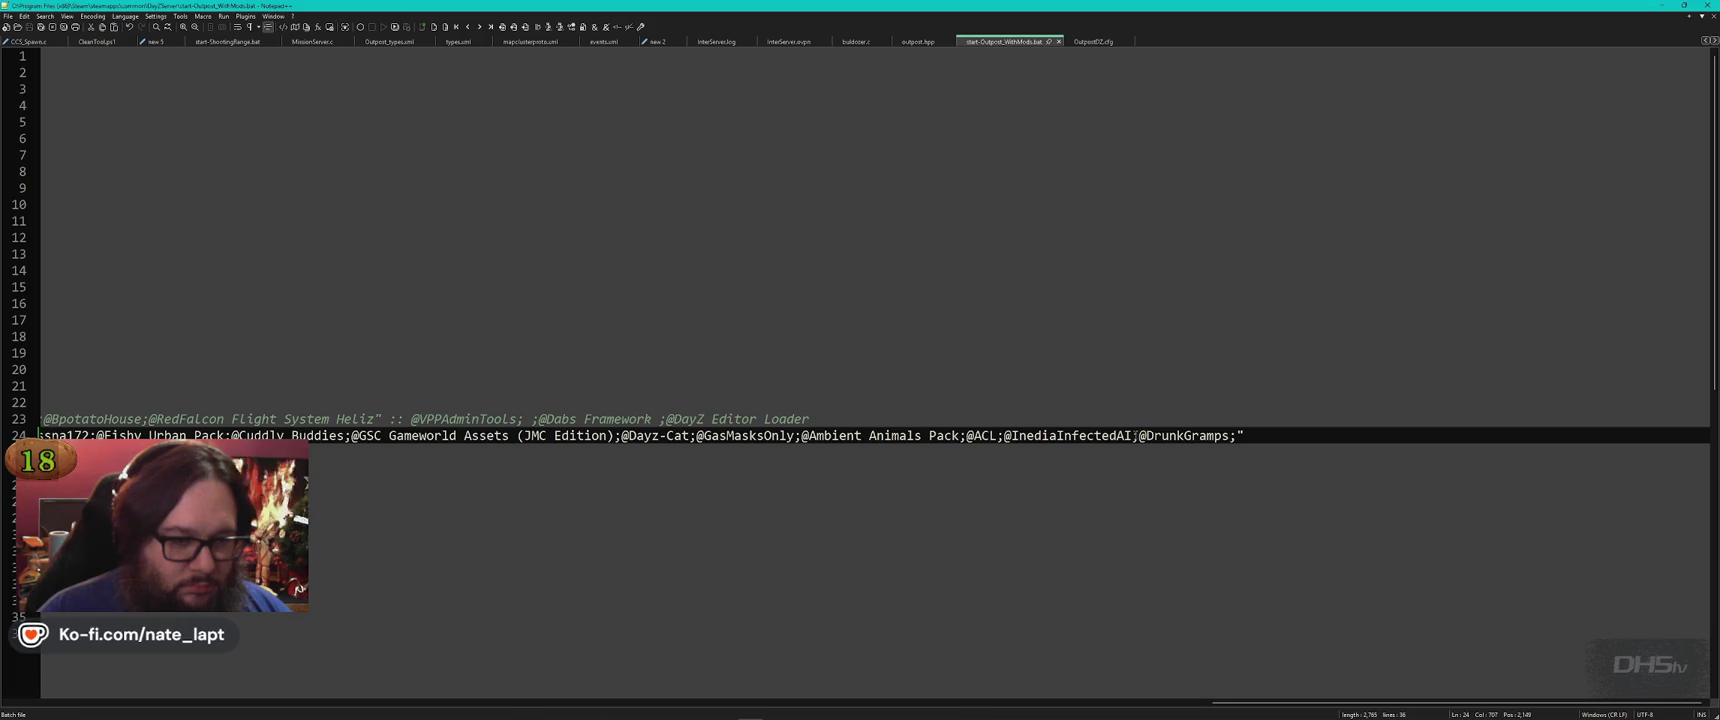
pyautogui.write('@Terje-Core')
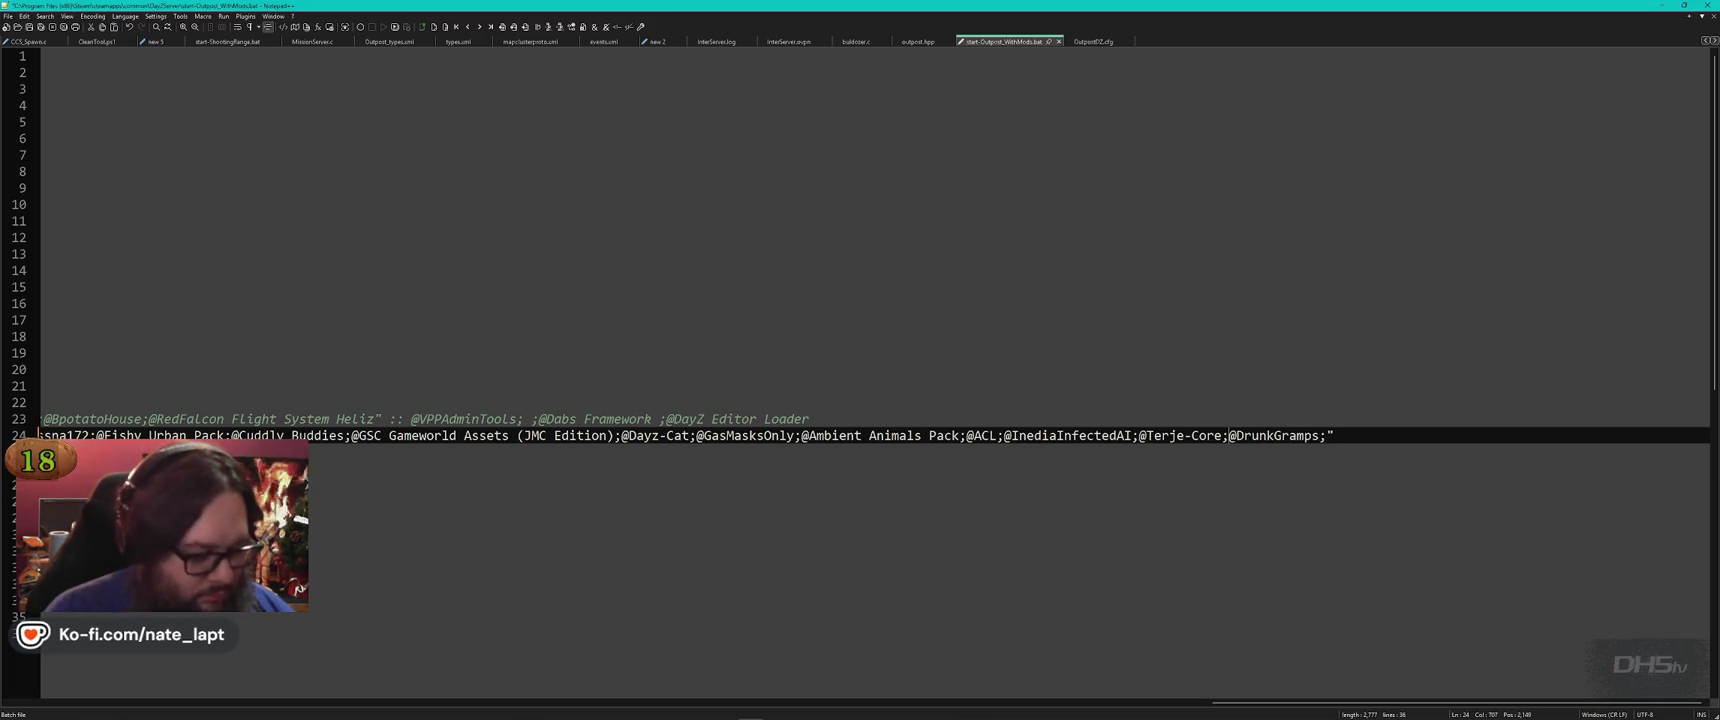
pyautogui.hotkey('alt', 'Tab')
pyautogui.press('Tab')
pyautogui.press('Tab')
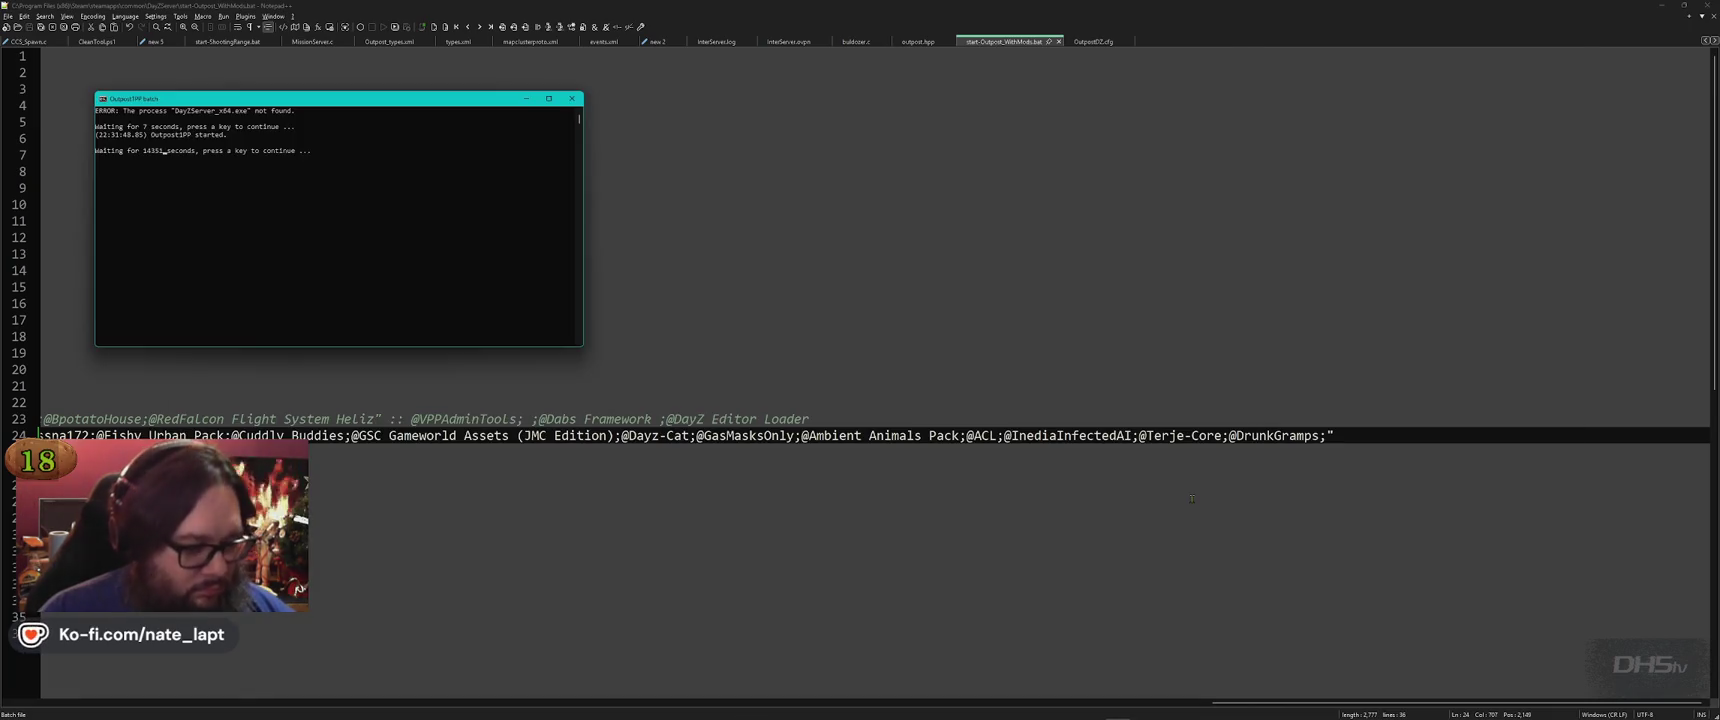
pyautogui.hotkey('alt', 'Tab')
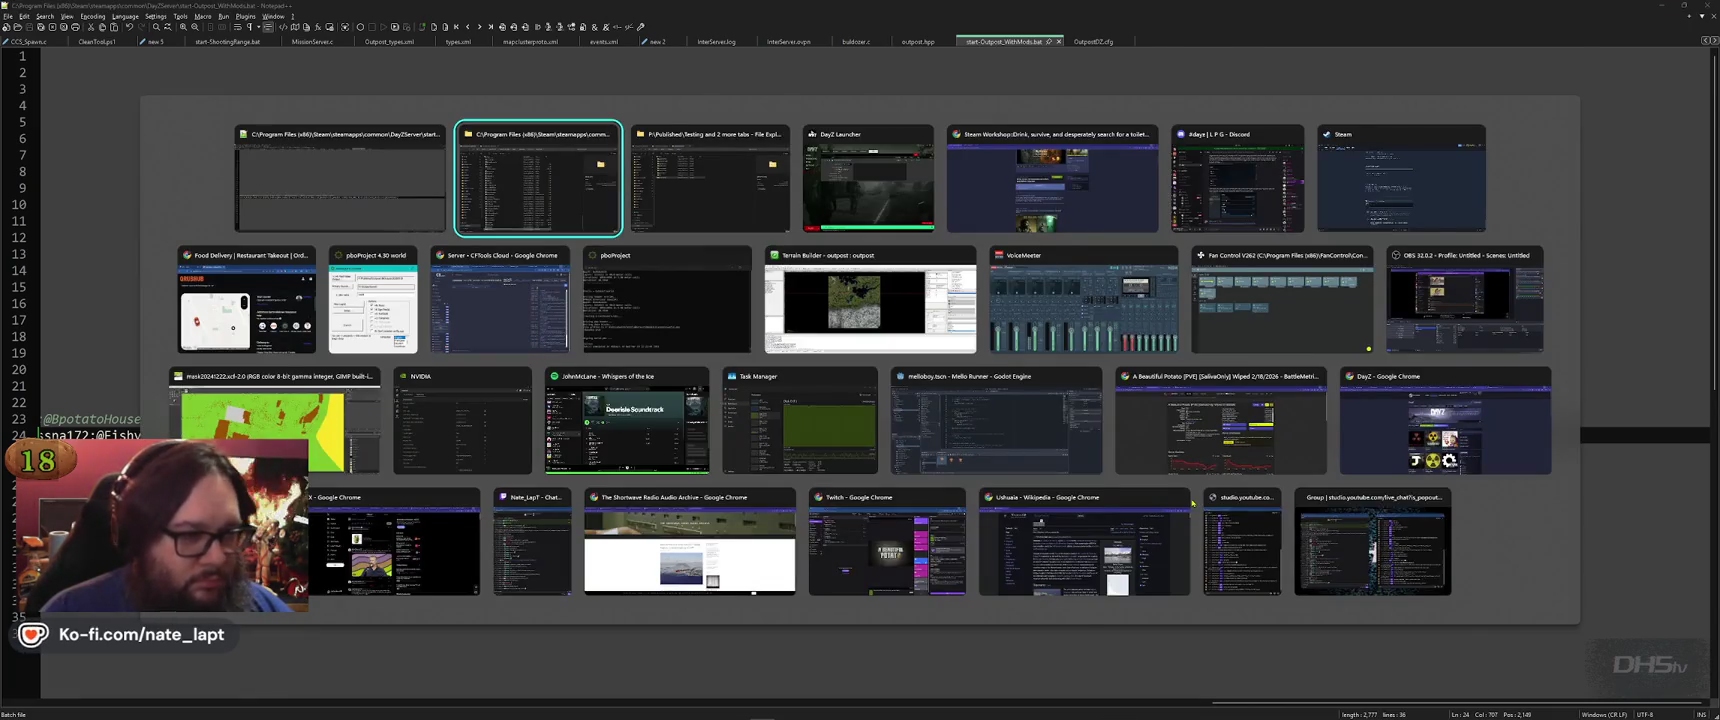
# Run start-Outpost_WithMods.bat again and close the extra command prompt window.
pyautogui.write('start')
pyautogui.press('Down')
pyautogui.press('Down')
pyautogui.press('Down')
pyautogui.press('Return')
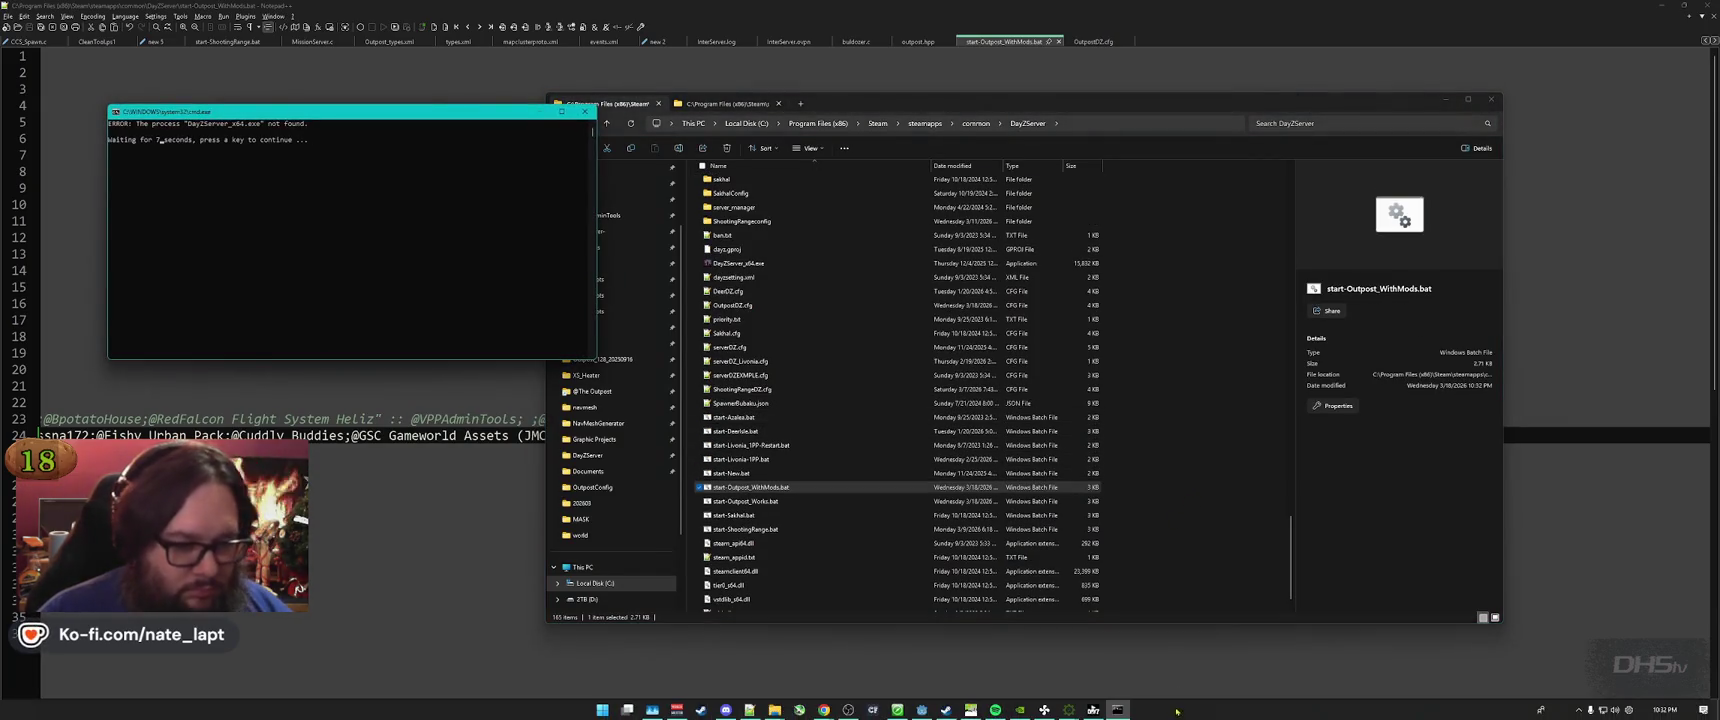
pyautogui.click(1153, 646)
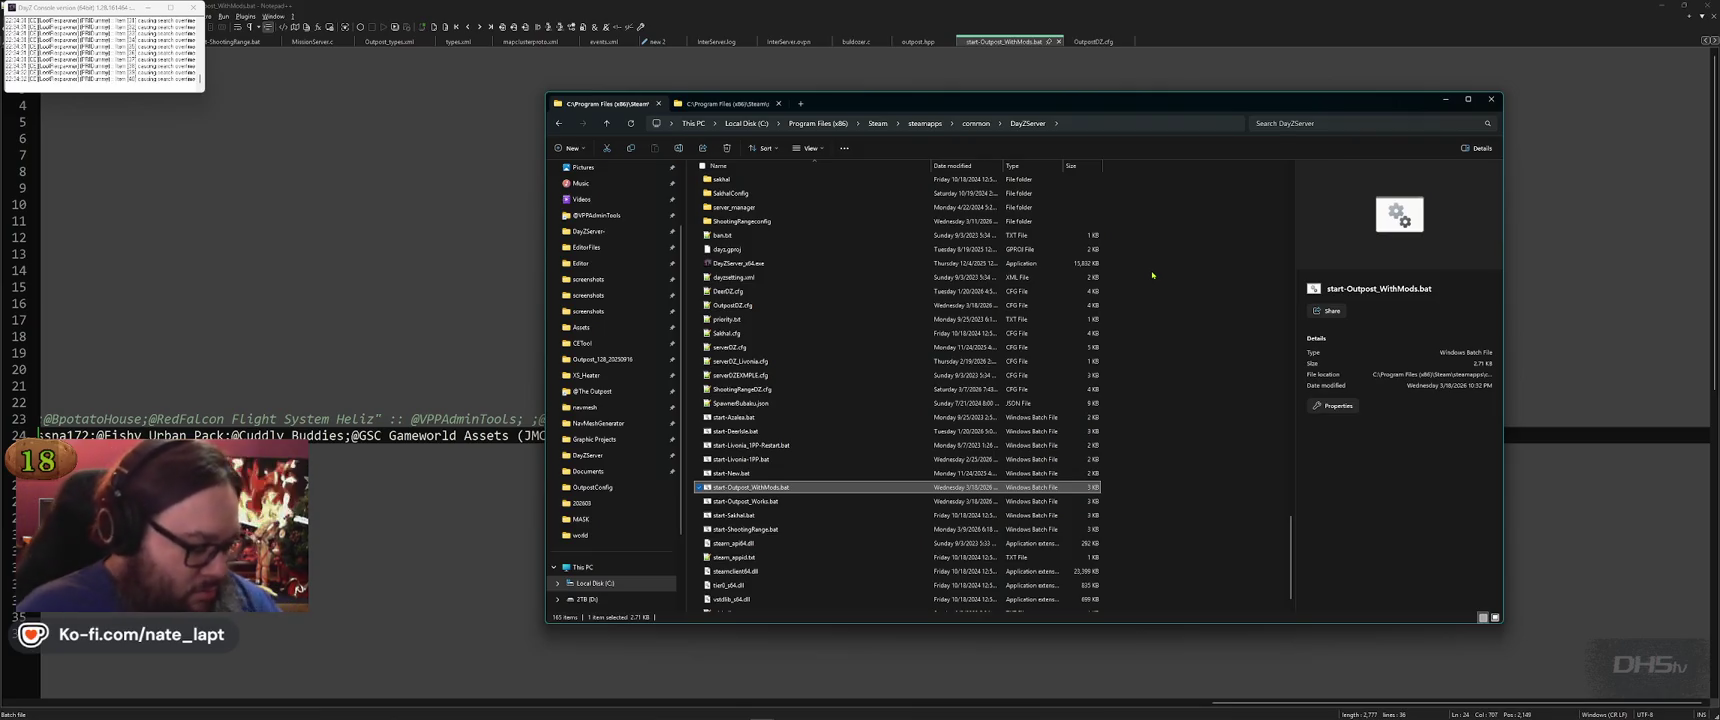
# Return to the DayZServer folder, leaving the start-Outpost_WithMods.bat server console running.
pyautogui.hotkey('alt', 'Tab')
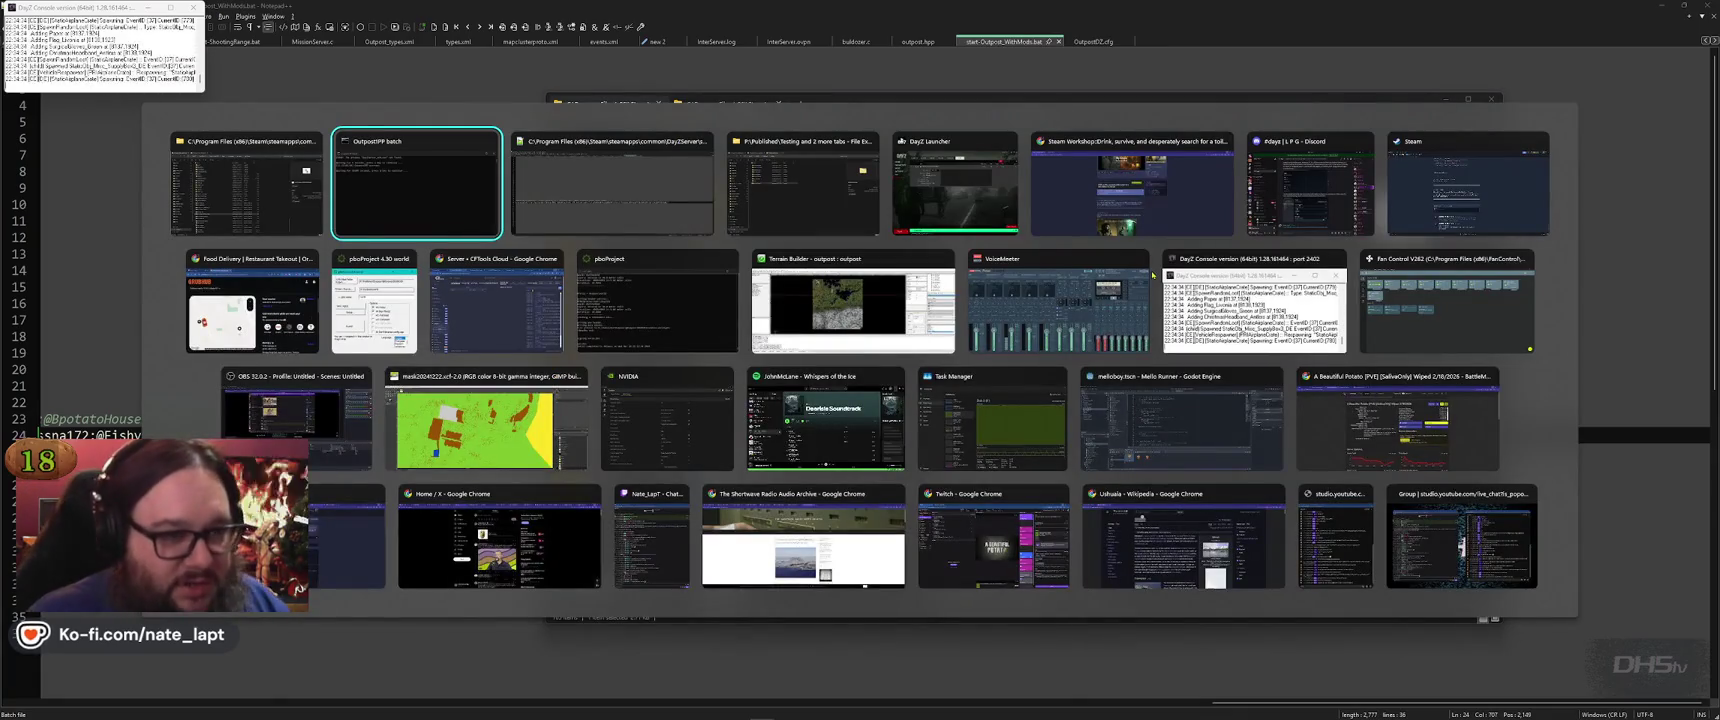